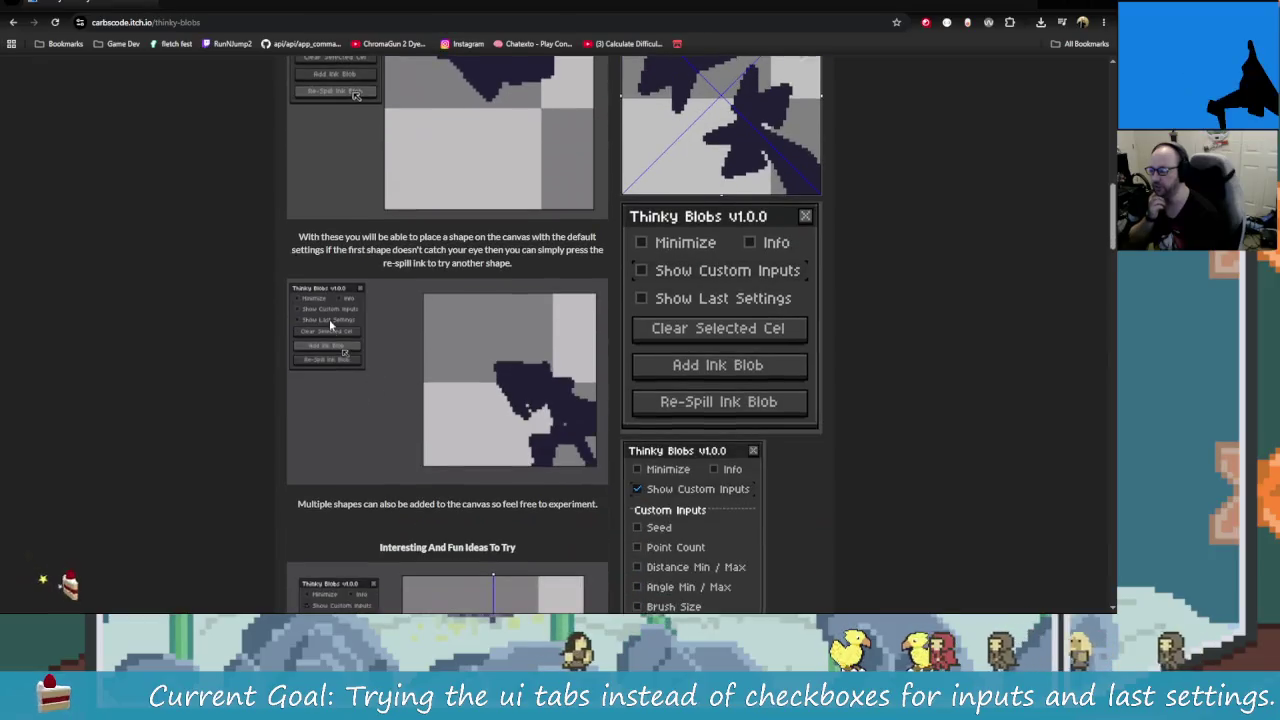
scroll(465, 398, down, 2)
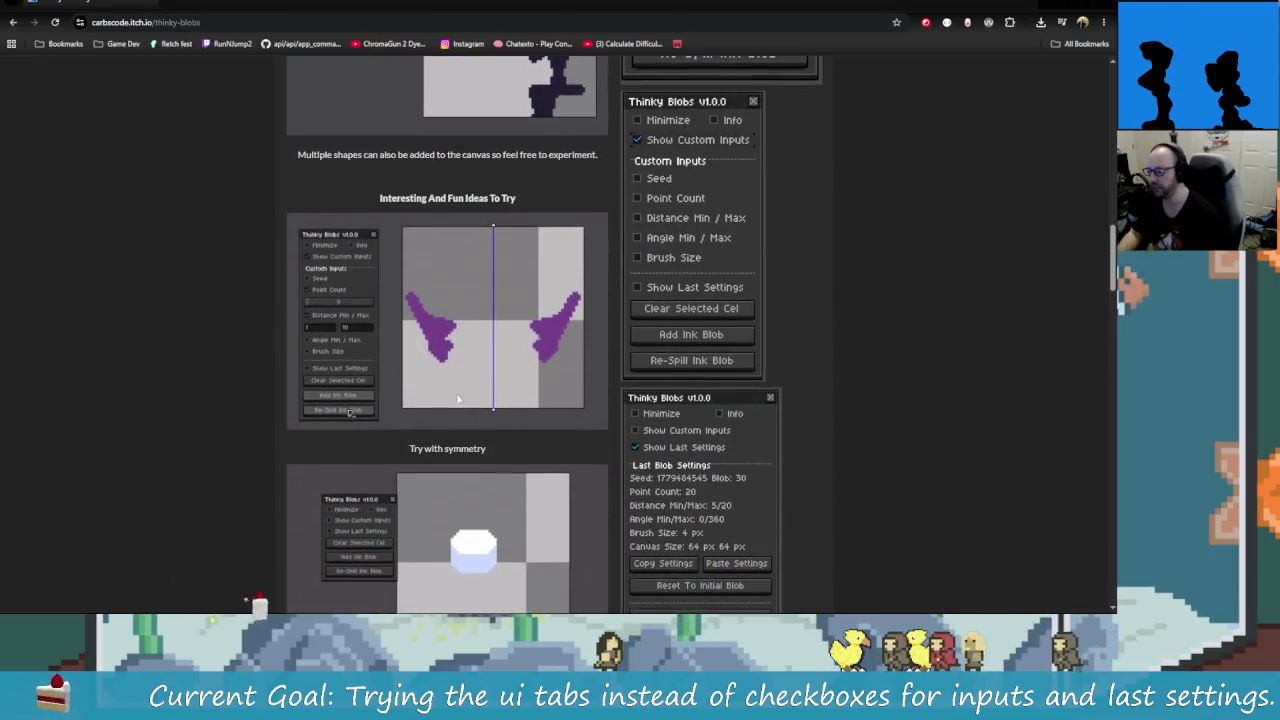
Step: Scroll up and down the Thinky Blobs itch.io feature examples, then switch to Aseprite
scroll(308, 297, down, 1)
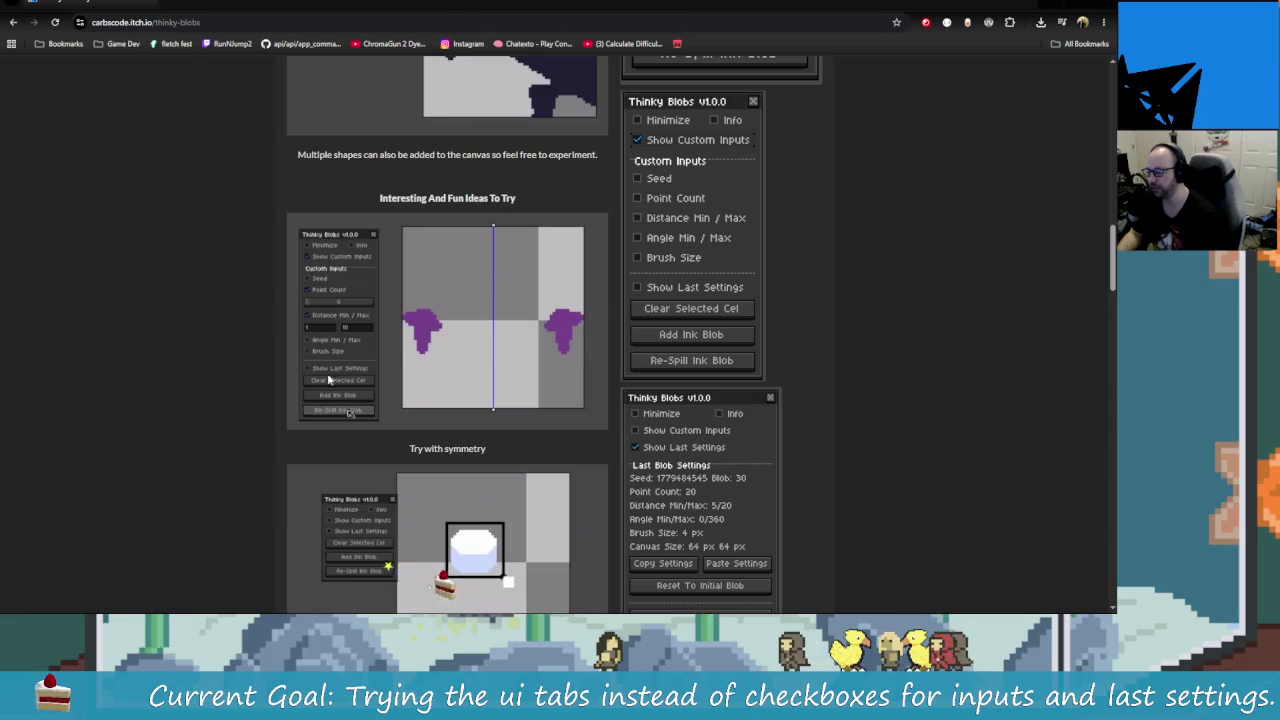
scroll(460, 415, down, 3)
scroll(503, 436, down, 3)
scroll(503, 436, down, 2)
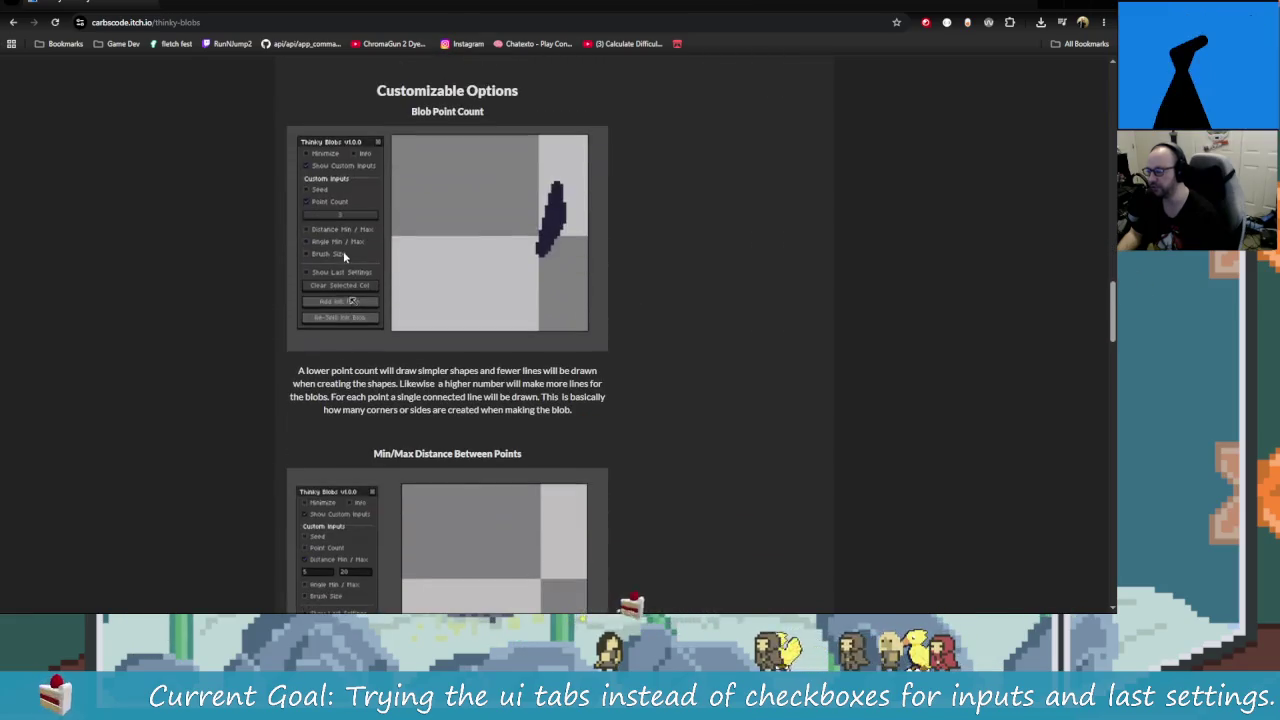
scroll(343, 251, down, 1)
scroll(382, 237, down, 3)
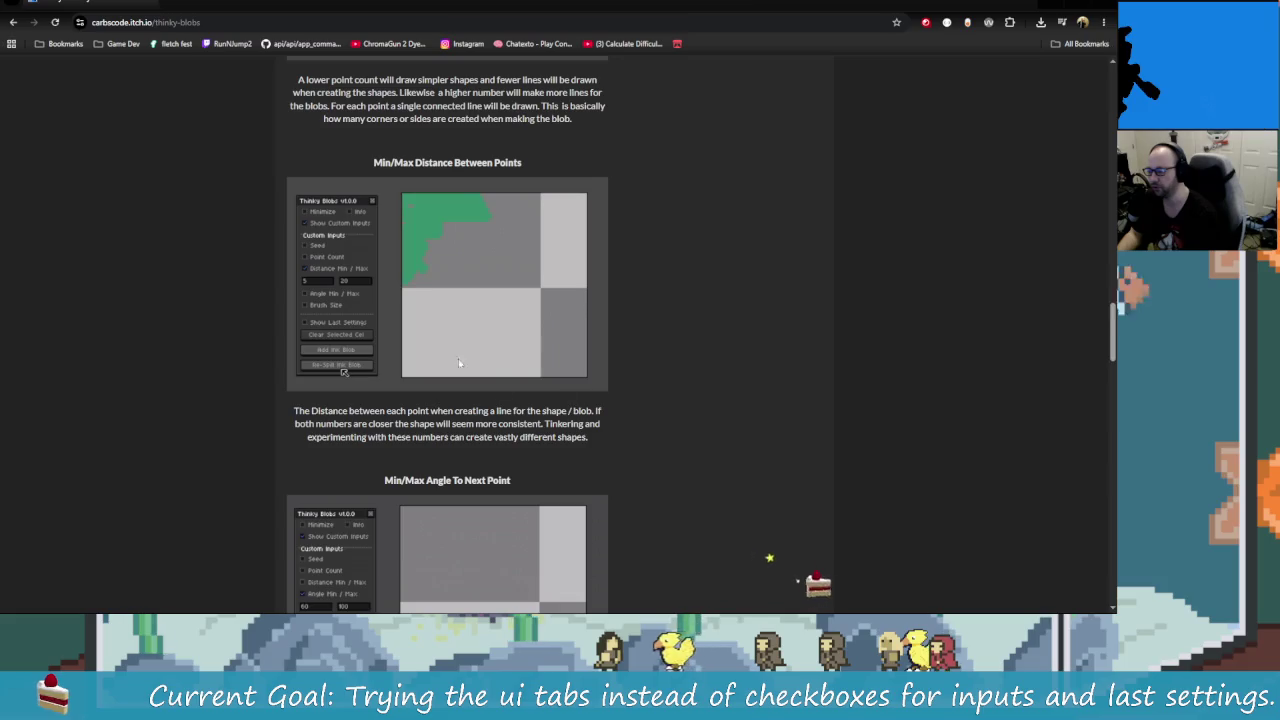
scroll(400, 320, down, 1)
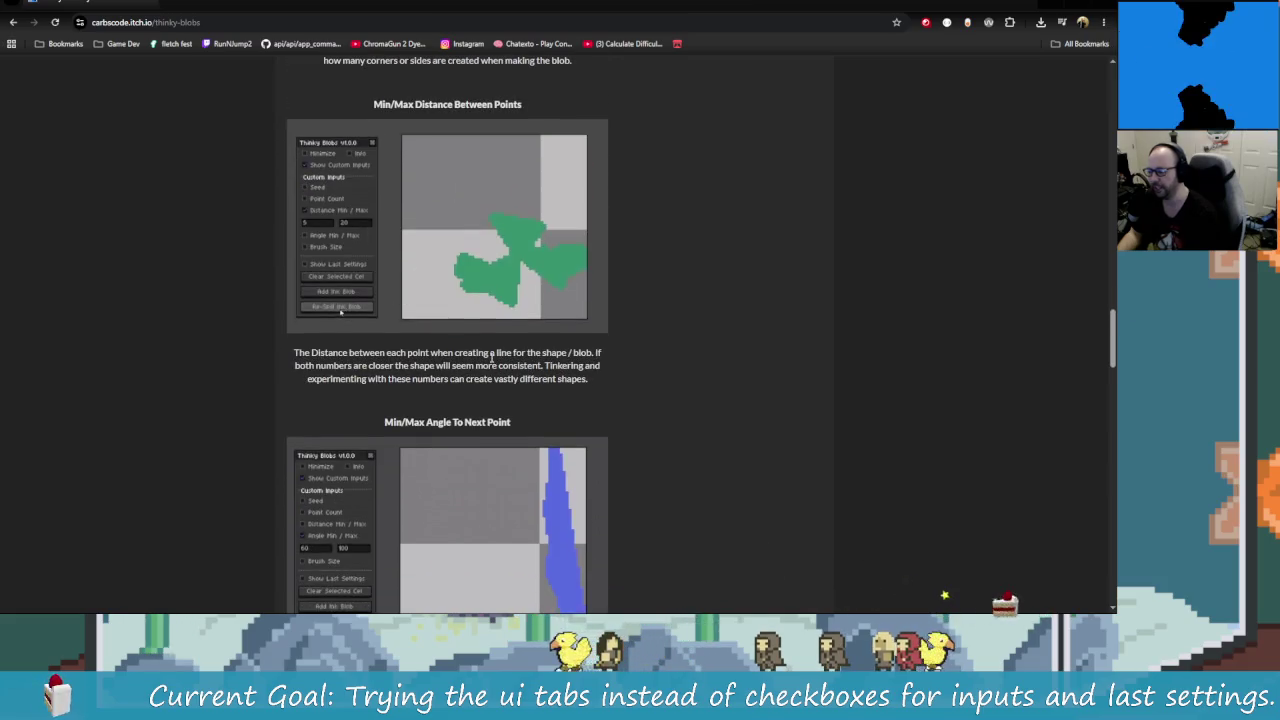
scroll(520, 400, down, 1)
scroll(543, 394, down, 1)
scroll(500, 360, down, 2)
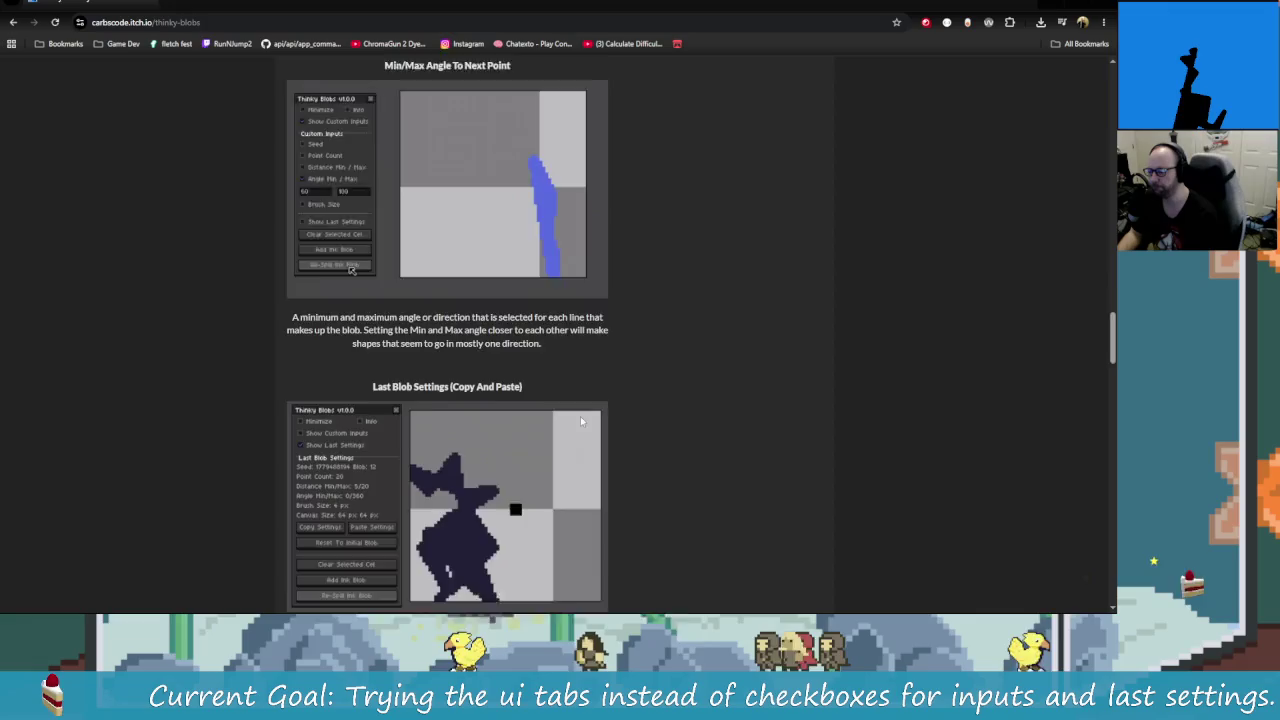
scroll(453, 325, down, 2)
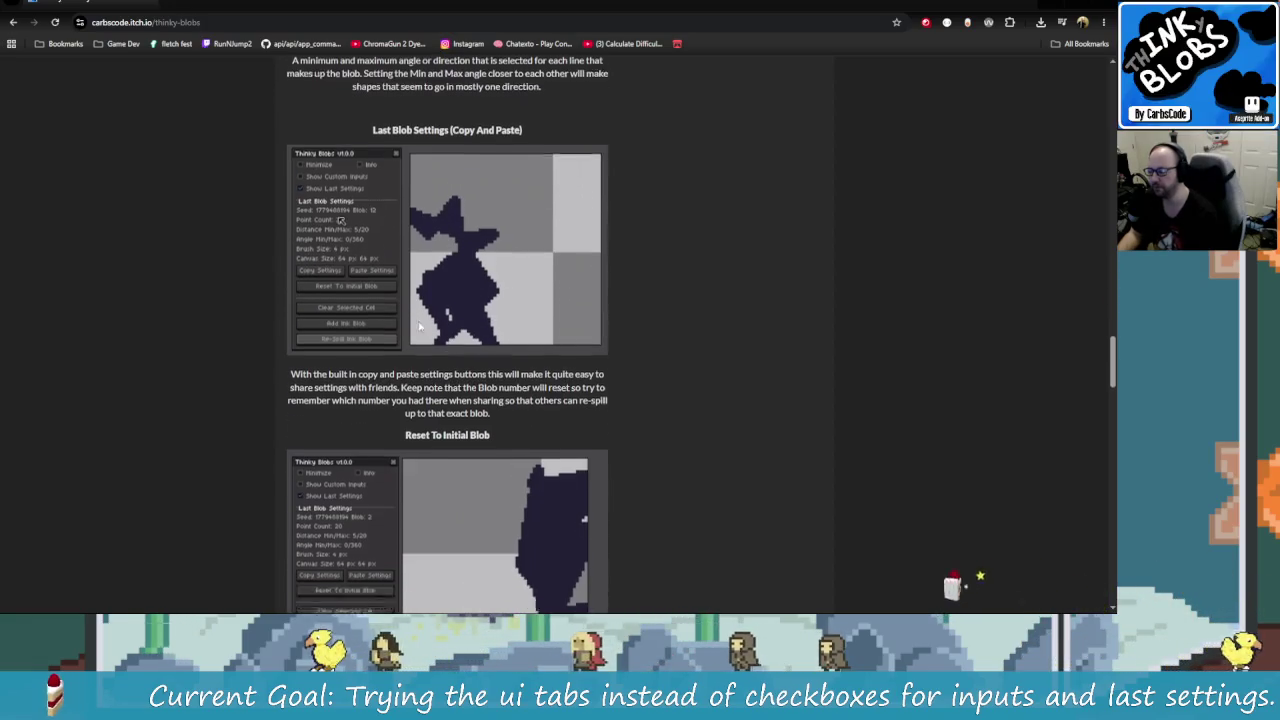
scroll(535, 408, down, 1)
scroll(535, 408, down, 3)
scroll(530, 370, up, 1)
scroll(525, 340, up, 2)
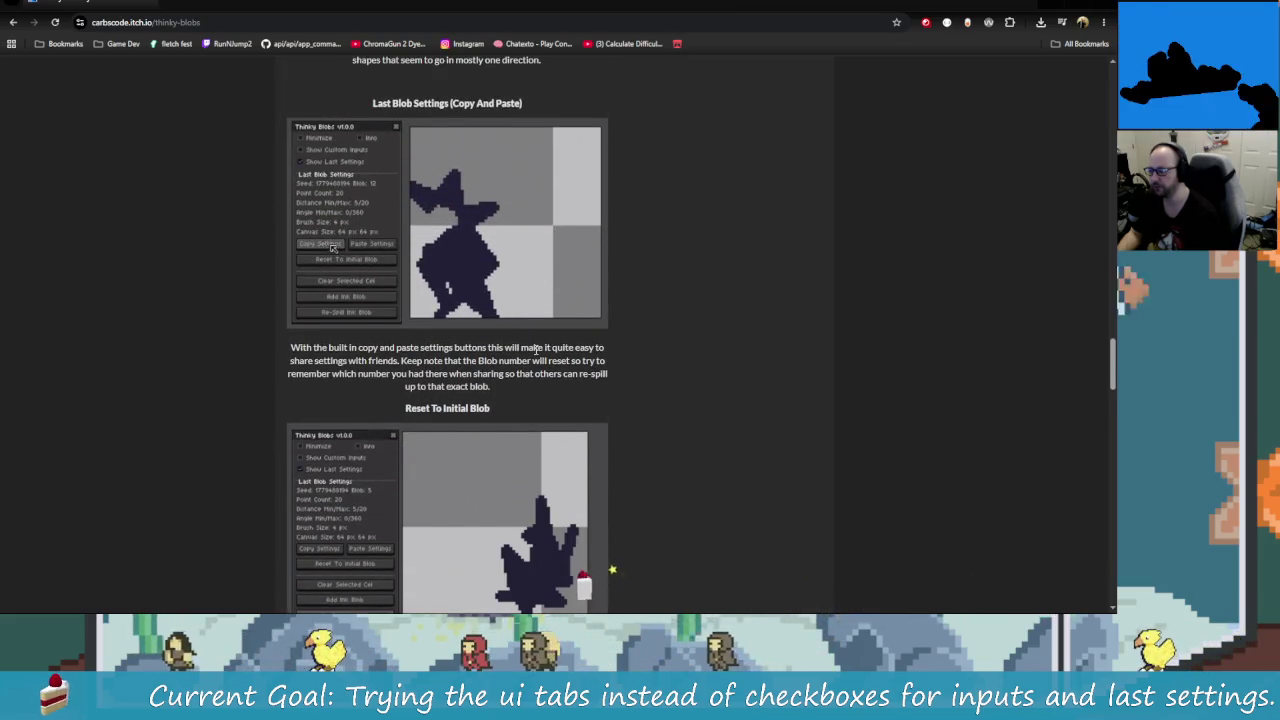
scroll(537, 355, down, 2)
scroll(530, 356, down, 4)
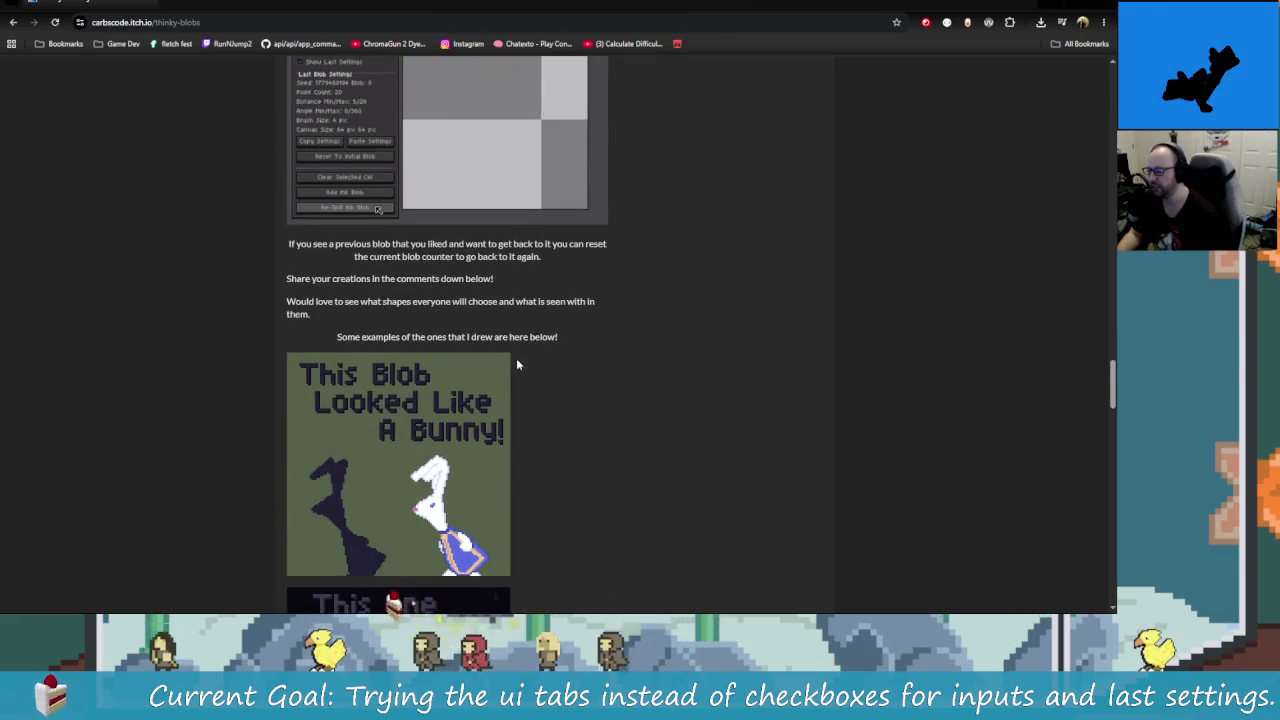
scroll(520, 365, up, 2)
scroll(499, 402, up, 2)
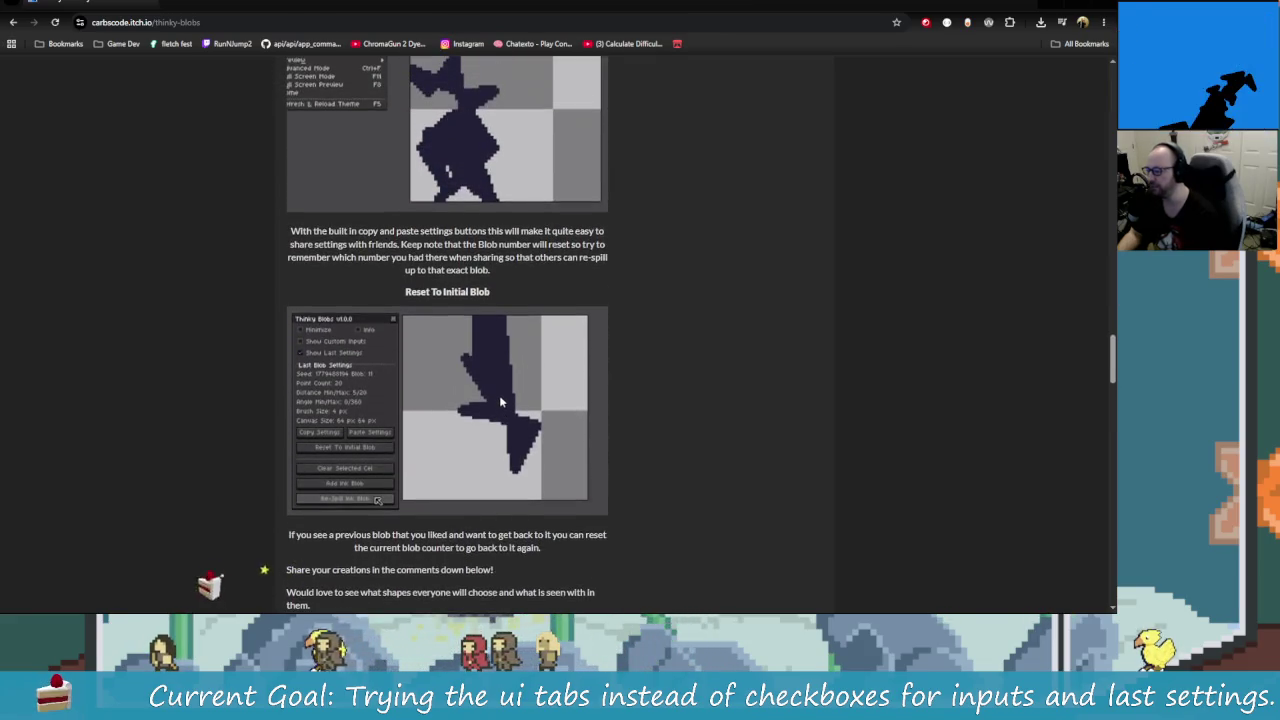
scroll(396, 333, down, 1)
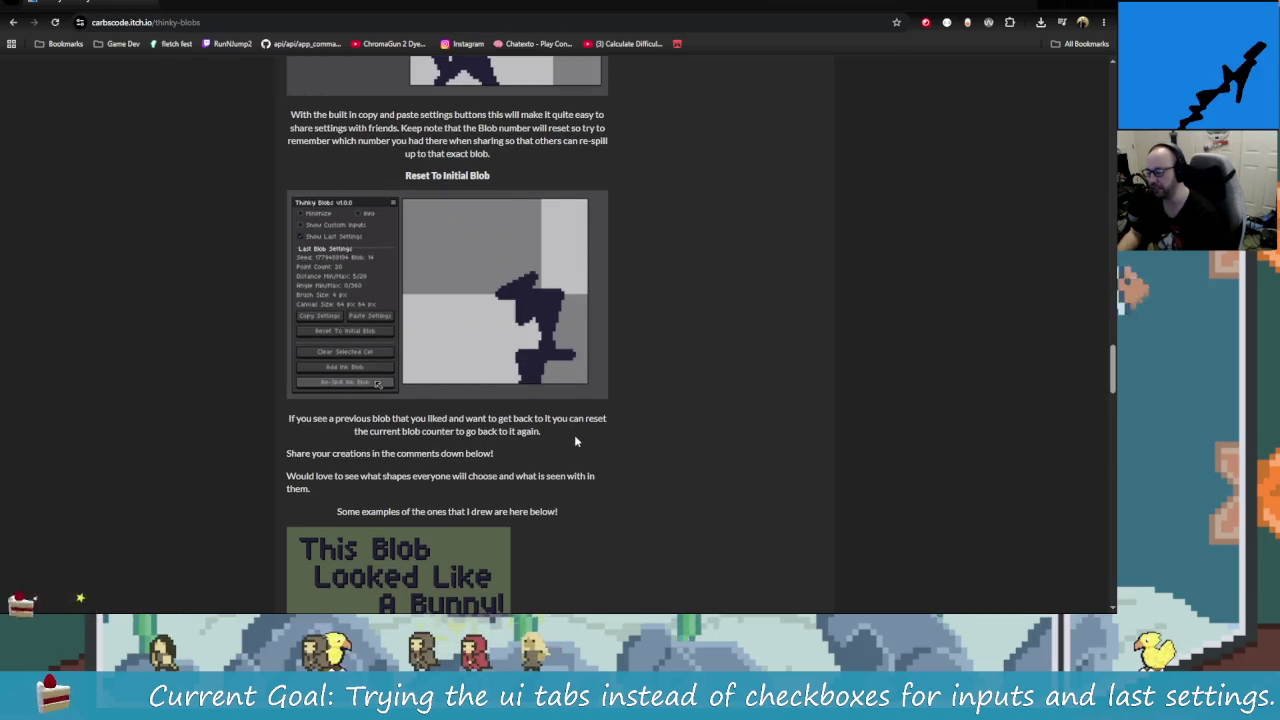
scroll(585, 452, down, 1)
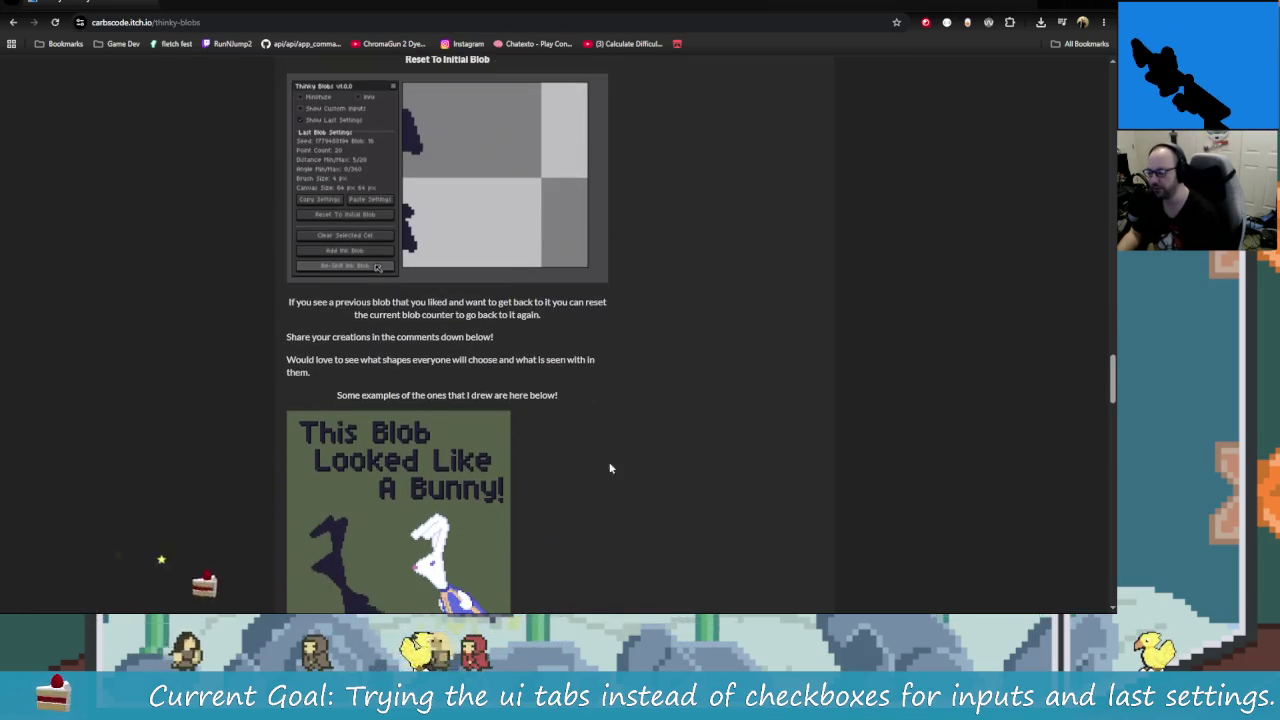
scroll(600, 445, up, 1)
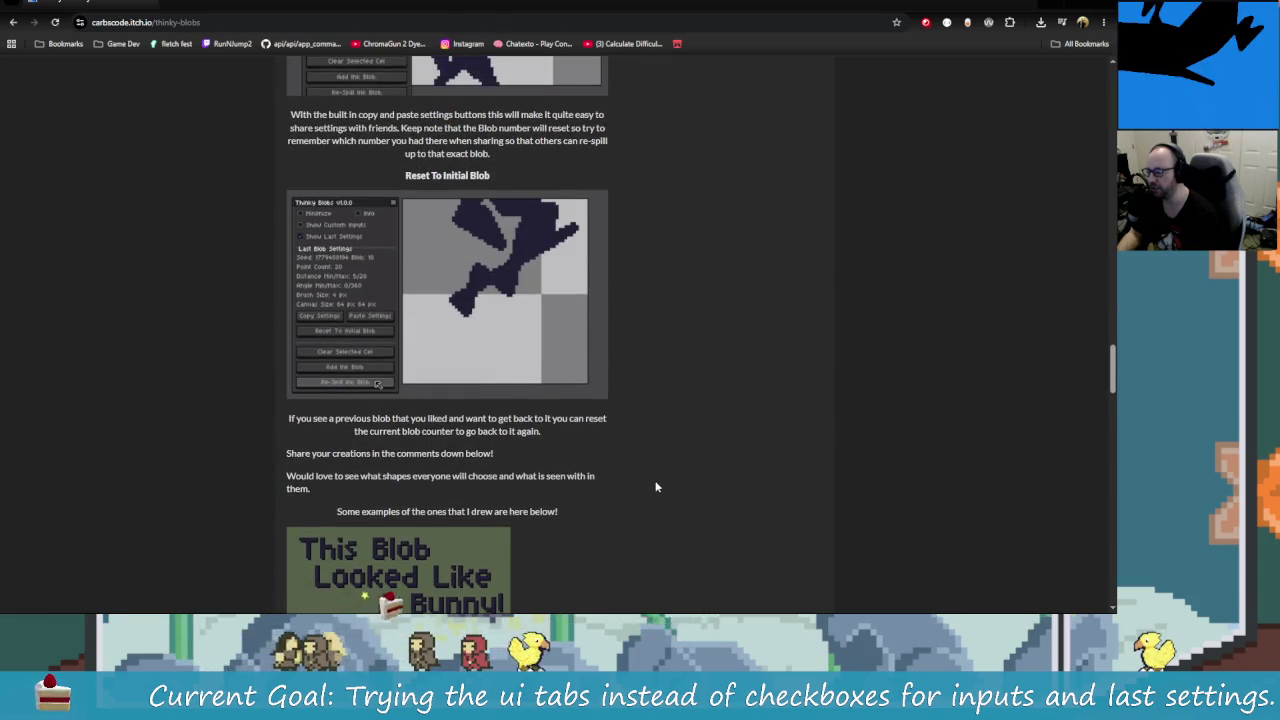
scroll(376, 273, up, 3)
scroll(614, 412, up, 4)
scroll(614, 414, up, 4)
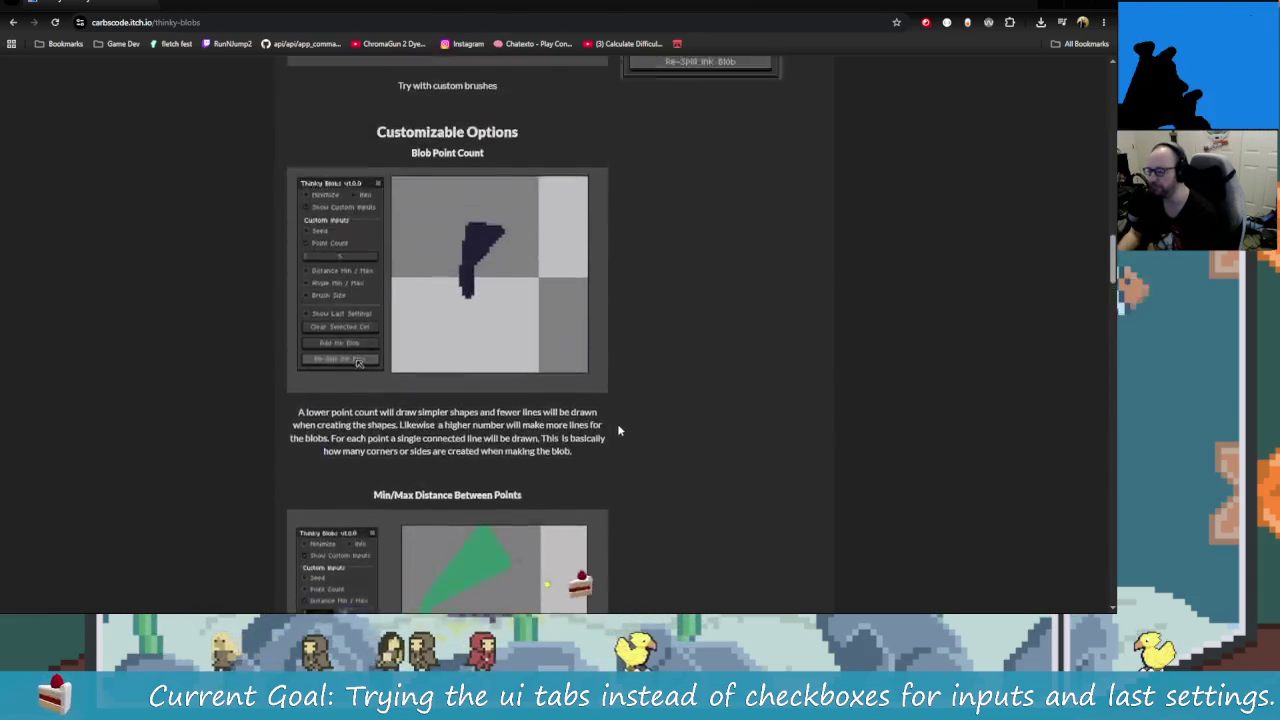
scroll(618, 425, up, 4)
scroll(626, 438, up, 1)
scroll(717, 314, up, 4)
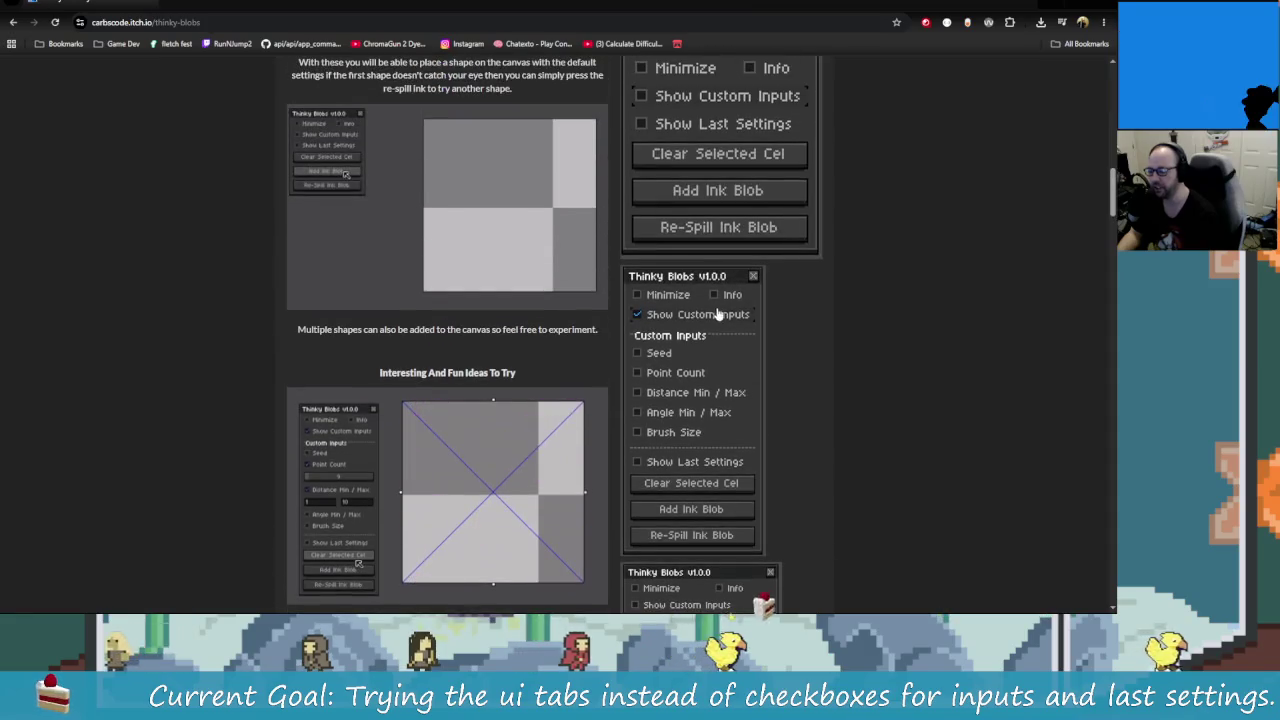
scroll(737, 195, up, 3)
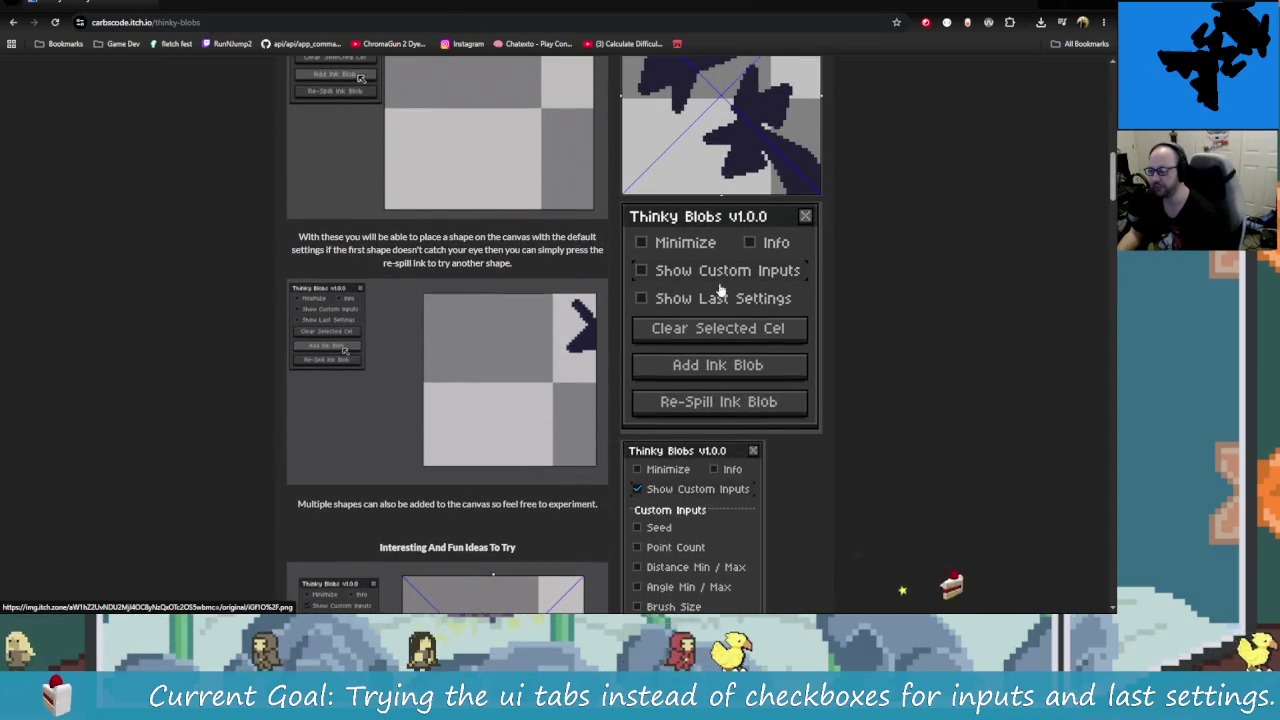
scroll(822, 380, down, 5)
scroll(796, 386, up, 2)
scroll(722, 367, up, 3)
scroll(678, 312, down, 2)
key(alt+Tab)
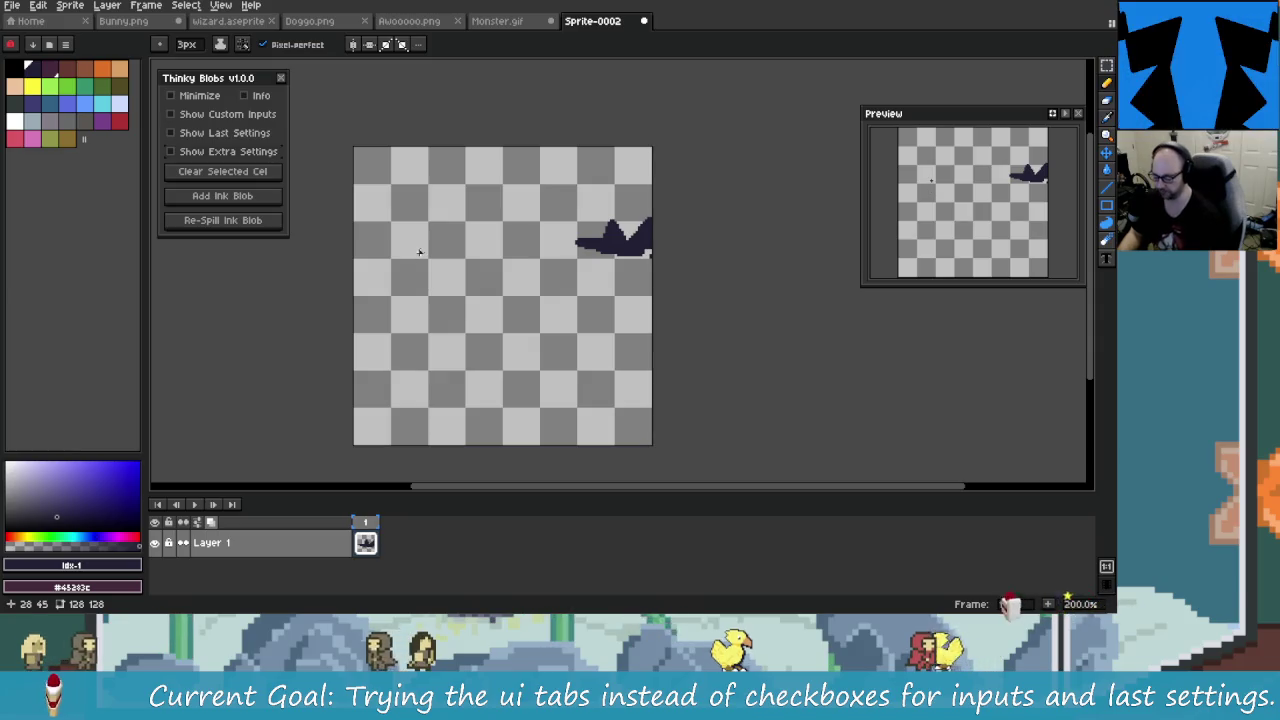
Step: Launch Snipping Tool and snip the Thinky Blobs panel
key(super)
text(snipping)
key(Return)
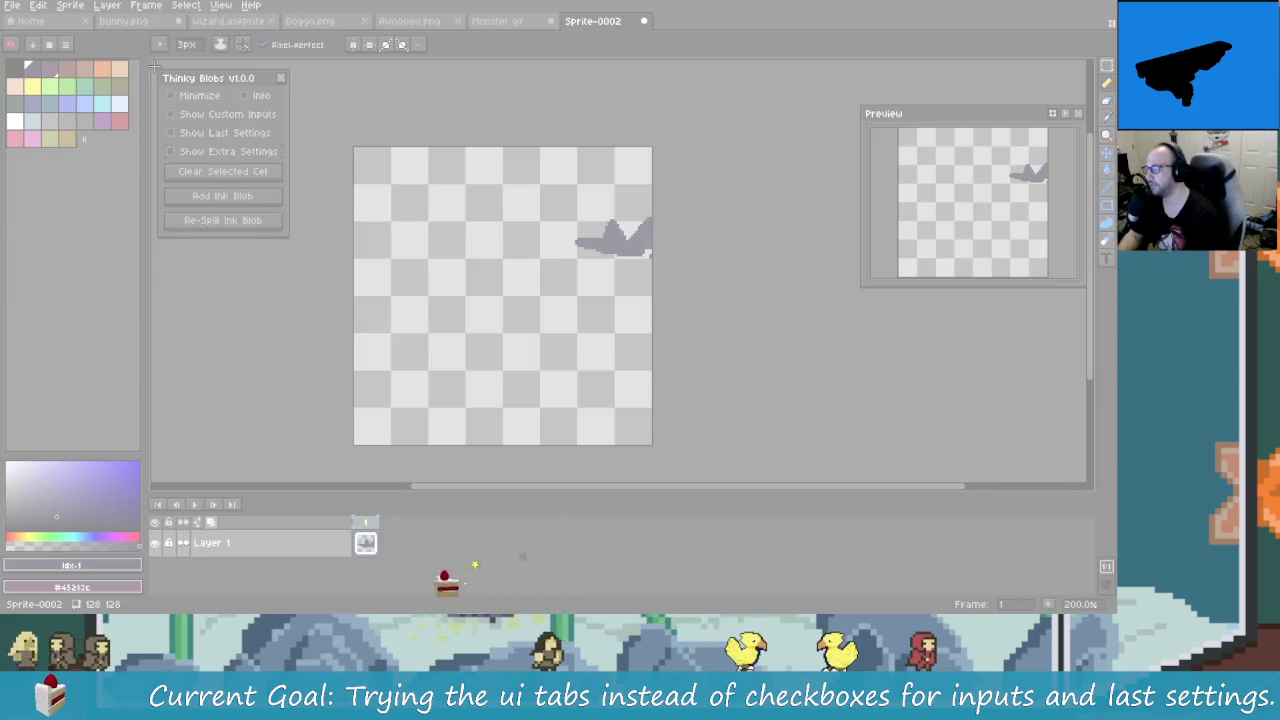
drag(157, 69, 291, 240)
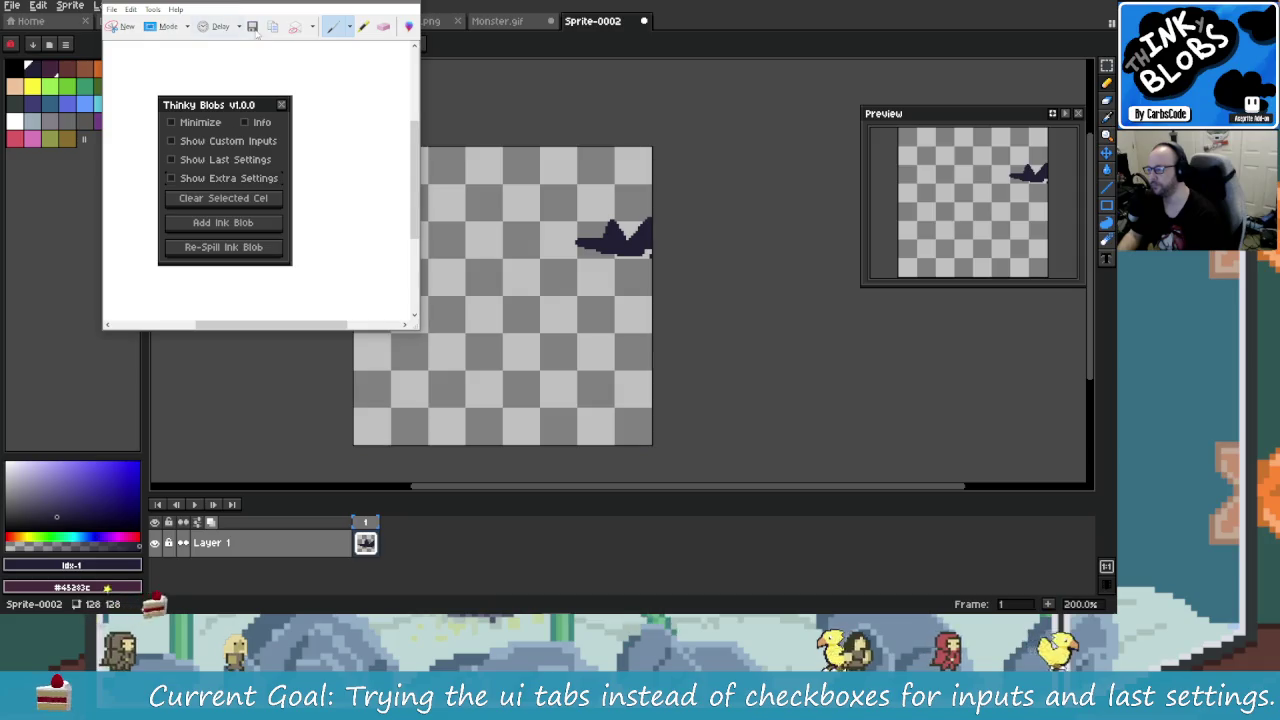
Step: Save the snip as ThinkyBlobs1.PNG, replacing the existing file
click(253, 28)
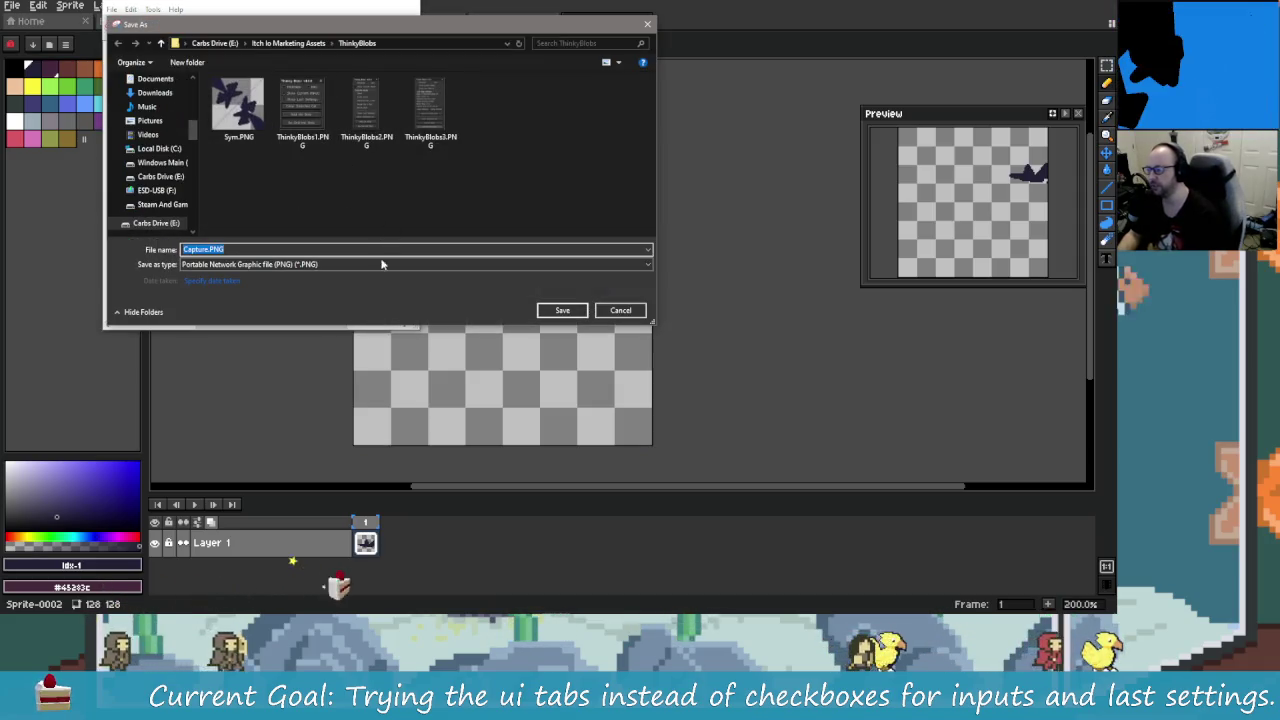
click(302, 108)
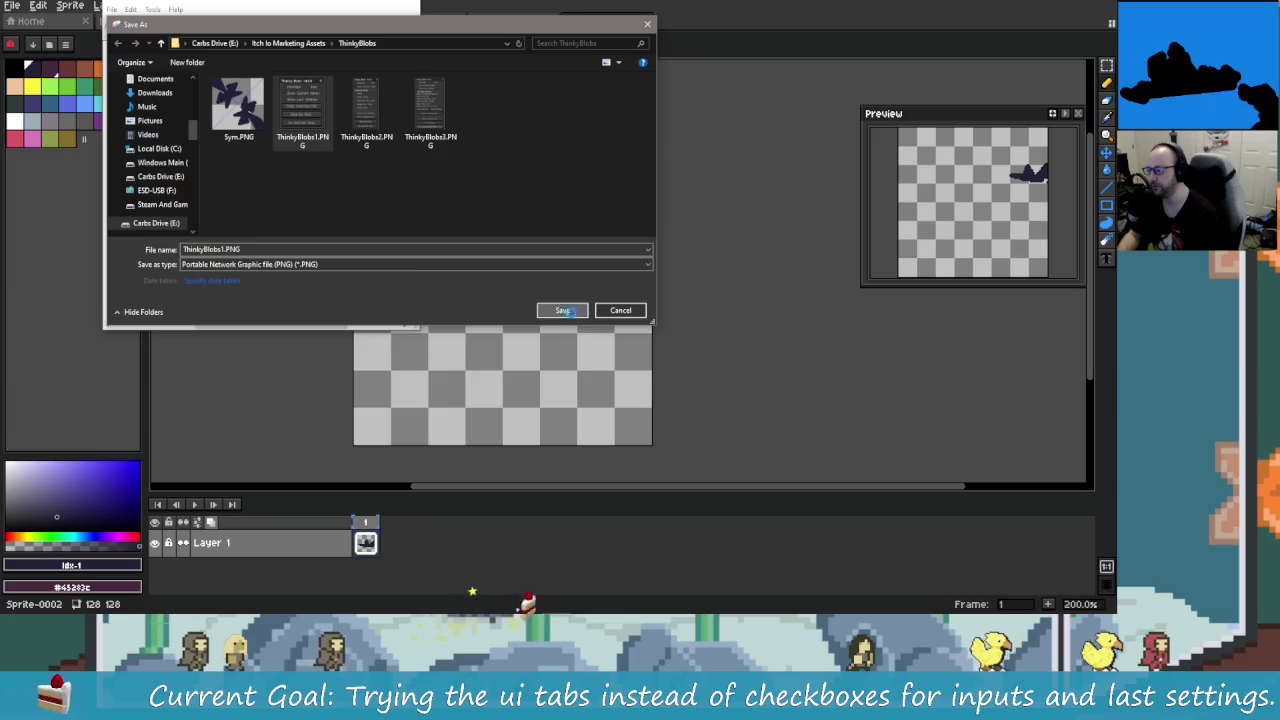
click(563, 311)
click(587, 307)
drag(240, 12, 537, 12)
Step: Expand Custom Inputs, toggle Seed off and on, then close the Thinky Blobs panel
click(250, 114)
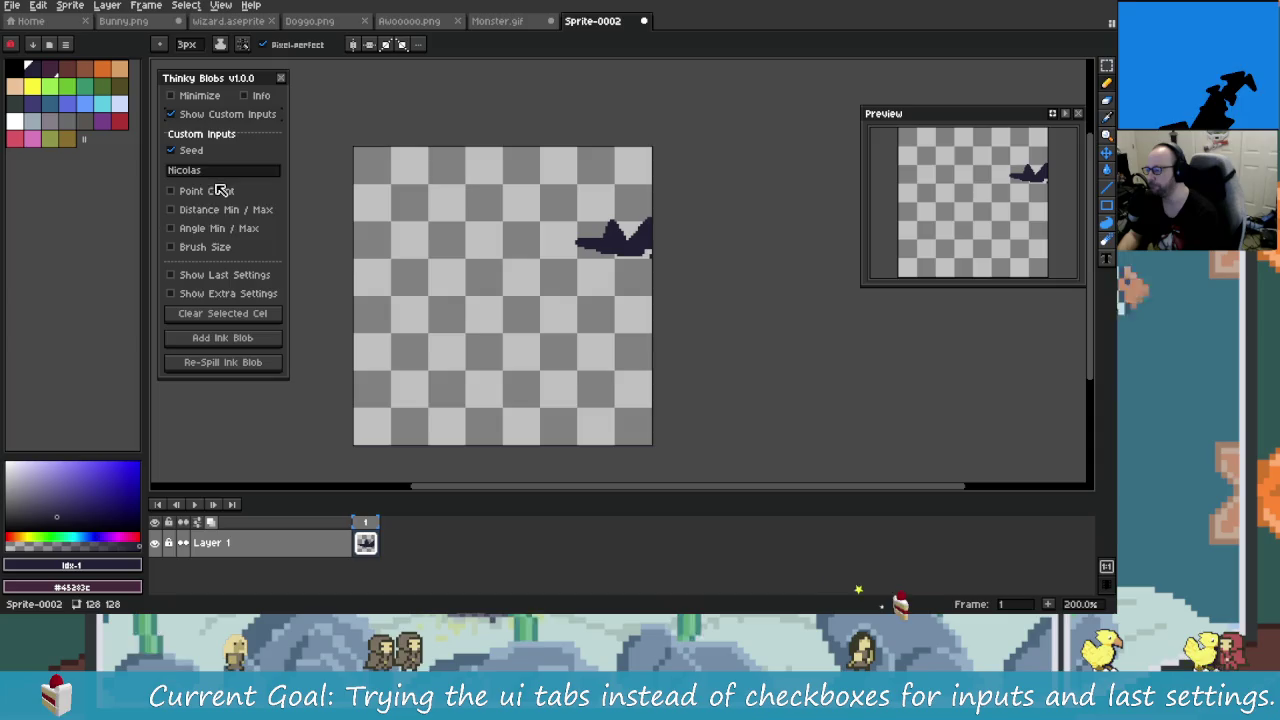
click(180, 150)
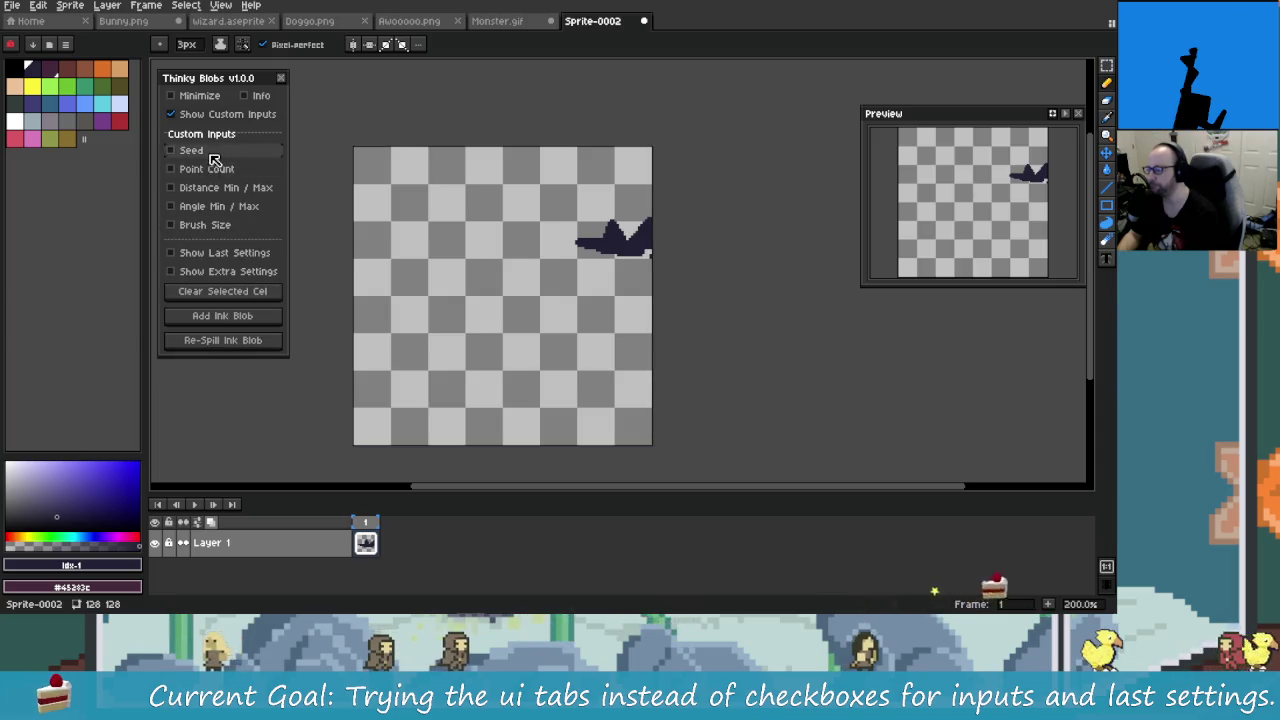
click(281, 79)
Step: Reopen the Thinky Blobs panel from the Frame menu
click(107, 5)
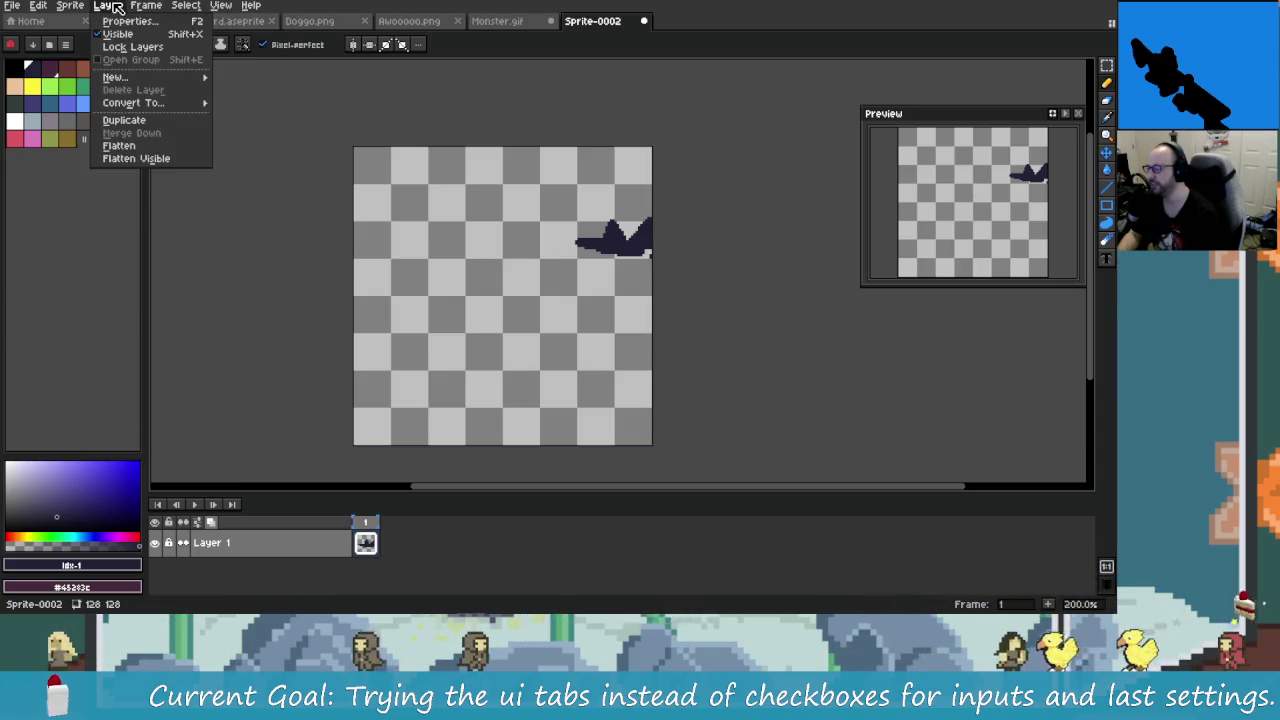
key(Escape)
click(162, 8)
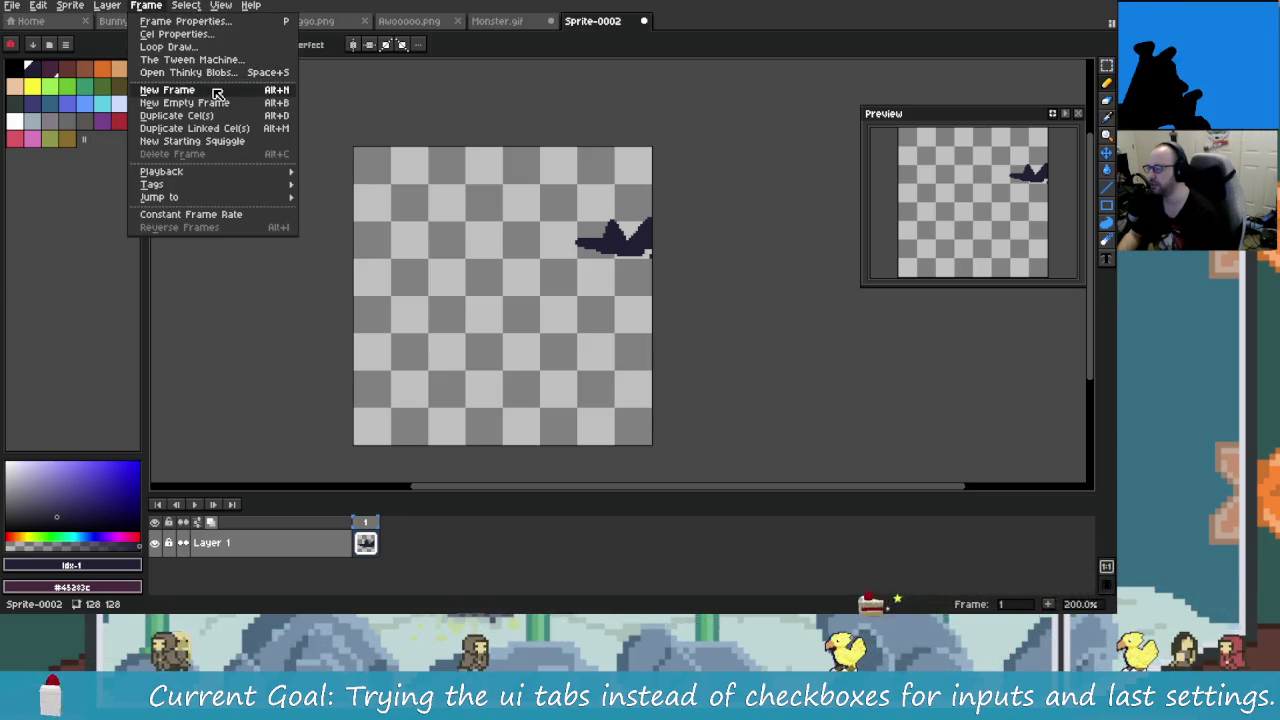
click(205, 72)
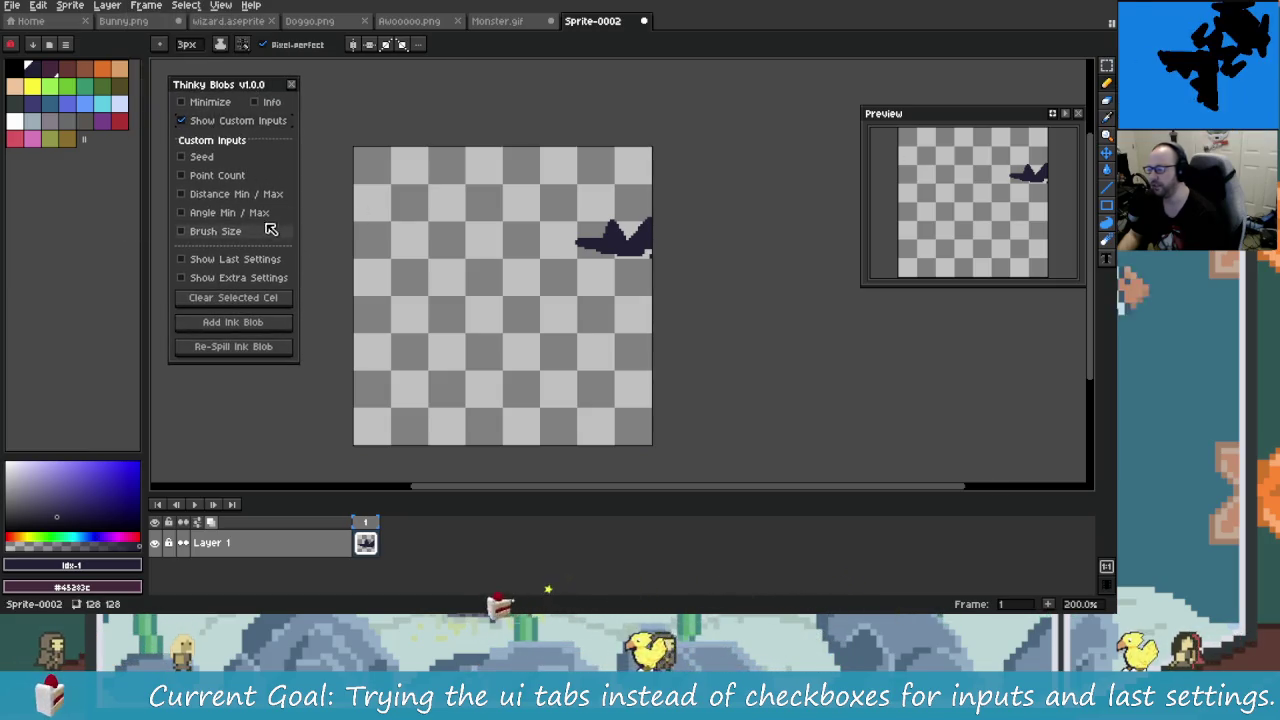
Step: Switch windows back to the Thinky Blobs itch.io page
key(alt+Tab)
key(alt+Tab)
key(Tab)
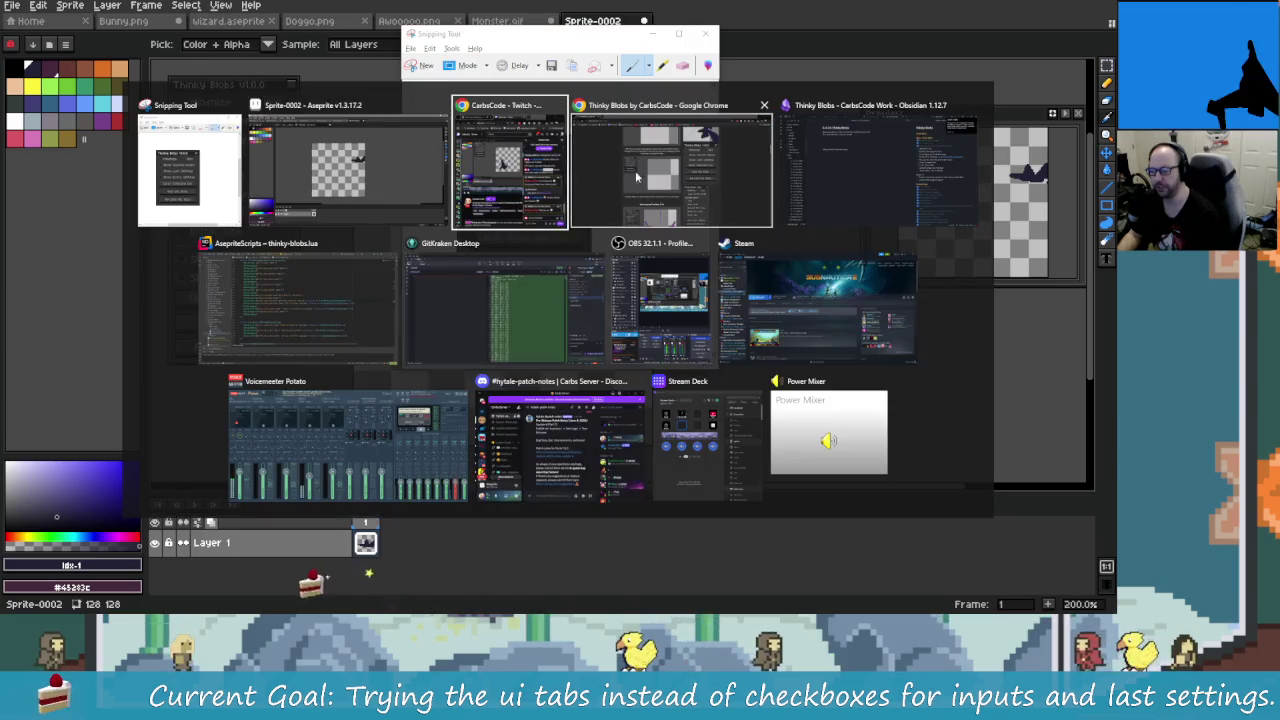
click(618, 175)
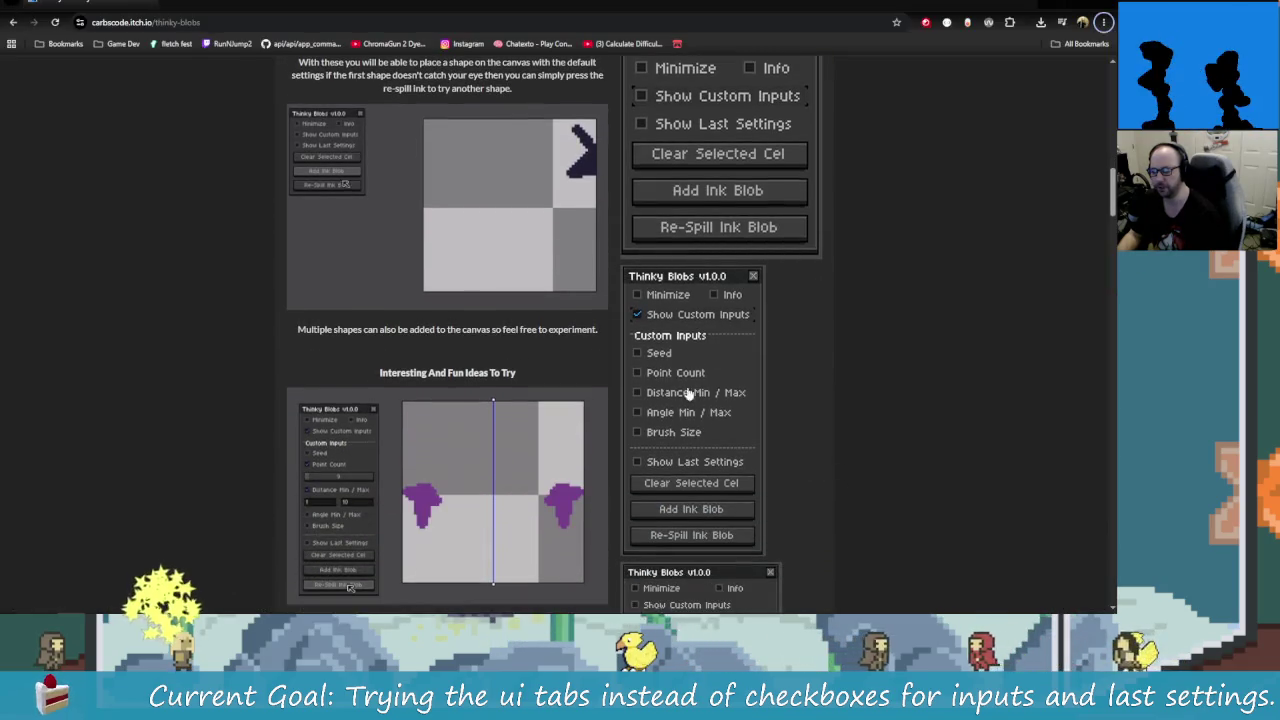
Step: Scroll the itch.io page, then cycle windows to bring up Aseprite's Sprite-0002 and Snipping Tool
scroll(720, 430, down, 1)
scroll(722, 416, down, 1)
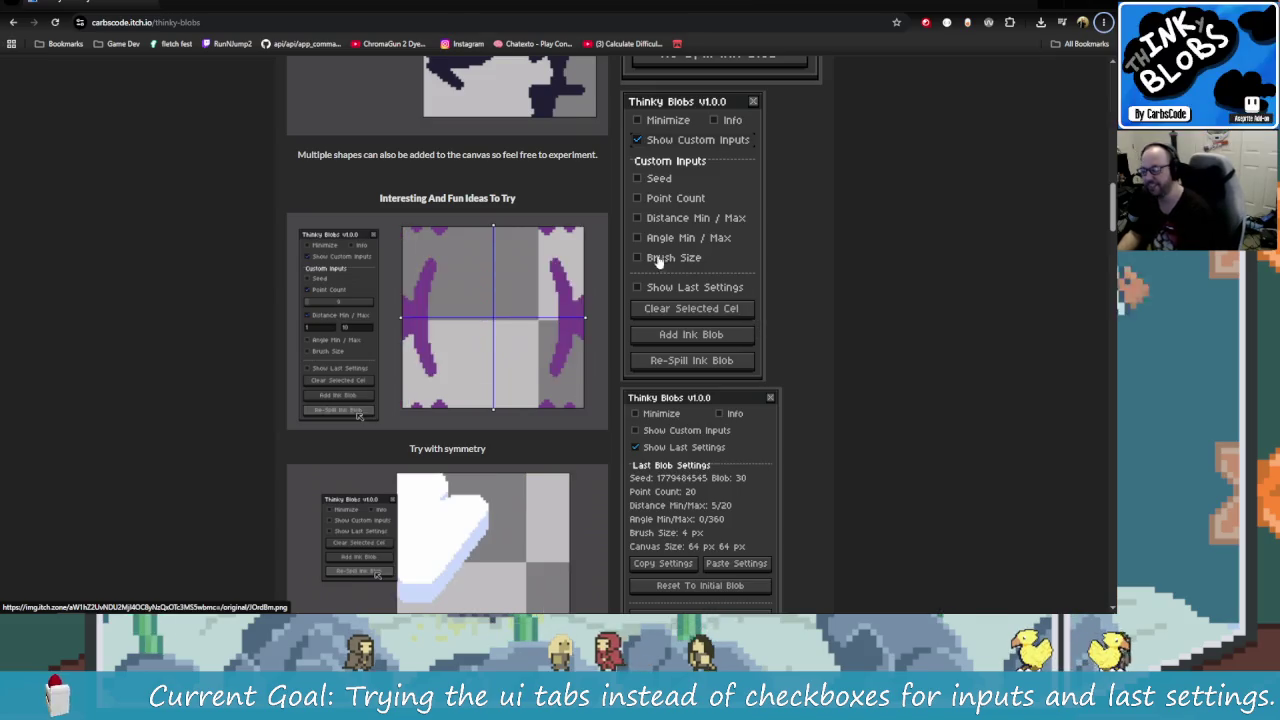
key(alt+Tab)
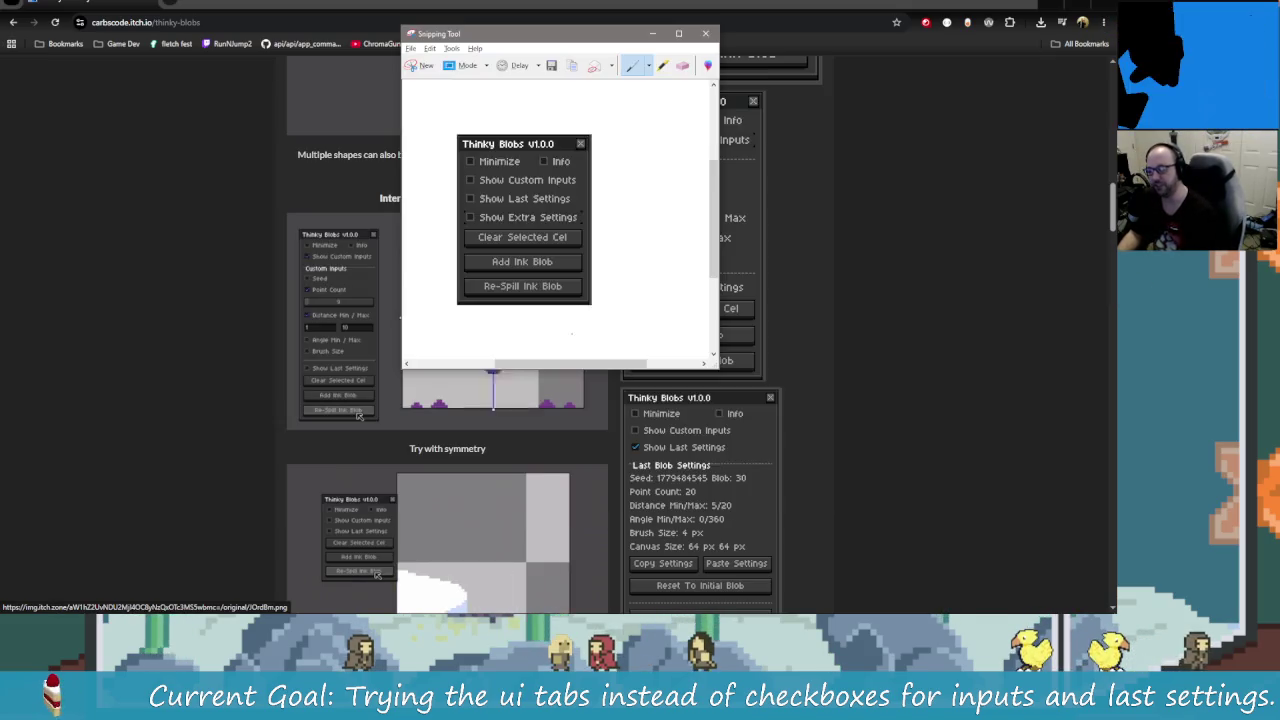
key(alt+Tab)
key(Tab)
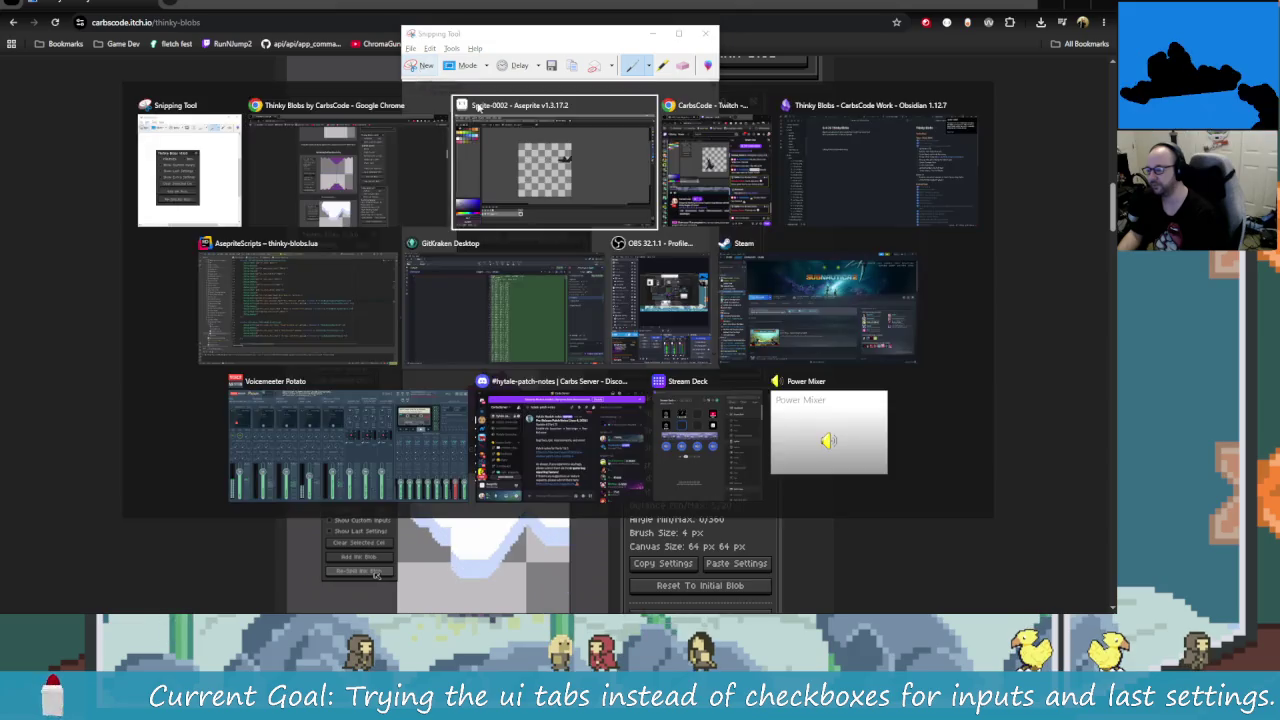
key(alt)
key(alt+Tab)
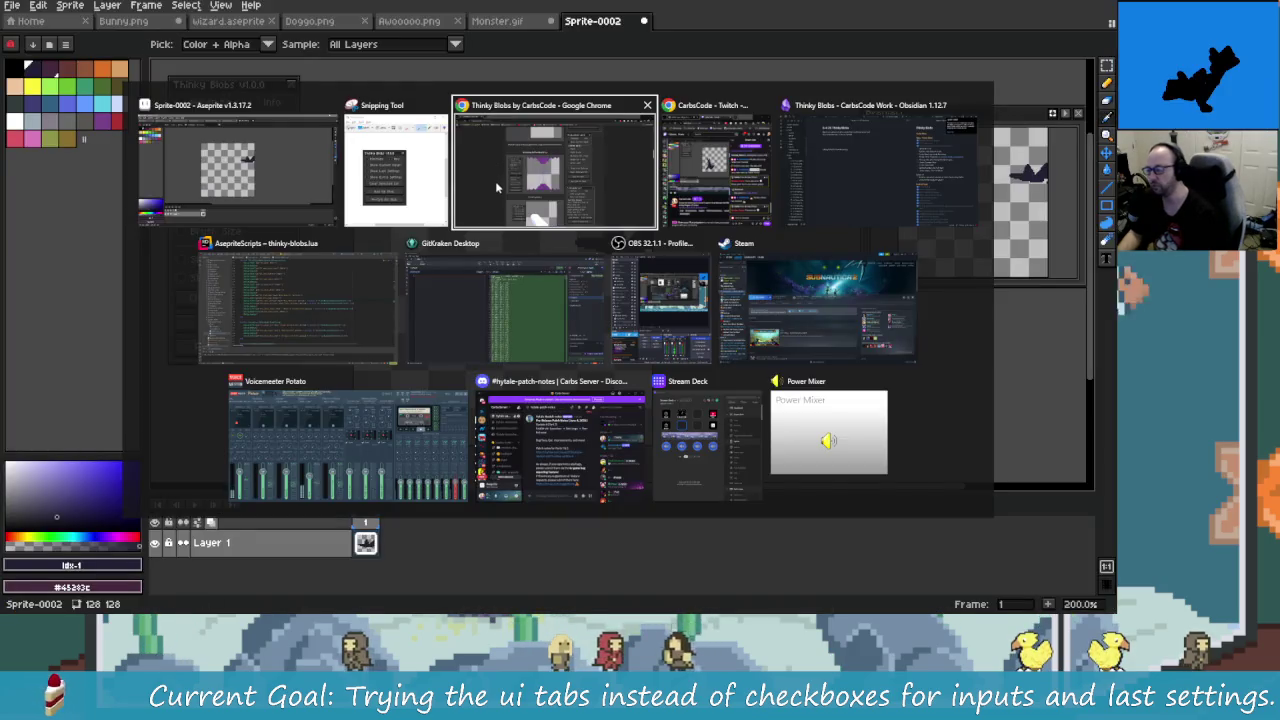
click(440, 200)
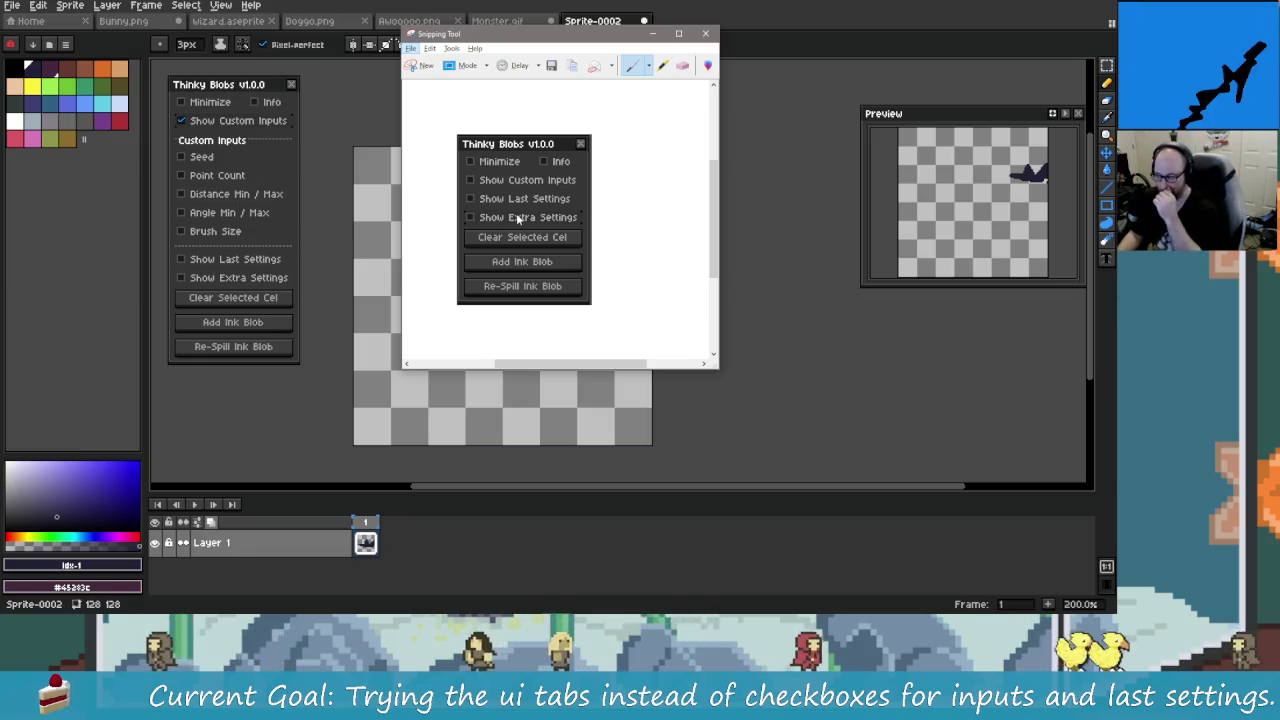
Step: Take a new snip of the Thinky Blobs panel with Custom Inputs showing
key(ctrl+n)
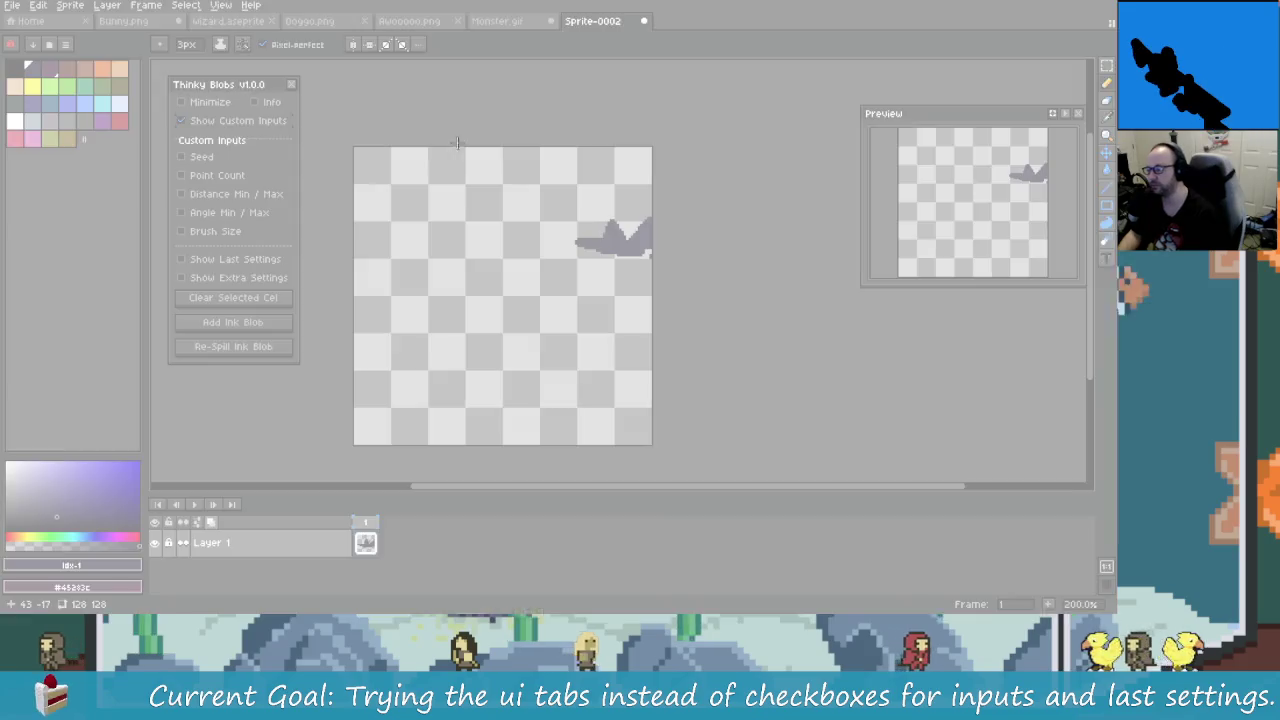
drag(166, 72, 300, 364)
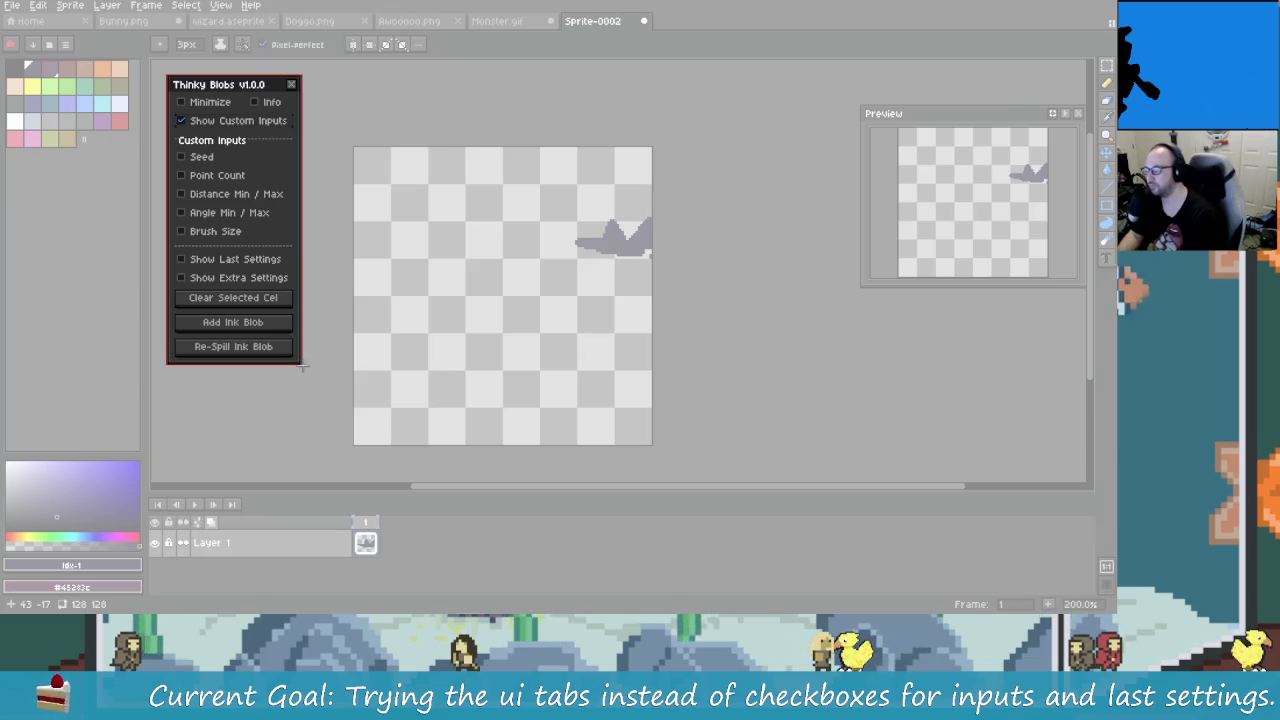
drag(301, 367, 302, 367)
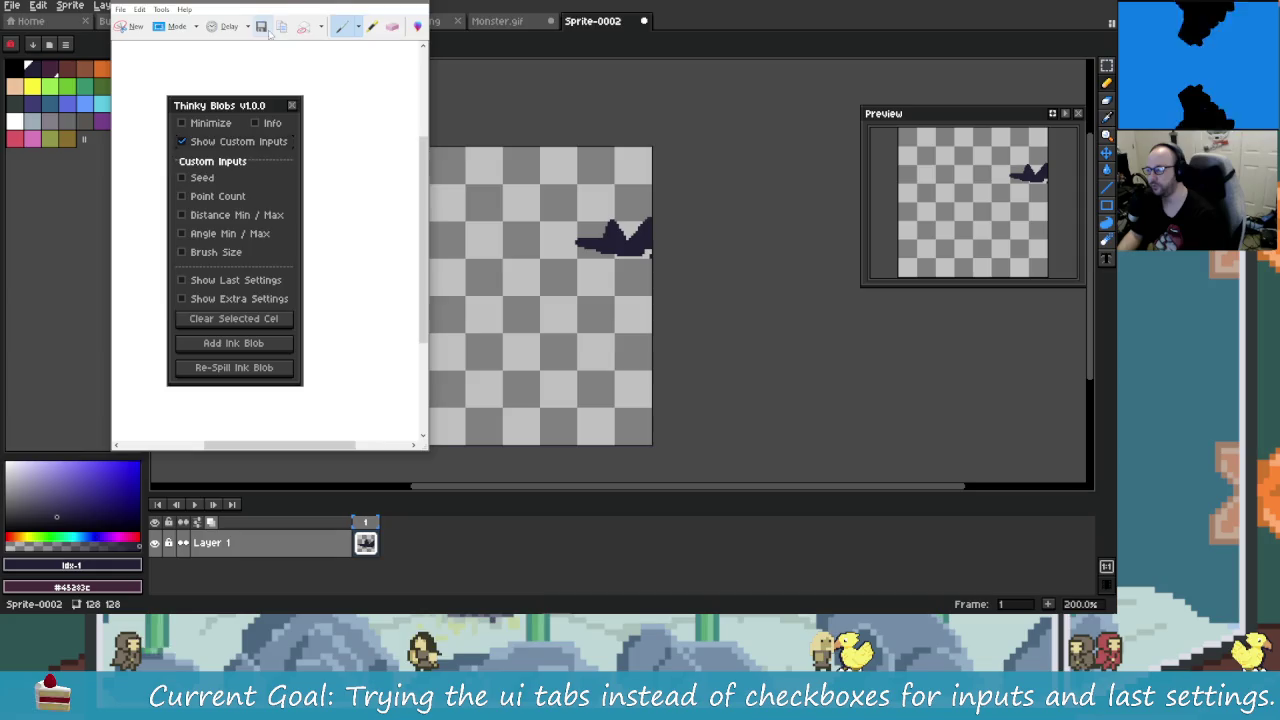
Step: Save the snip over ThinkyBlobs2.PNG, then bring Aseprite back in front
click(262, 28)
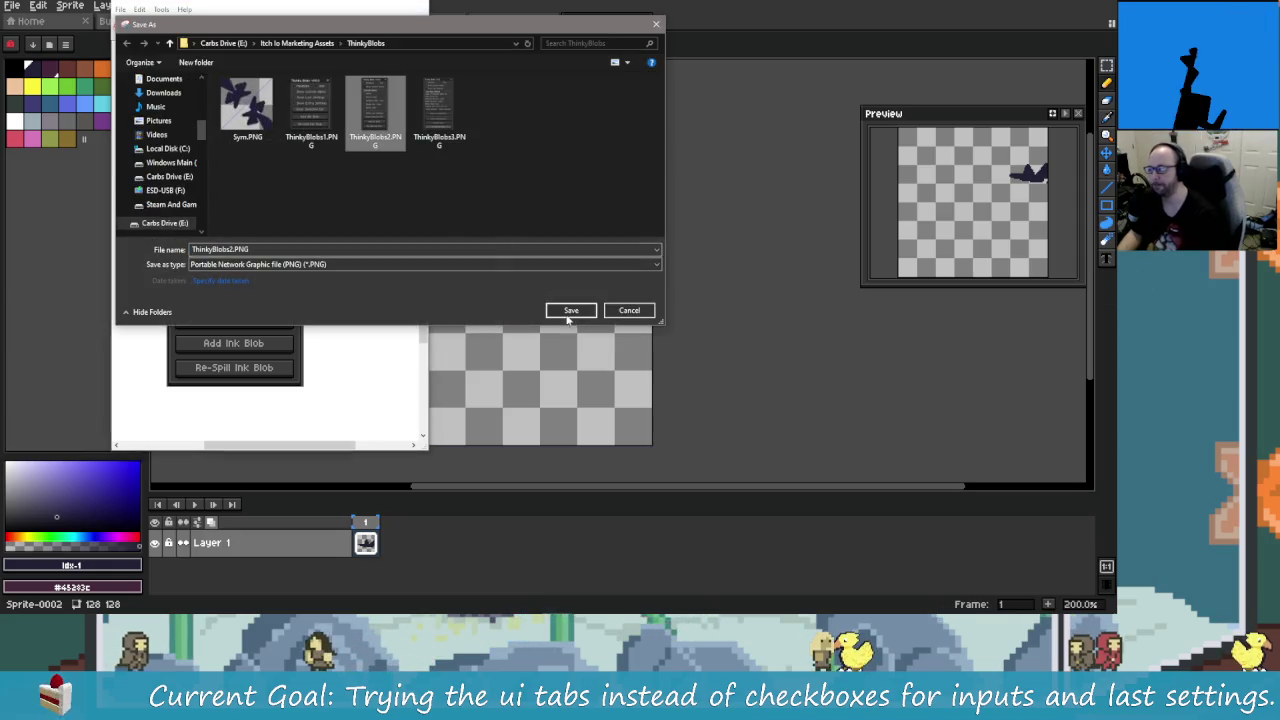
click(578, 314)
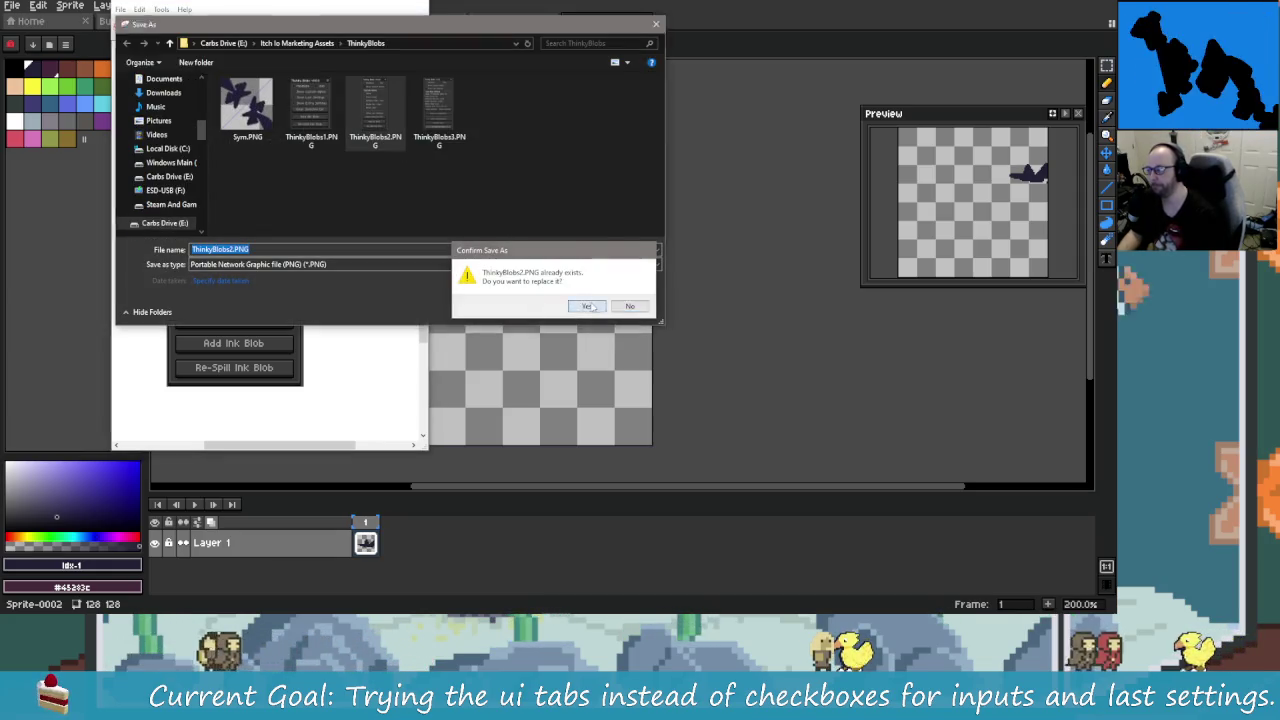
click(580, 306)
drag(312, 30, 600, 30)
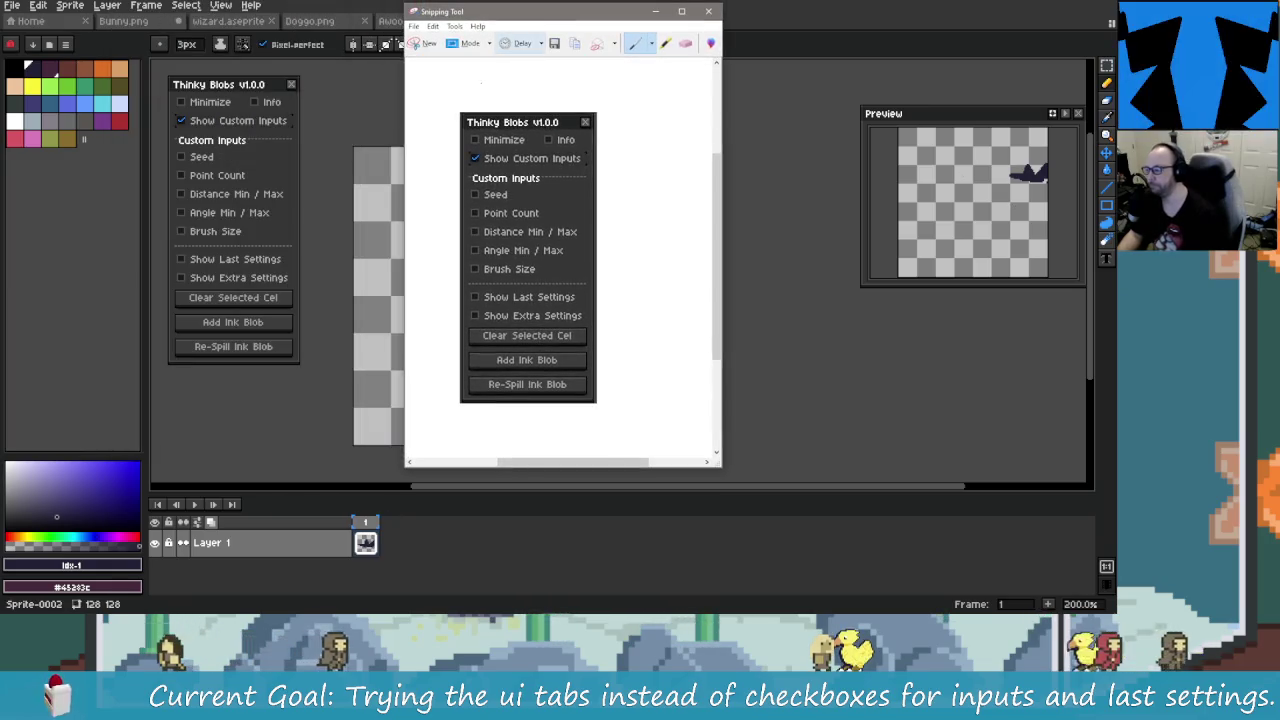
click(215, 133)
Step: Show Last Blob Settings and type 'Name' into the Blob Name field
click(215, 139)
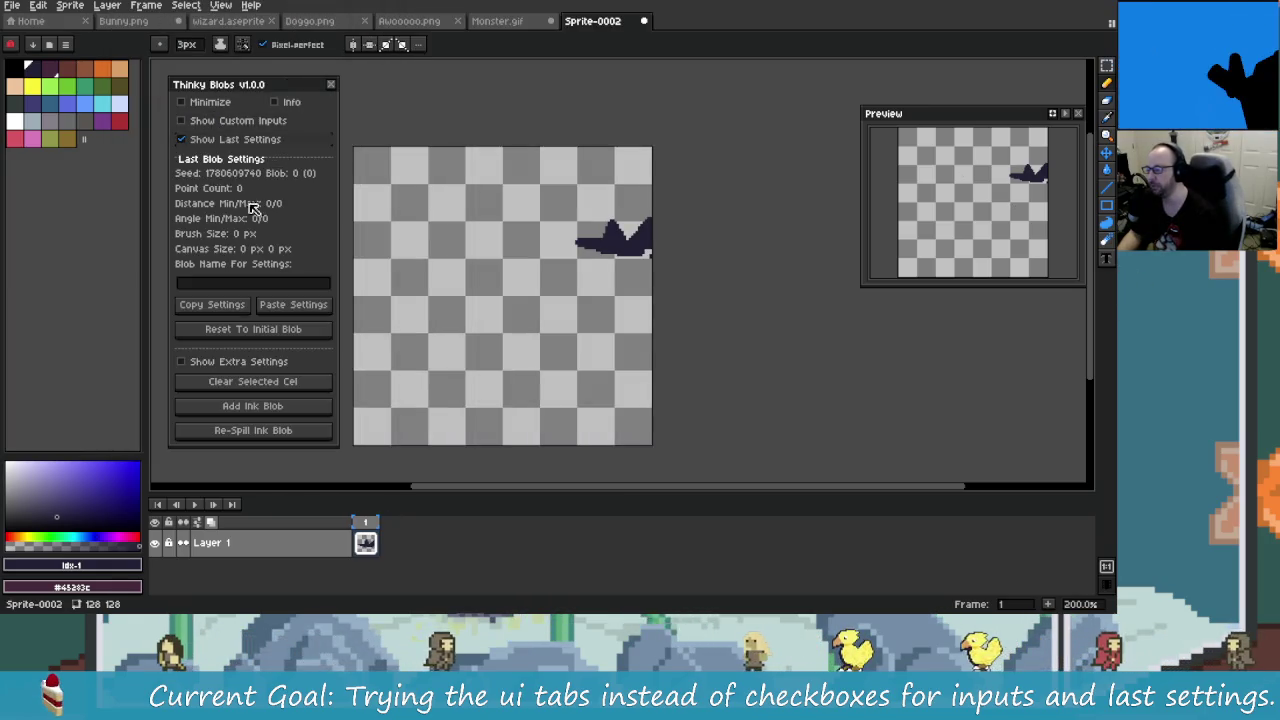
click(293, 285)
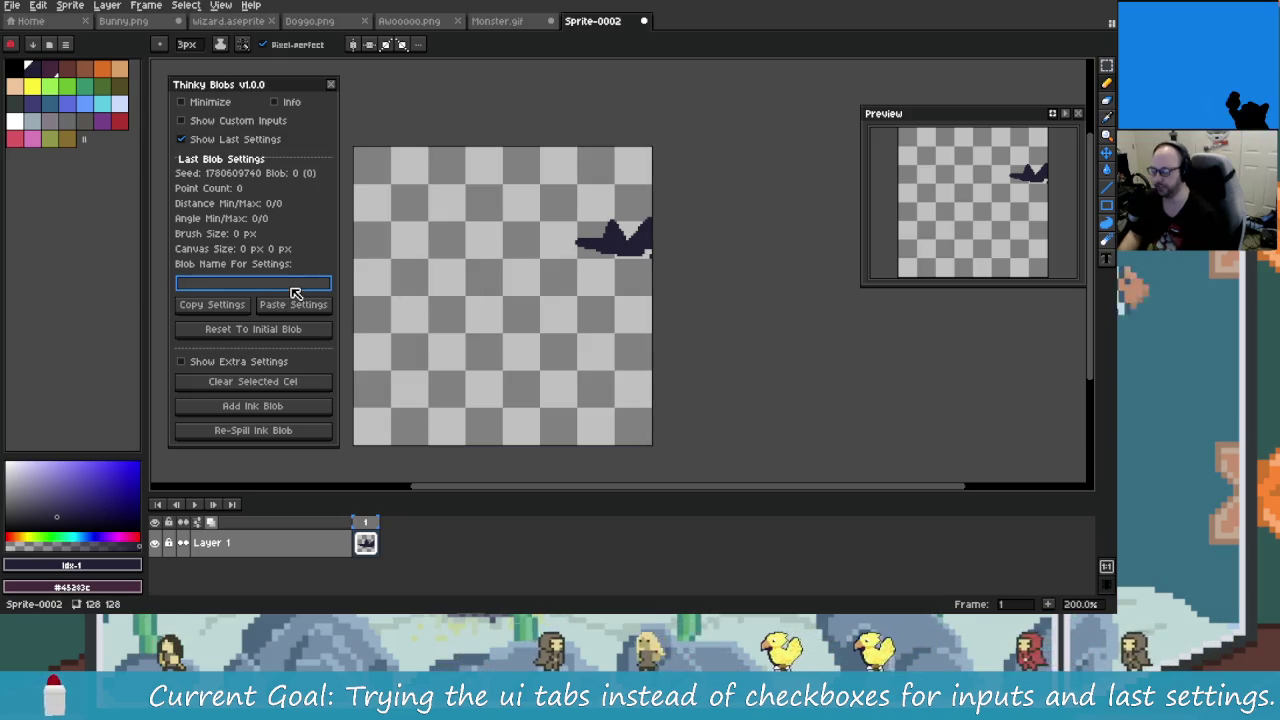
text(BlobName)
Step: Snip the Thinky Blobs panel showing the Last Blob Settings section
key(alt+Tab)
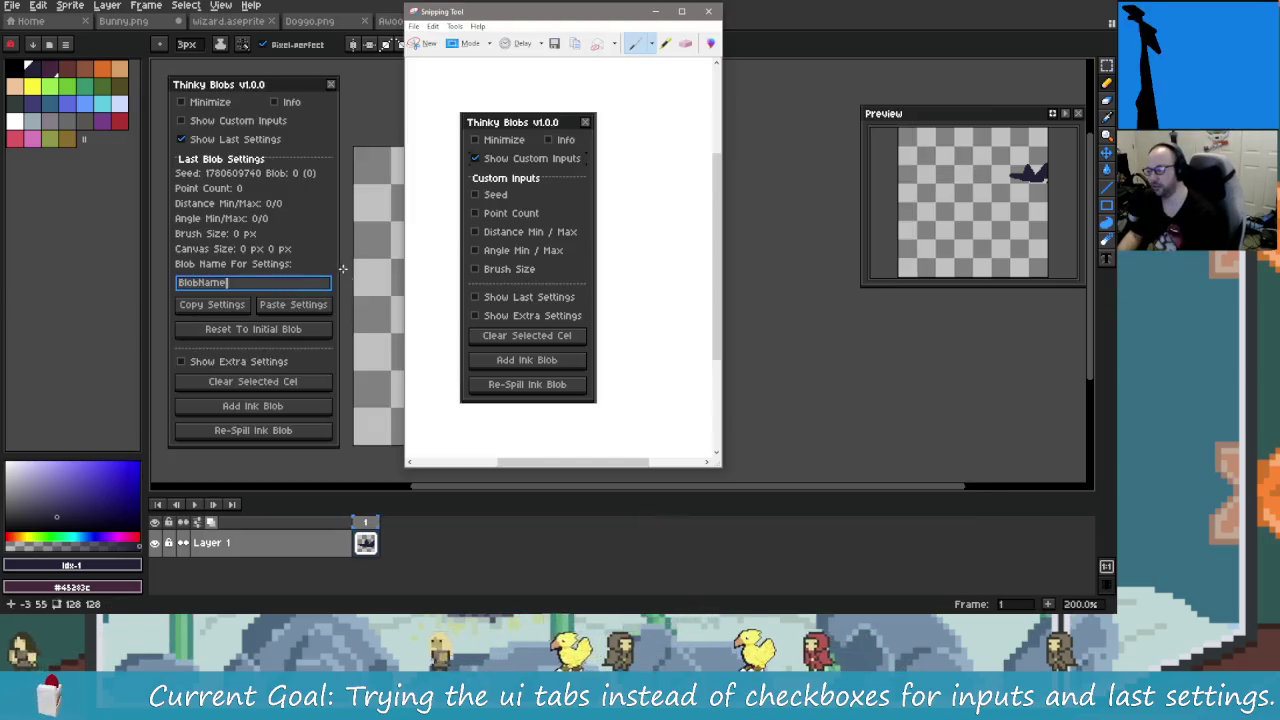
key(ctrl+n)
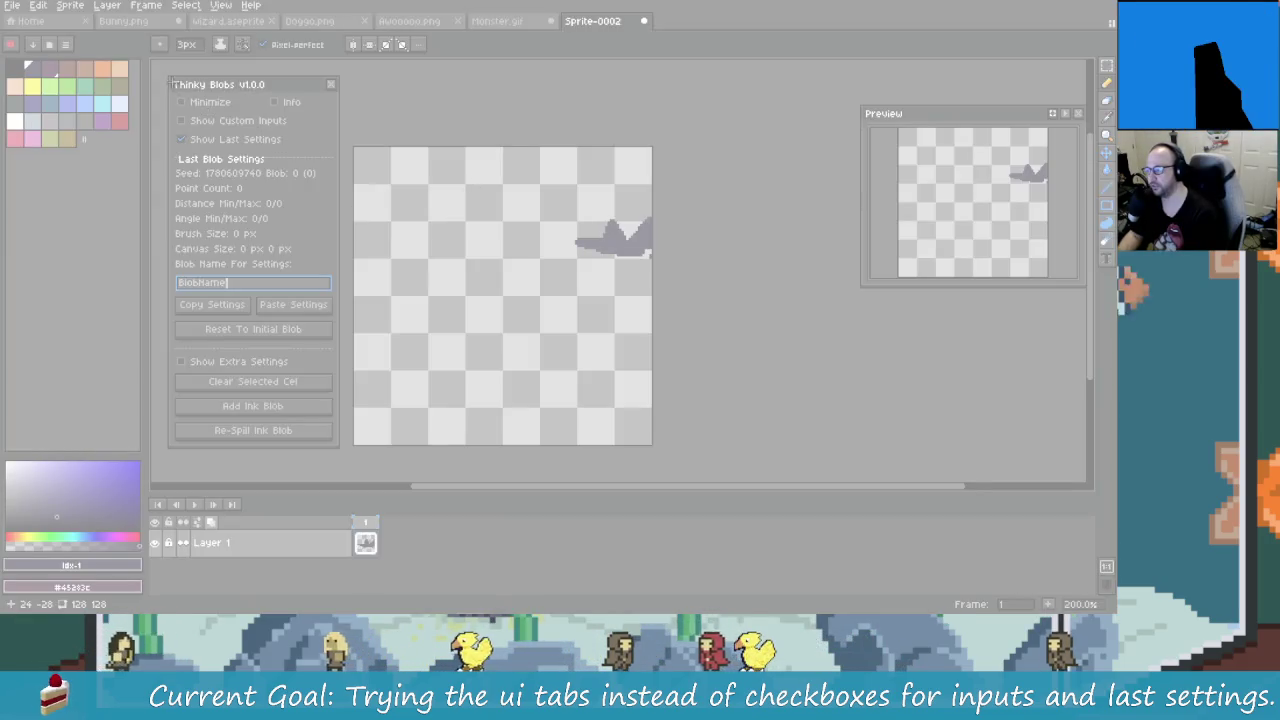
drag(165, 73, 345, 452)
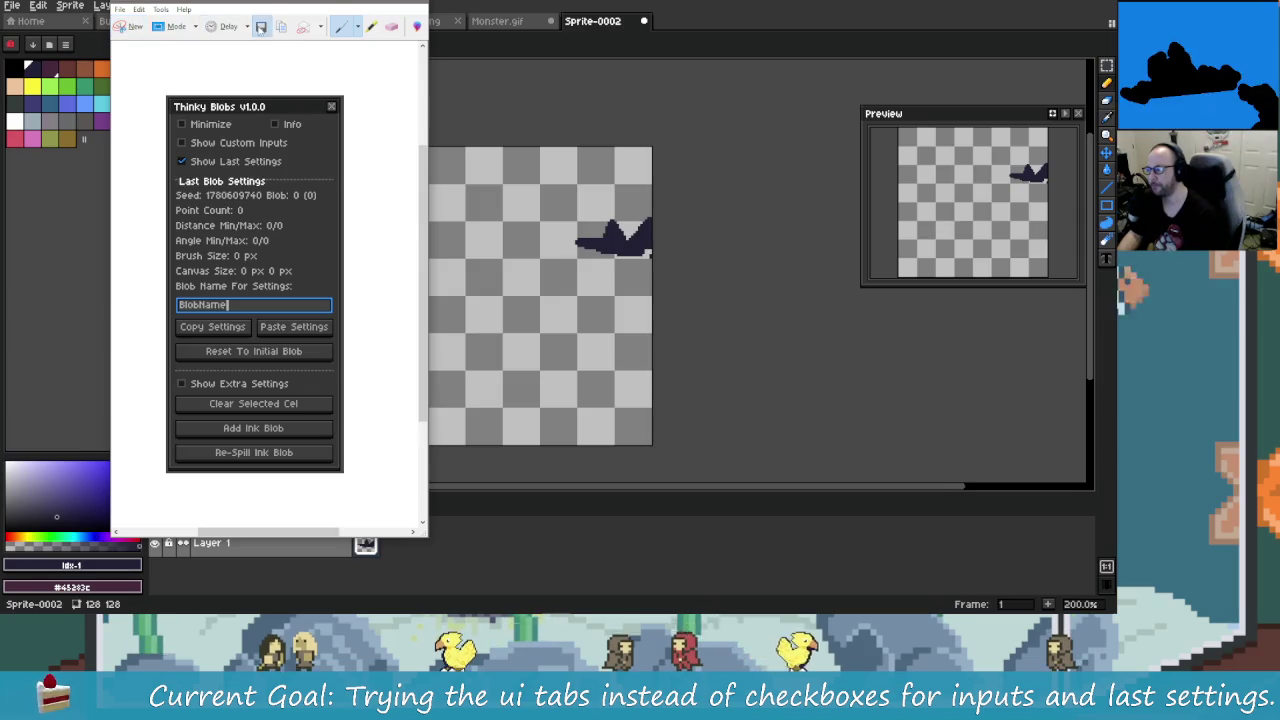
Step: Save the snip as ThinkyBlobs3.PNG, replacing it, then switch the panel to Extra Settings
key(ctrl+s)
click(438, 110)
click(568, 310)
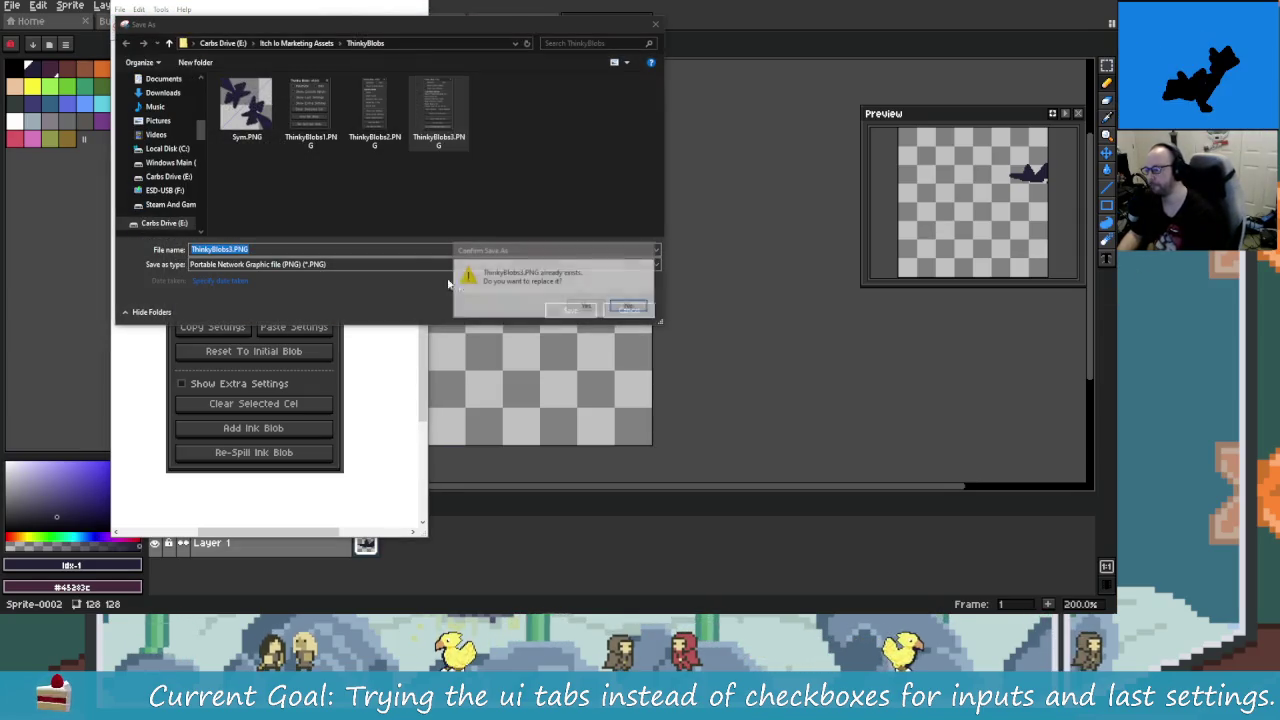
click(577, 303)
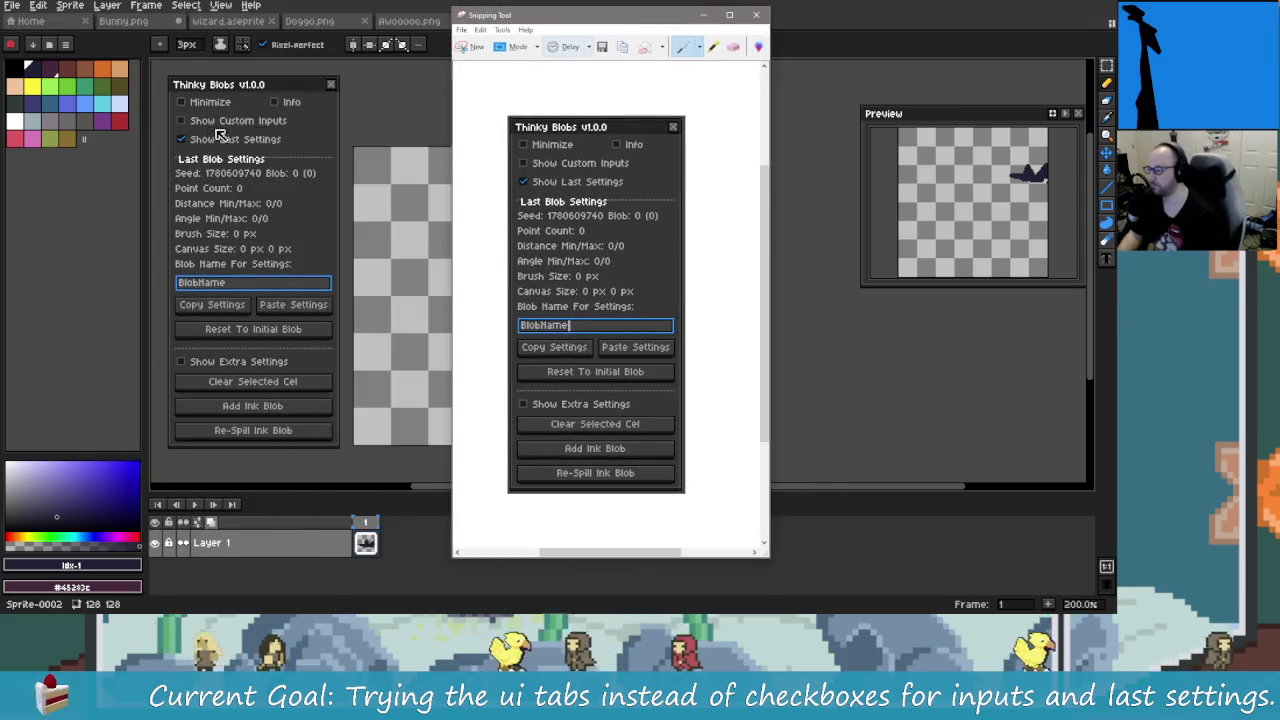
click(230, 140)
click(230, 158)
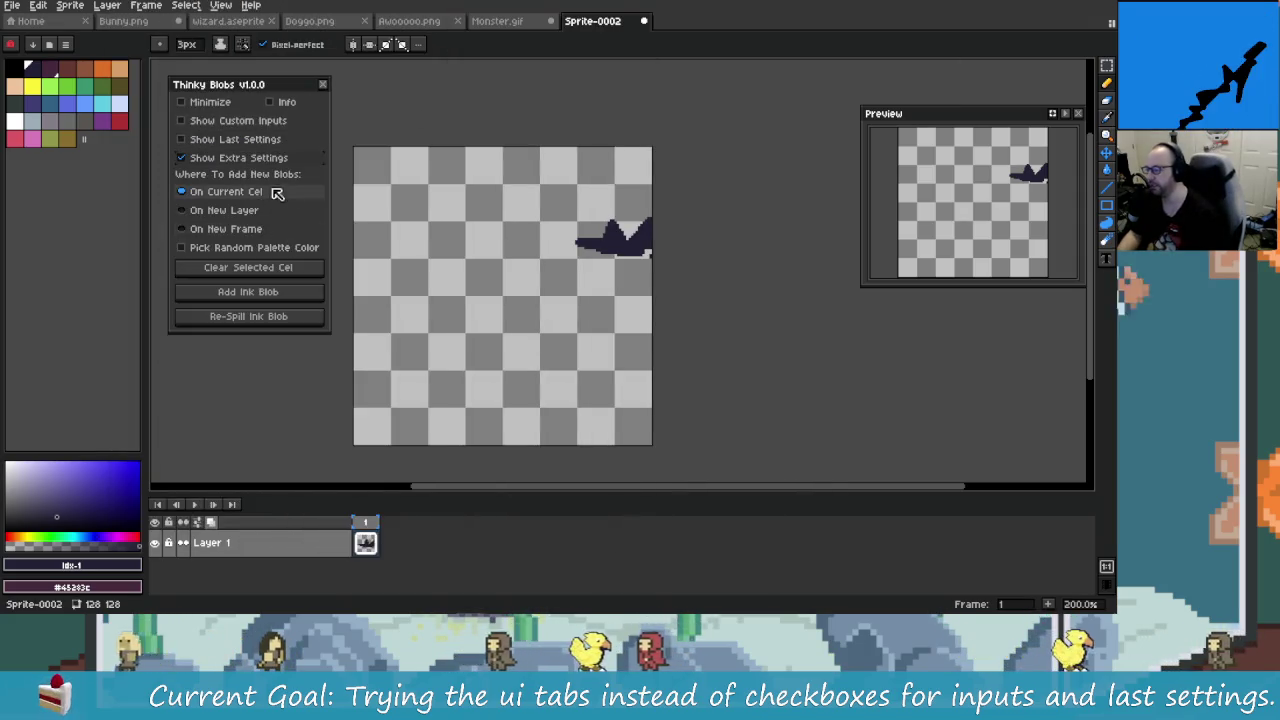
Step: Launch Snipping Tool and snip the Thinky Blobs panel's Extra Settings view
key(super)
text(snipping)
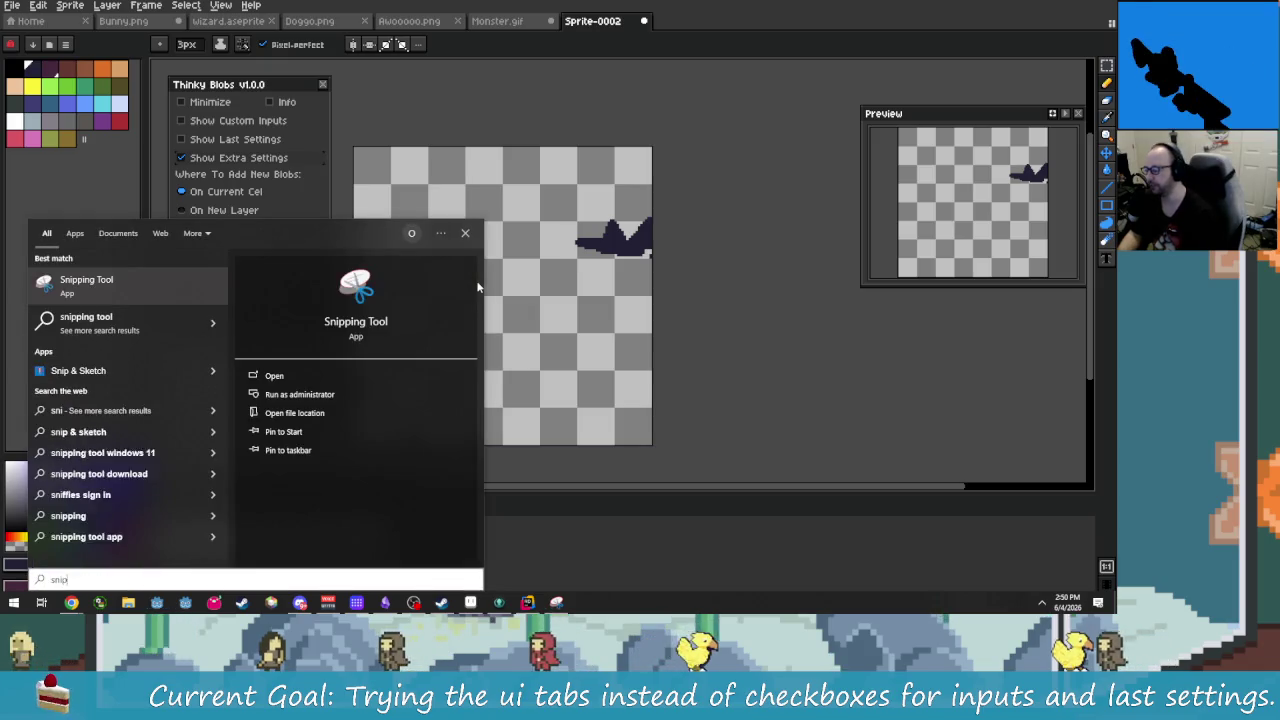
key(Return)
click(476, 46)
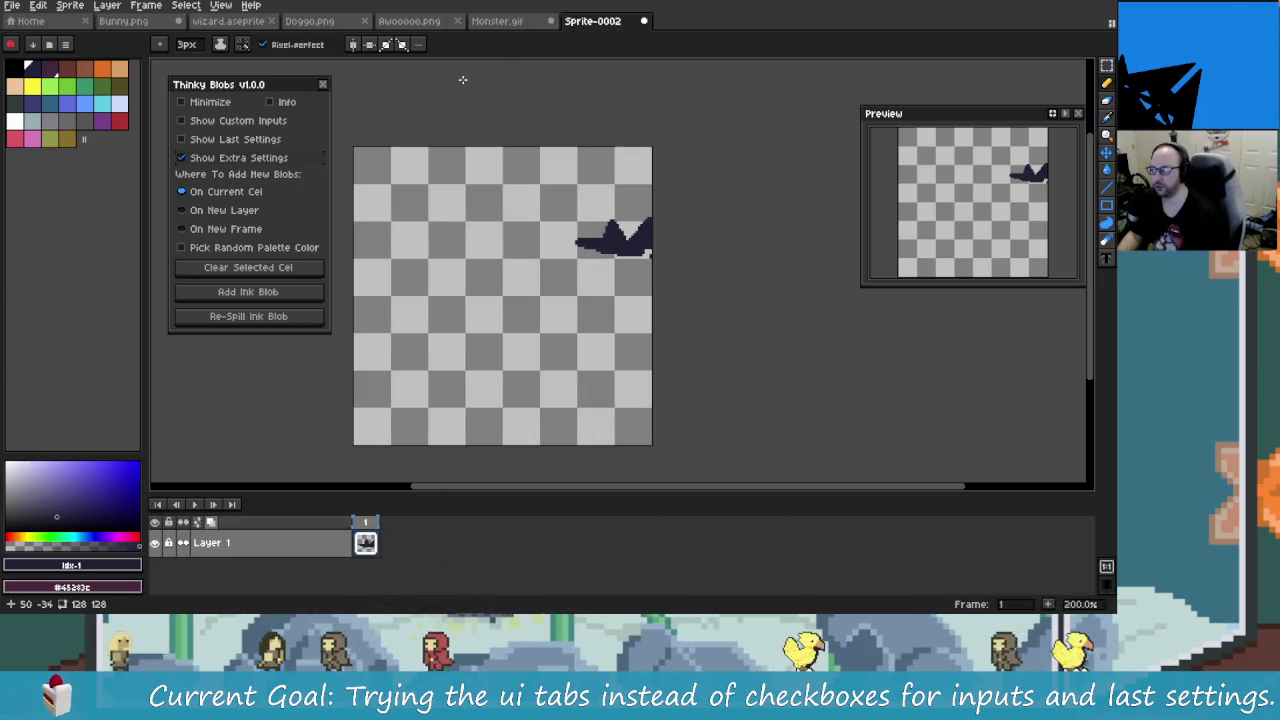
drag(168, 74, 334, 336)
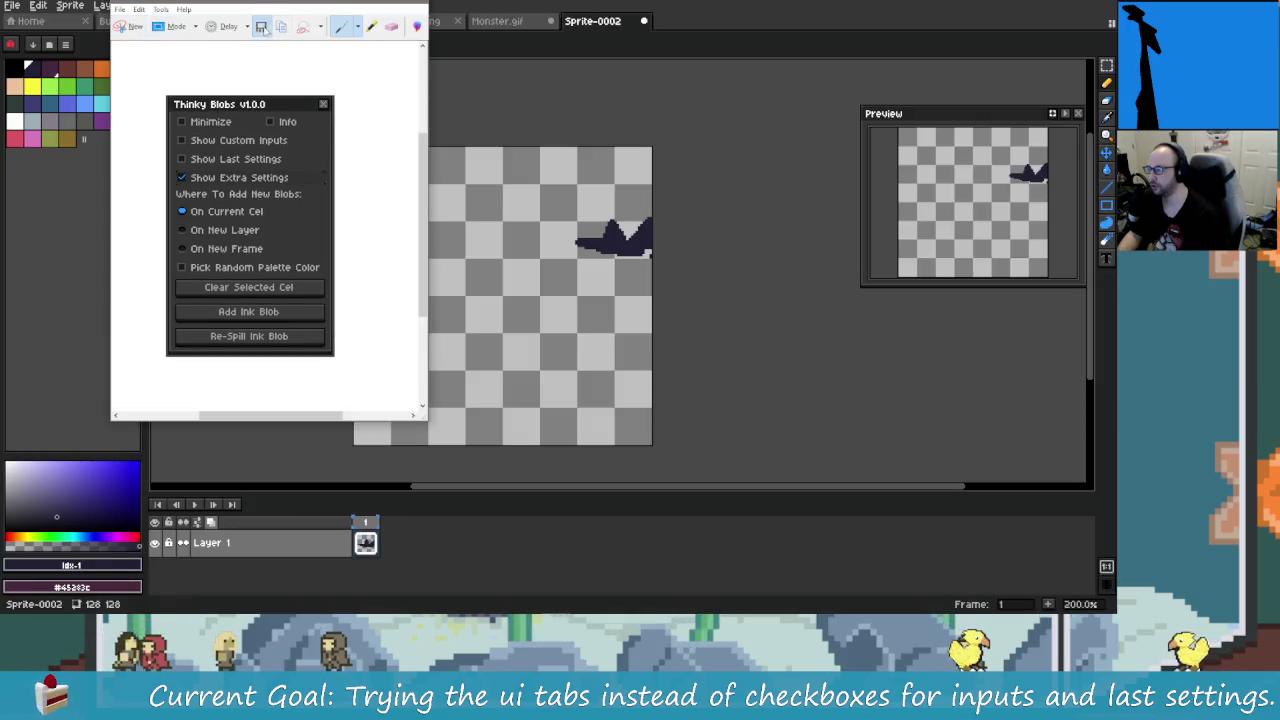
Step: Save the Extra Settings snip as ThinkyBlobs4.PNG, then return to the itch.io page
click(264, 28)
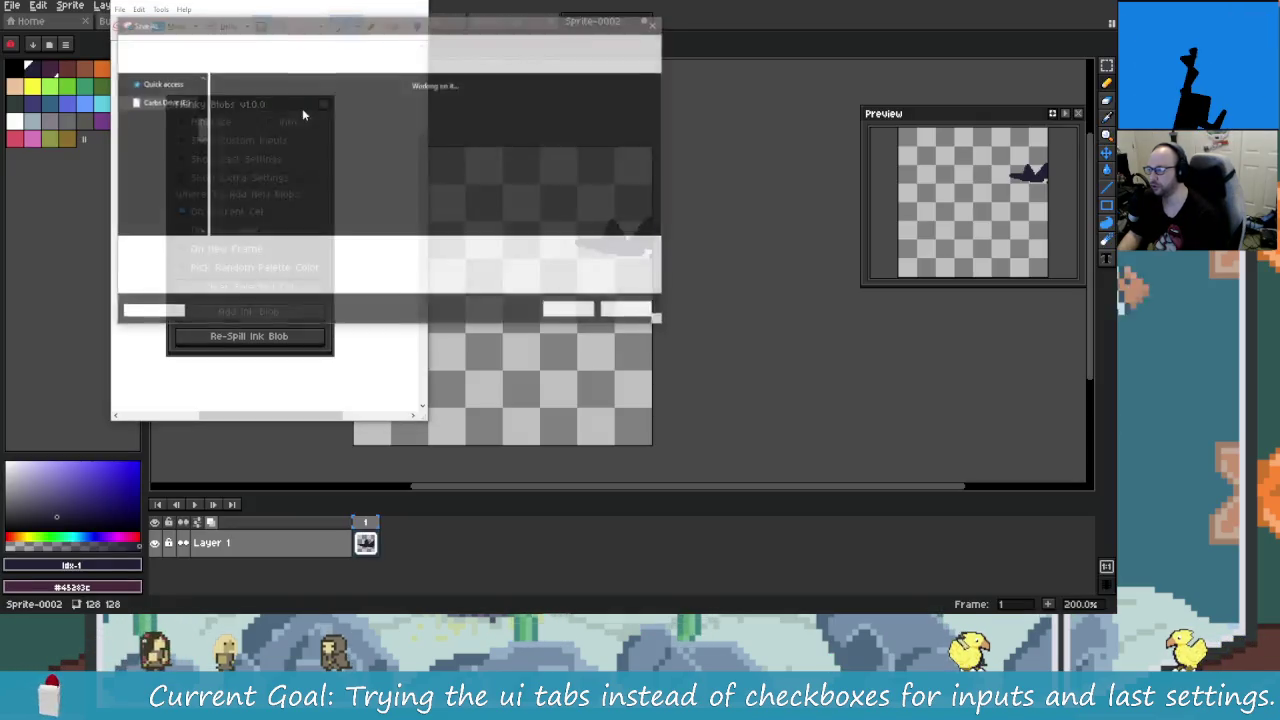
click(438, 110)
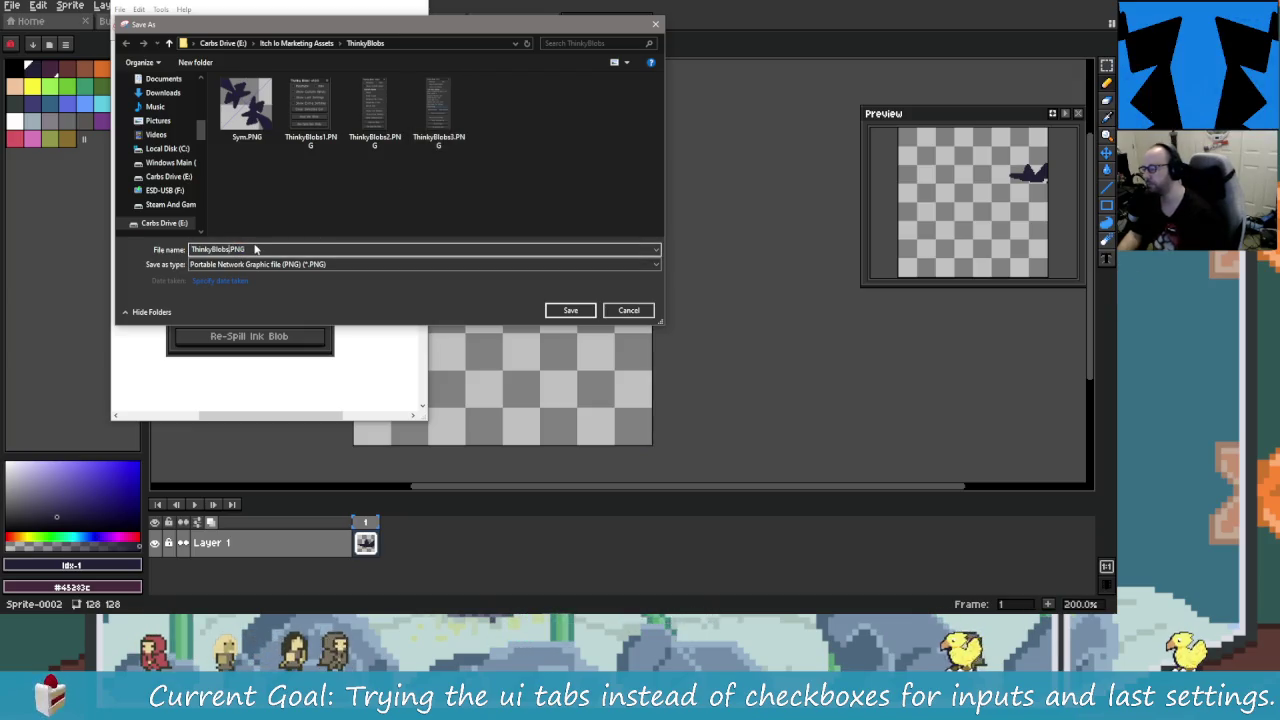
key(Return)
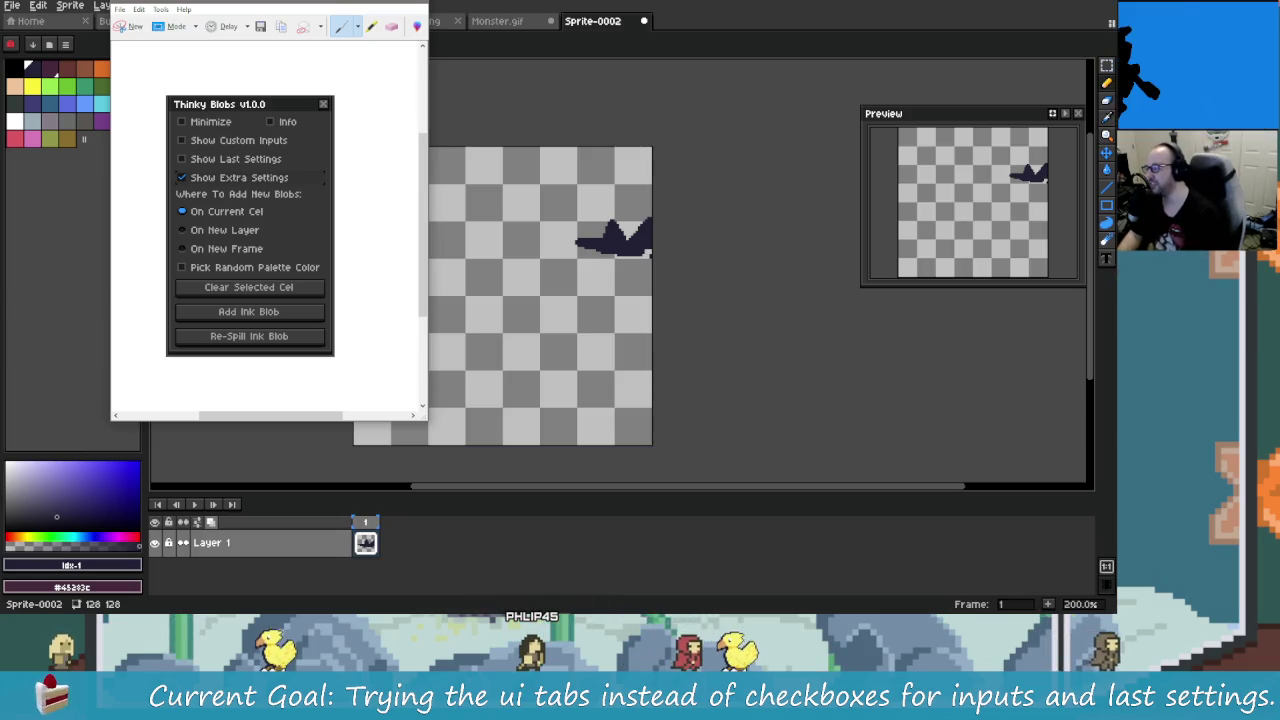
drag(289, 6, 530, 46)
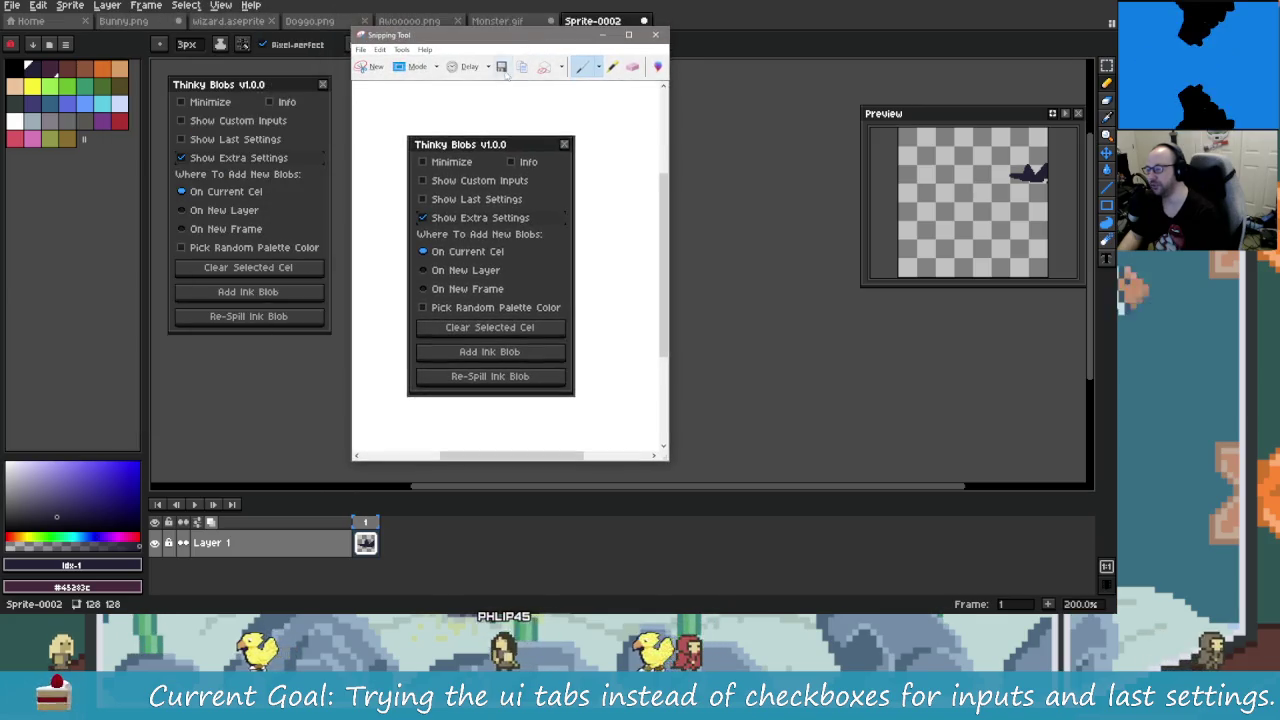
click(502, 66)
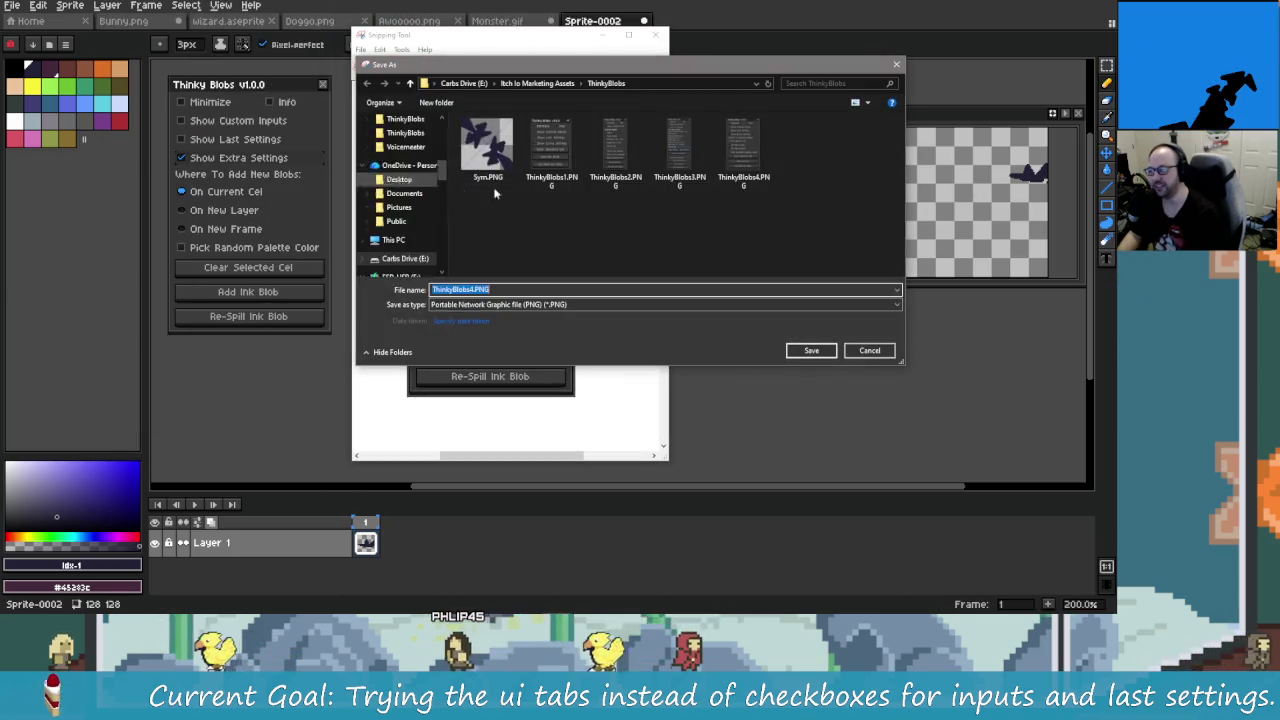
click(743, 152)
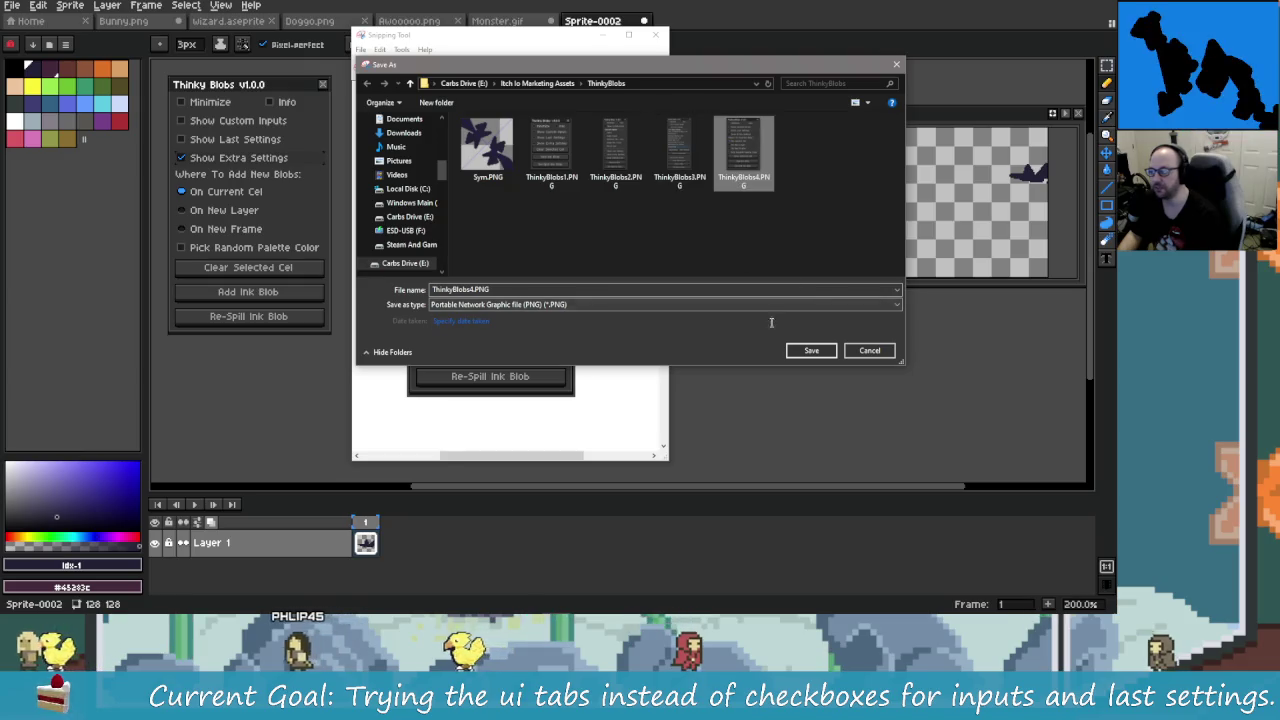
click(869, 350)
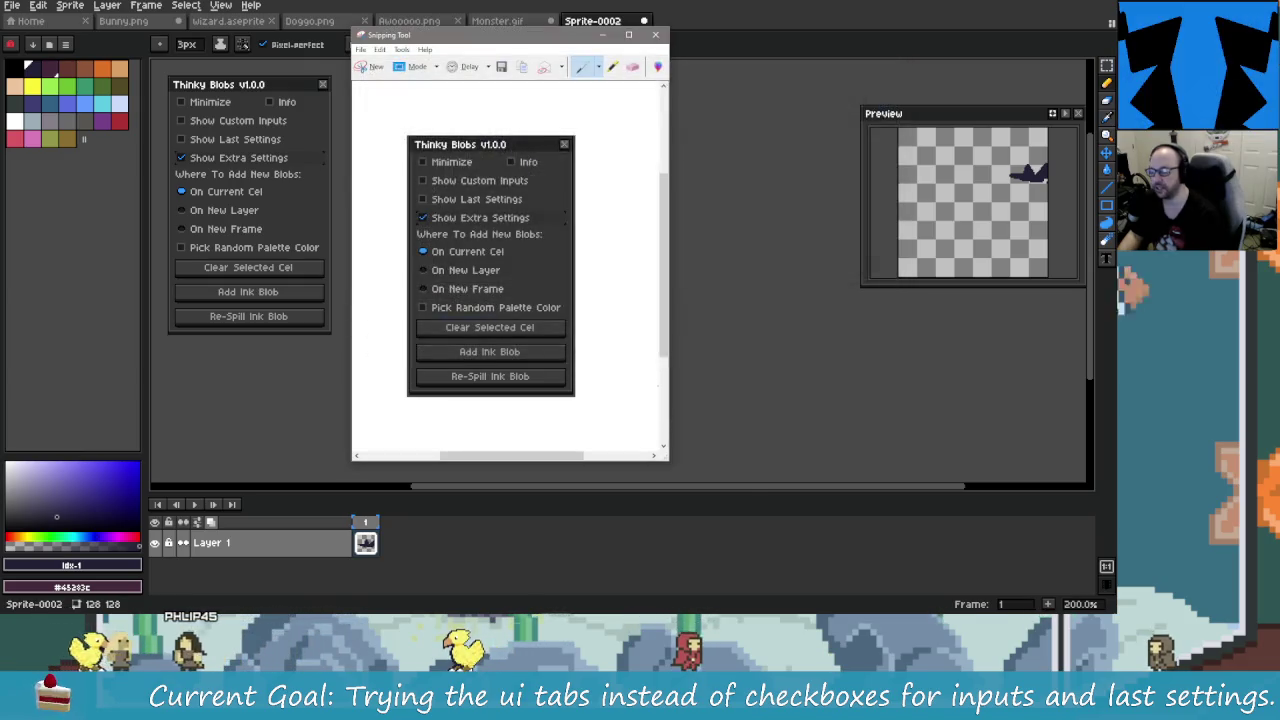
key(alt+Tab)
click(585, 178)
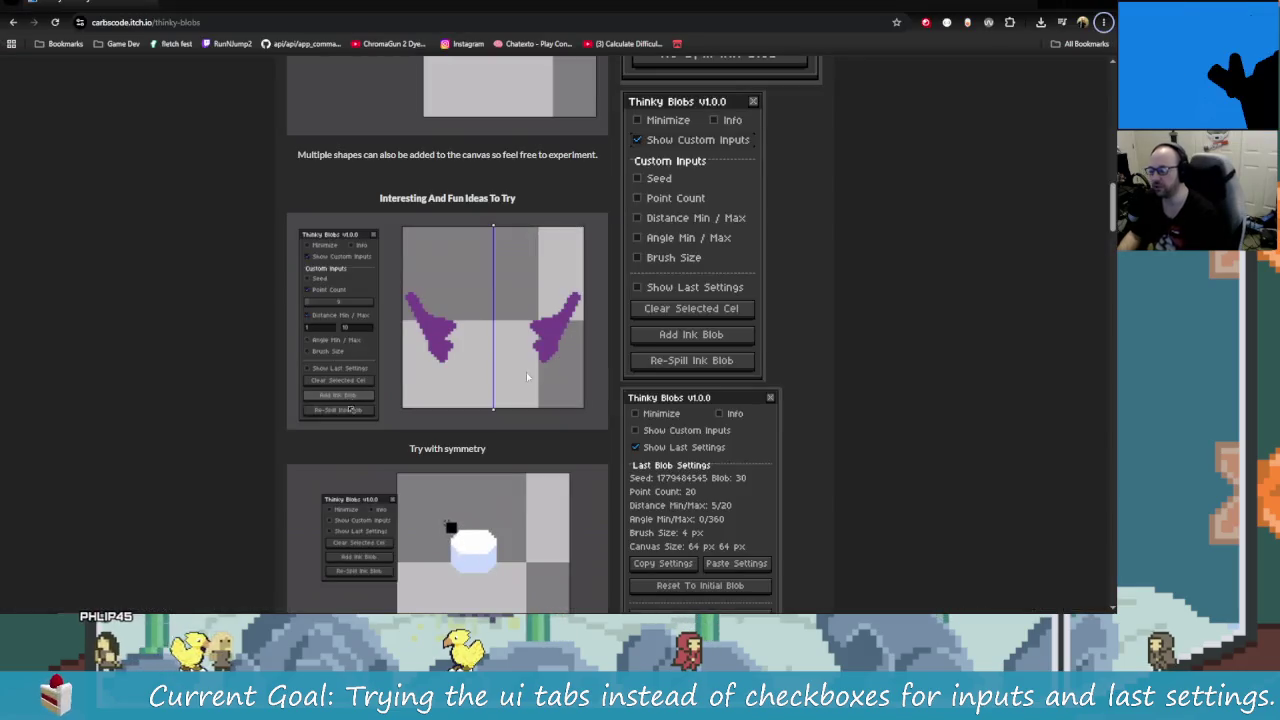
Step: Scroll down the itch.io page and compare it with the captured Extra Settings image
scroll(528, 371, down, 2)
scroll(517, 375, down, 2)
scroll(568, 403, down, 3)
scroll(500, 320, down, 3)
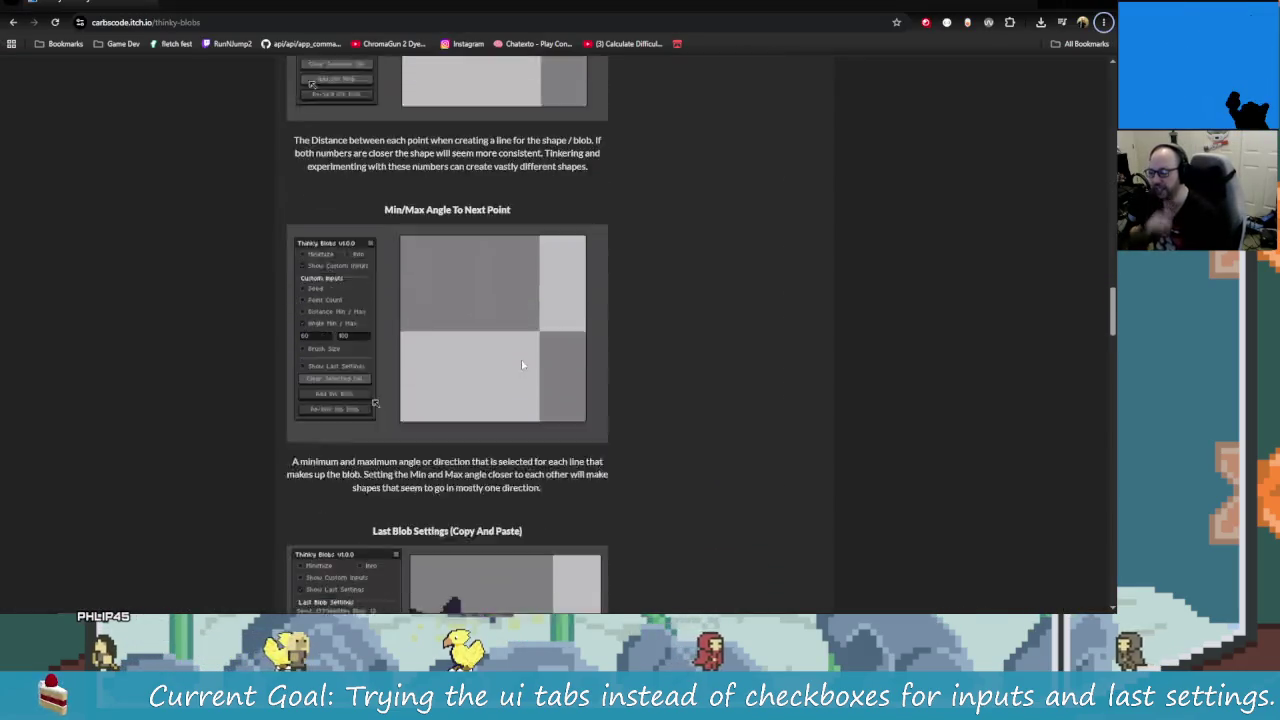
scroll(436, 246, down, 3)
scroll(430, 244, down, 3)
key(alt+Tab)
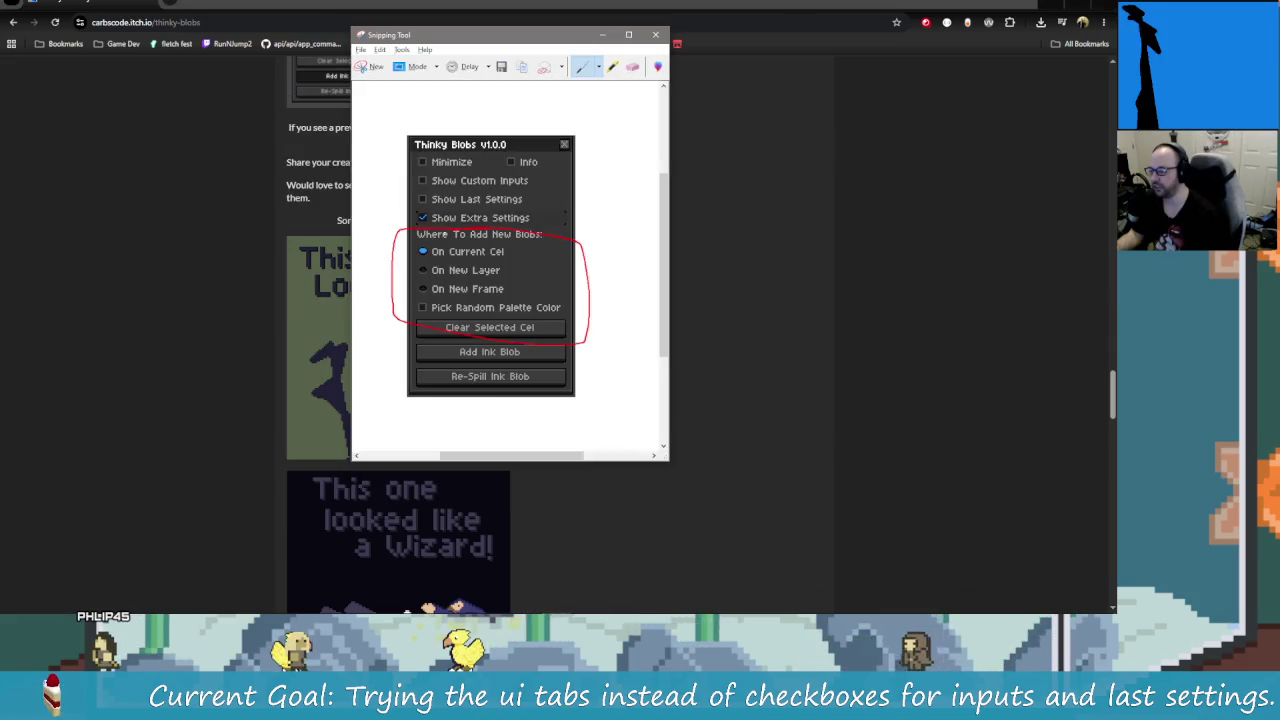
key(alt+Tab)
Step: Re-check the page against the captured panel image, then return to Aseprite
scroll(420, 397, up, 1)
scroll(420, 397, up, 3)
scroll(420, 397, up, 2)
scroll(394, 346, down, 2)
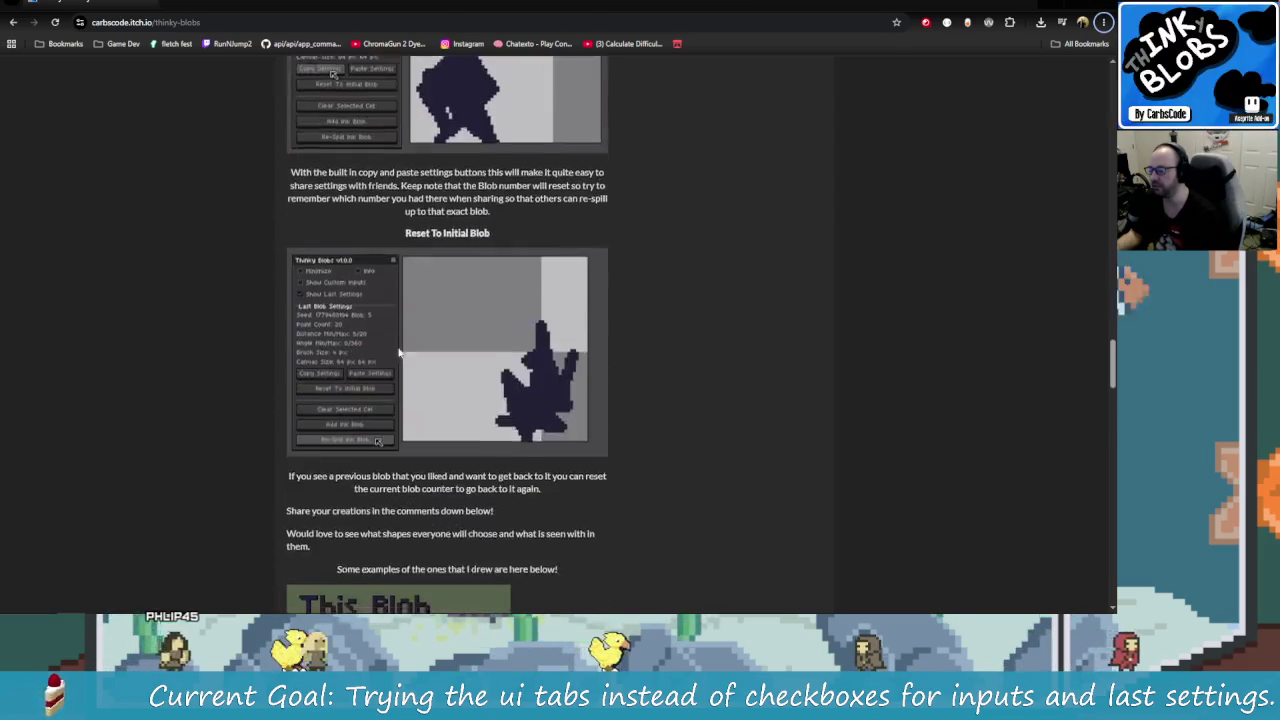
scroll(450, 360, down, 2)
key(alt+Tab)
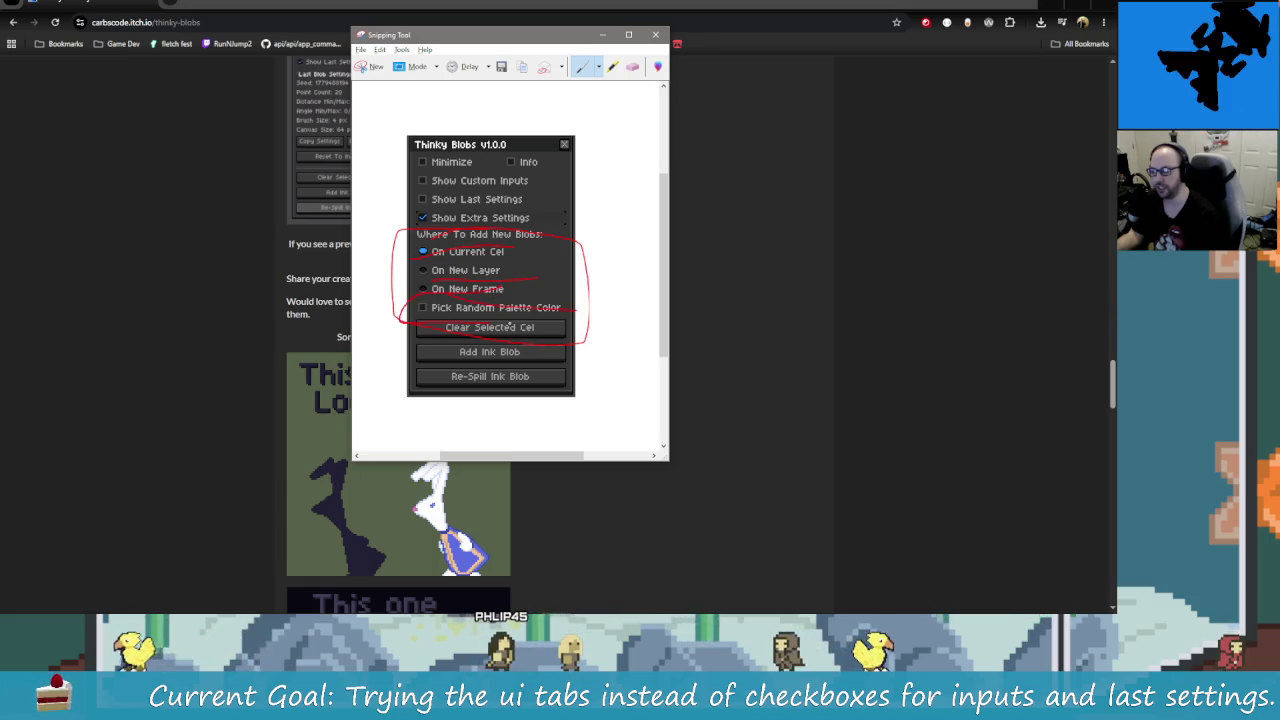
key(alt+Tab)
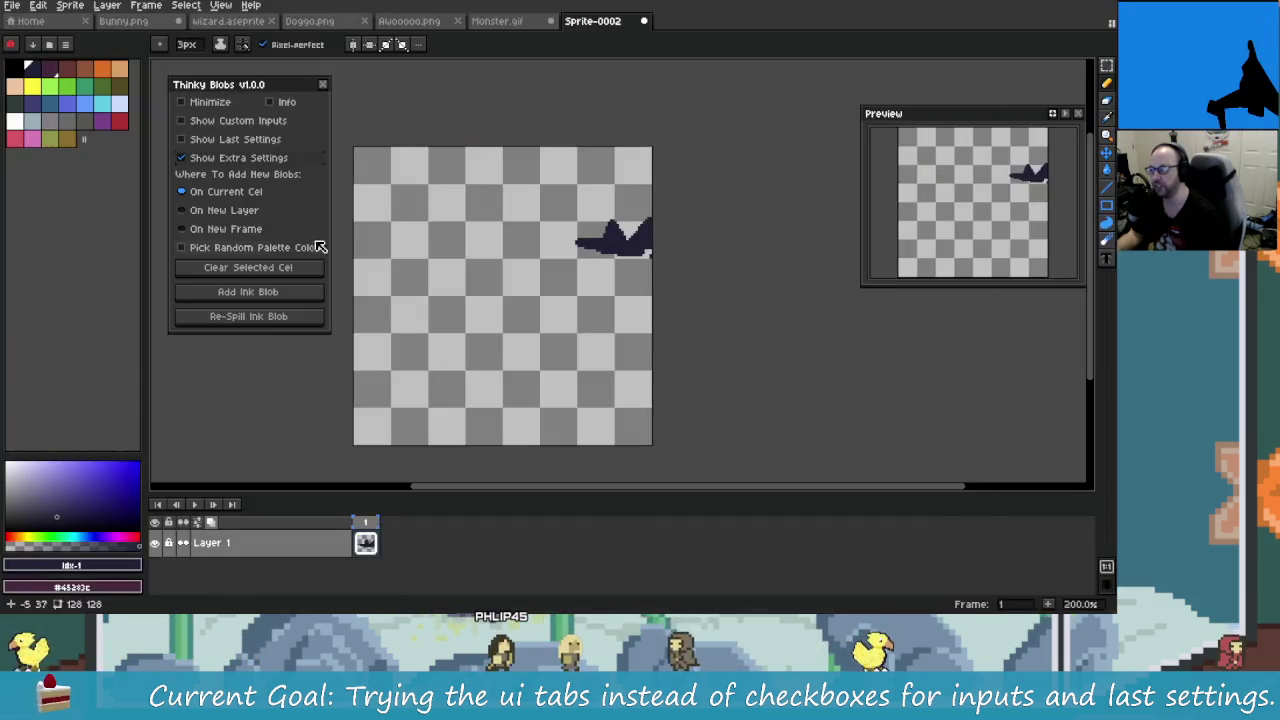
Step: Untick Pick Random Palette Color, then return to the itch.io page and scroll to its top
click(235, 248)
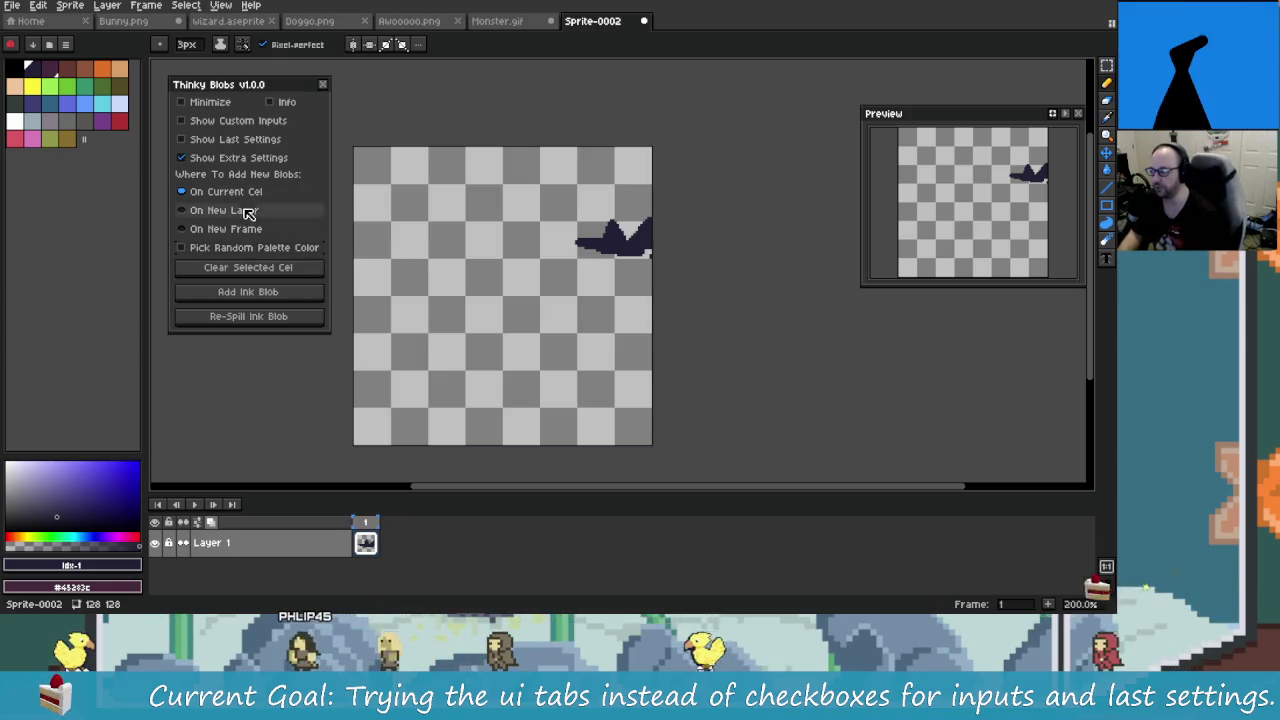
key(alt+Tab)
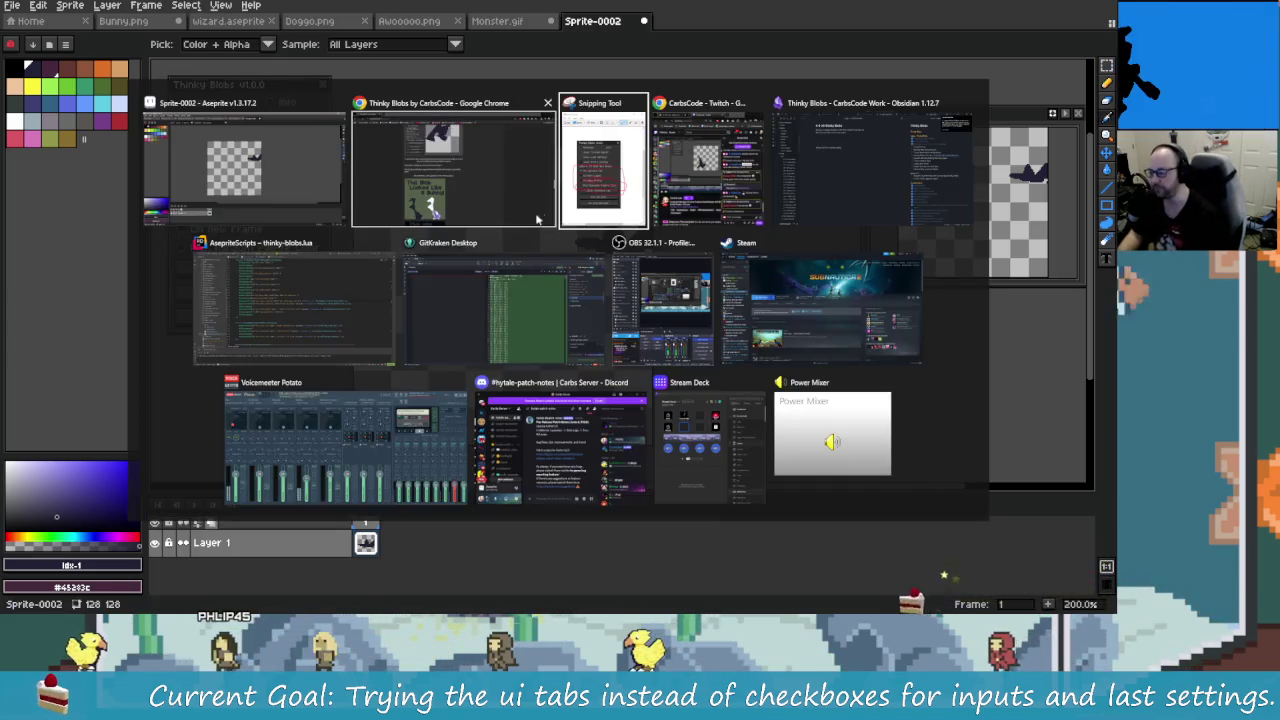
scroll(688, 387, up, 2)
scroll(688, 387, up, 5)
scroll(643, 409, up, 5)
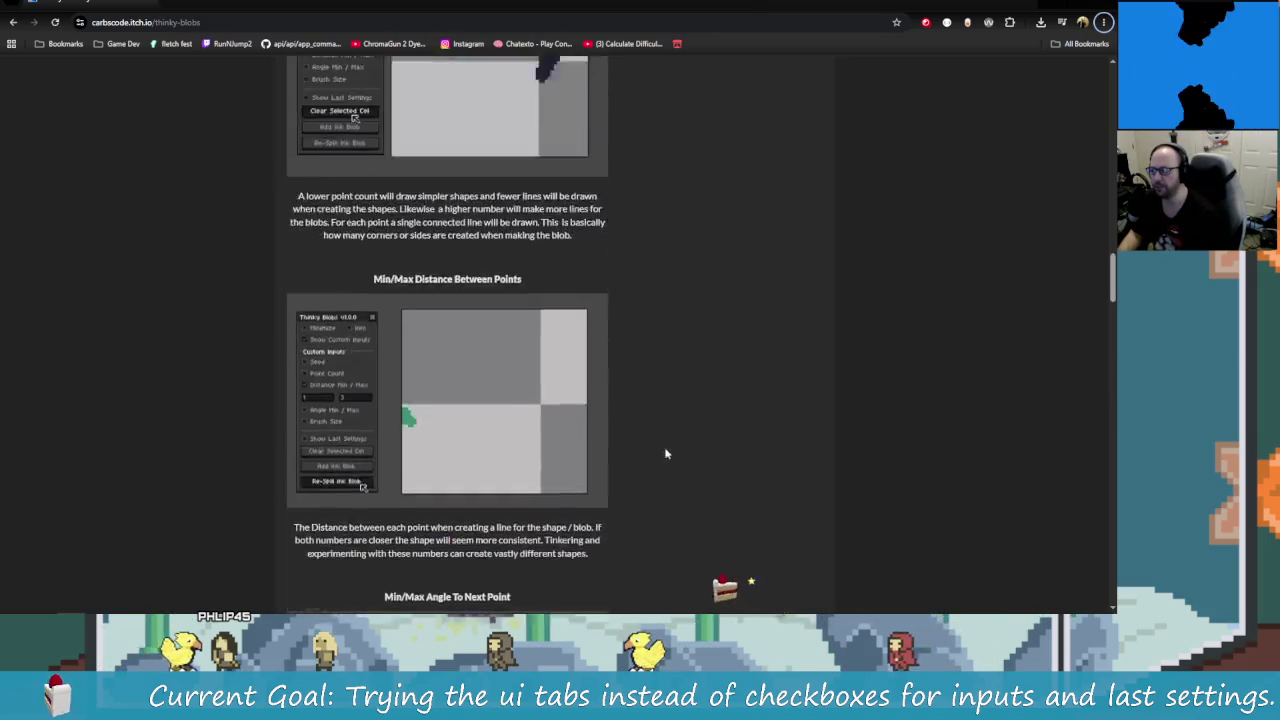
scroll(669, 451, up, 5)
scroll(663, 449, up, 5)
scroll(820, 485, up, 1)
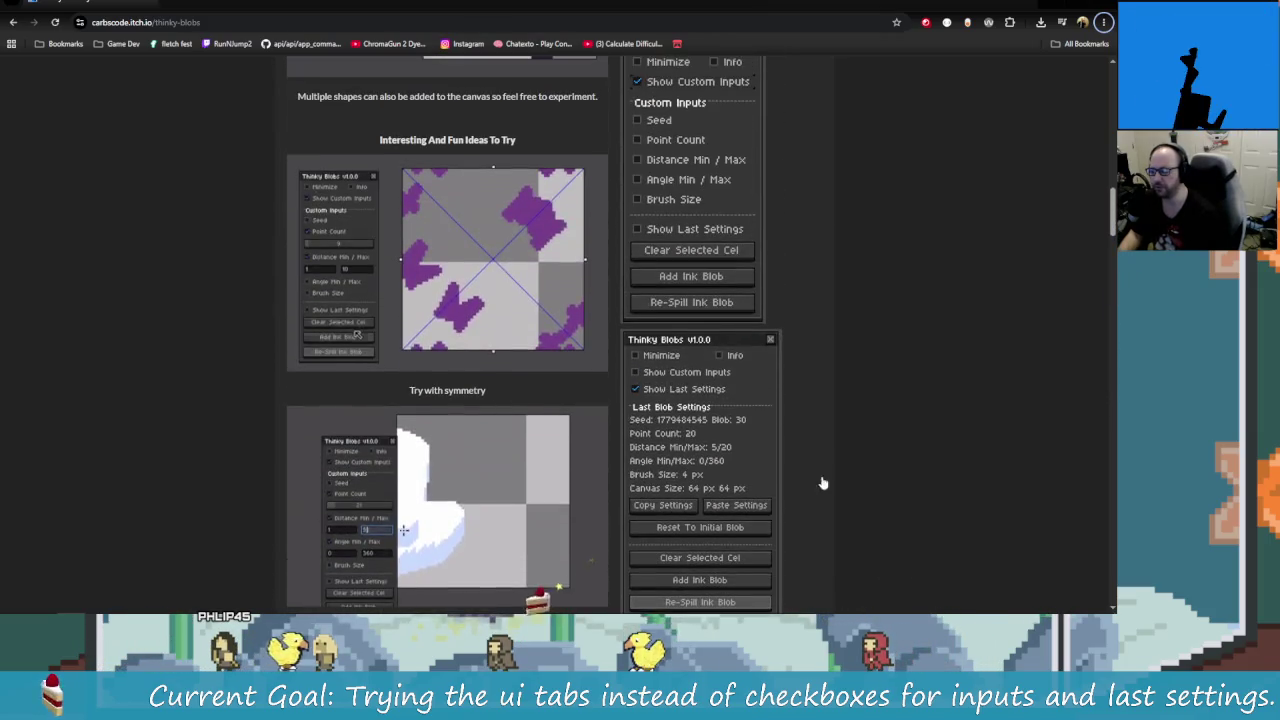
scroll(773, 182, up, 5)
scroll(731, 443, up, 5)
scroll(629, 437, up, 5)
scroll(389, 407, up, 5)
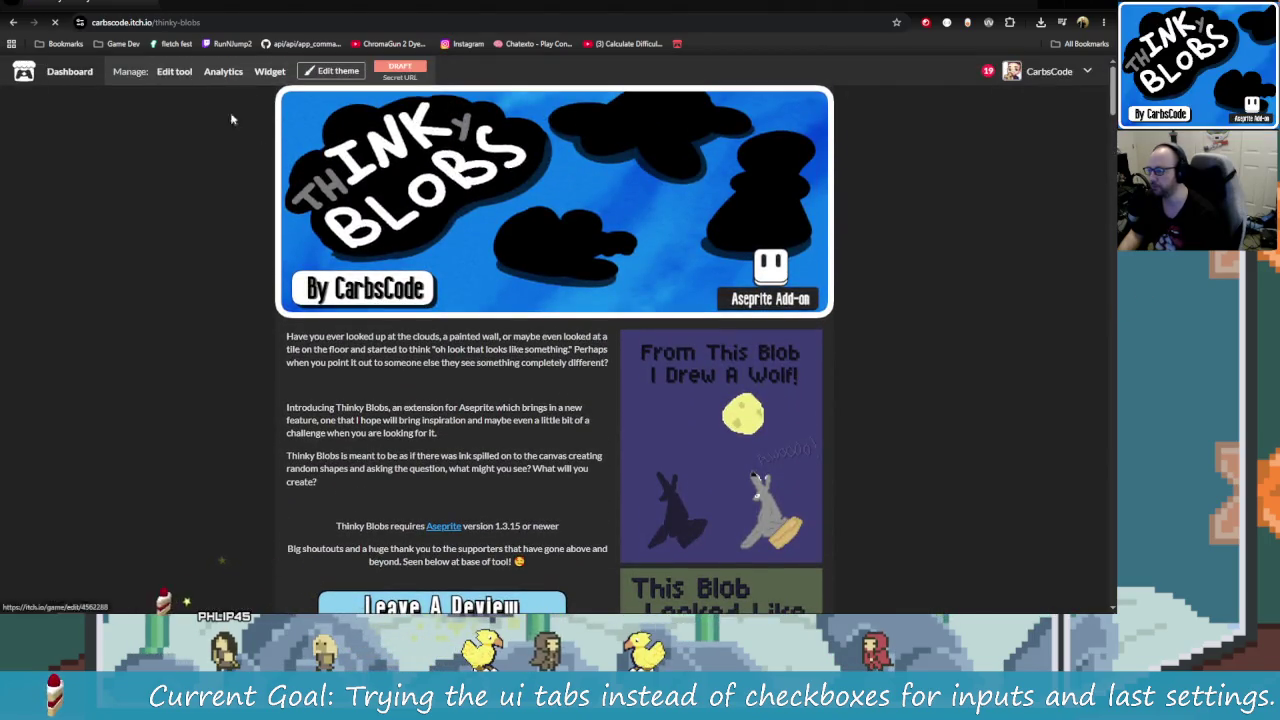
Step: Scroll down the Thinky Blobs edit page to the description and panel screenshots
scroll(547, 293, down, 2)
scroll(580, 305, down, 5)
scroll(620, 317, down, 3)
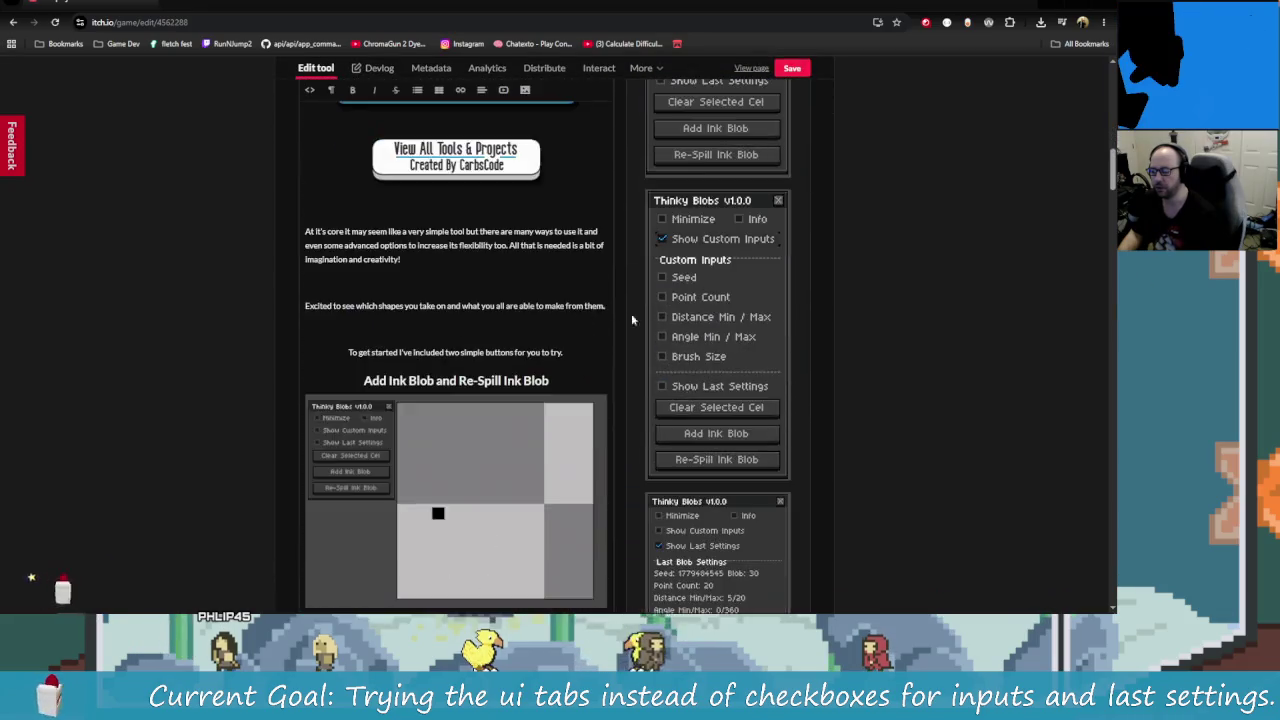
Step: Delete the three outdated panel screenshots, confirming each deletion with OK
scroll(620, 317, up, 2)
click(760, 222)
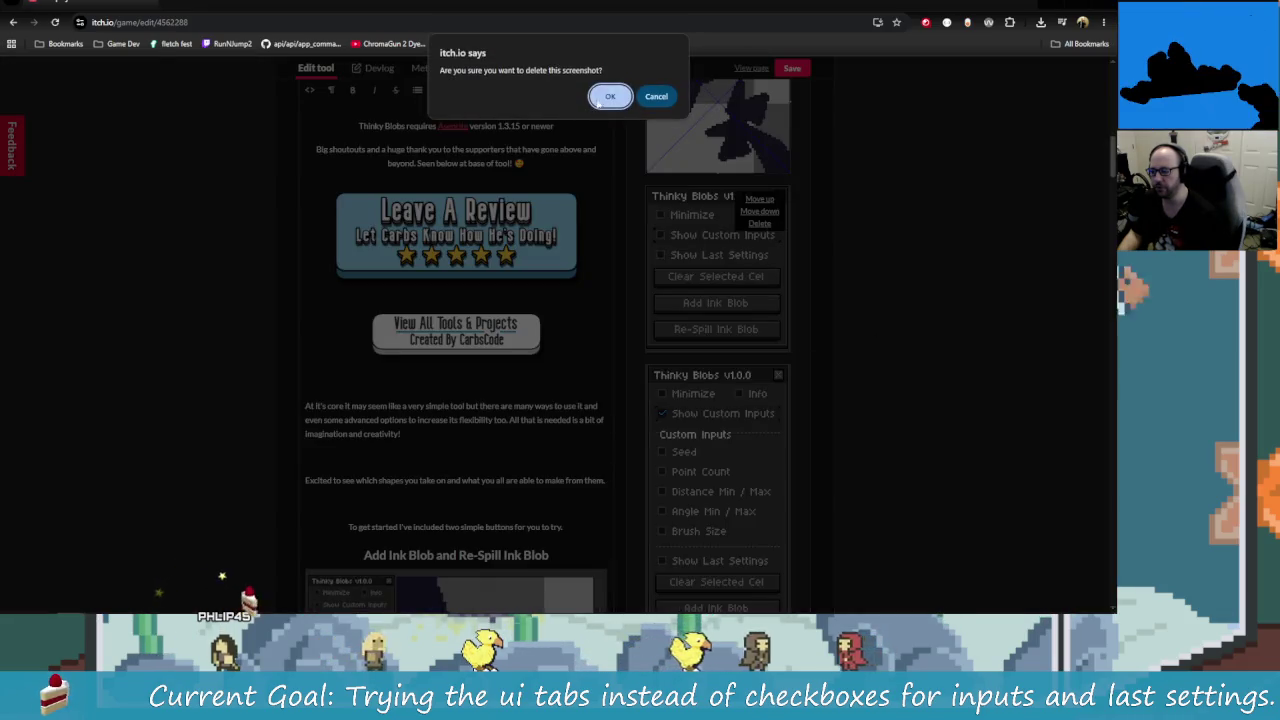
click(610, 96)
scroll(751, 385, down, 2)
scroll(755, 300, up, 2)
click(758, 167)
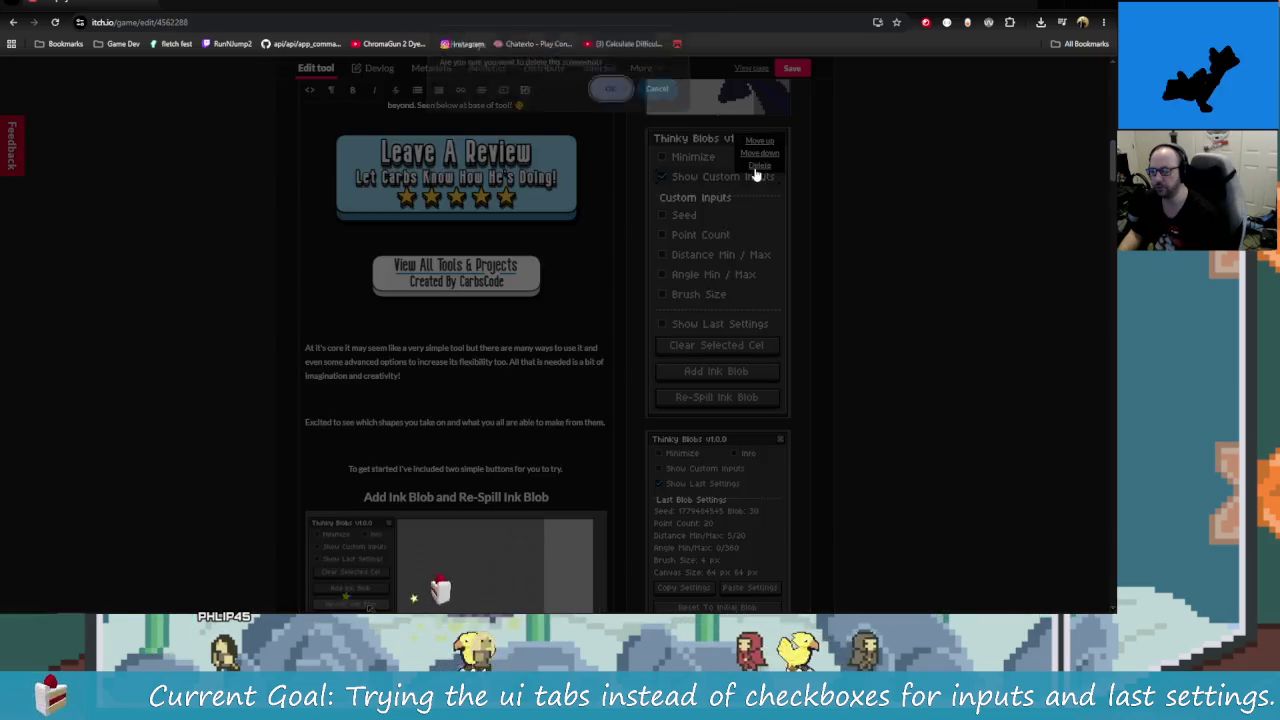
click(610, 90)
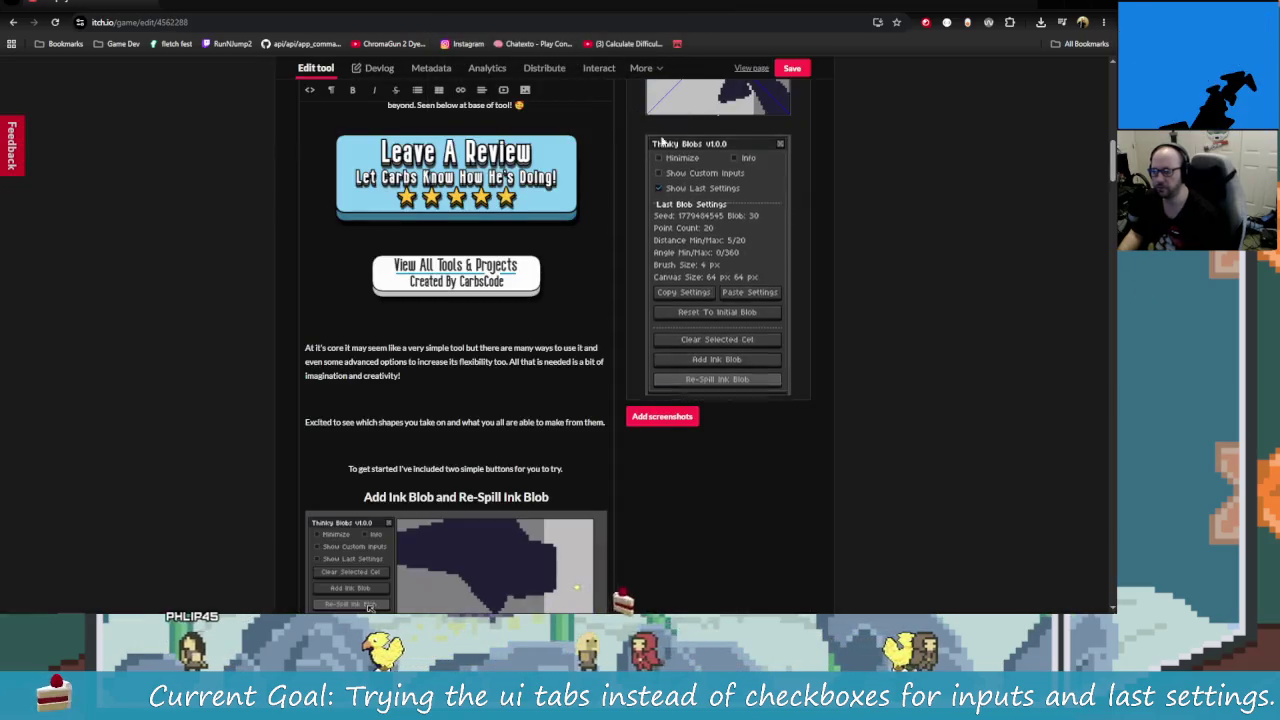
click(760, 155)
click(610, 93)
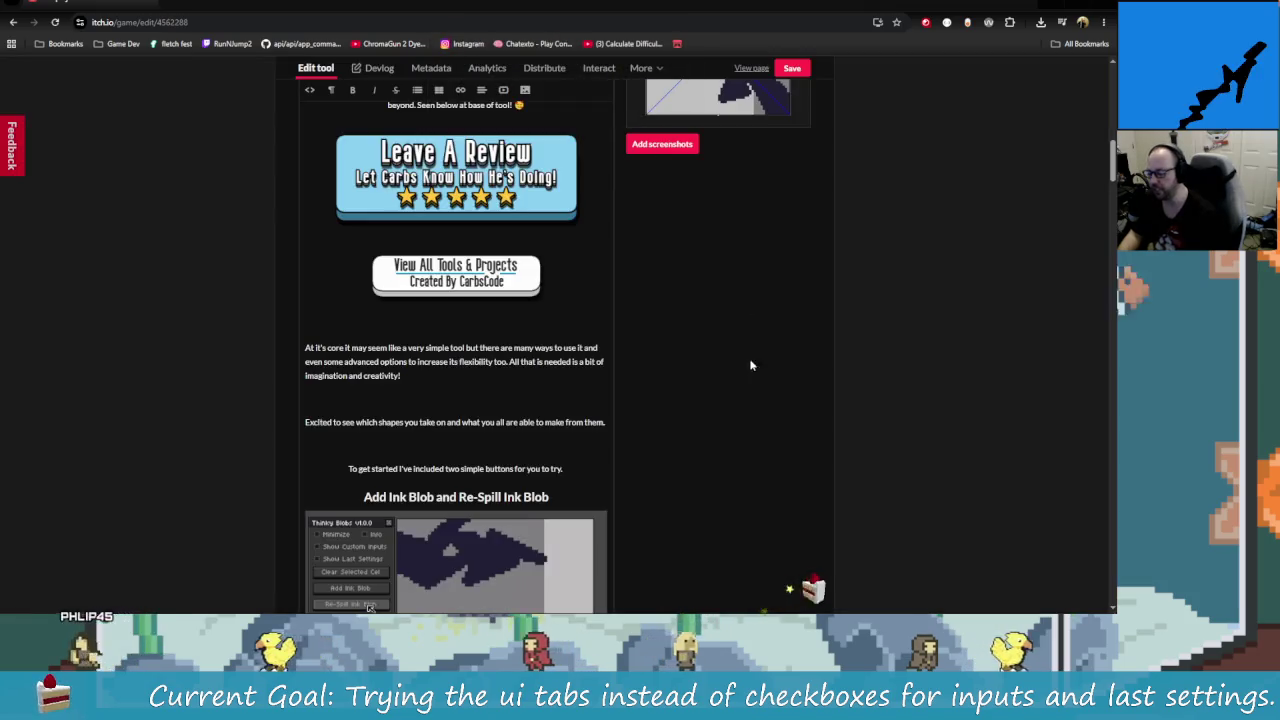
click(662, 144)
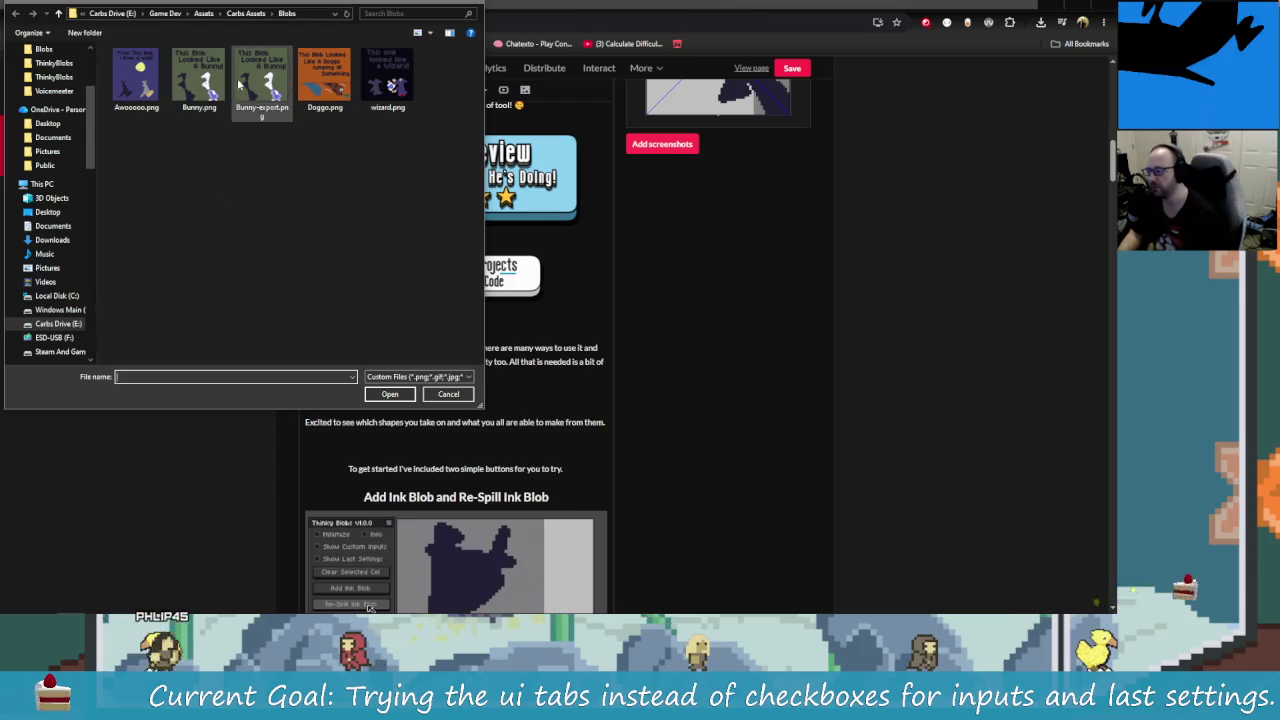
Step: Upload ThinkyBlobs1–4.PNG from E:\Itch Io Marketing Assets\ThinkyBlobs as itch.io screenshots
click(77, 323)
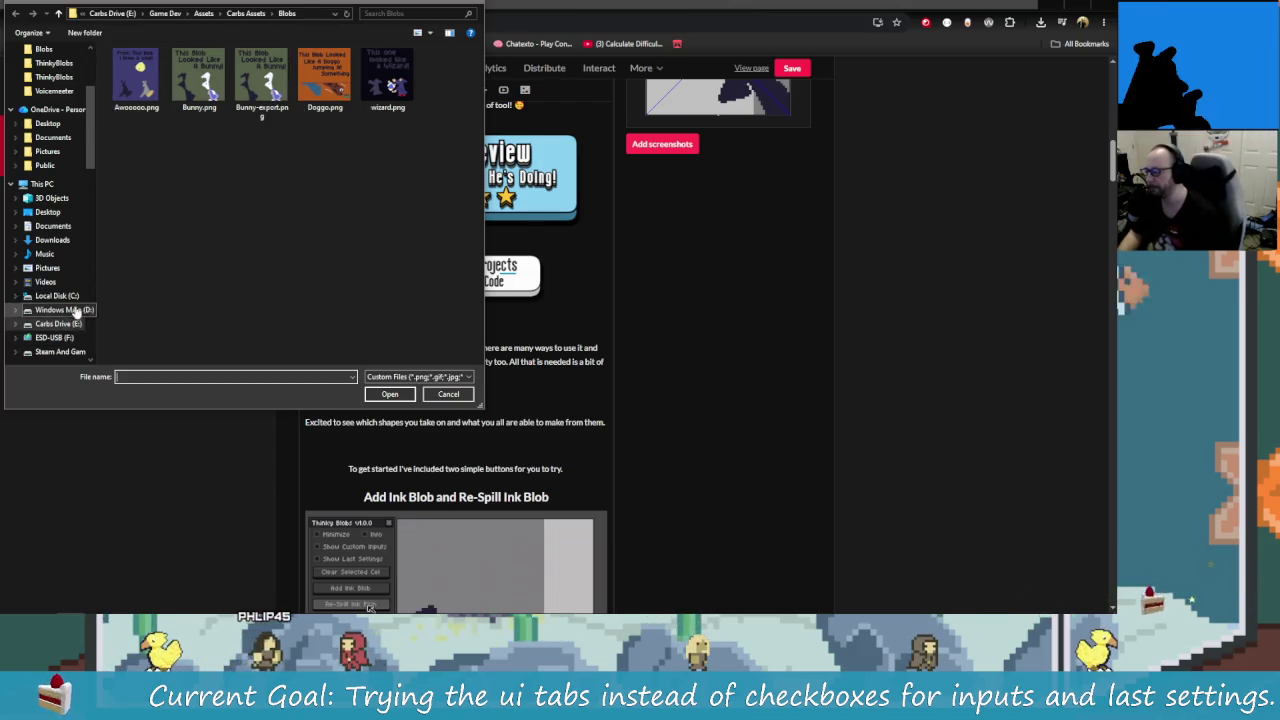
scroll(213, 123, down, 5)
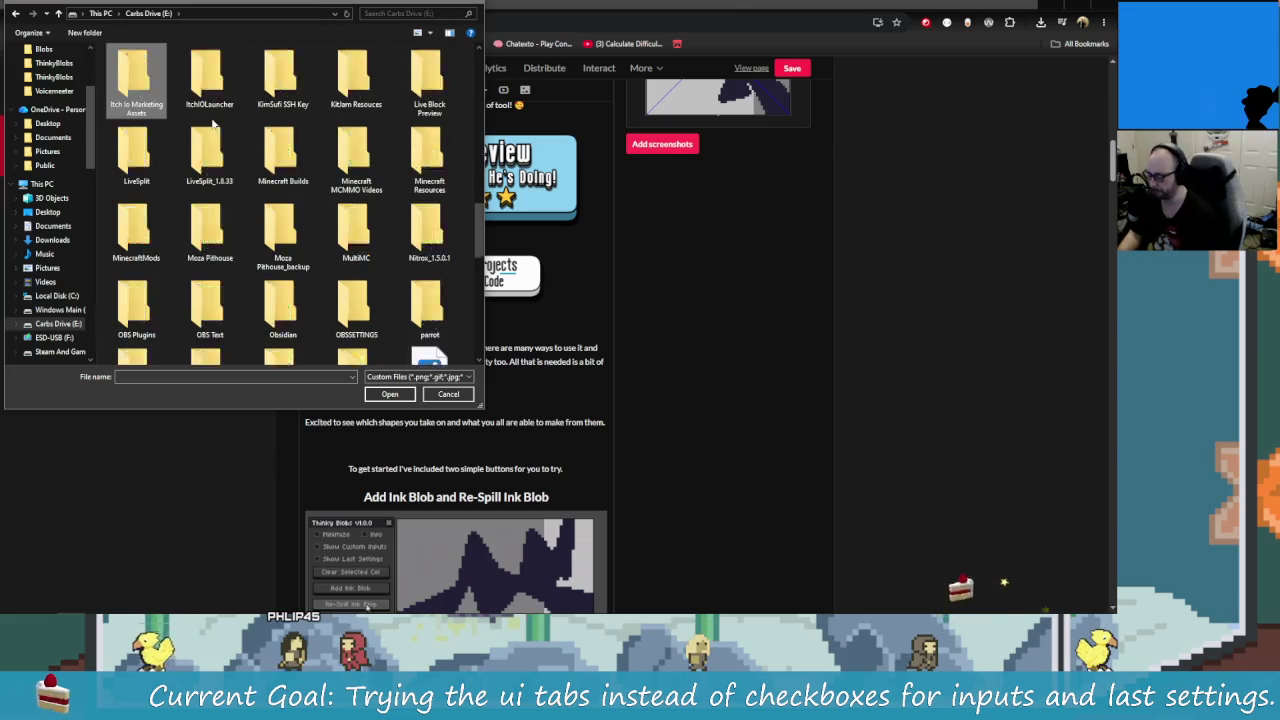
double_click(136, 80)
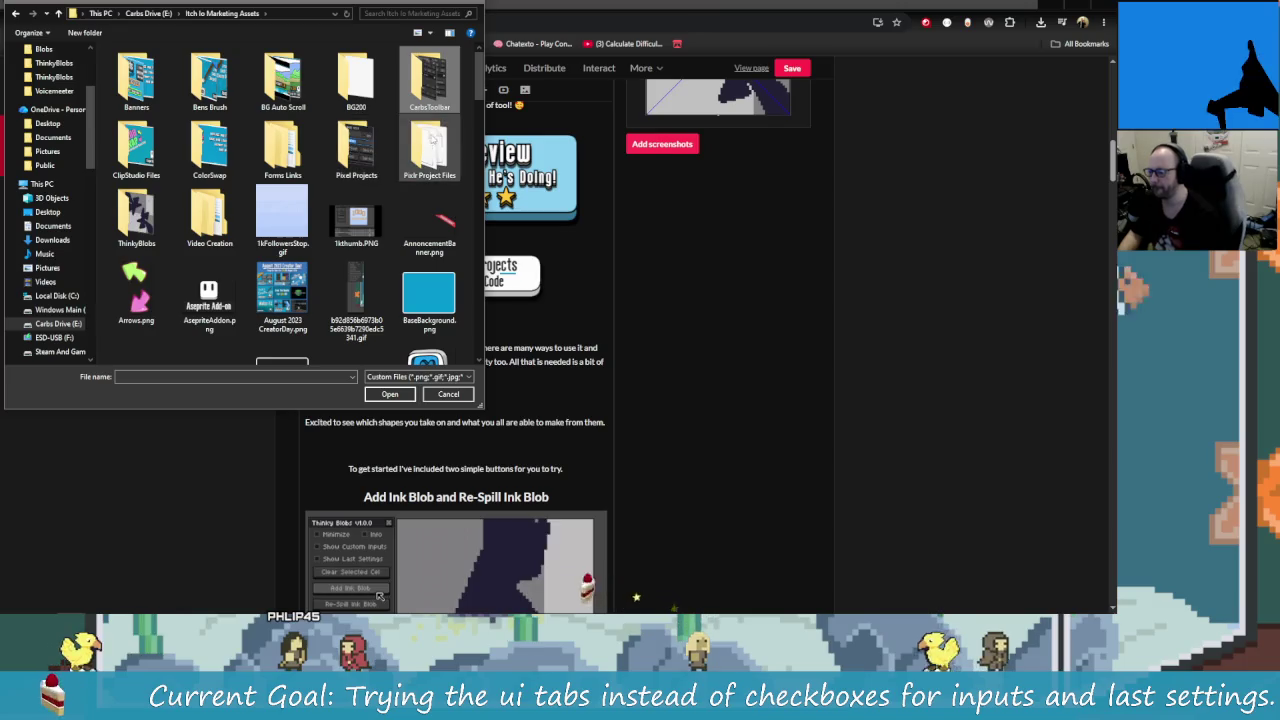
double_click(136, 215)
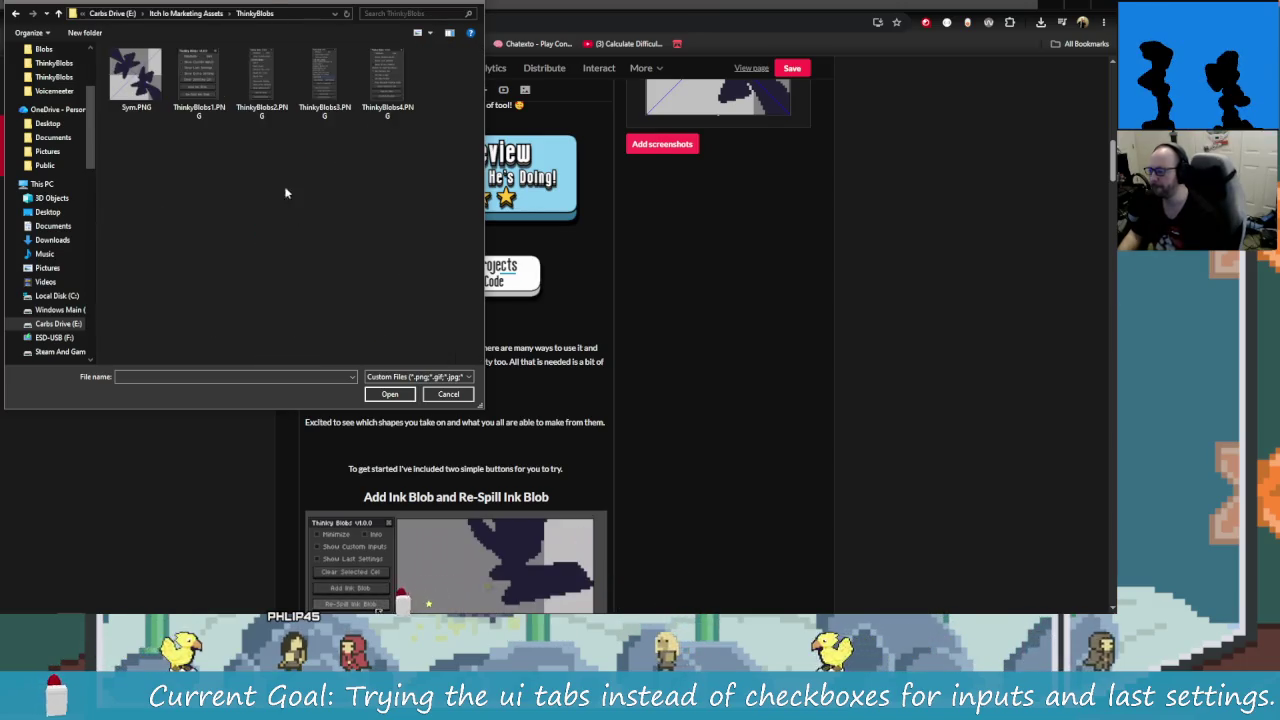
click(199, 80)
key(shift+Right)
key(shift+Right)
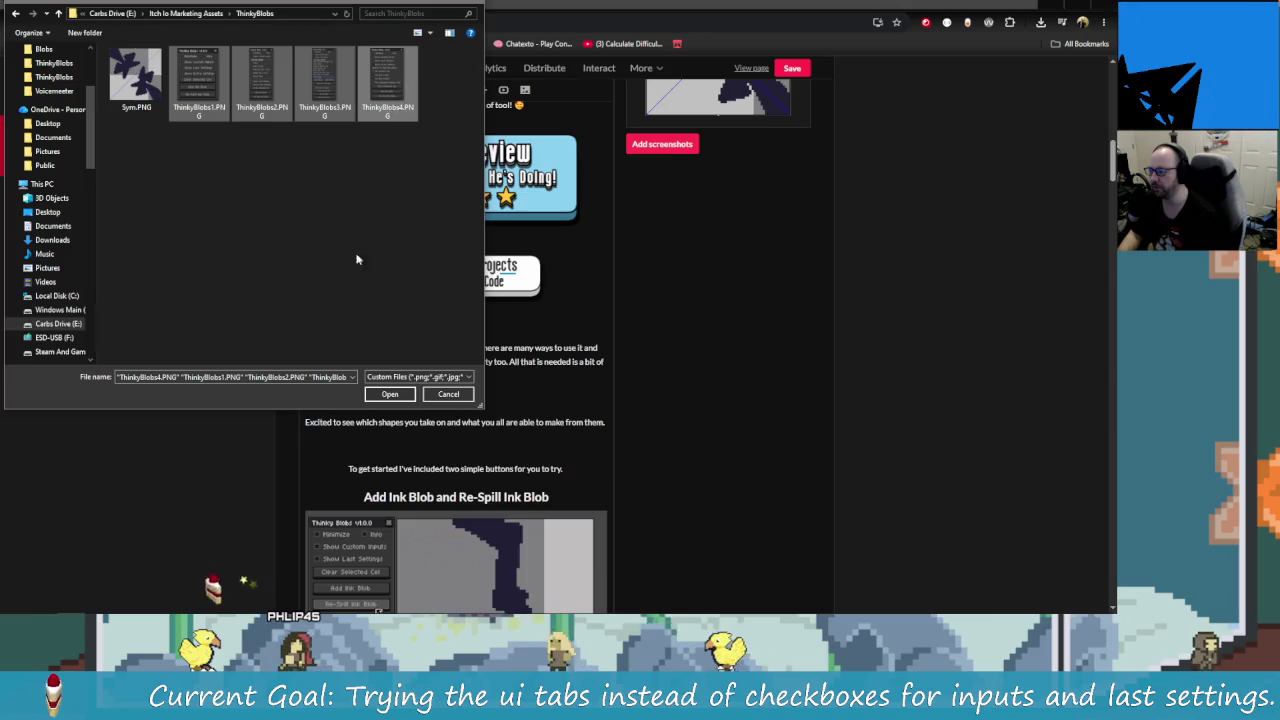
key(shift+Right)
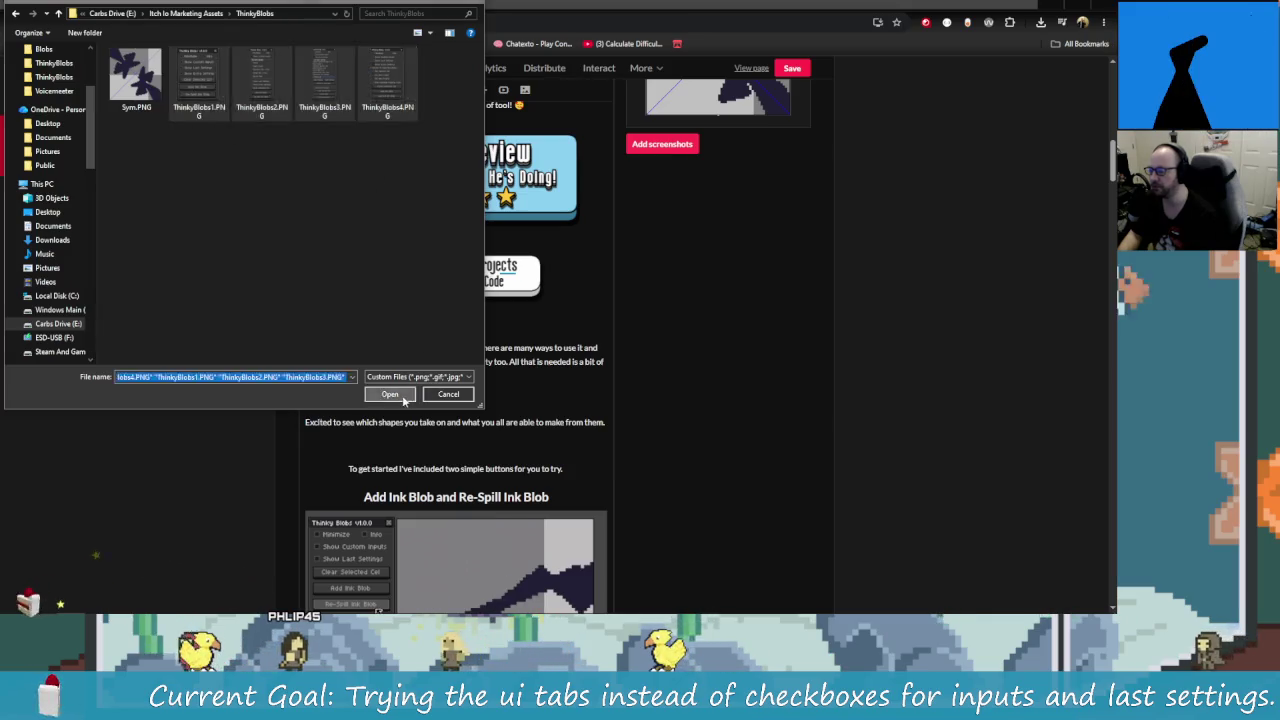
click(389, 393)
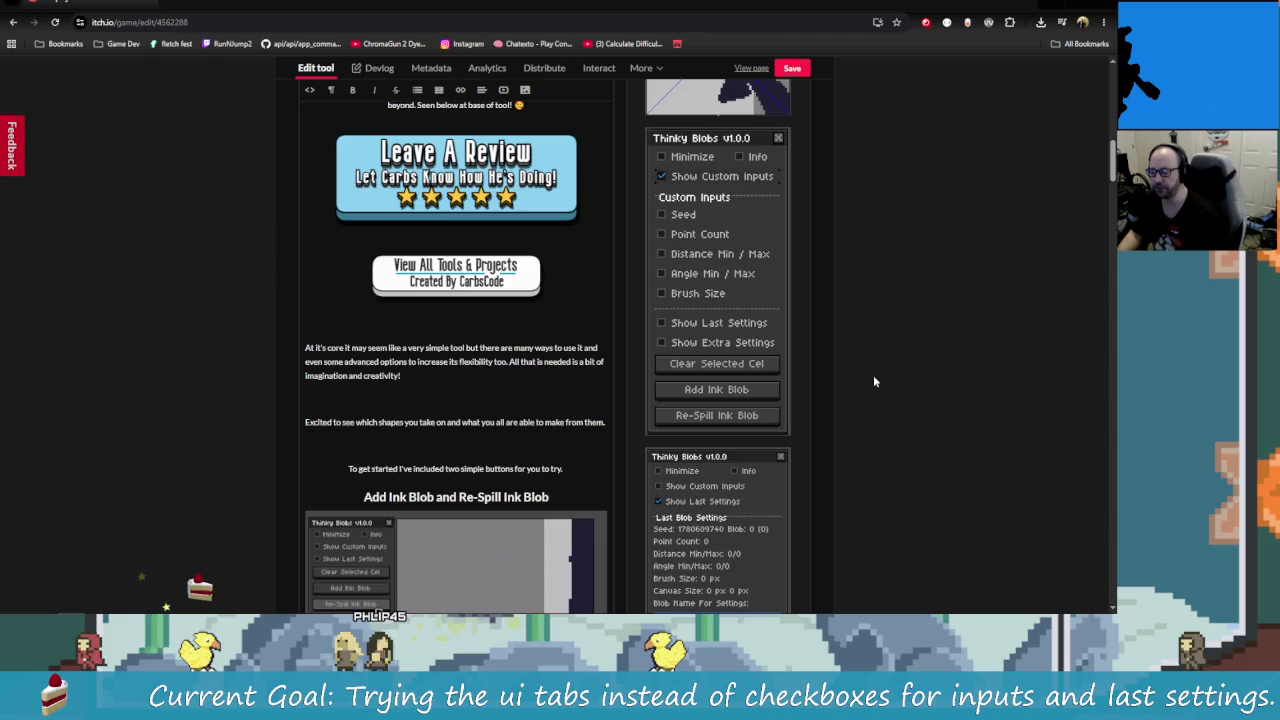
Step: Scroll past Pricing and Uploads to the description's Reset To Initial Blob section
scroll(873, 381, down, 4)
scroll(826, 400, up, 5)
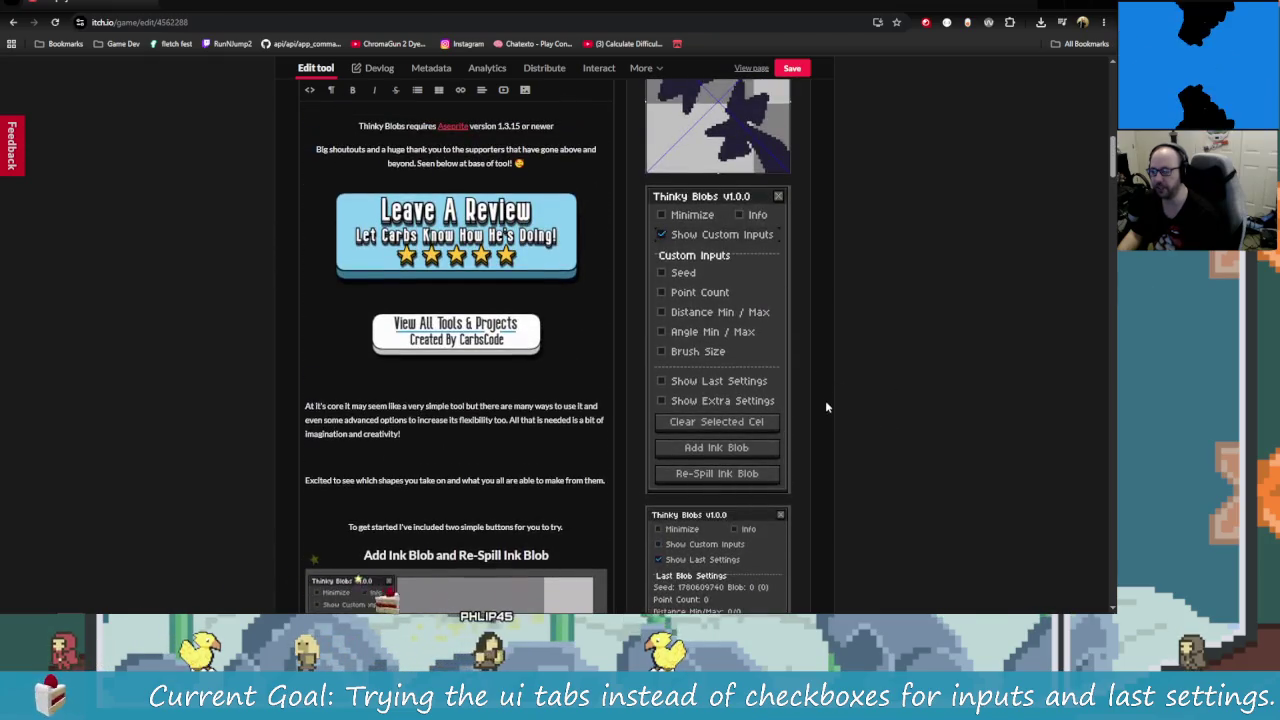
scroll(790, 390, down, 2)
scroll(750, 400, down, 1)
scroll(730, 425, down, 2)
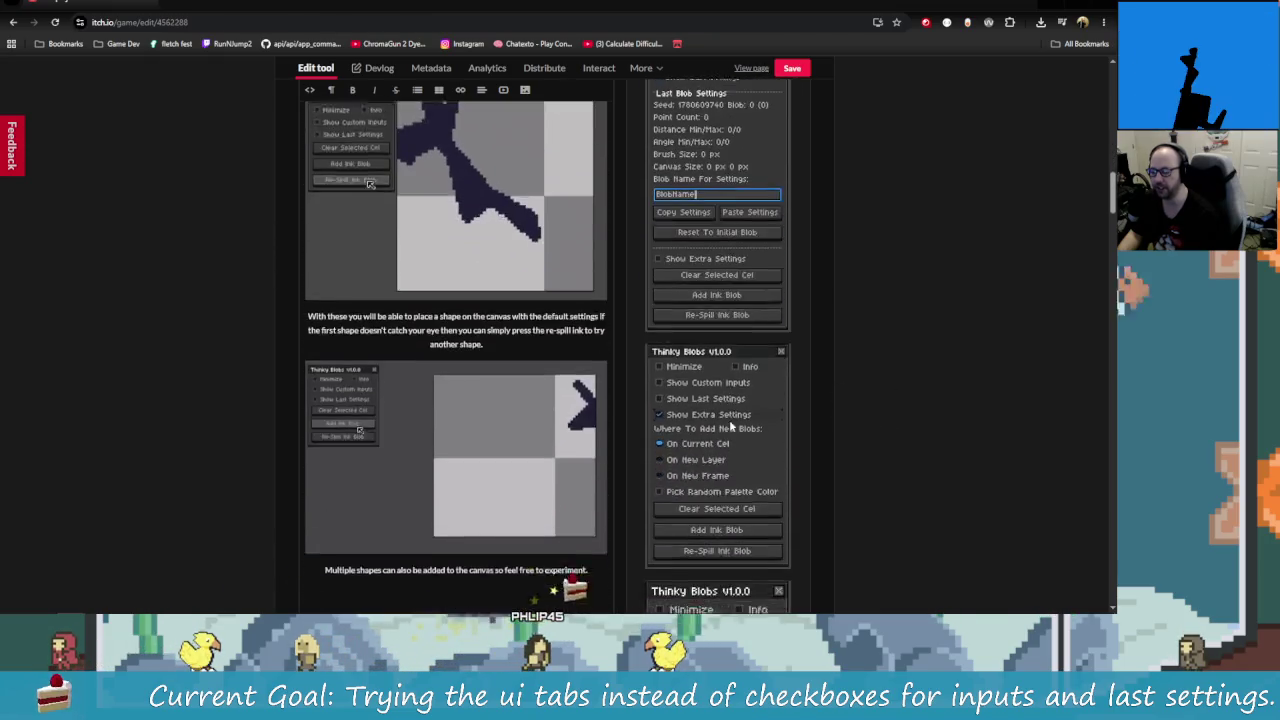
scroll(740, 410, down, 1)
scroll(745, 350, down, 2)
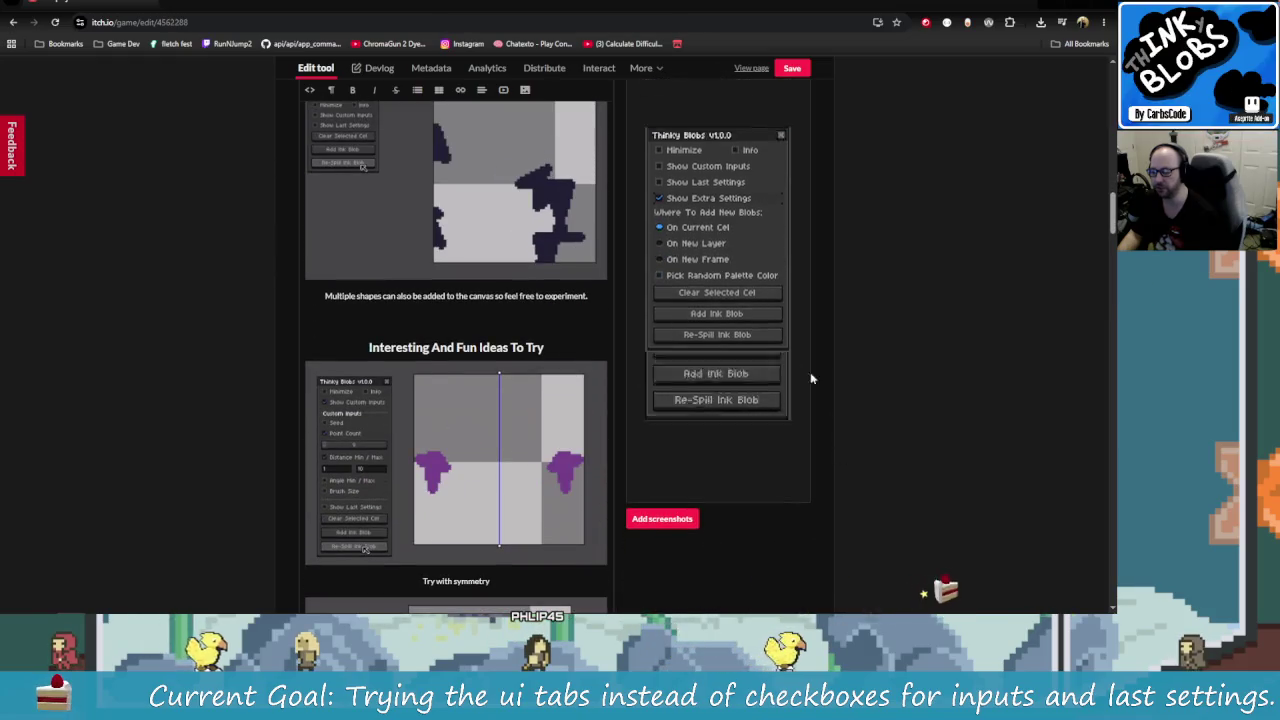
scroll(793, 351, up, 2)
scroll(823, 357, up, 2)
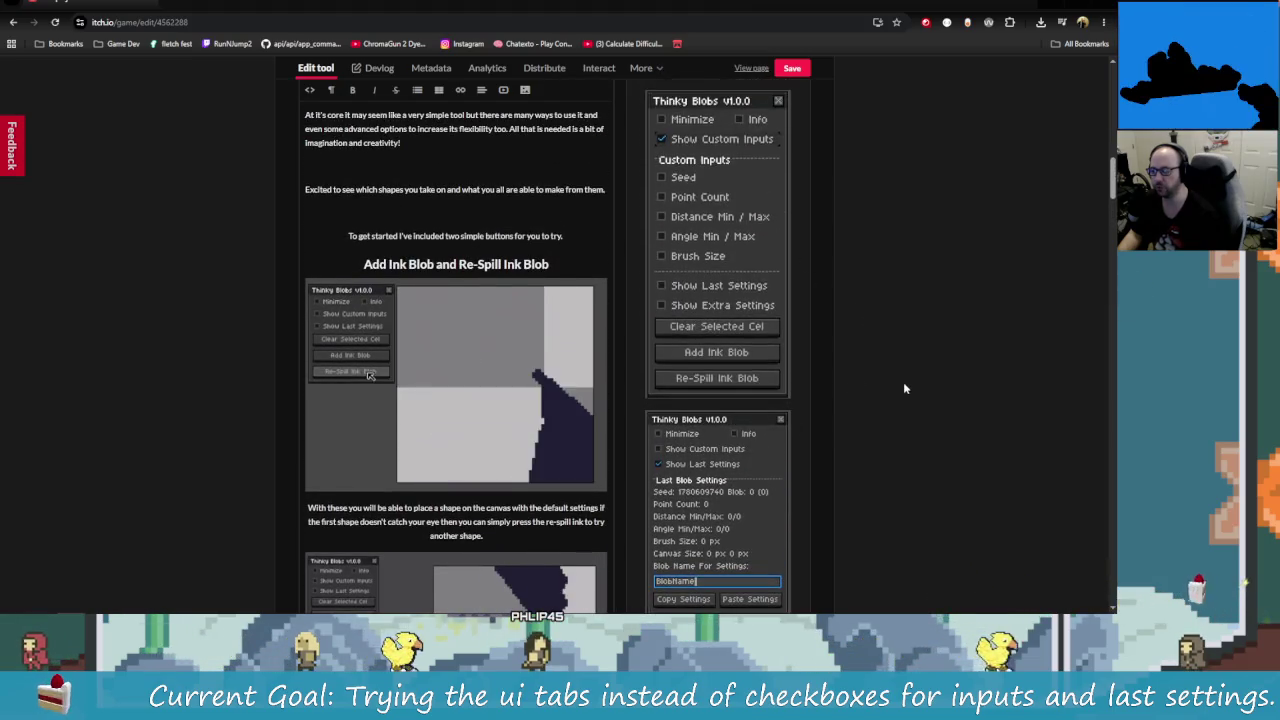
scroll(903, 380, up, 2)
scroll(877, 401, up, 2)
scroll(763, 398, up, 2)
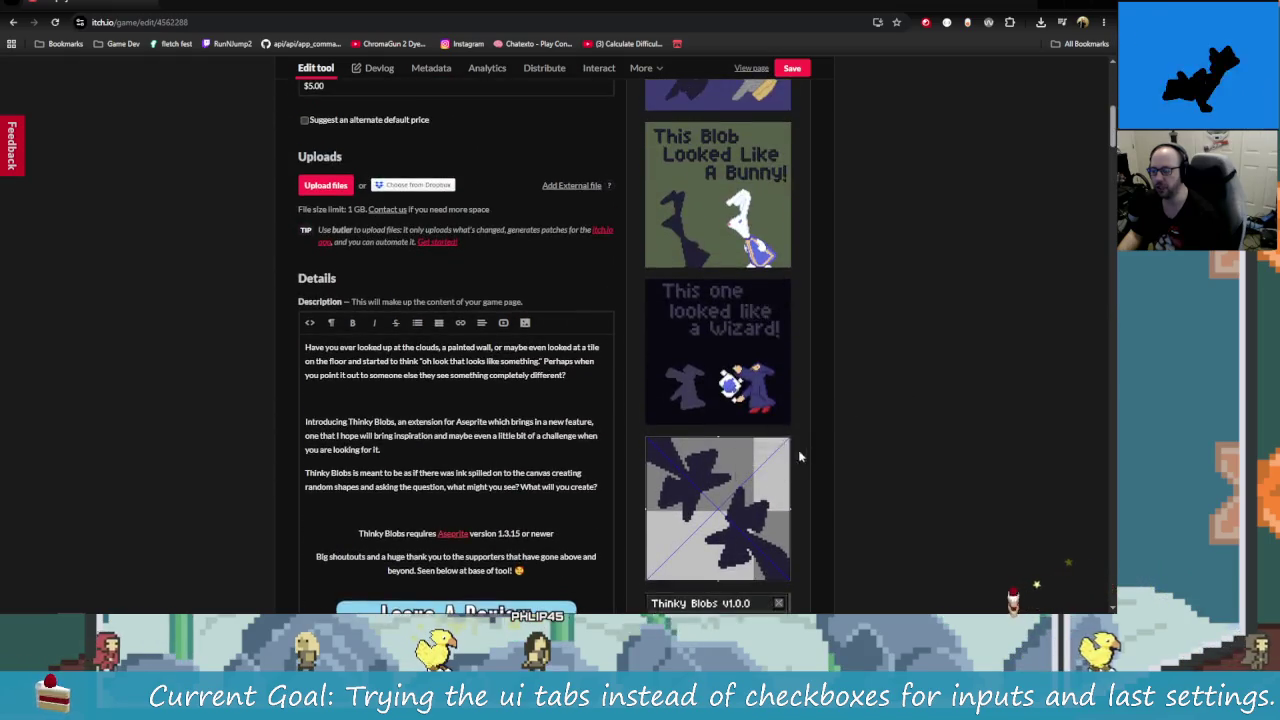
scroll(781, 437, down, 2)
scroll(781, 437, down, 4)
scroll(781, 419, down, 1)
scroll(782, 425, up, 3)
scroll(790, 432, up, 3)
scroll(802, 439, up, 3)
scroll(806, 448, up, 2)
scroll(808, 457, down, 2)
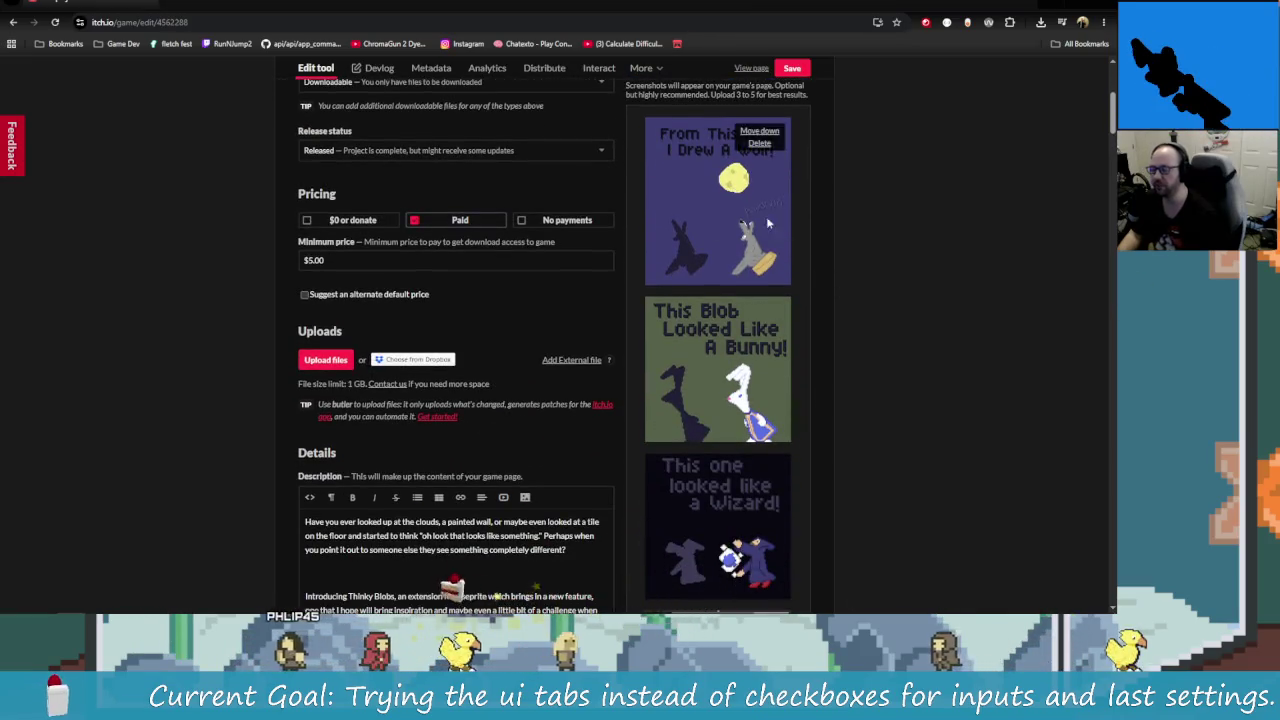
scroll(864, 370, down, 1)
scroll(799, 290, up, 2)
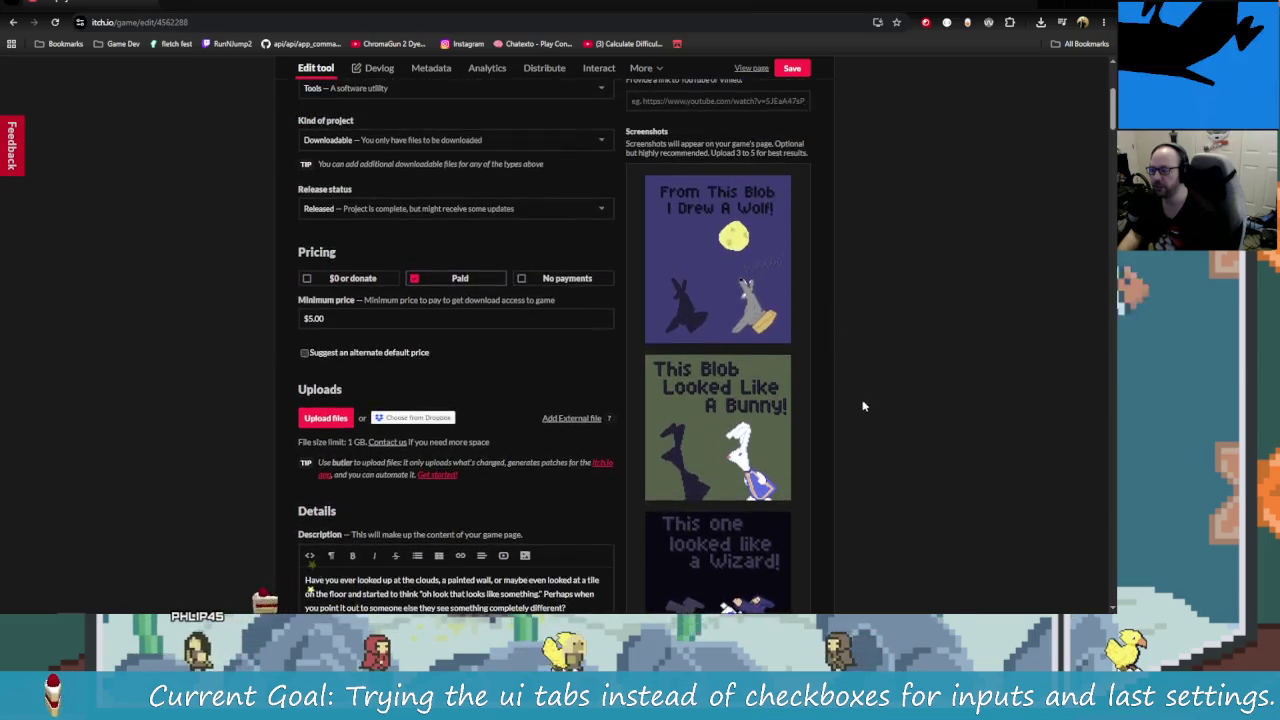
scroll(799, 310, down, 5)
scroll(799, 340, down, 5)
scroll(795, 355, down, 4)
scroll(770, 390, down, 3)
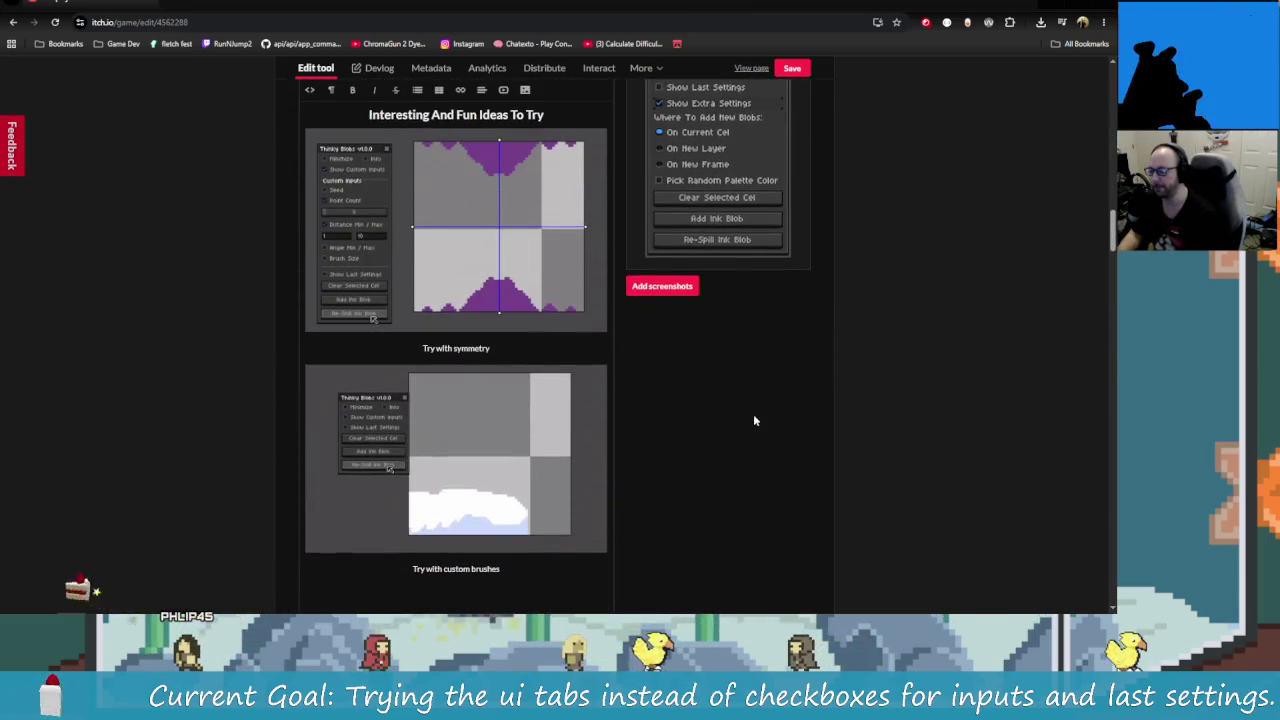
scroll(752, 418, up, 3)
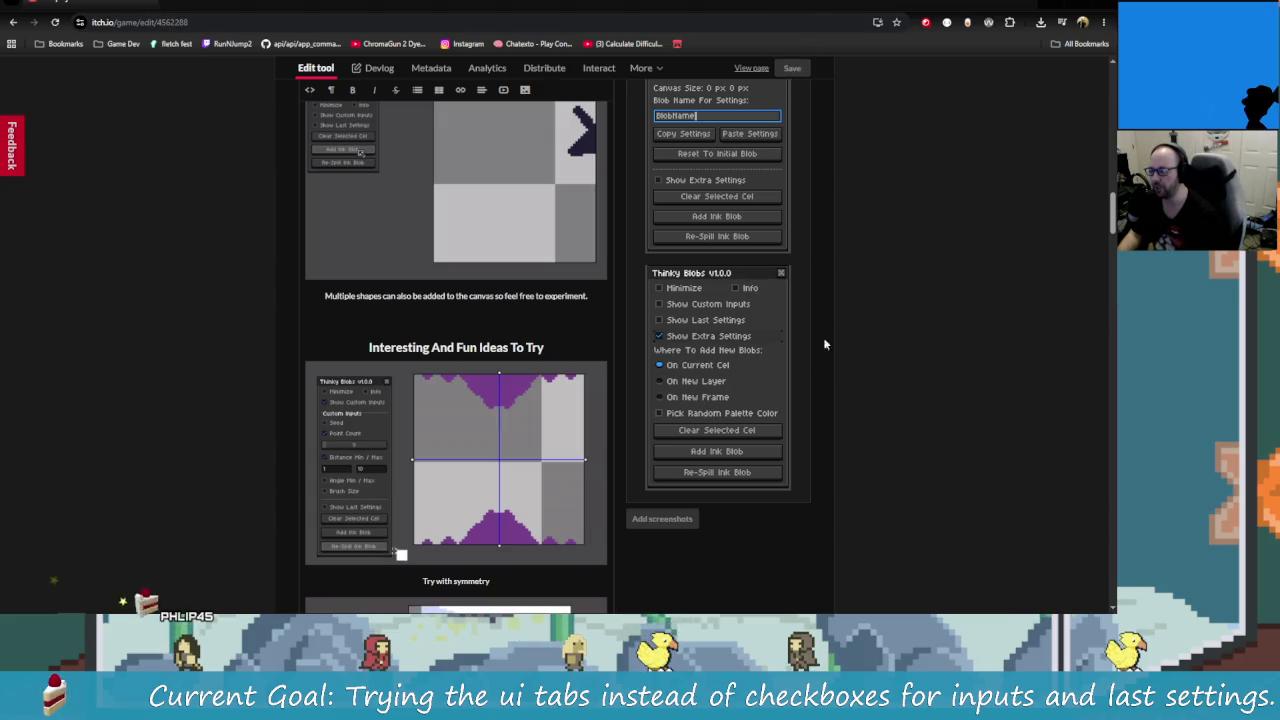
scroll(528, 400, down, 8)
scroll(490, 340, down, 3)
scroll(505, 341, down, 4)
scroll(500, 345, down, 4)
scroll(470, 390, down, 2)
scroll(450, 420, up, 2)
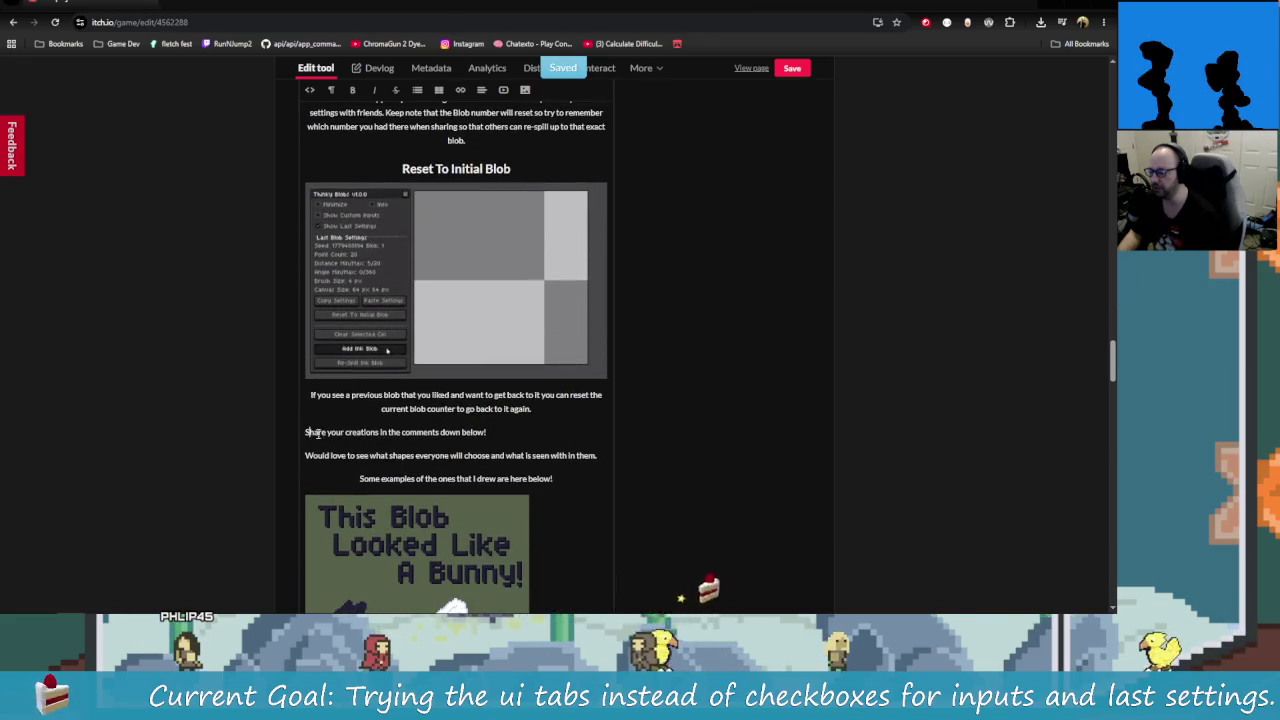
Step: Paste a copy of the Reset To Initial Blob heading on a new line and center it
key(Return)
key(Return)
key(Return)
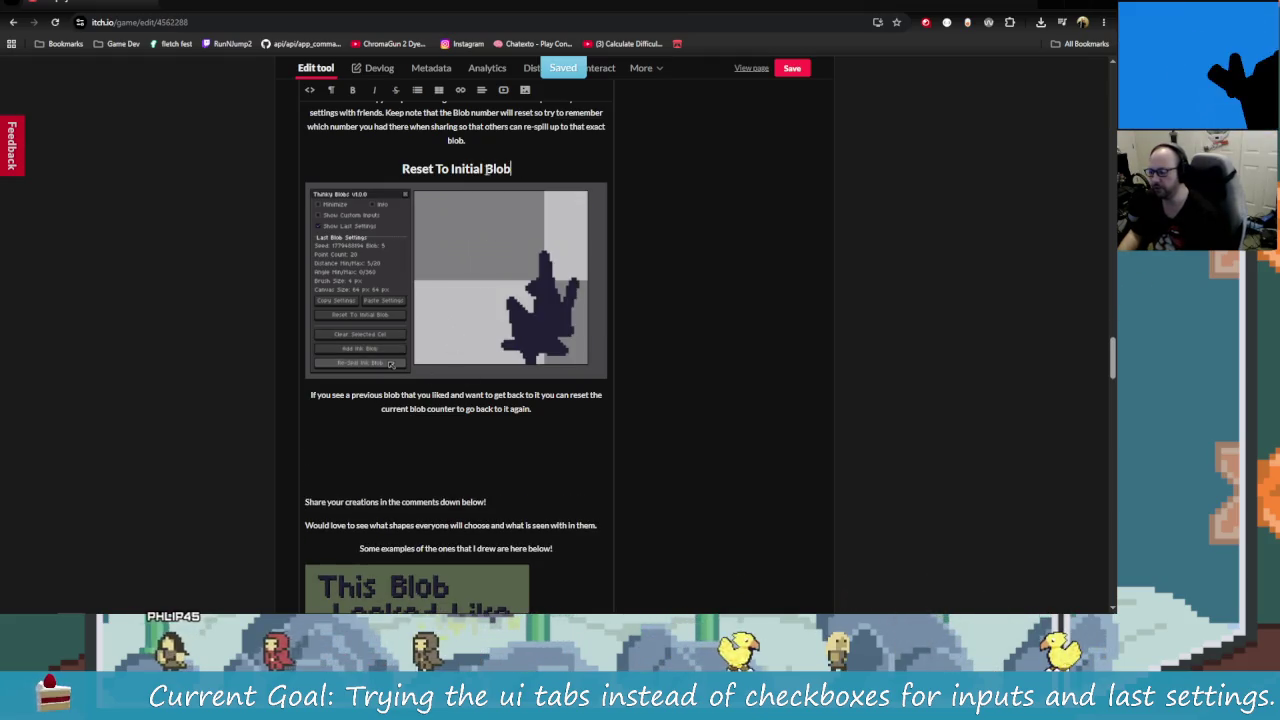
drag(512, 169, 415, 170)
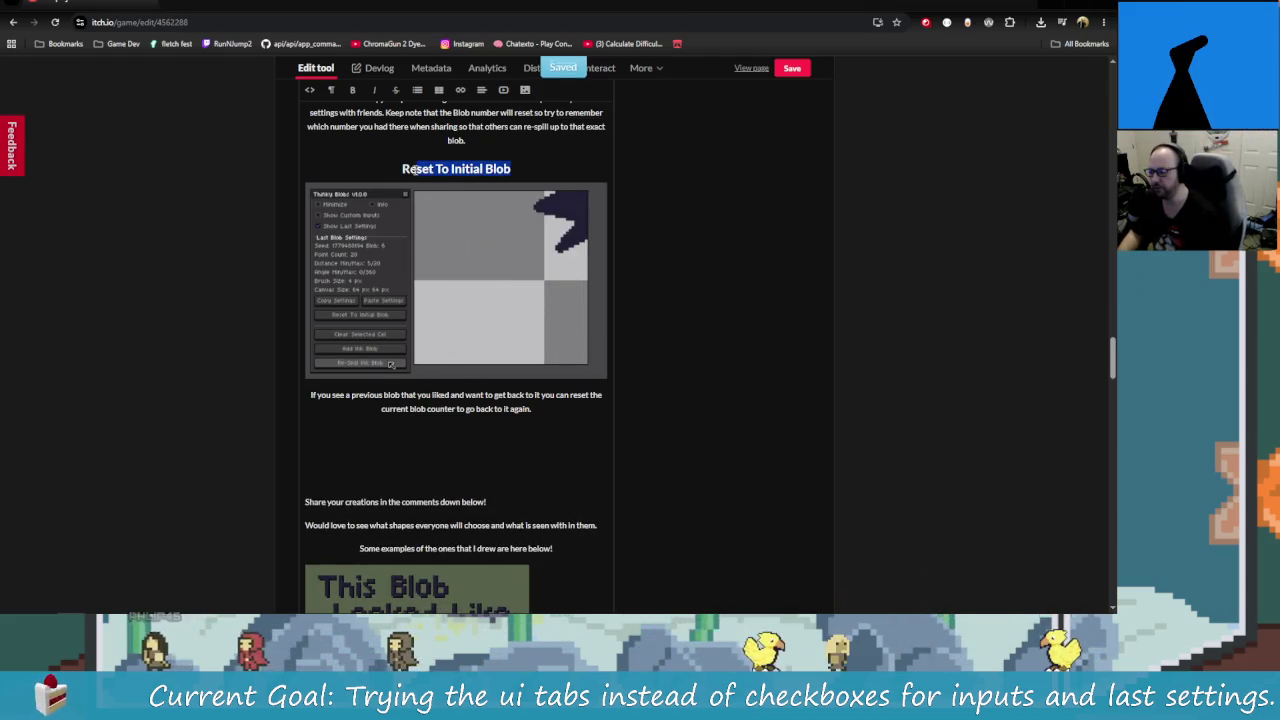
text(Reset To Initial Blob)
triple_click(411, 460)
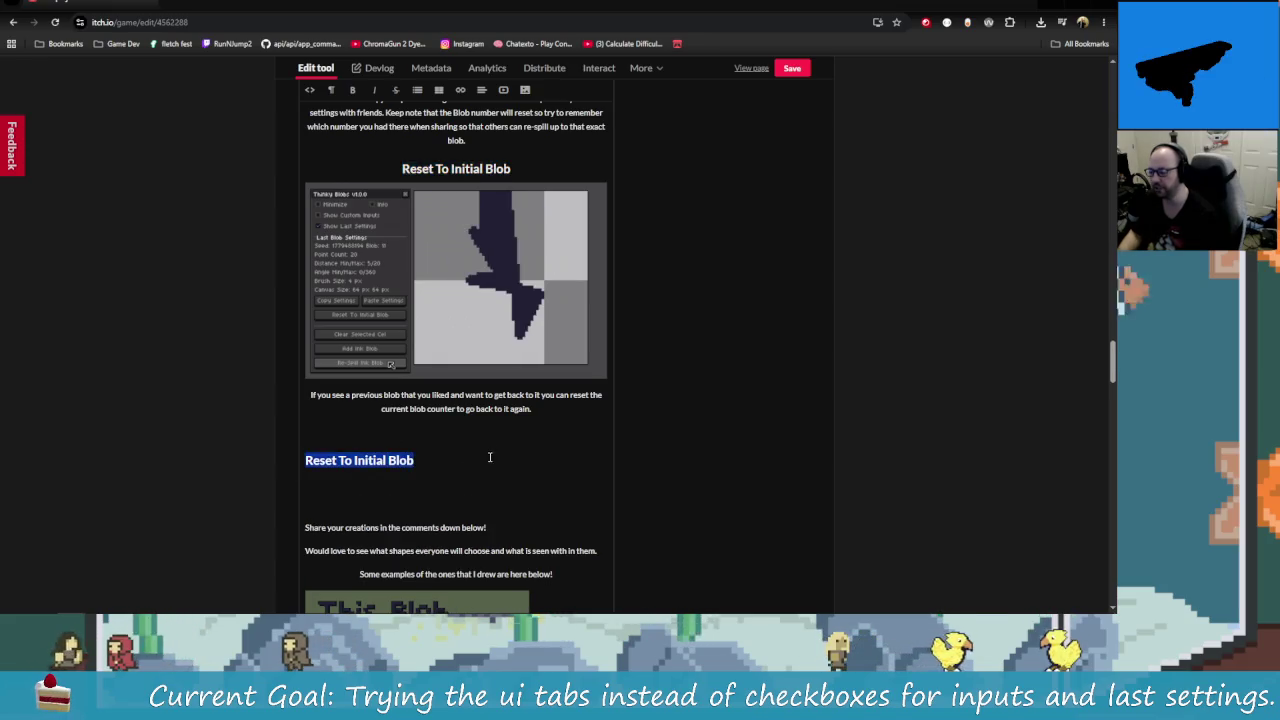
click(481, 89)
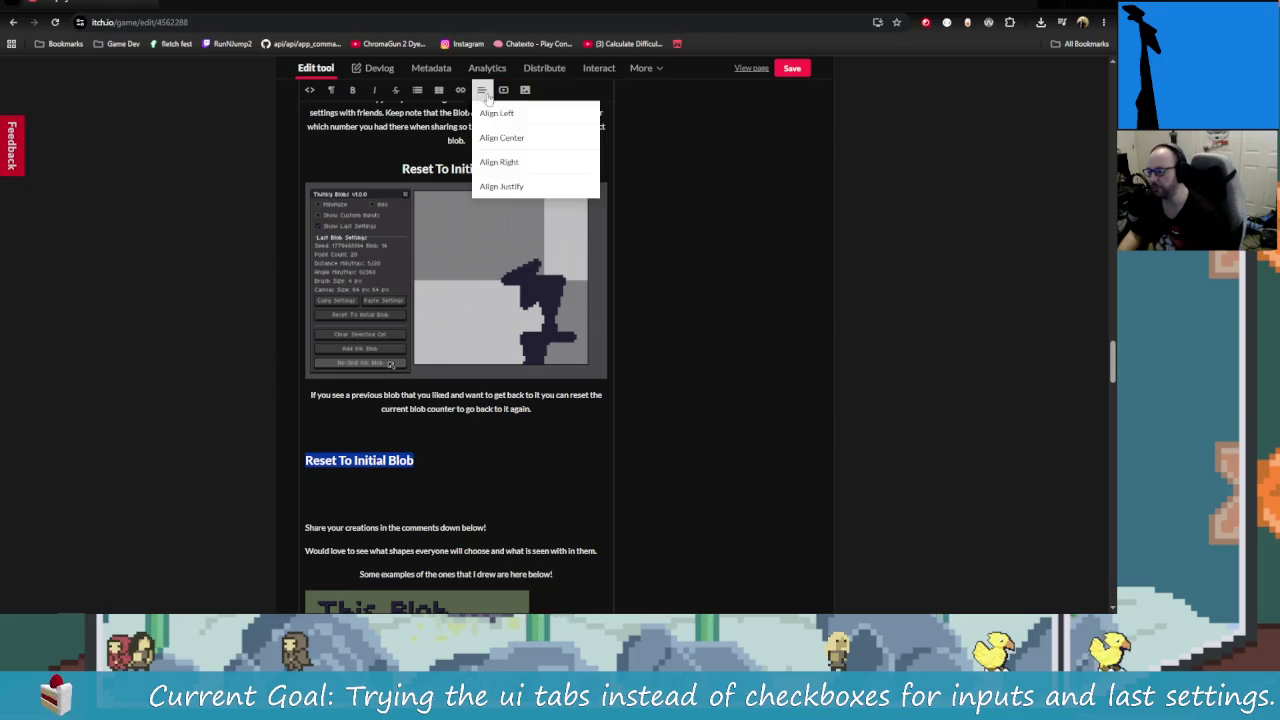
click(500, 135)
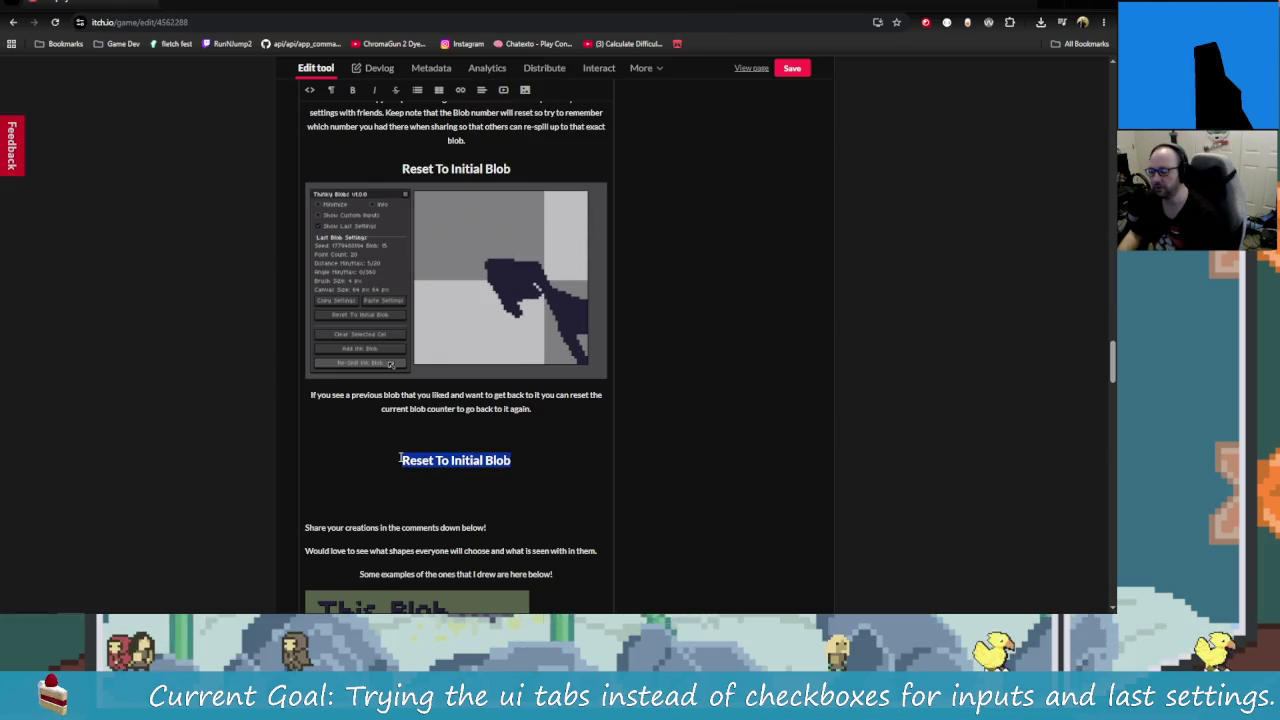
Step: Retype the pasted heading as 'Add Blob To Cel Layer Or Frame'
key(BackSpace)
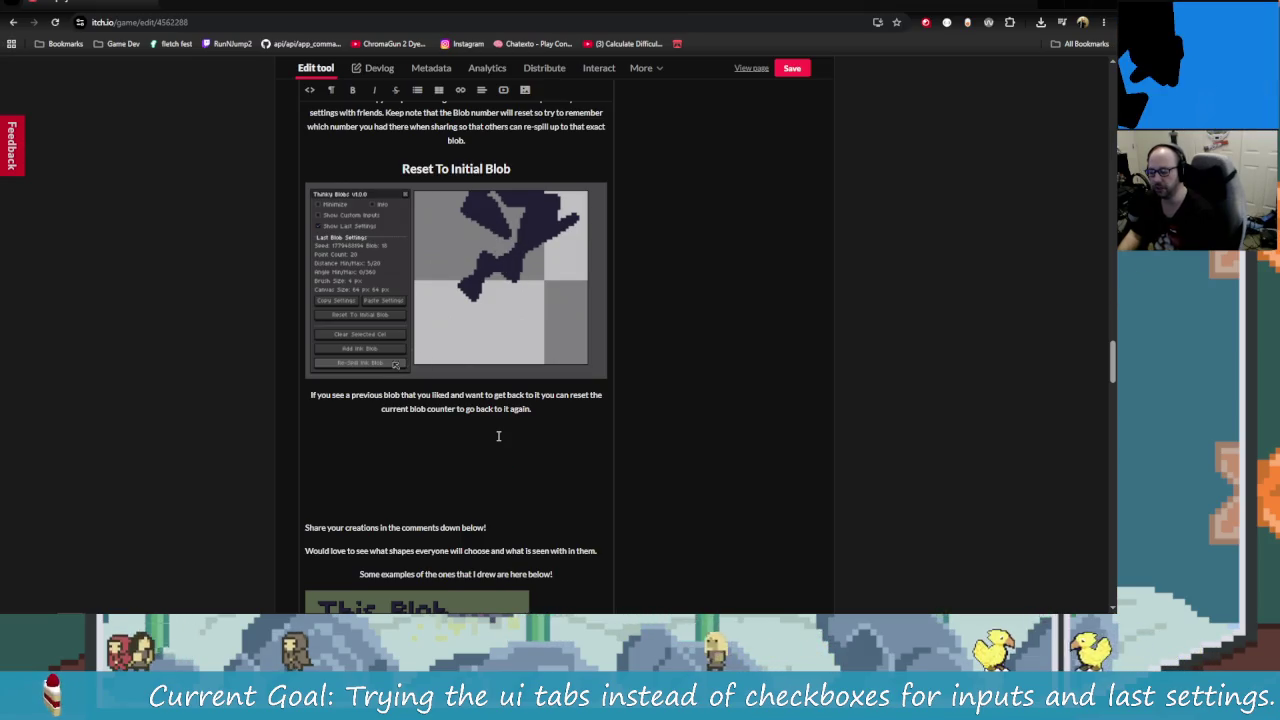
text(Options)
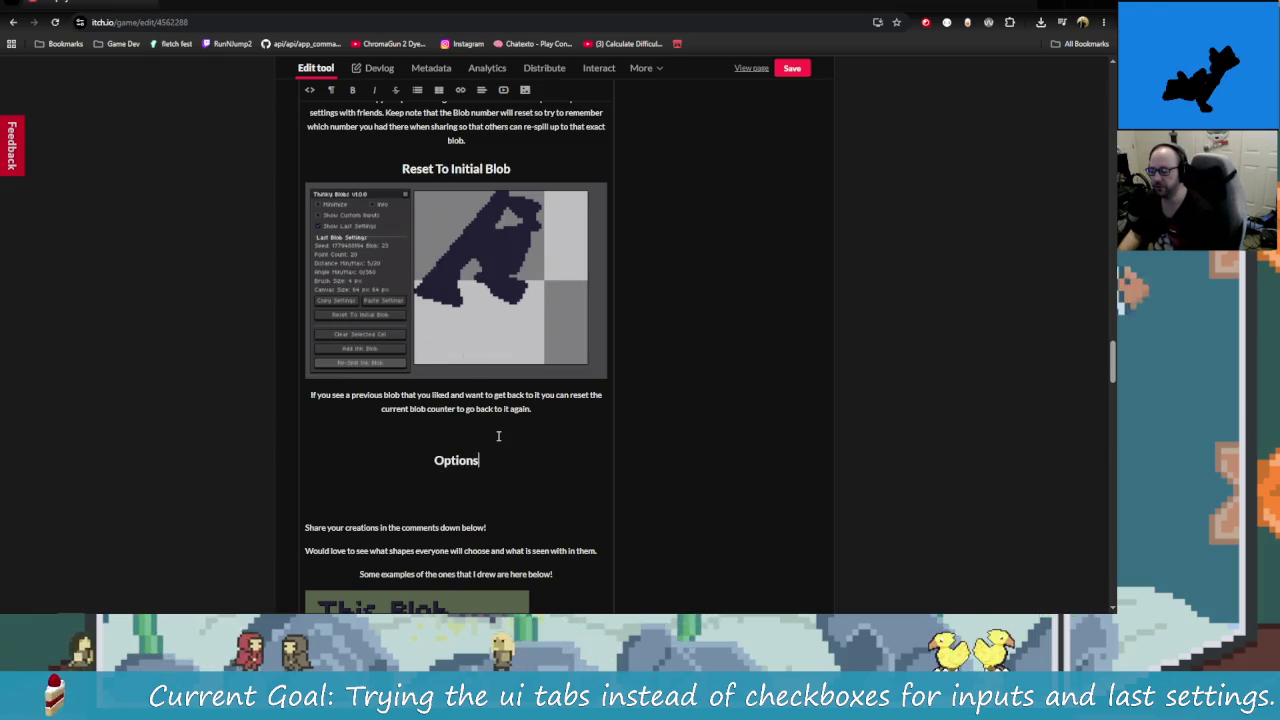
key(BackSpace)
key(BackSpace)
text(W)
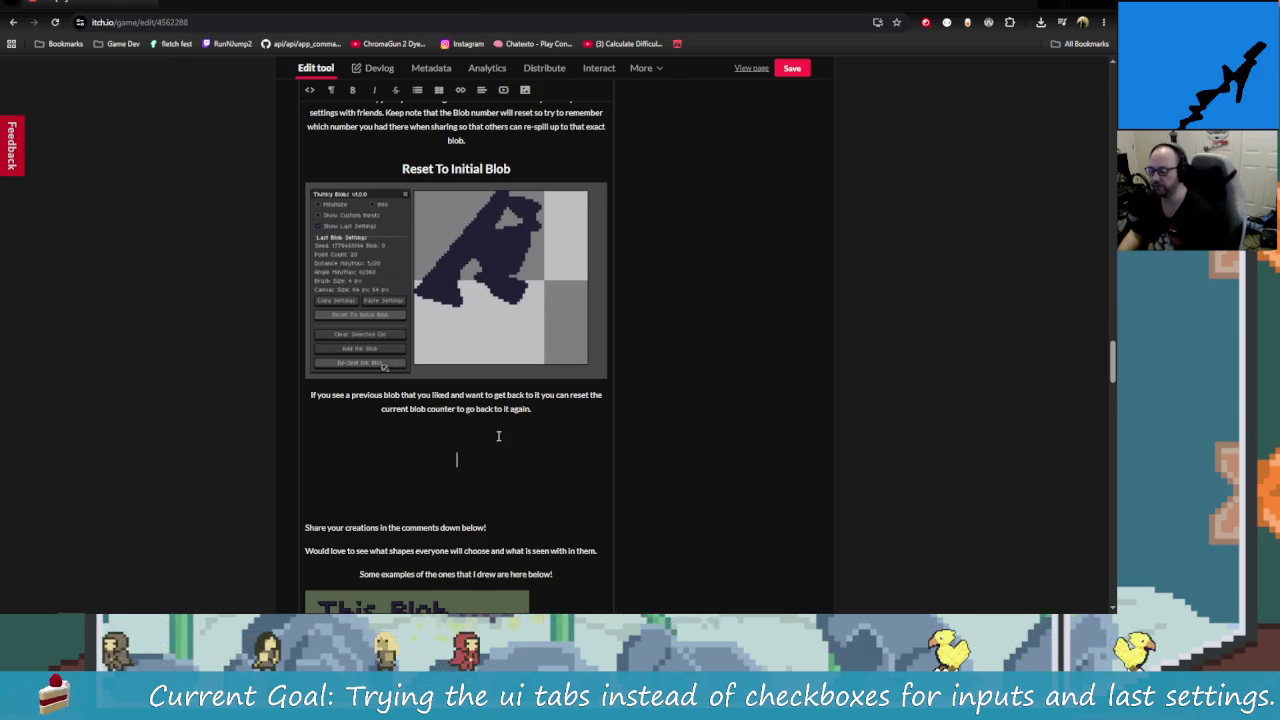
text(Cel)
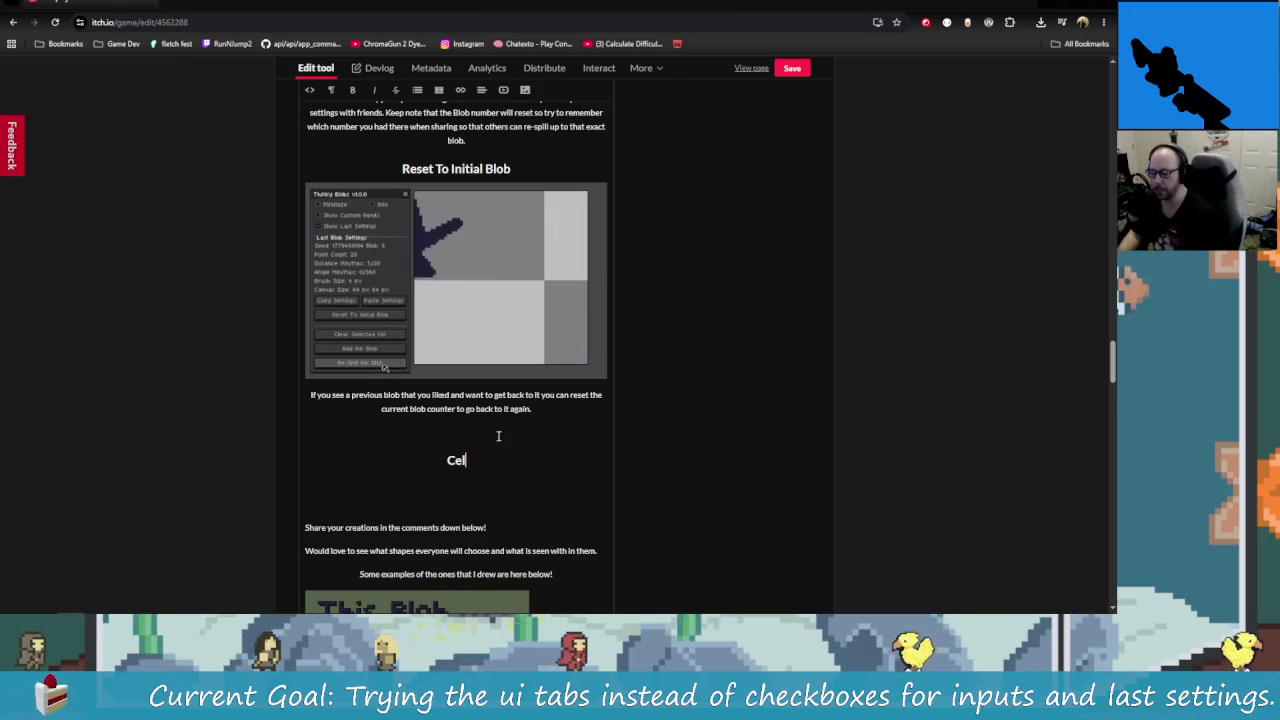
key(BackSpace)
key(BackSpace)
key(BackSpace)
text(Add Blo)
key(BackSpace)
key(BackSpace)
text(lob To)
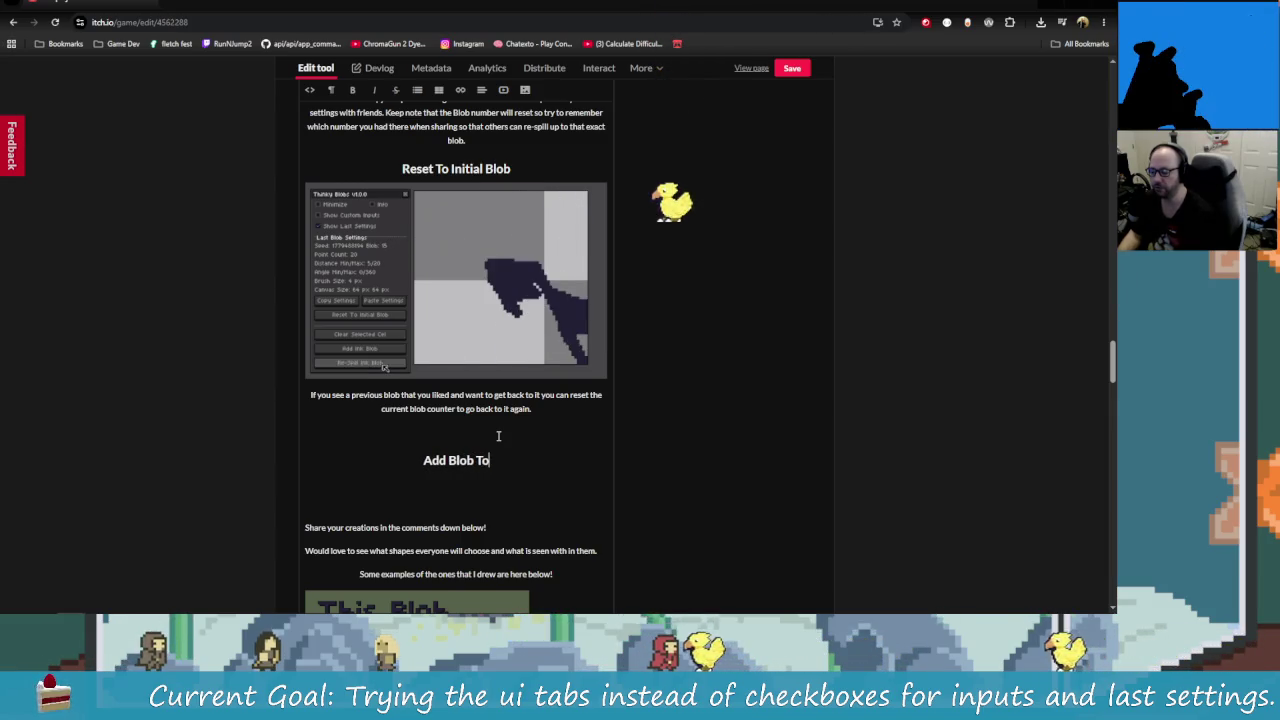
text( C)
key(BackSpace)
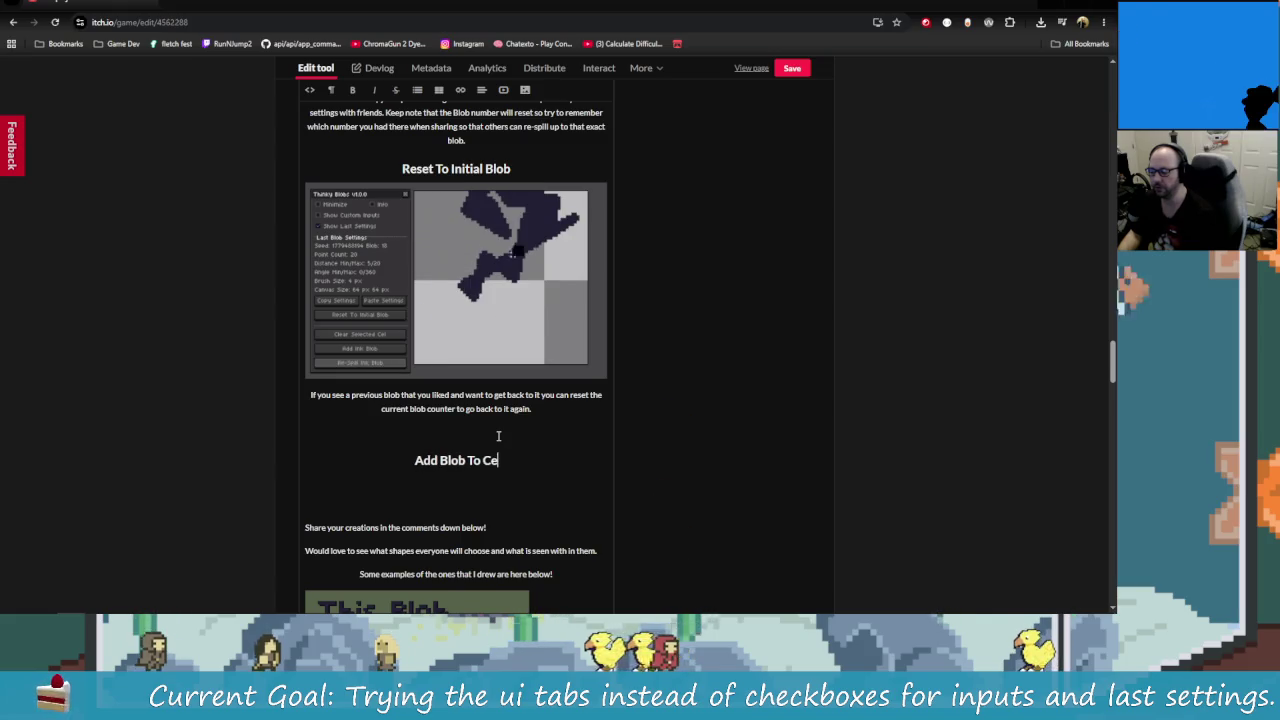
text(ay)
text(er Or)
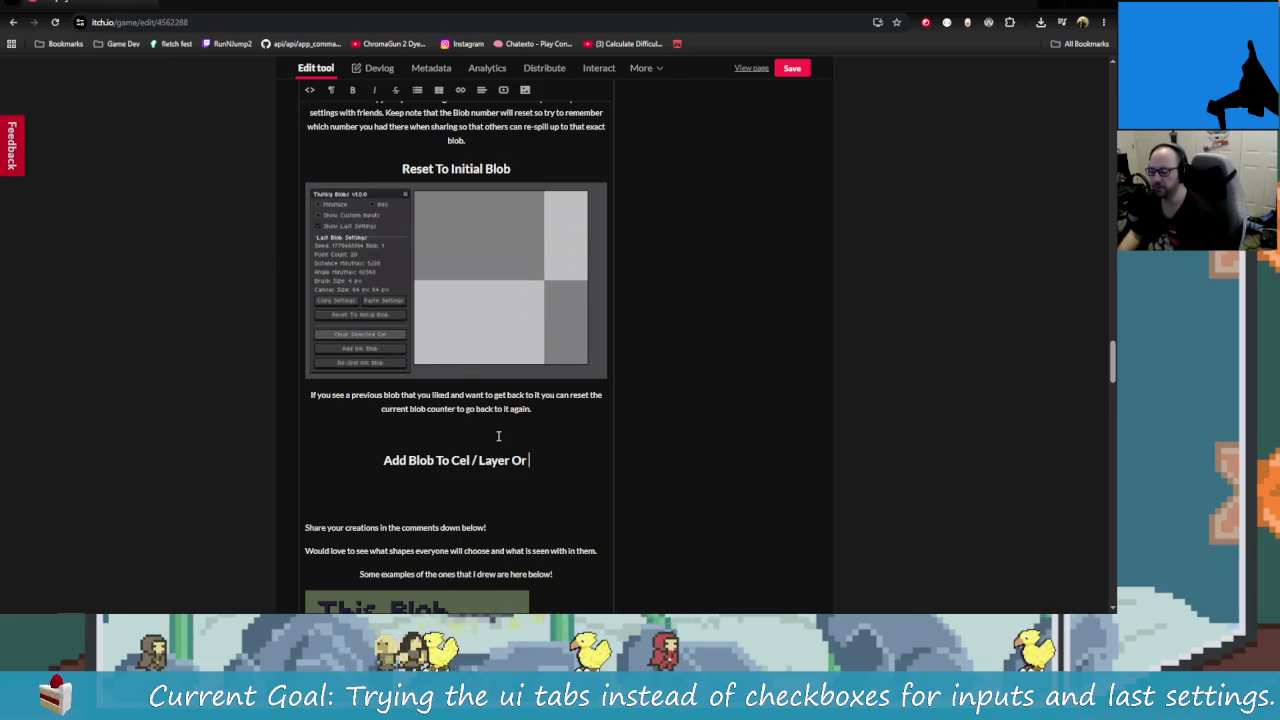
text(me)
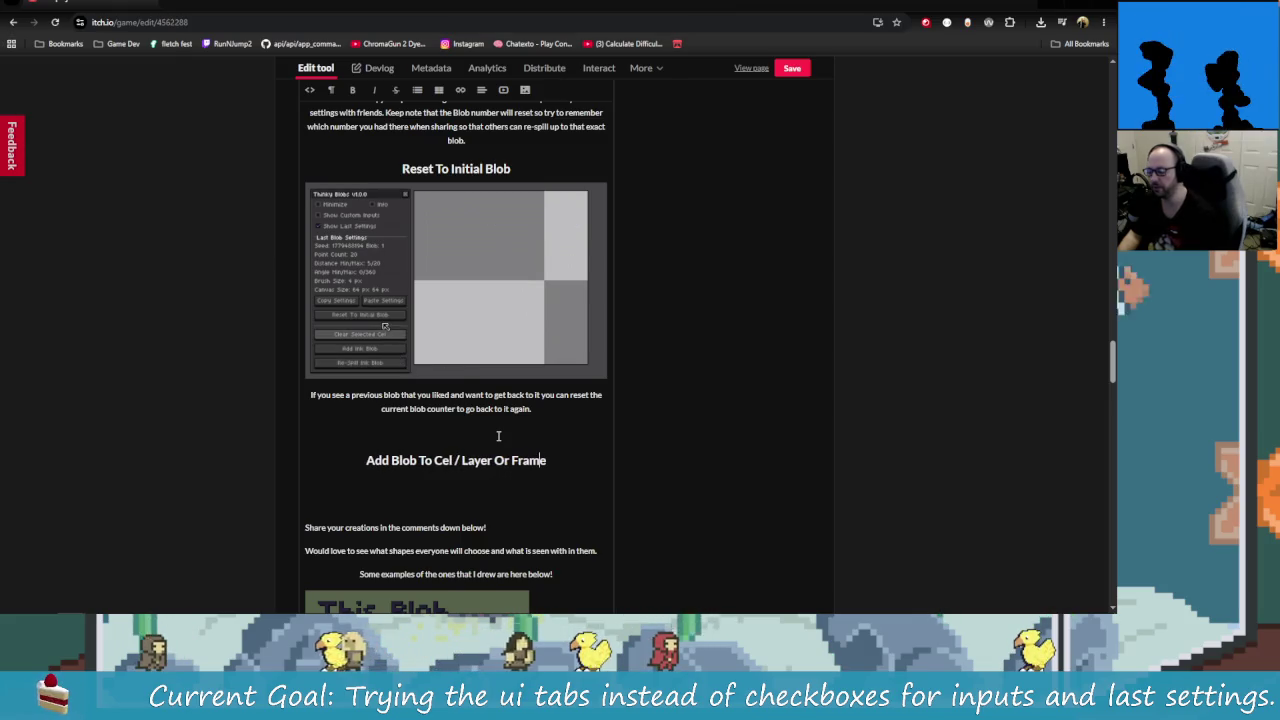
key(Left)
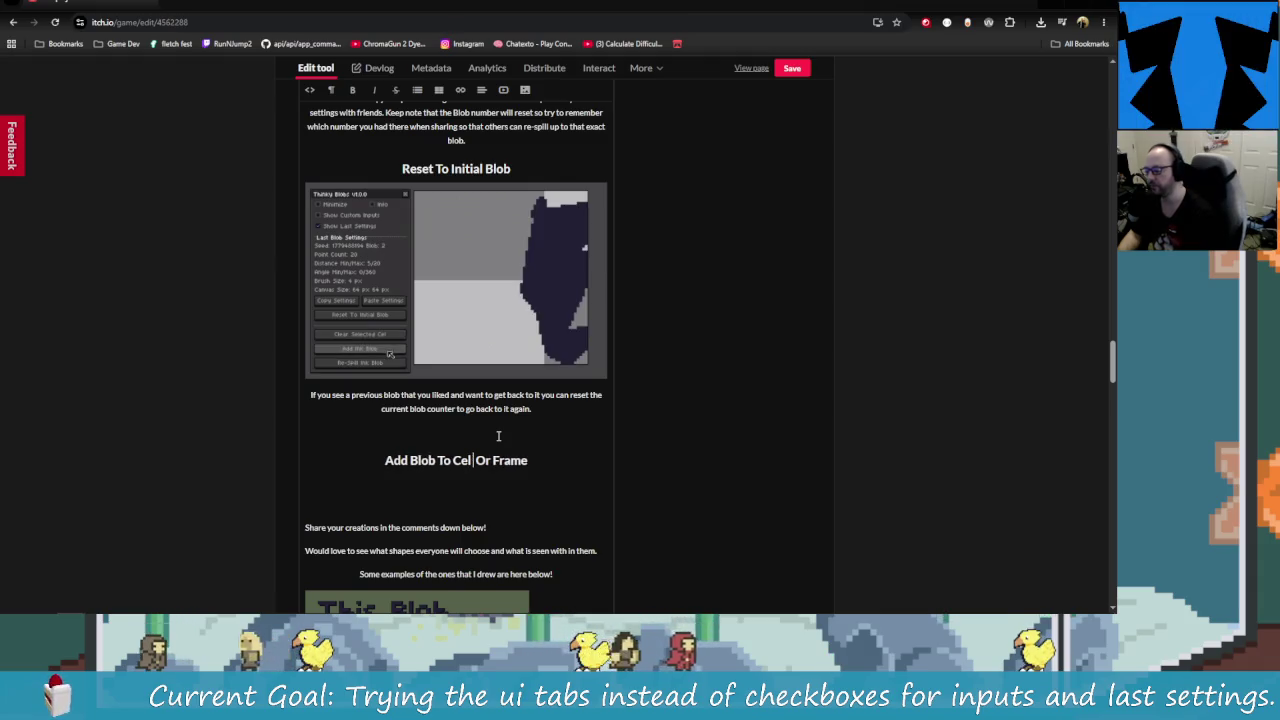
key(BackSpace)
key(BackSpace)
text(ayer)
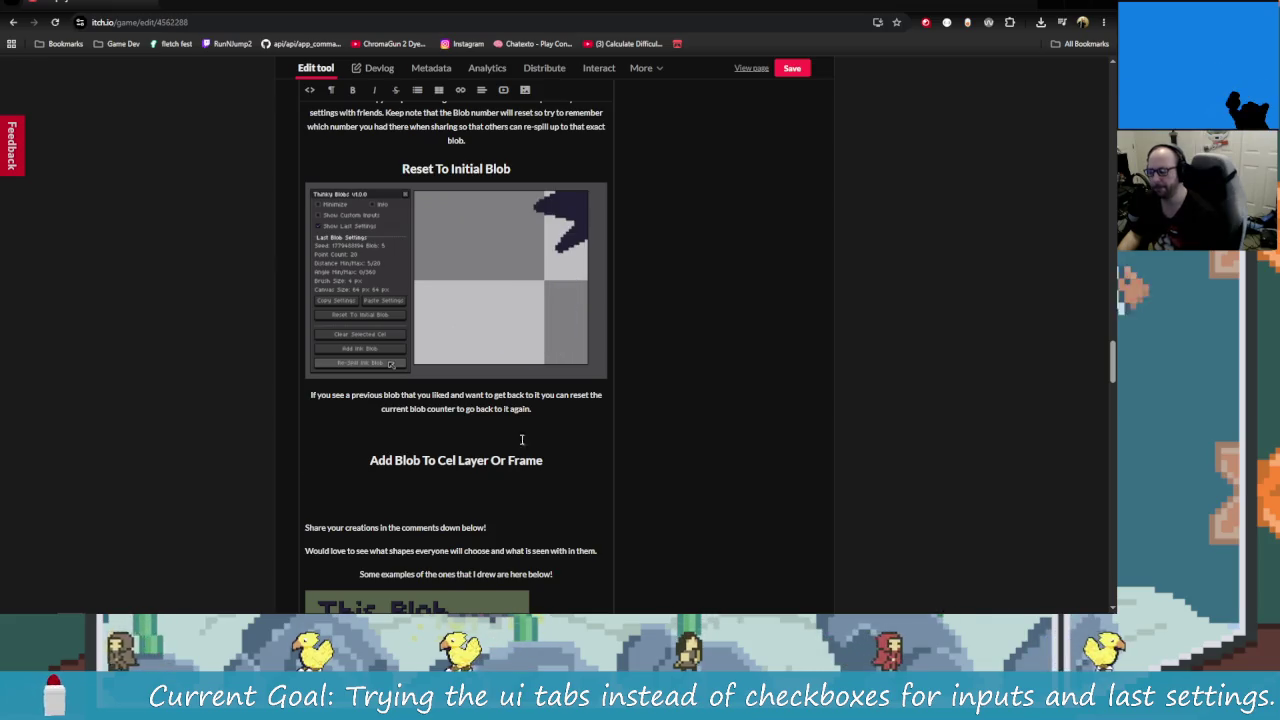
Step: Replace the new heading's text with 'Extra Options For Blobs'
scroll(511, 437, down, 1)
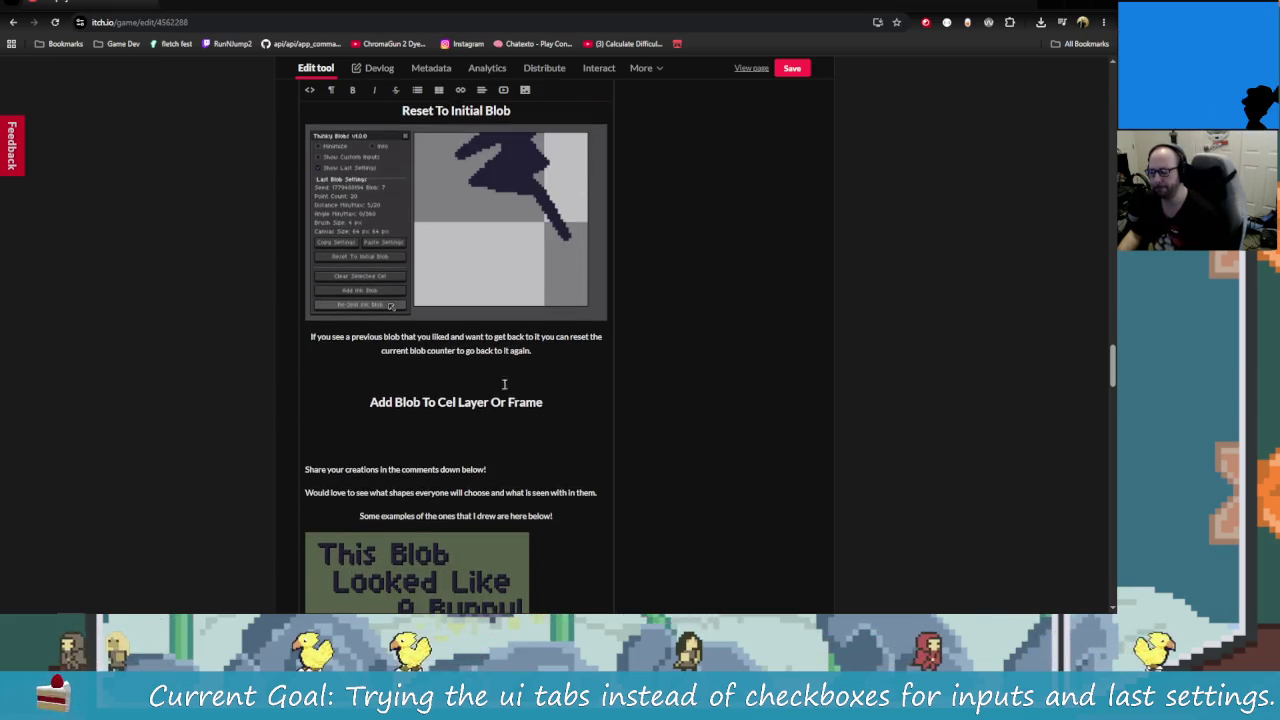
triple_click(483, 397)
click(489, 419)
key(BackSpace)
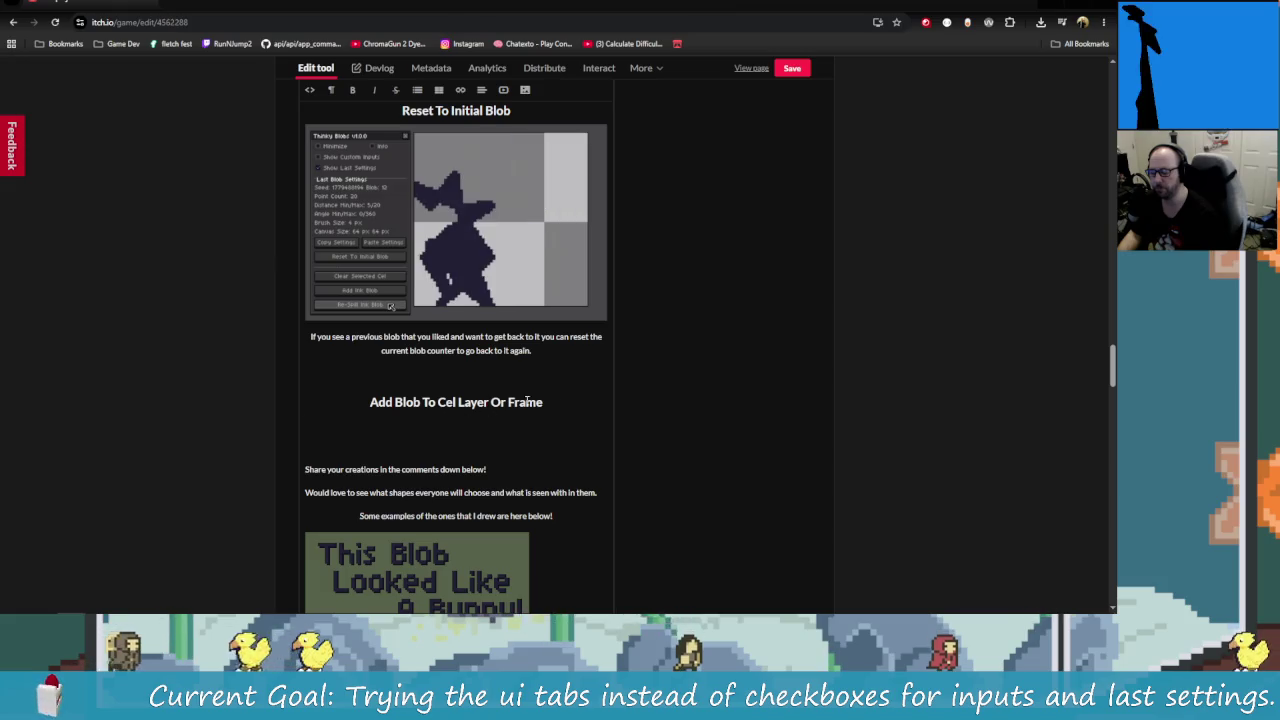
triple_click(549, 402)
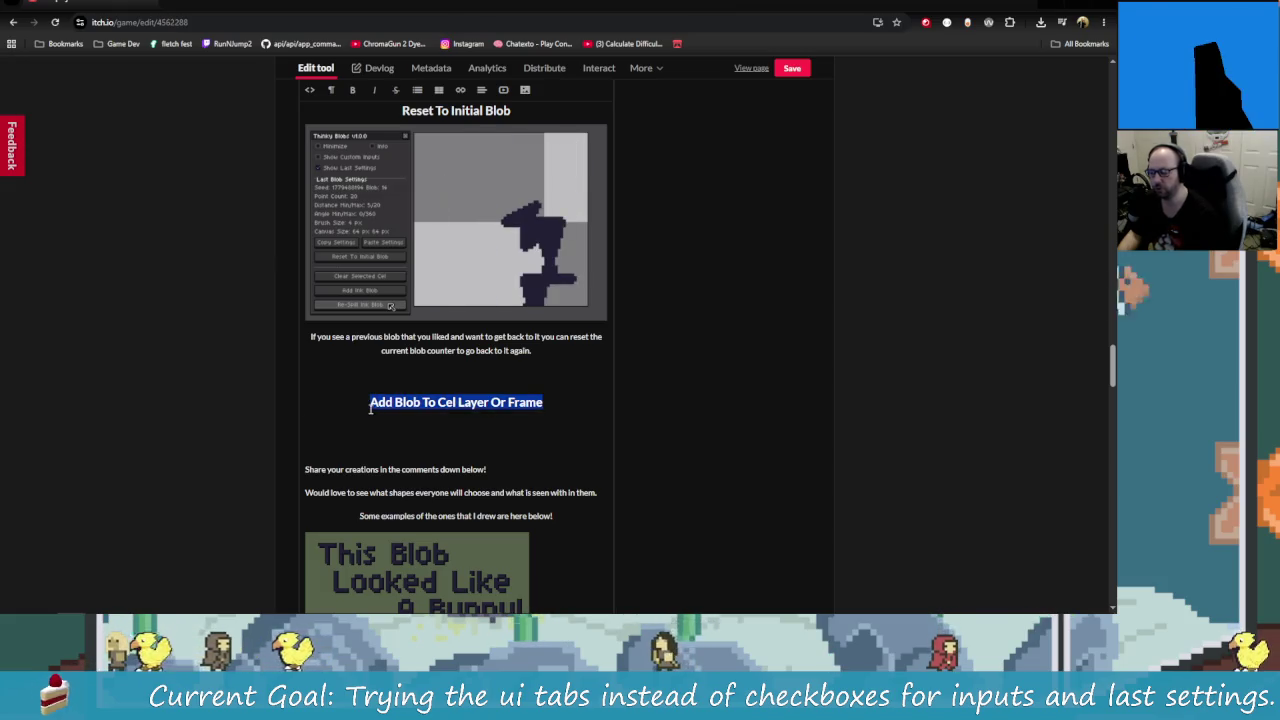
text(Extra )
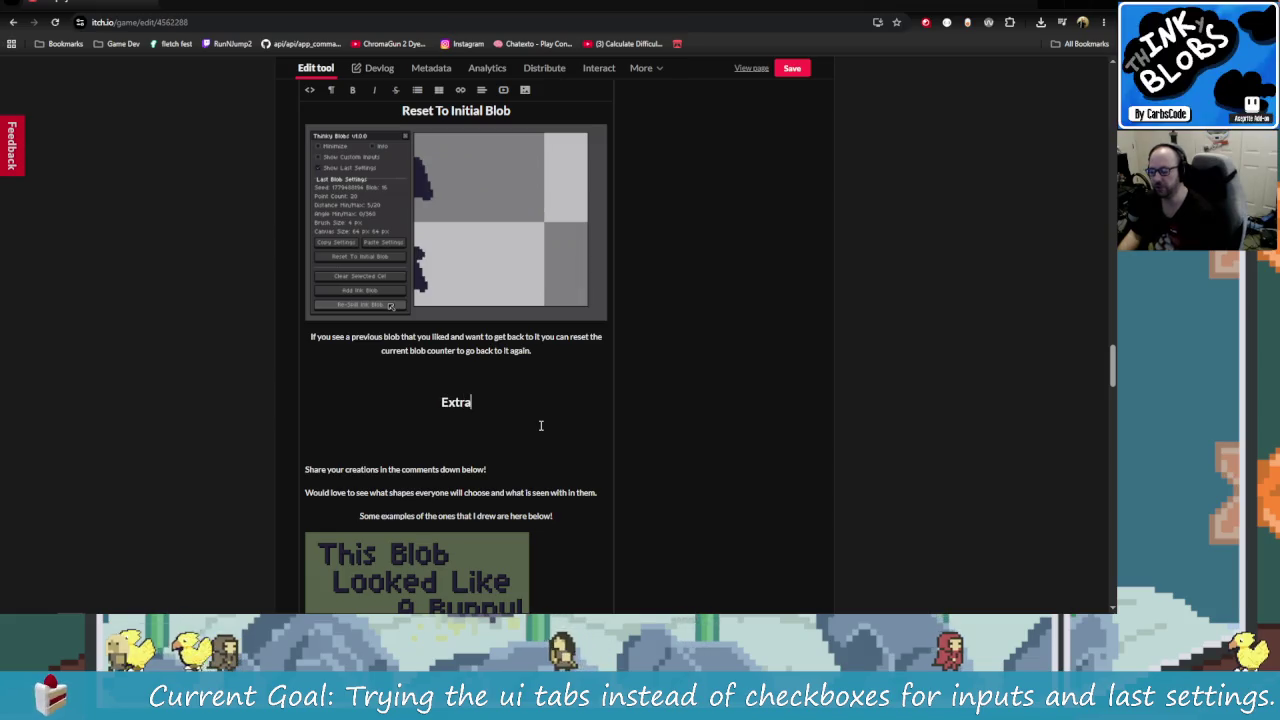
text(S)
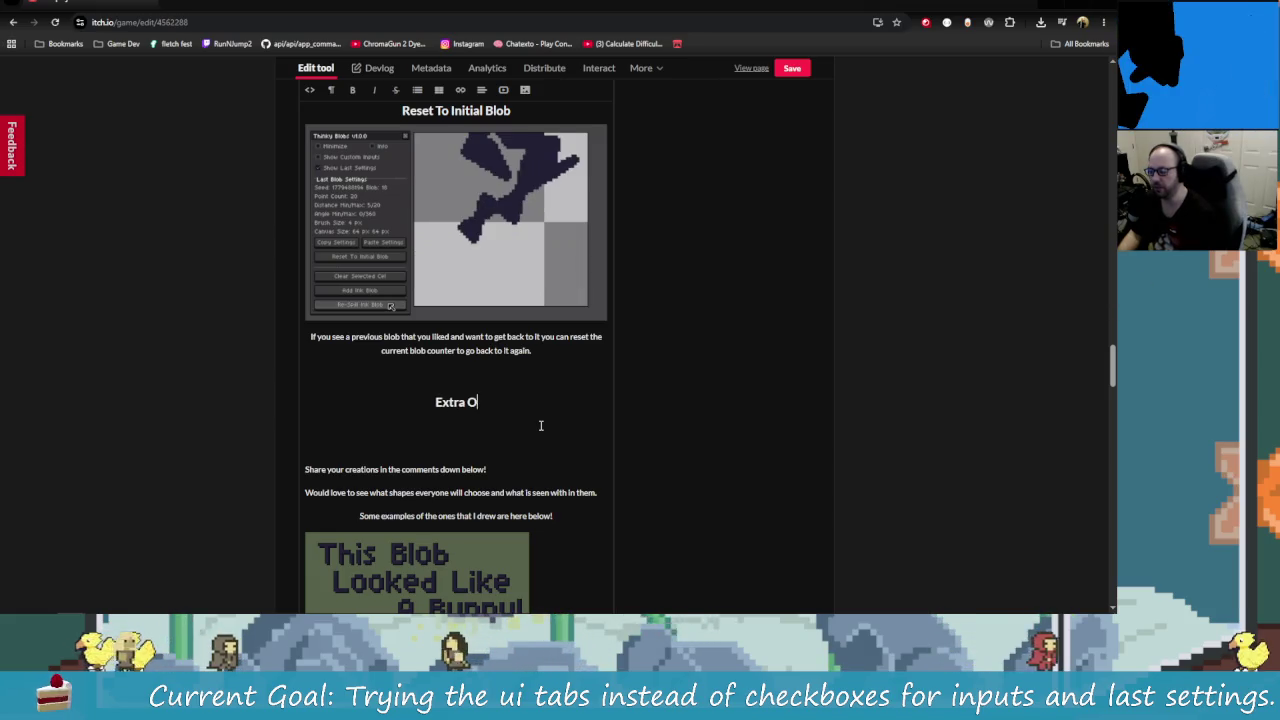
text(ptions For)
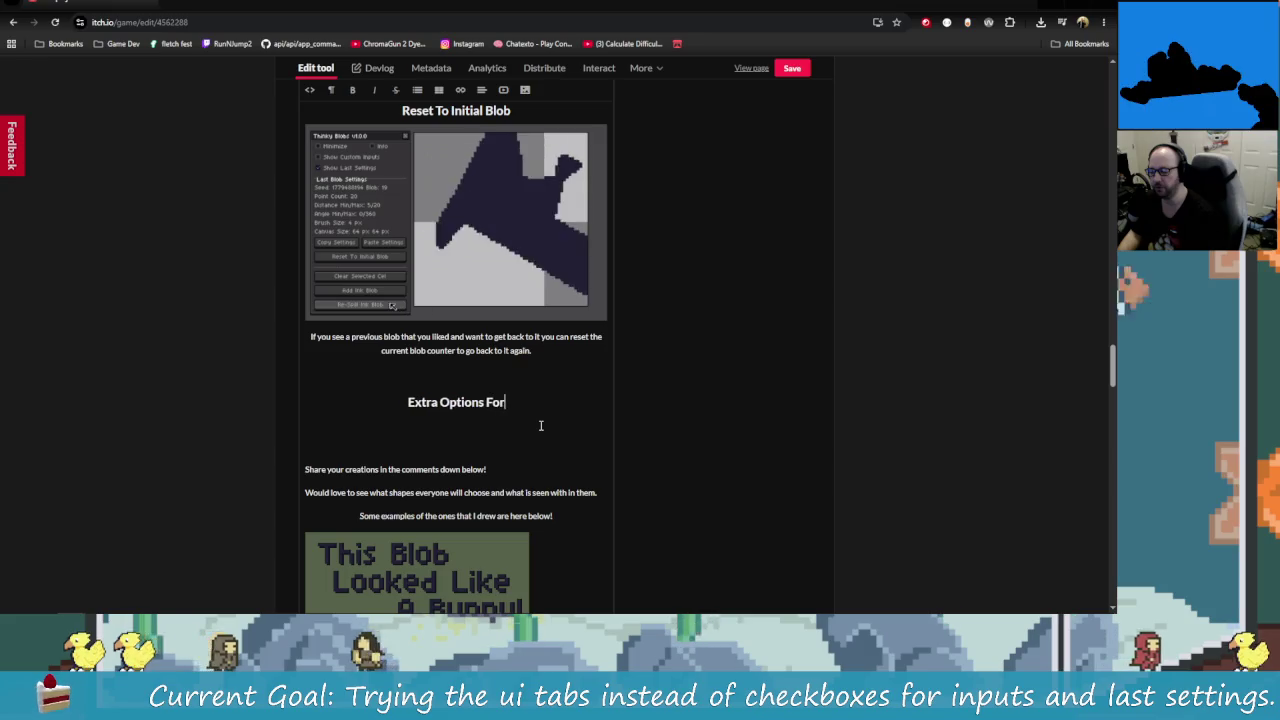
text( Blo)
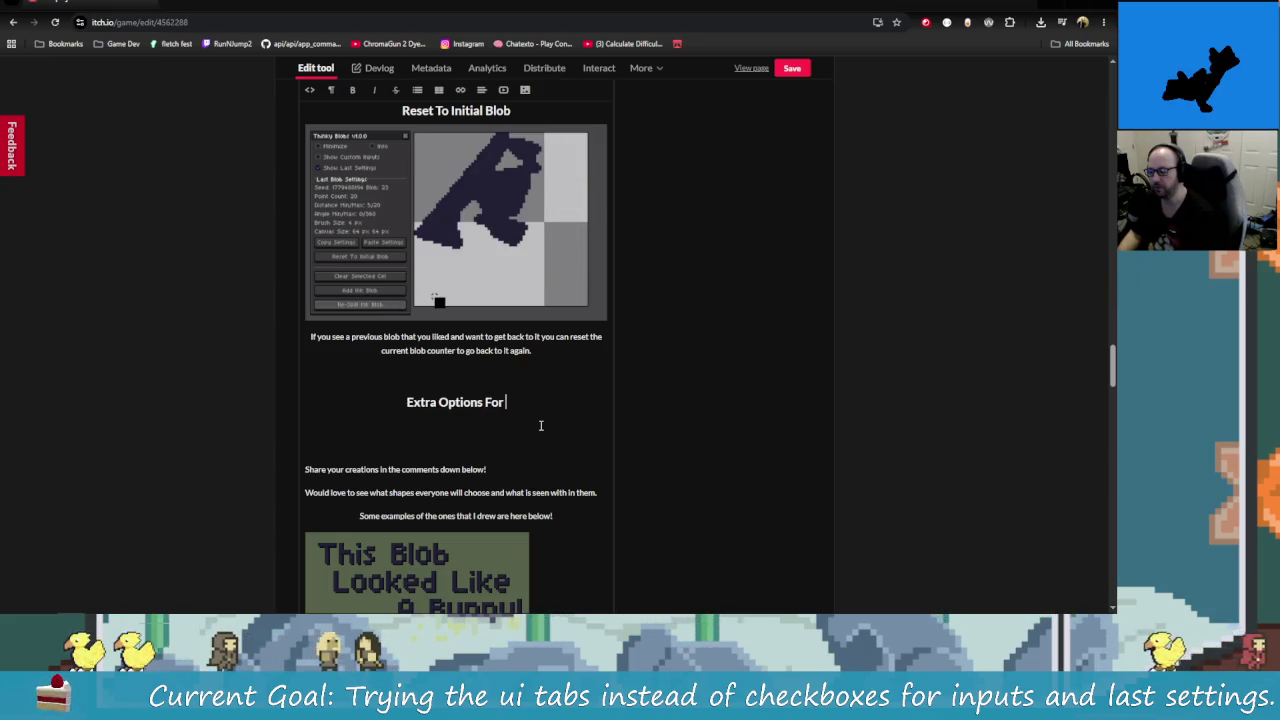
text(bs)
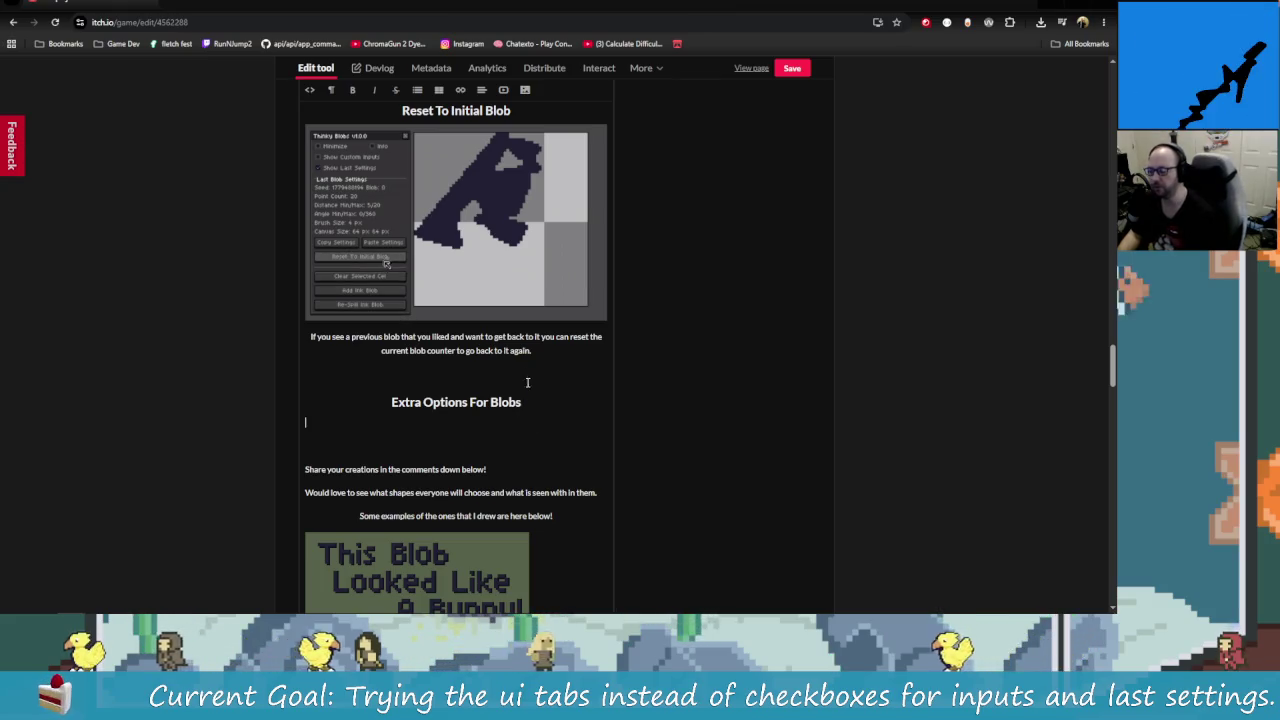
Step: Copy the previous-blob paragraph under the new heading and add a 'GIF' line above it
triple_click(362, 340)
right_click(362, 338)
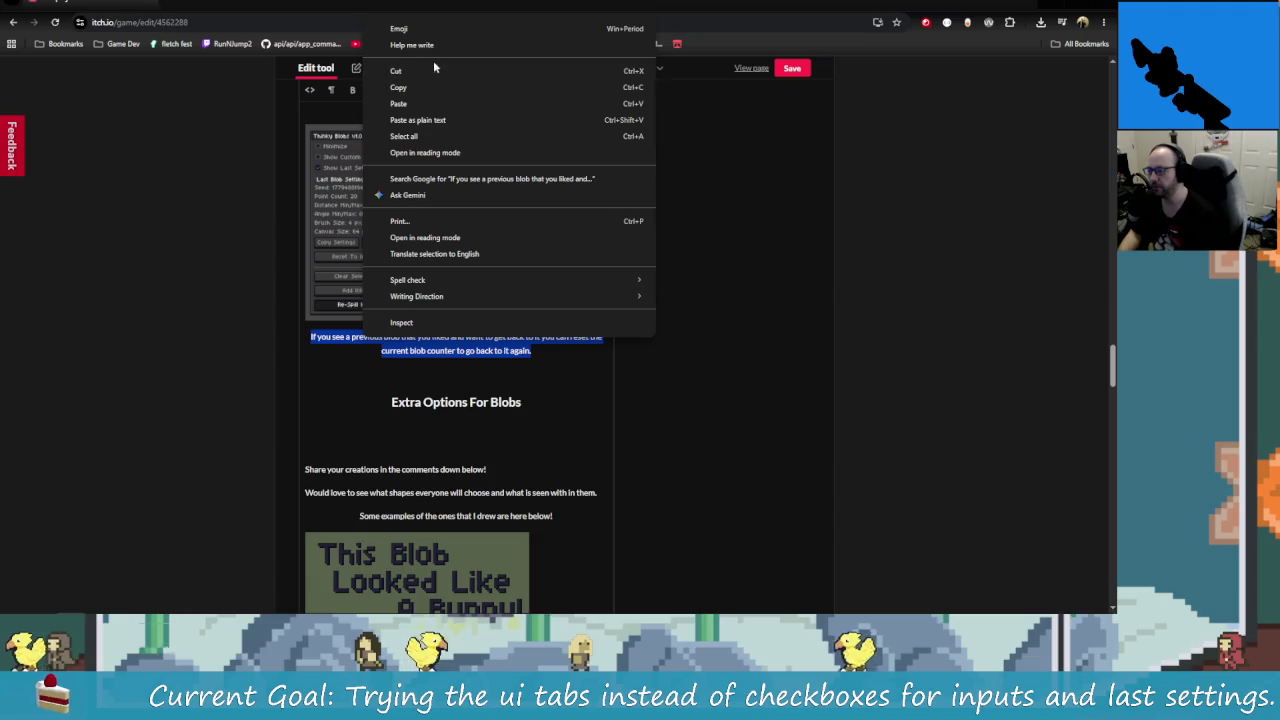
click(398, 87)
click(411, 440)
text(If you see a previous blob that you liked and want to get back to it you can reset the current blob counter to go back to it again.)
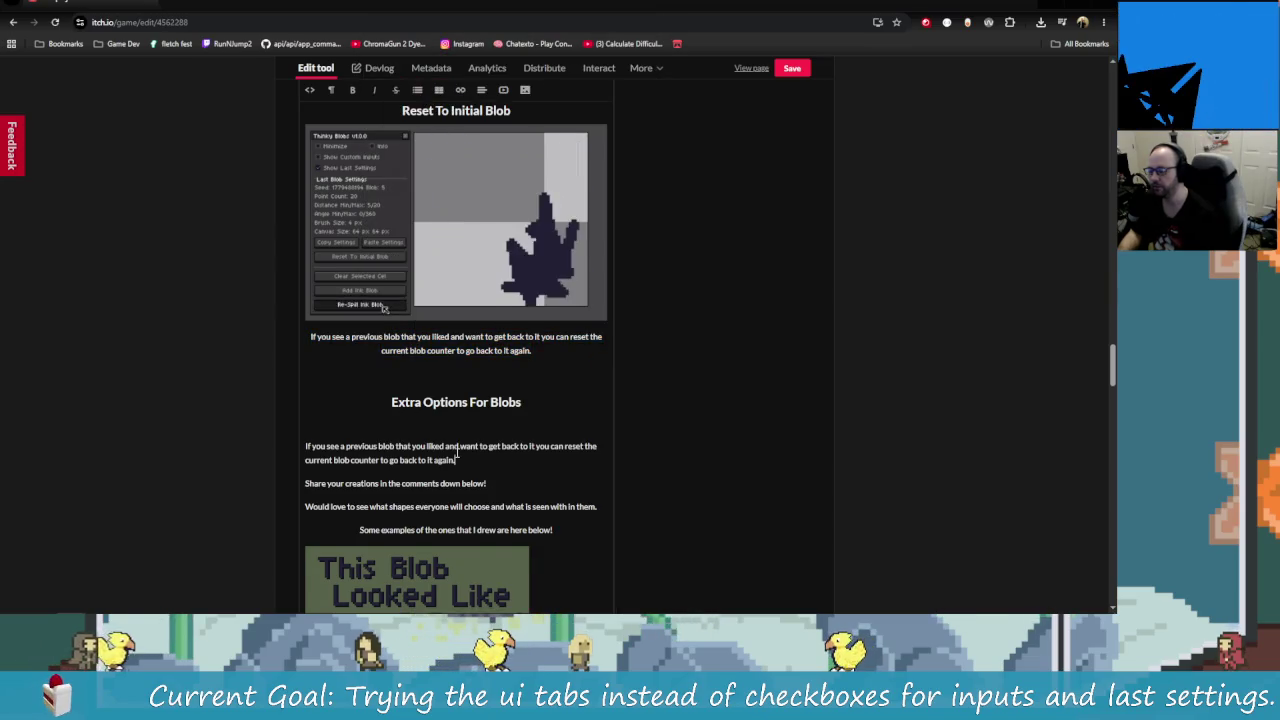
click(466, 431)
text(GIF)
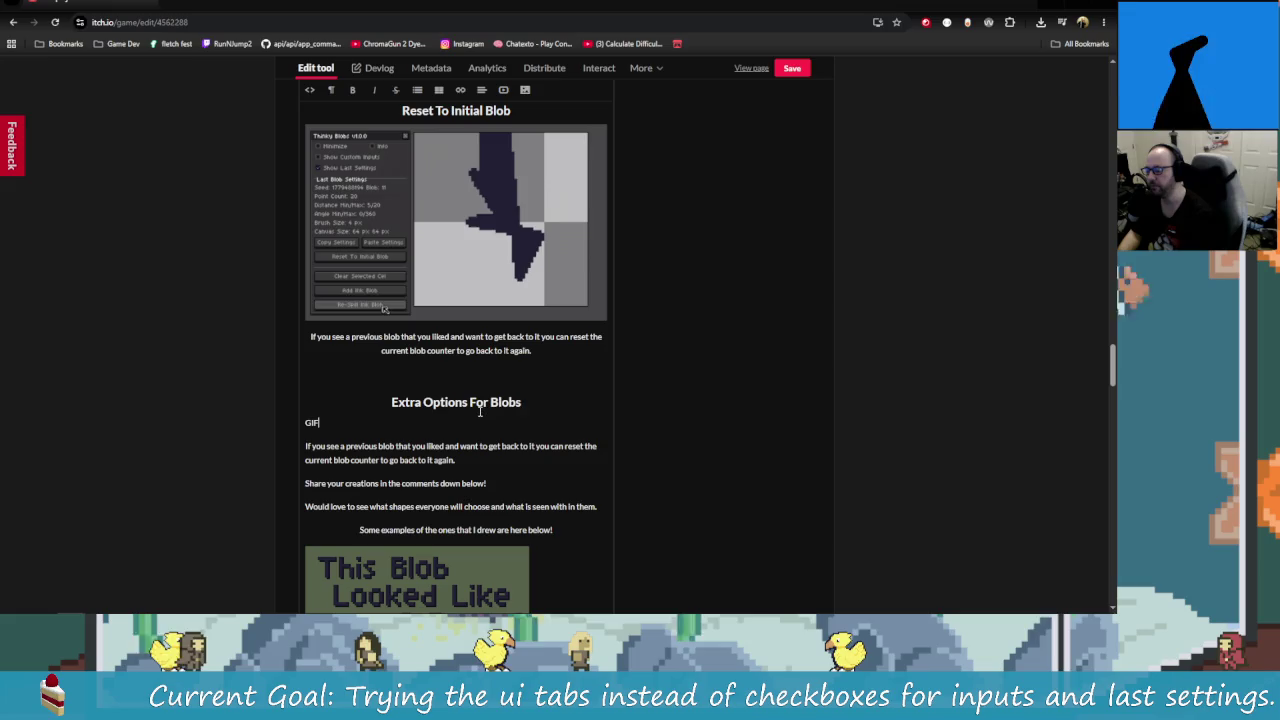
Step: Delete the duplicated paragraph below the GIF line
scroll(471, 476, down, 1)
triple_click(425, 388)
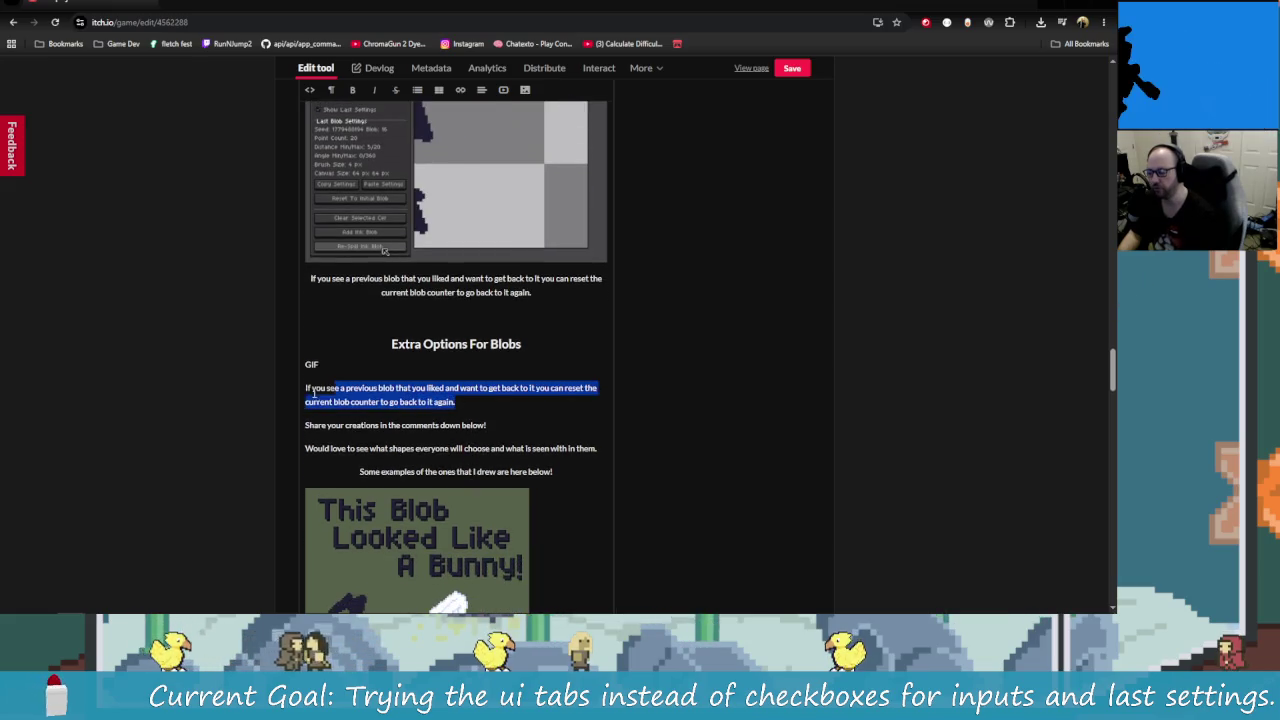
key(BackSpace)
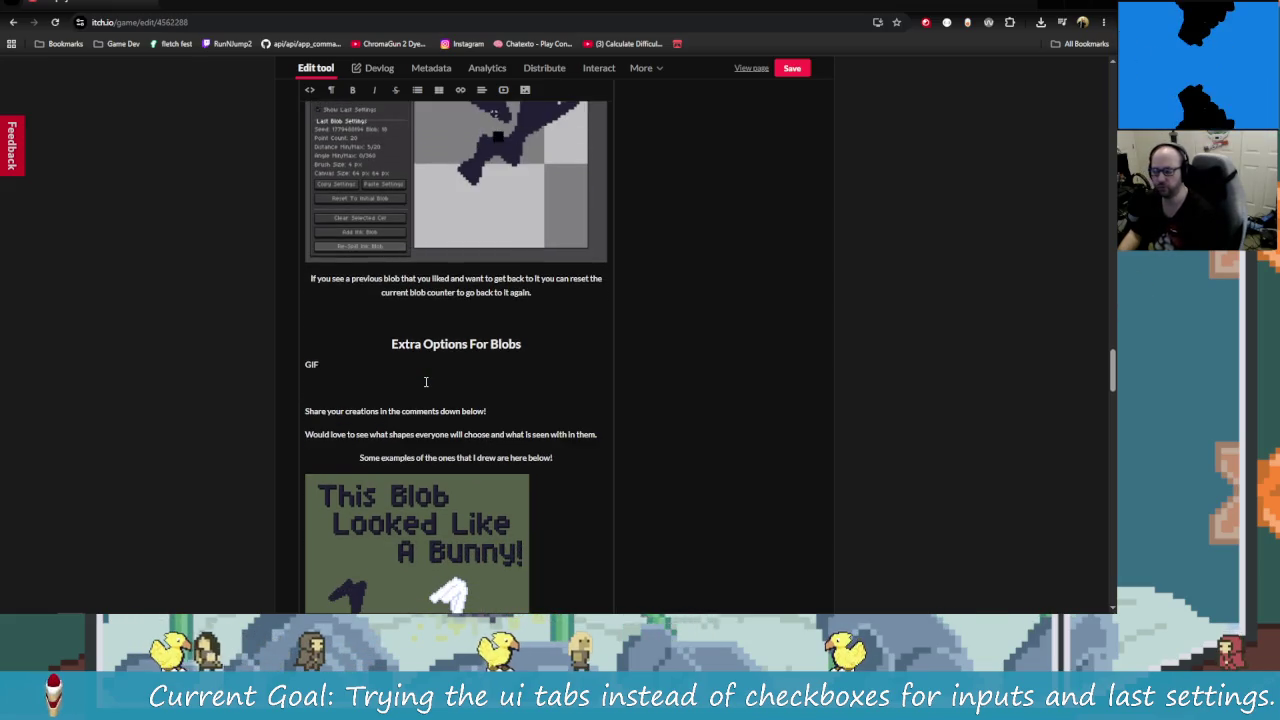
key(alt+Tab)
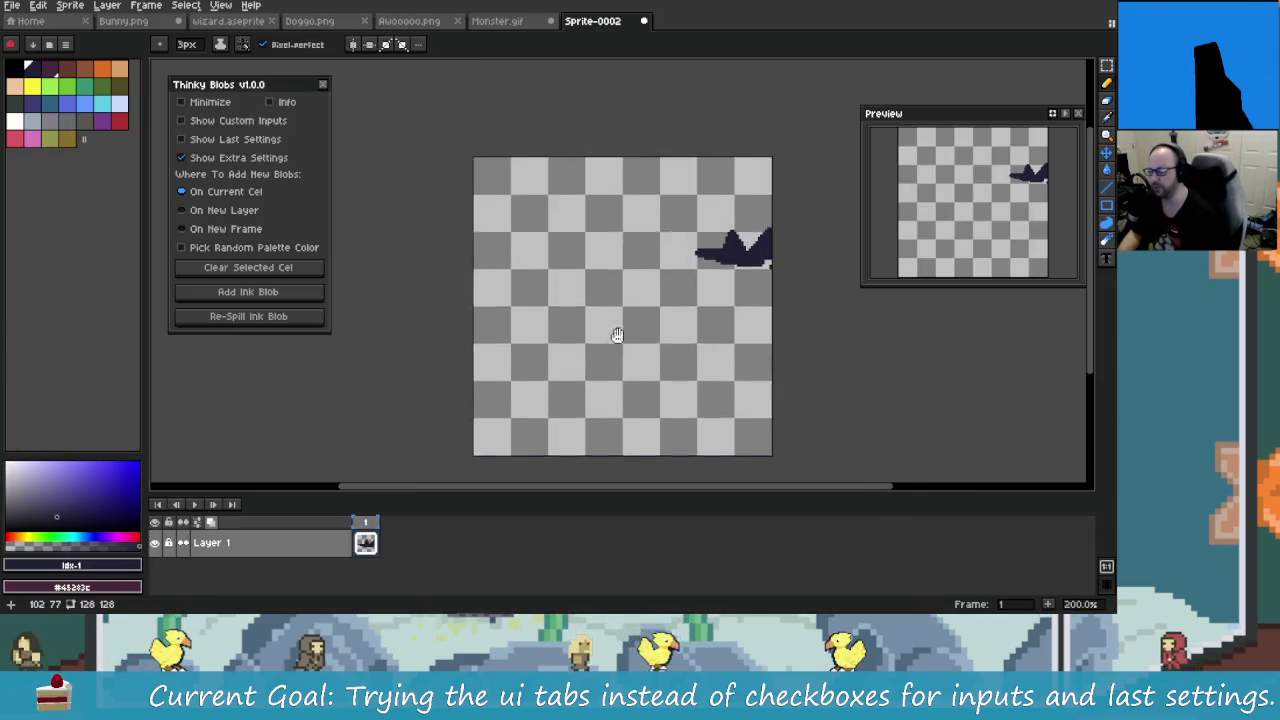
Step: Add a new Layer 2 and move it beneath Layer 1
drag(617, 335, 605, 299)
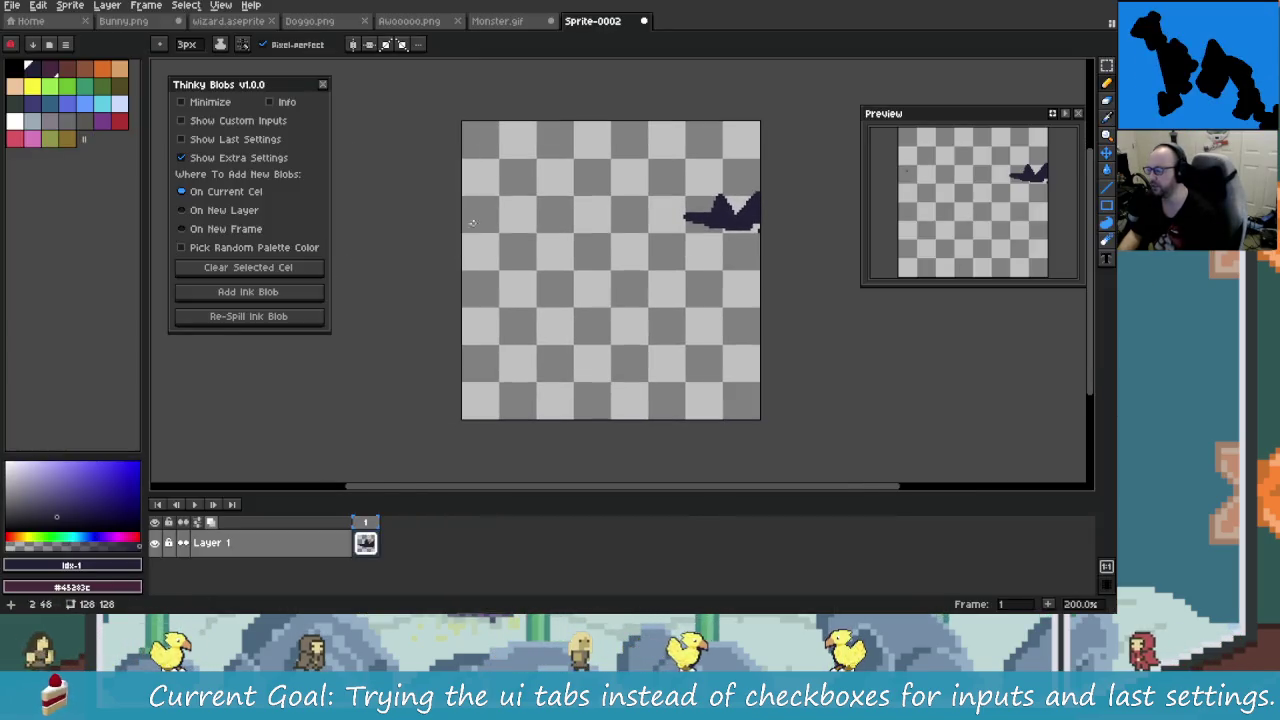
right_click(319, 568)
mouse_move(340, 522)
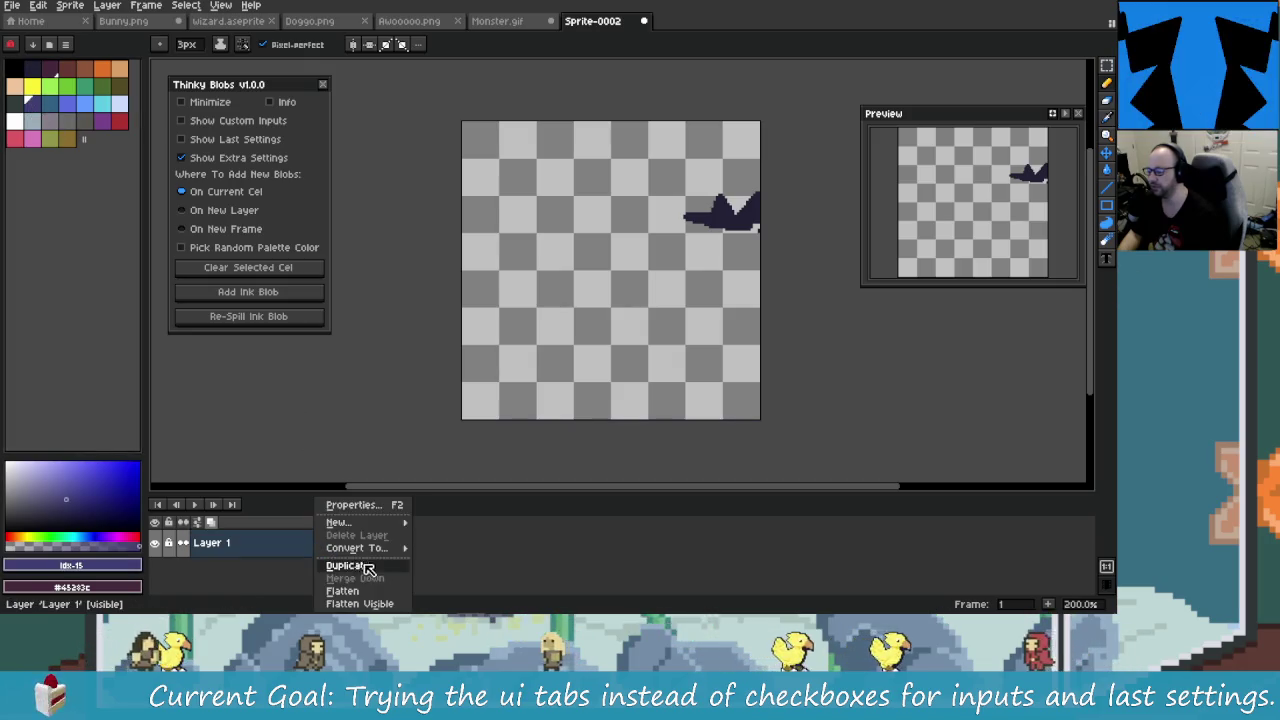
click(455, 523)
drag(466, 430, 443, 409)
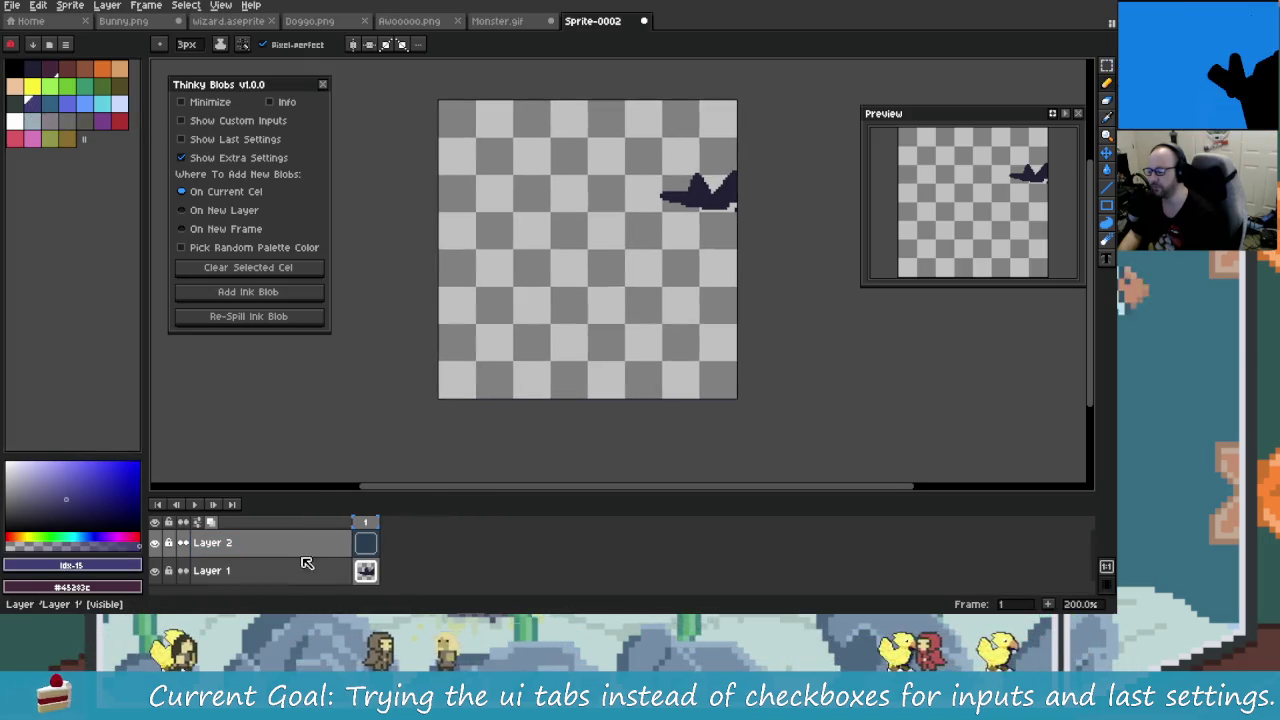
click(318, 557)
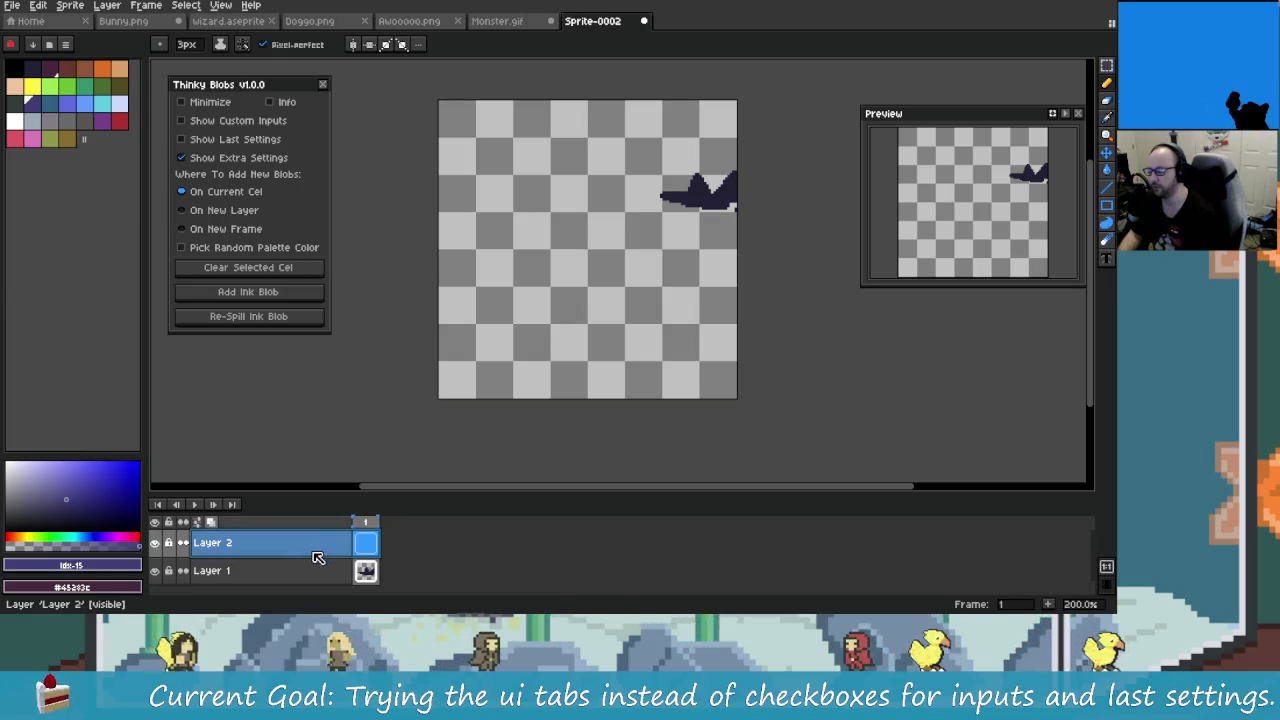
drag(313, 565, 317, 570)
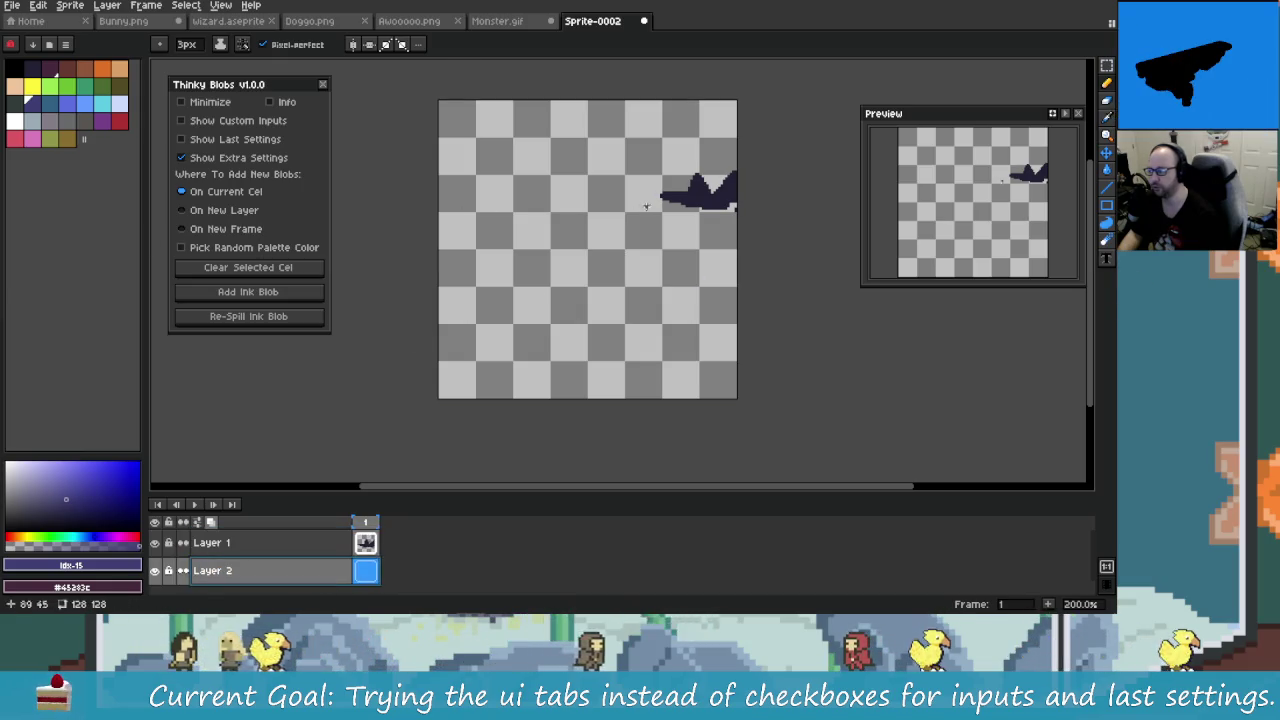
Step: Fill Layer 2 with dark navy and place a purple ink blob on the canvas
click(609, 310)
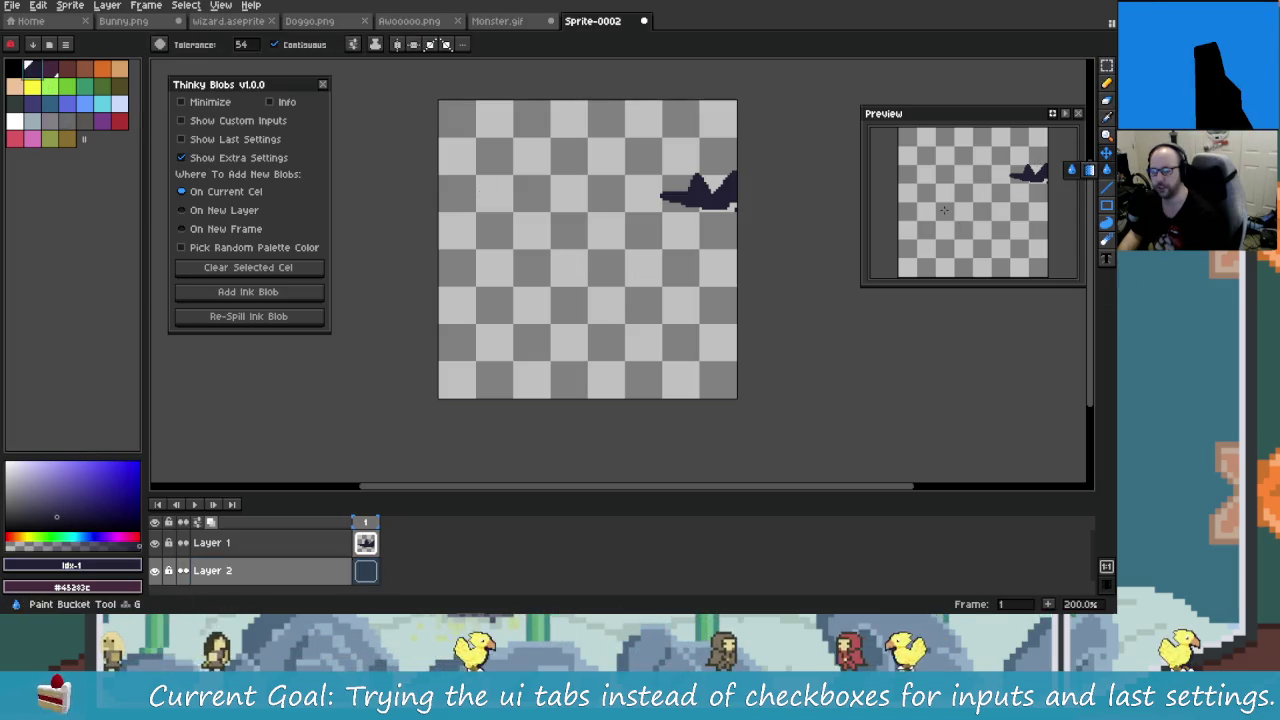
click(651, 300)
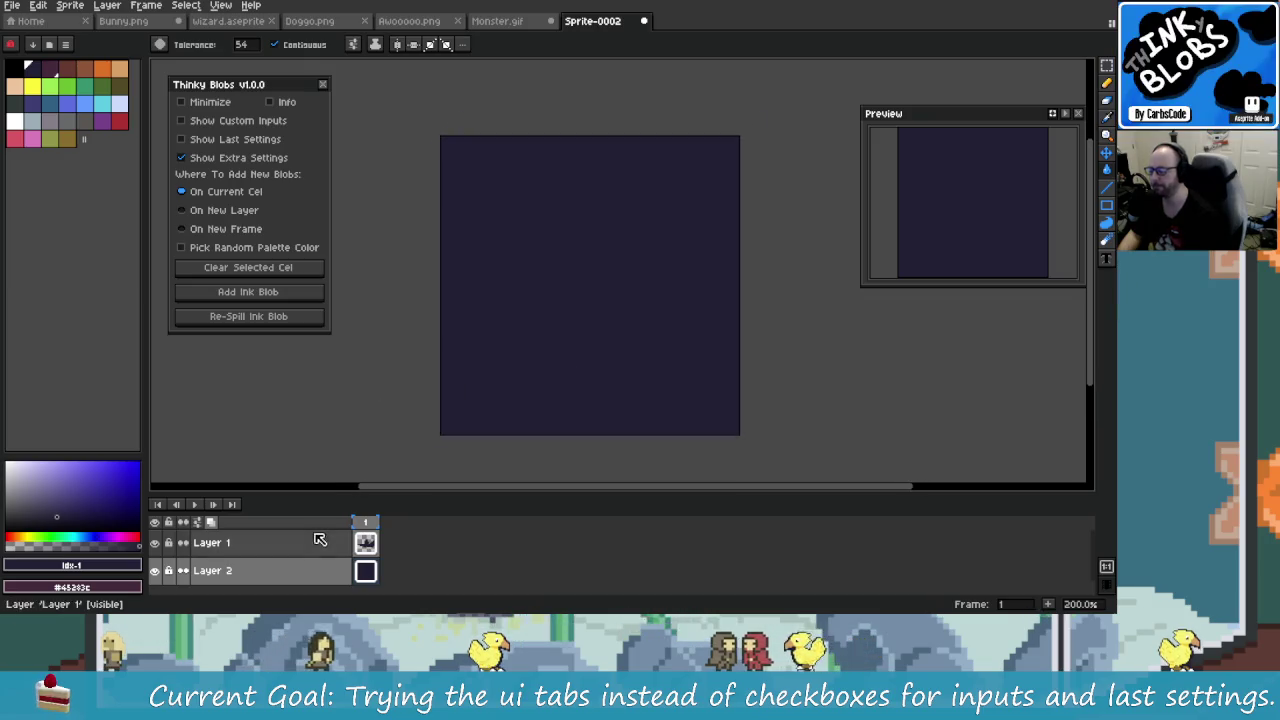
click(62, 510)
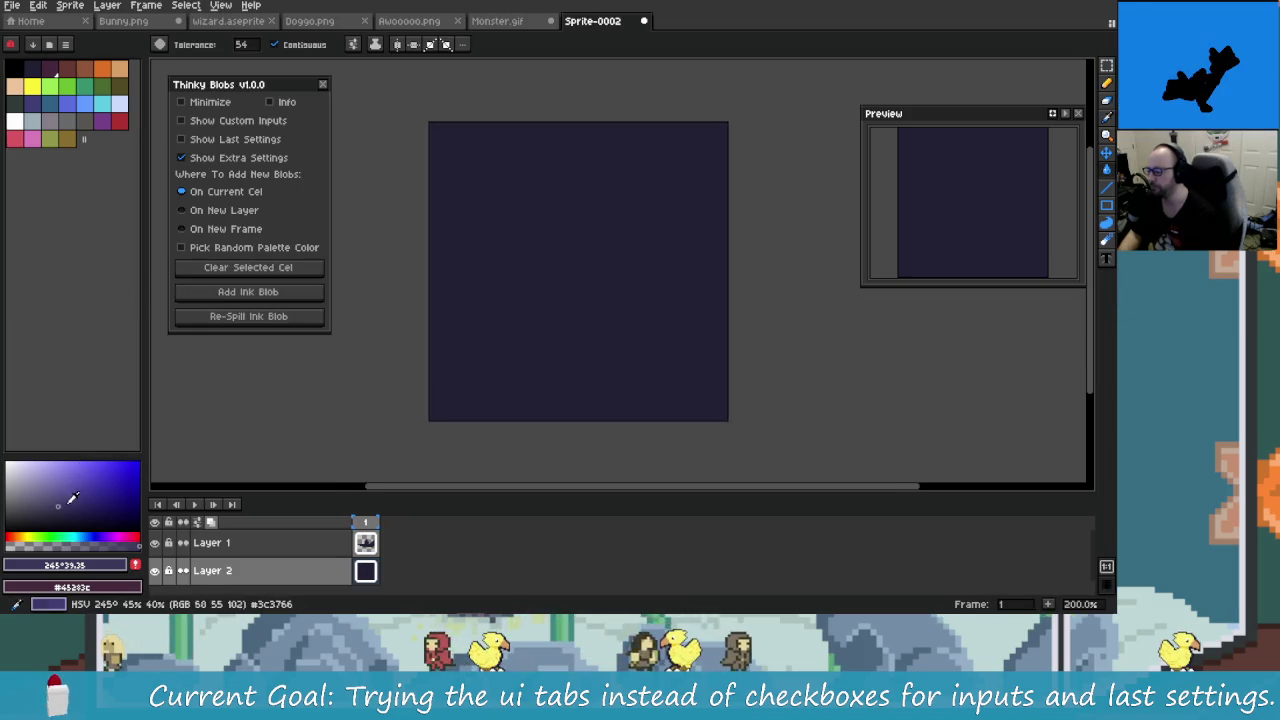
click(260, 291)
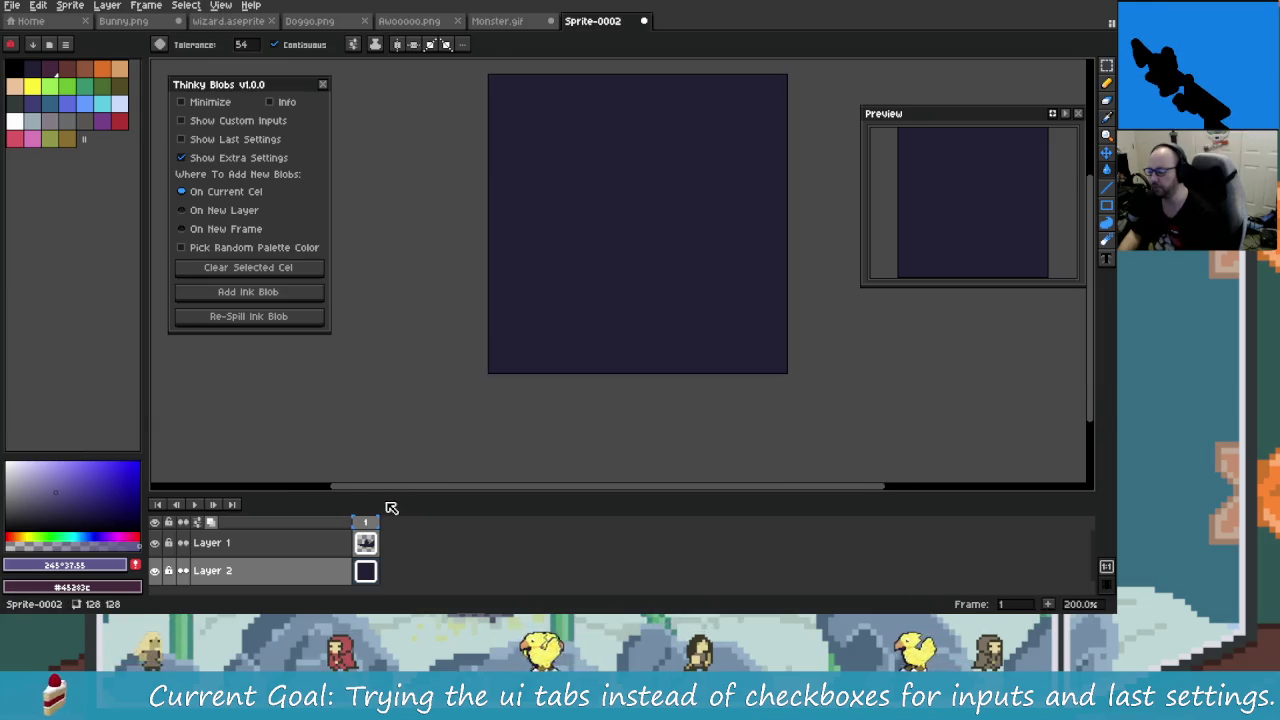
Step: Delete the blob layer and rename the navy-filled Layer 2 to 'Layer 1'
drag(391, 493, 400, 412)
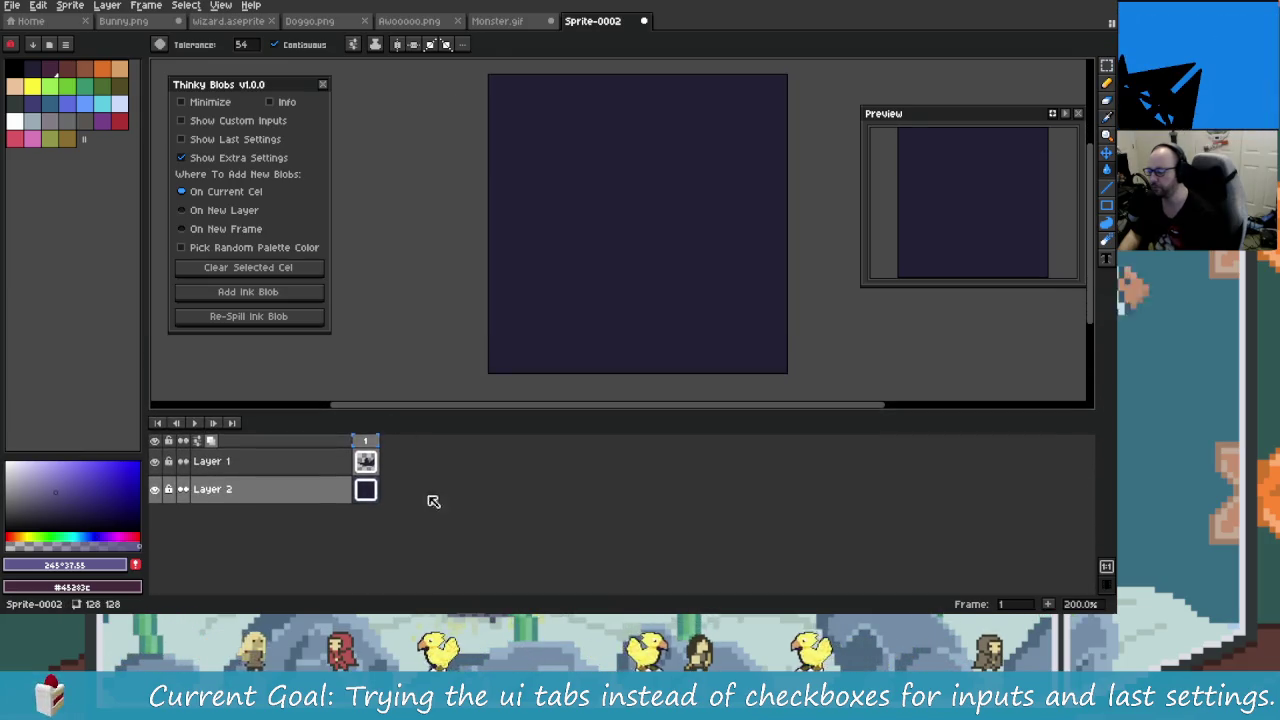
click(345, 466)
click(407, 501)
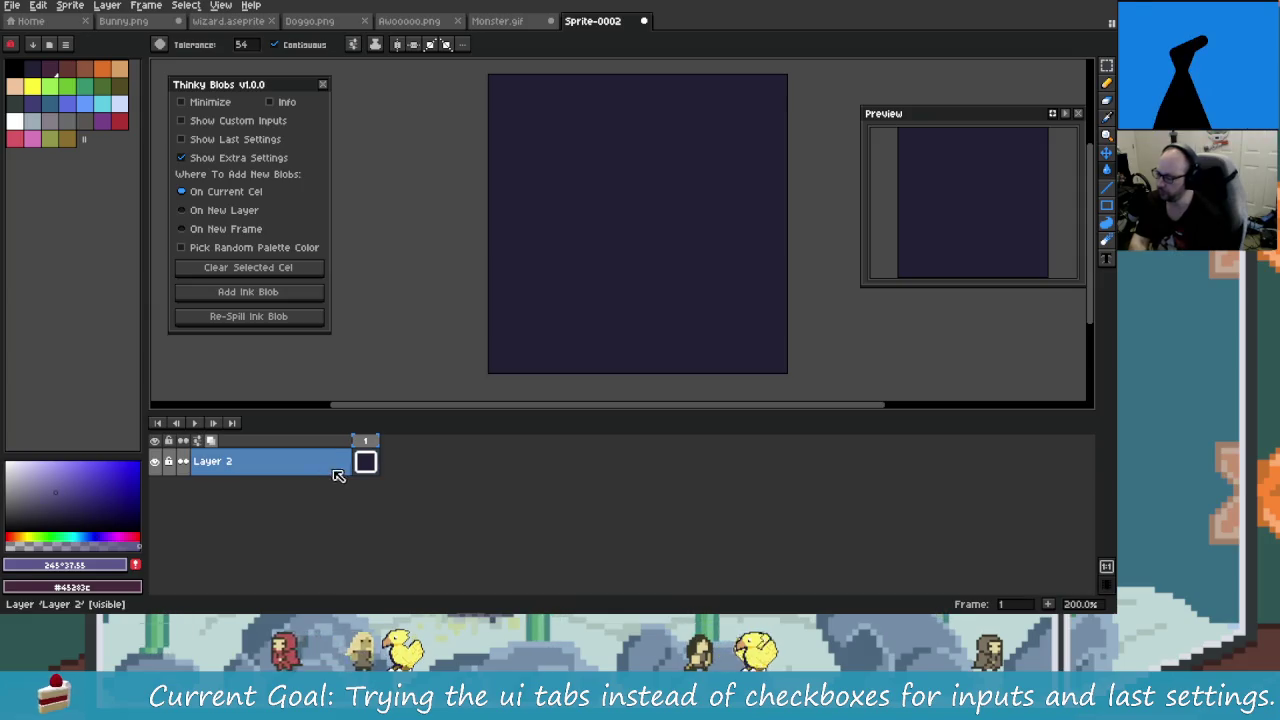
double_click(265, 460)
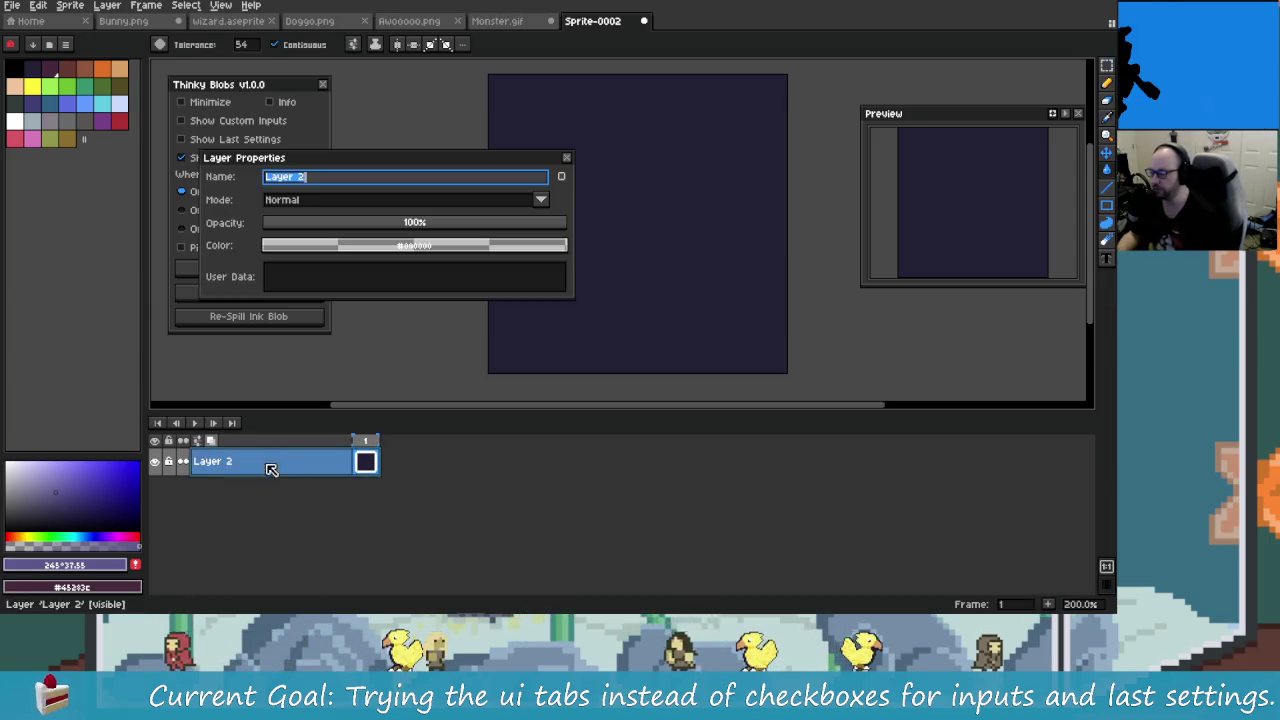
text(Layer 1)
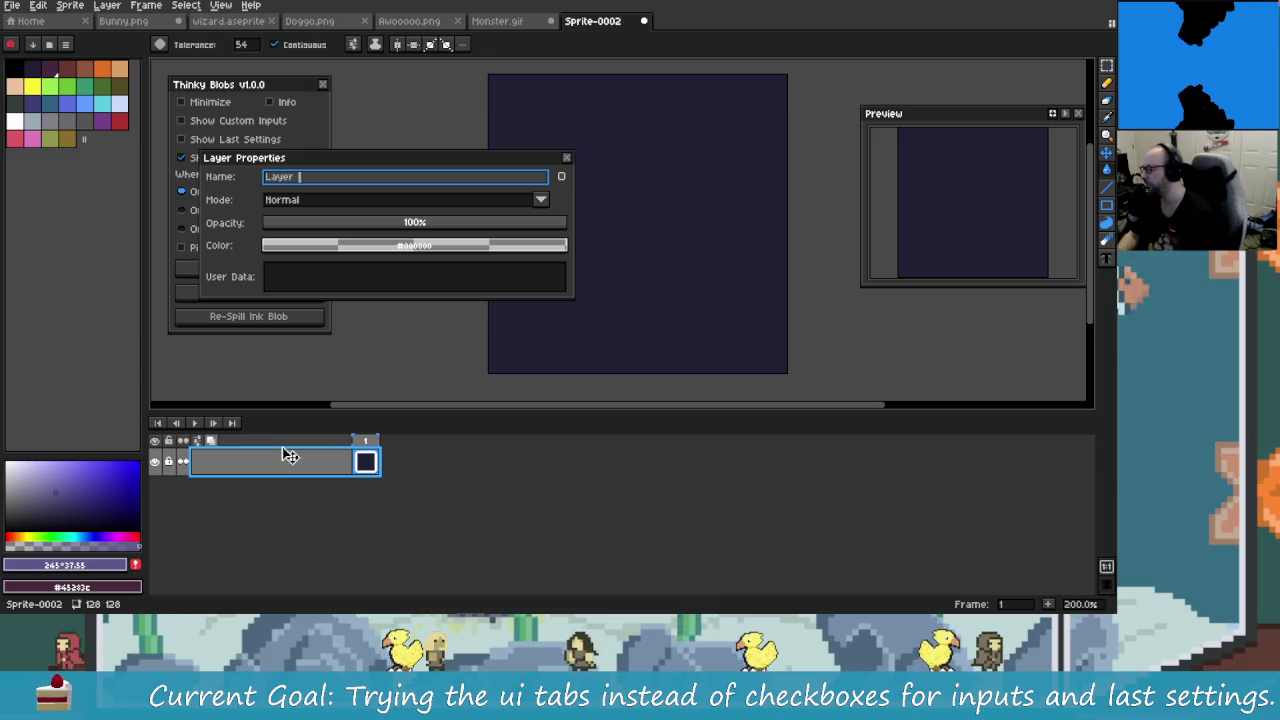
key(Return)
drag(546, 289, 457, 288)
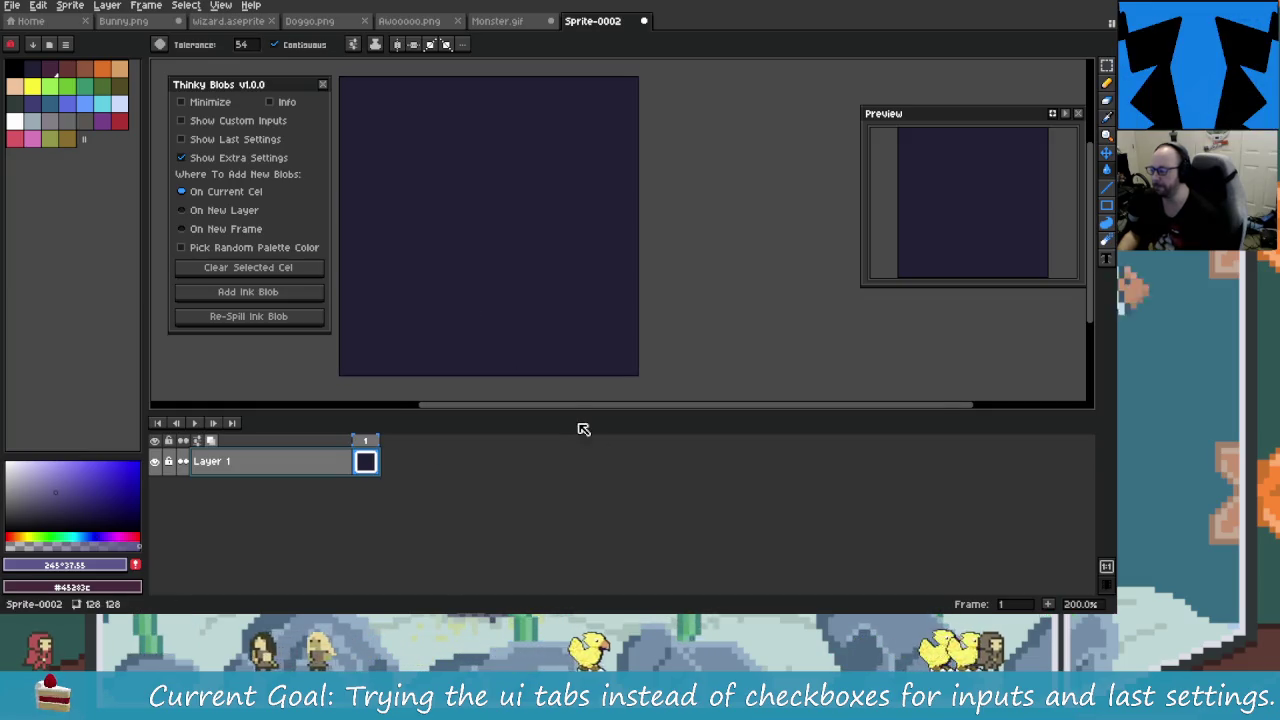
key(super)
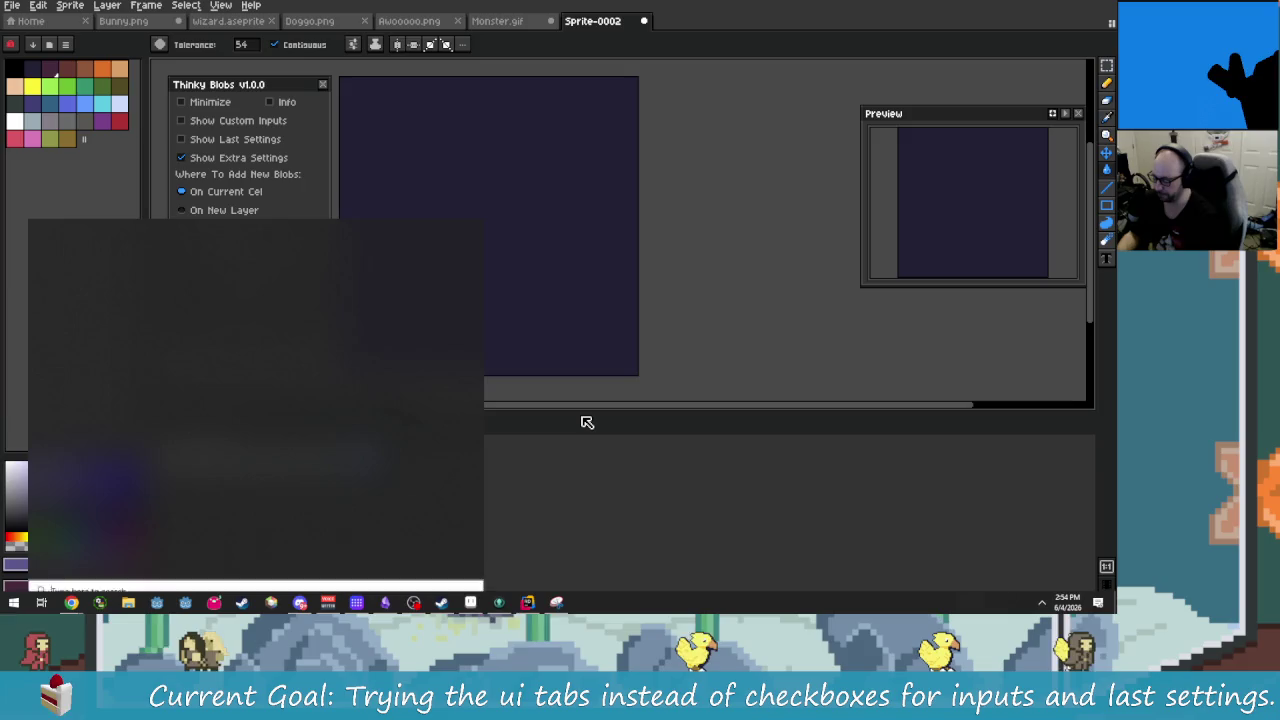
Step: Set up a Snipping Tool video recording with microphone, then cancel it
key(Escape)
key(super+shift+s)
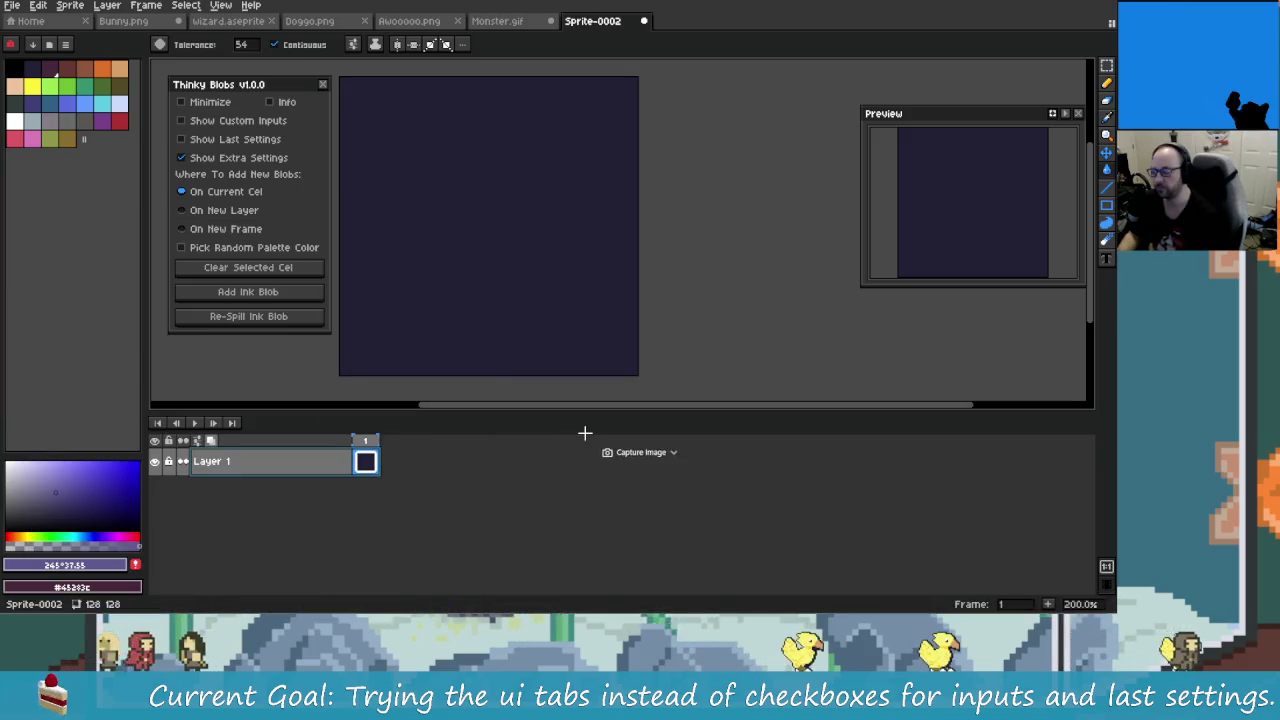
right_click(511, 454)
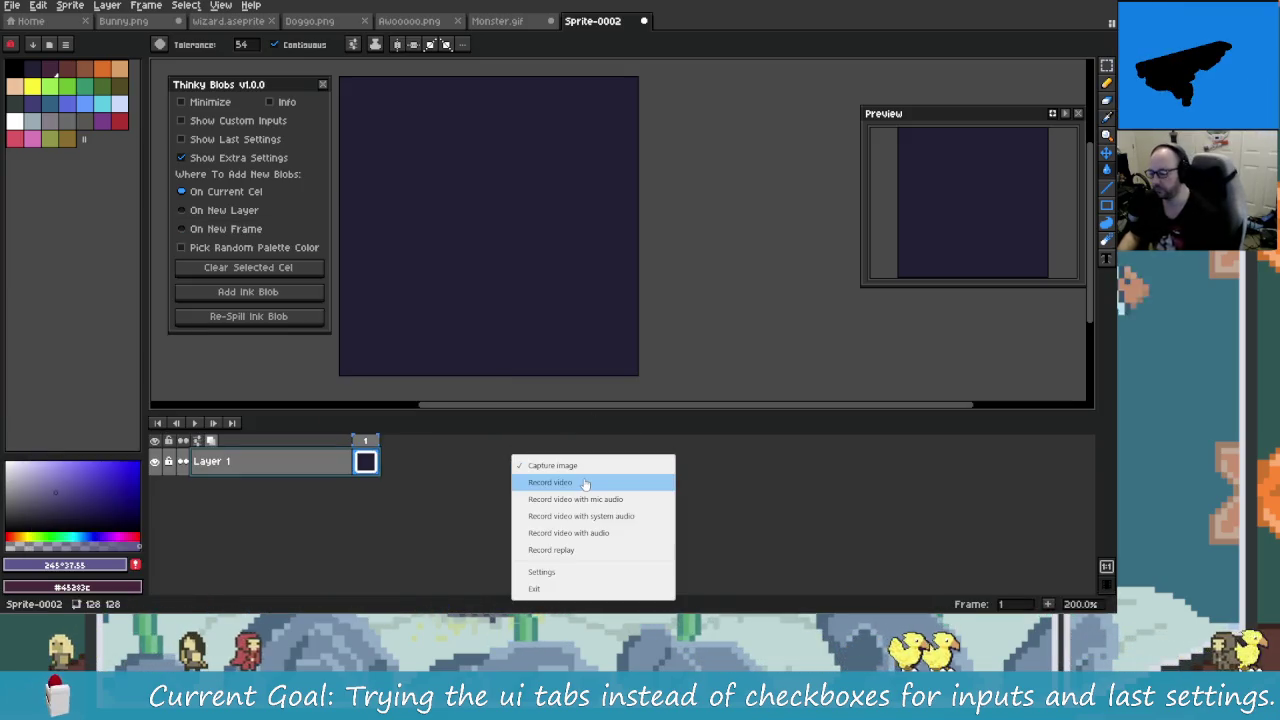
click(575, 485)
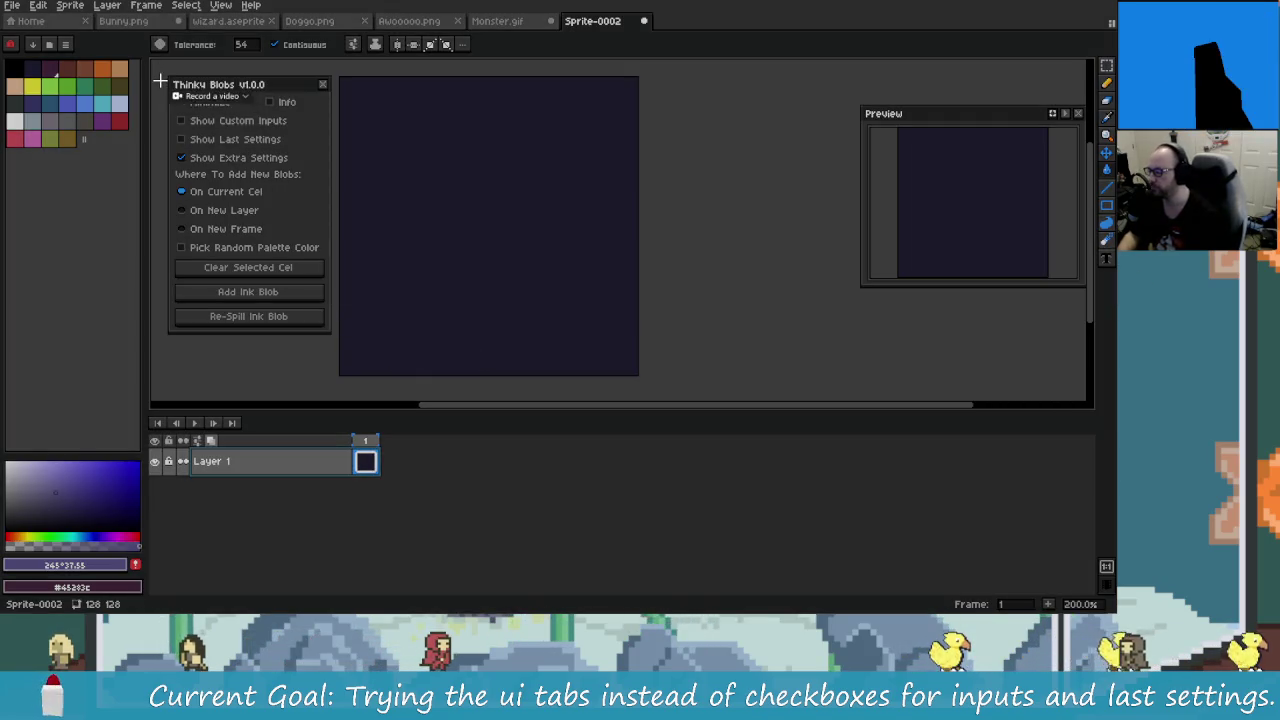
mouse_move(160, 72)
mouse_down()
mouse_move(650, 491)
mouse_move(762, 513)
mouse_move(654, 503)
mouse_move(723, 495)
mouse_move(745, 528)
mouse_up()
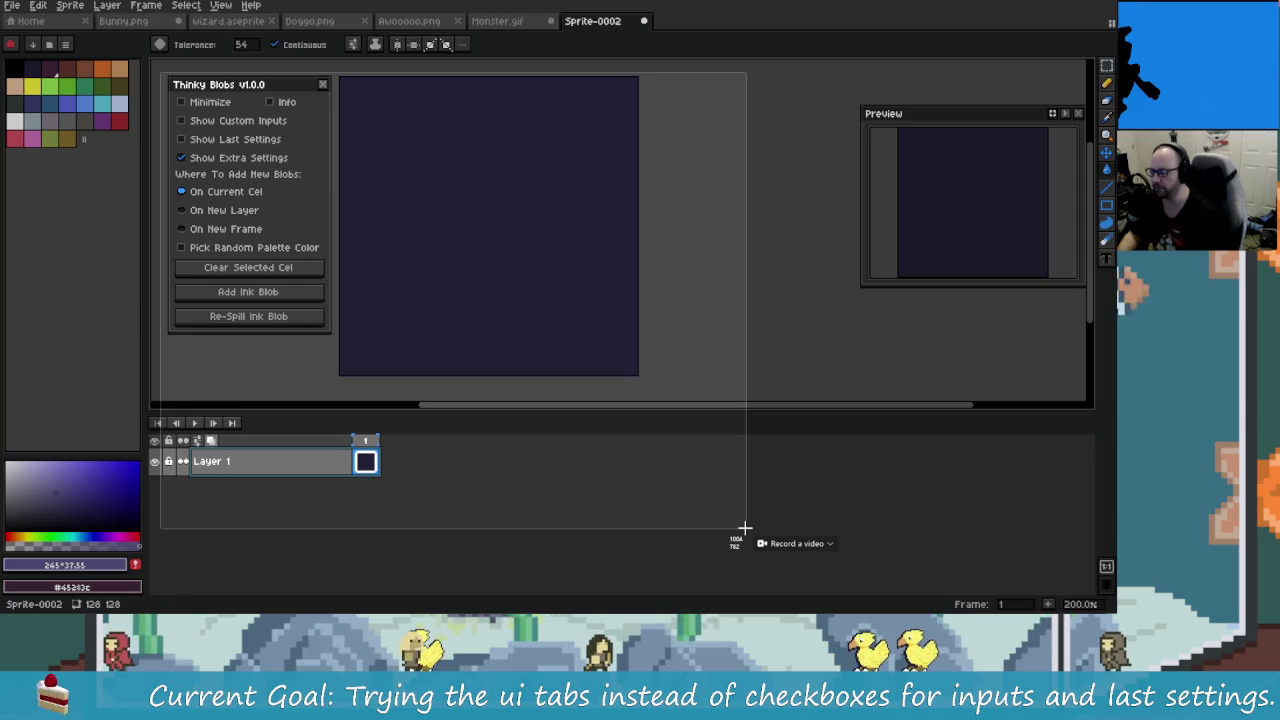
right_click(745, 528)
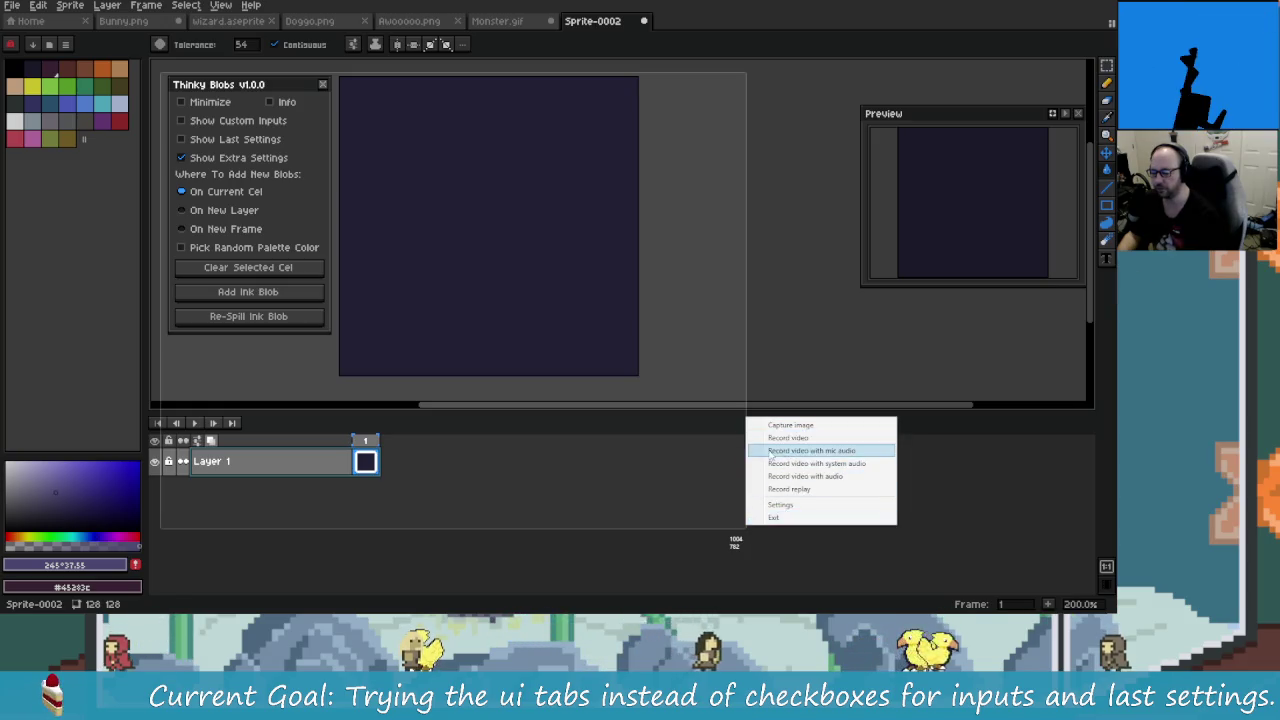
click(785, 450)
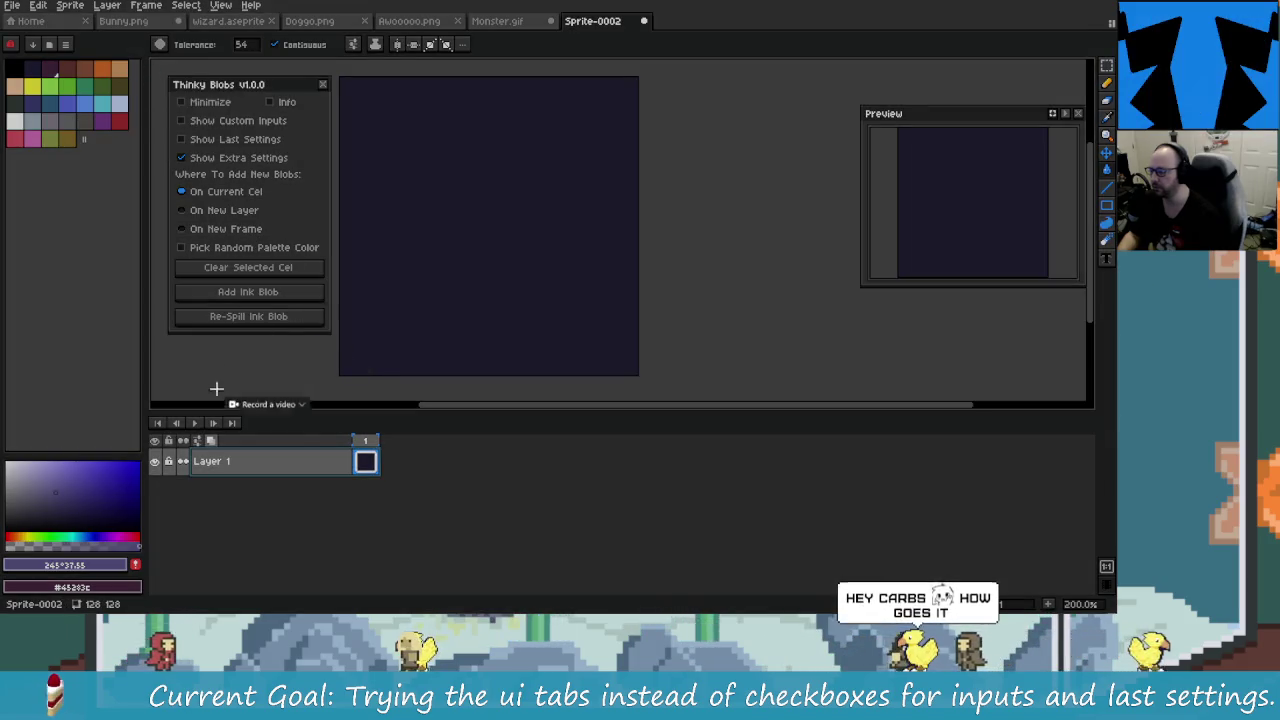
click(223, 344)
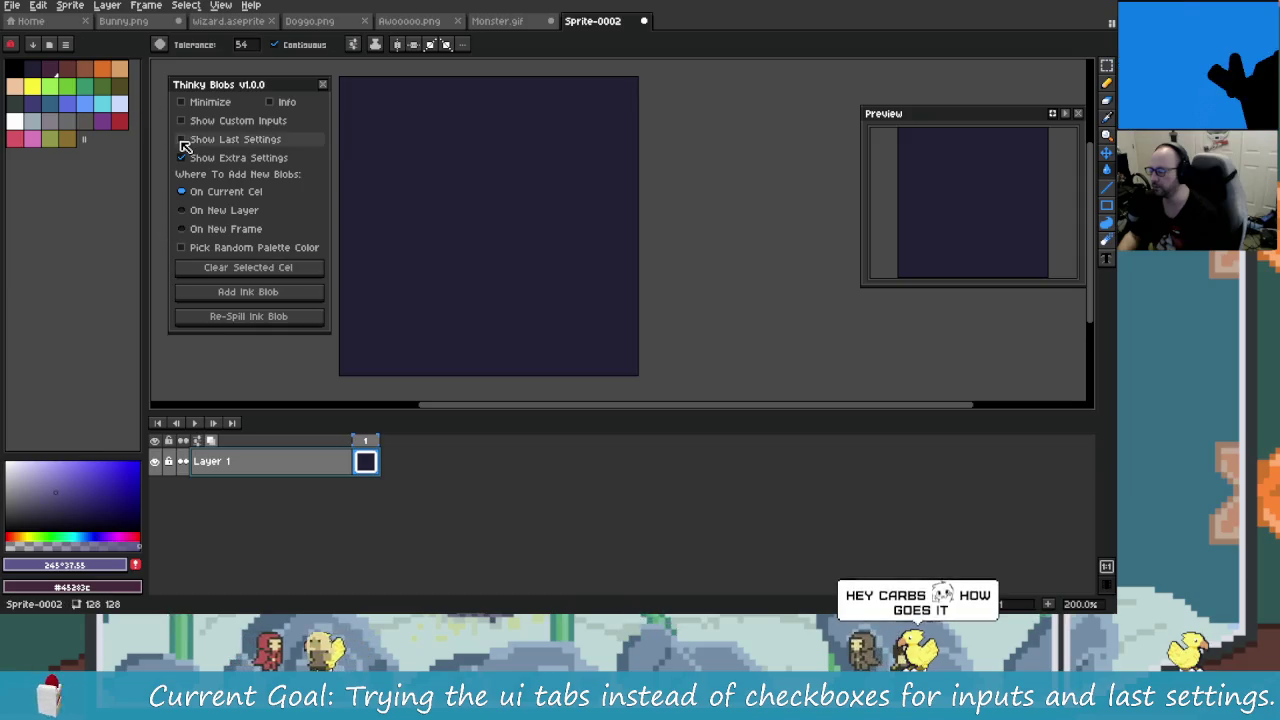
Step: Search Windows for Gyazo, then bring the code editor to the front
key(super)
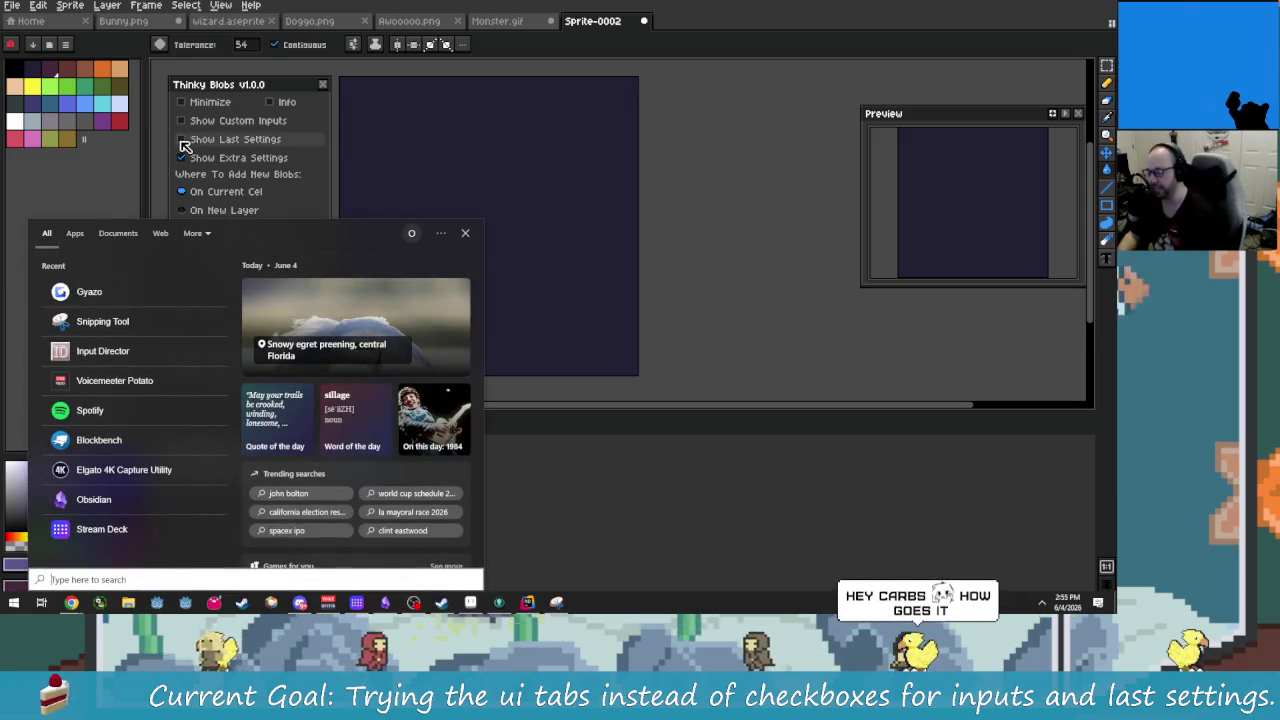
text(gyazo)
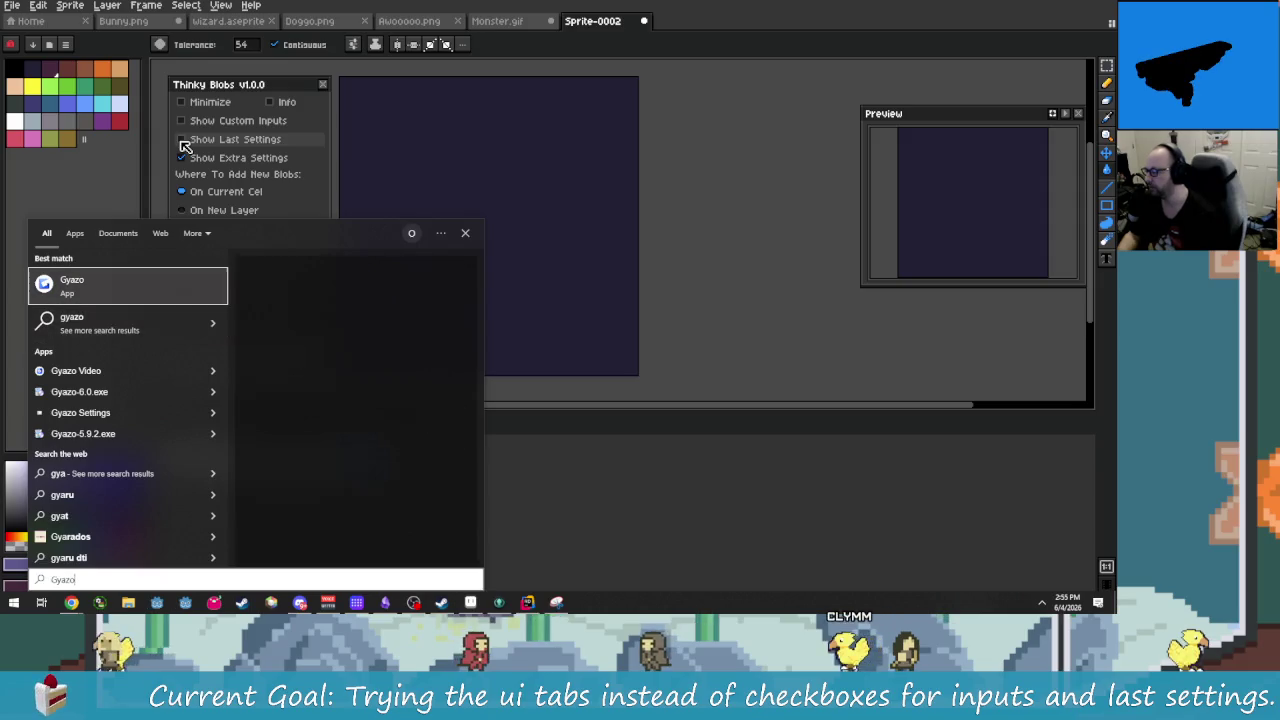
key(alt+Tab)
click(379, 250)
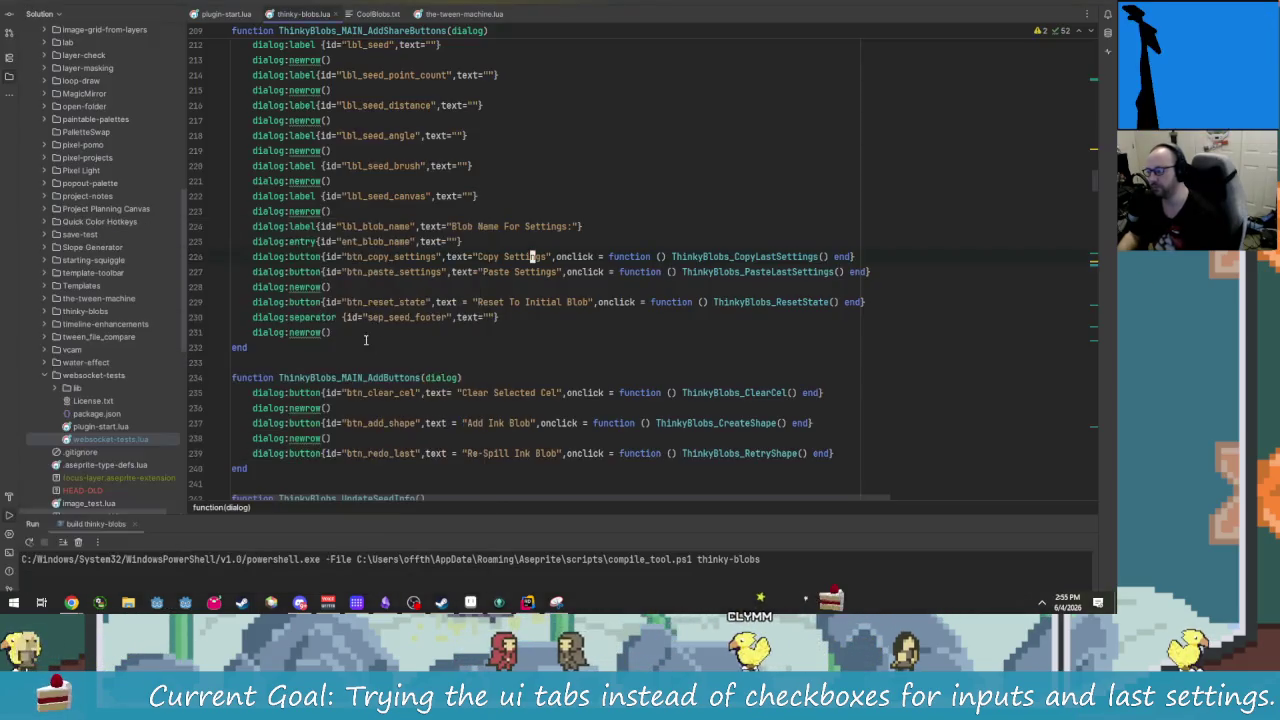
Step: Set Current.txt's goal to 'Adding the new features to the itch page that we added this week'
key(shift)
key(shift)
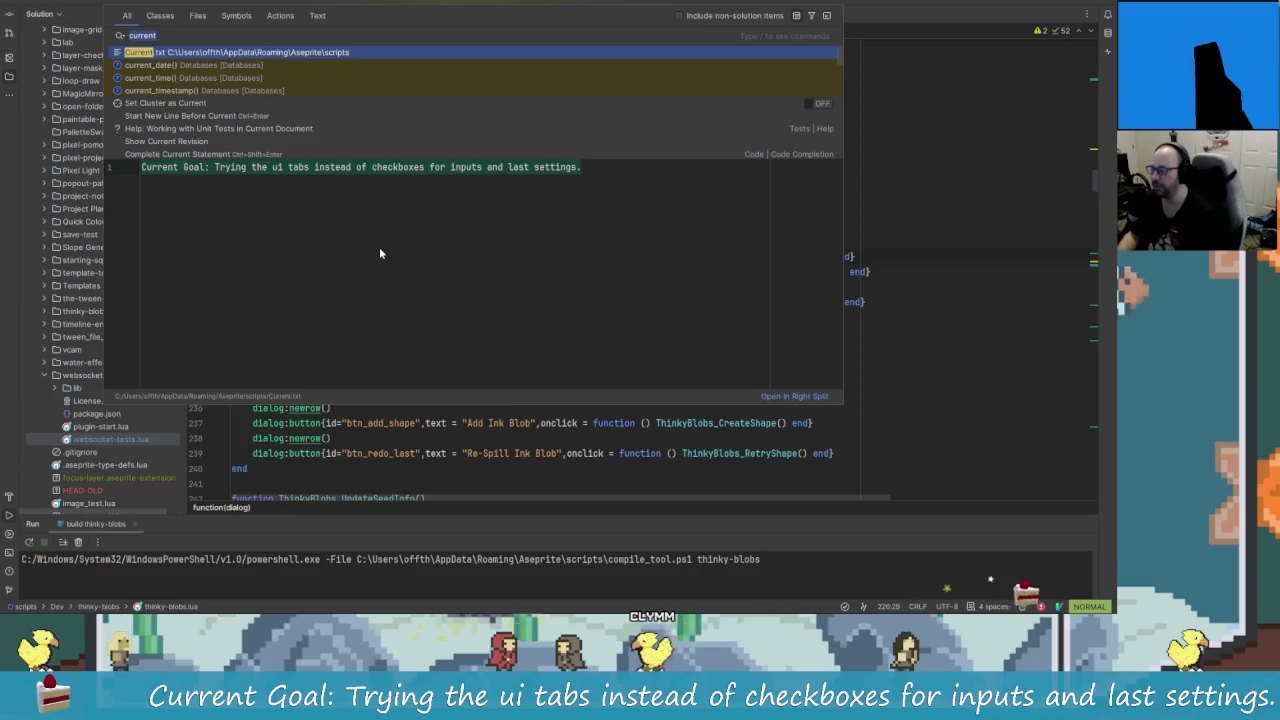
key(Return)
key(Left)
key(Left)
key(Left)
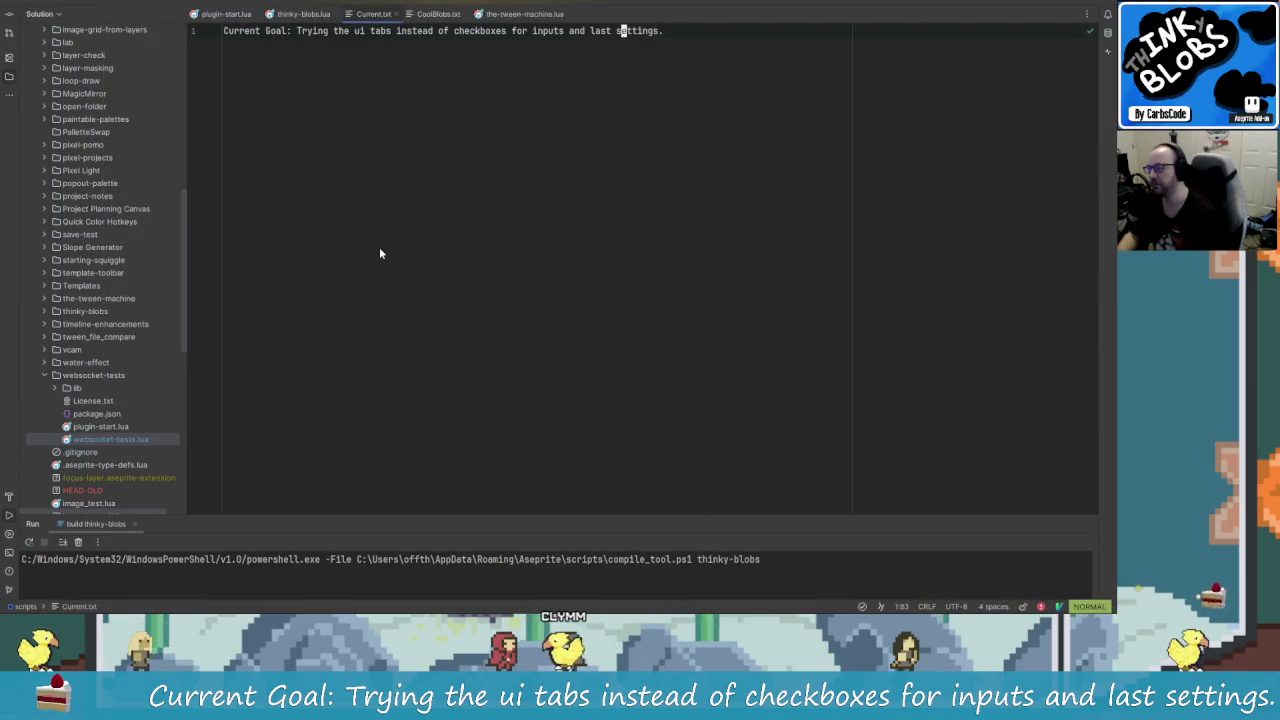
key(Left)
key(Left)
key(Left)
key(Left)
key(Left)
key(Left)
key(Left)
key(Left)
key(Left)
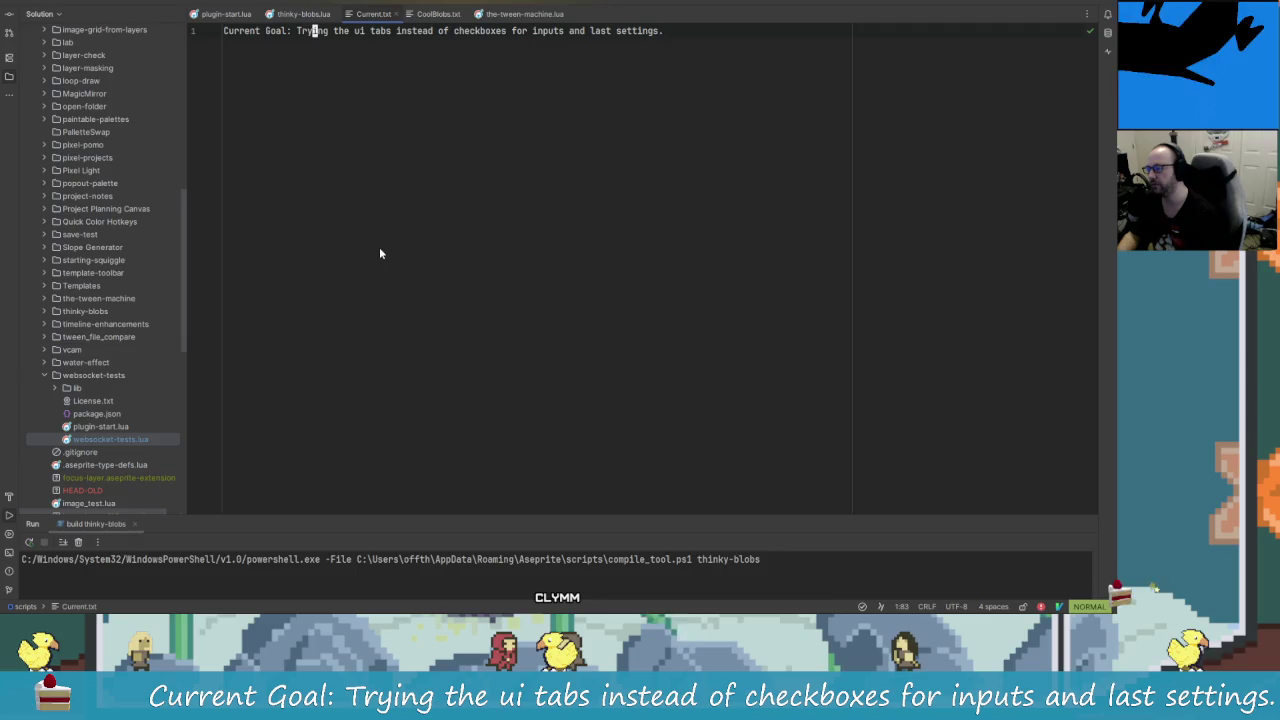
key(shift+c)
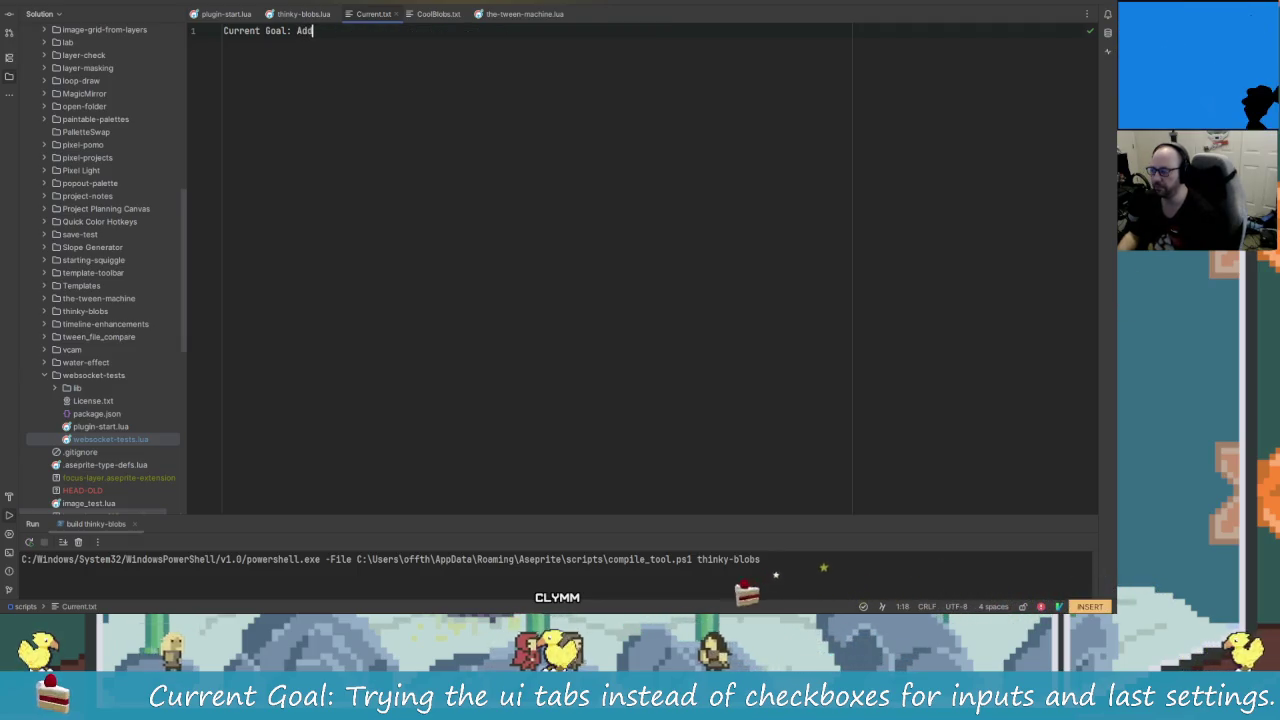
text(ing n)
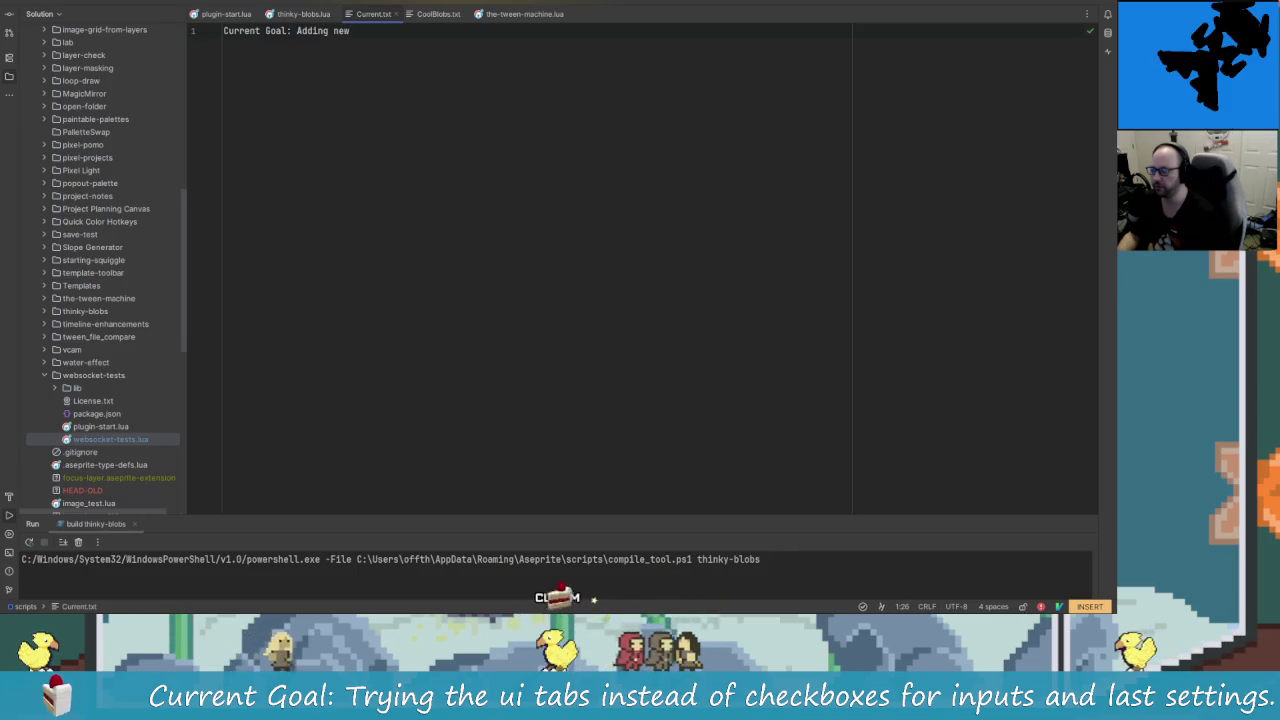
key(BackSpace)
text(the n)
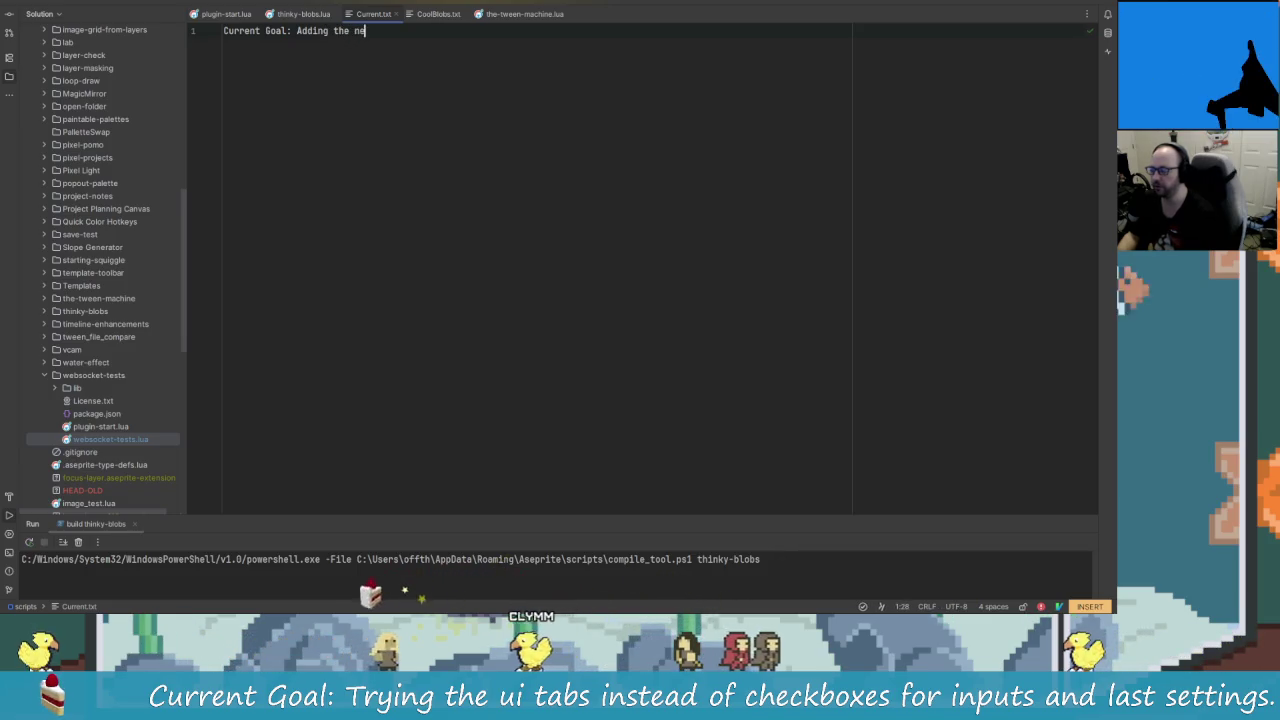
text(ew features to the itch pa)
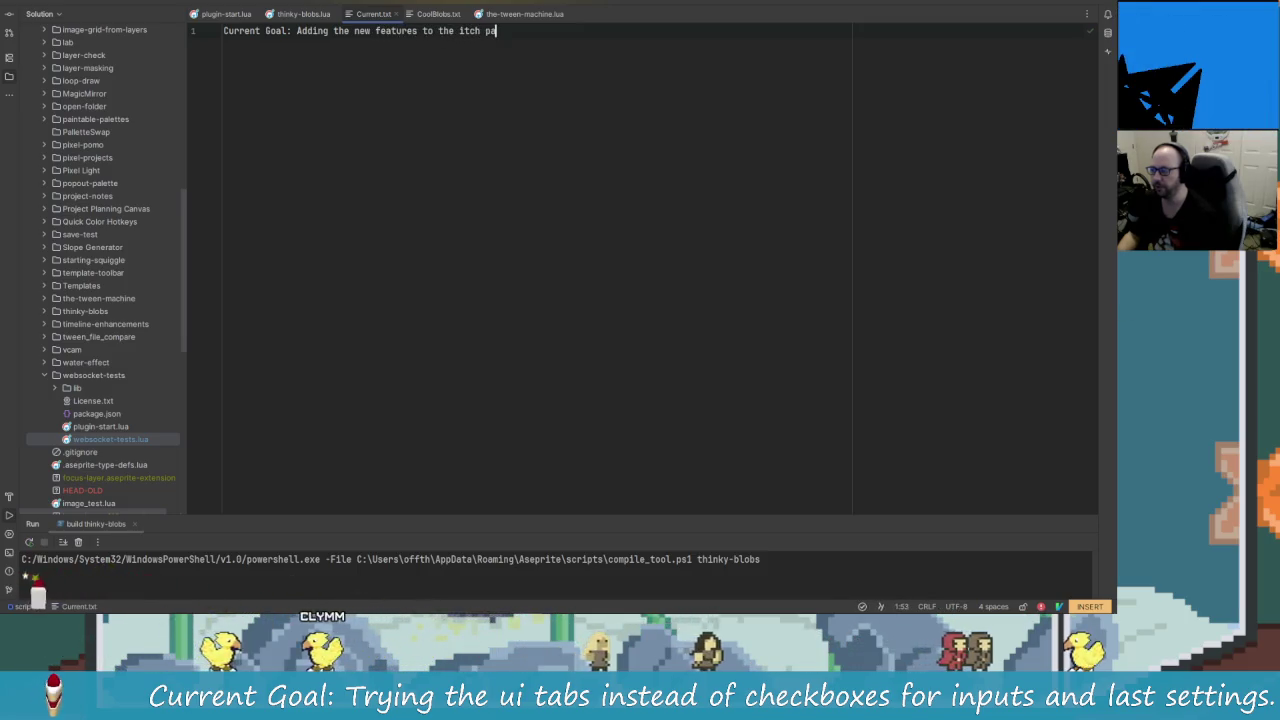
text(ge that)
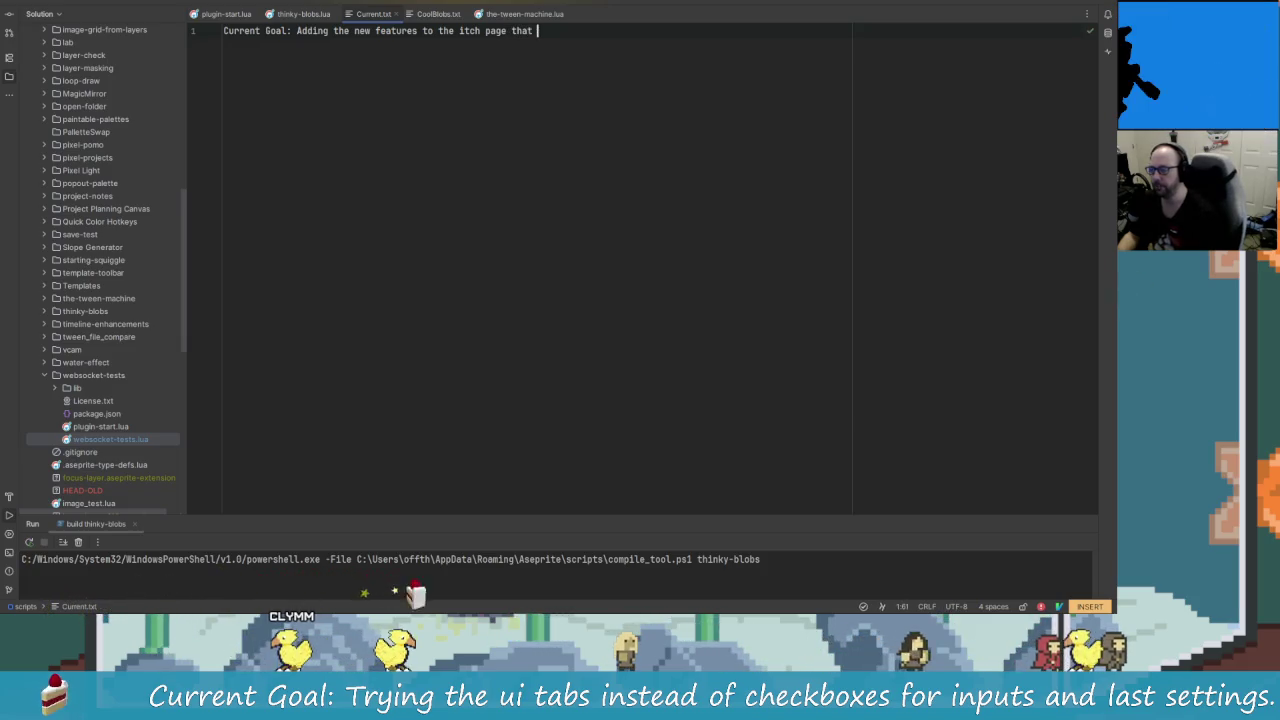
text( we added this week.)
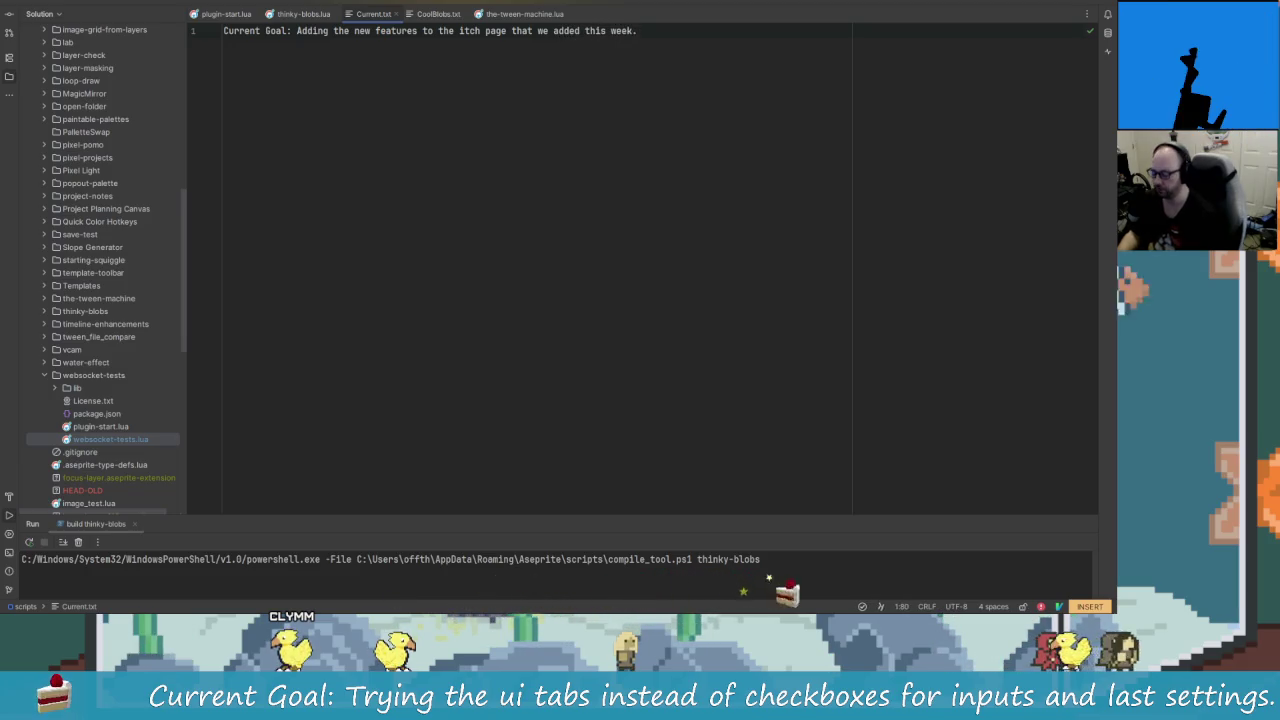
key(alt+Tab)
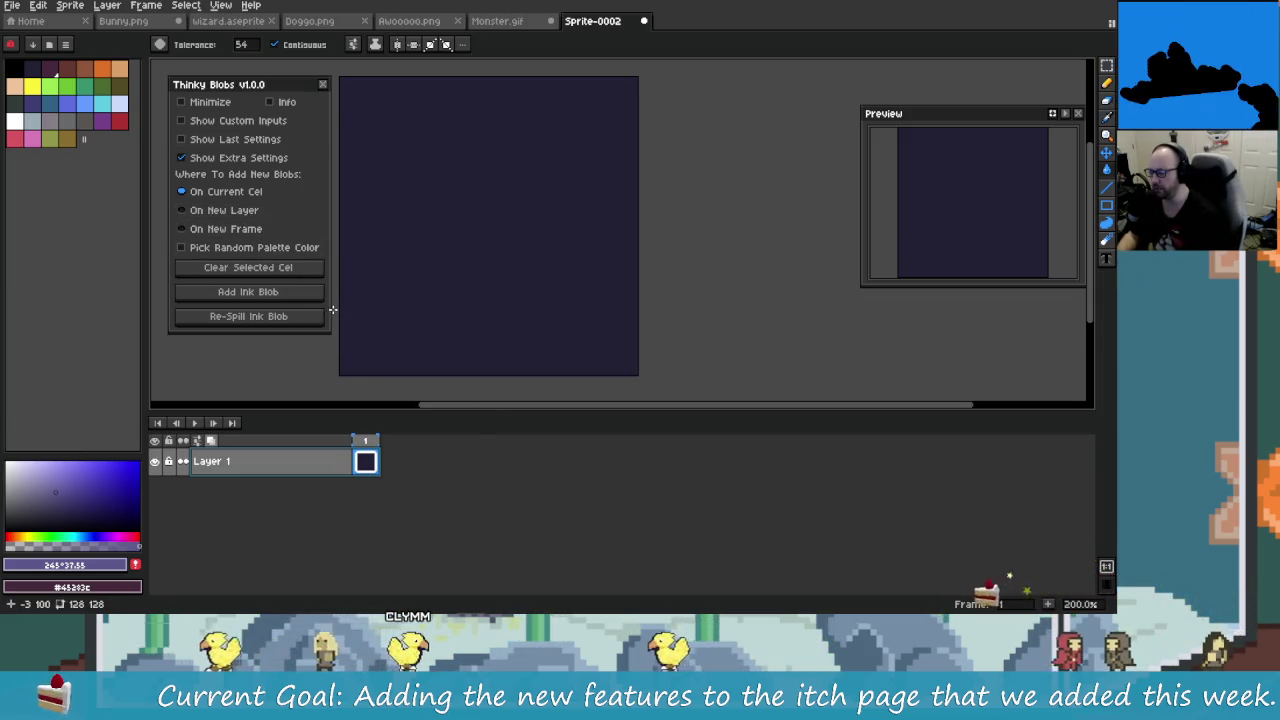
Step: Launch Gyazo's screen capture from the Windows search
key(super)
text(gya)
key(BackSpace)
key(BackSpace)
key(BackSpace)
text(gya)
key(Down)
key(Return)
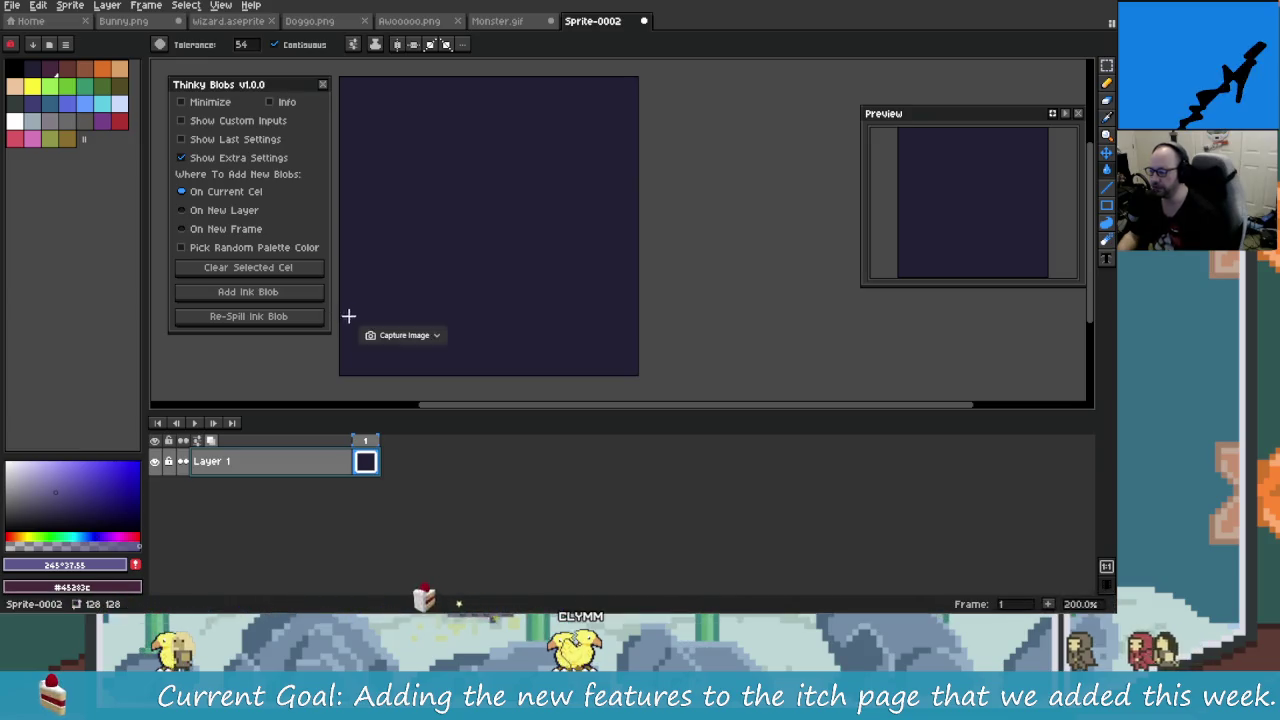
Step: Record video over the Thinky Blobs dialog, canvas and timeline area
right_click(474, 244)
click(540, 272)
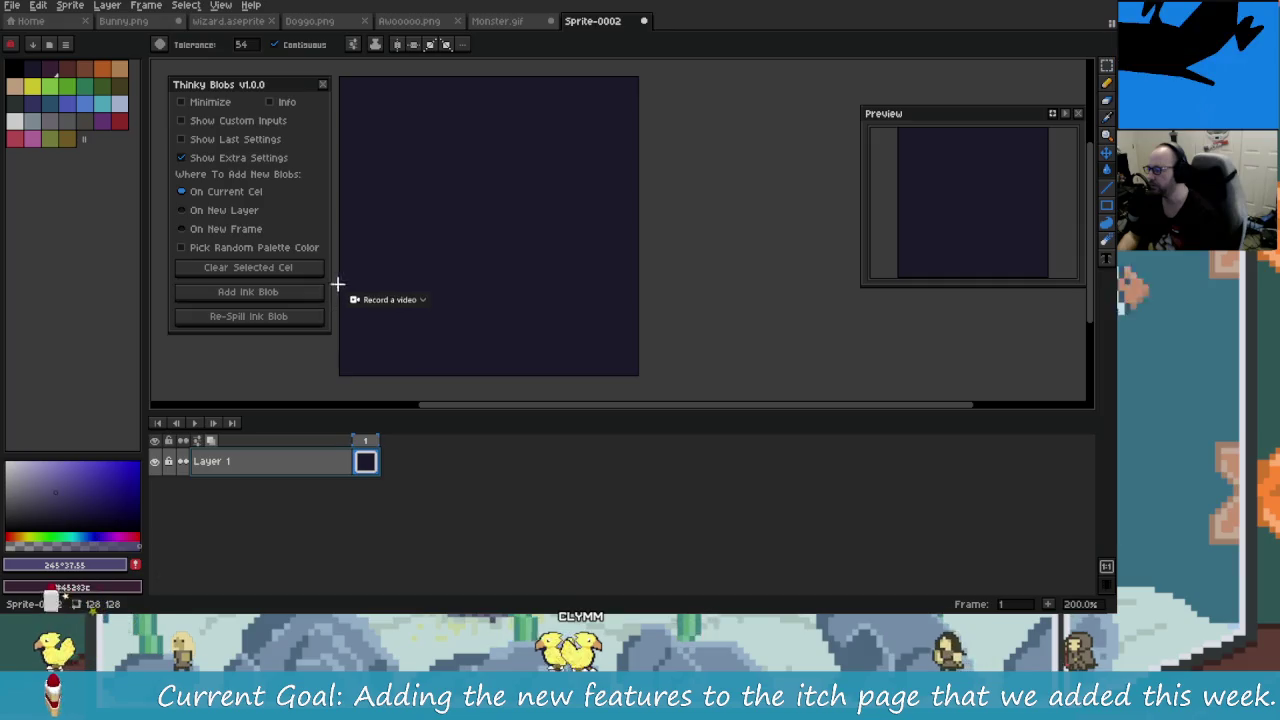
mouse_move(164, 72)
mouse_down()
mouse_move(654, 473)
mouse_move(706, 484)
mouse_up()
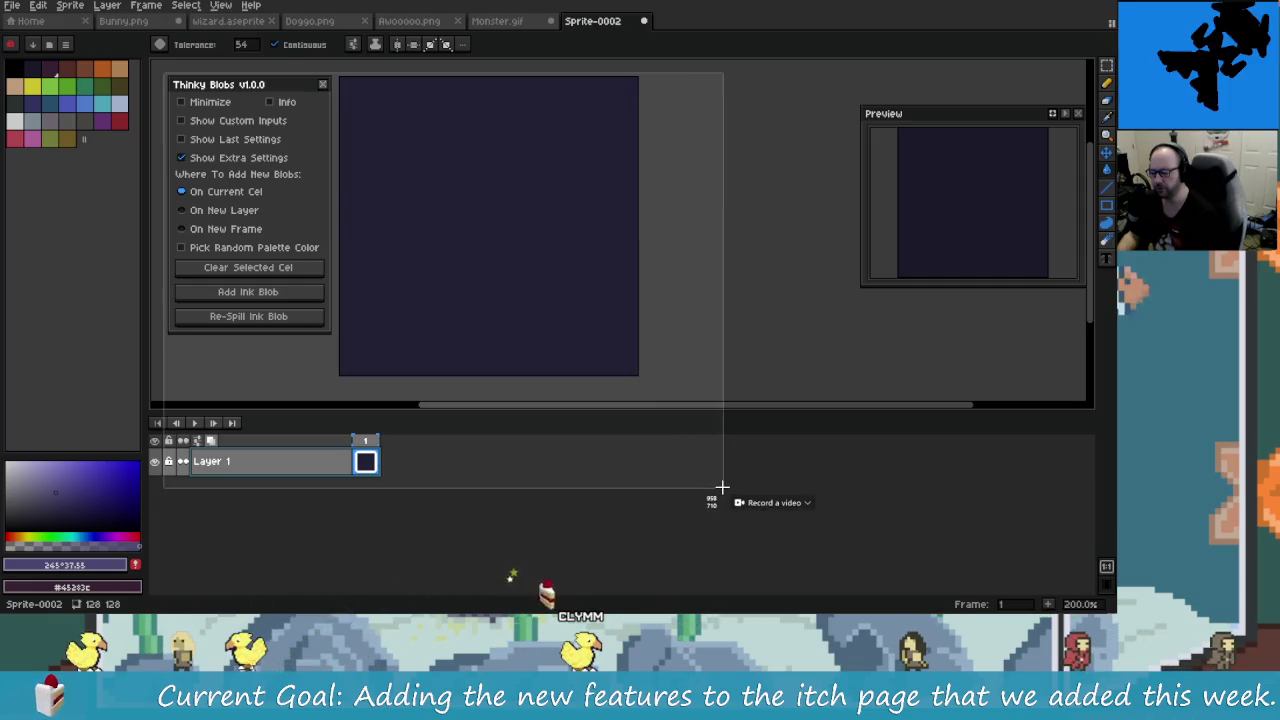
drag(706, 484, 739, 485)
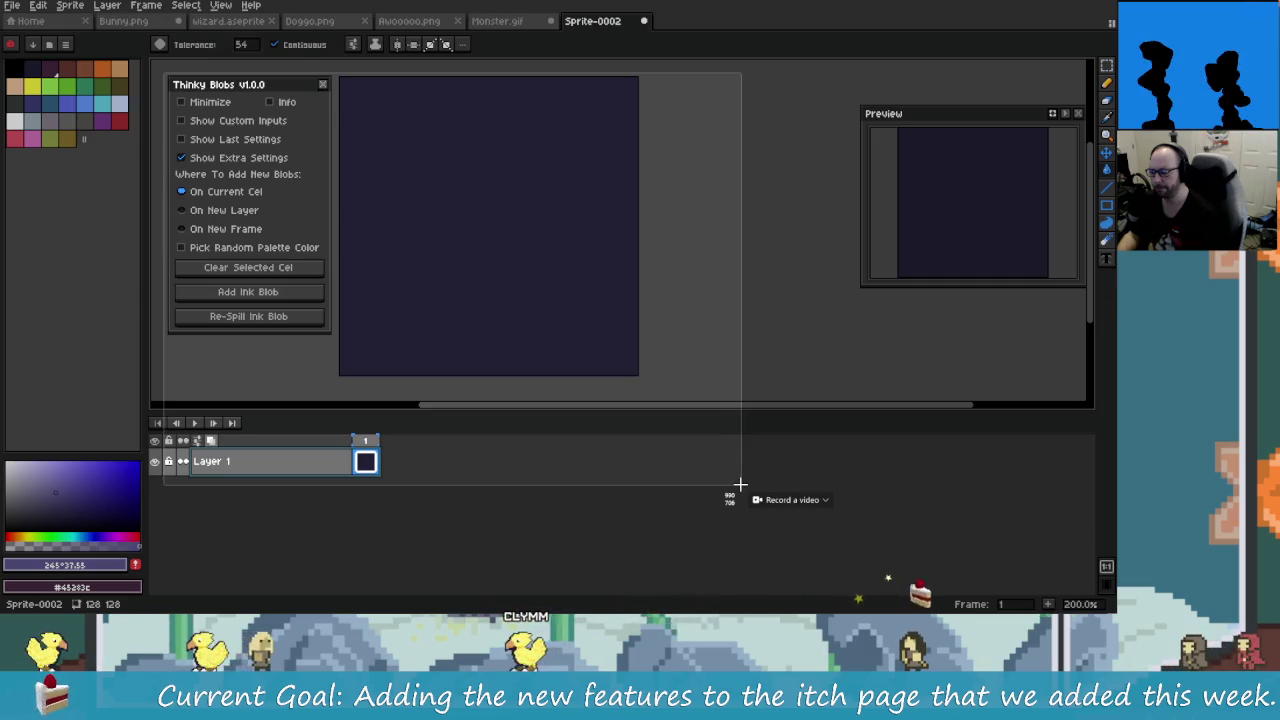
drag(739, 485, 748, 484)
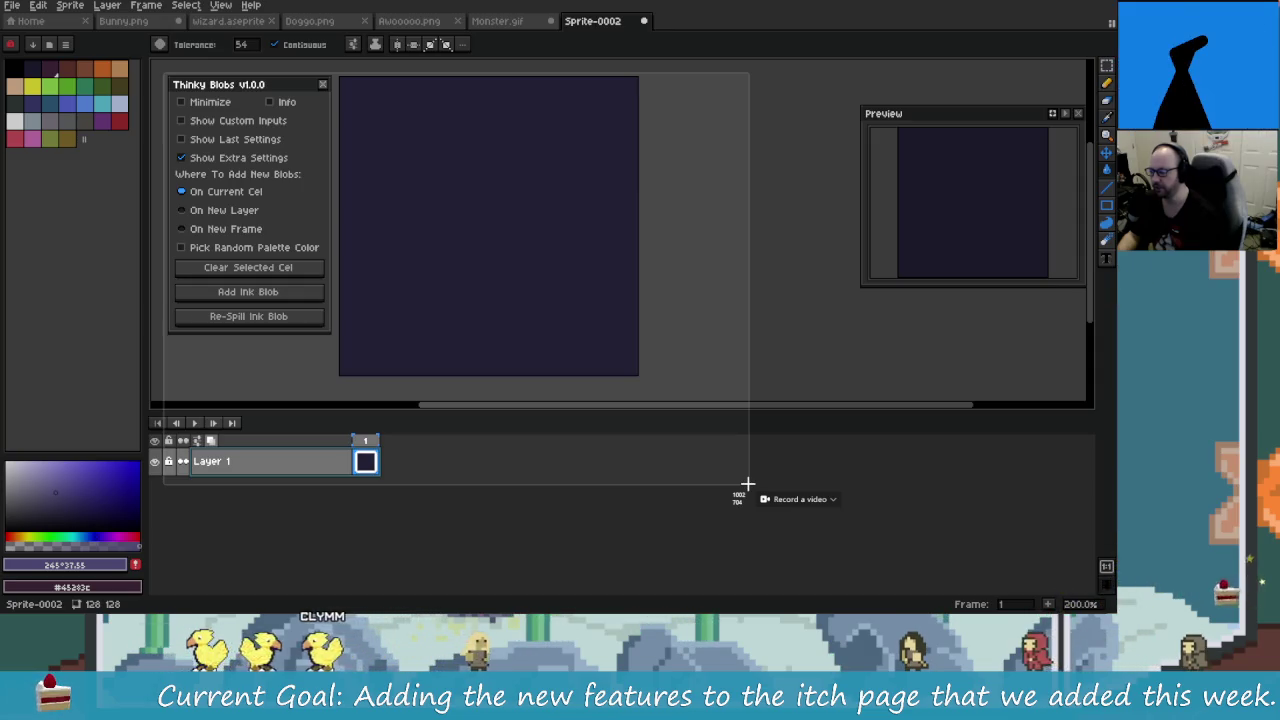
drag(748, 484, 749, 485)
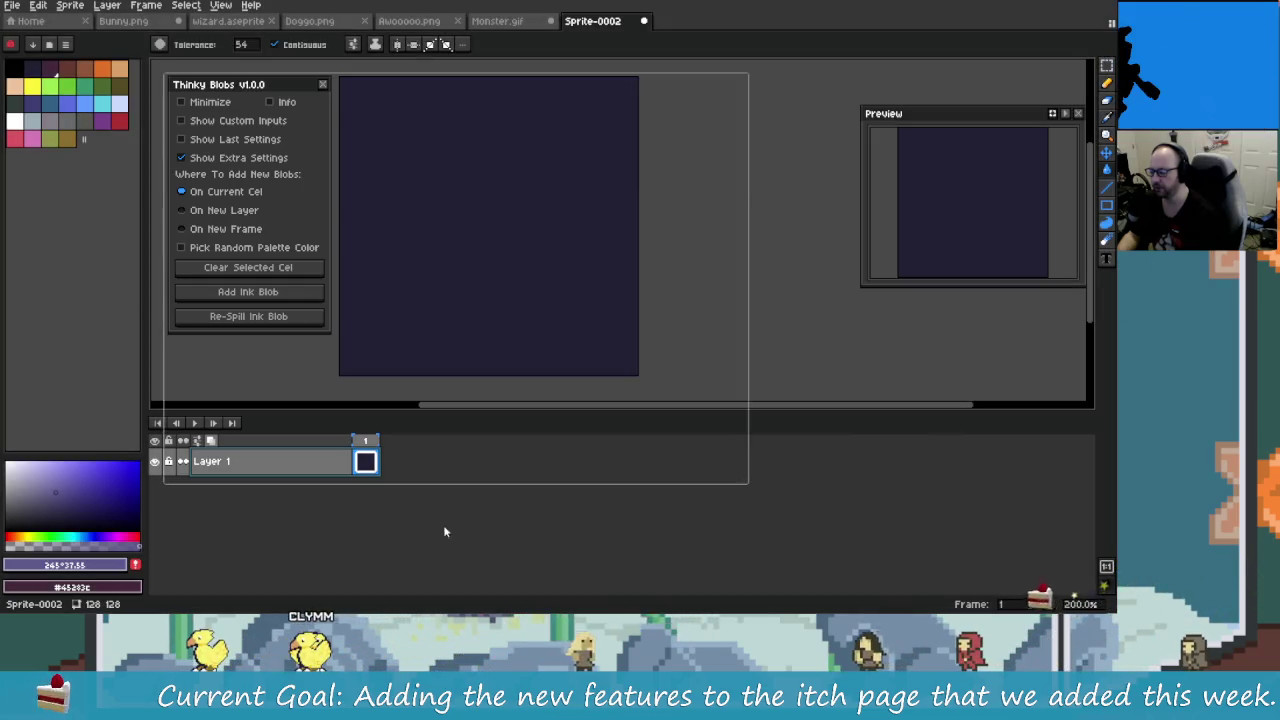
click(200, 157)
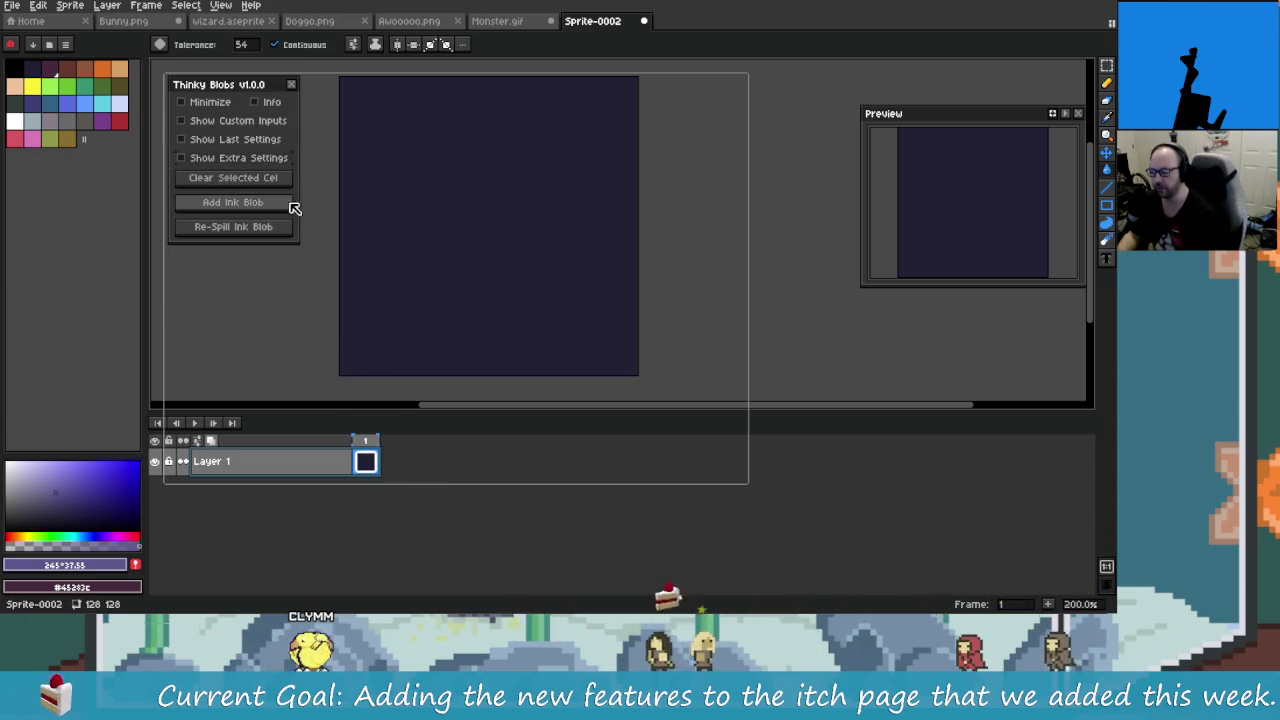
drag(300, 208, 328, 208)
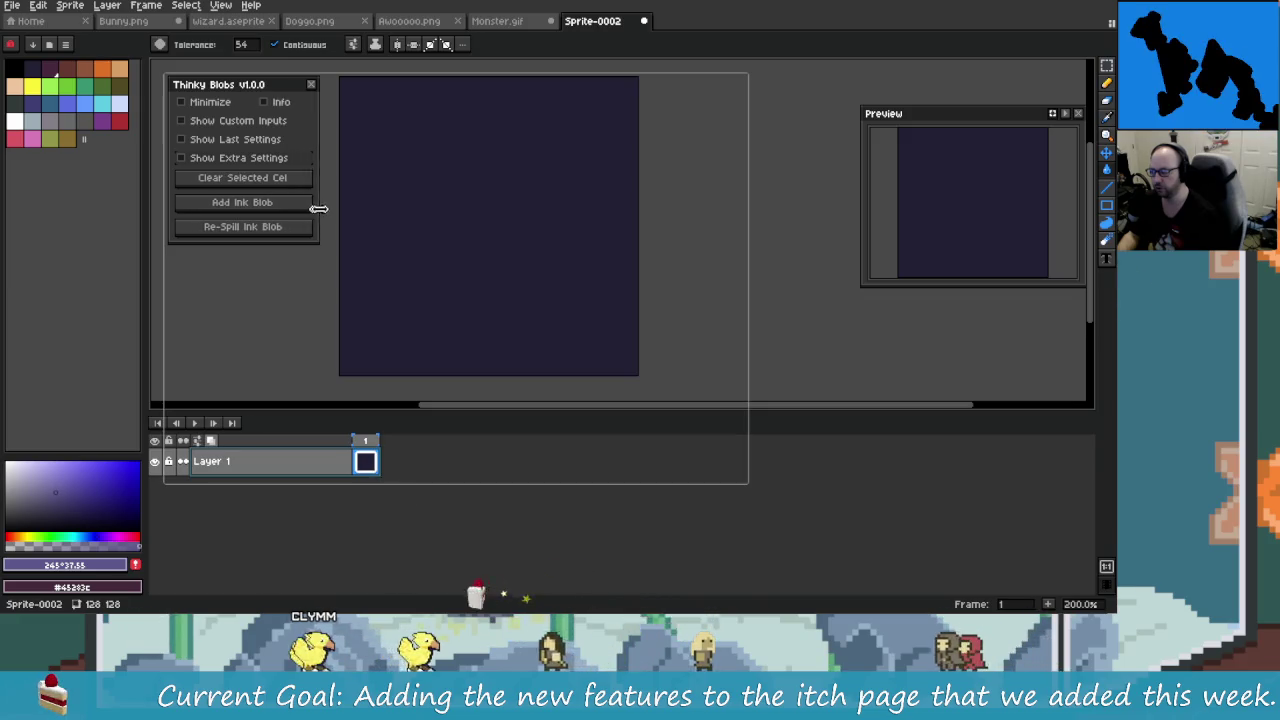
click(262, 158)
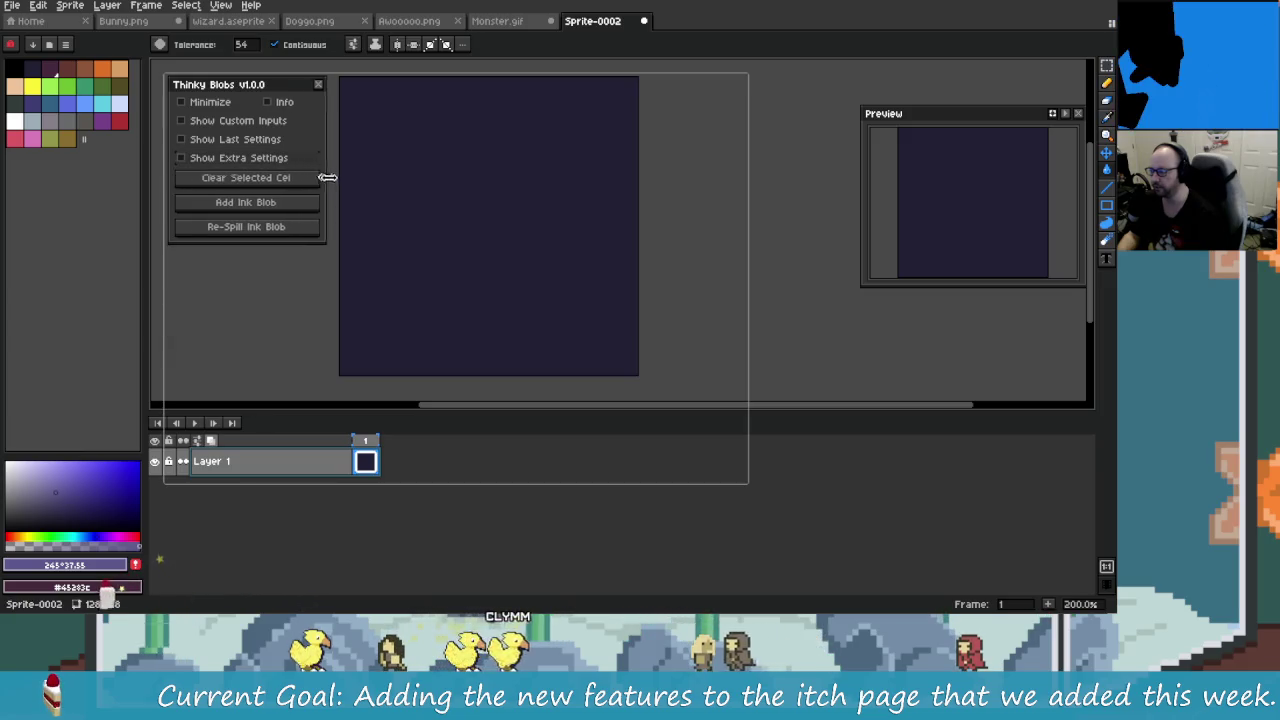
drag(331, 180, 329, 180)
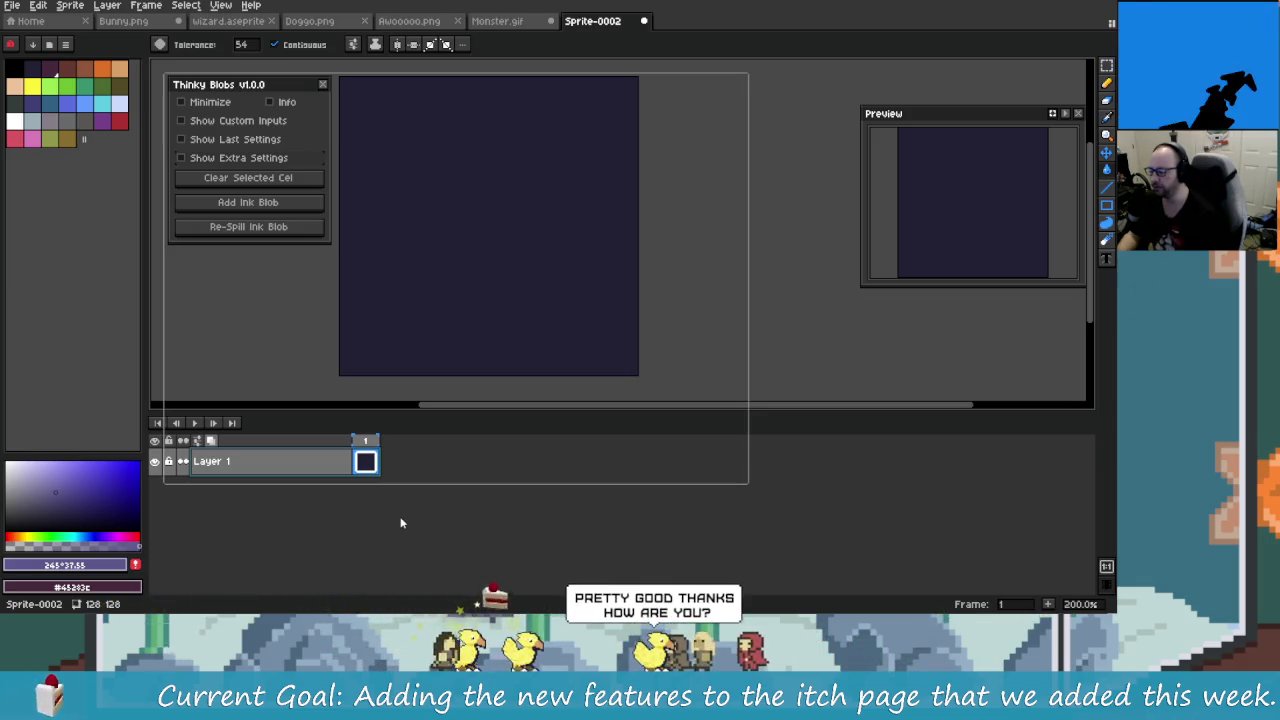
click(200, 160)
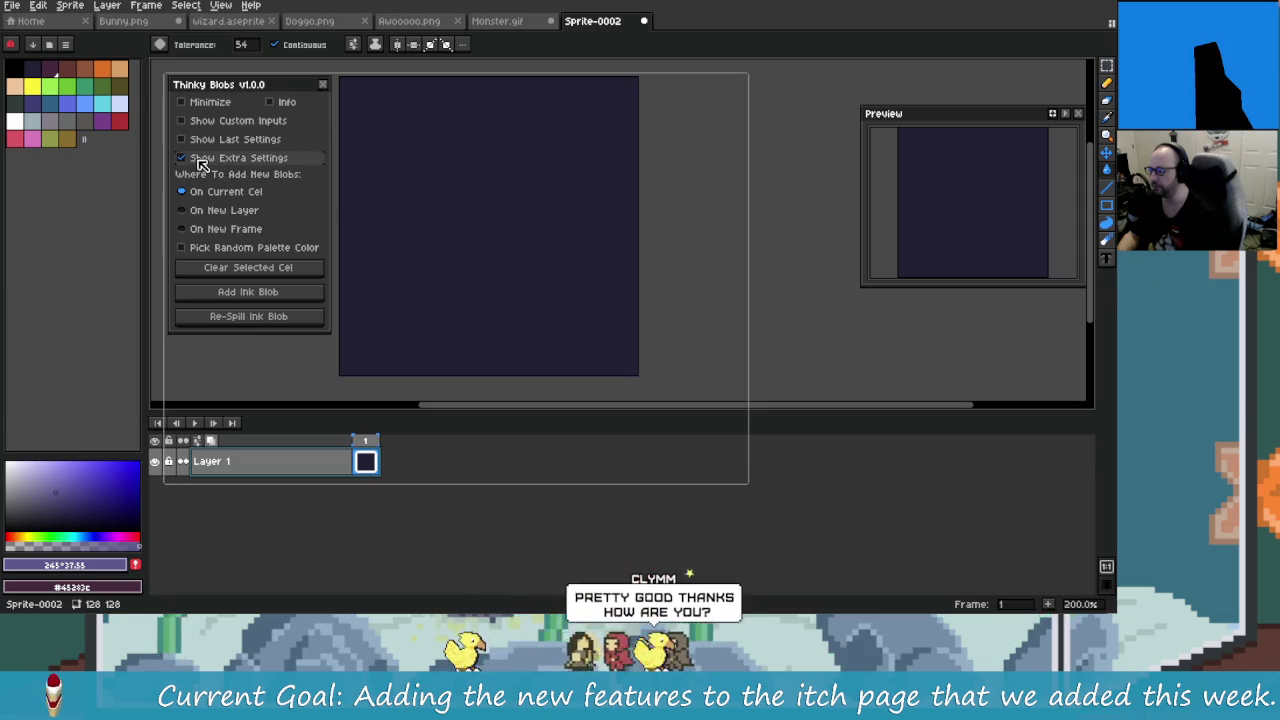
click(239, 292)
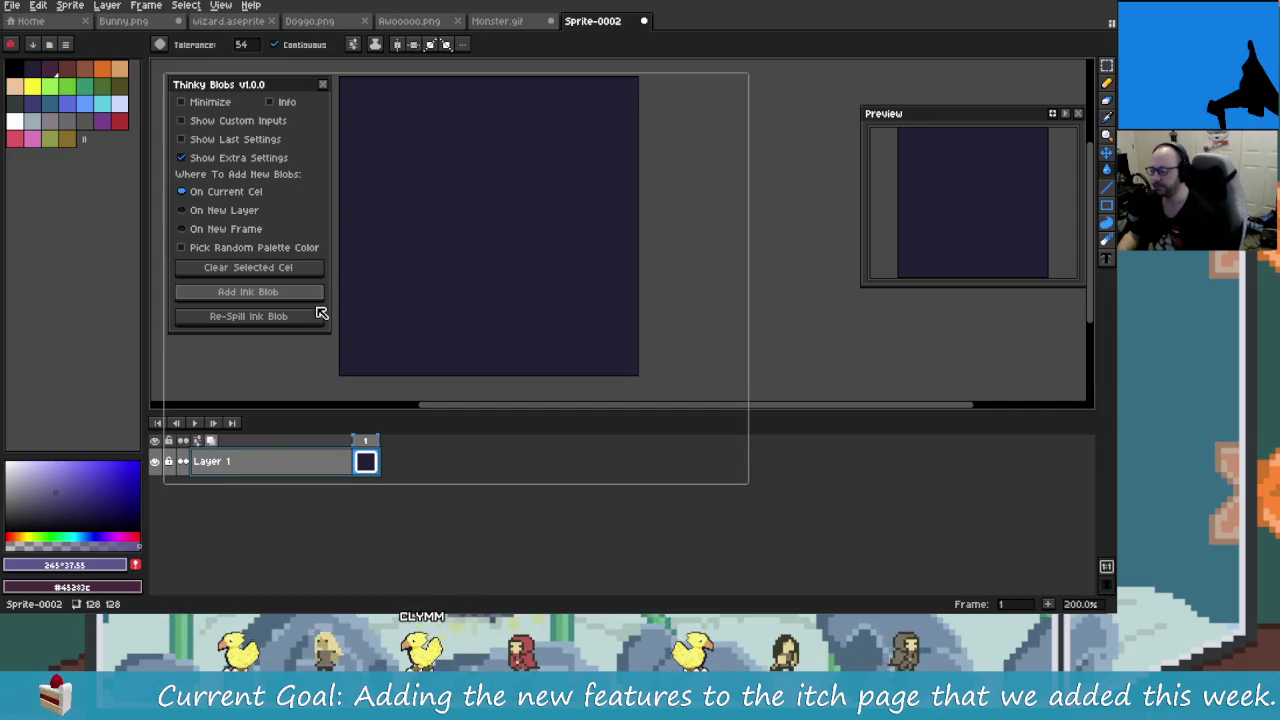
click(270, 293)
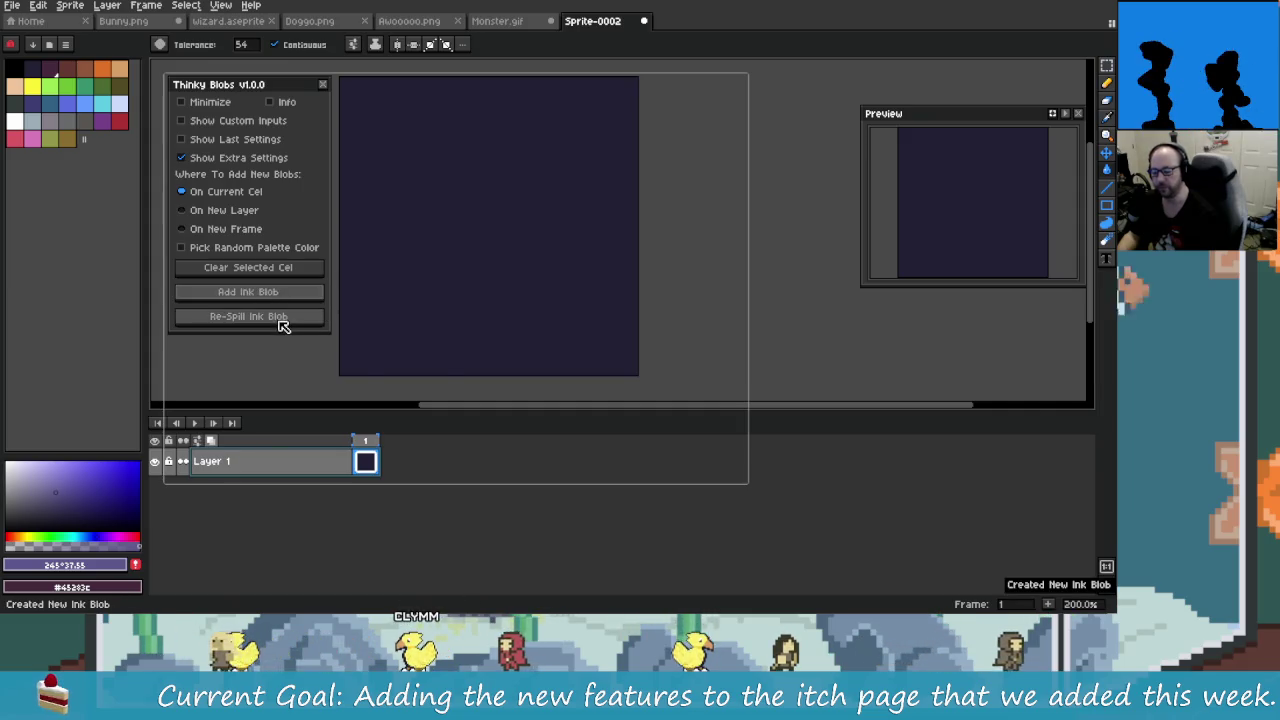
click(280, 322)
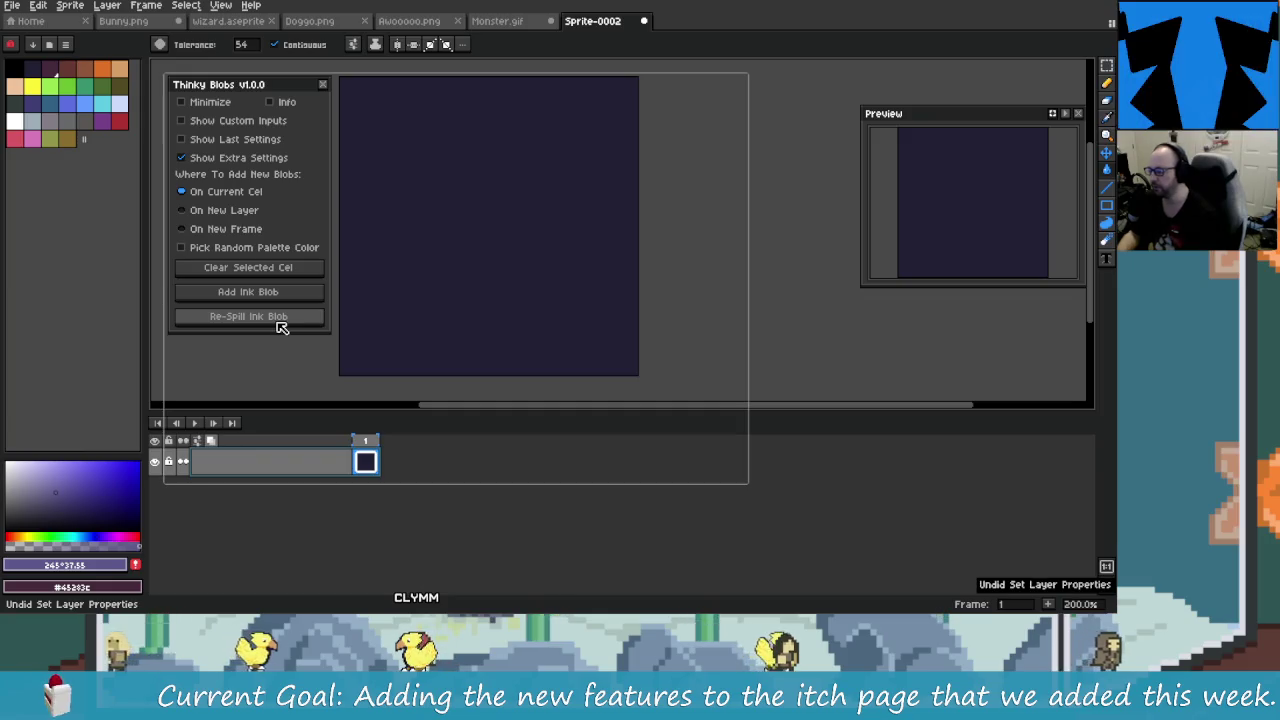
click(278, 320)
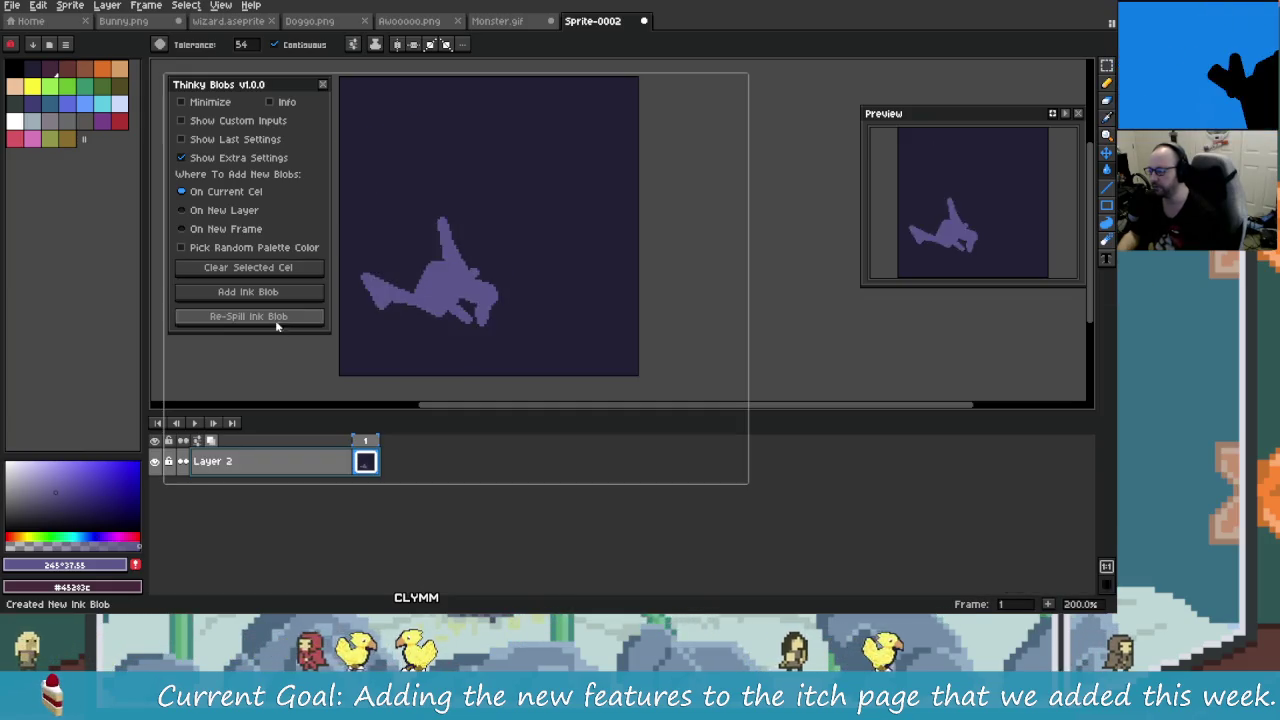
click(276, 320)
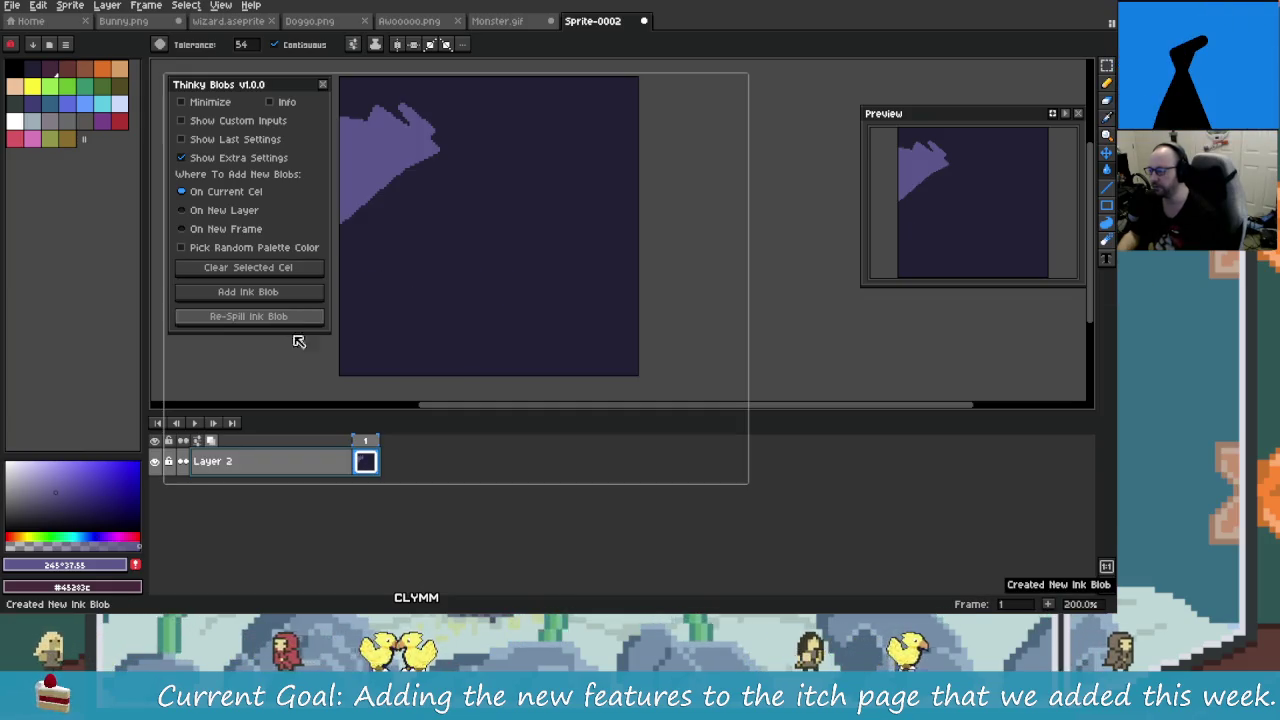
double_click(268, 464)
text(Layer 1)
key(Return)
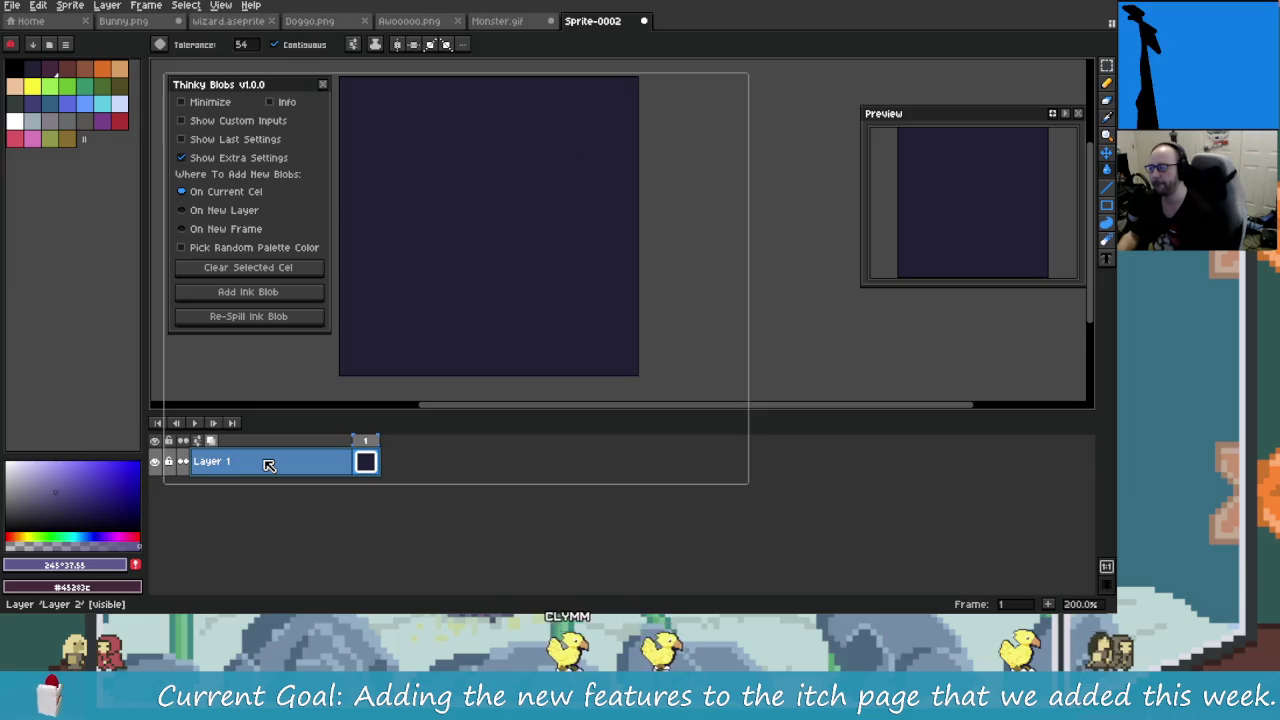
click(416, 505)
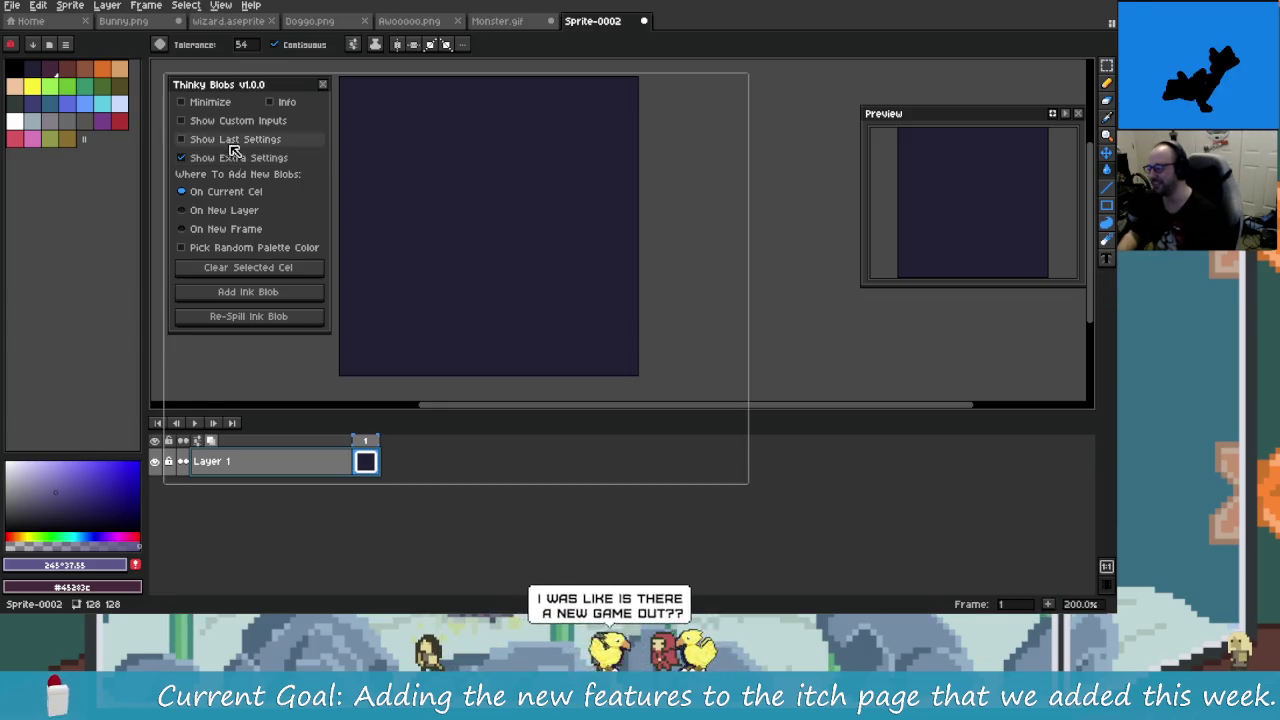
Step: Turn off Extra Settings and drag the Thinky Blobs dialog edge to widen it
click(238, 158)
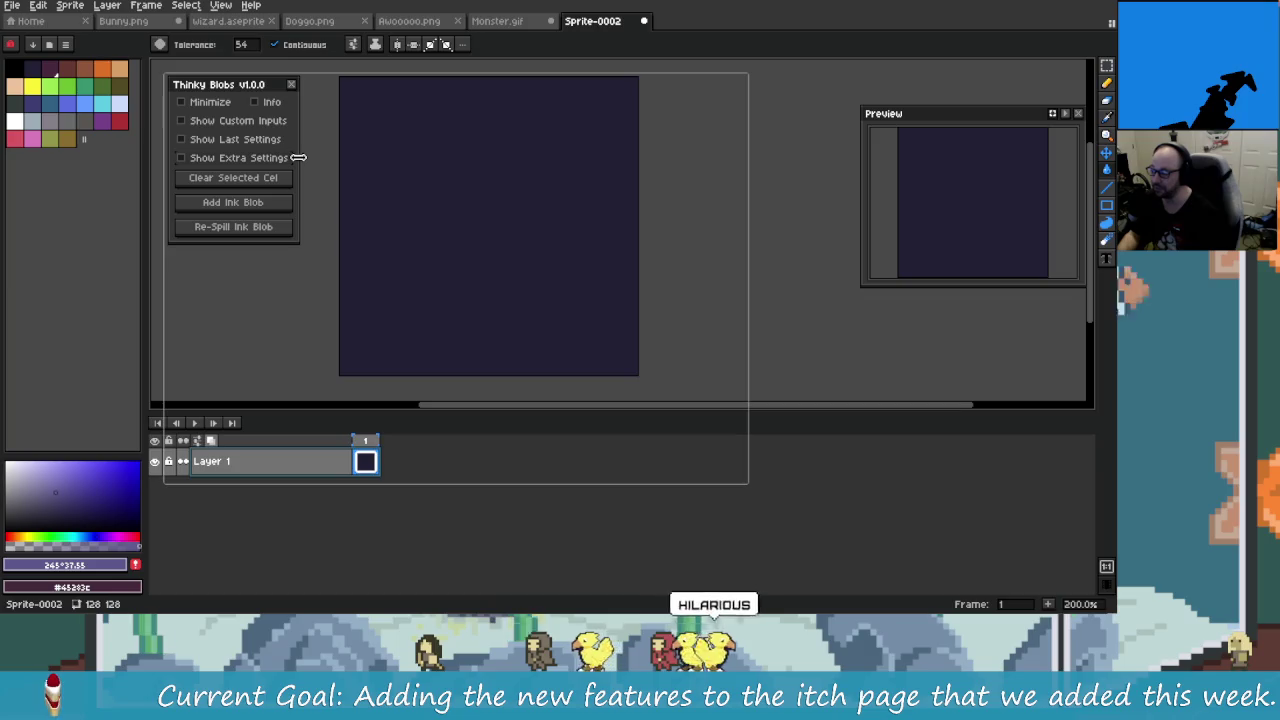
drag(299, 199, 325, 163)
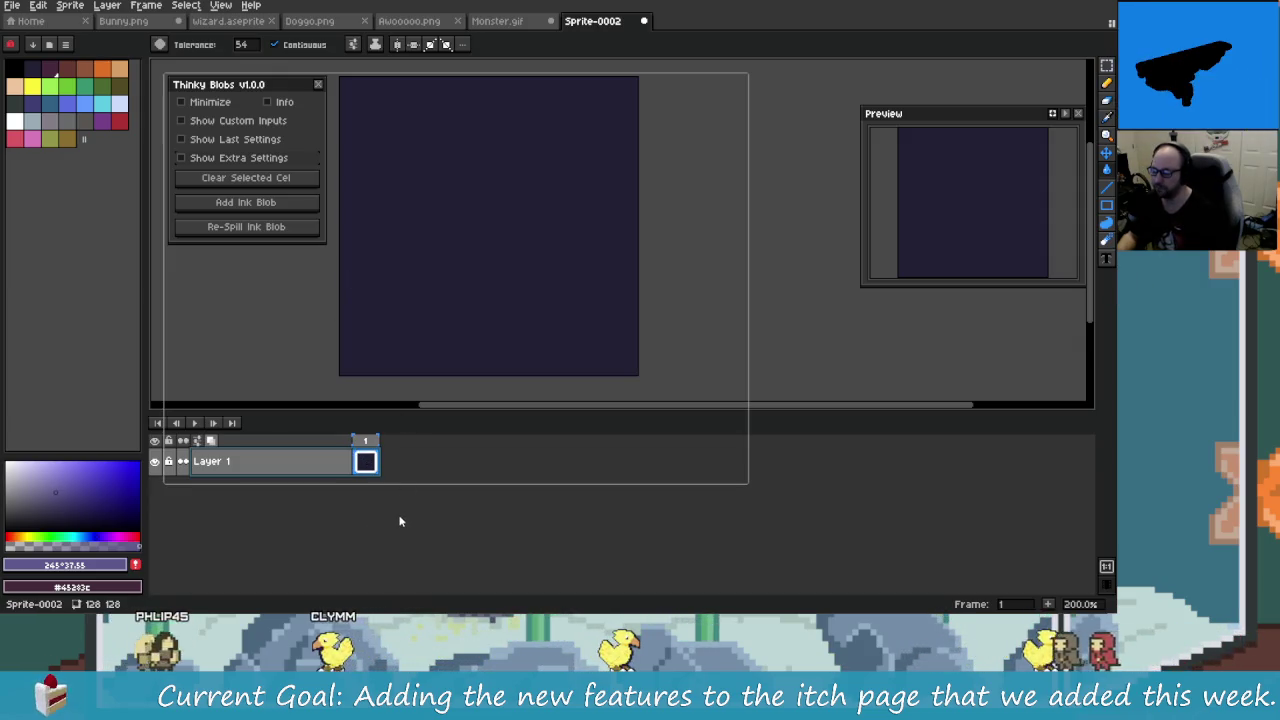
Step: Show the Extra Settings, add an ink blob to the current cel, and re-spill it
click(237, 160)
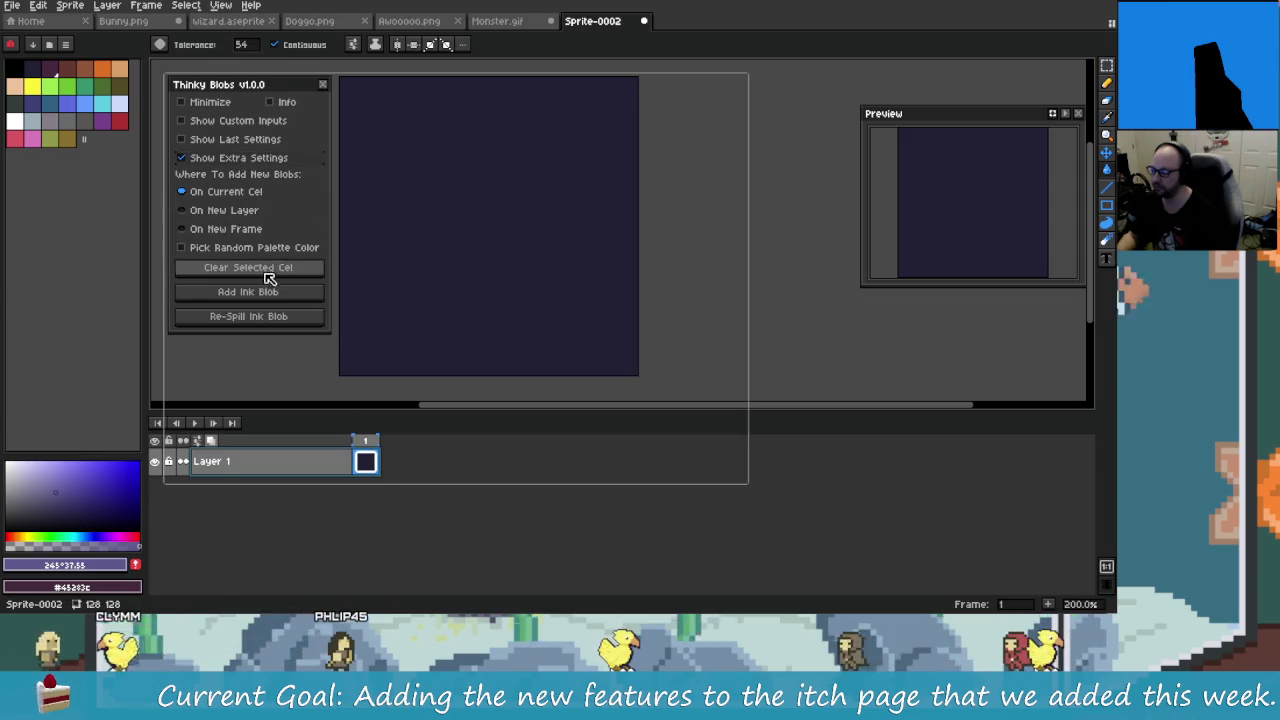
click(266, 292)
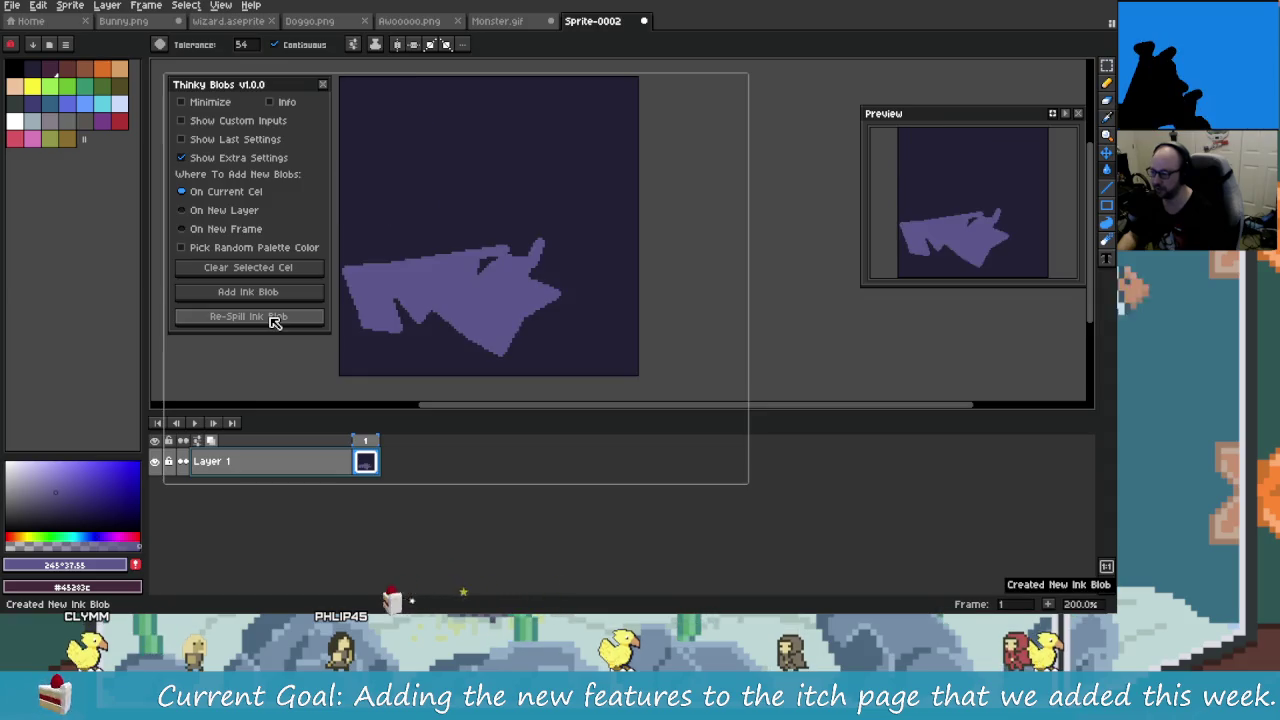
click(288, 318)
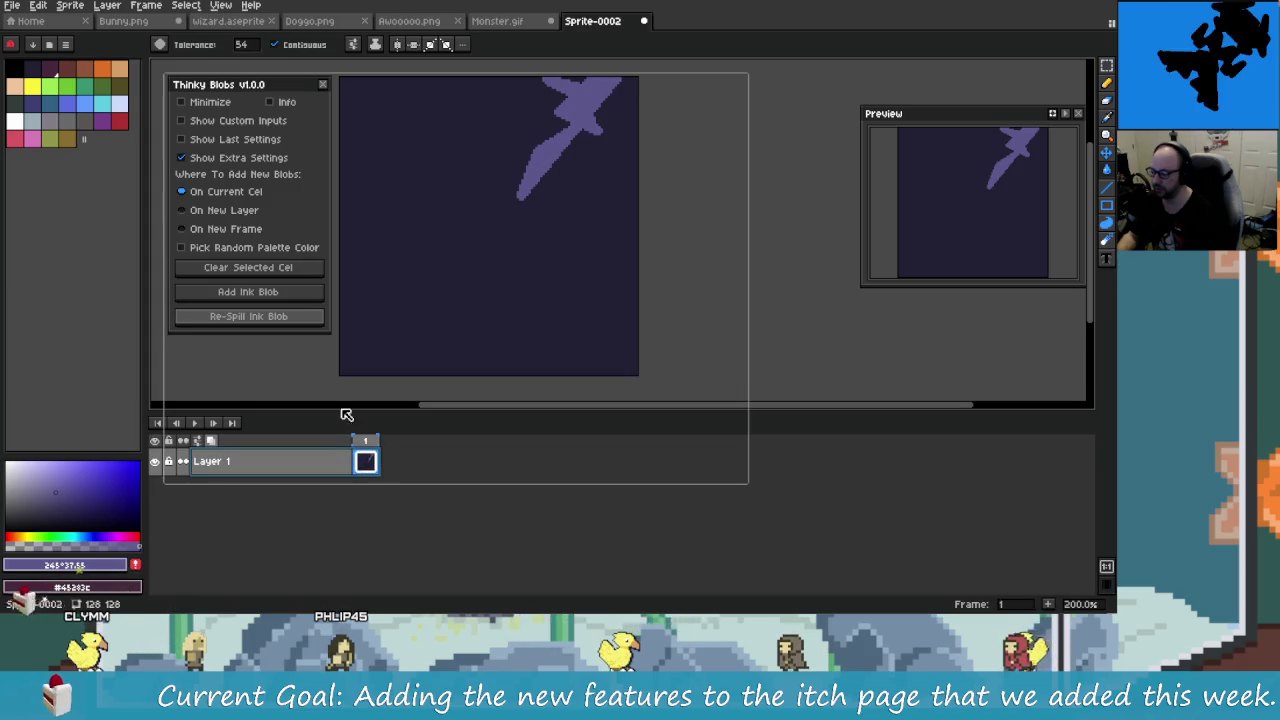
Step: Toggle placement to On New Layer and back to On Current Cel, then clear the cel
click(233, 211)
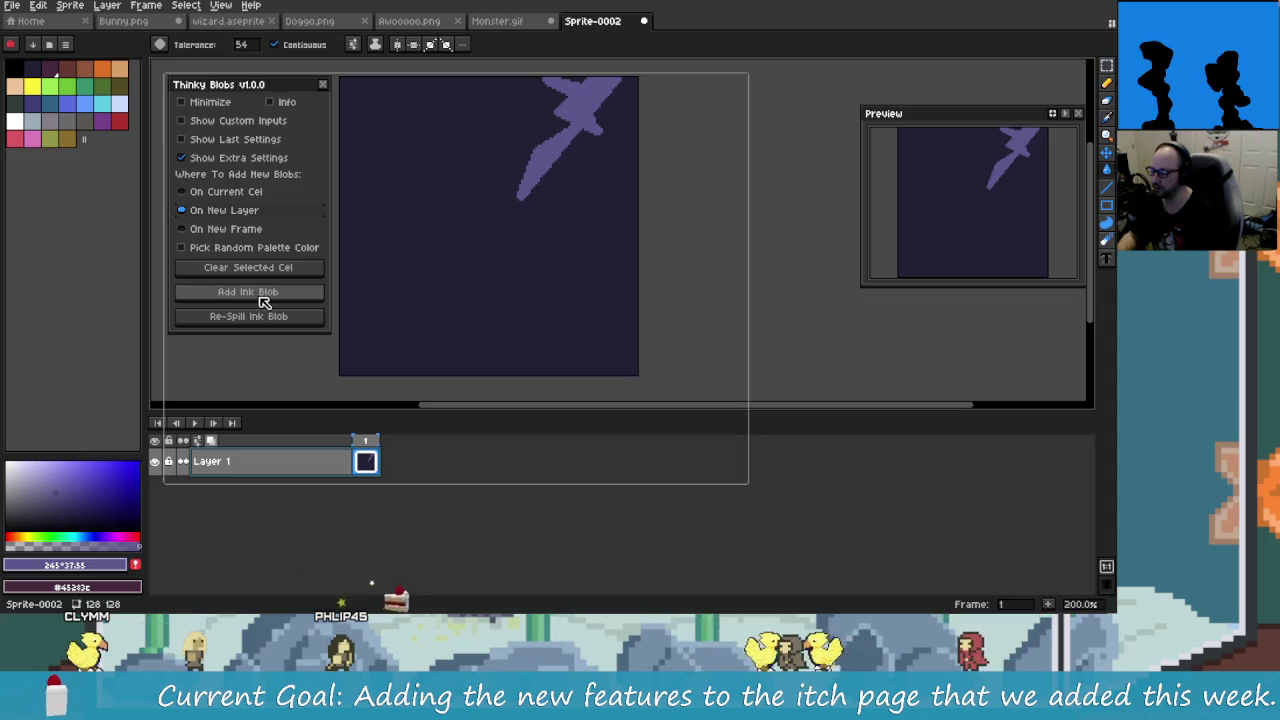
click(222, 191)
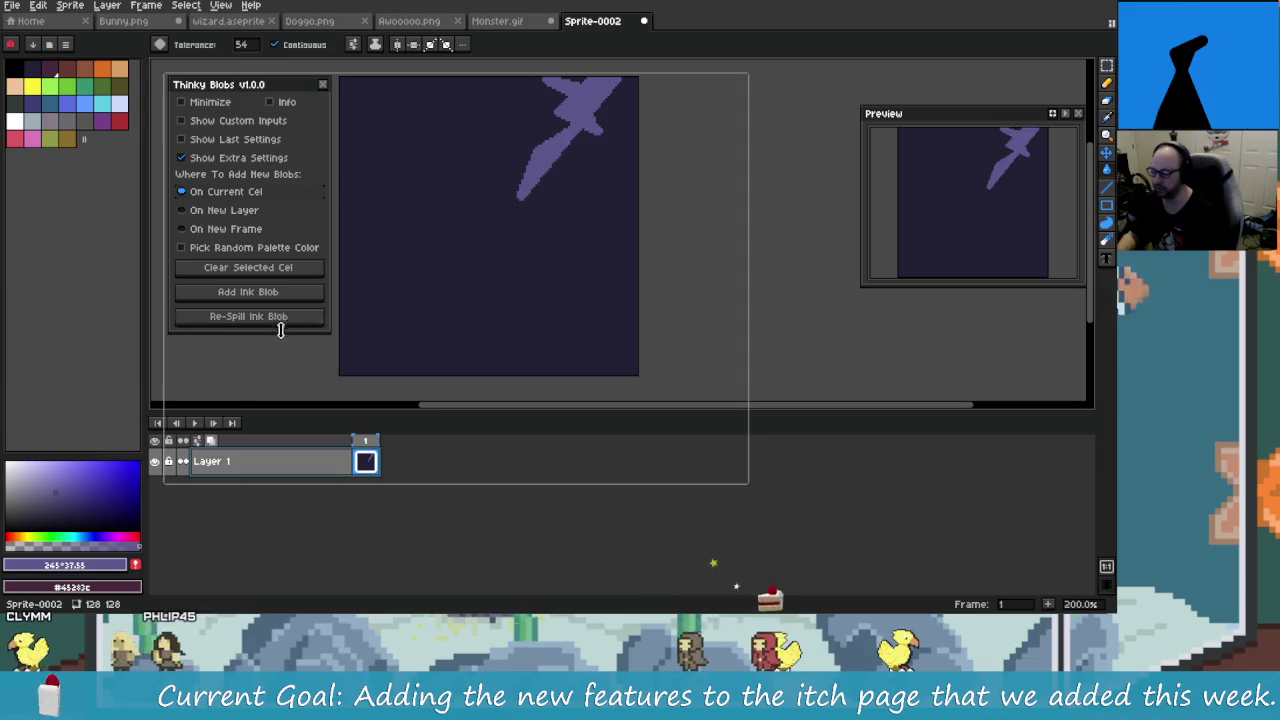
click(248, 267)
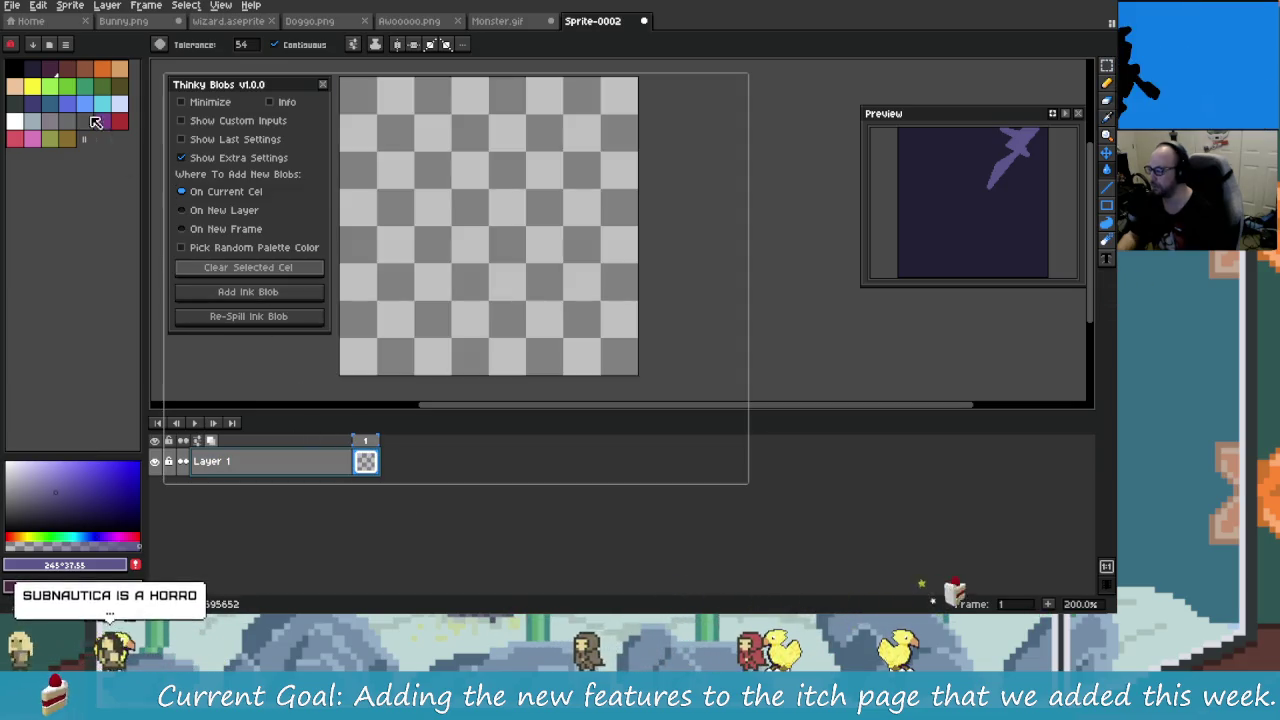
Step: Pick a palette colour and bucket-fill the whole canvas with solid purple
click(14, 121)
mouse_move(434, 206)
mouse_down()
mouse_move(505, 233)
mouse_move(515, 195)
mouse_up()
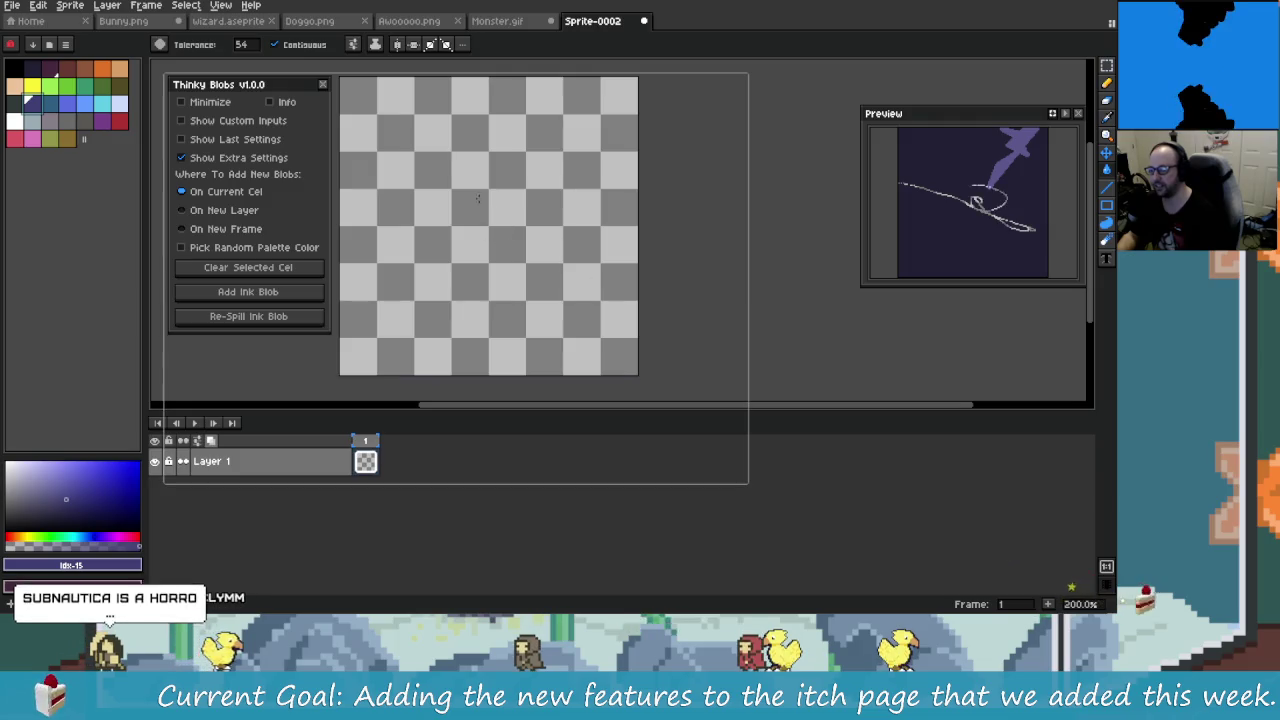
drag(979, 118, 967, 115)
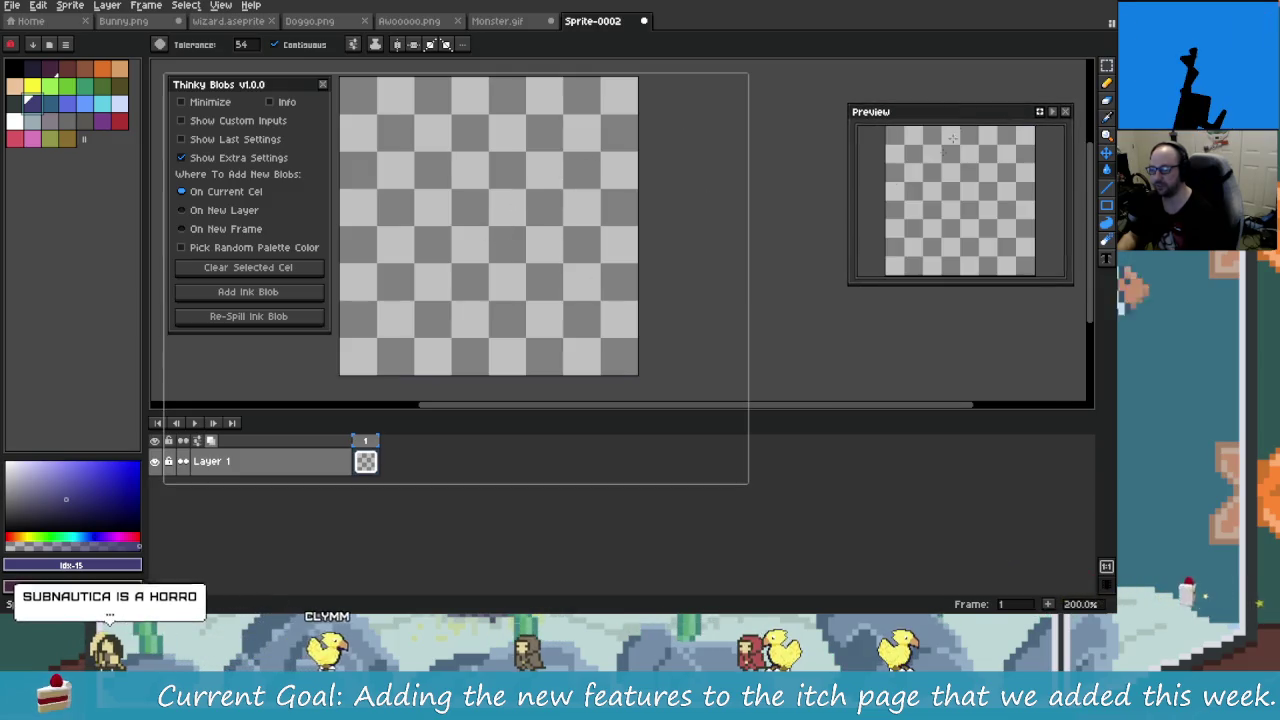
click(535, 242)
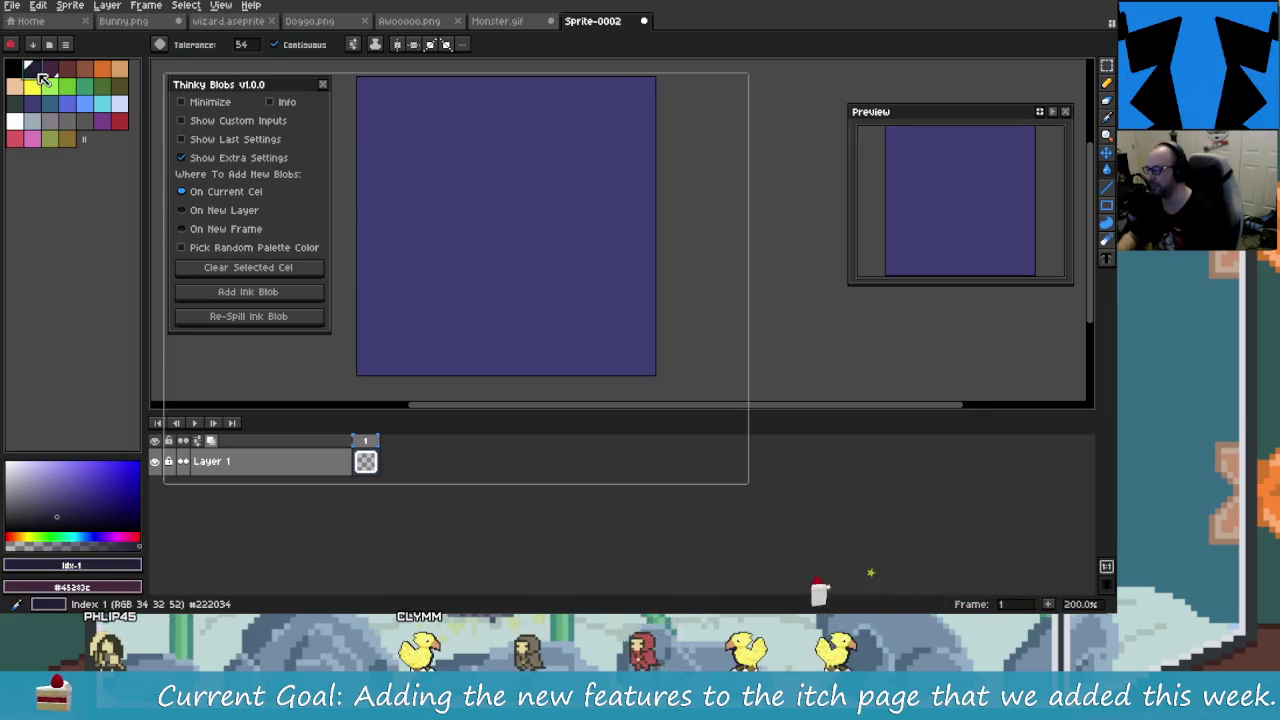
drag(409, 223, 391, 227)
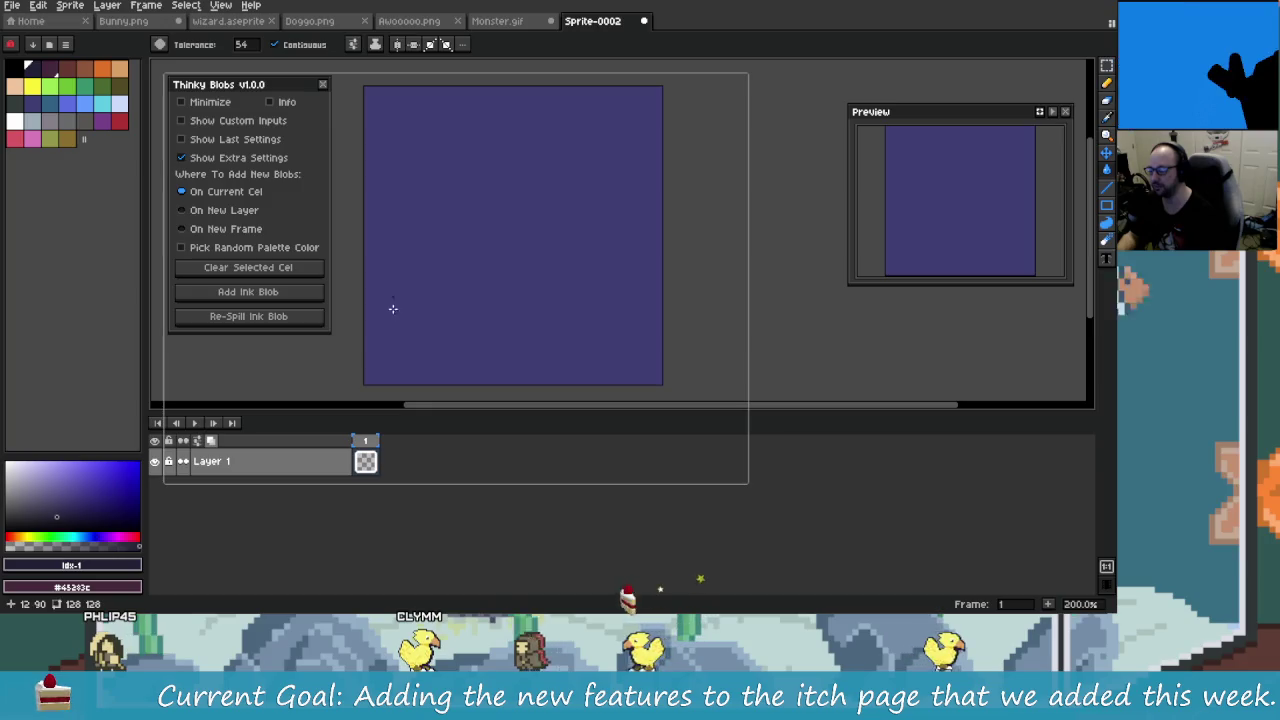
Step: Select Layer 1's frame 1 cel and toggle Show Extra Settings off and back on
click(365, 461)
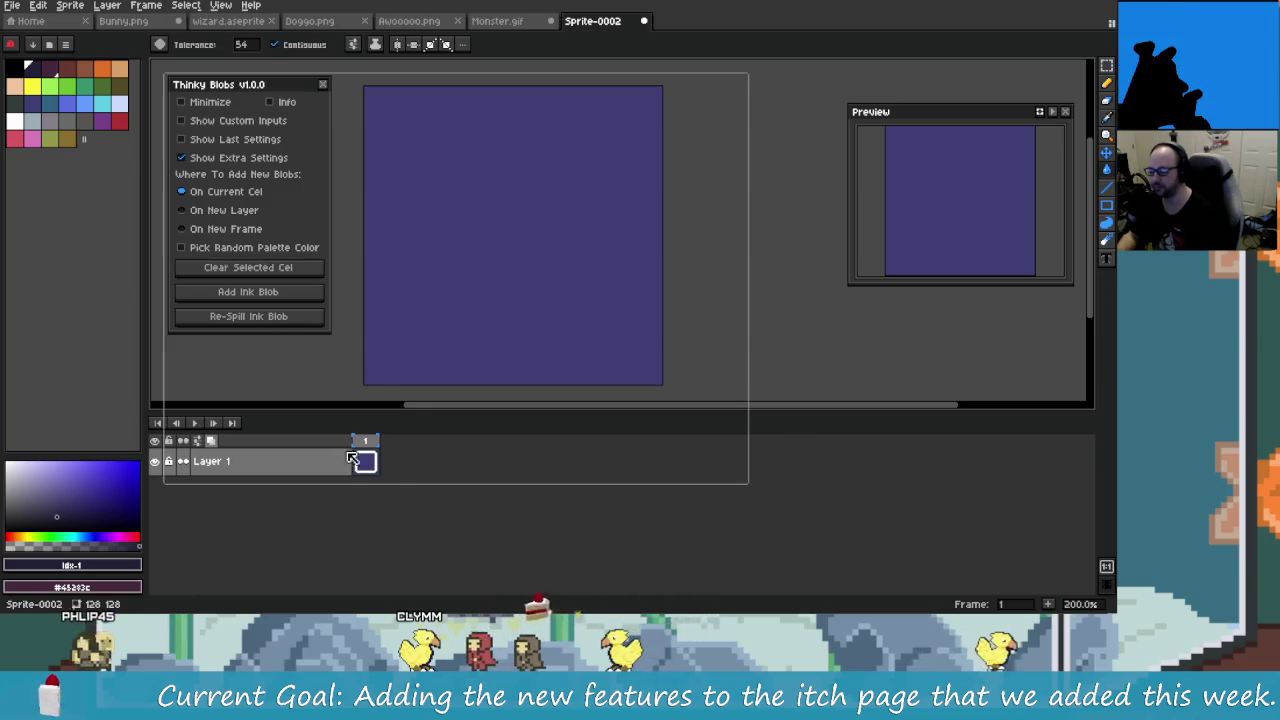
click(229, 157)
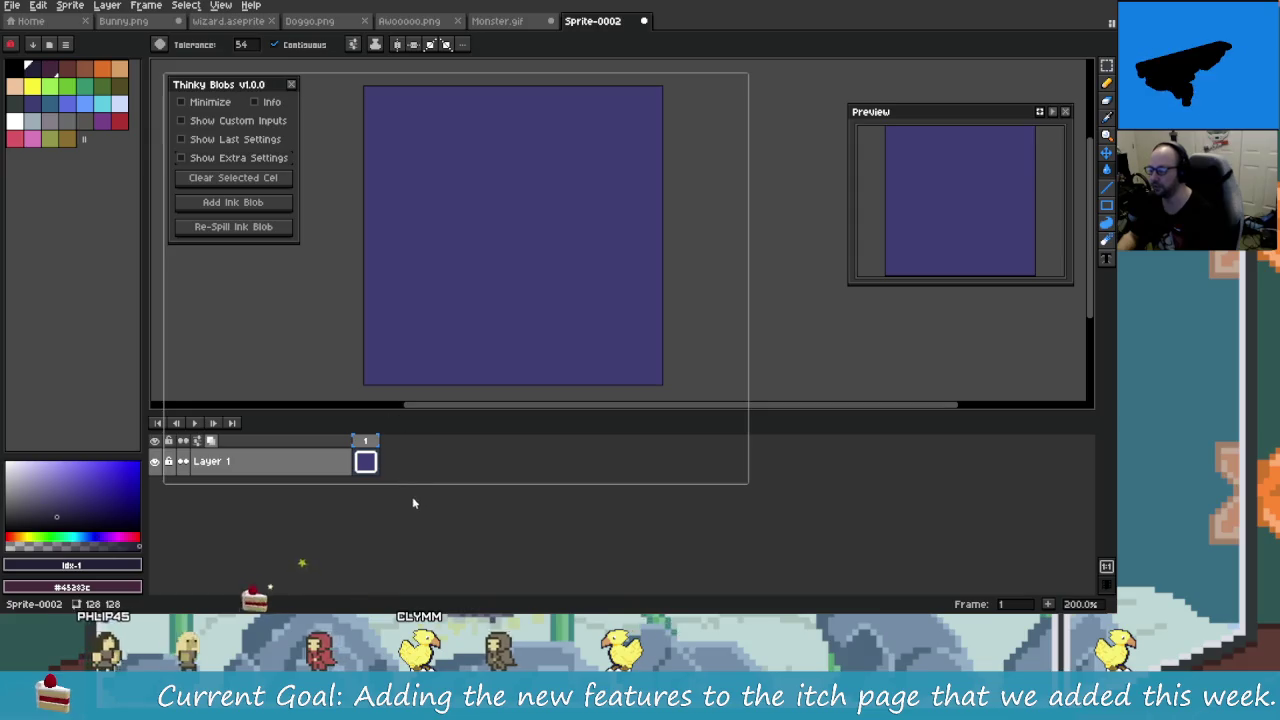
click(245, 157)
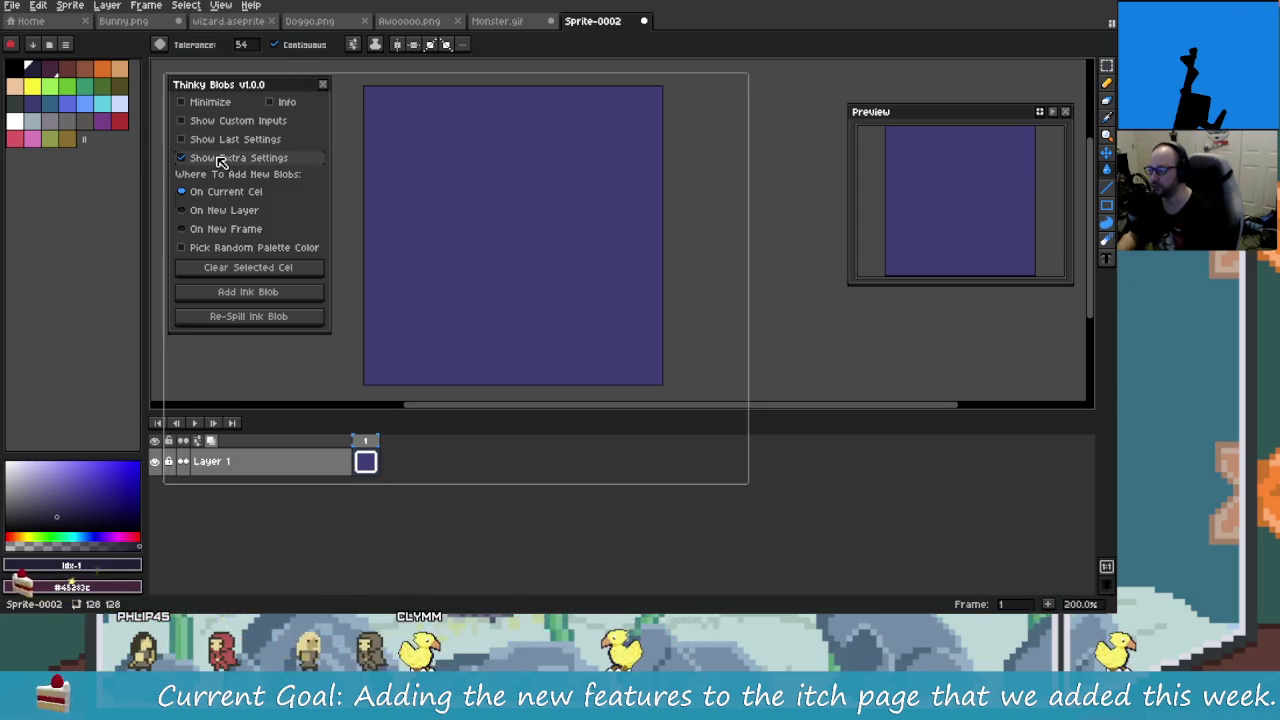
Step: Add an ink blob to the current cel and re-spill it
click(247, 292)
click(254, 317)
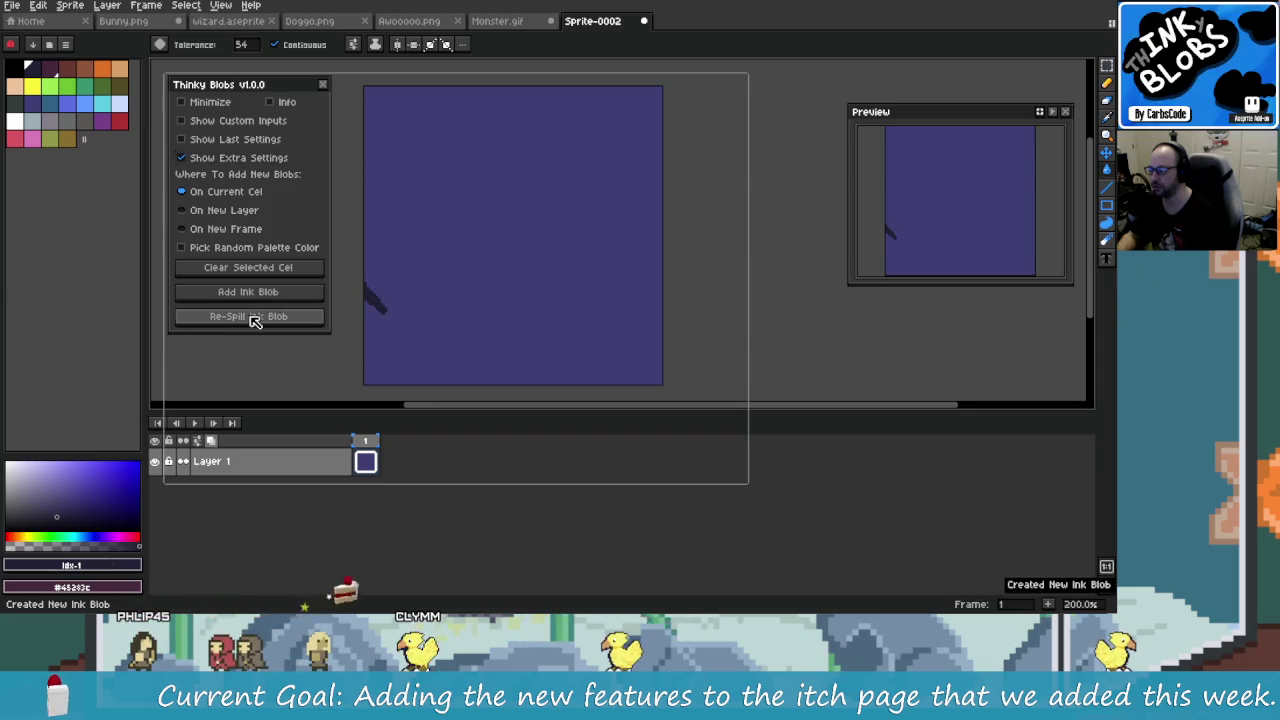
click(254, 317)
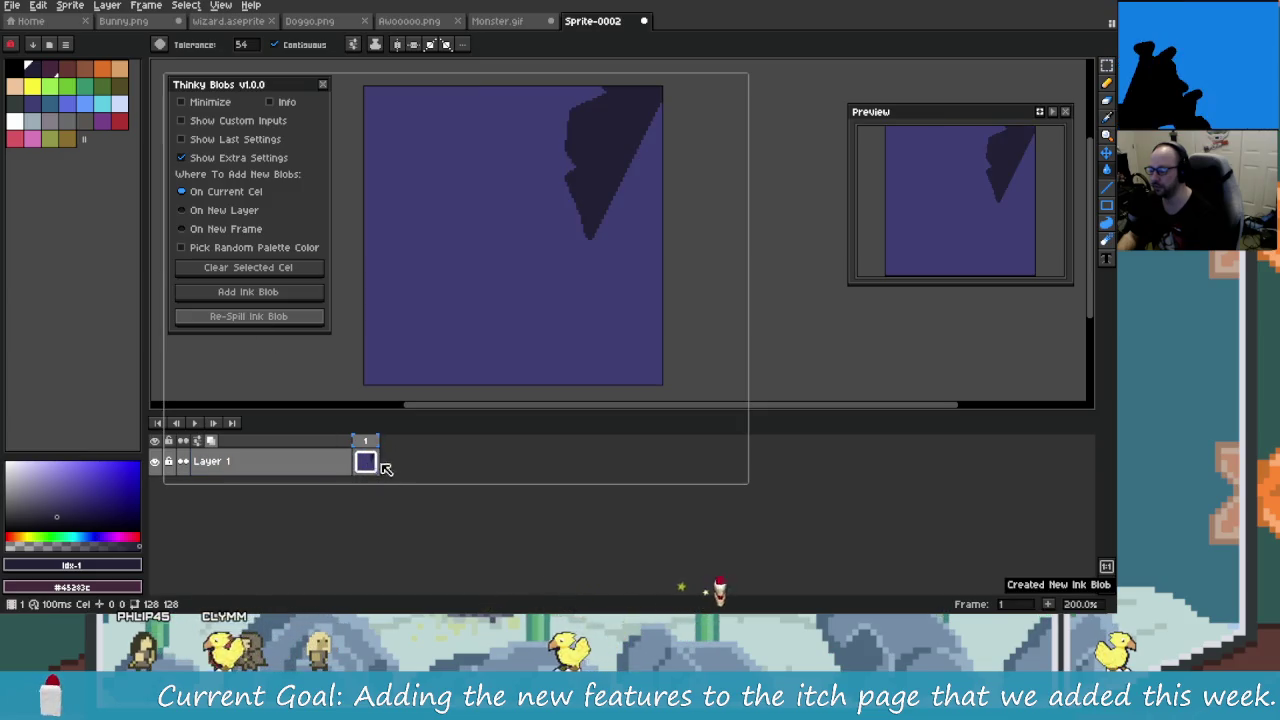
Step: Set placement to On New Layer and add four ink blobs, creating Layers 2–5
click(240, 210)
click(275, 296)
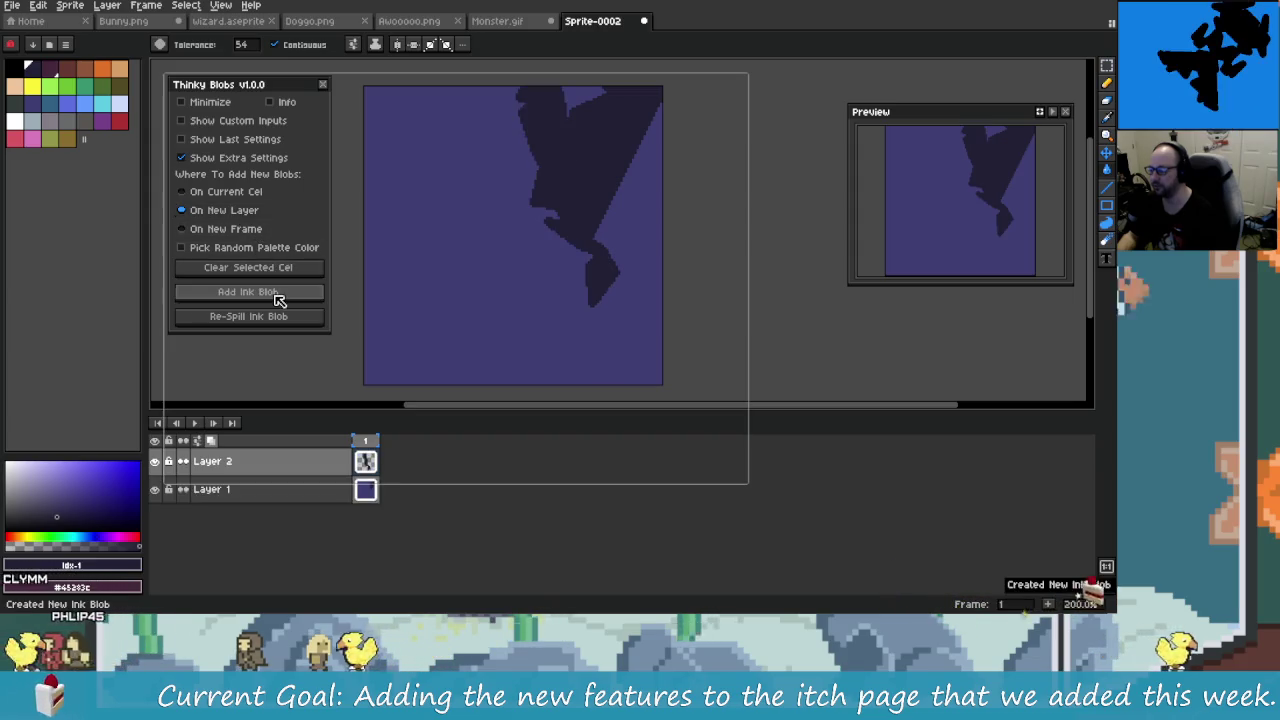
click(278, 298)
click(278, 298)
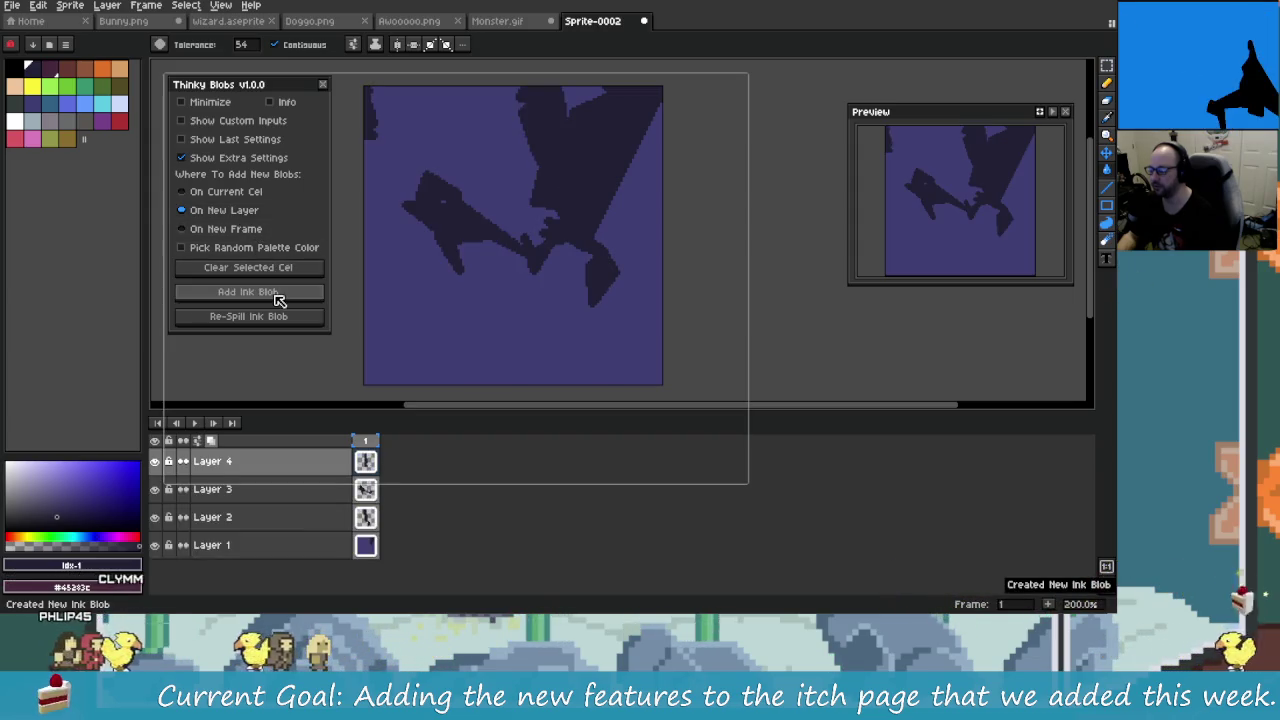
click(278, 298)
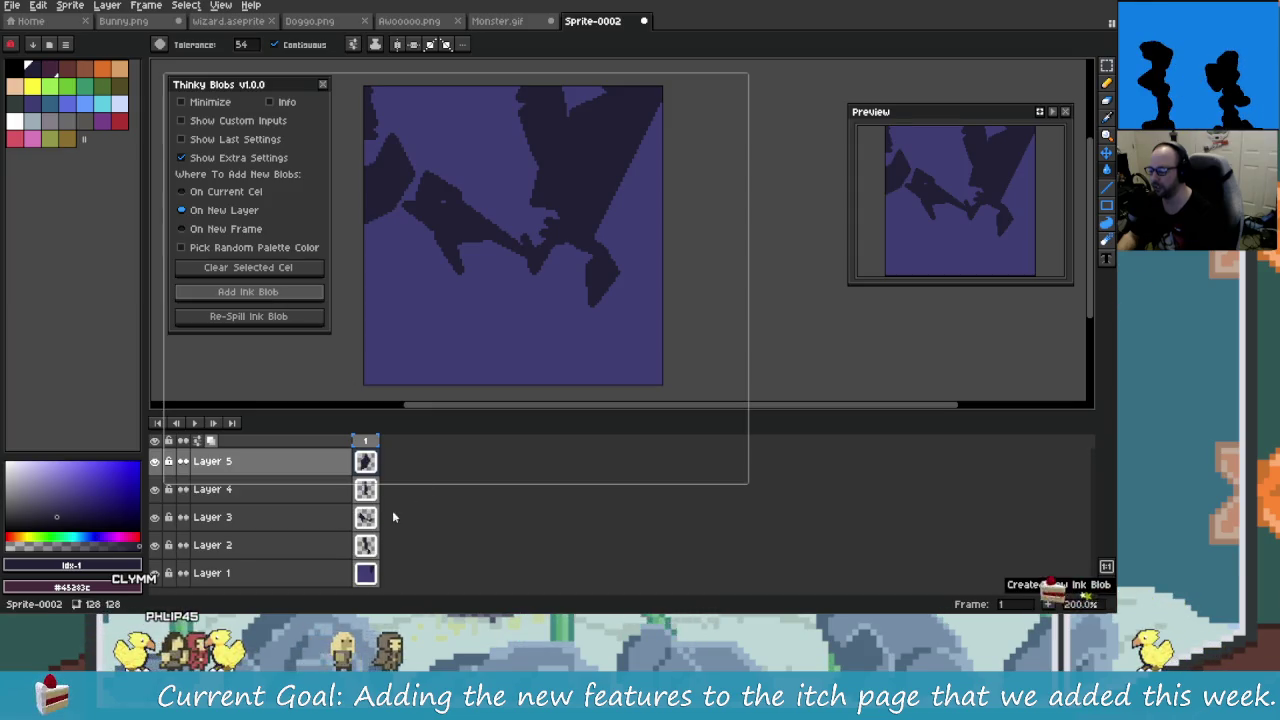
Step: Select Layer 5 and undo the two latest blob layers with Ctrl+Z
click(246, 475)
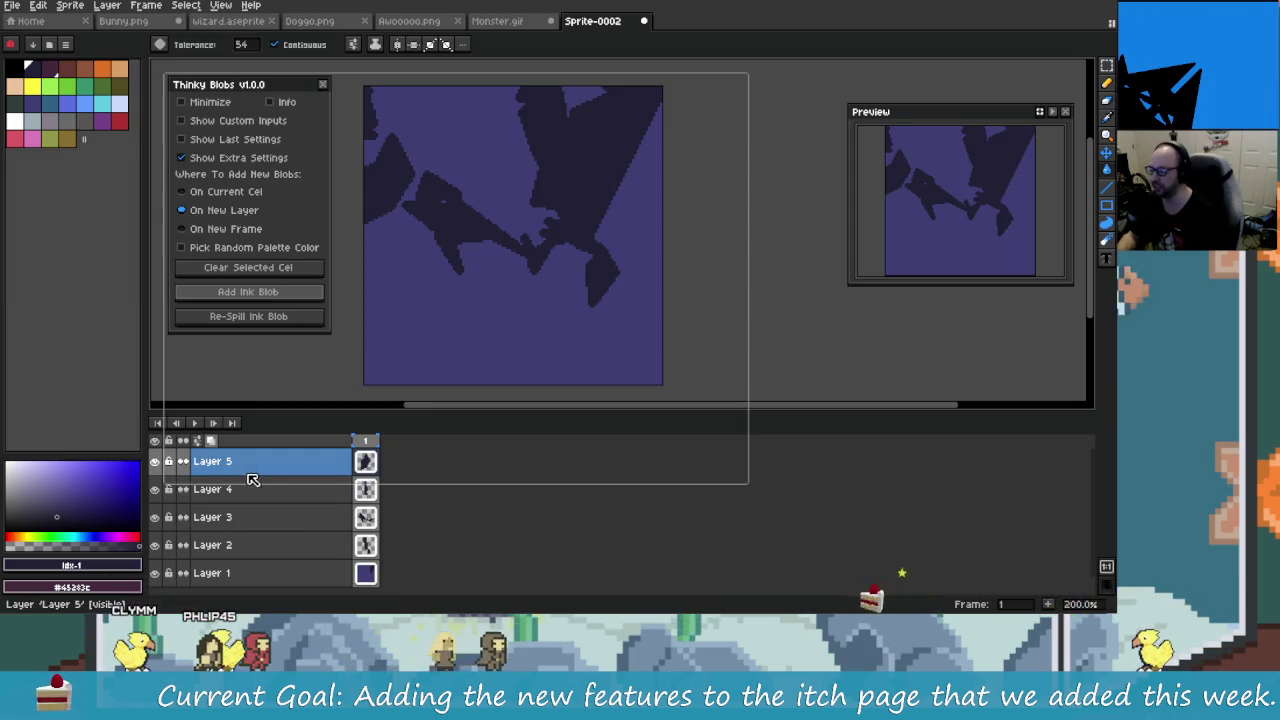
key(ctrl+z)
key(ctrl+z)
key(ctrl+z)
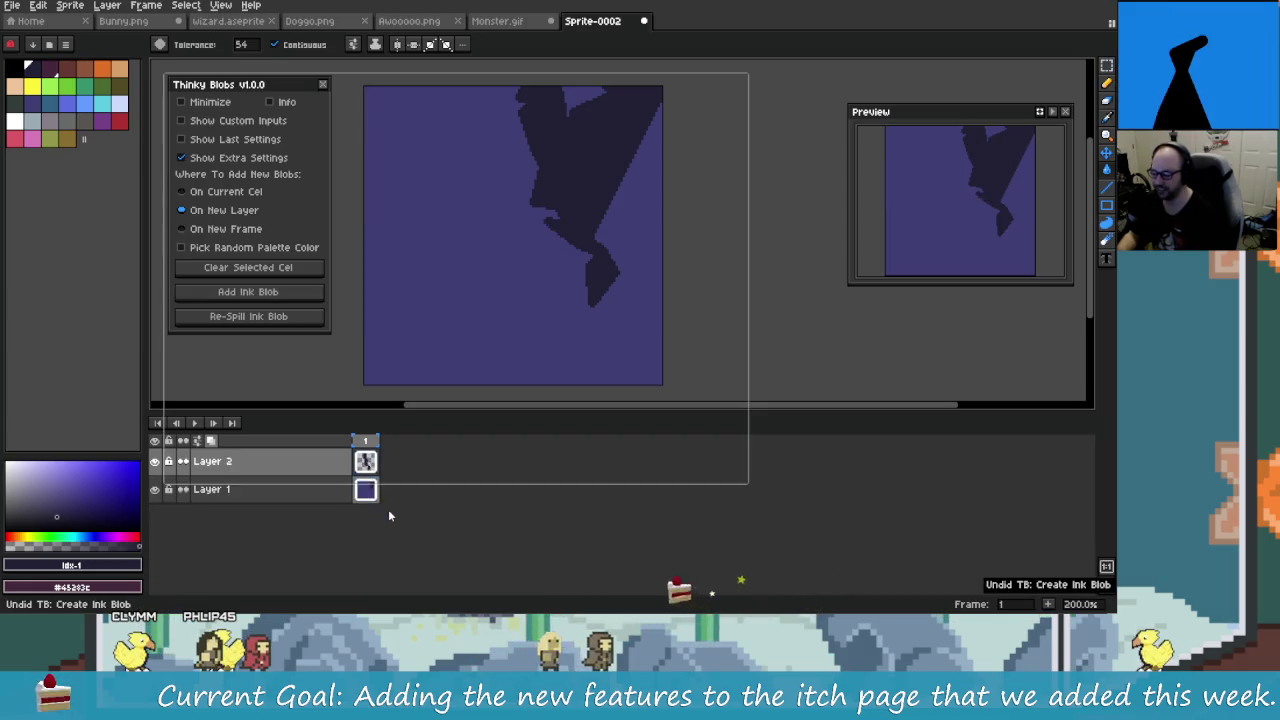
key(ctrl+z)
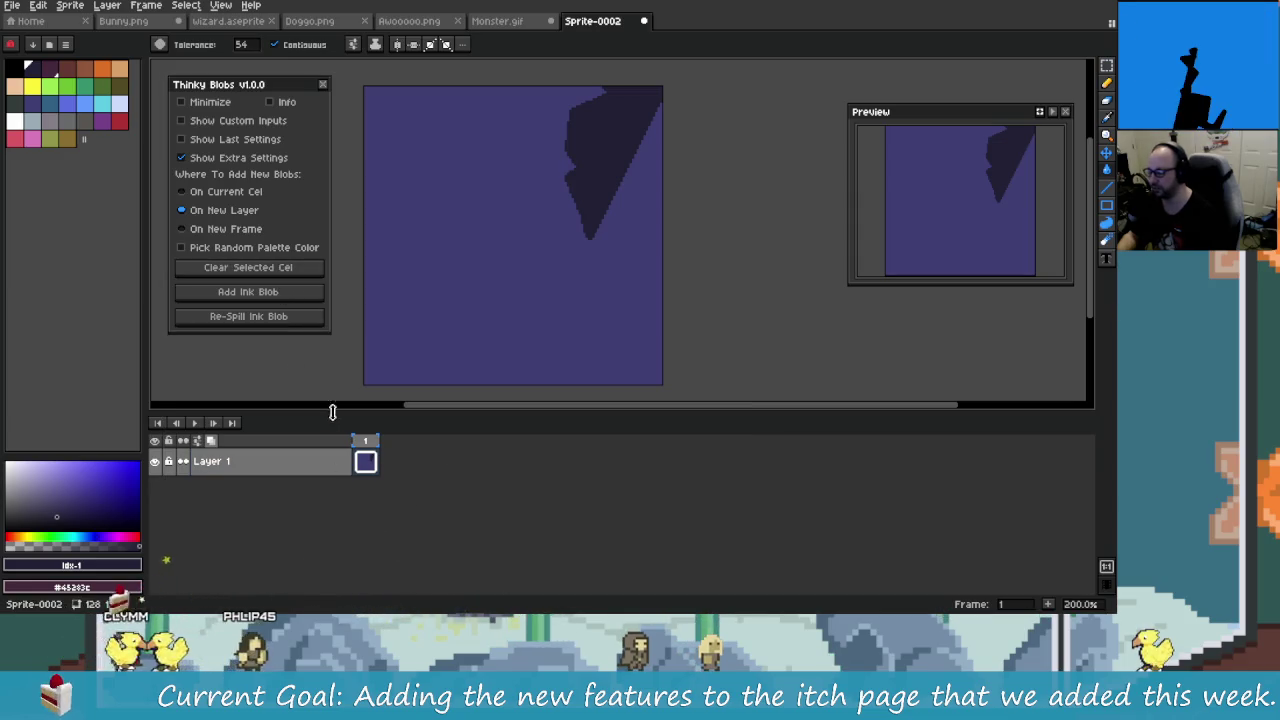
key(super)
Step: Launch Gyazo from the system search and switch it to video recording mode
text(zoom)
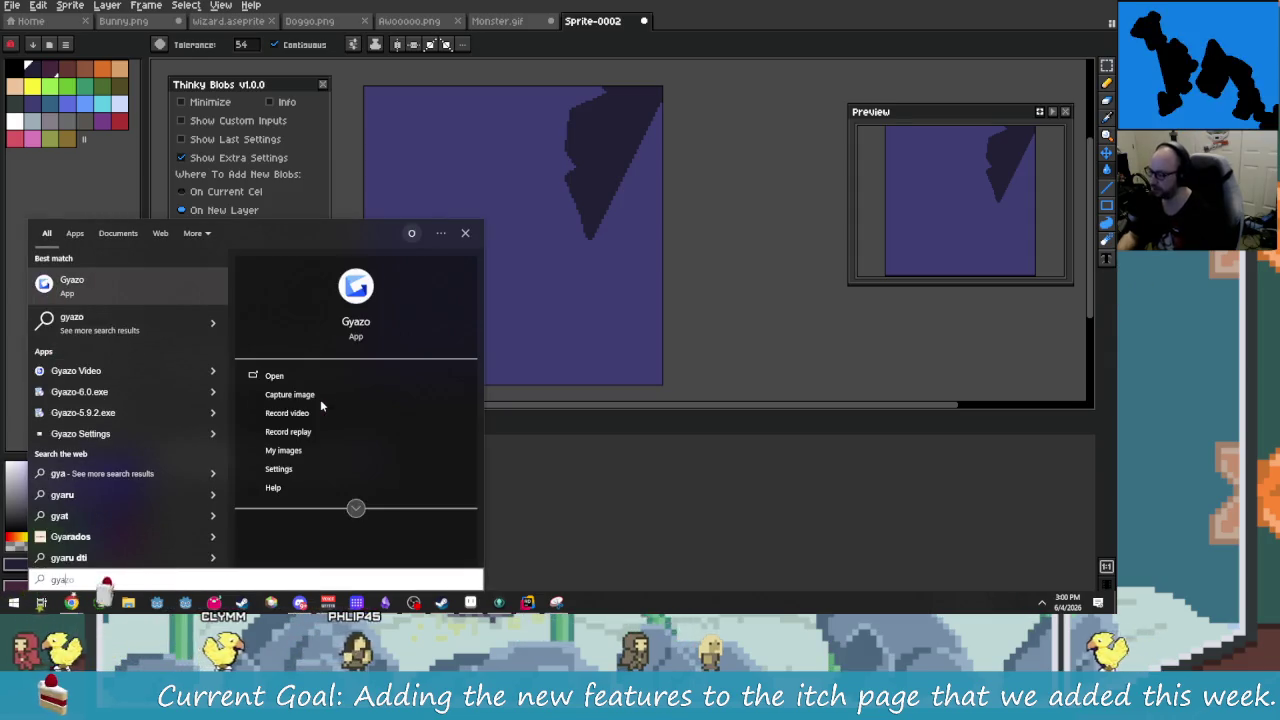
key(Return)
right_click(338, 354)
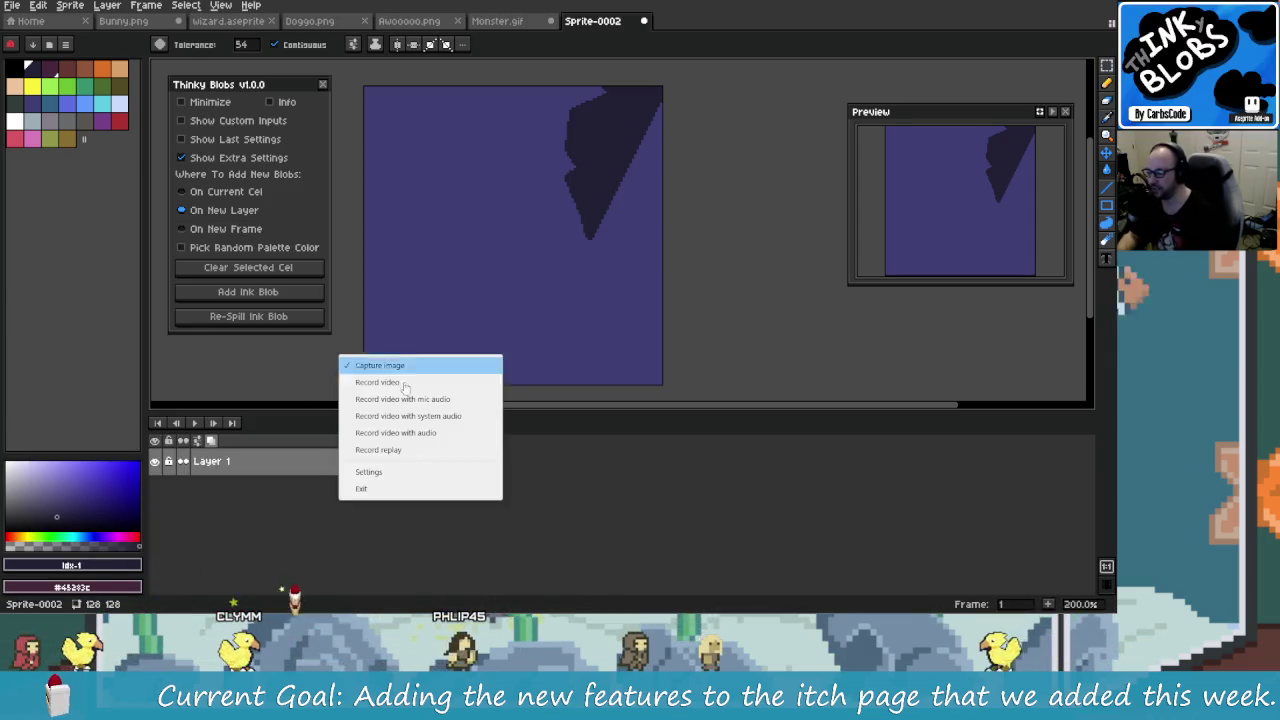
click(400, 380)
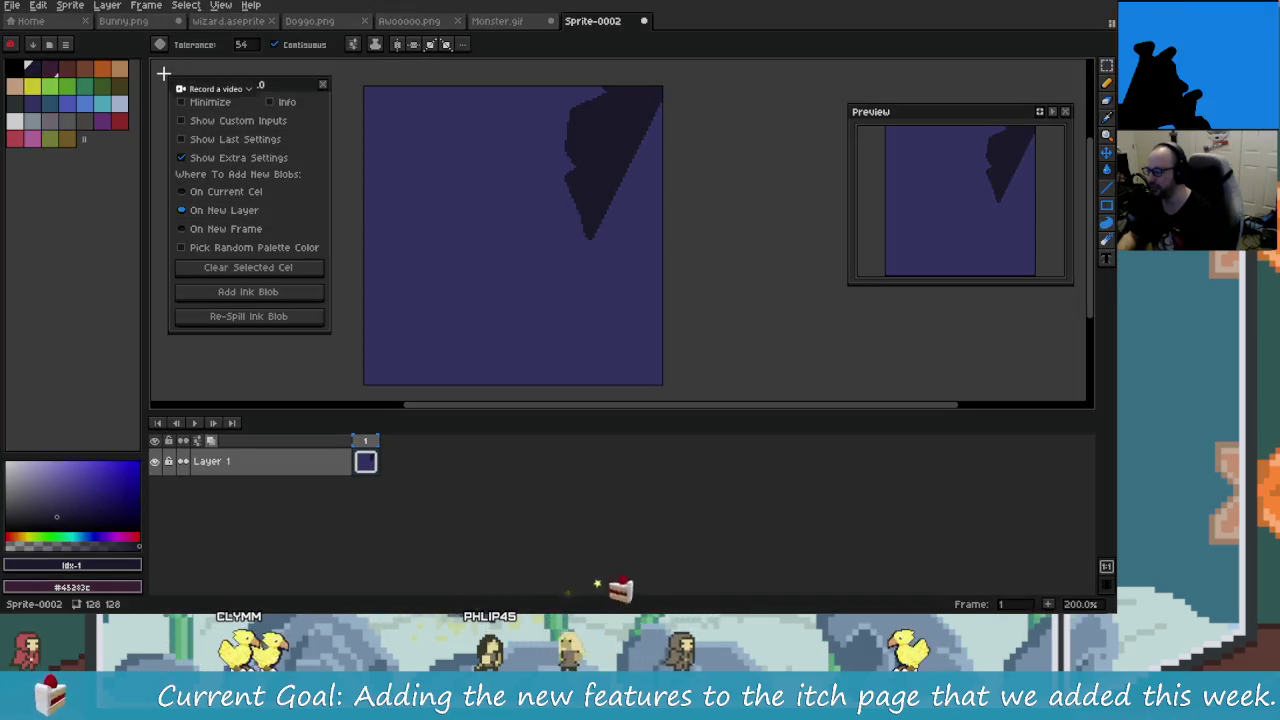
drag(163, 73, 592, 531)
click(680, 543)
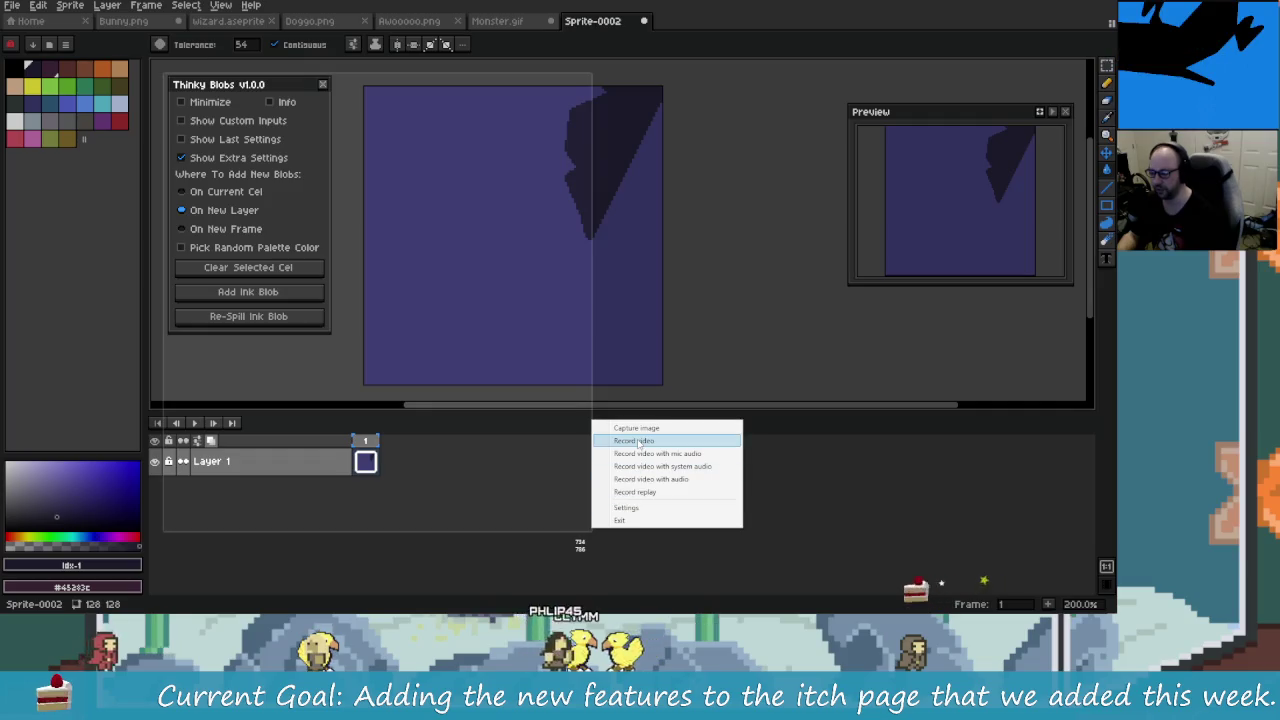
click(637, 441)
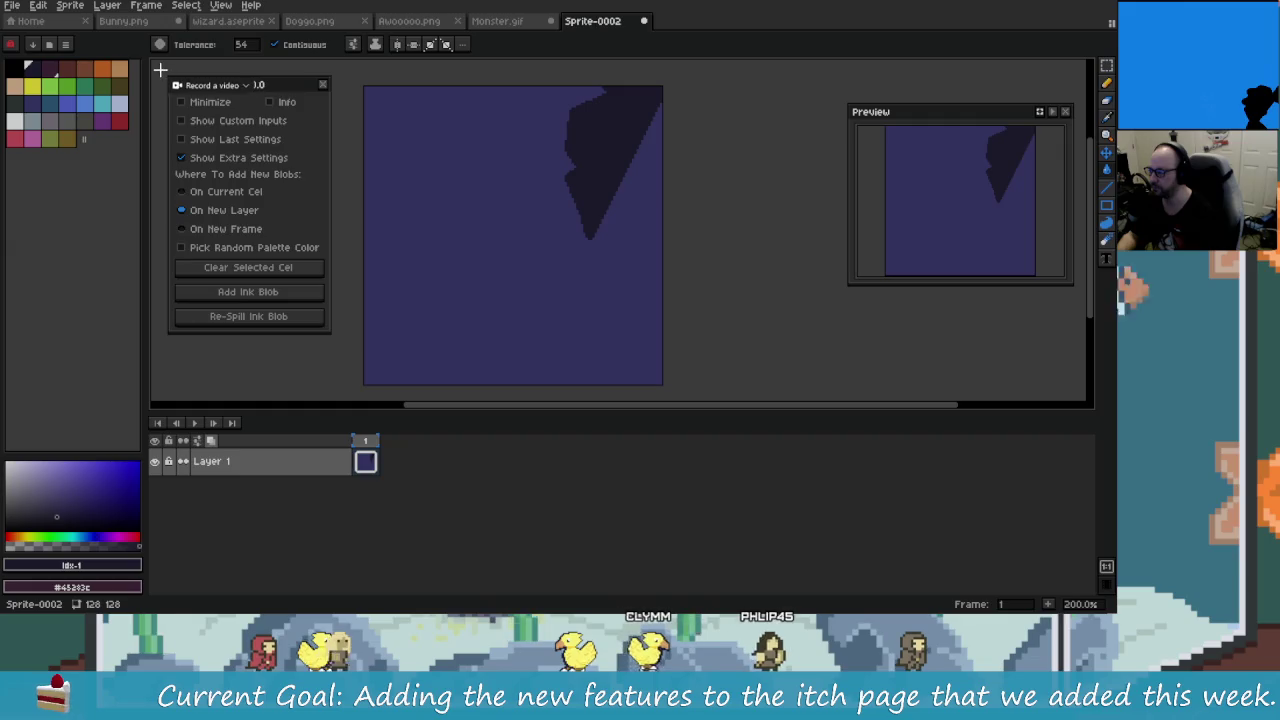
Step: Frame the capture area over the Thinky Blobs panel, canvas and timeline, then hide Extra Settings
mouse_move(158, 68)
mouse_down()
mouse_move(676, 541)
mouse_move(831, 557)
mouse_up()
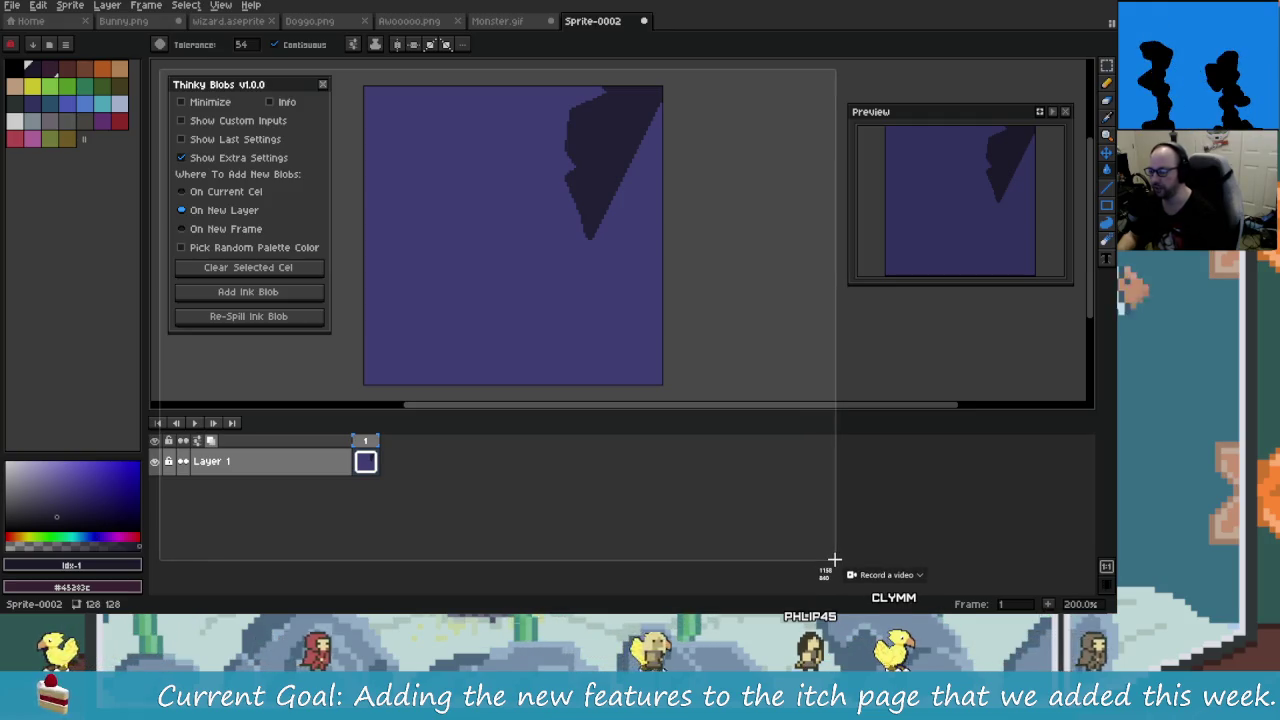
drag(831, 557, 837, 564)
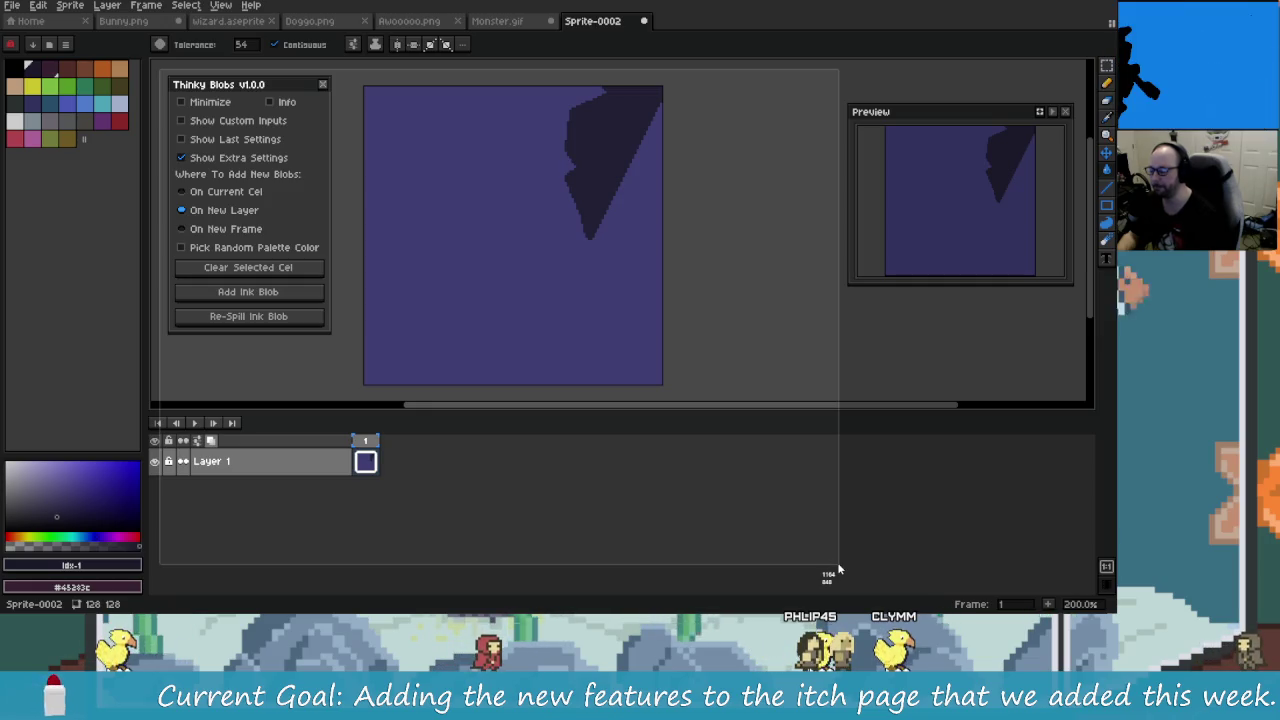
drag(838, 569, 838, 564)
click(195, 158)
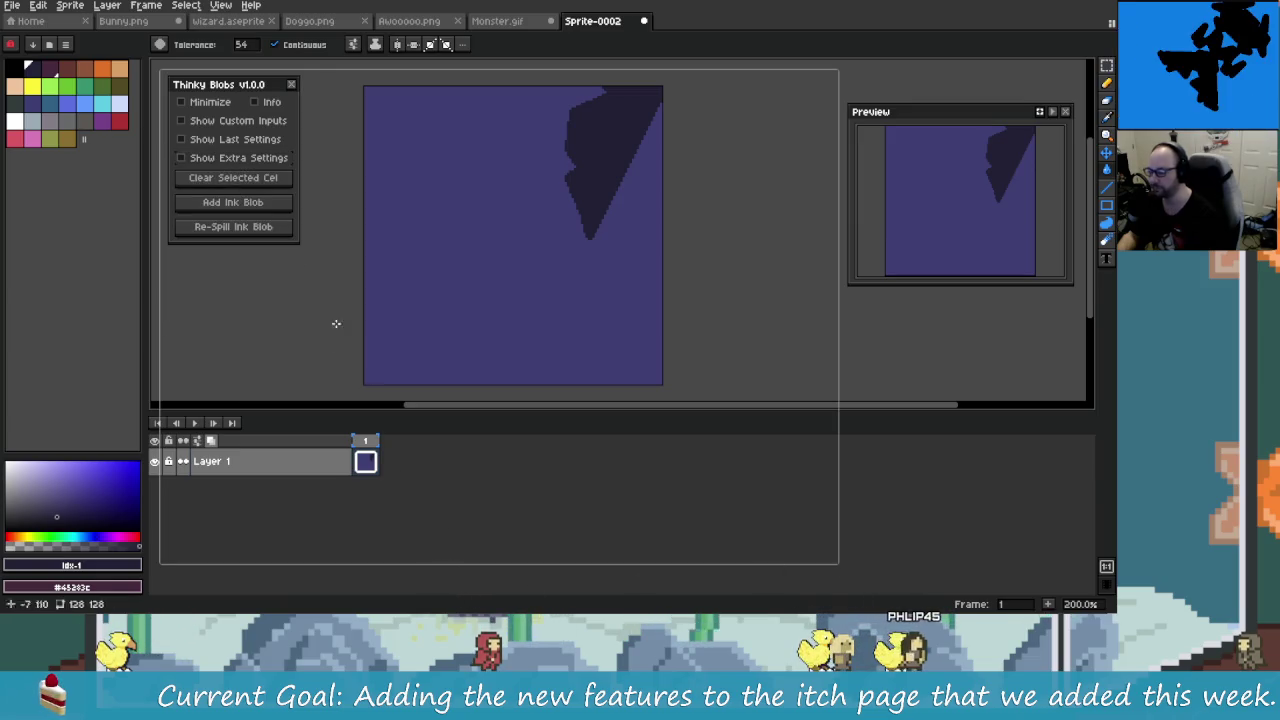
click(238, 158)
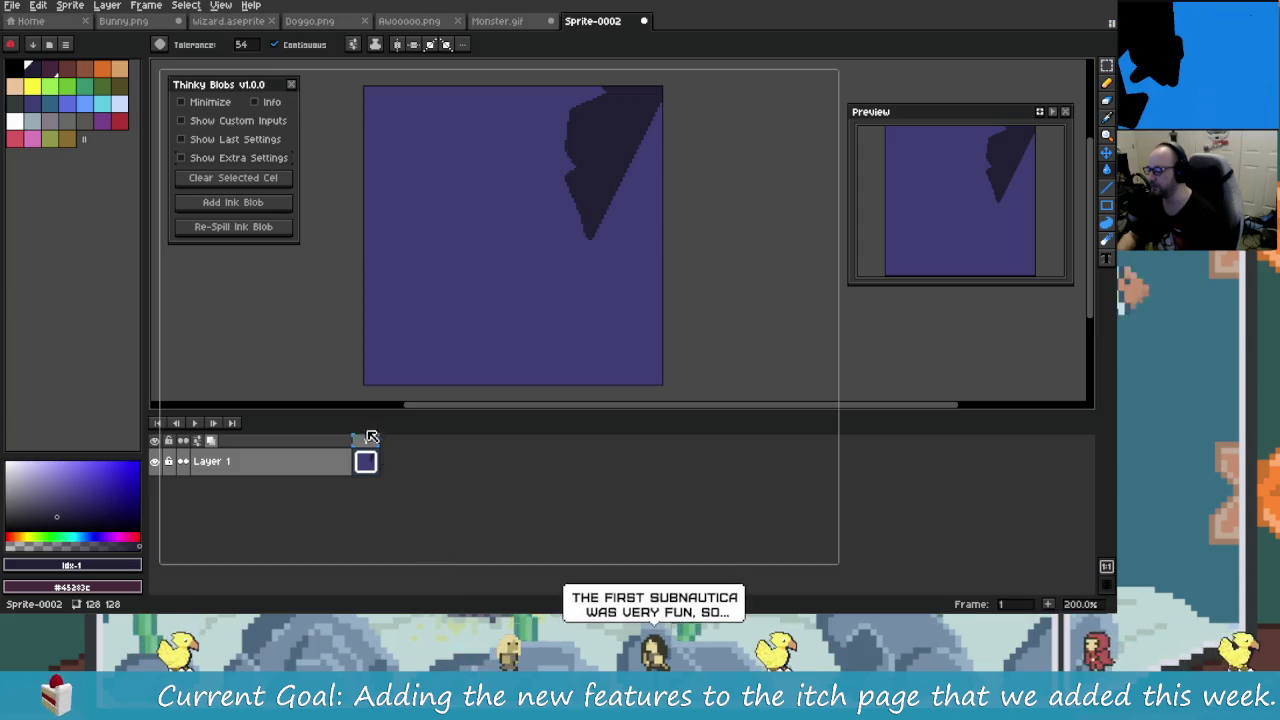
click(188, 158)
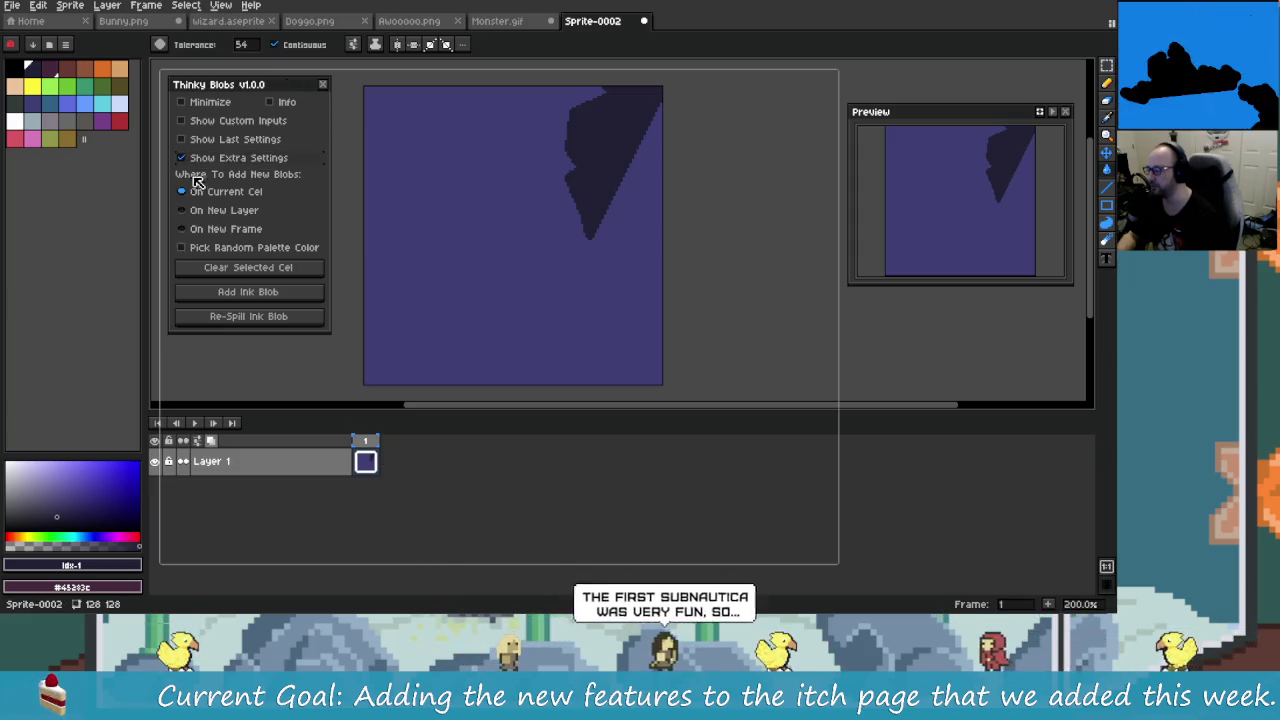
Step: Add an ink blob to the current cel and re-spill it four times
click(272, 296)
click(289, 317)
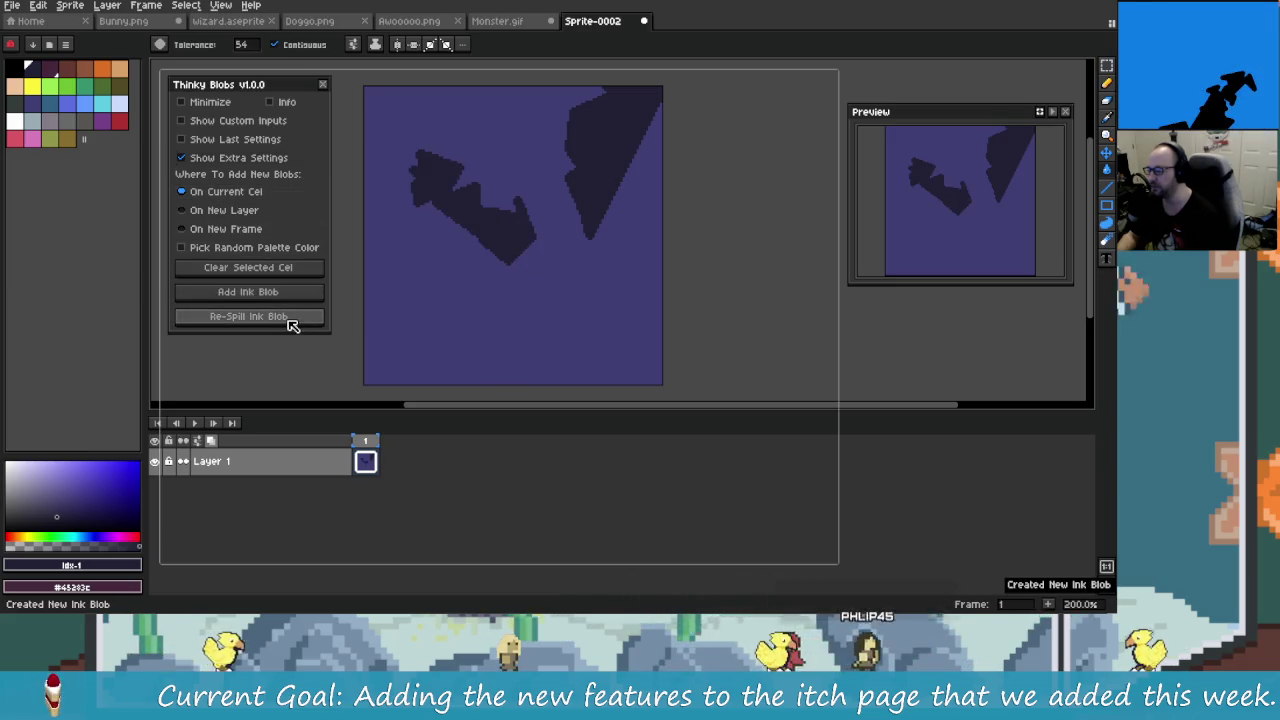
click(289, 317)
click(289, 318)
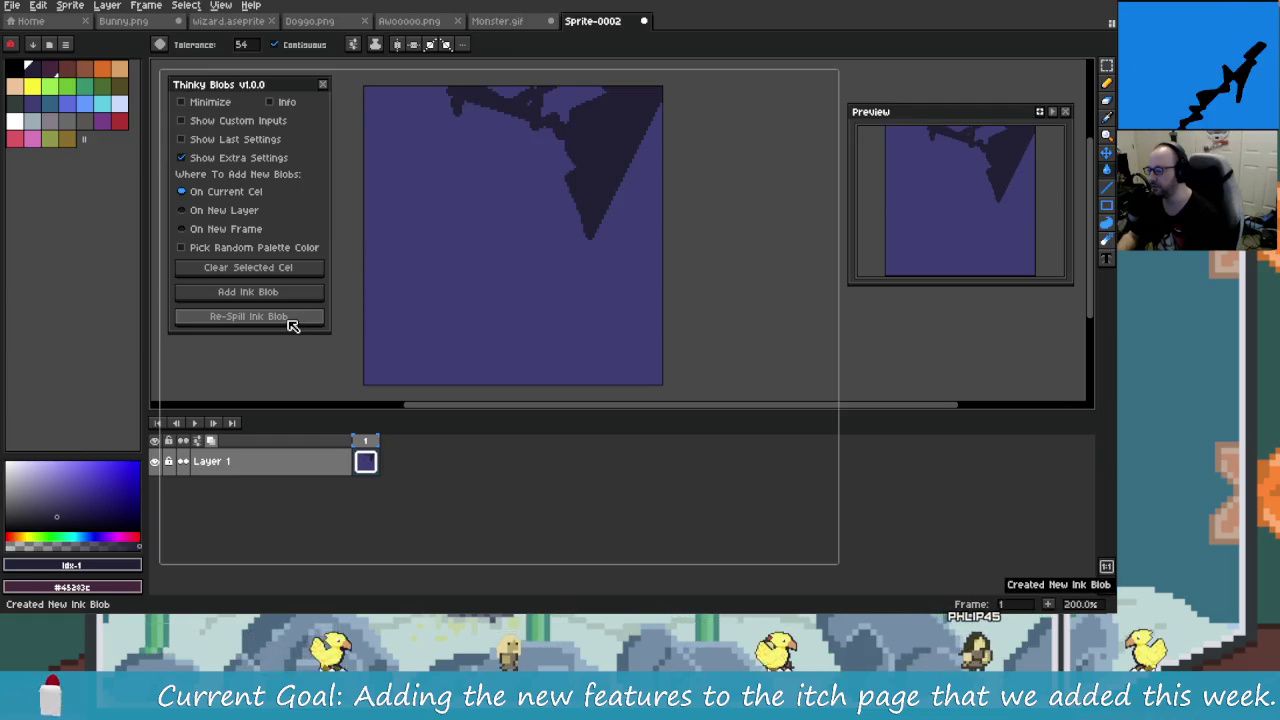
click(289, 318)
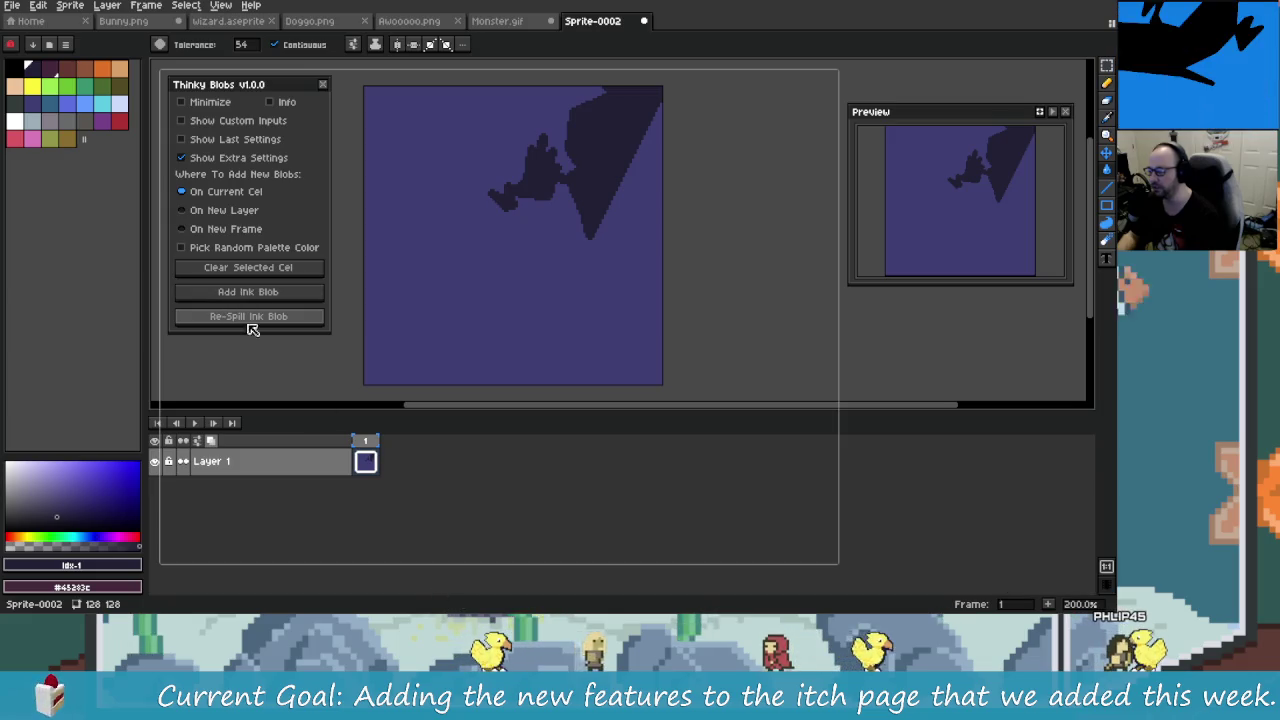
Step: Clear the selected cel and refill the empty canvas with solid purple
click(285, 267)
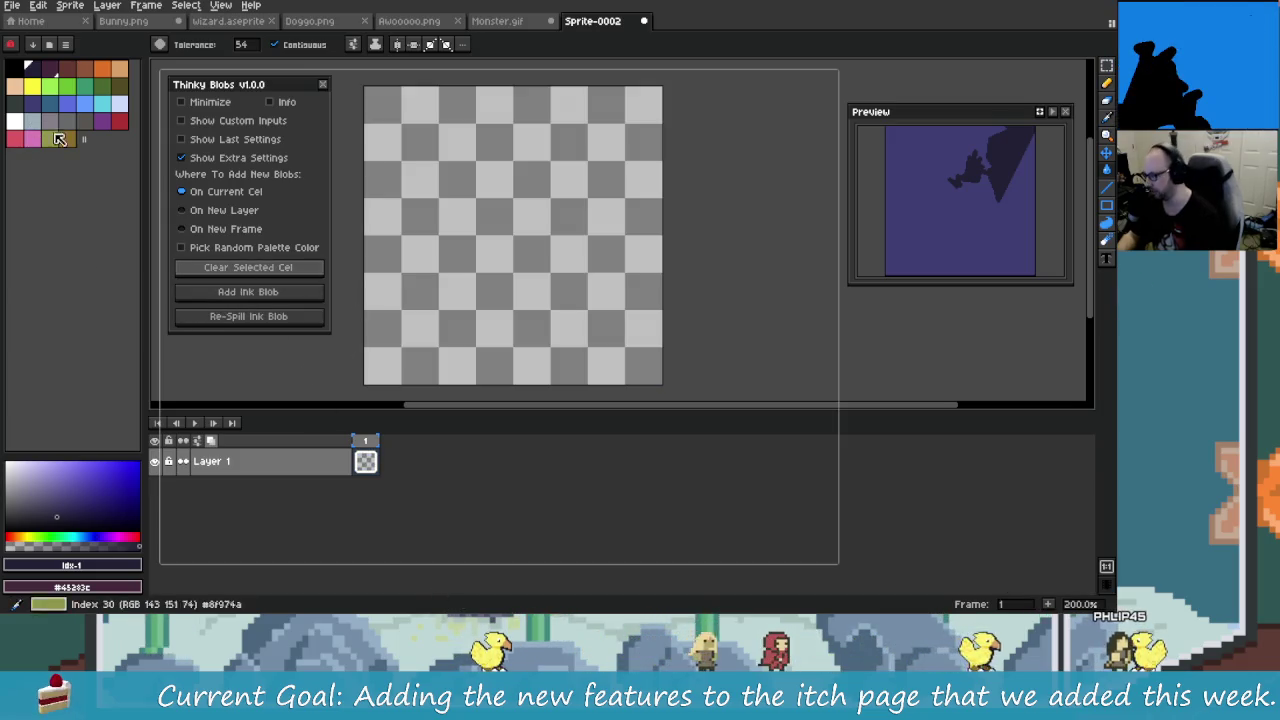
key(ctrl+z)
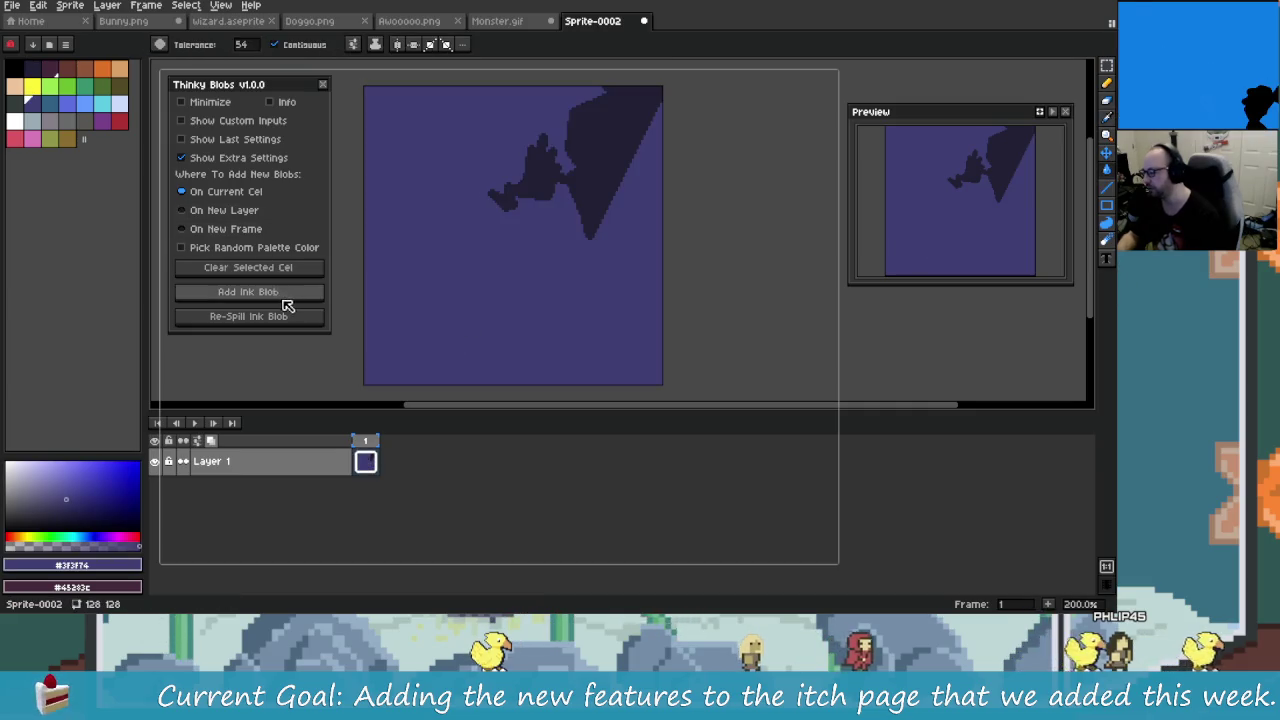
click(267, 275)
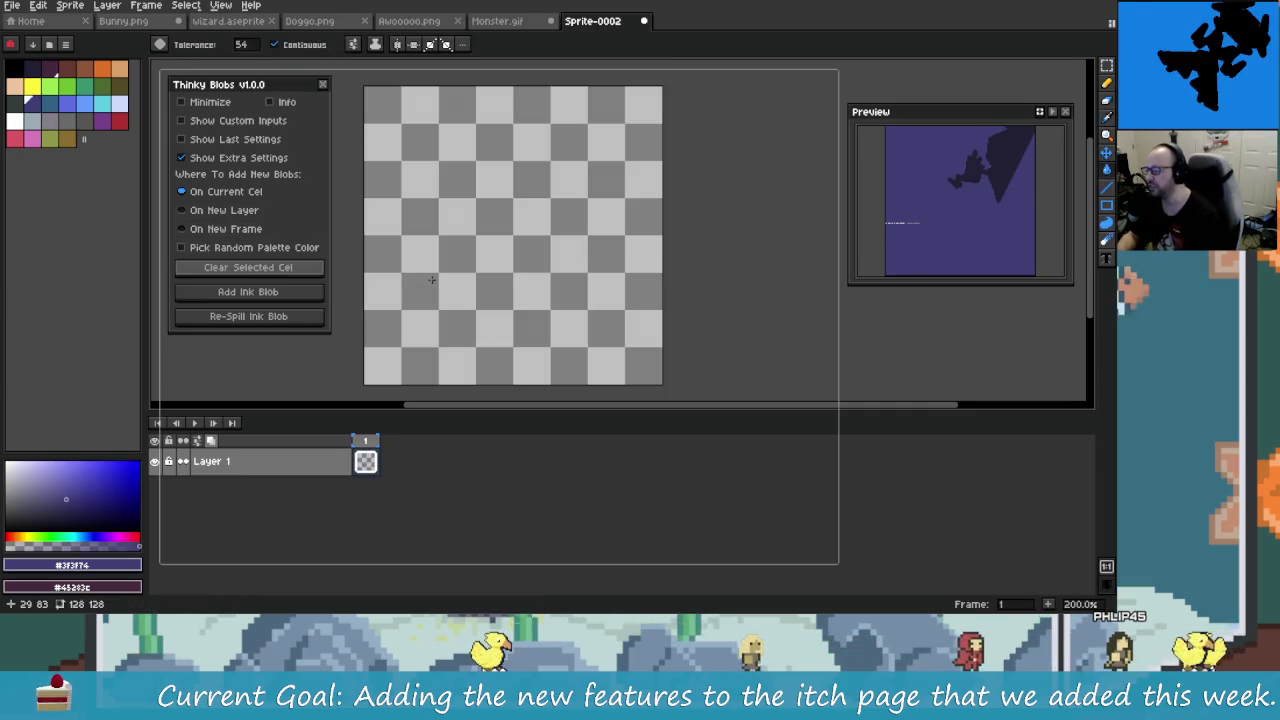
click(422, 283)
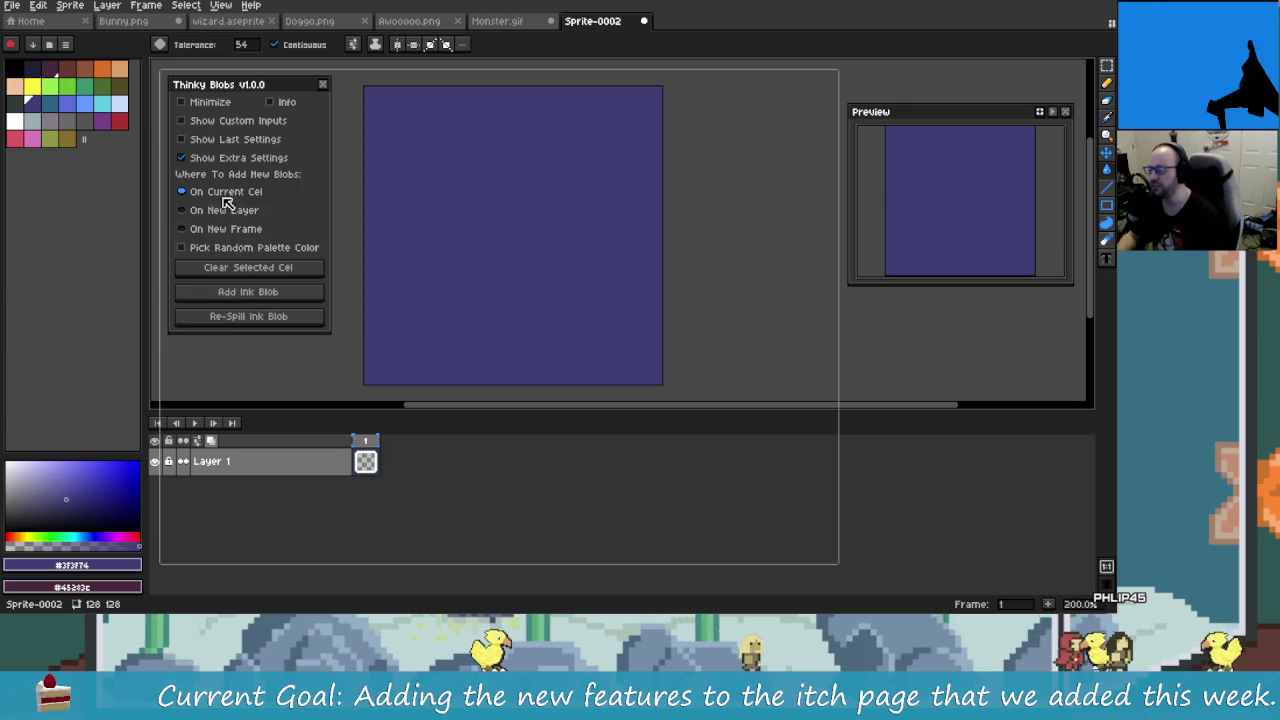
Step: Pick palette colour index 1, widen the Thinky Blobs dialog, and show the placement options
click(233, 158)
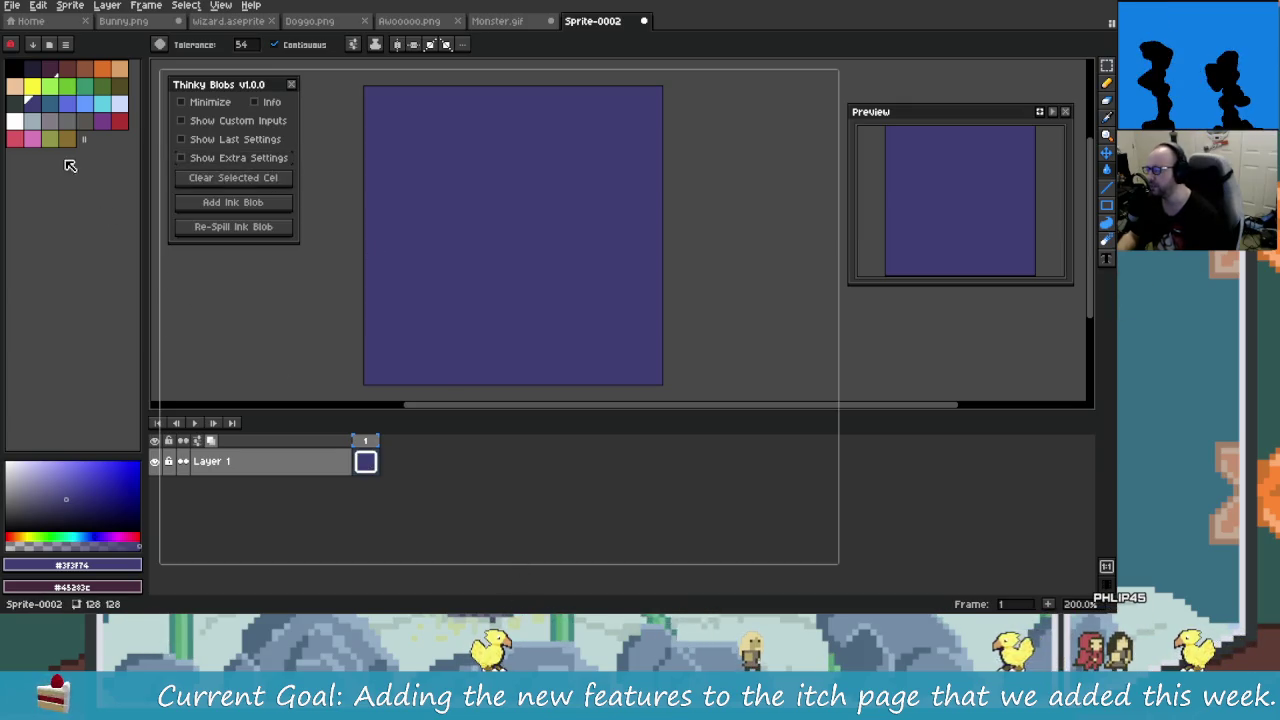
click(32, 67)
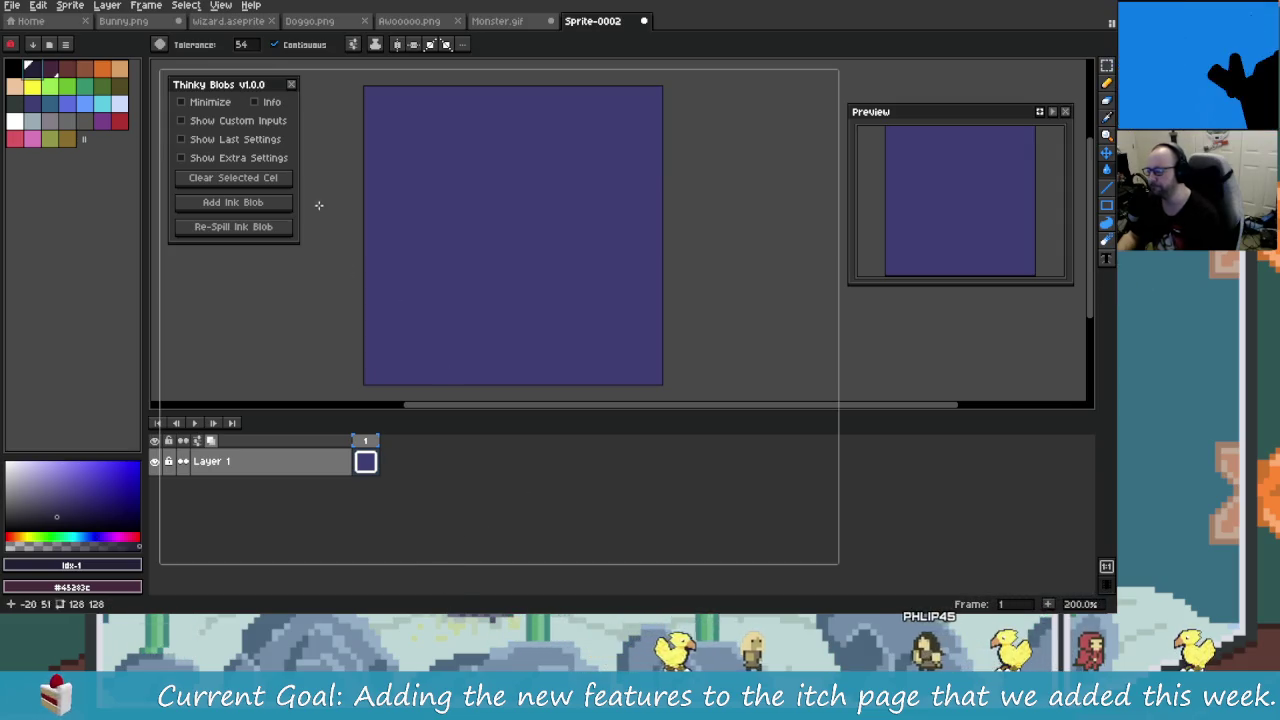
drag(298, 190, 318, 190)
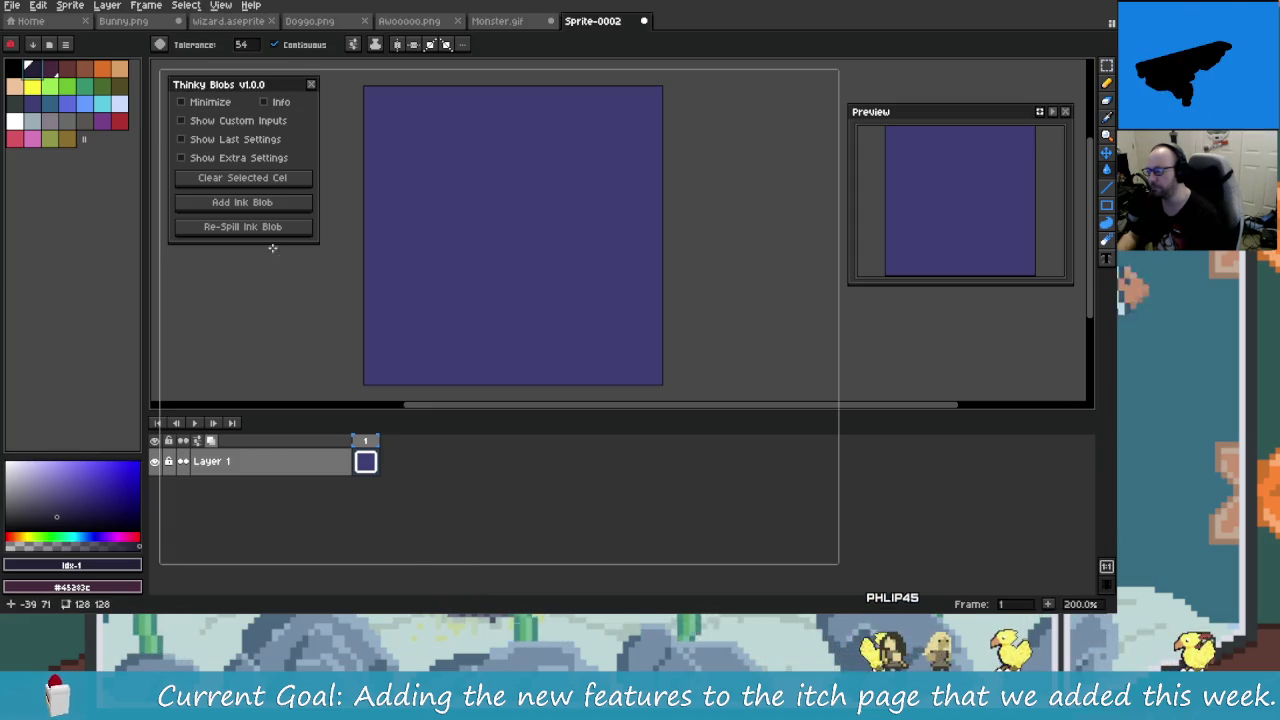
click(234, 158)
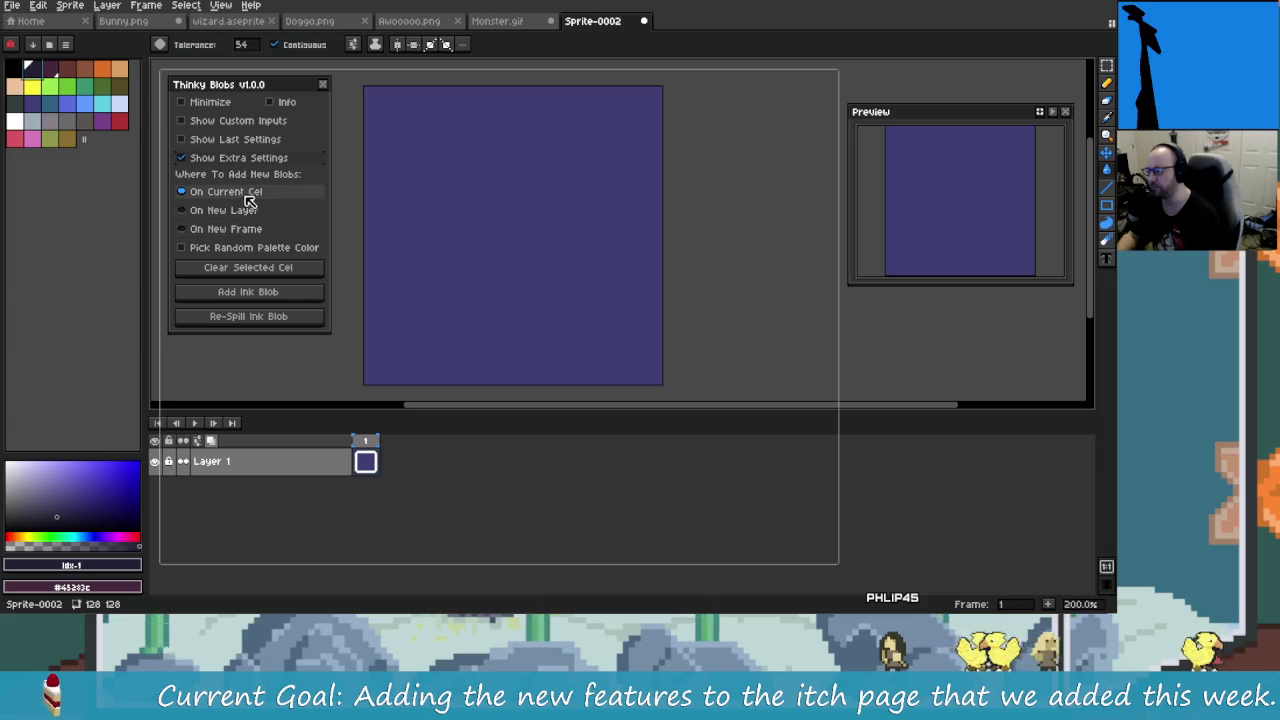
Step: Add an ink blob on Layer 1 and re-spill it three times into a large bottom-left blob
click(281, 297)
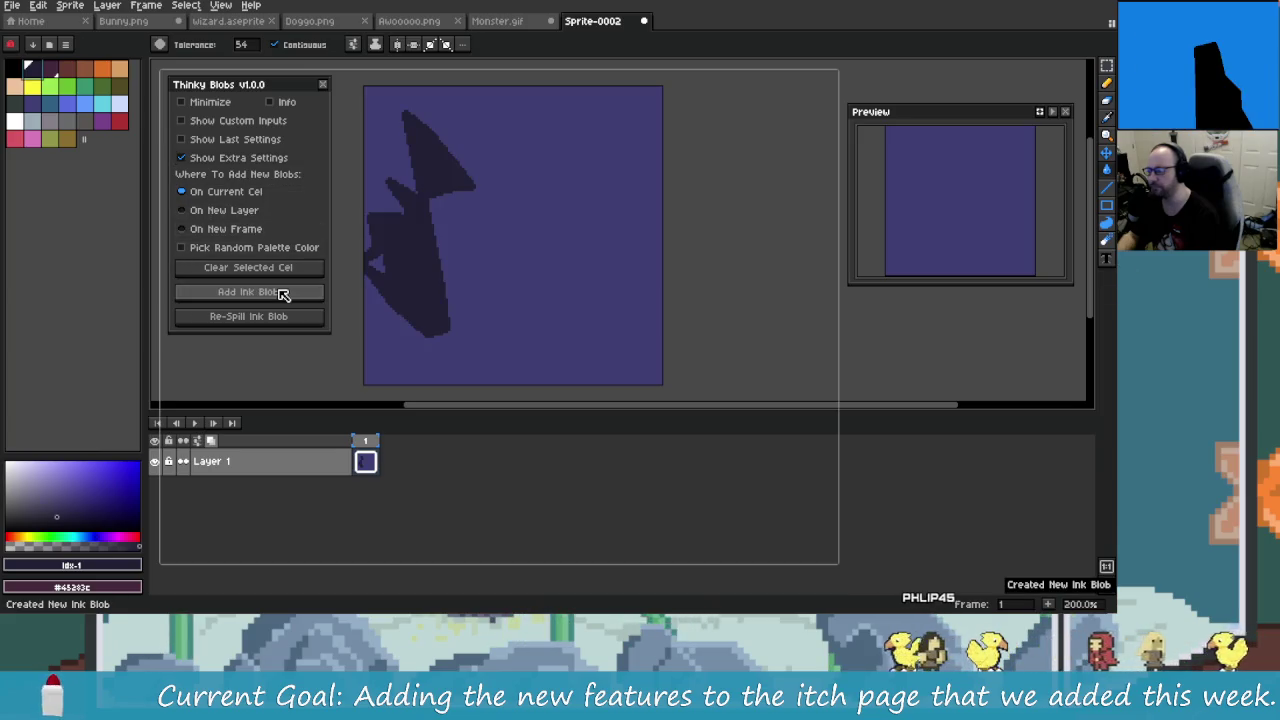
click(286, 317)
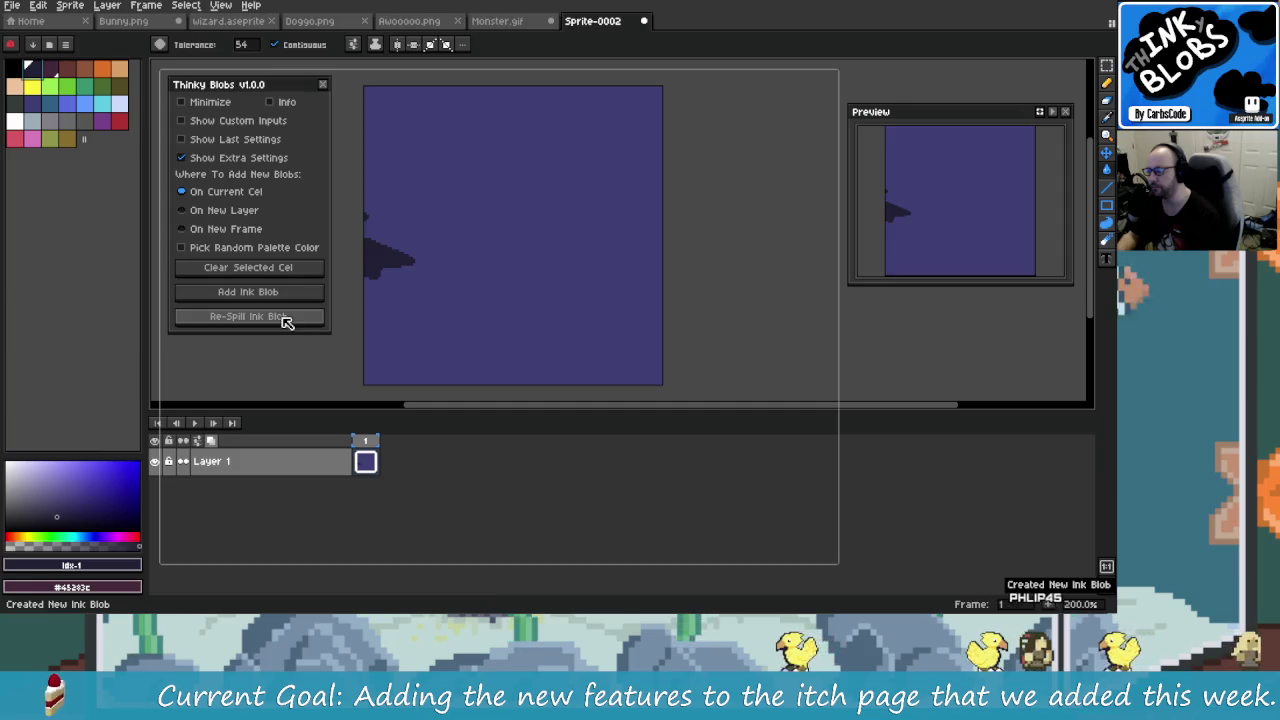
click(287, 319)
click(286, 320)
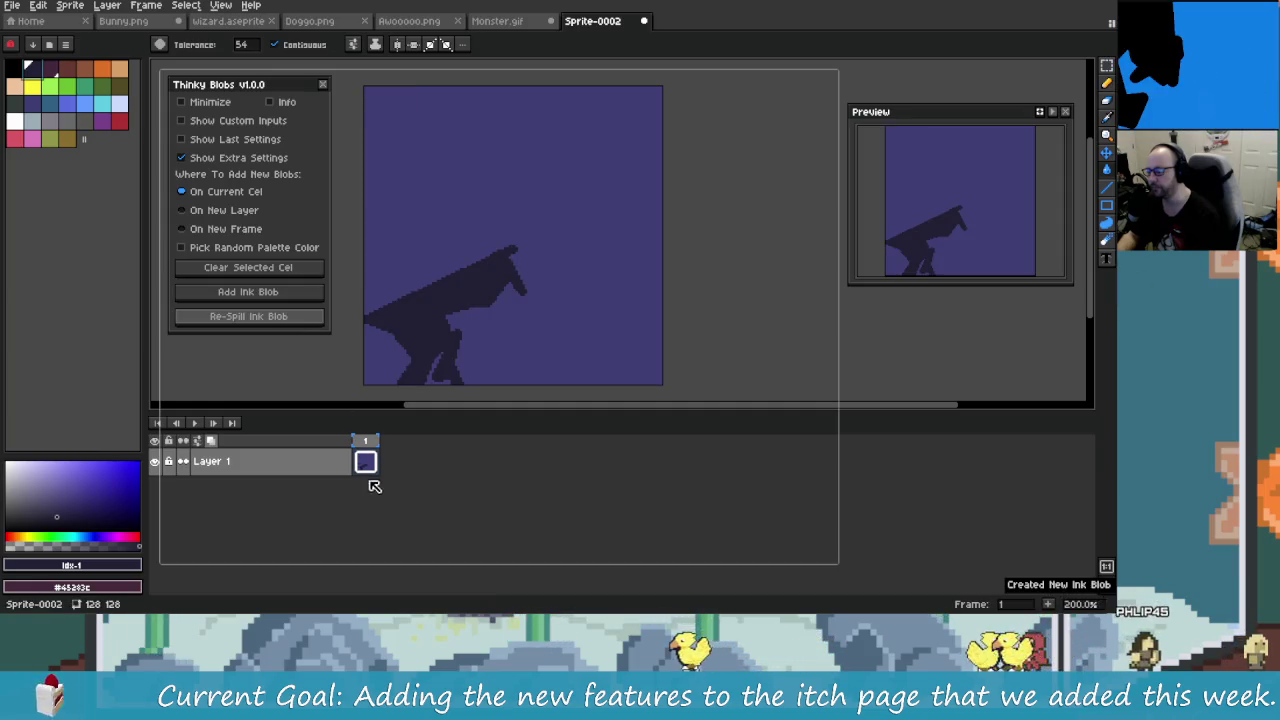
Step: Set placement to On New Layer, add four blob layers, undo them, then choose On New Frame
click(247, 212)
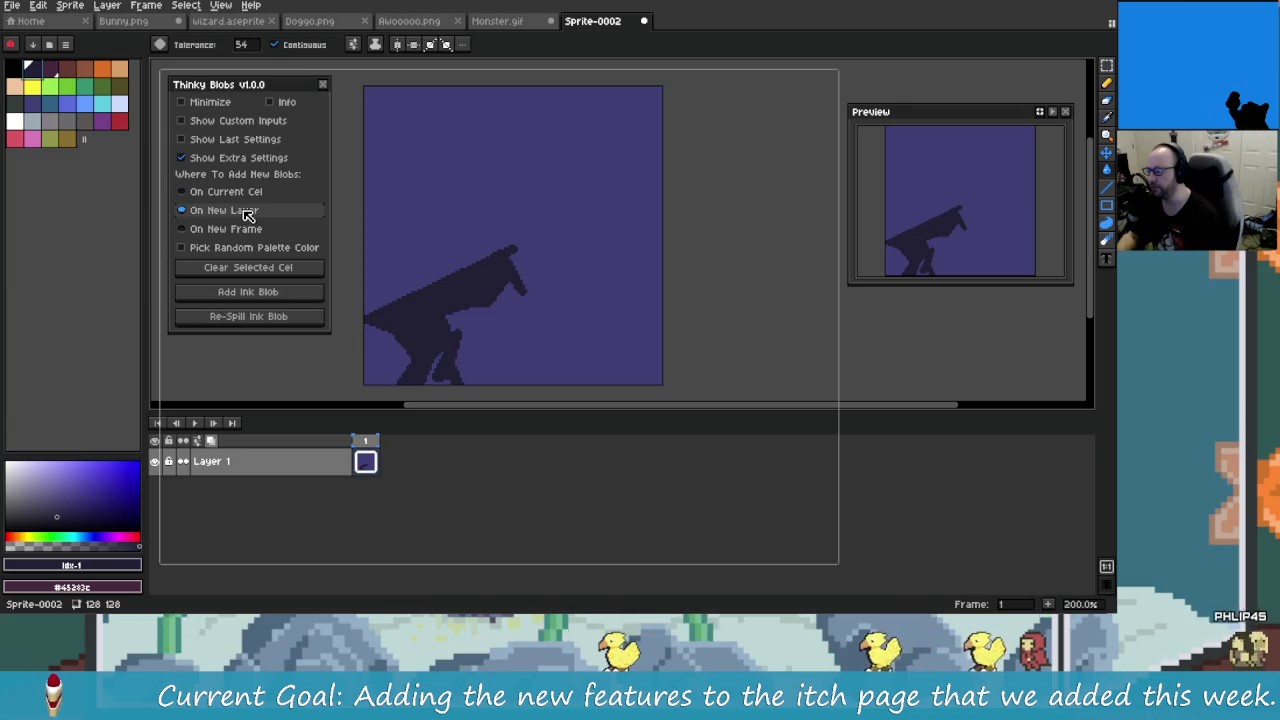
click(279, 301)
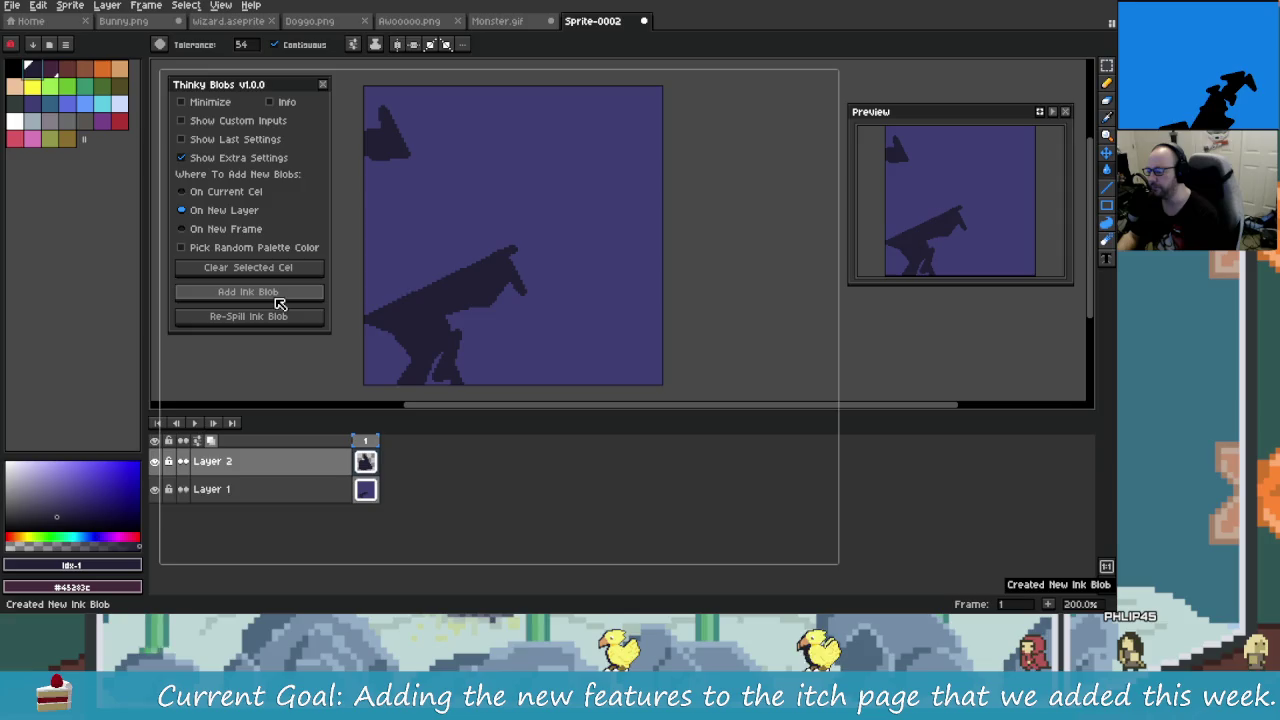
click(279, 301)
click(279, 301)
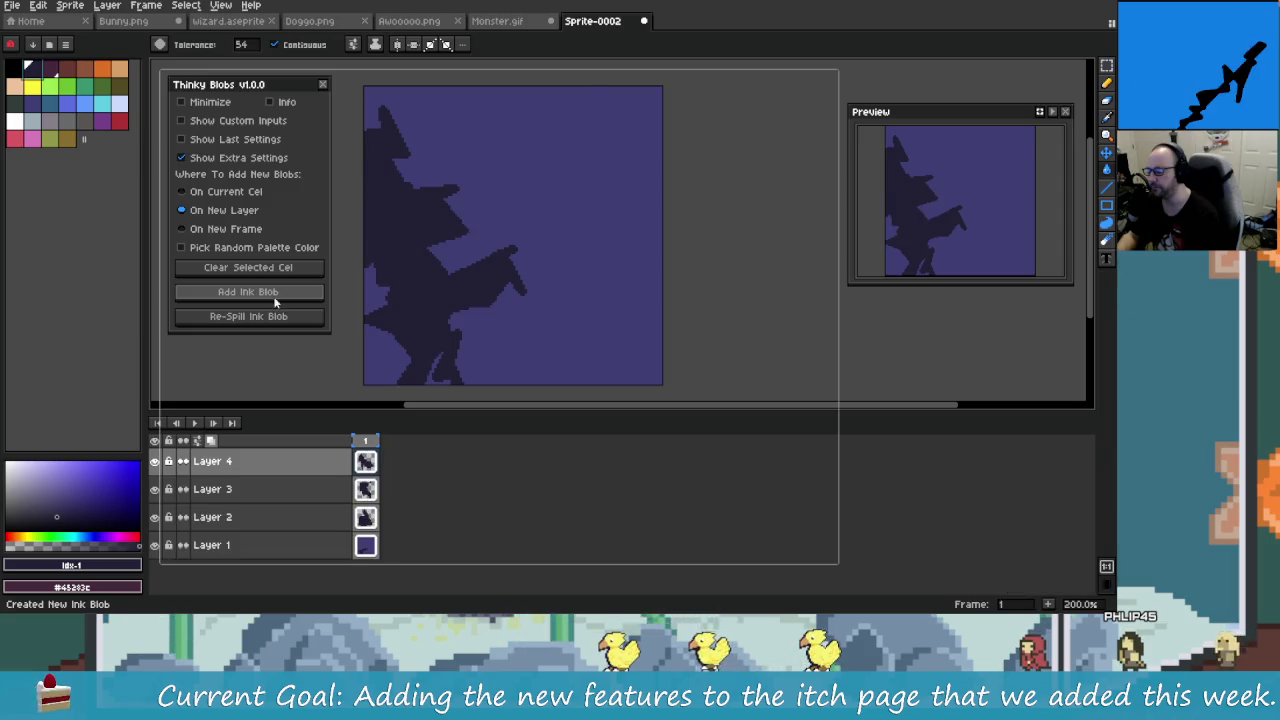
click(279, 301)
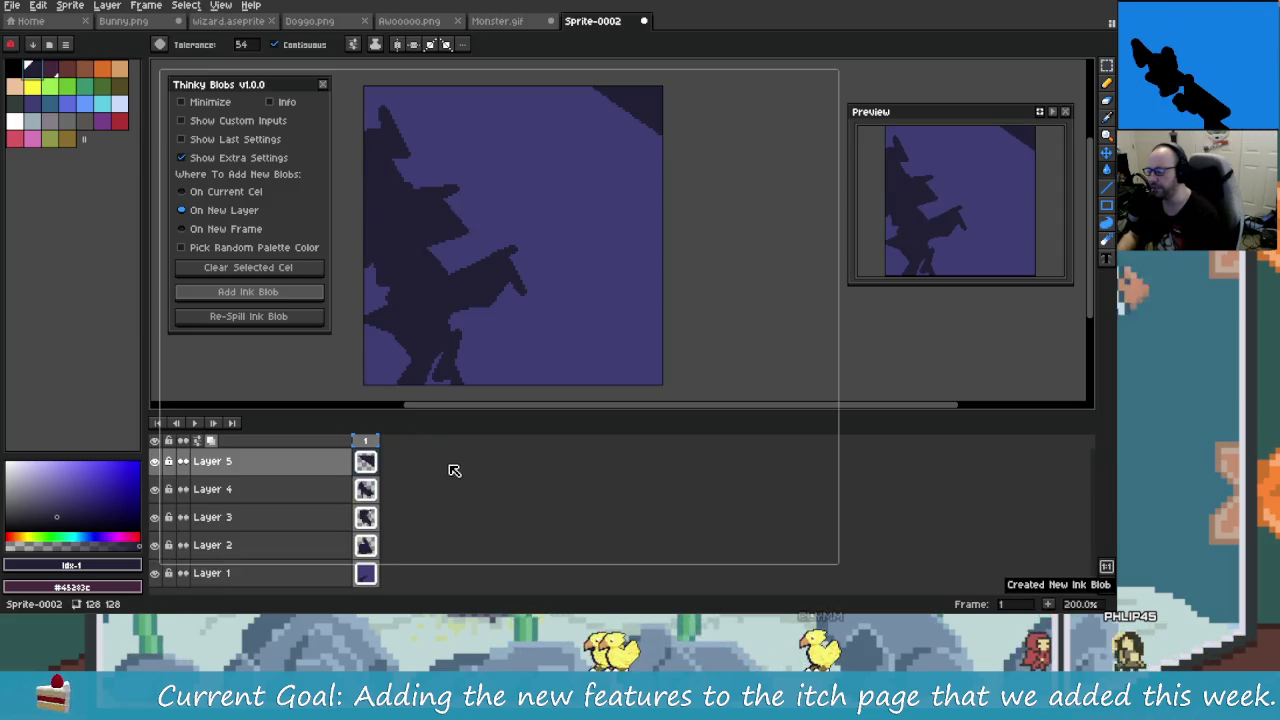
key(ctrl+z)
key(ctrl+z)
key(ctrl+z)
key(ctrl+z)
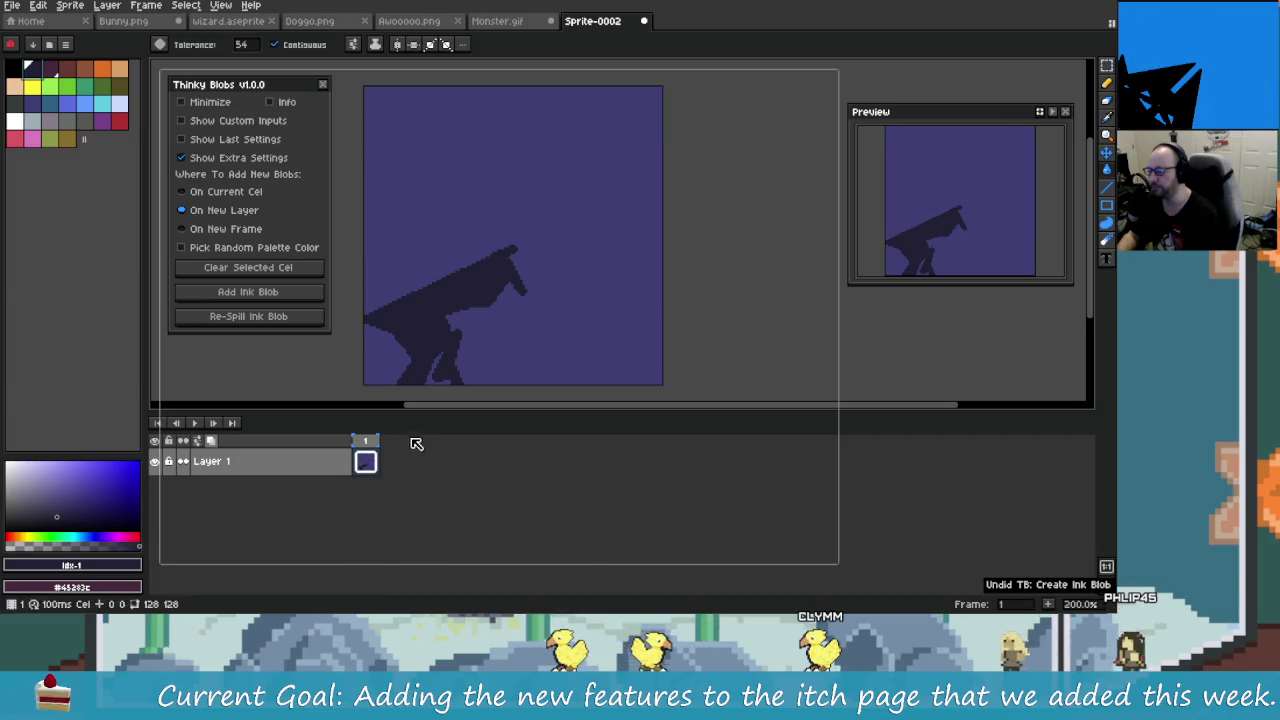
click(232, 230)
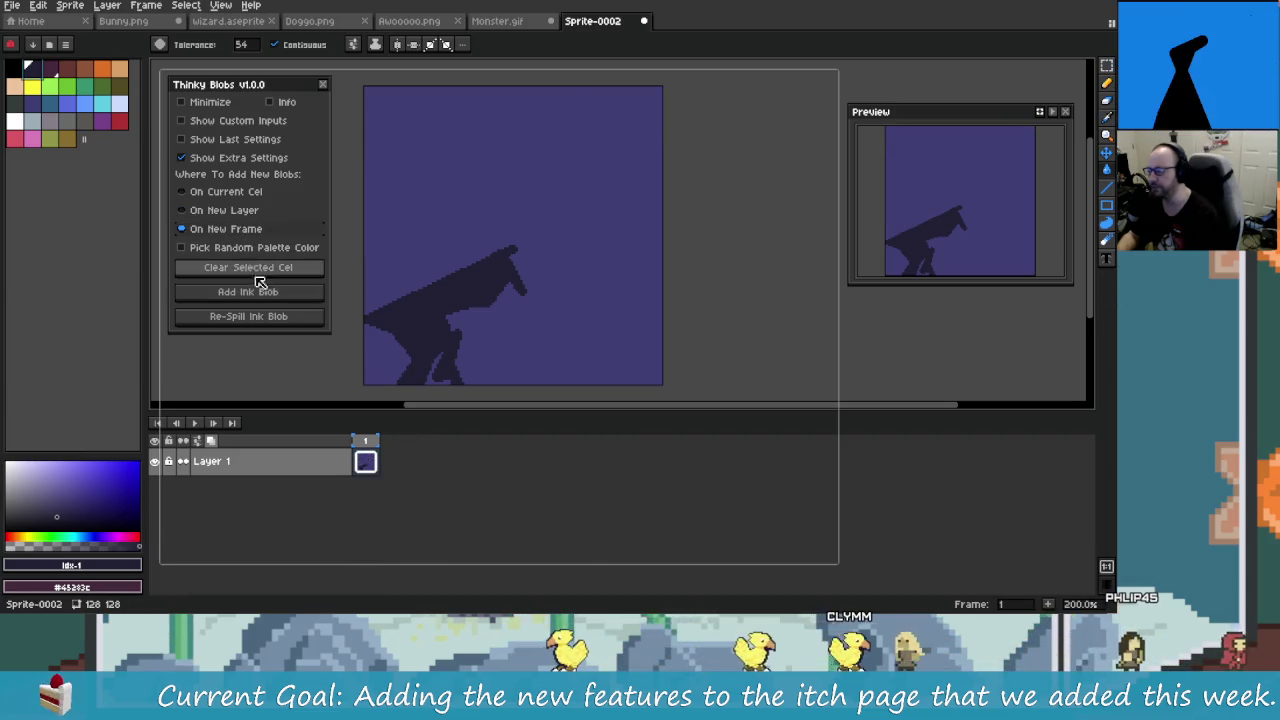
Step: Add ink blobs on five new frames, then undo the added frames with Ctrl+Z
click(277, 302)
click(276, 302)
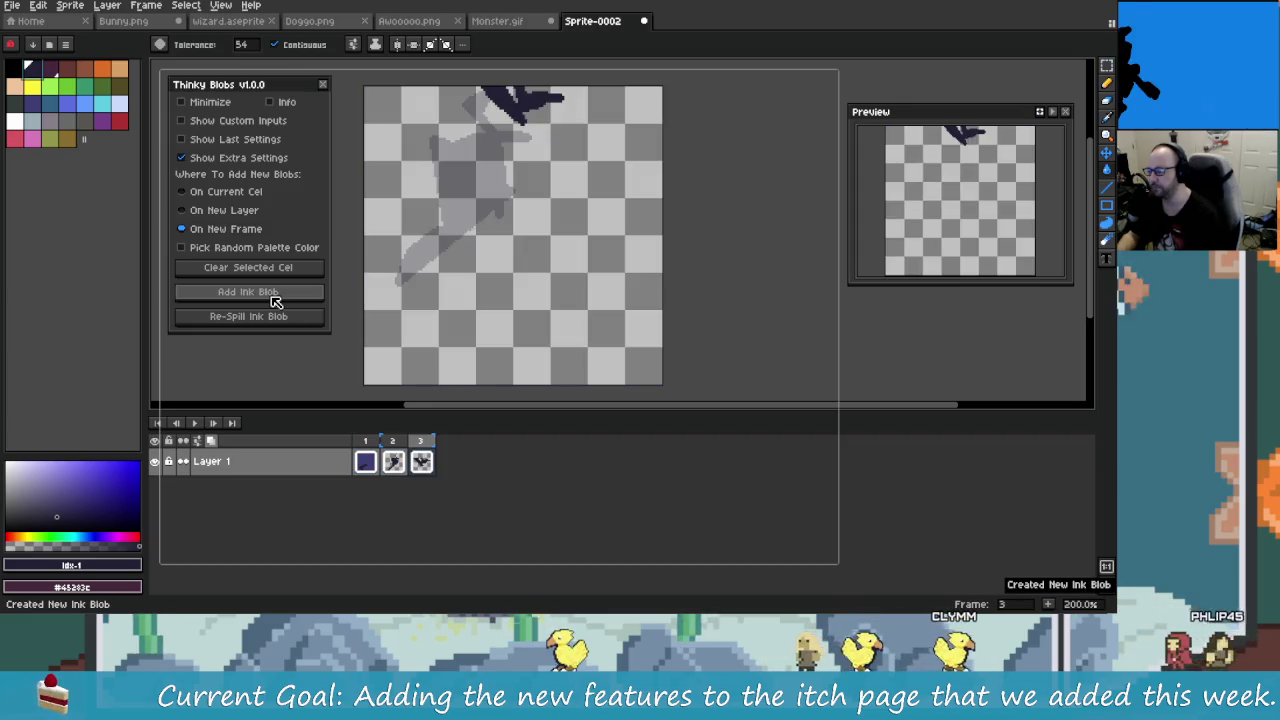
click(276, 302)
click(276, 302)
click(277, 304)
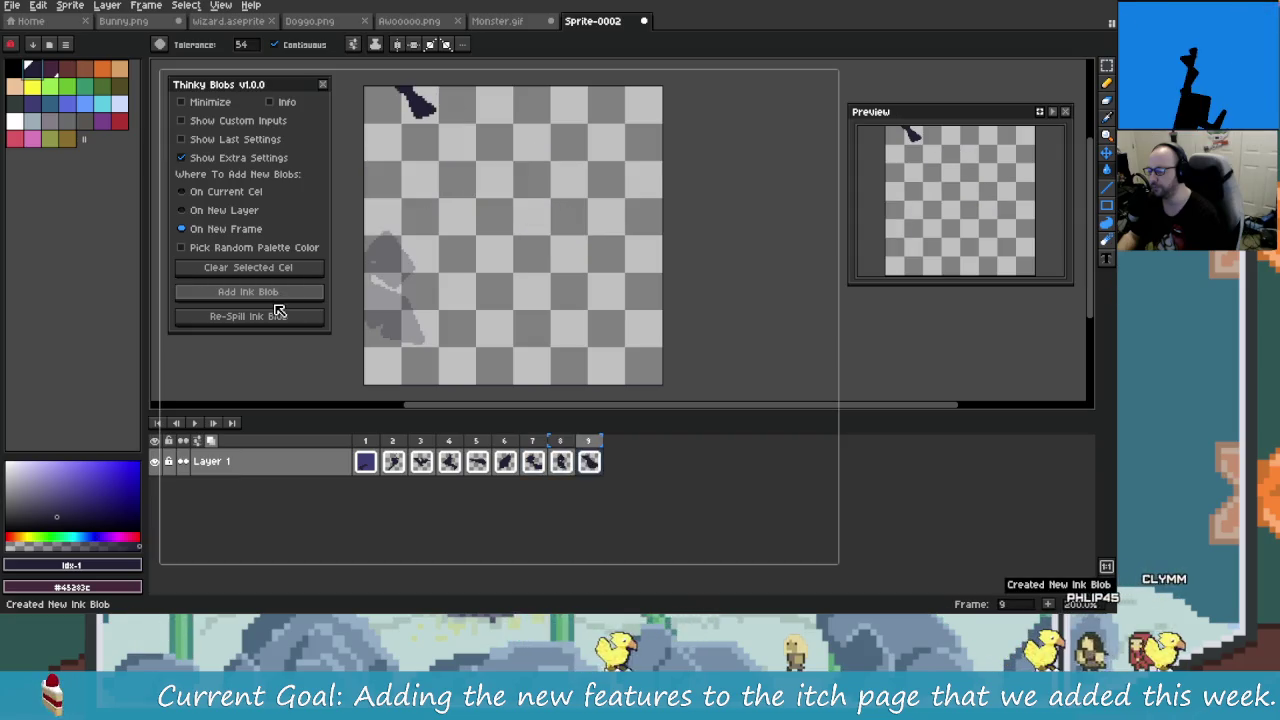
key(ctrl+z)
key(ctrl+z)
key(ctrl+z)
key(ctrl+z)
key(ctrl+z)
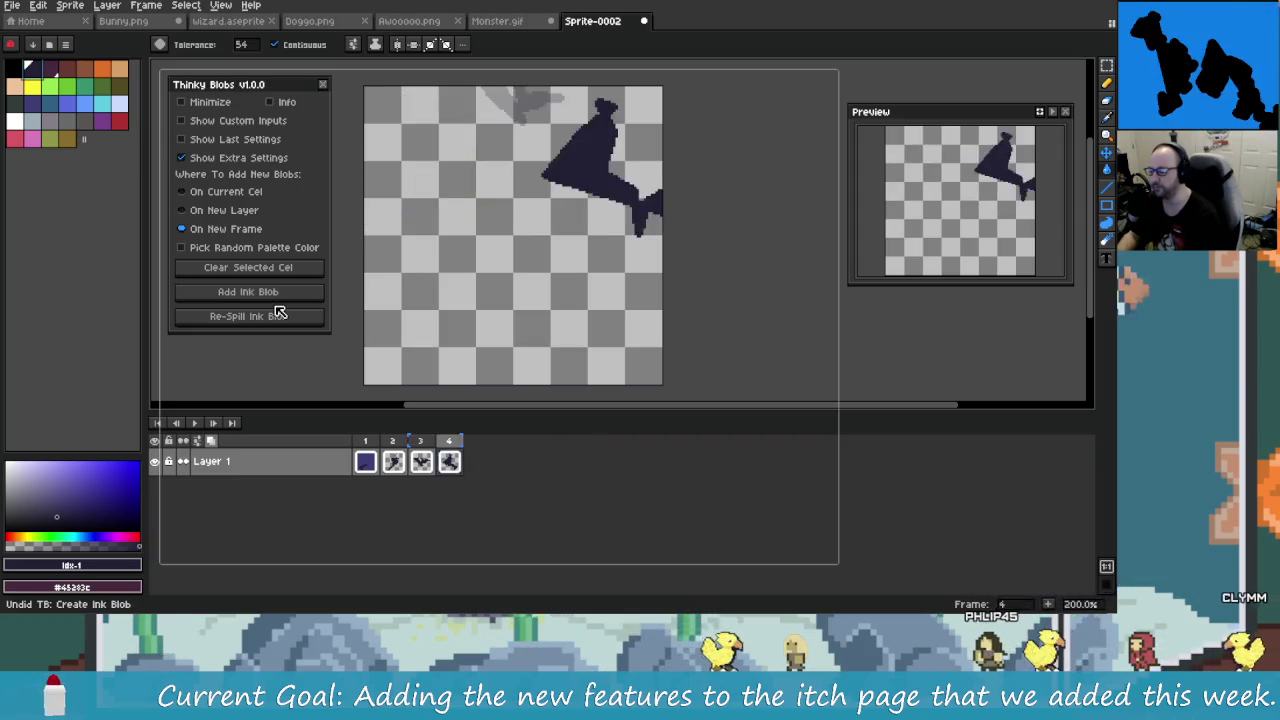
key(ctrl+z)
key(ctrl+z)
key(ctrl+z)
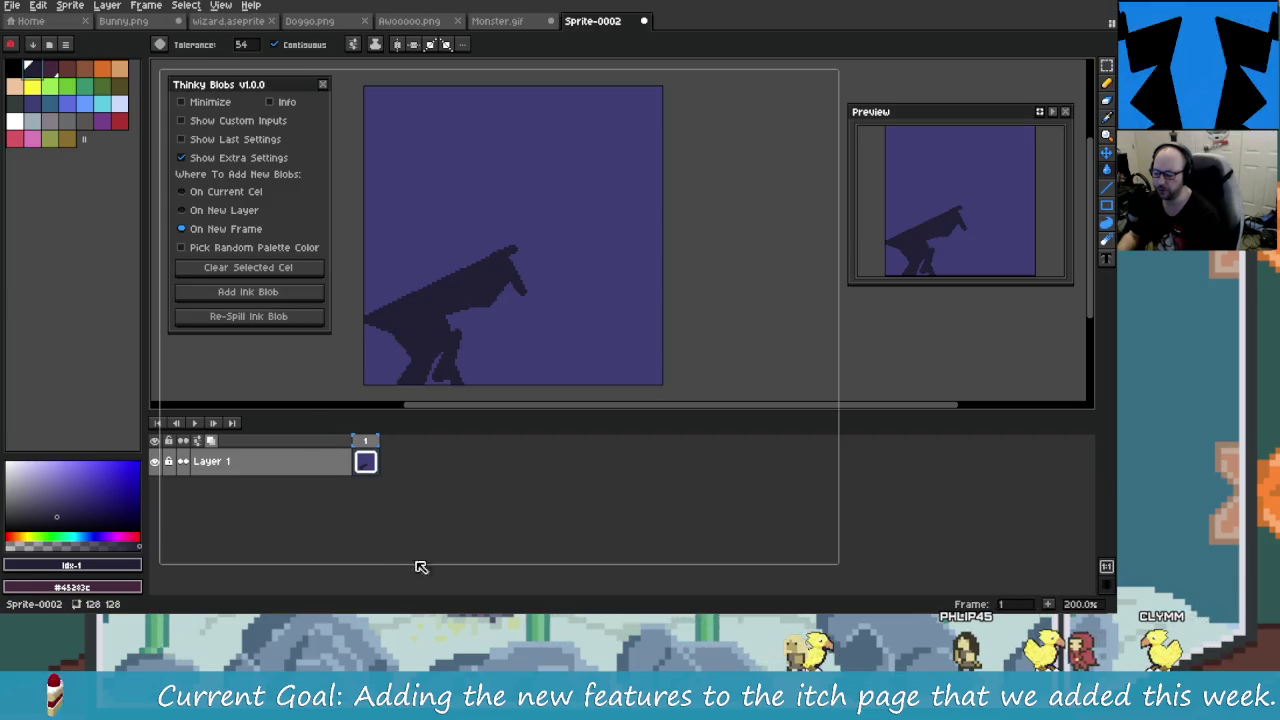
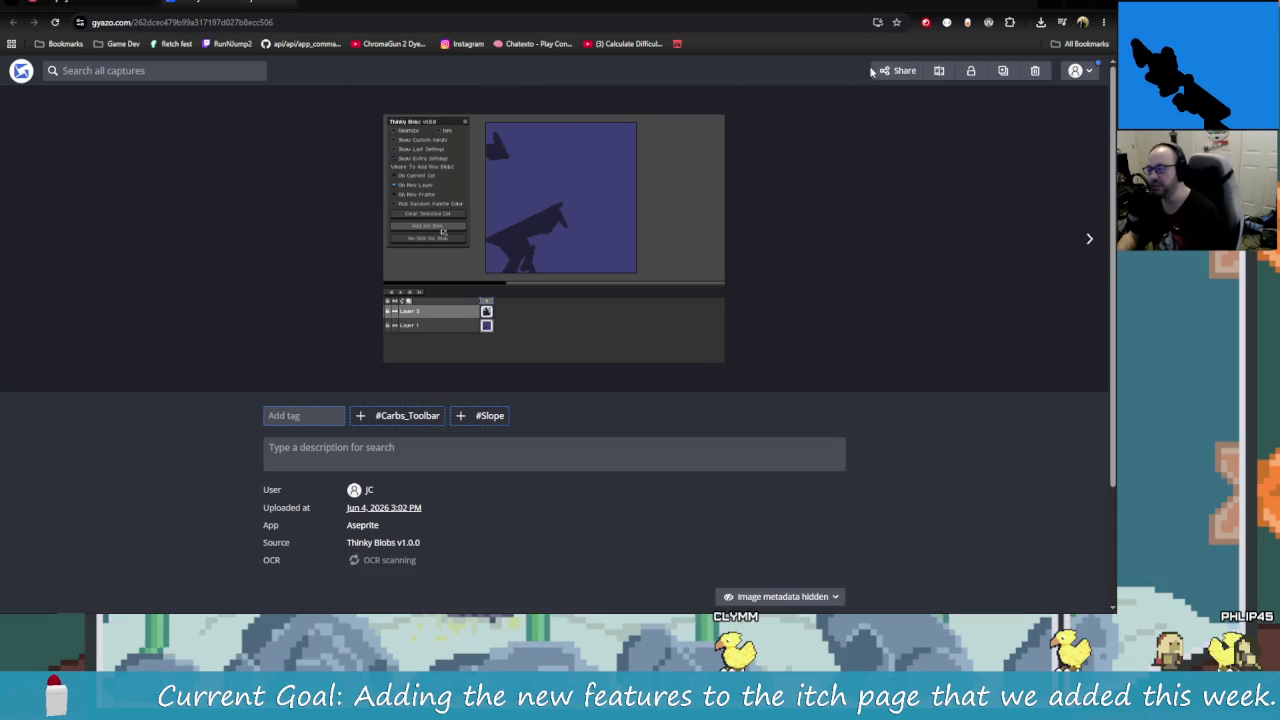
Step: Minimize the Gyazo capture page to reveal Aseprite's Sprite-0002 with the Thinky Blobs panel
click(1050, 6)
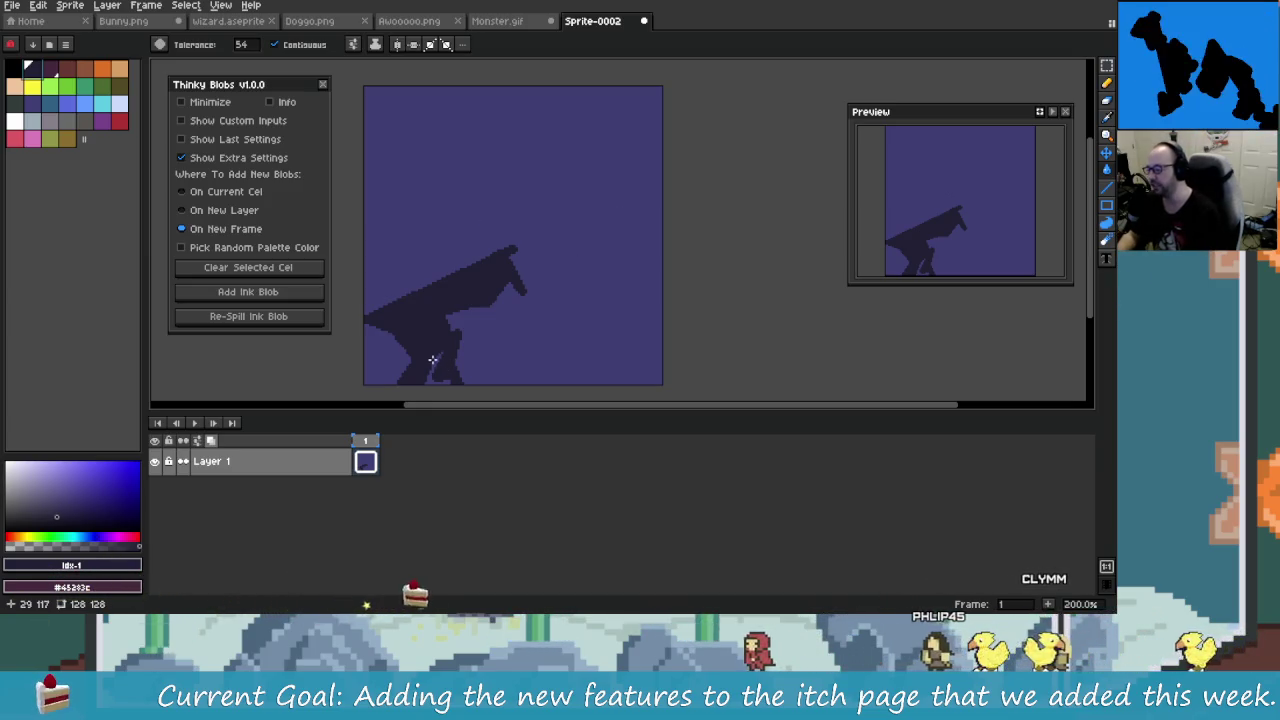
Step: Undo the last ink blob and bring Steam's Subnautica 2 library page to the front
key(ctrl+z)
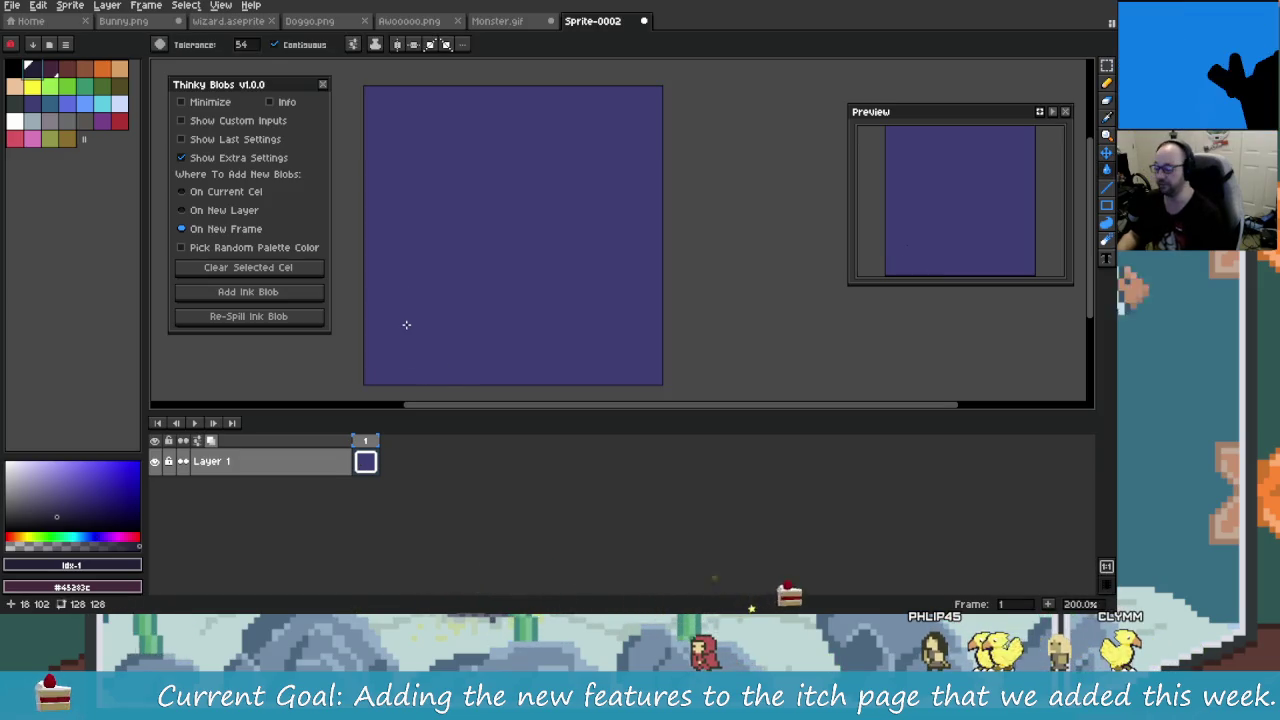
click(438, 603)
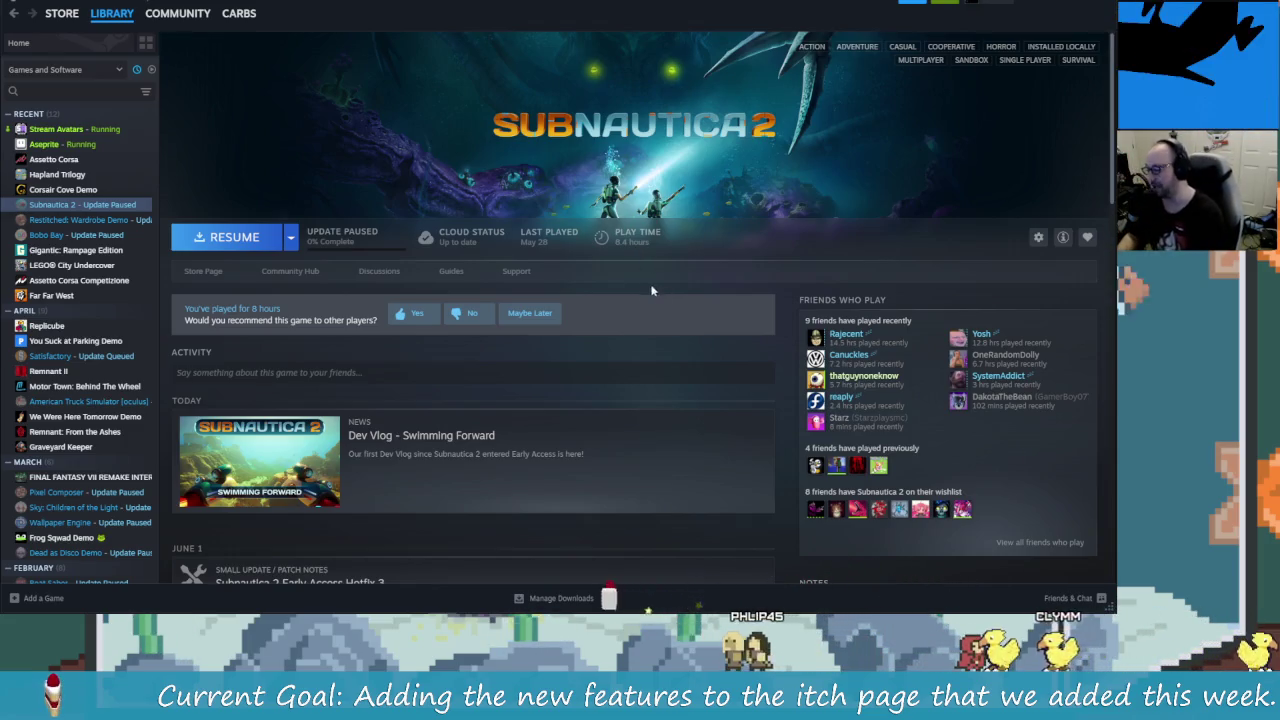
Step: Scroll the Subnautica 2 activity feed and open the 'A Letter to the Community' post
scroll(626, 420, down, 3)
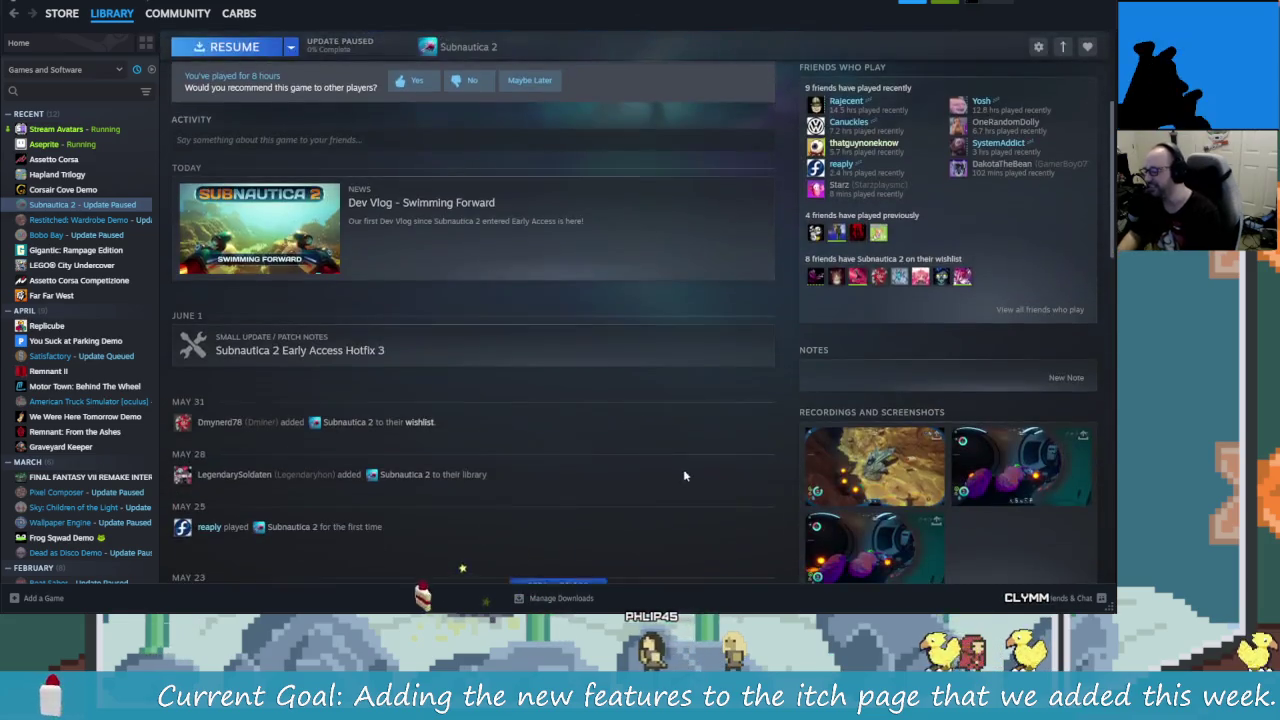
scroll(428, 368, down, 3)
scroll(396, 350, down, 2)
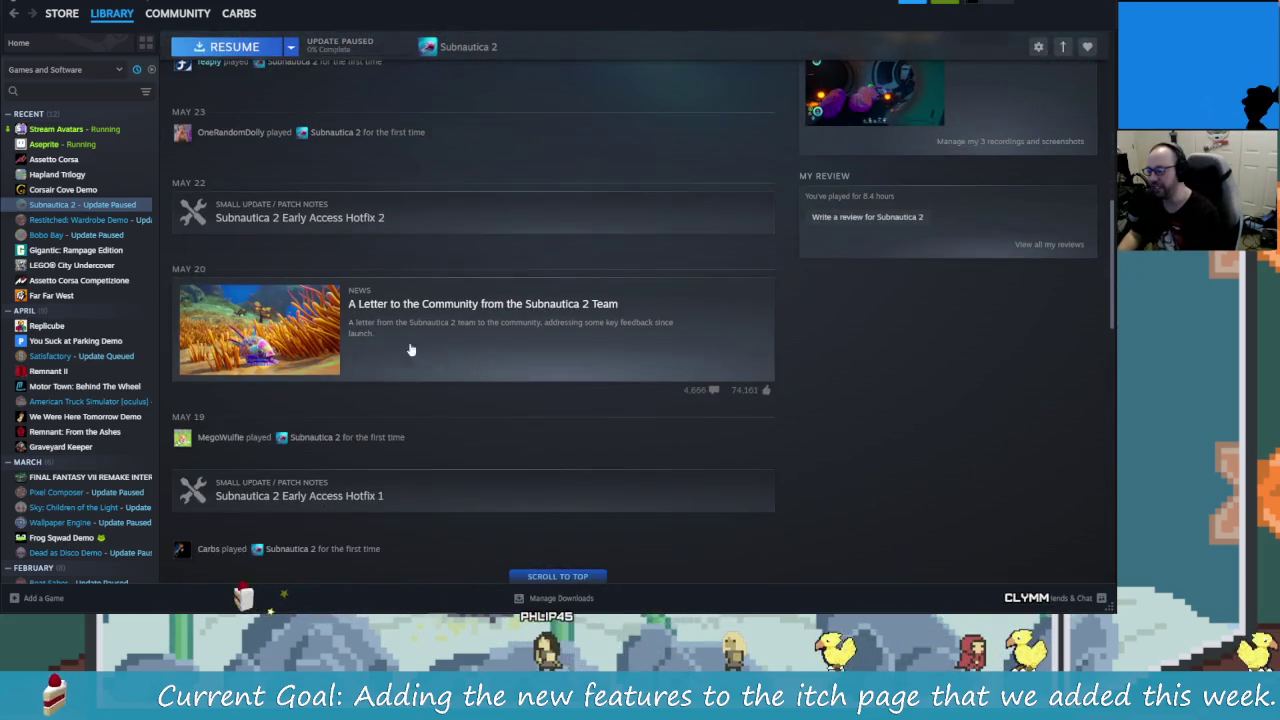
click(480, 327)
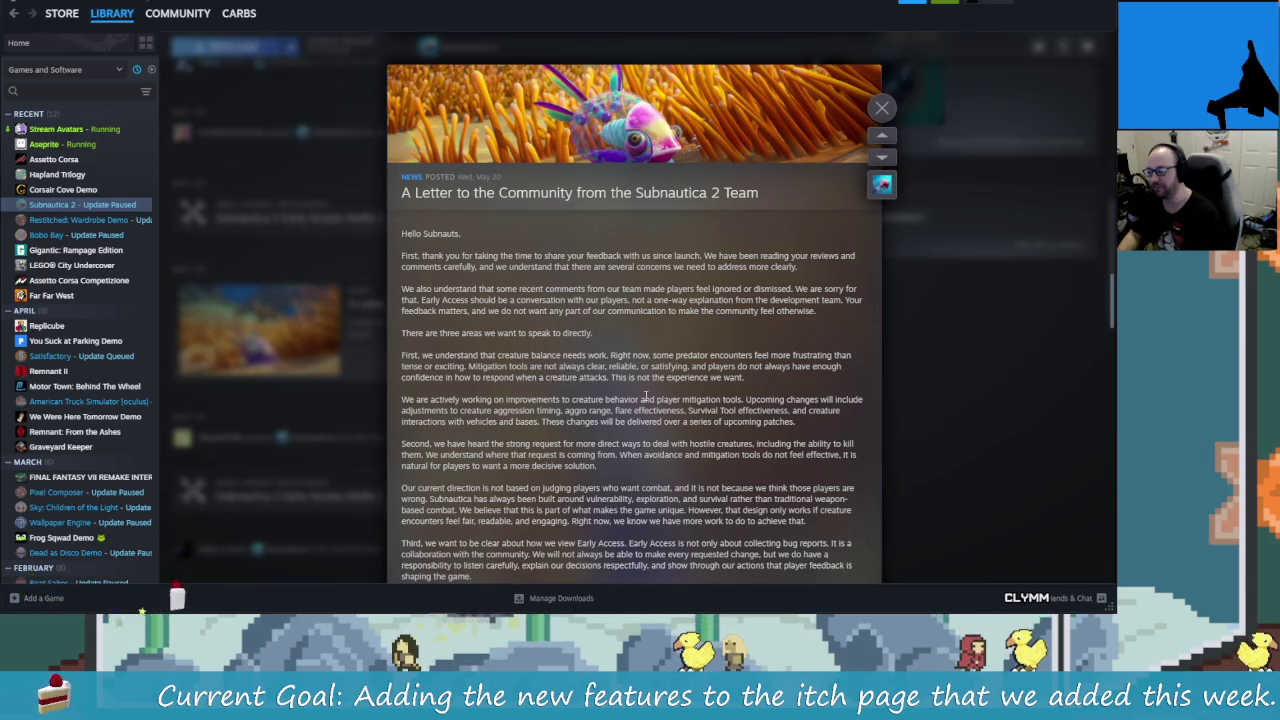
drag(447, 289, 770, 299)
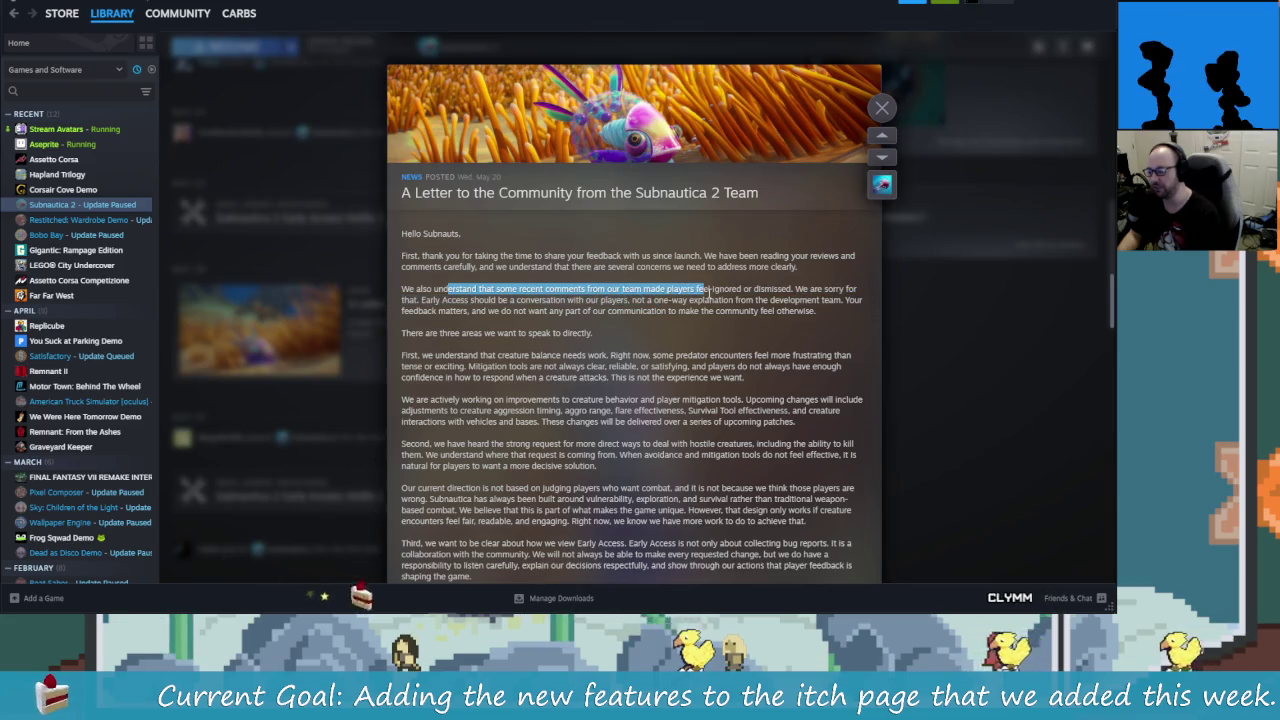
click(680, 380)
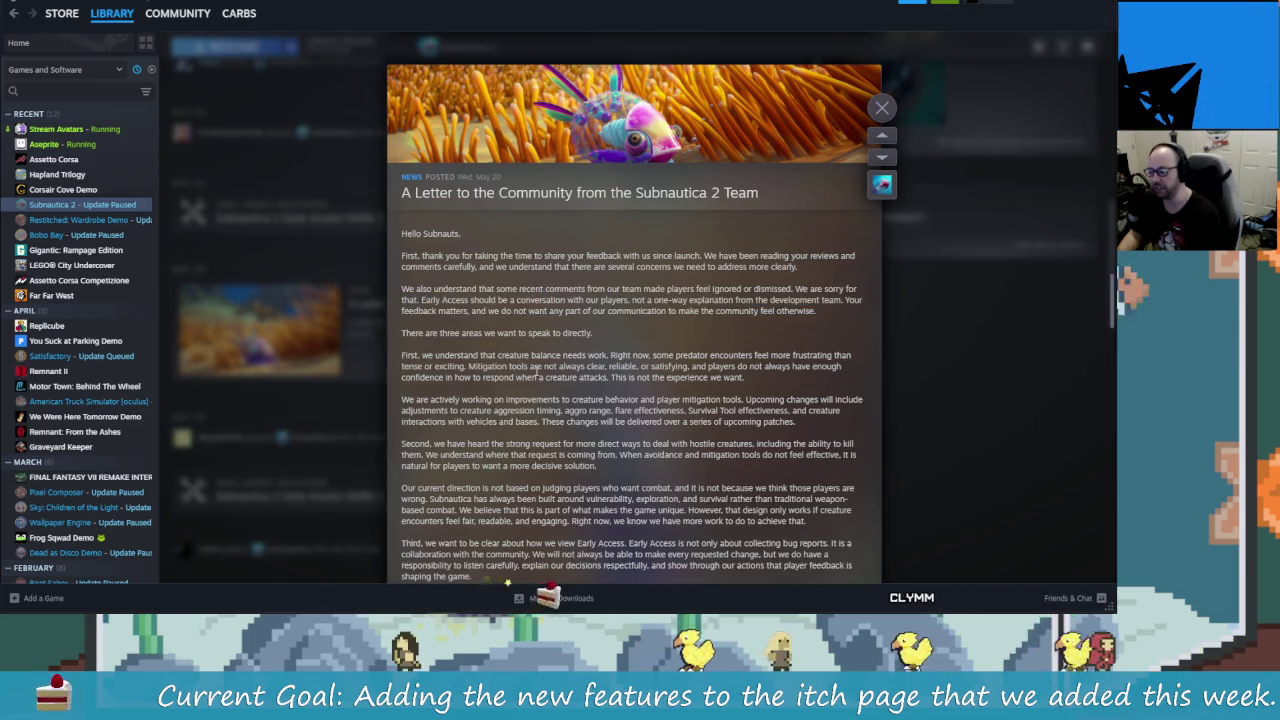
Step: Read through the community letter, close the news overlay, and minimize Steam
scroll(621, 428, down, 5)
scroll(684, 472, up, 10)
scroll(700, 430, up, 5)
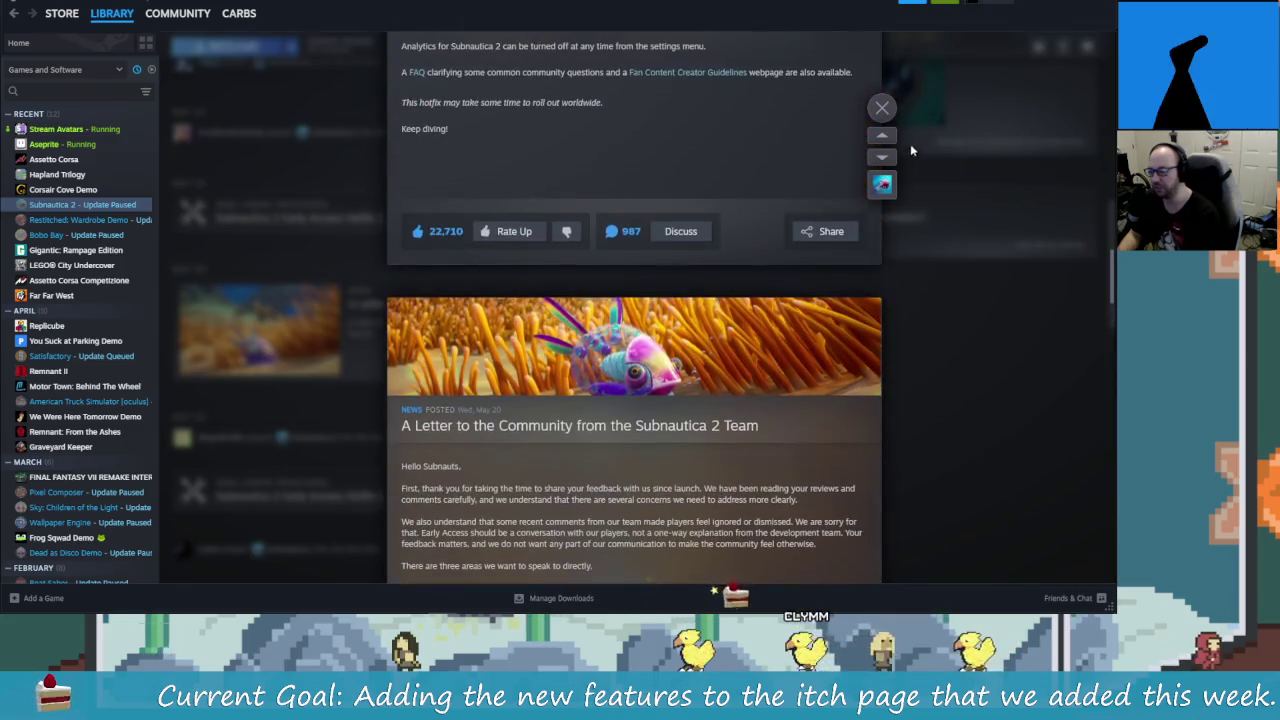
scroll(732, 373, up, 3)
scroll(732, 373, up, 3)
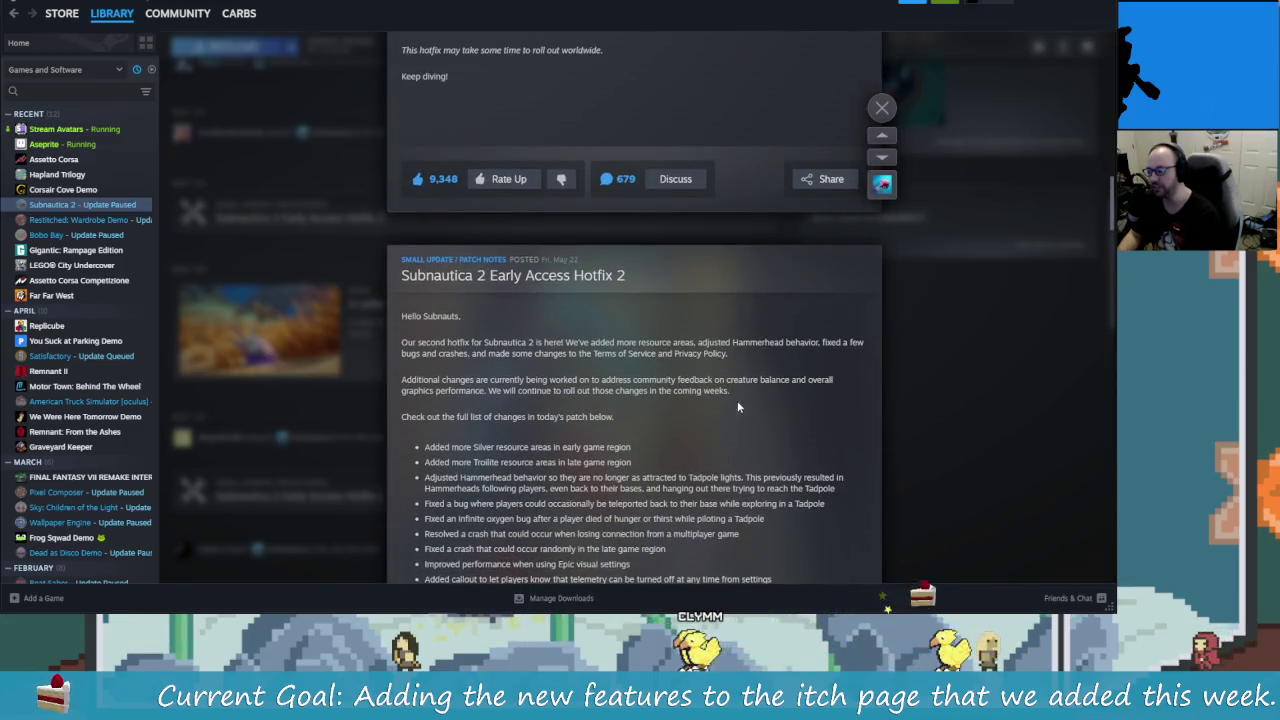
scroll(751, 454, up, 10)
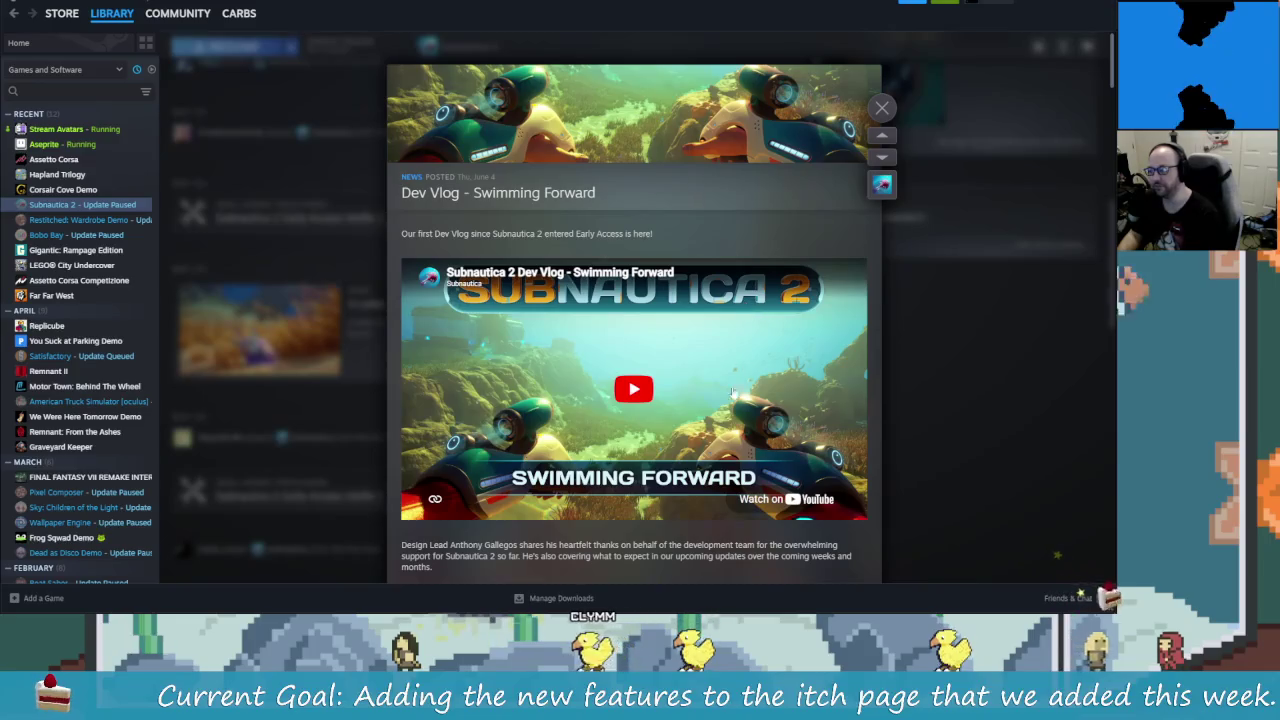
key(Escape)
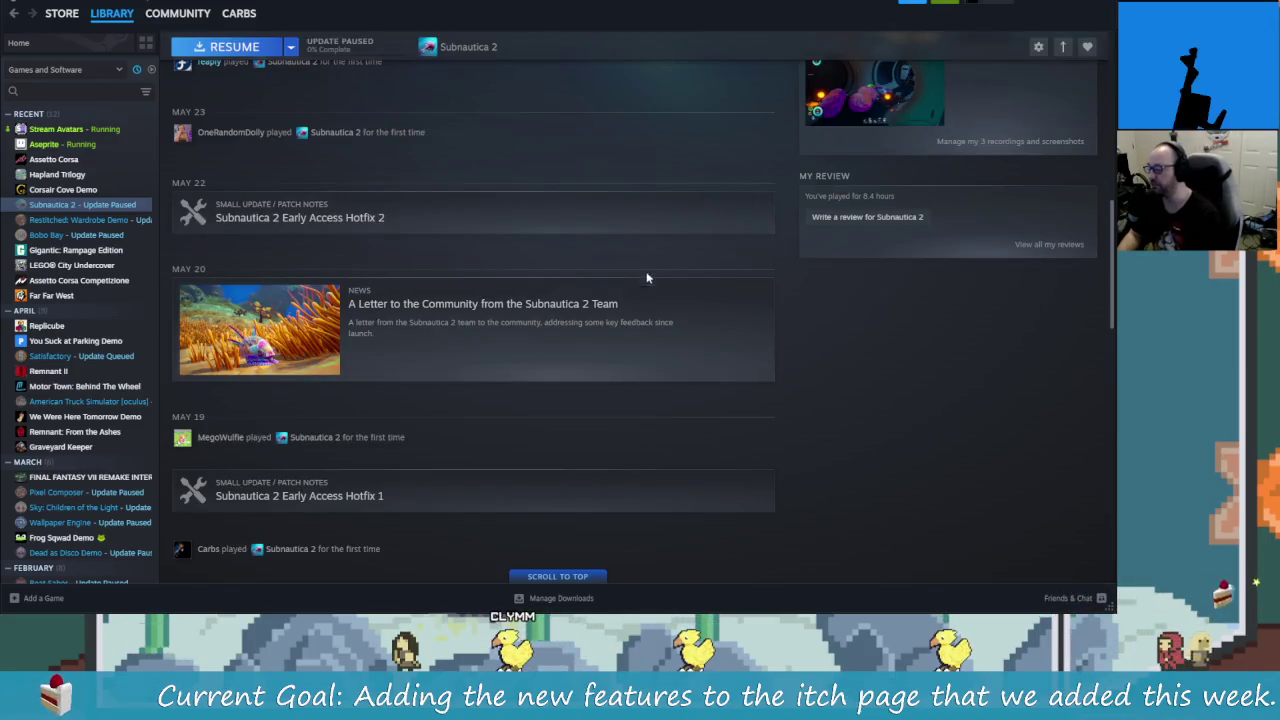
click(1068, 5)
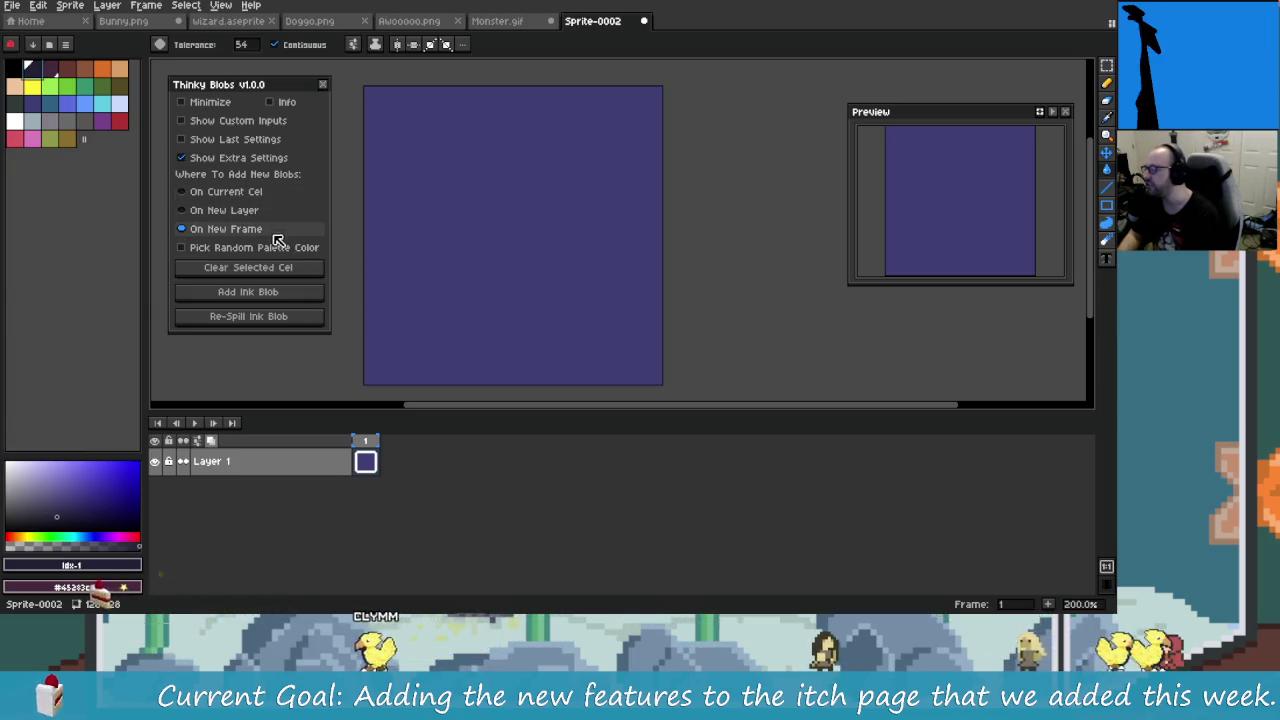
Step: Set new blobs to go On Current Cel and start a Gyazo video recording of the editor area
click(246, 249)
click(244, 191)
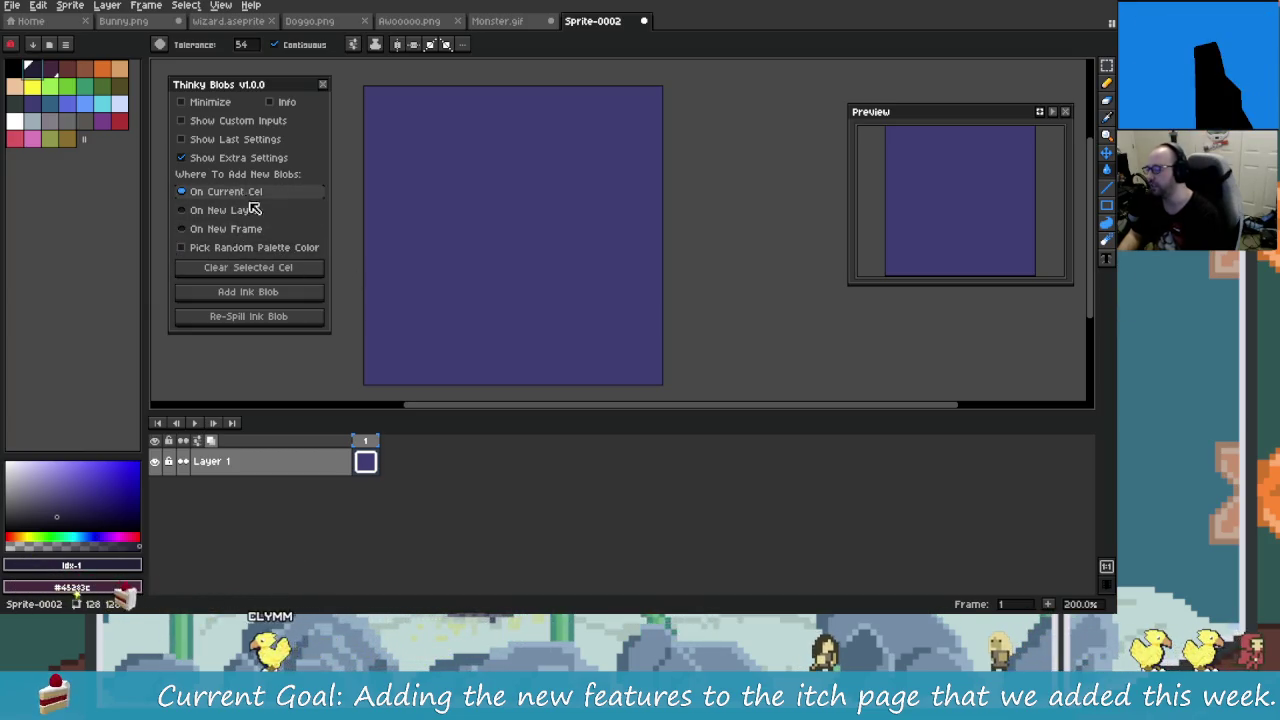
key(super)
text(op)
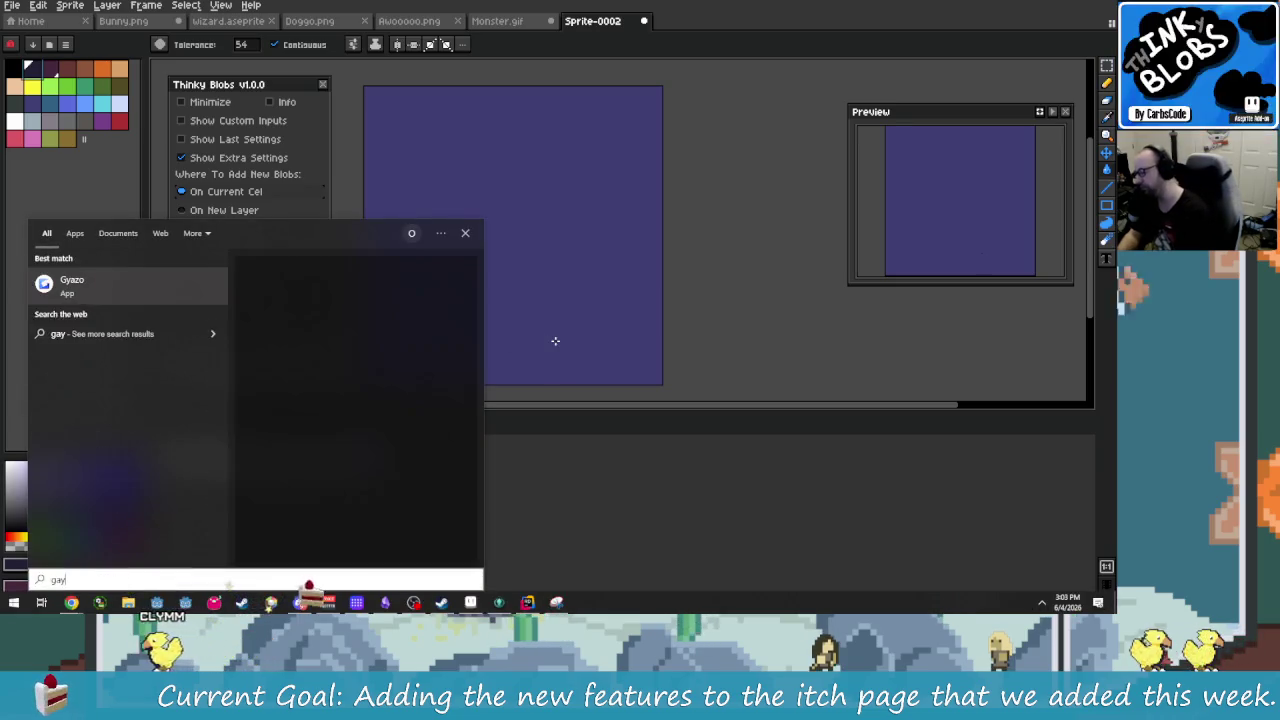
key(Return)
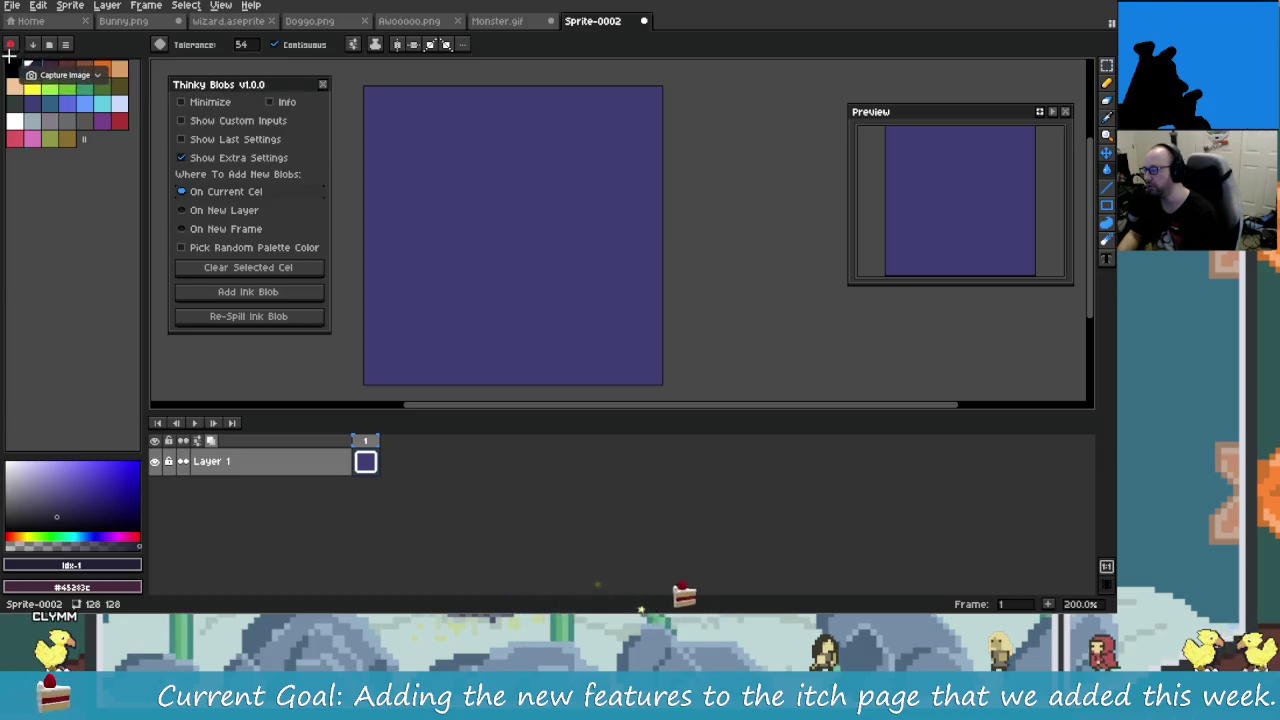
drag(5, 57, 706, 508)
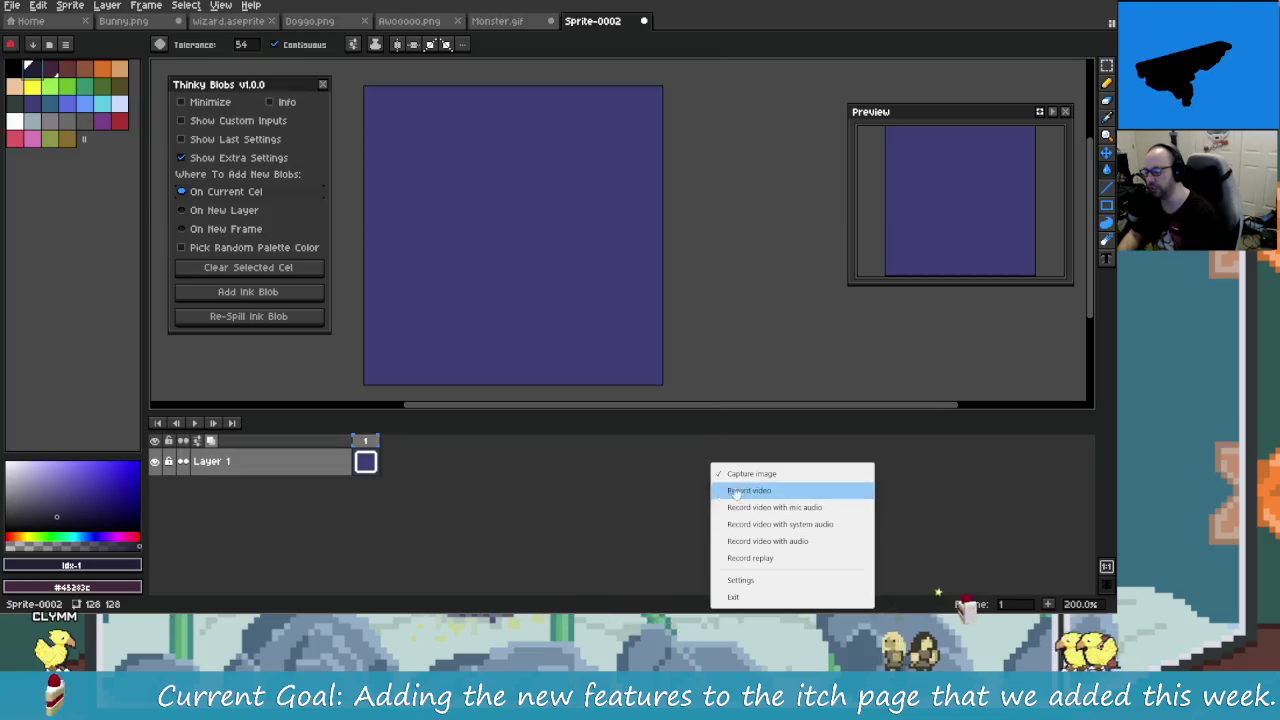
click(736, 491)
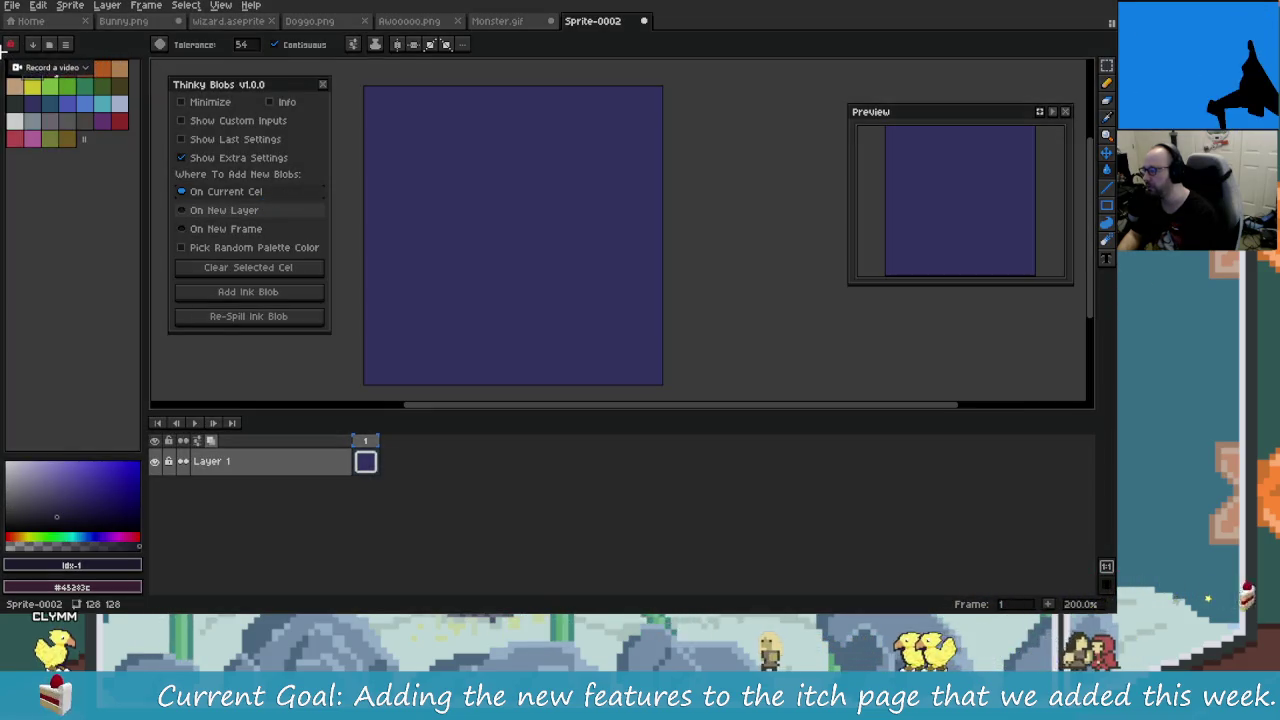
mouse_move(4, 58)
mouse_down()
mouse_move(734, 564)
mouse_move(725, 580)
mouse_move(728, 562)
mouse_up()
Step: Turn on Pick Random Palette Color, add three ink blobs and re-spill the last one repeatedly
click(263, 248)
click(268, 292)
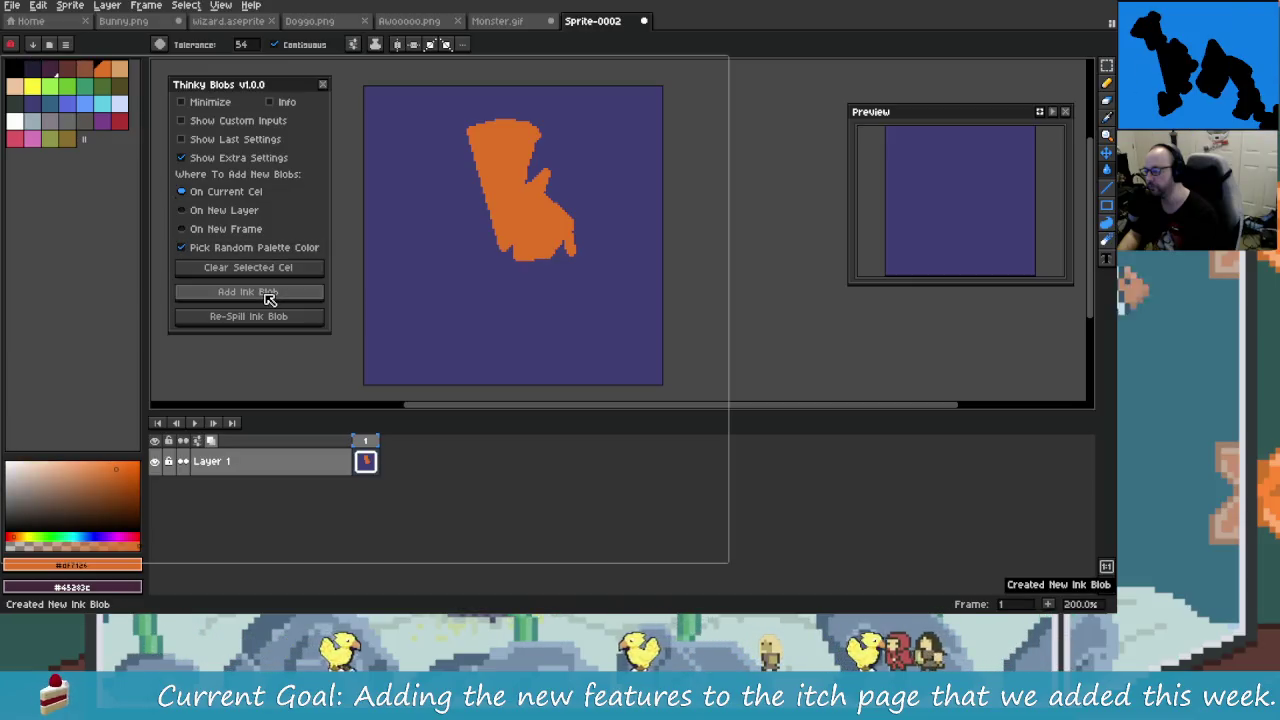
click(268, 292)
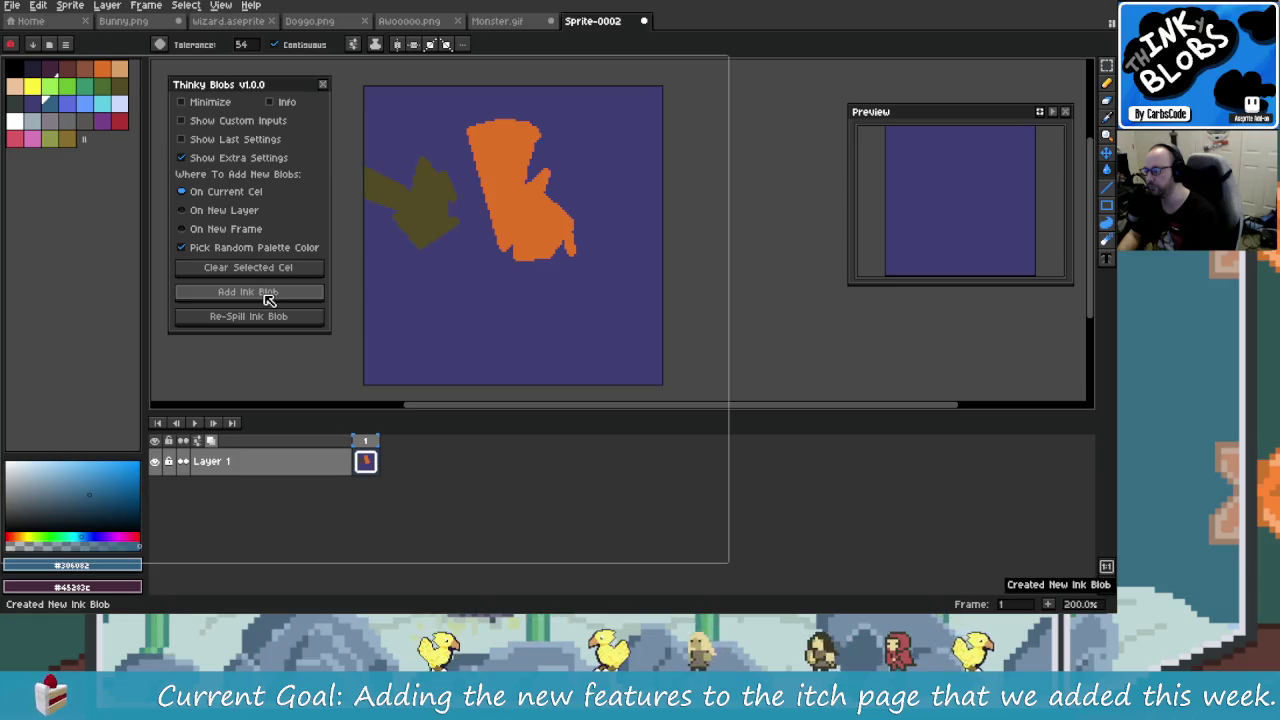
click(268, 292)
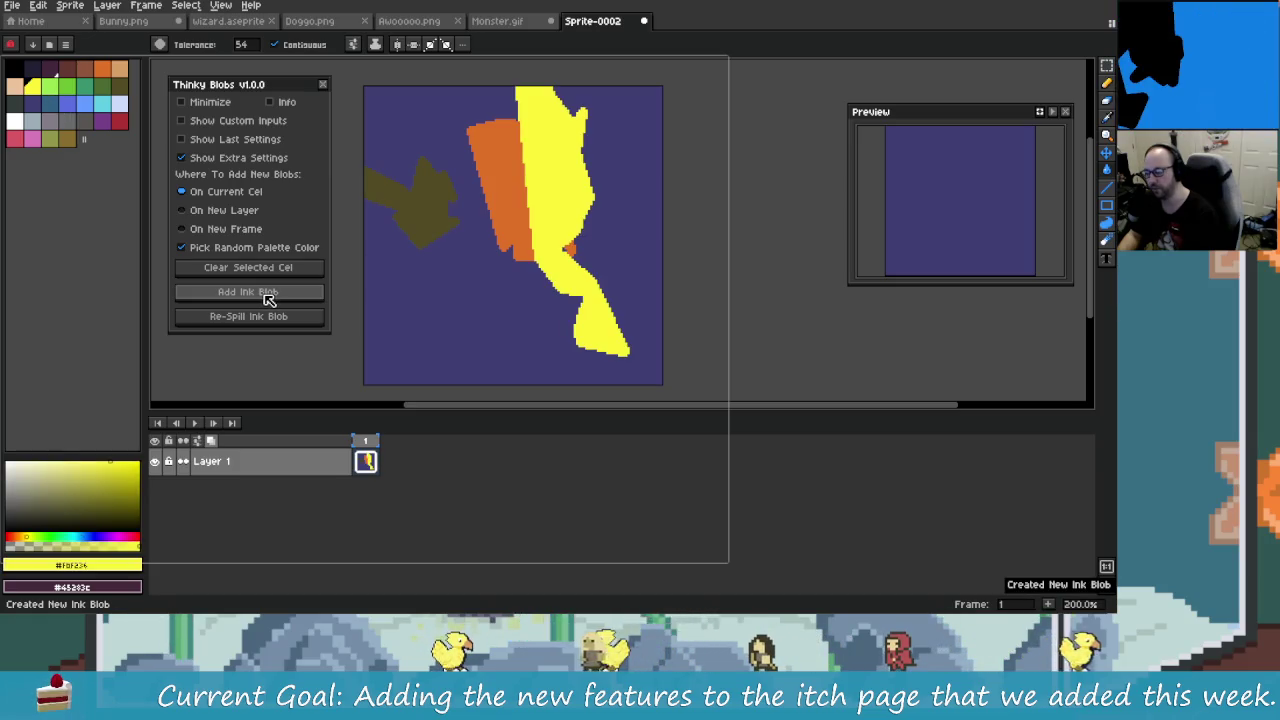
click(272, 320)
click(275, 324)
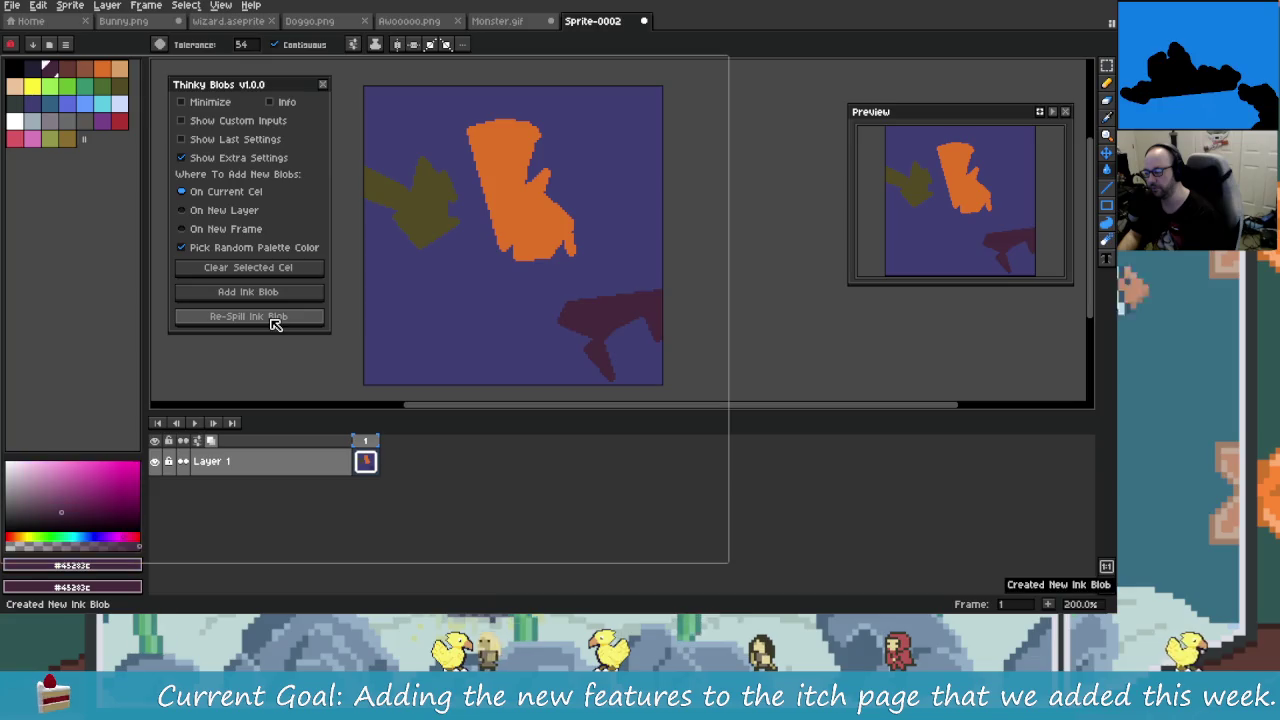
click(275, 324)
click(275, 324)
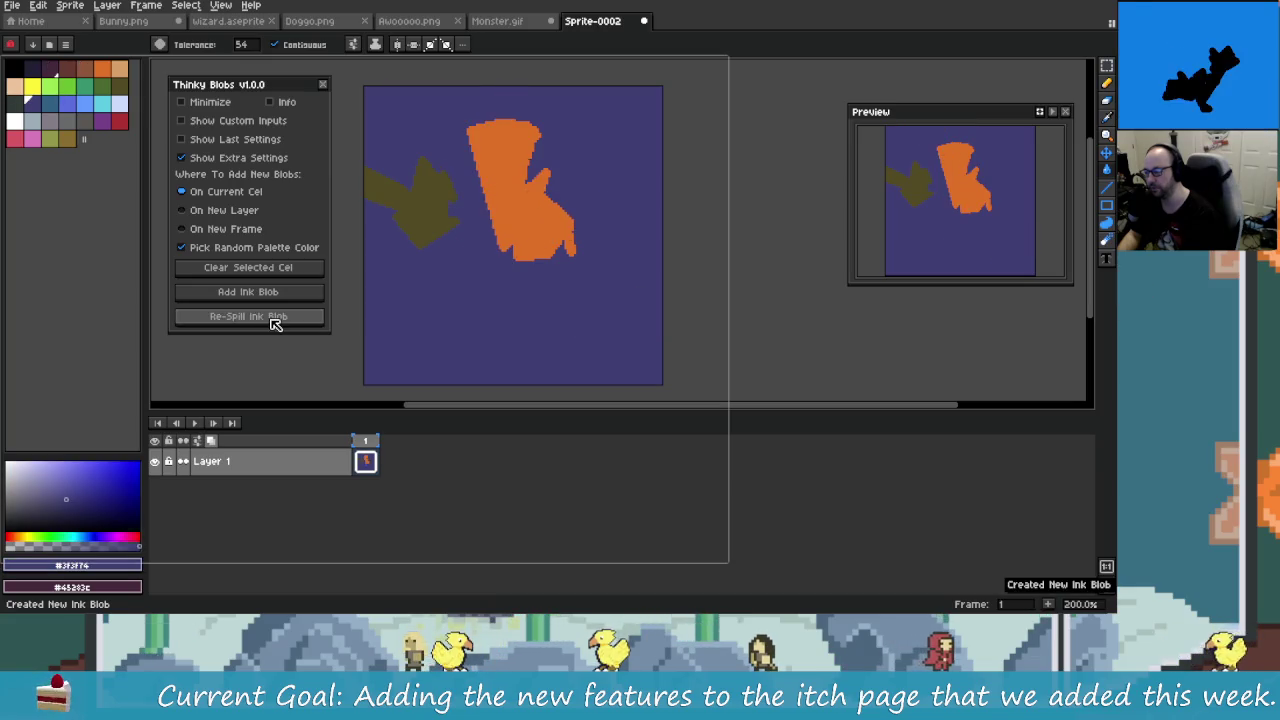
click(275, 324)
click(275, 324)
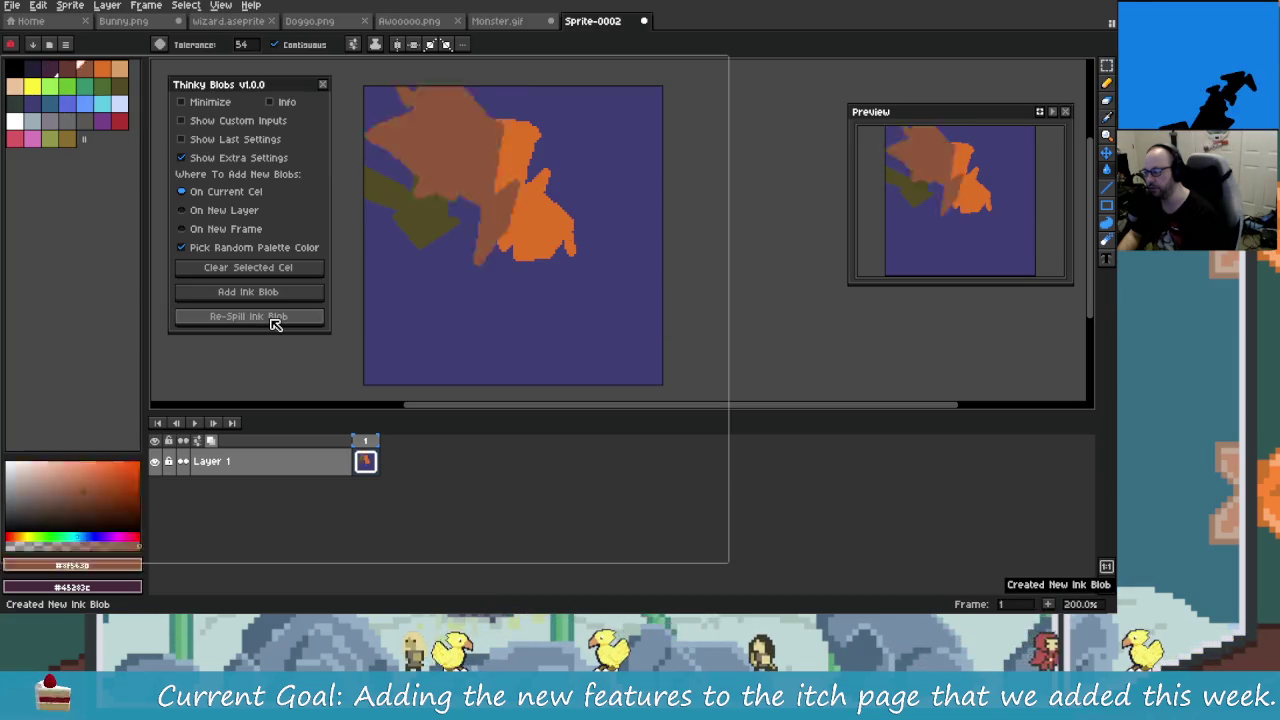
click(275, 324)
Step: Turn random palette colours off and re-spill the red blob into new spots five times
click(266, 248)
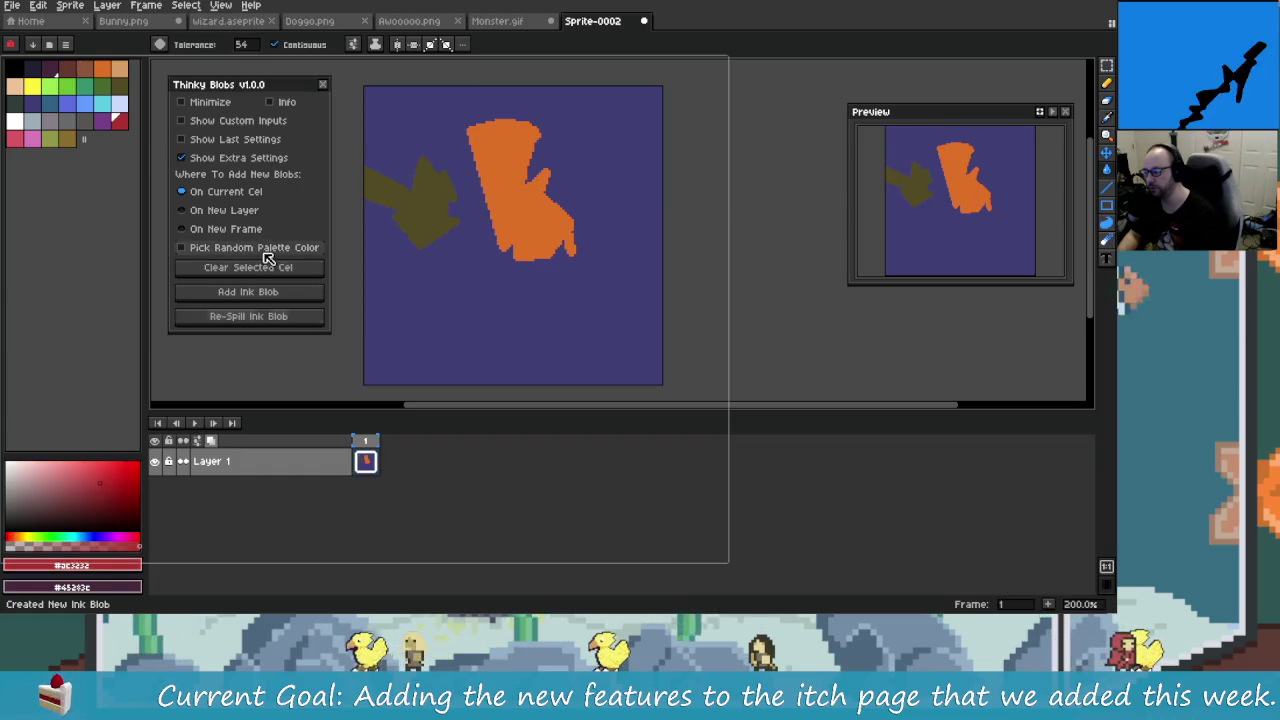
click(281, 317)
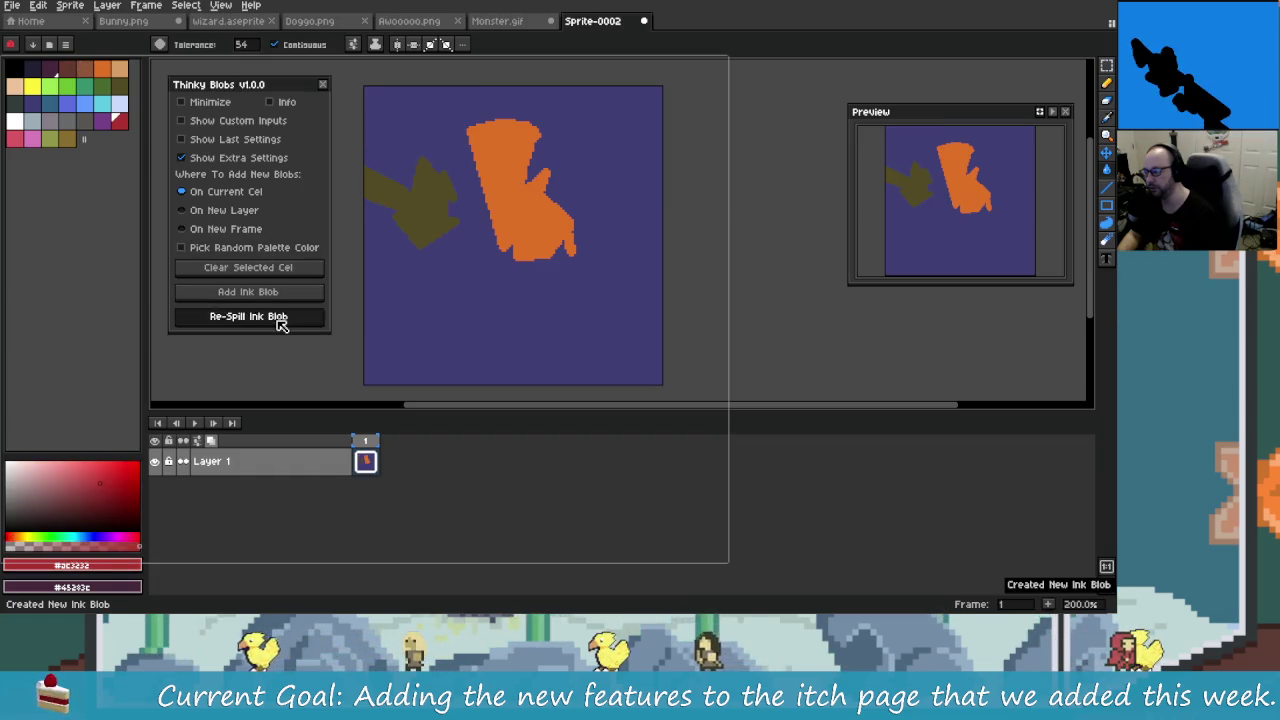
click(281, 317)
click(280, 318)
click(279, 318)
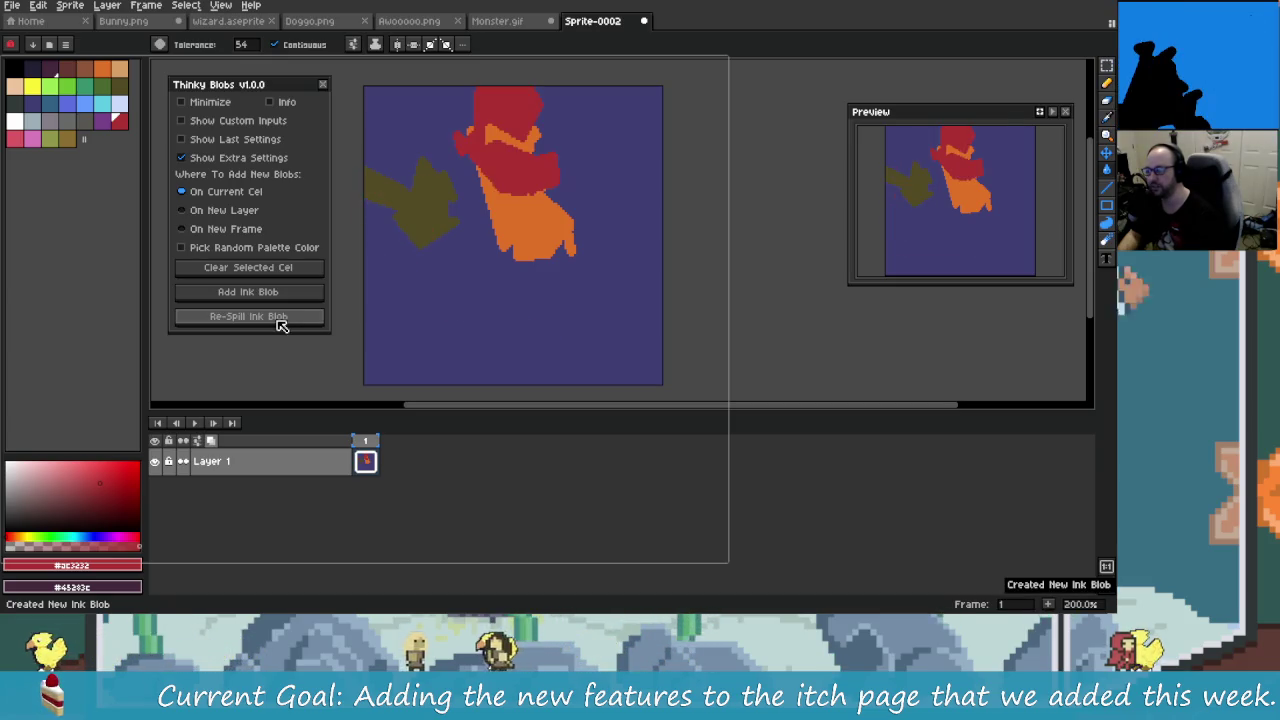
click(281, 318)
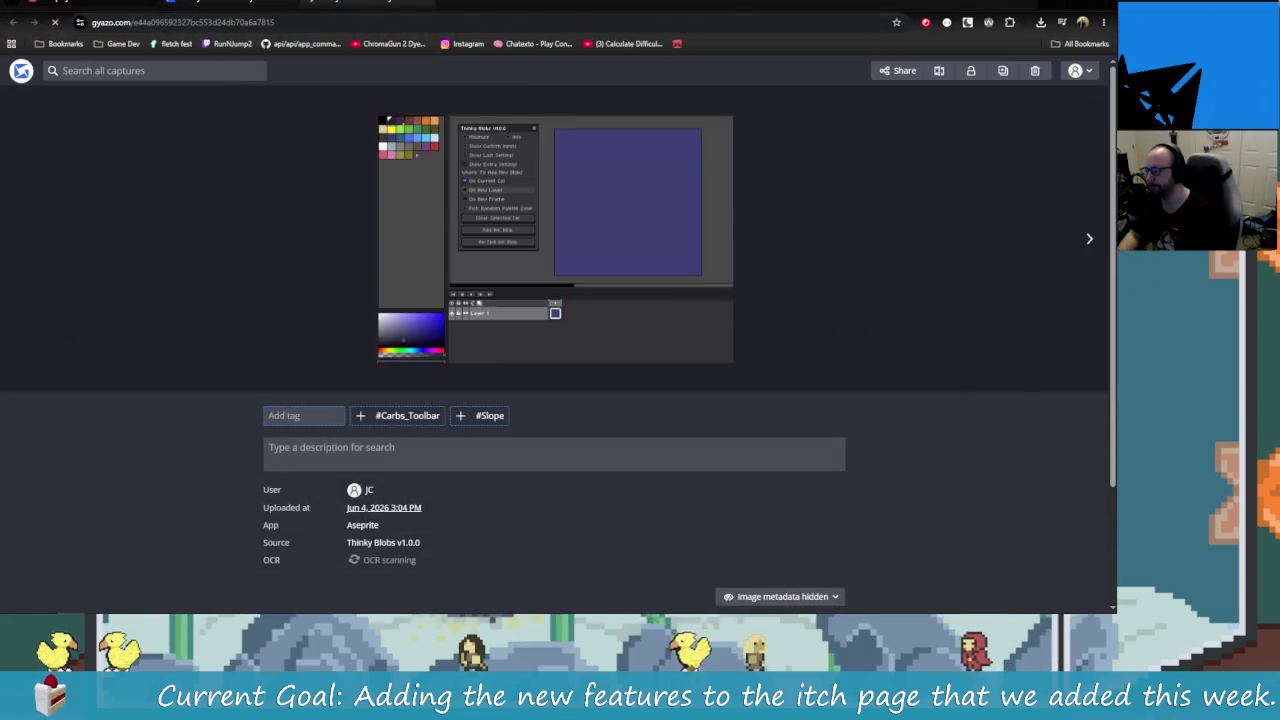
Step: Copy the Gyazo capture's GIF image link and return to the itch.io page editor
click(497, 20)
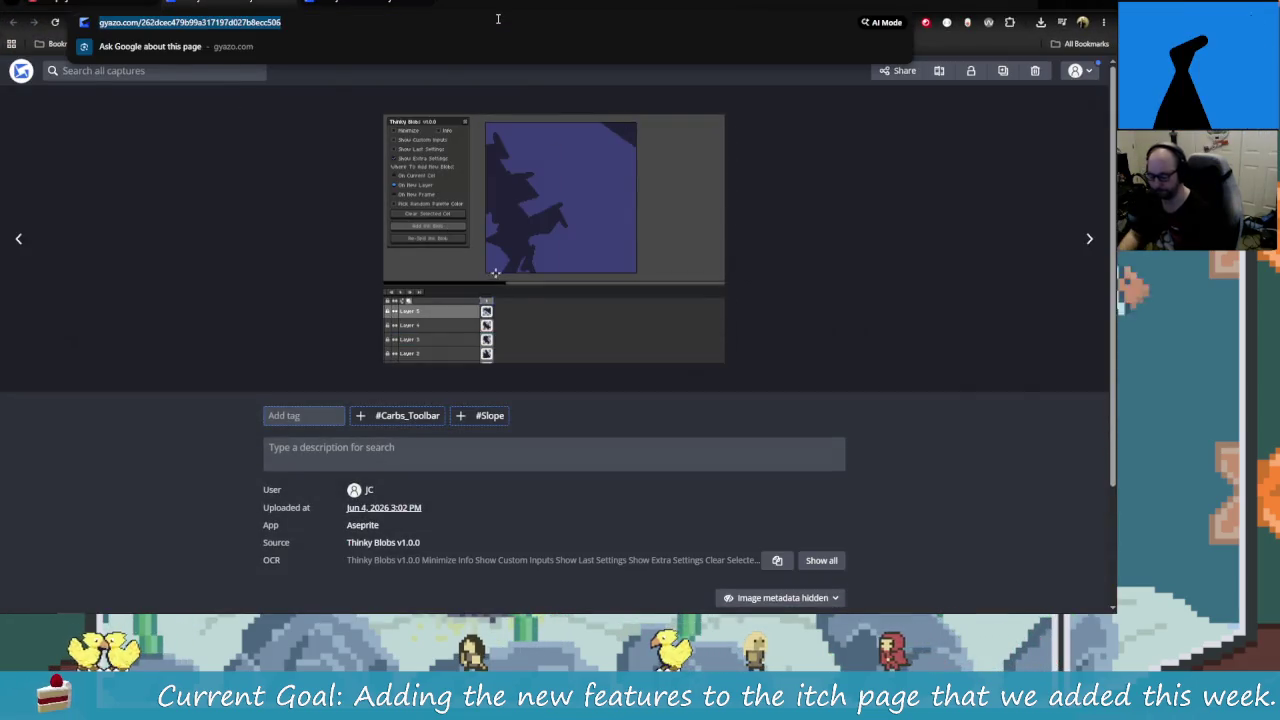
click(908, 72)
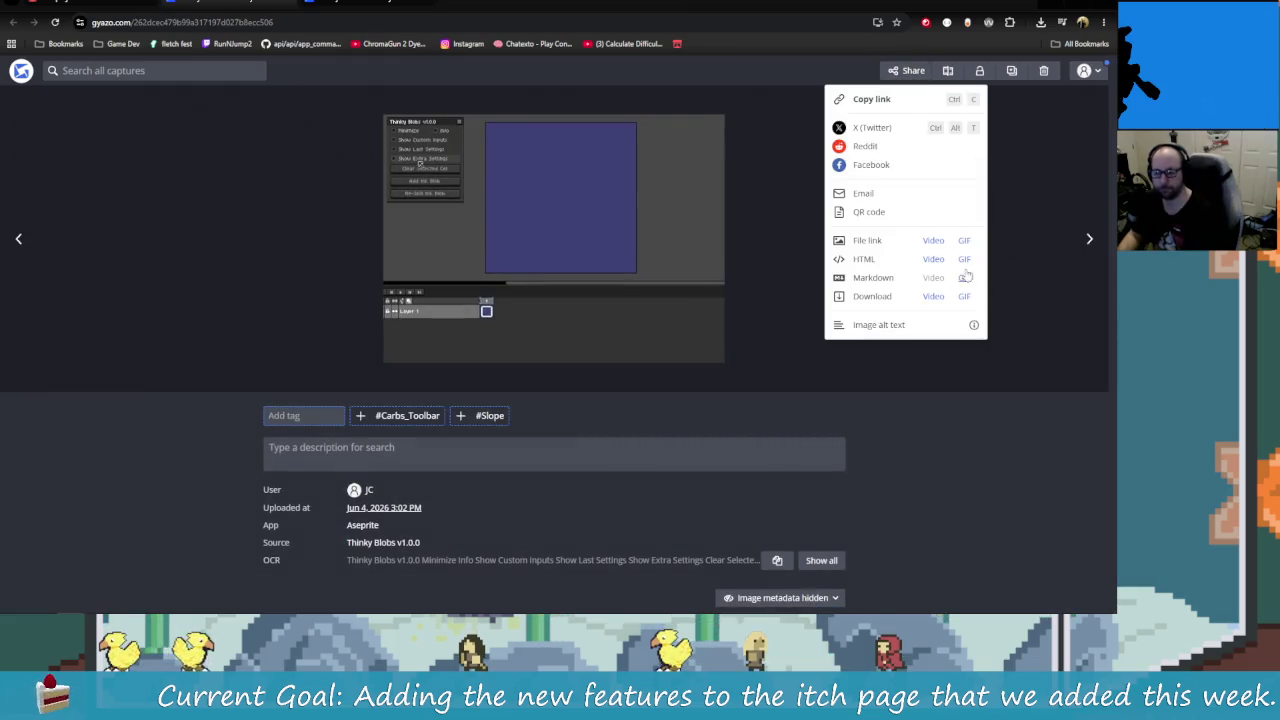
click(964, 277)
click(141, 6)
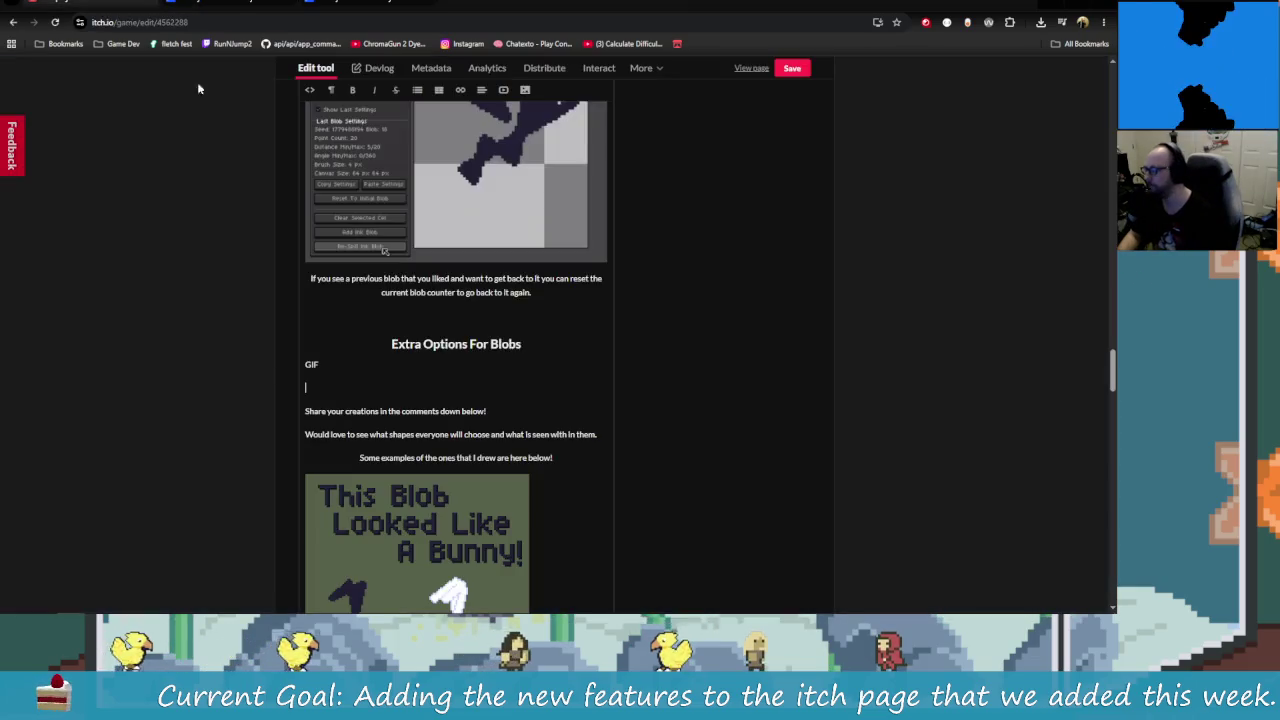
Step: Replace the GIF placeholder under Extra Options For Blobs with the pasted animated GIF
click(392, 395)
key(BackSpace)
key(BackSpace)
key(BackSpace)
key(BackSpace)
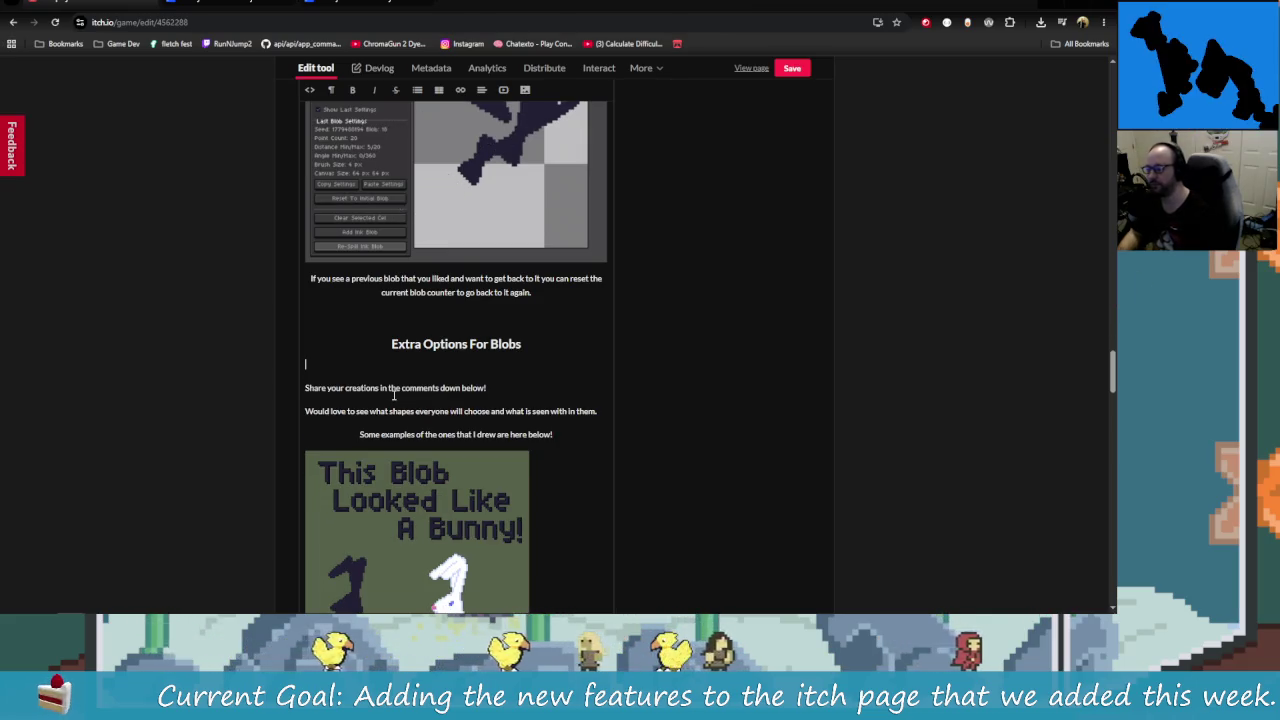
key(ctrl+v)
scroll(523, 456, down, 1)
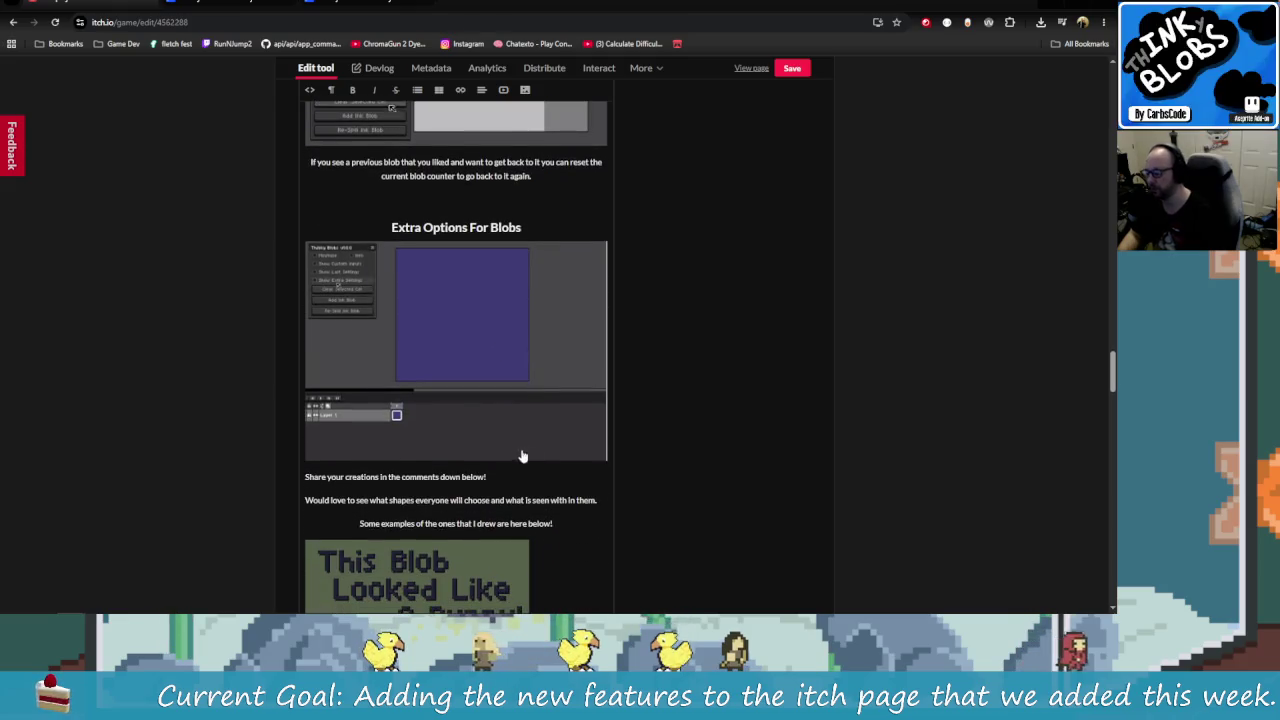
Step: Add a caption below the GIF: each new blob goes on the current cel, a new layer or frame
click(508, 472)
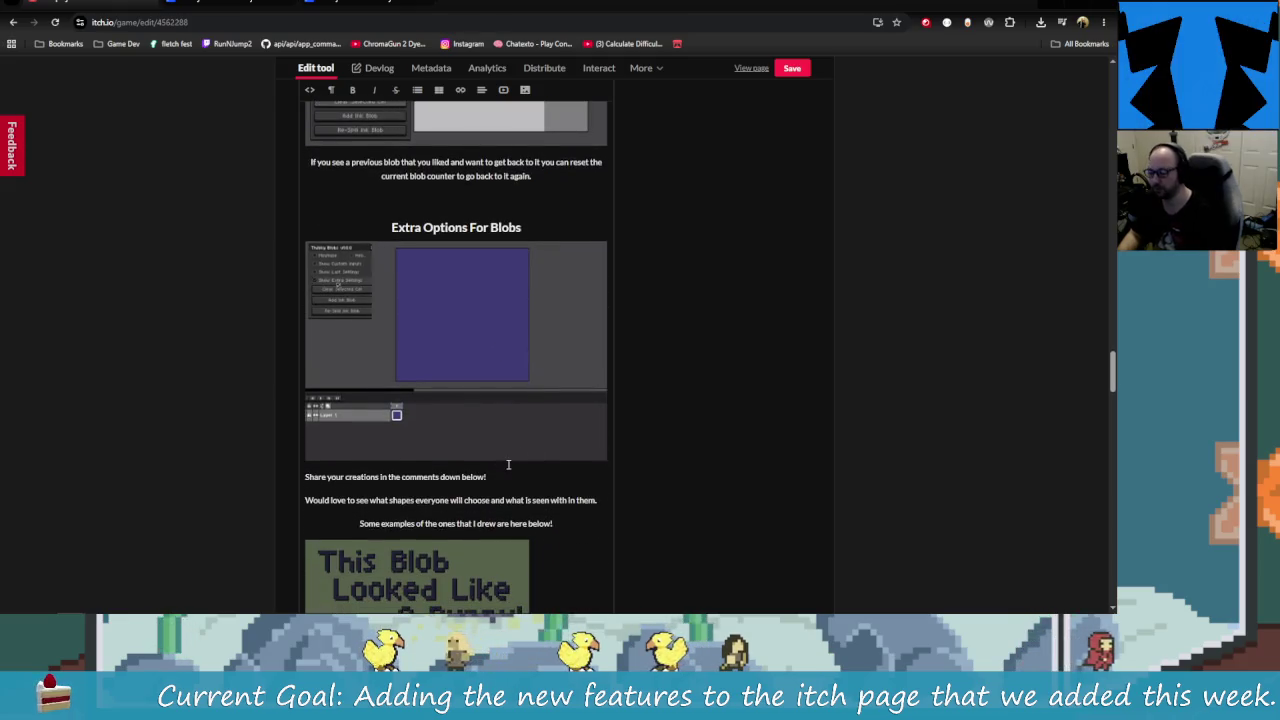
click(306, 477)
key(Return)
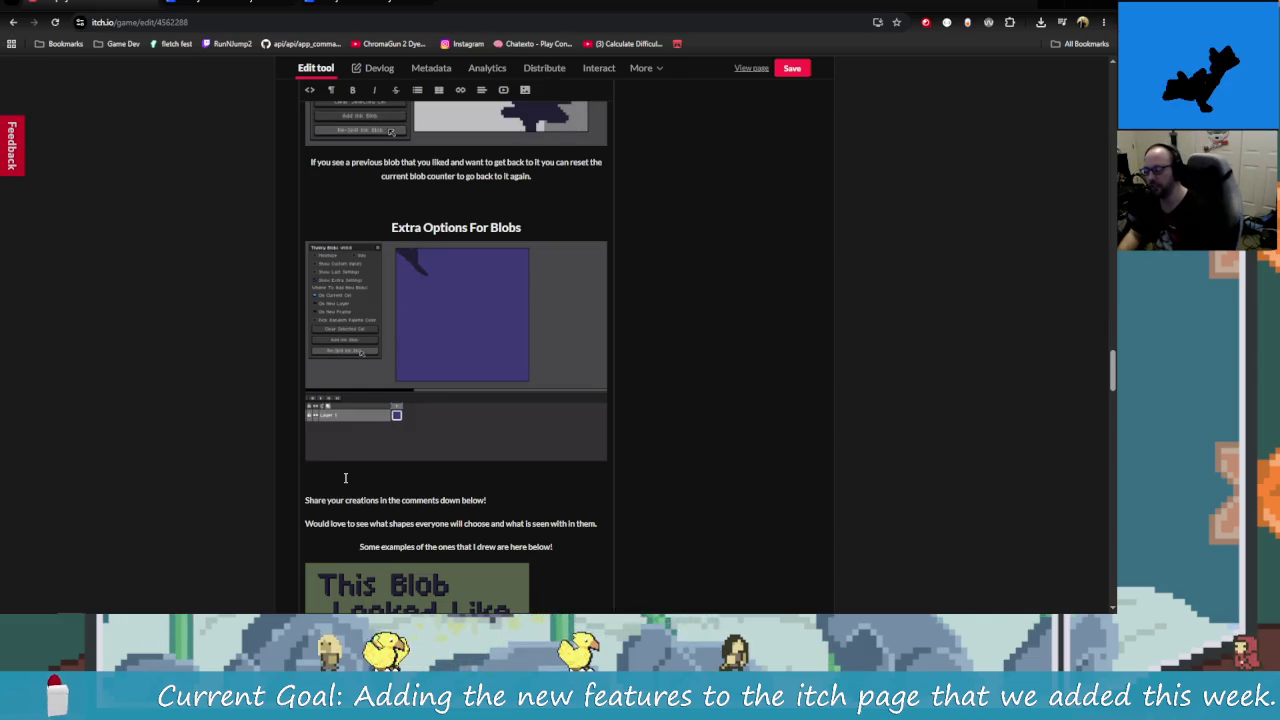
text(Place)
key(BackSpace)
key(BackSpace)
key(BackSpace)
text(Choose where the)
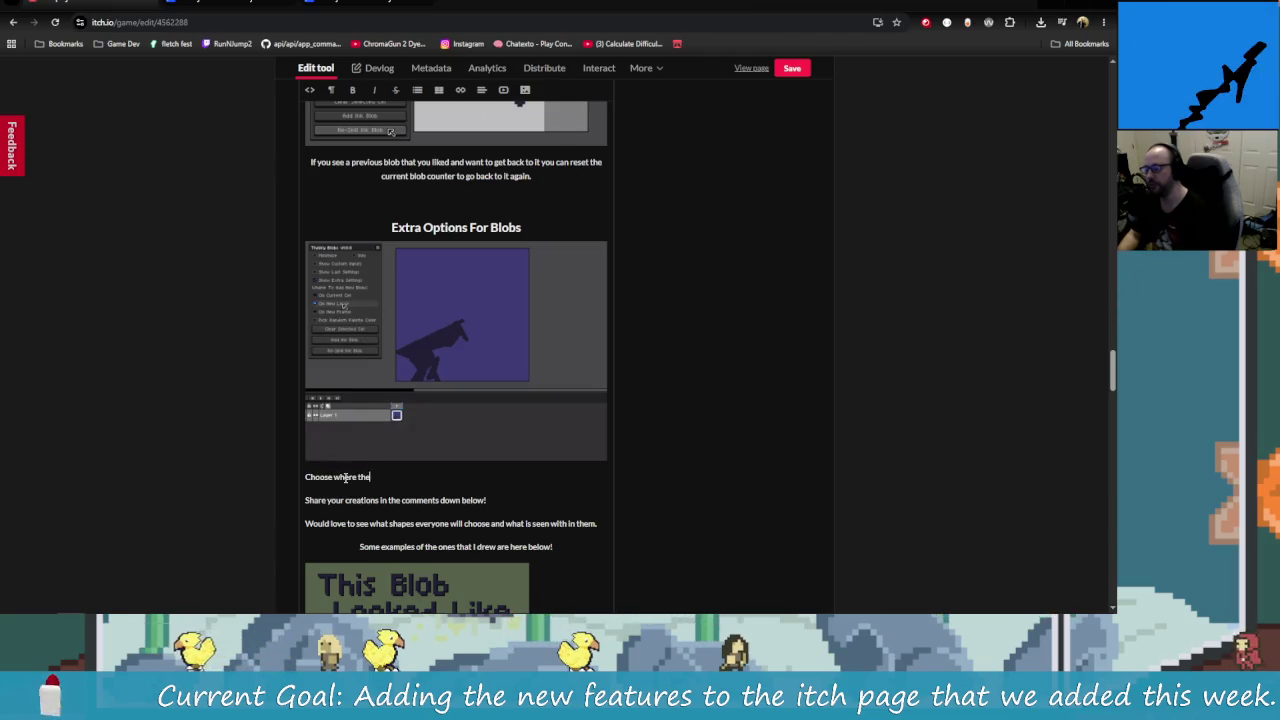
text( next blob)
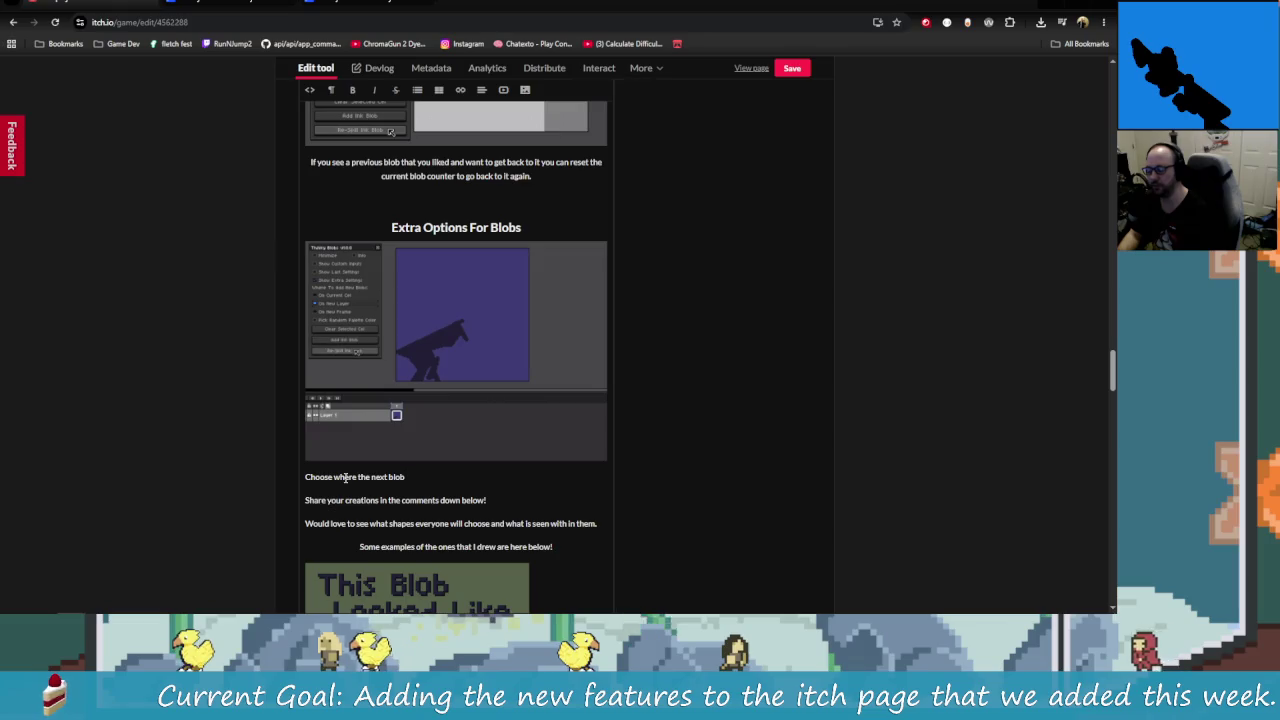
text( goes.)
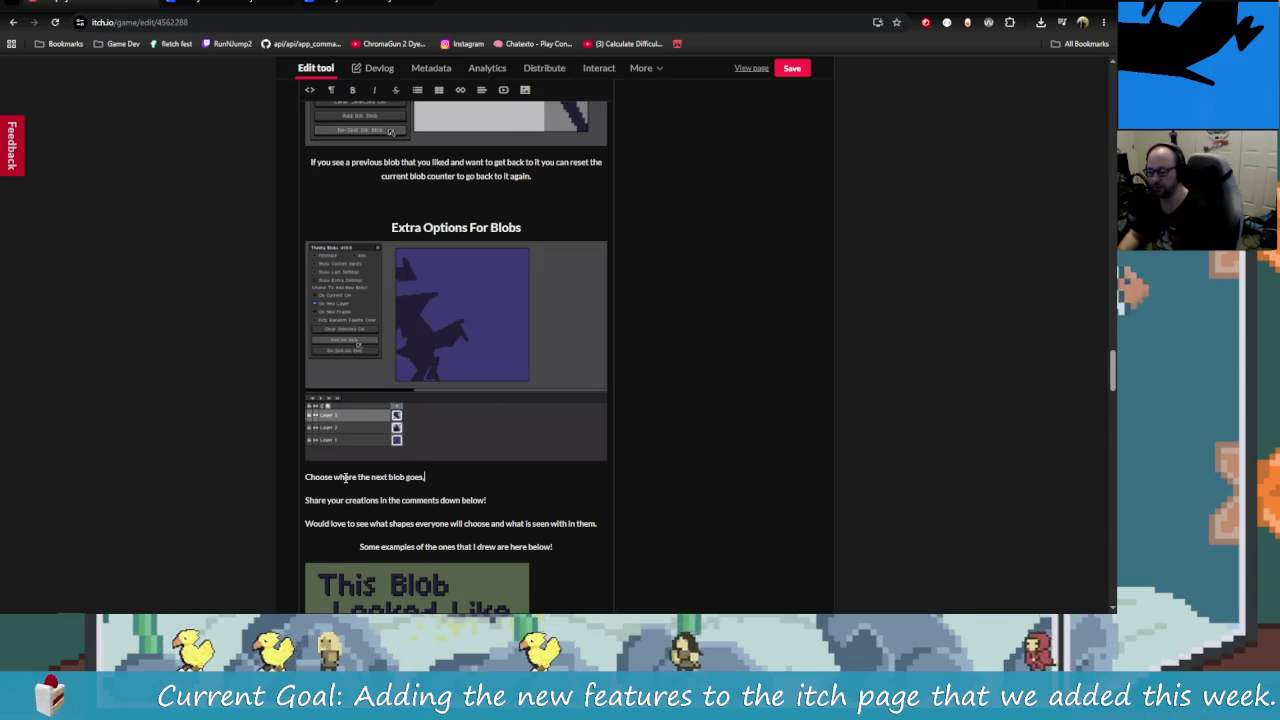
key(BackSpace)
text(, ei)
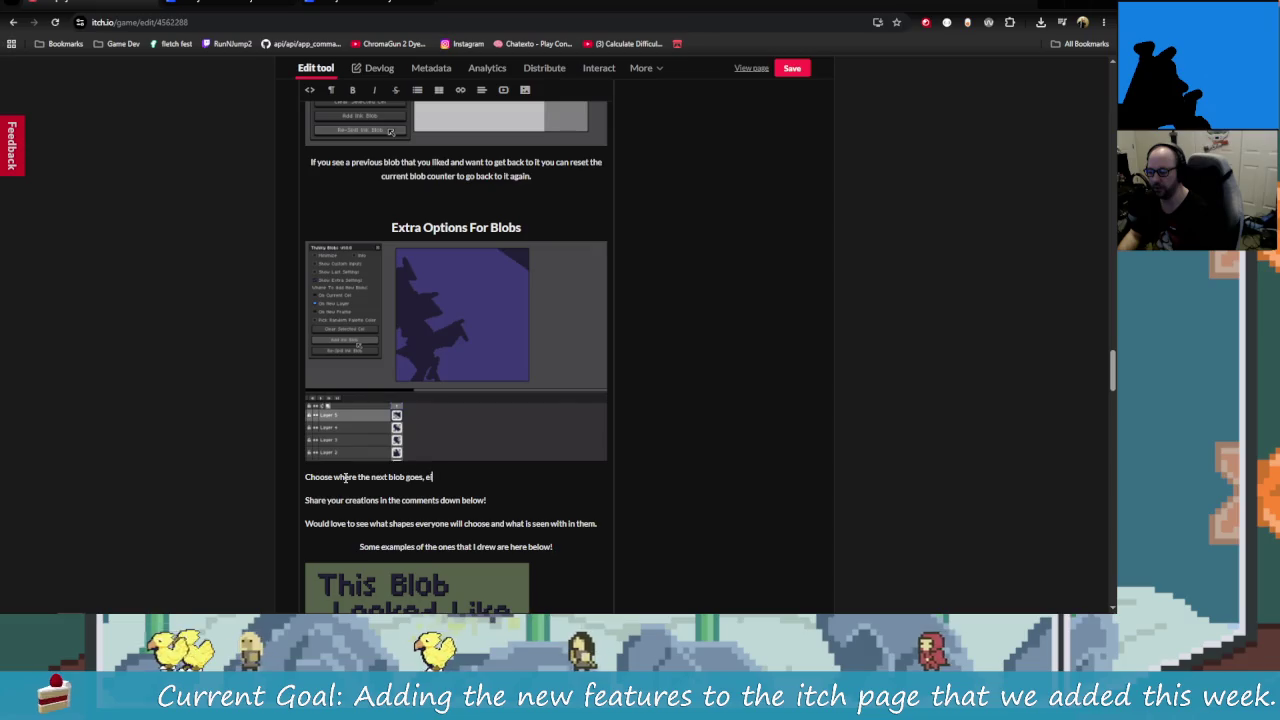
text(ther on t)
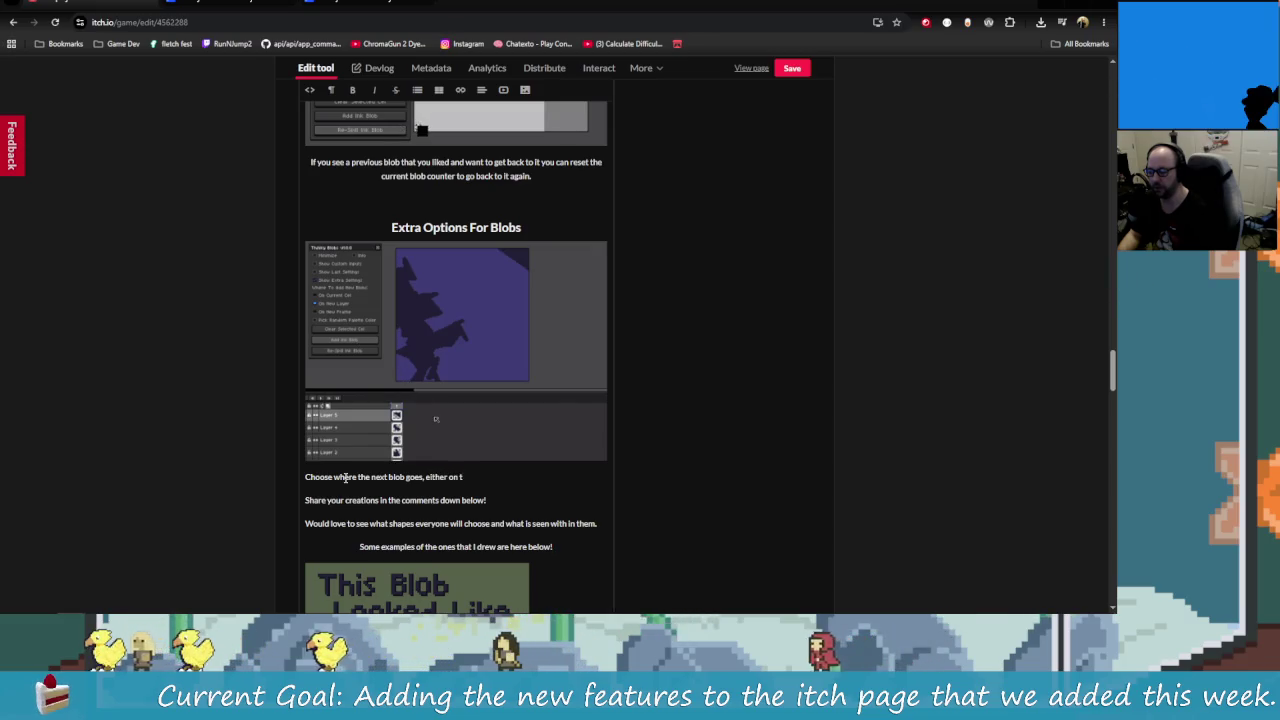
text(he current)
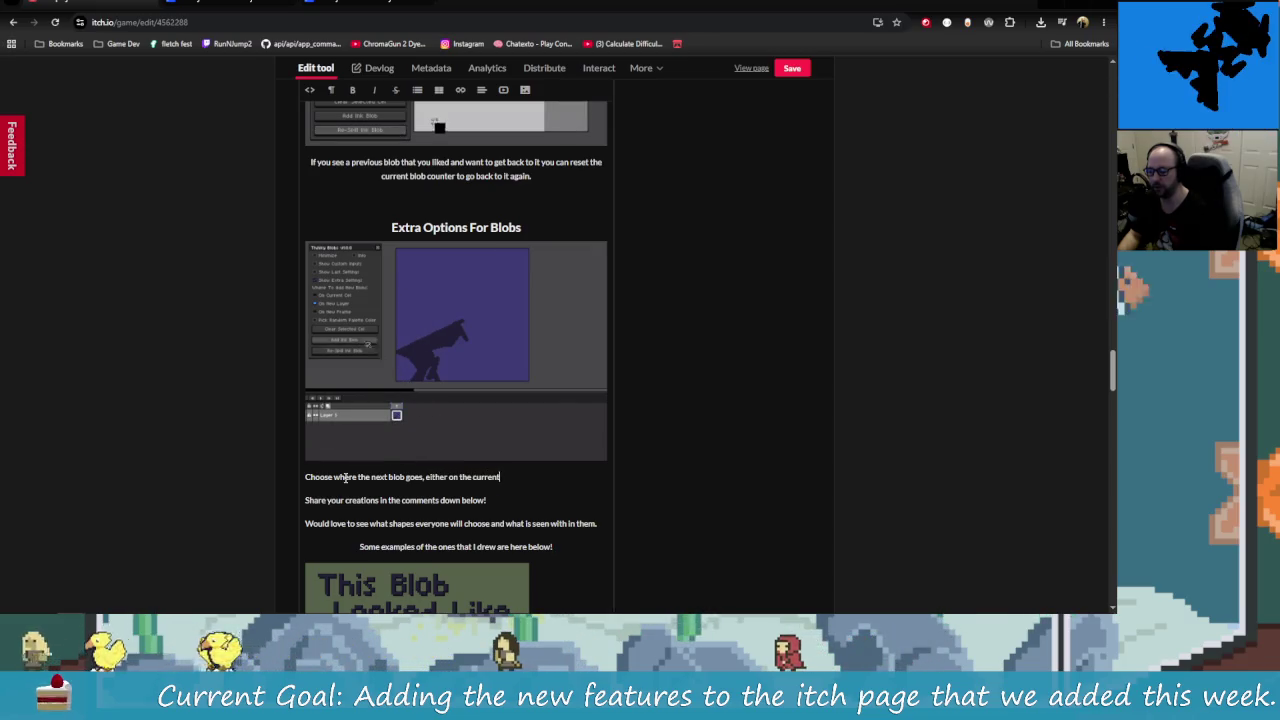
text( cel)
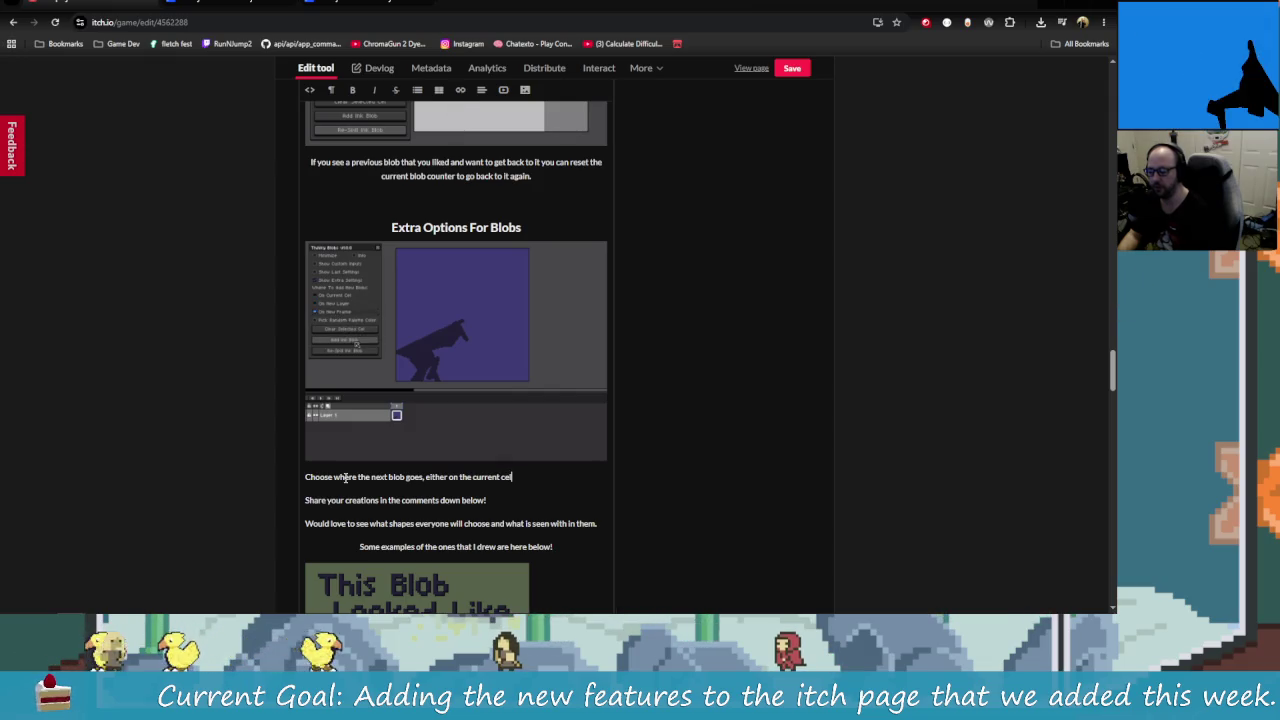
text(ne)
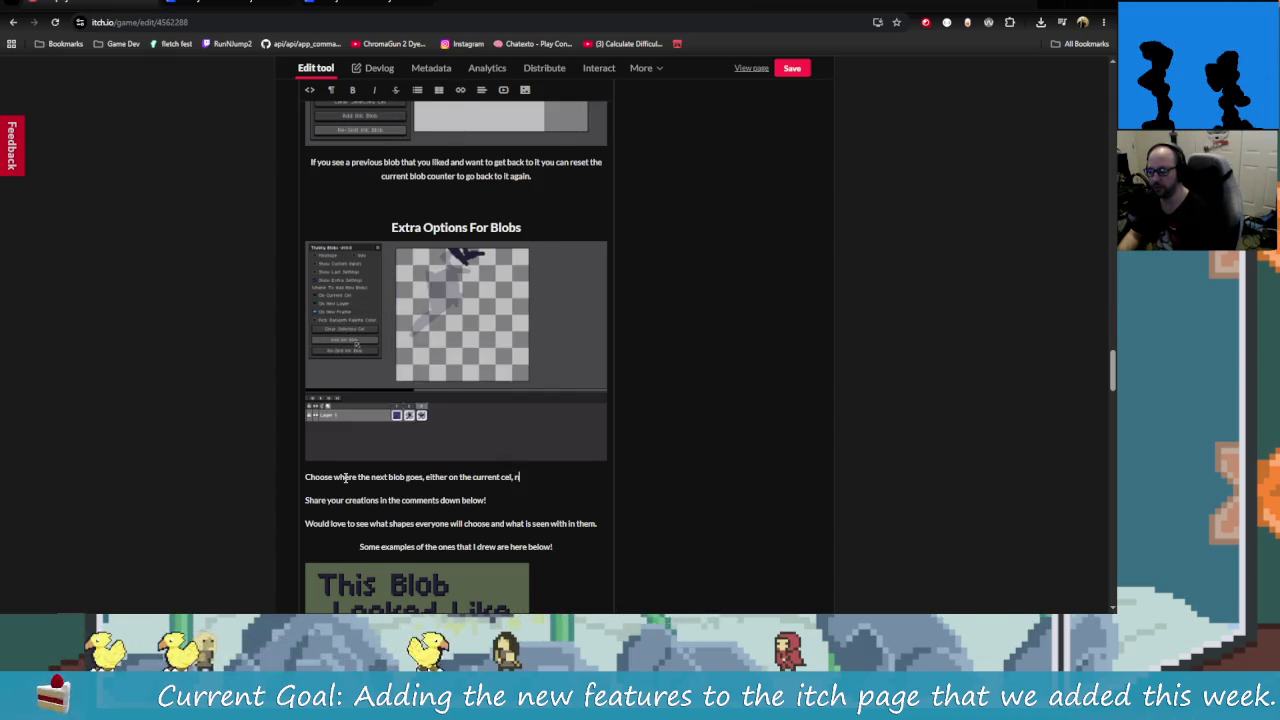
key(BackSpace)
key(BackSpace)
text(a)
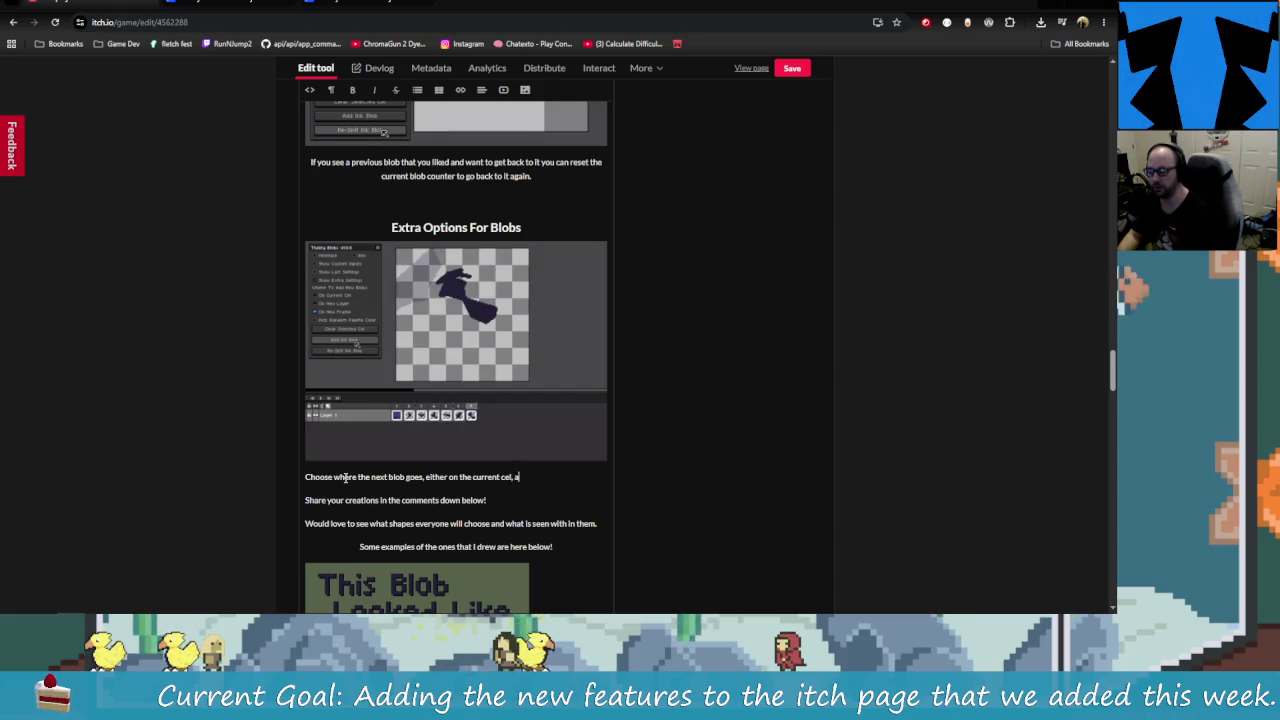
text( new layer)
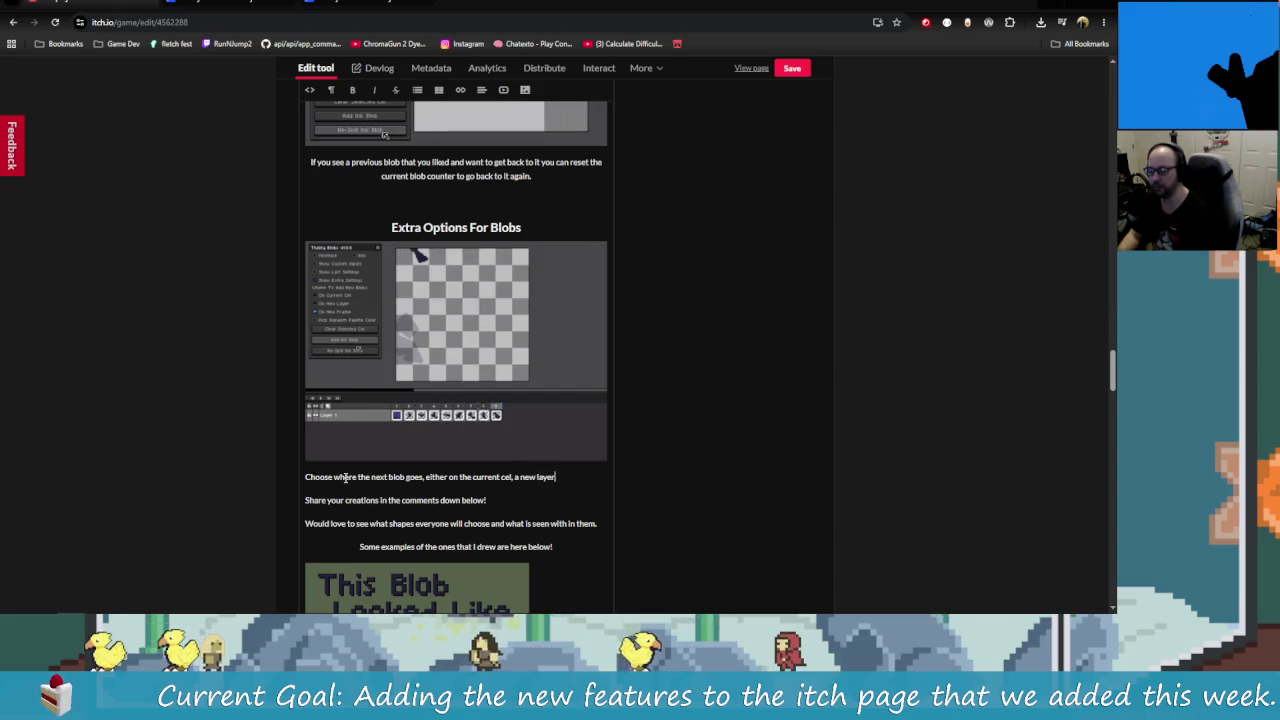
text( or on)
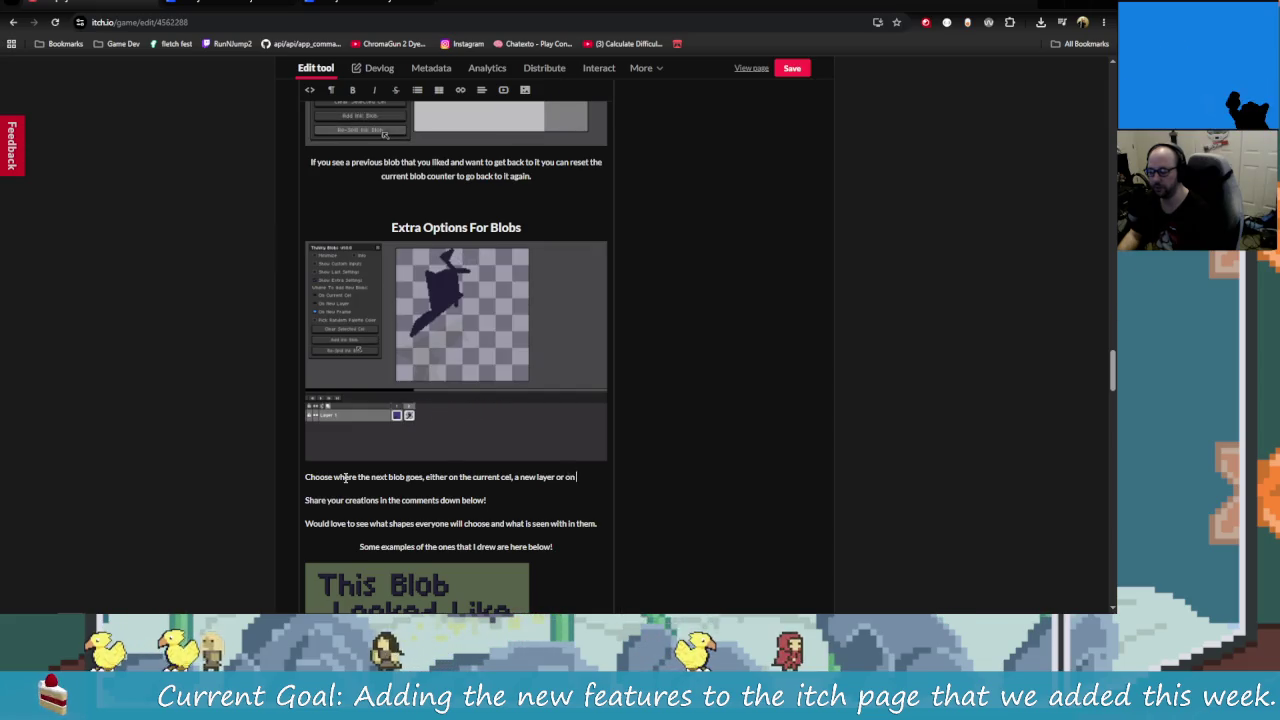
key(BackSpace)
key(BackSpace)
text(even on a)
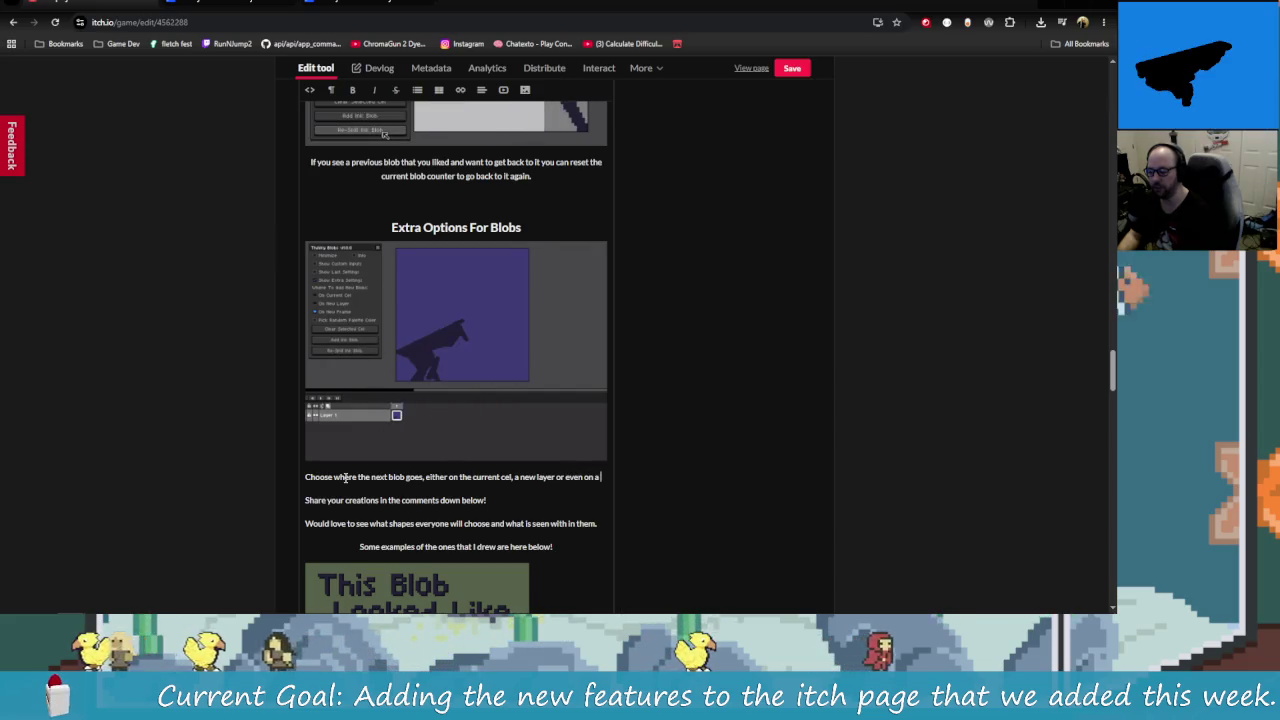
text( new frame for e)
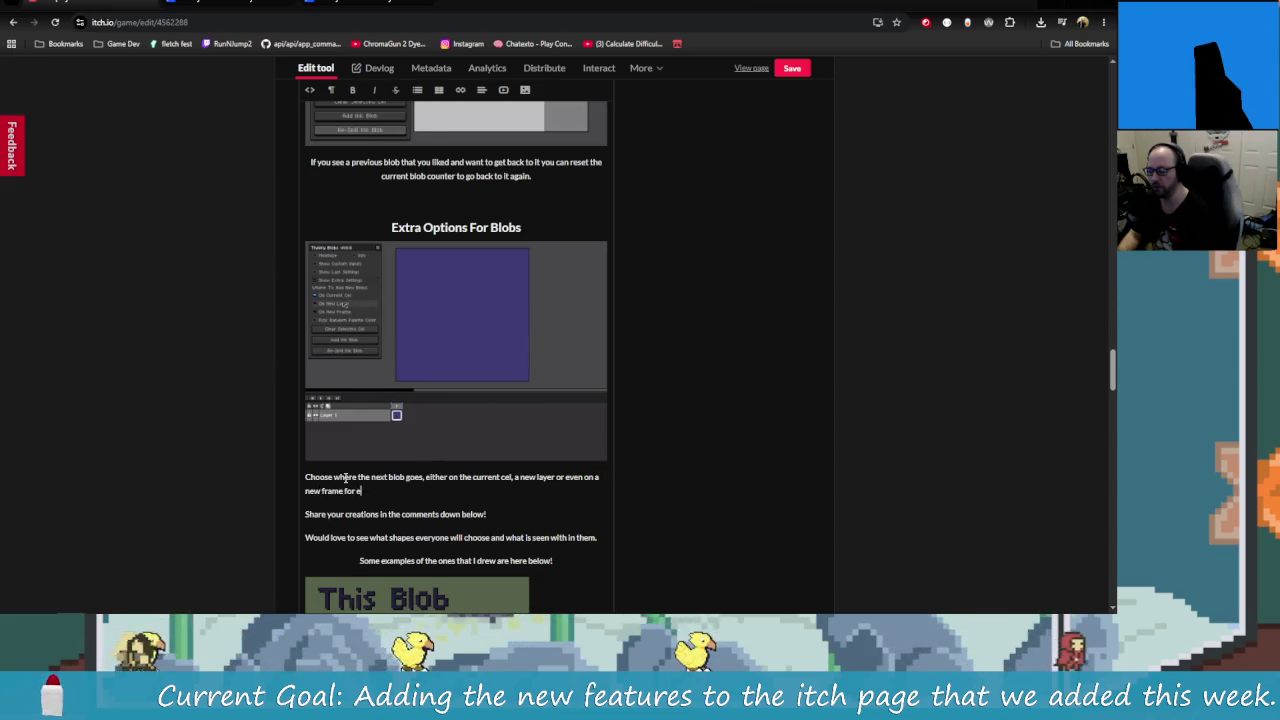
text(ach noe)
key(BackSpace)
key(BackSpace)
text(ew)
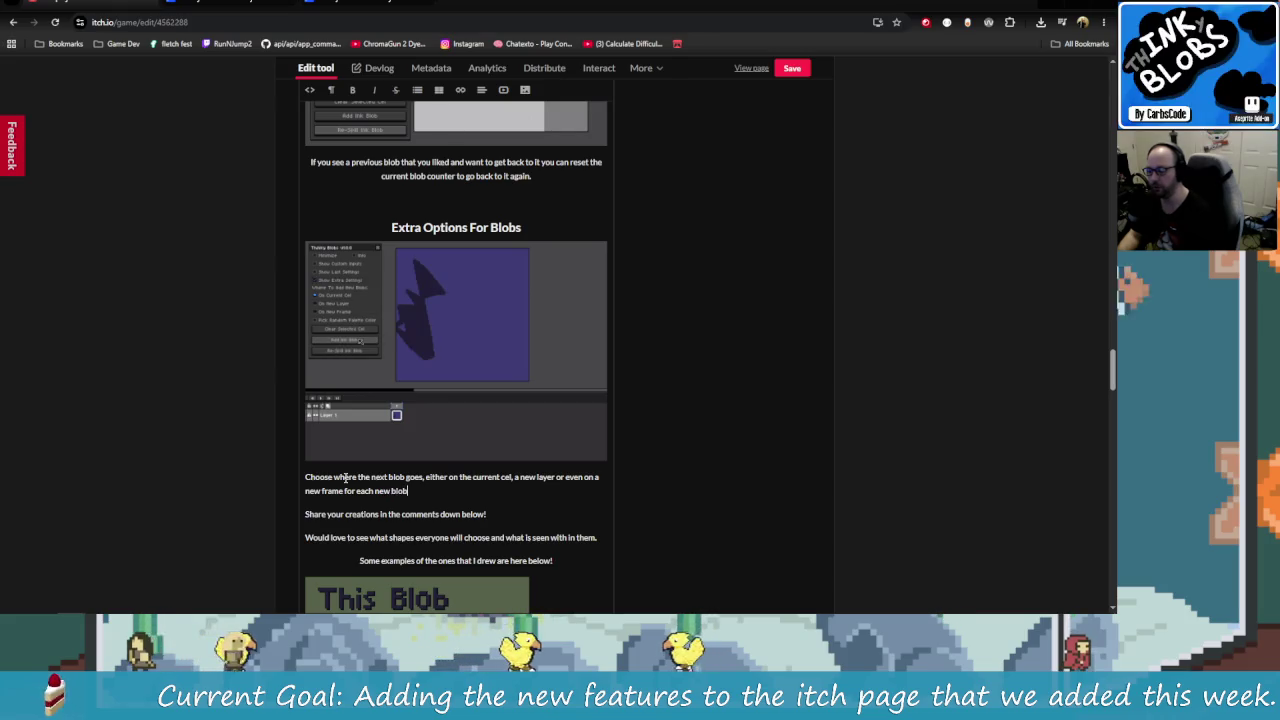
text( blob crea)
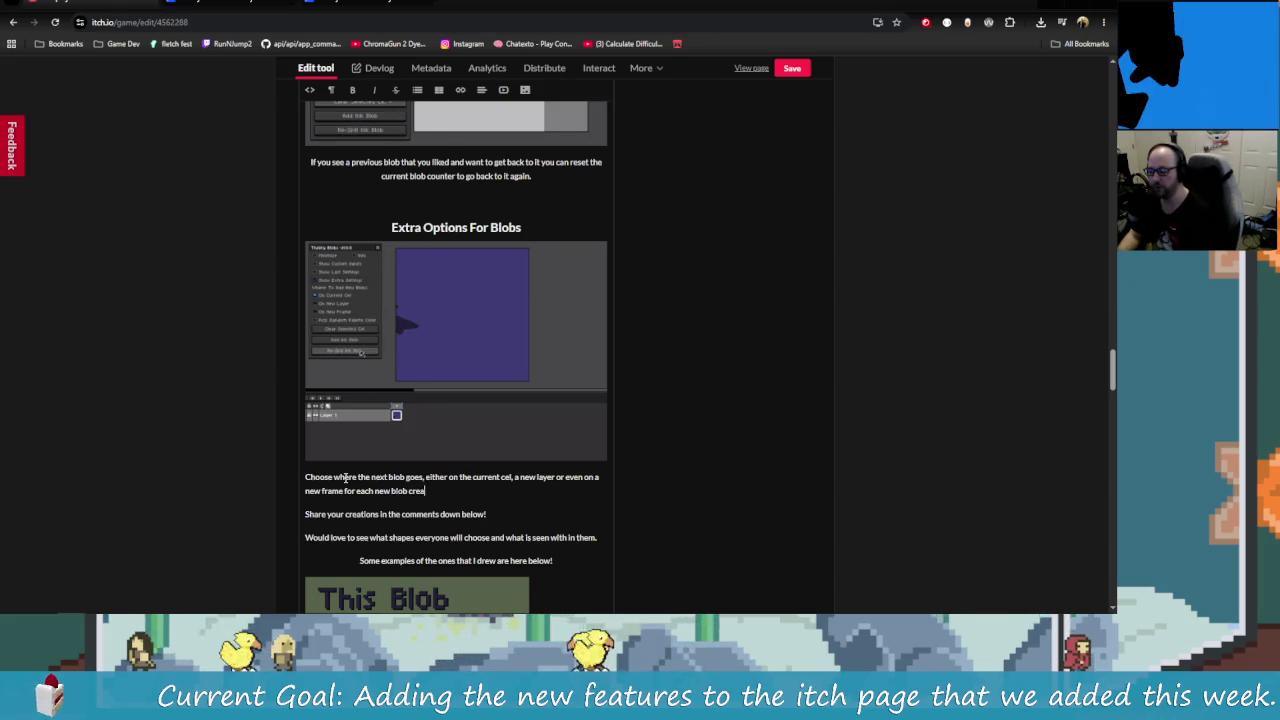
text(ted!)
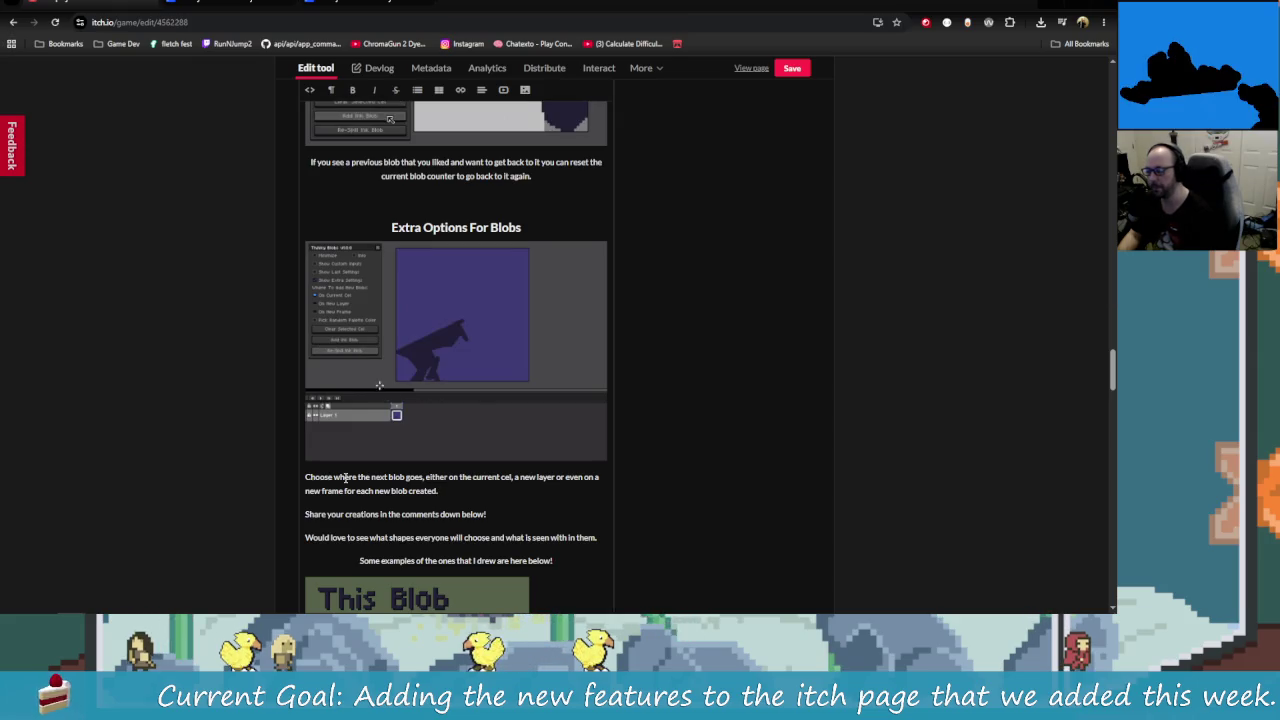
key(Return)
key(Return)
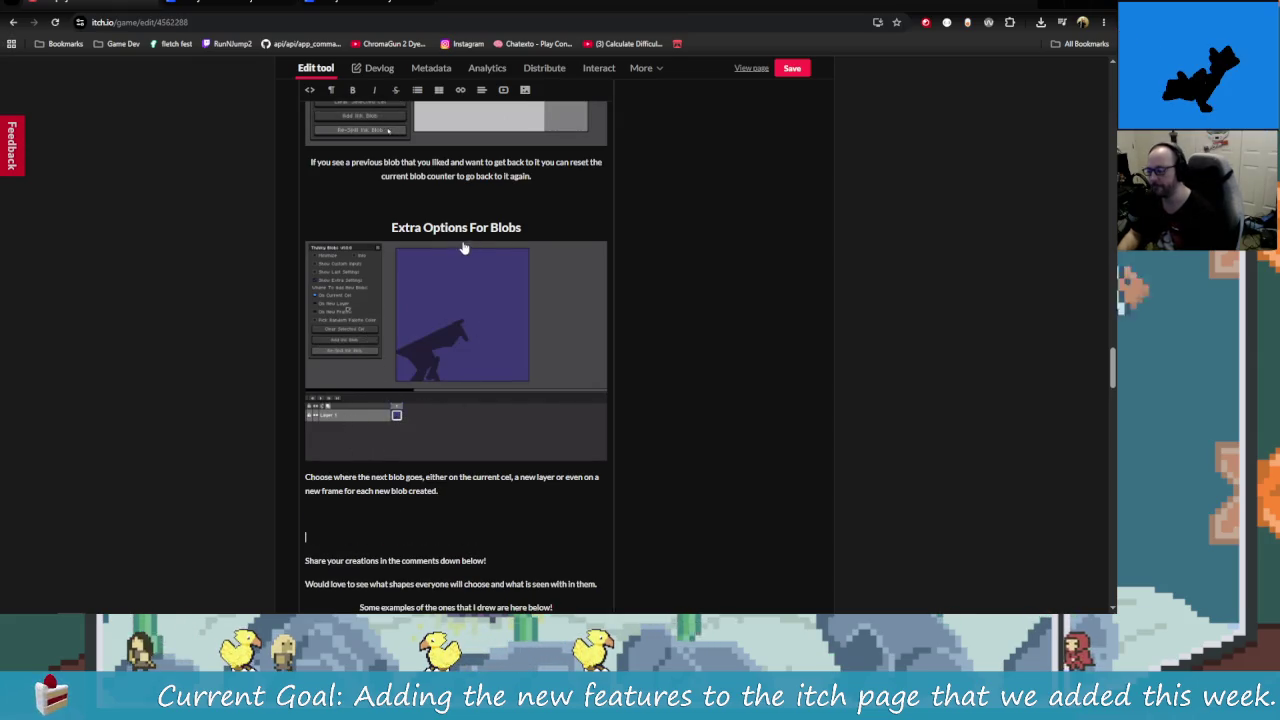
drag(459, 222, 391, 227)
click(459, 226)
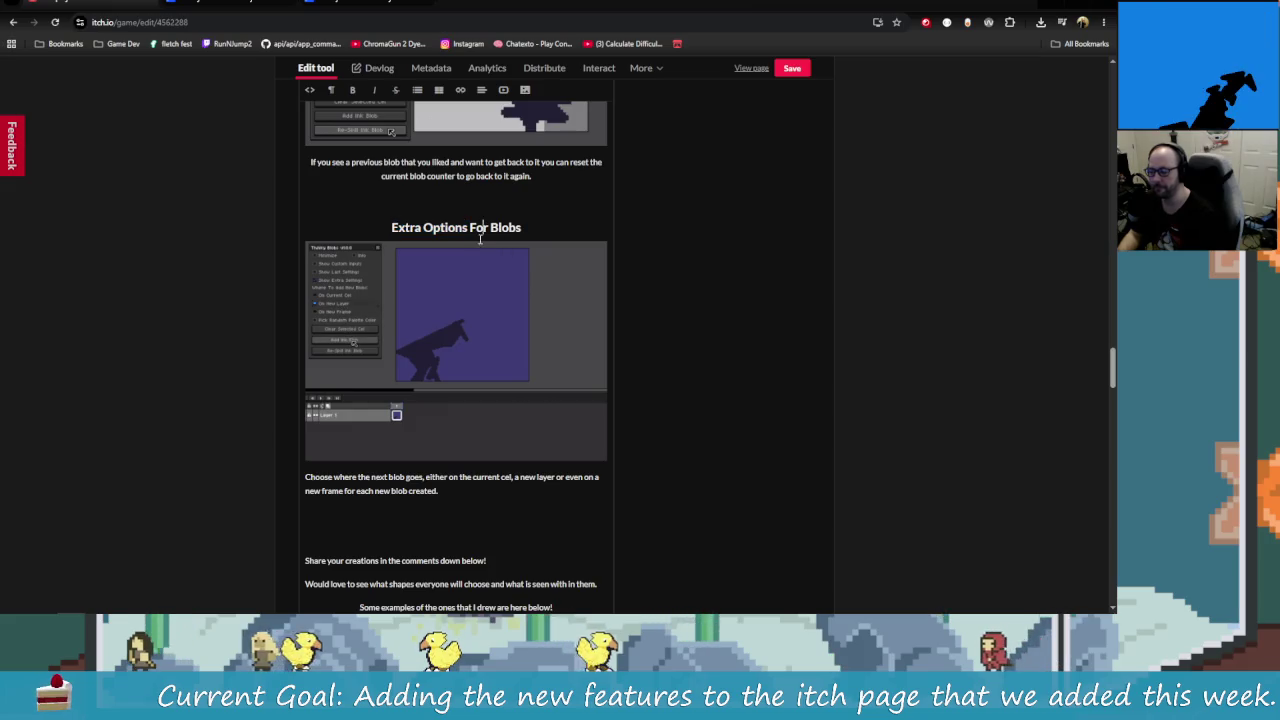
click(366, 521)
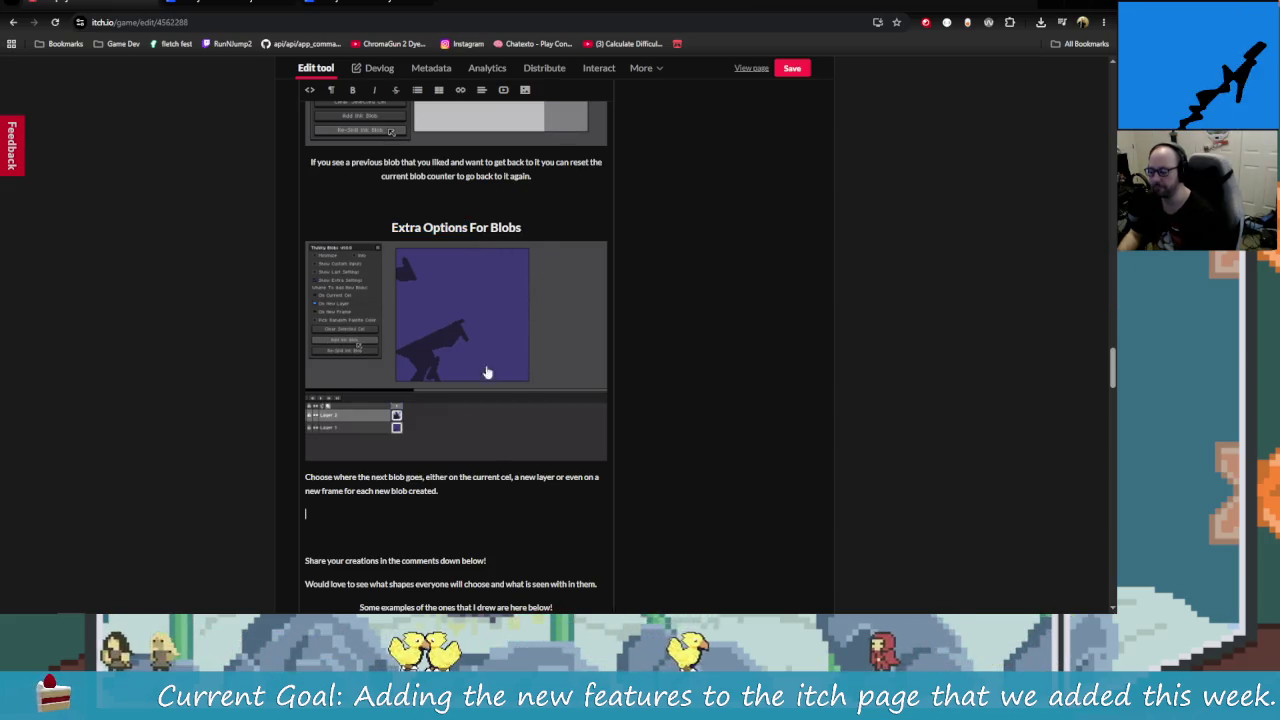
Step: Replace the 'Extra Options For Blobs' heading text with 'Create New Blobs On Cel Layer Or Frame'
triple_click(463, 232)
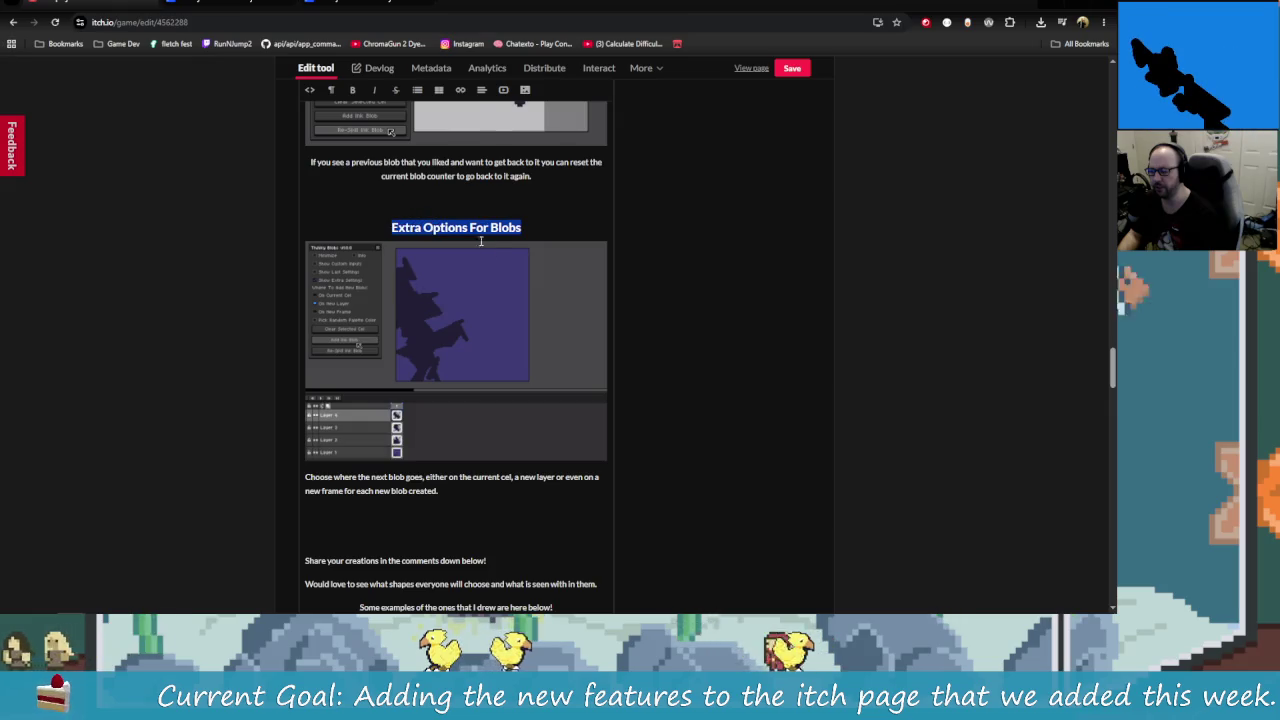
text(Cel)
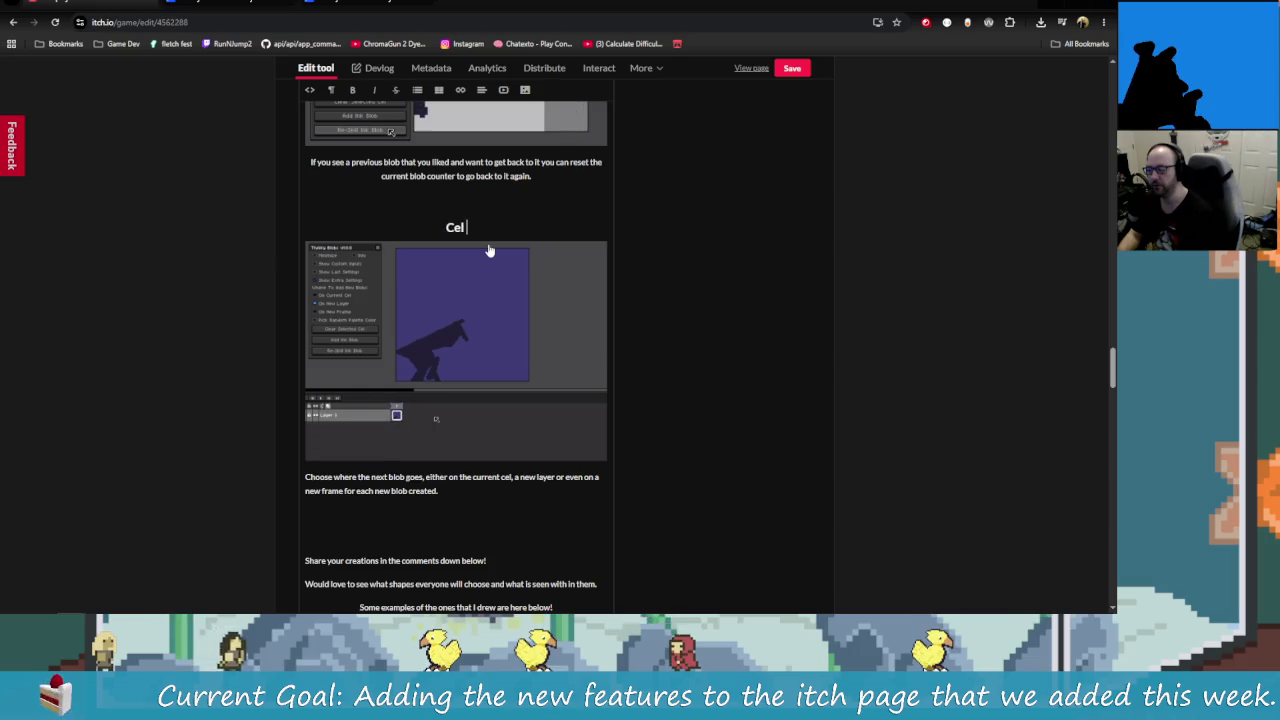
text( Layer)
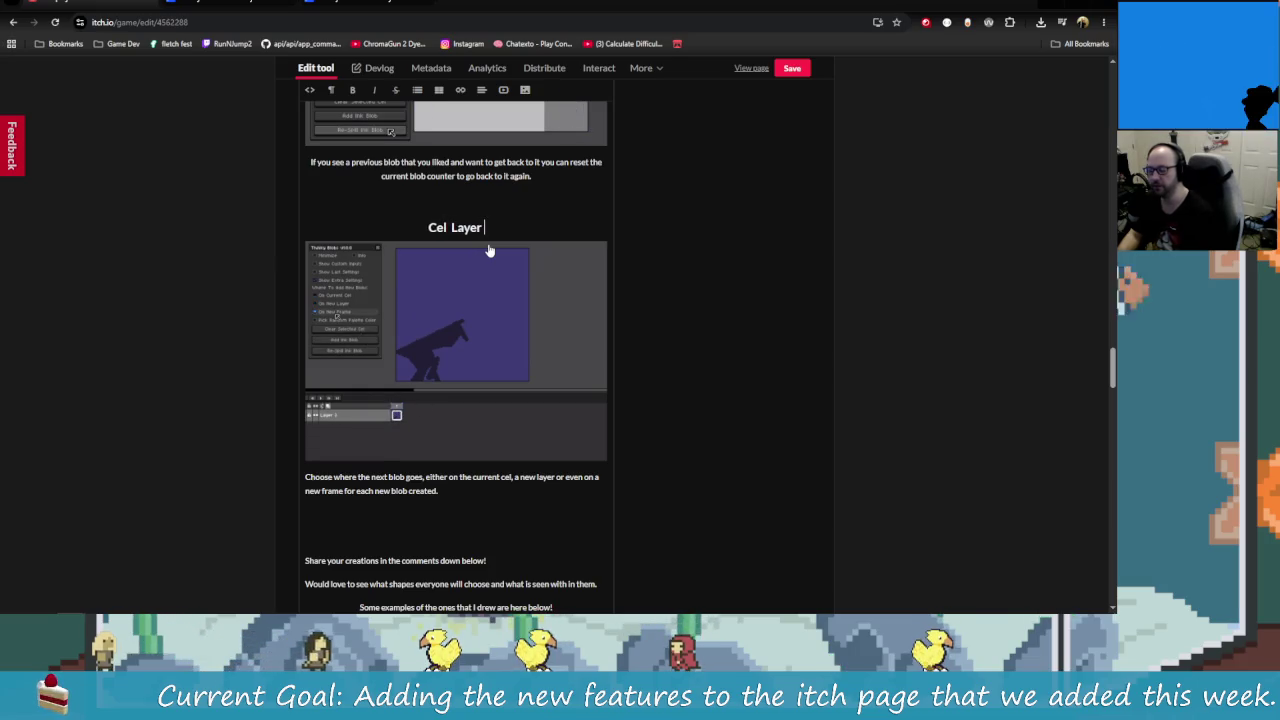
key(BackSpace)
key(BackSpace)
key(BackSpace)
key(BackSpace)
key(BackSpace)
key(BackSpace)
text(reate New Blobs On Cel)
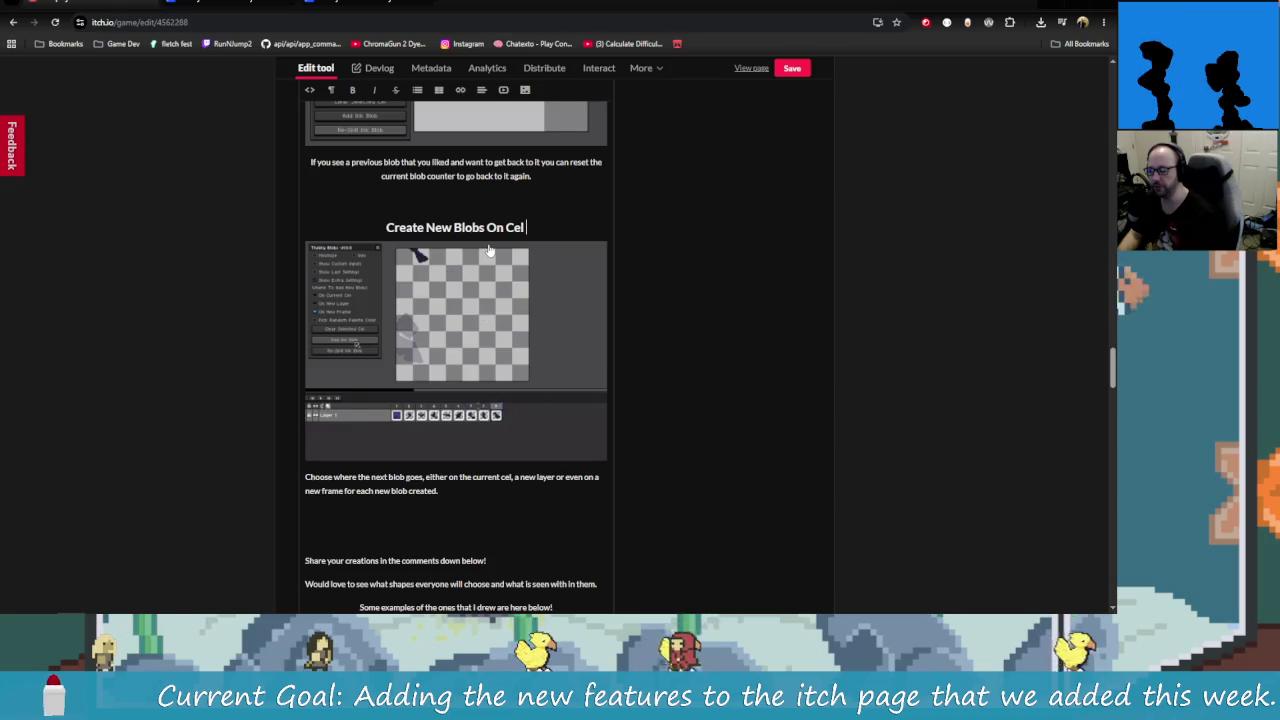
text( Layer Or)
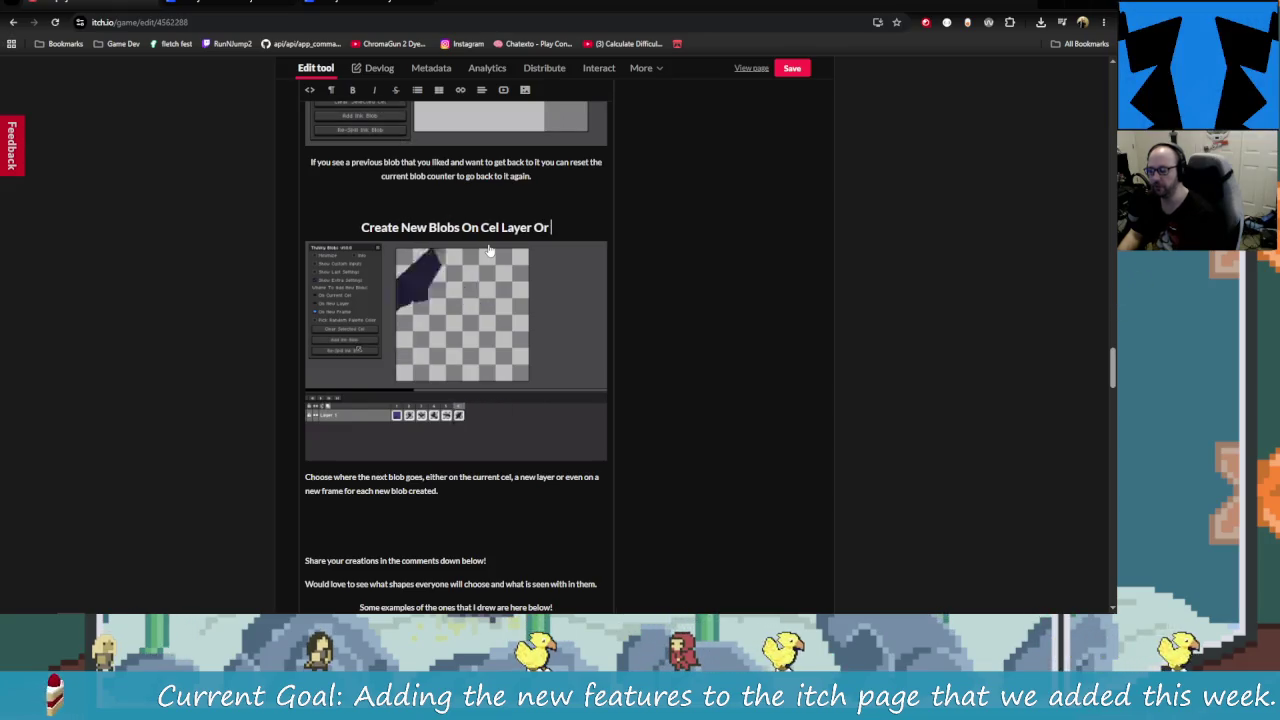
text( Frame)
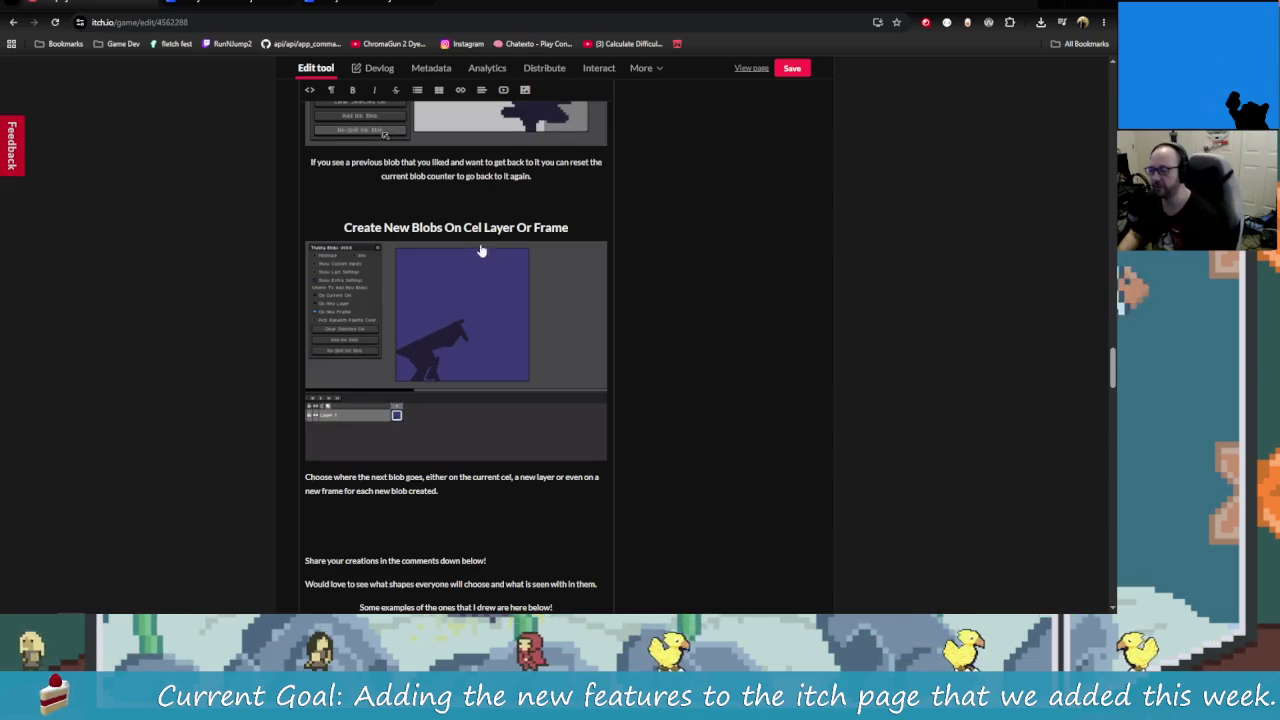
click(483, 229)
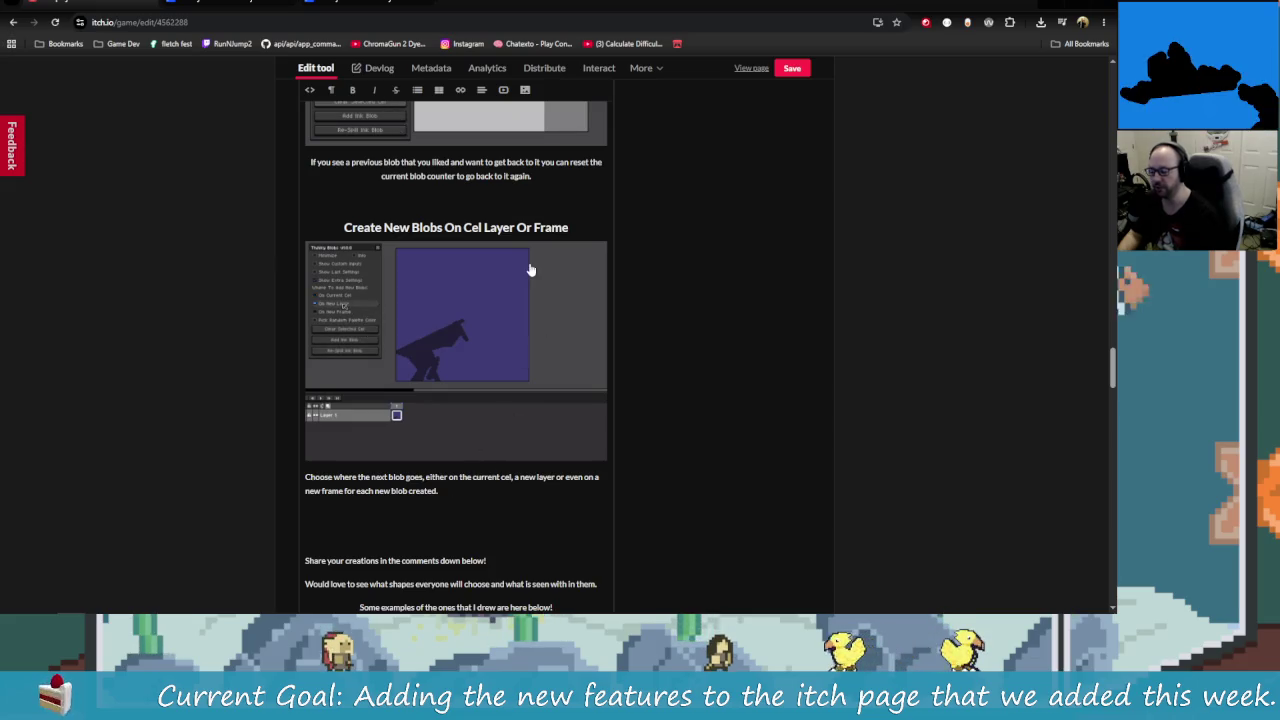
Step: Copy the 'Create New Blobs On Cel Layer Or Frame' heading onto the blank line below the caption
scroll(420, 464, down, 1)
scroll(452, 435, up, 4)
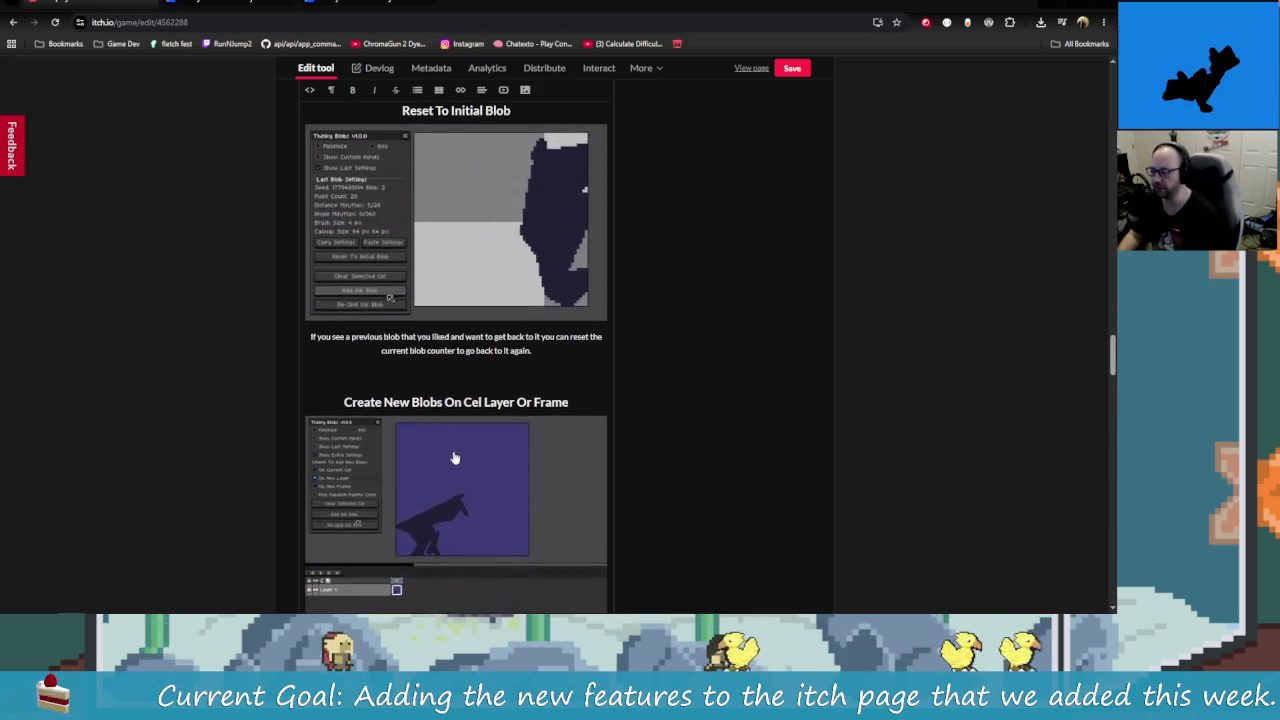
scroll(452, 435, down, 3)
click(434, 195)
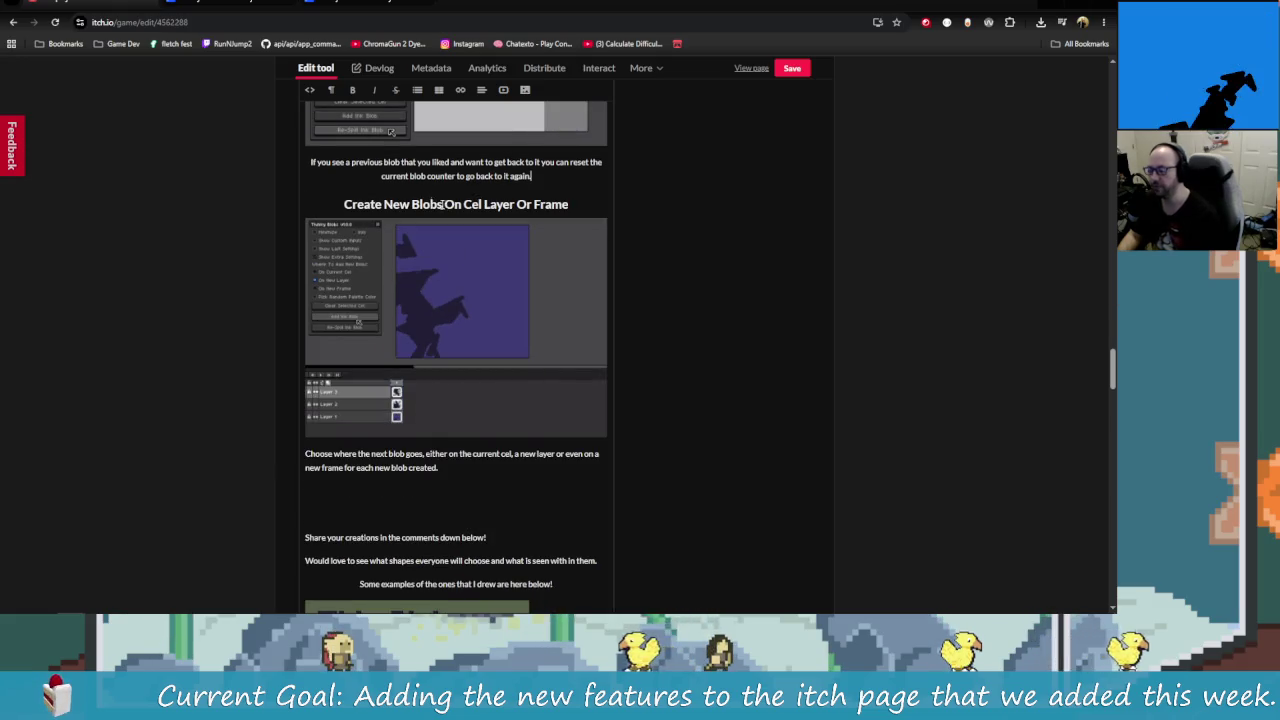
scroll(368, 389, down, 2)
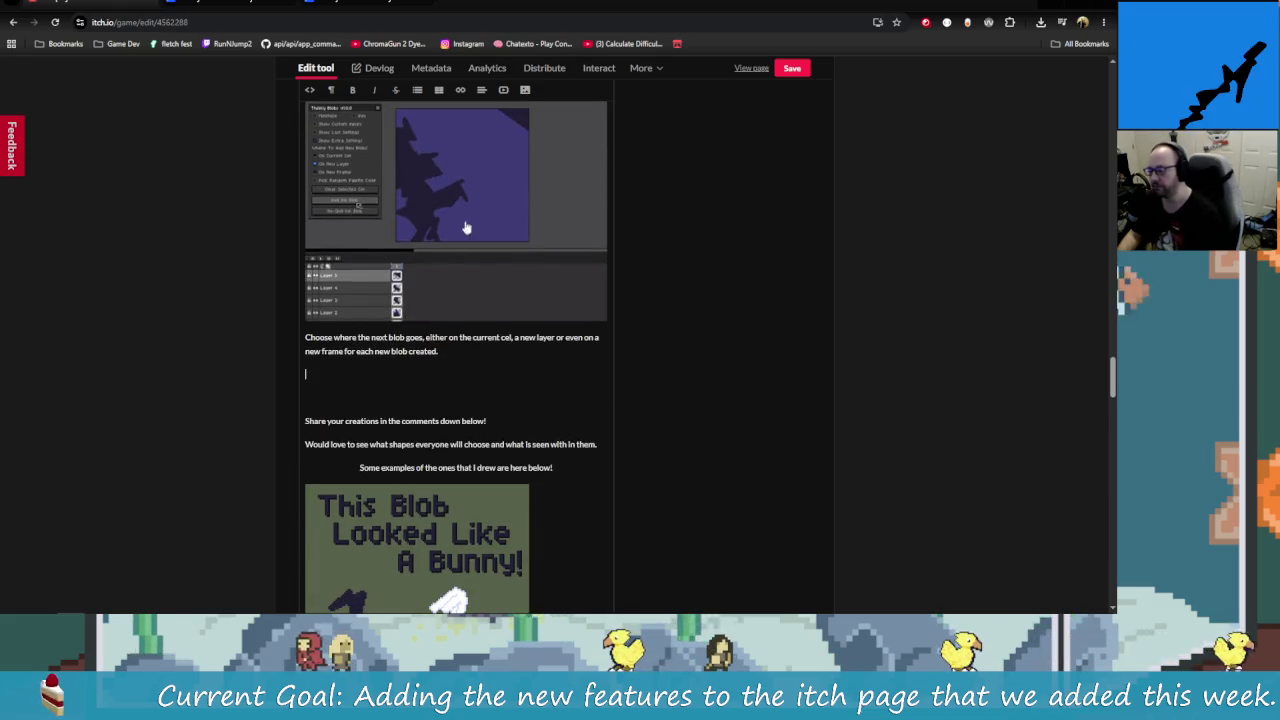
scroll(454, 256, up, 2)
drag(488, 204, 576, 205)
click(576, 205)
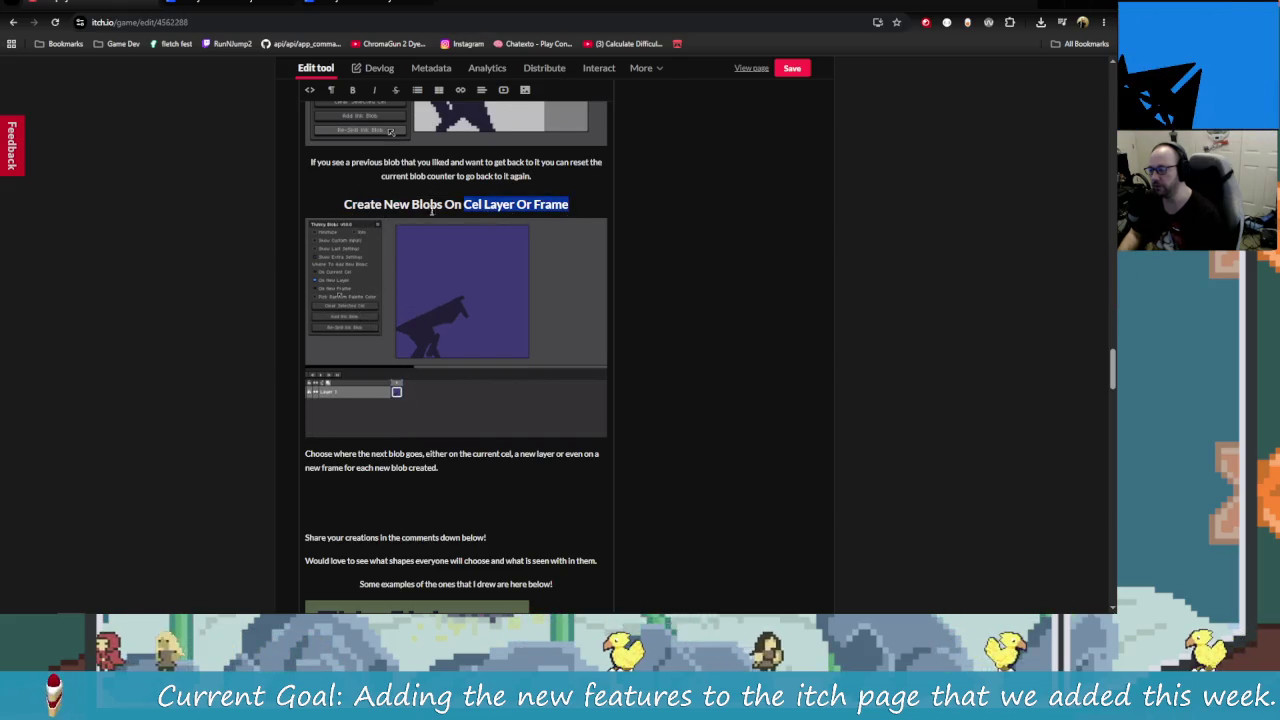
drag(569, 204, 344, 204)
key(ctrl+c)
click(459, 482)
key(ctrl+v)
Step: Change the pasted heading to 'Pick Random Colors For Next Blob' and center-align it
drag(531, 496, 291, 488)
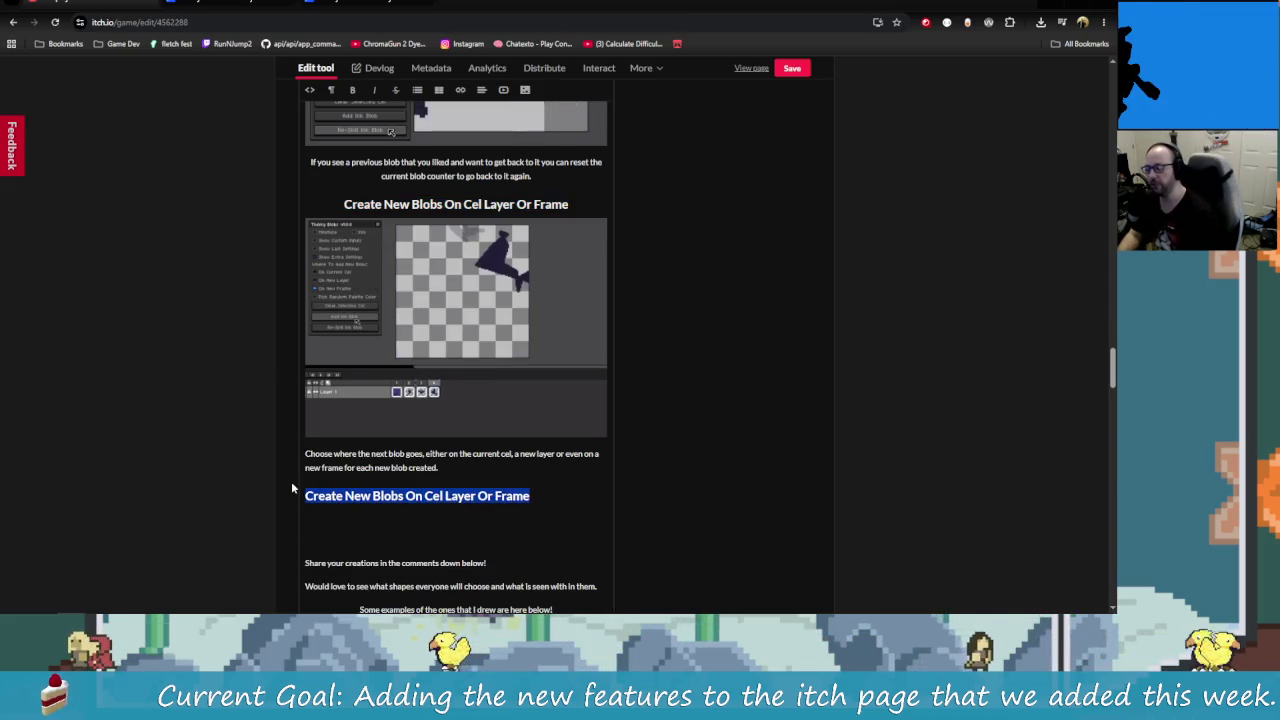
key(BackSpace)
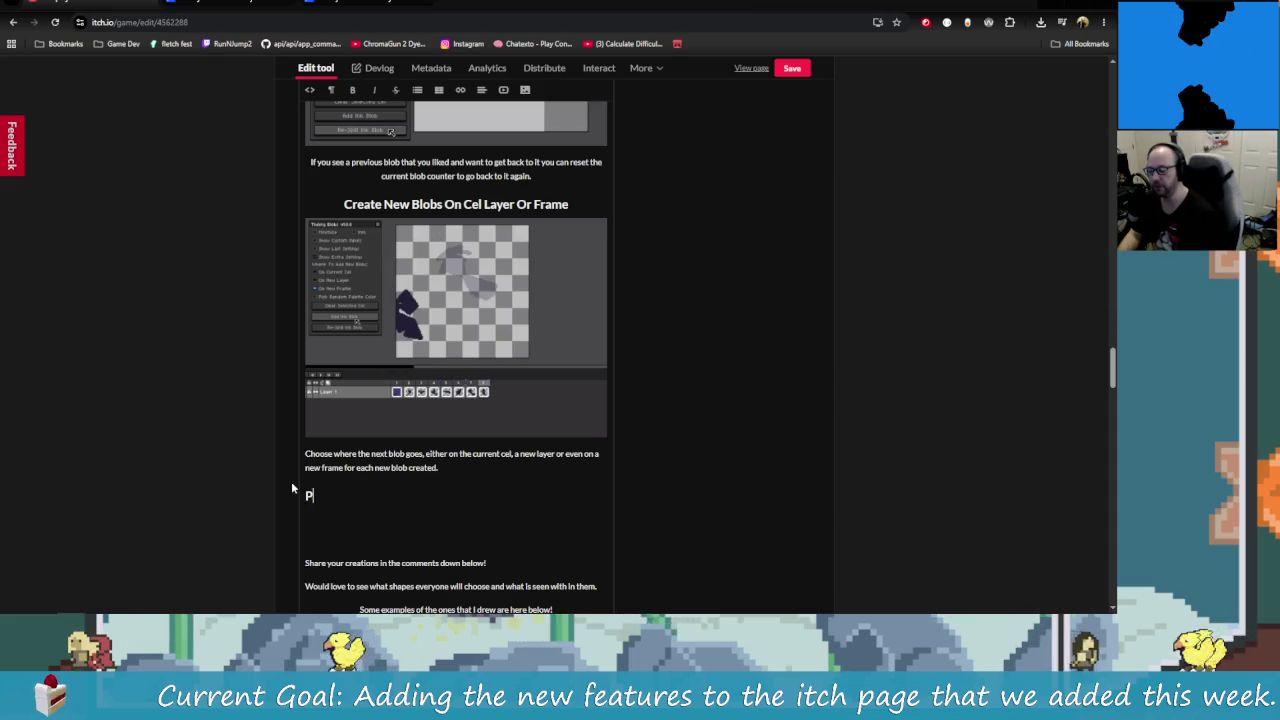
text(Pick Random Color)
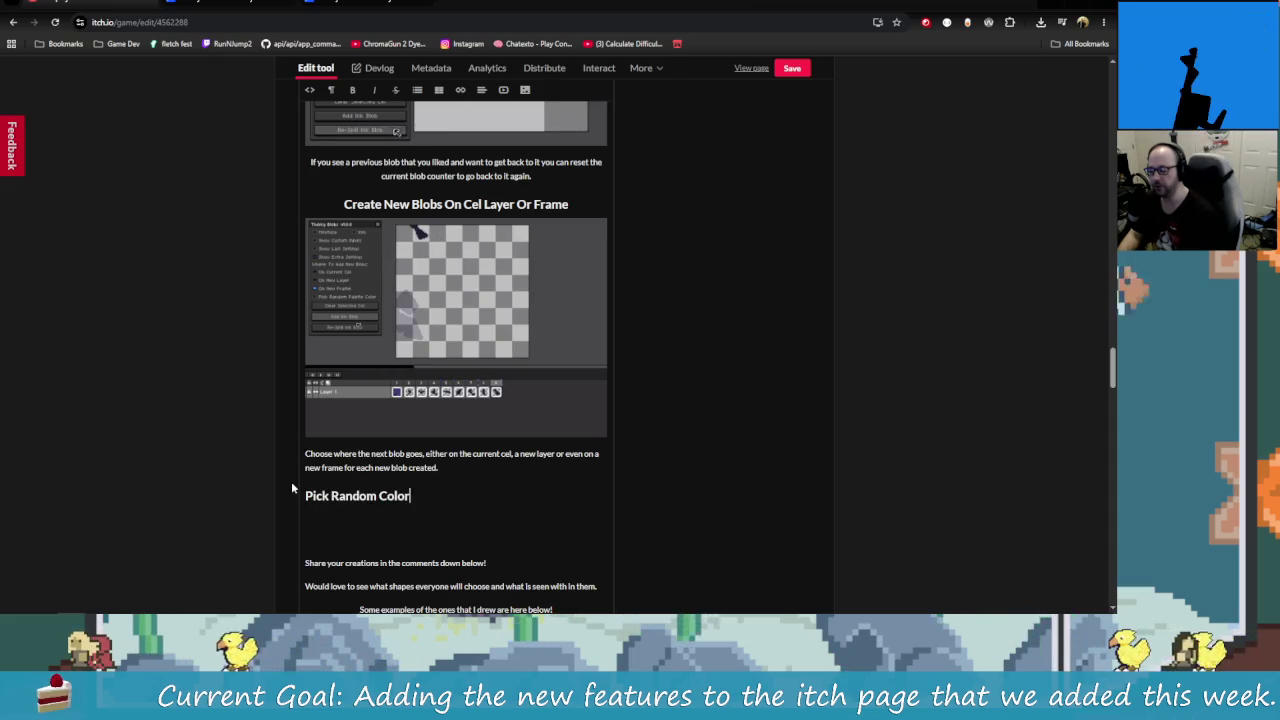
text(s For Next Blob)
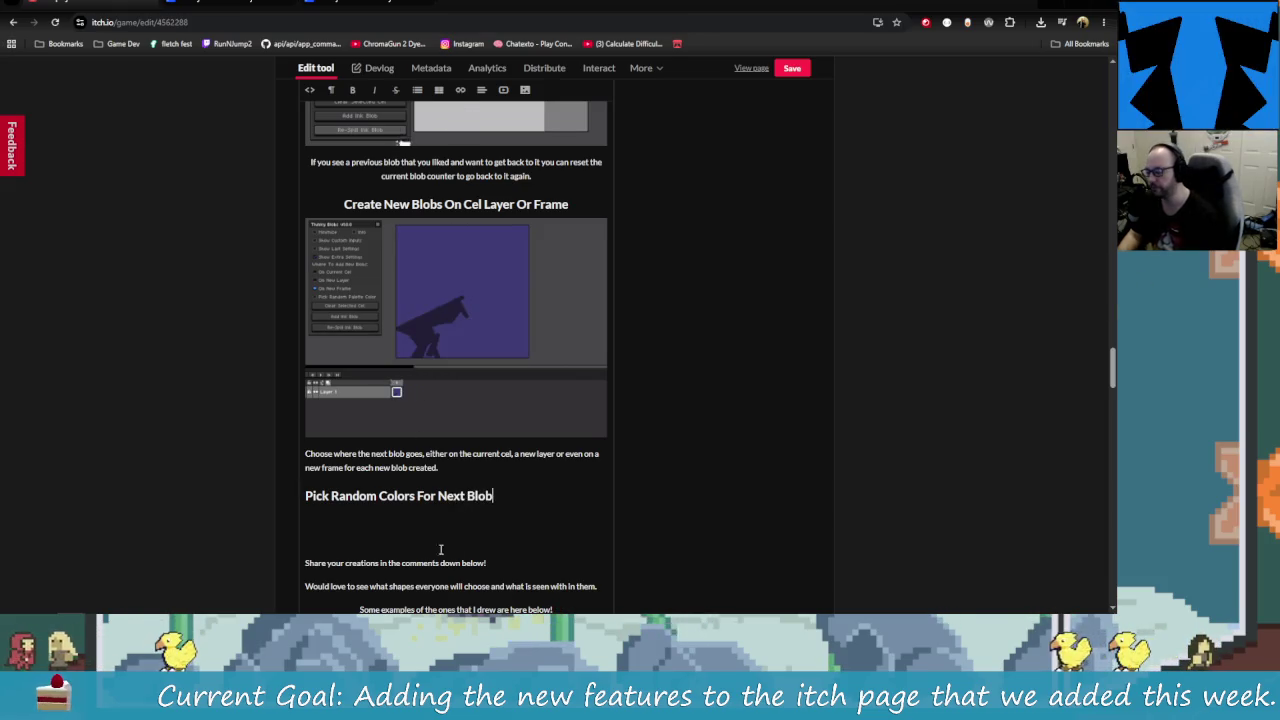
drag(508, 497, 292, 495)
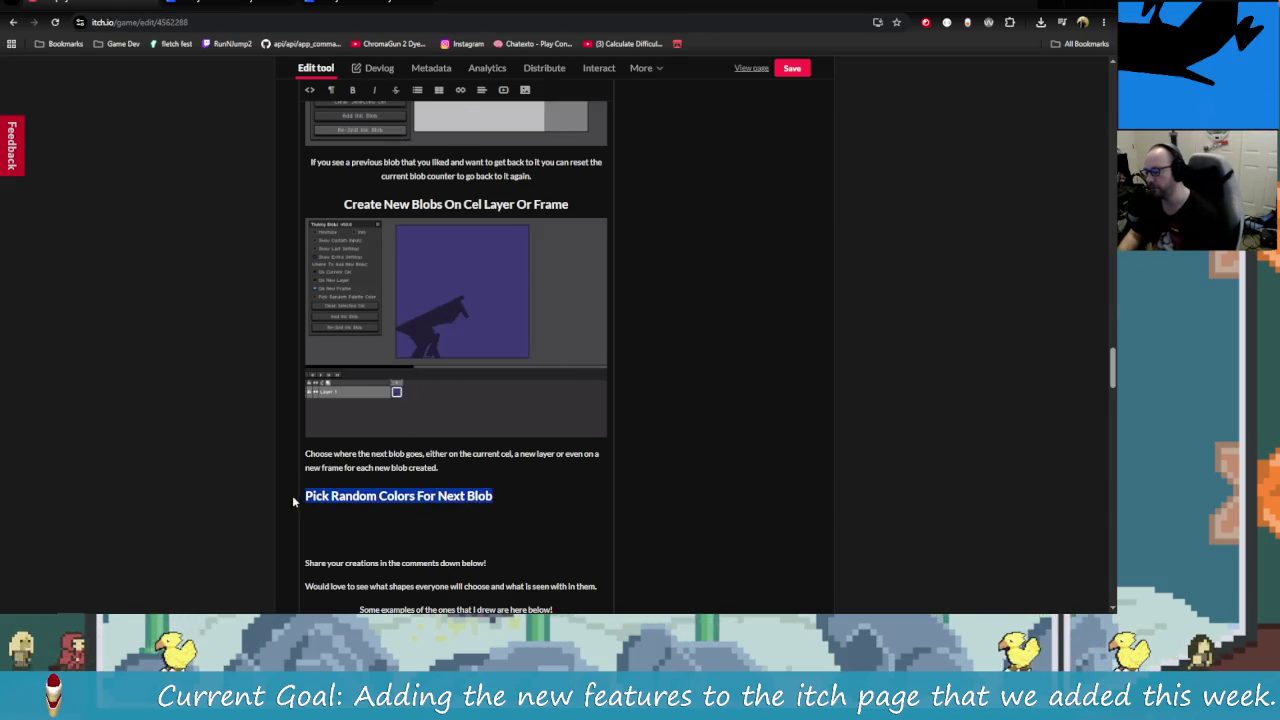
click(482, 89)
click(500, 137)
Step: Add a 'GIF' placeholder line below the Pick Random Colors For Next Blob heading
click(437, 516)
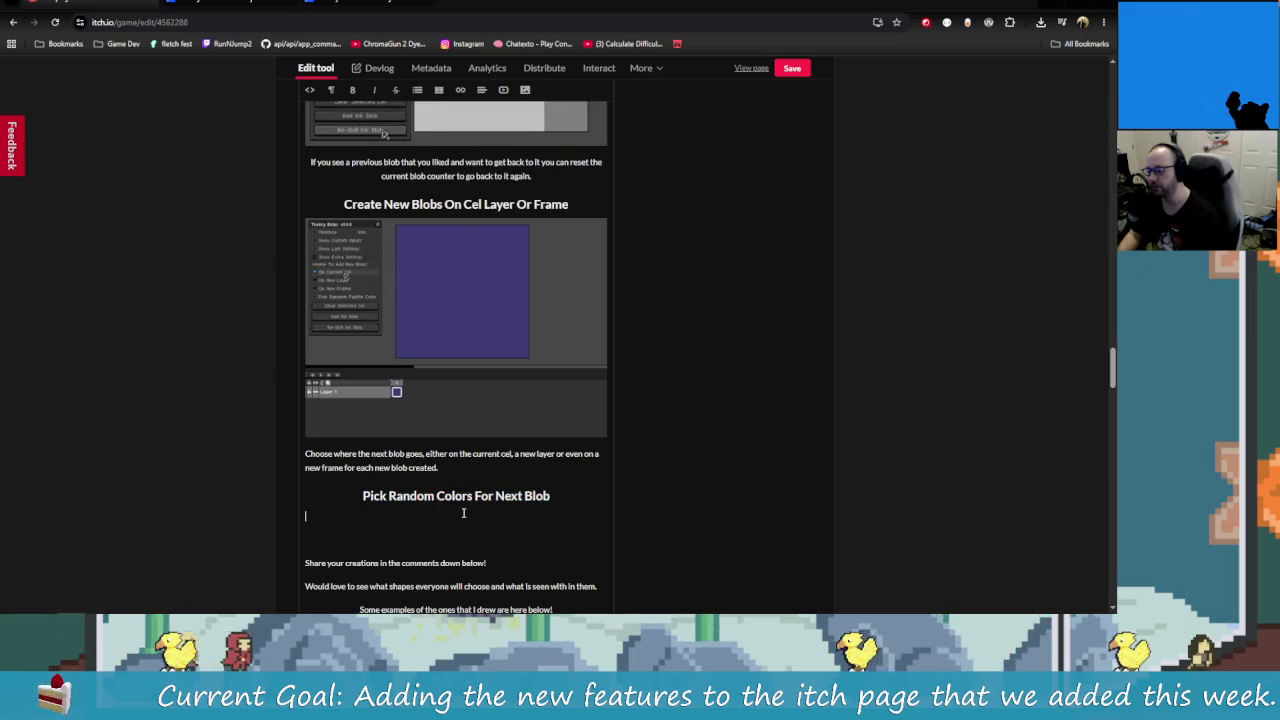
text(G)
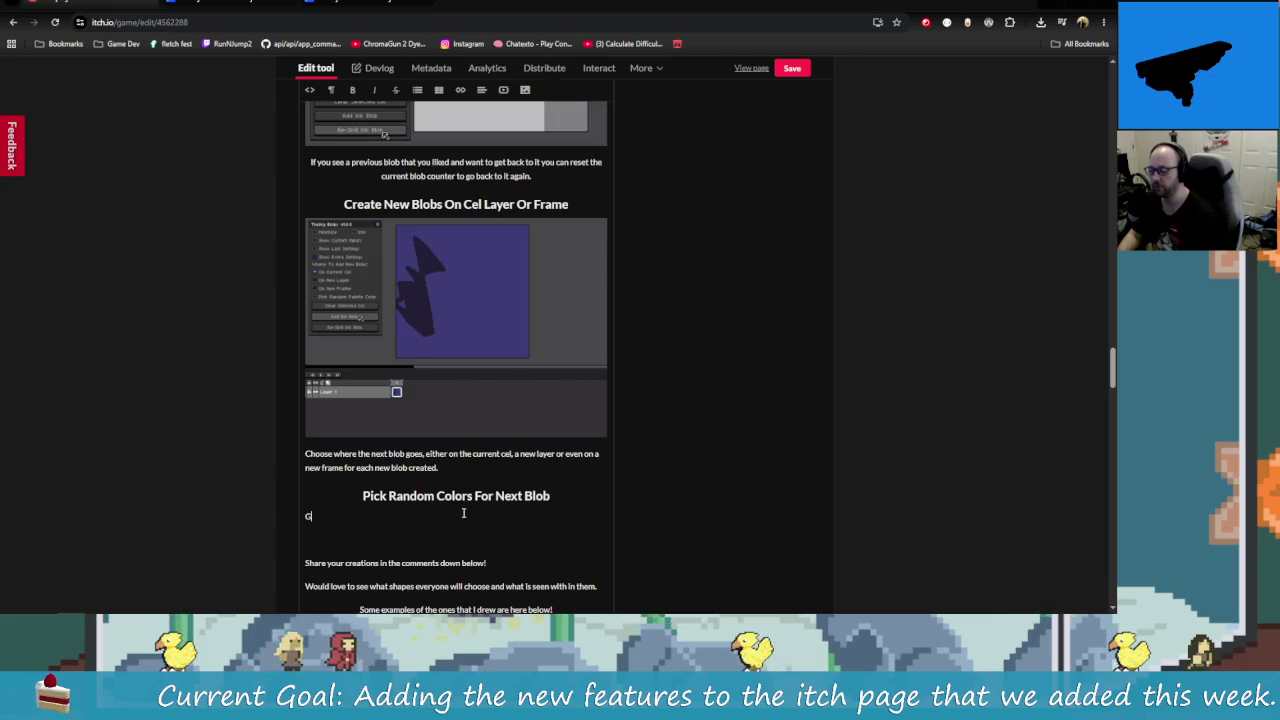
text(IF)
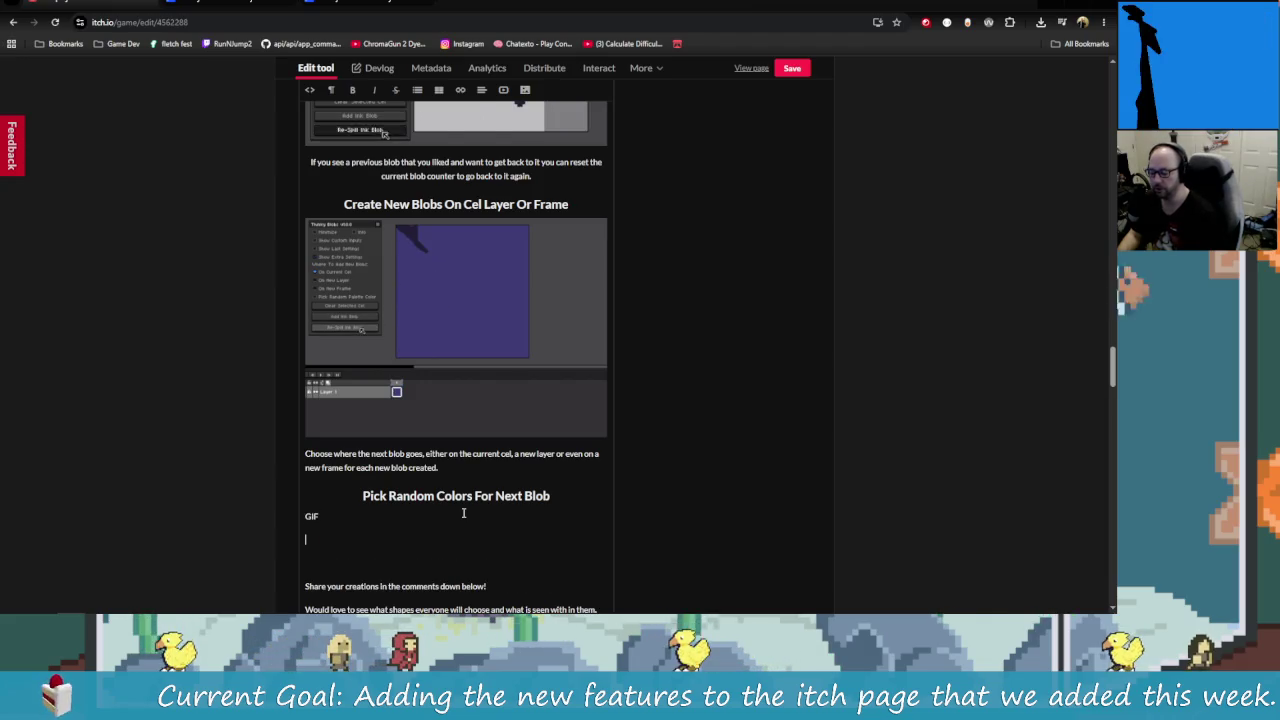
key(Return)
text(w)
key(BackSpace)
key(BackSpace)
key(BackSpace)
text(Ne)
key(BackSpace)
key(BackSpace)
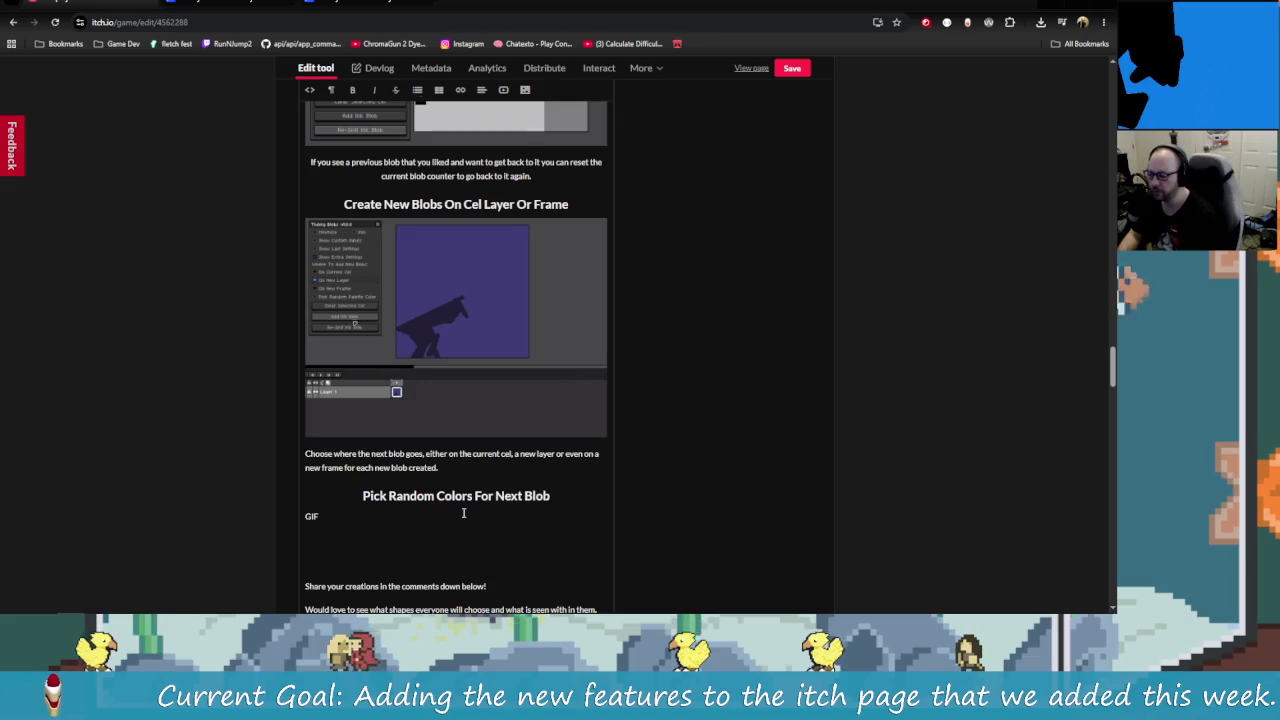
Step: Write the paragraph: the toggle picks a random palette colour per blob; unchecking keeps the current colour
text(Toggl)
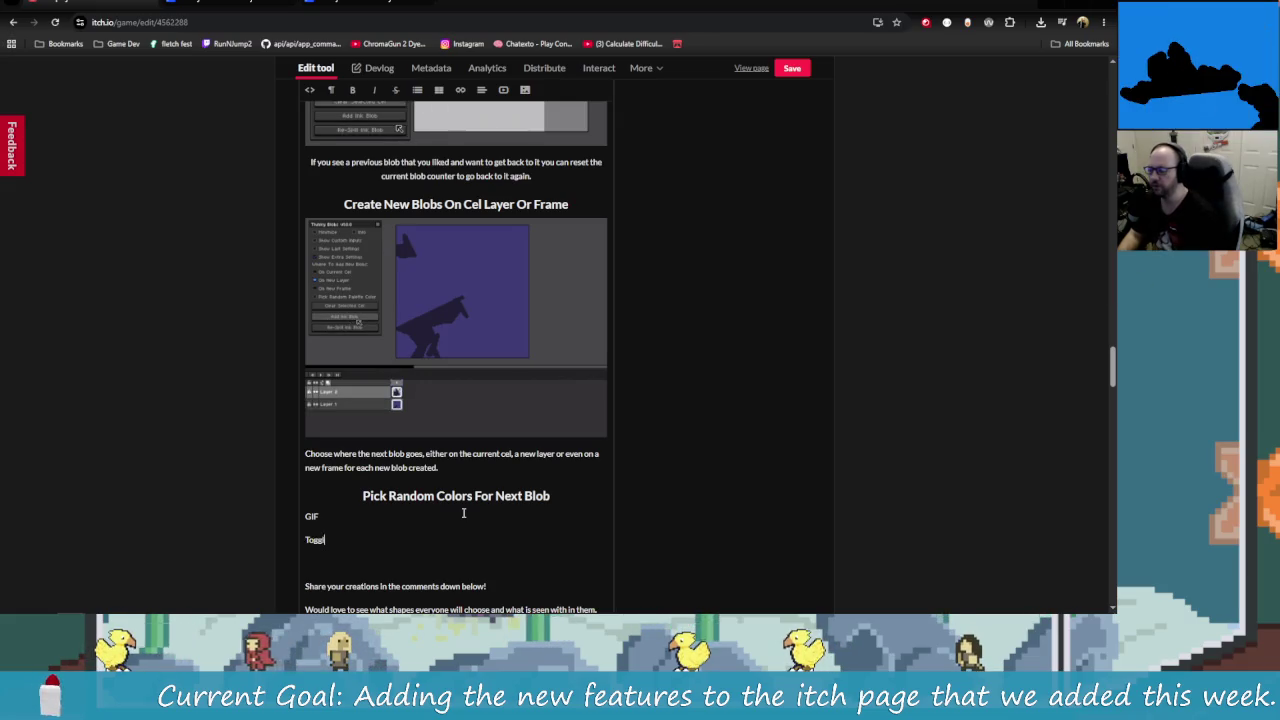
text(eing)
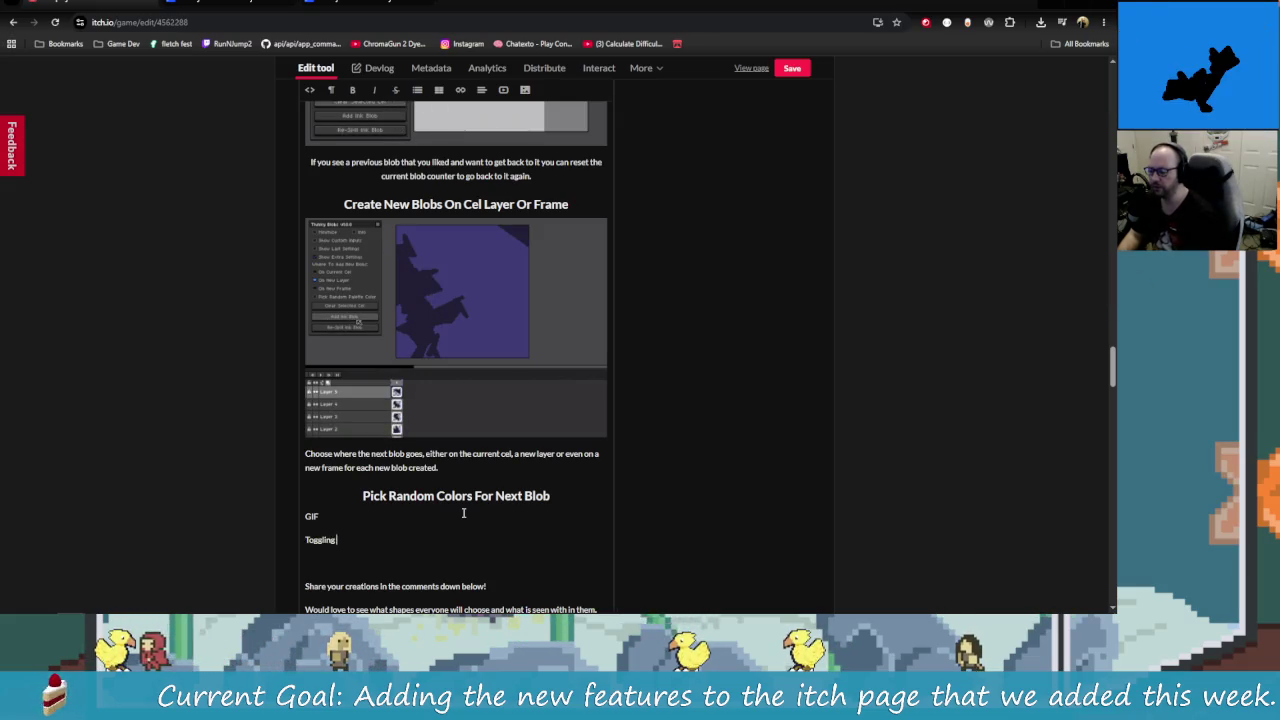
text(he Pick)
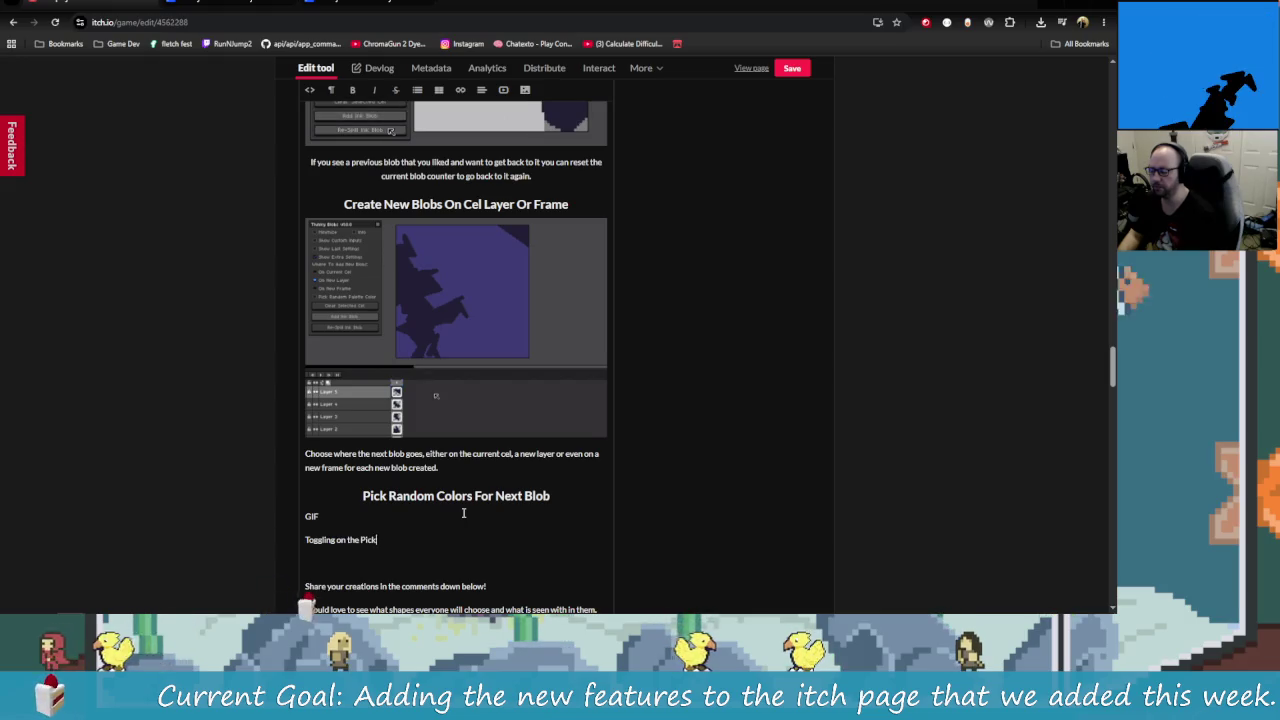
text( rand)
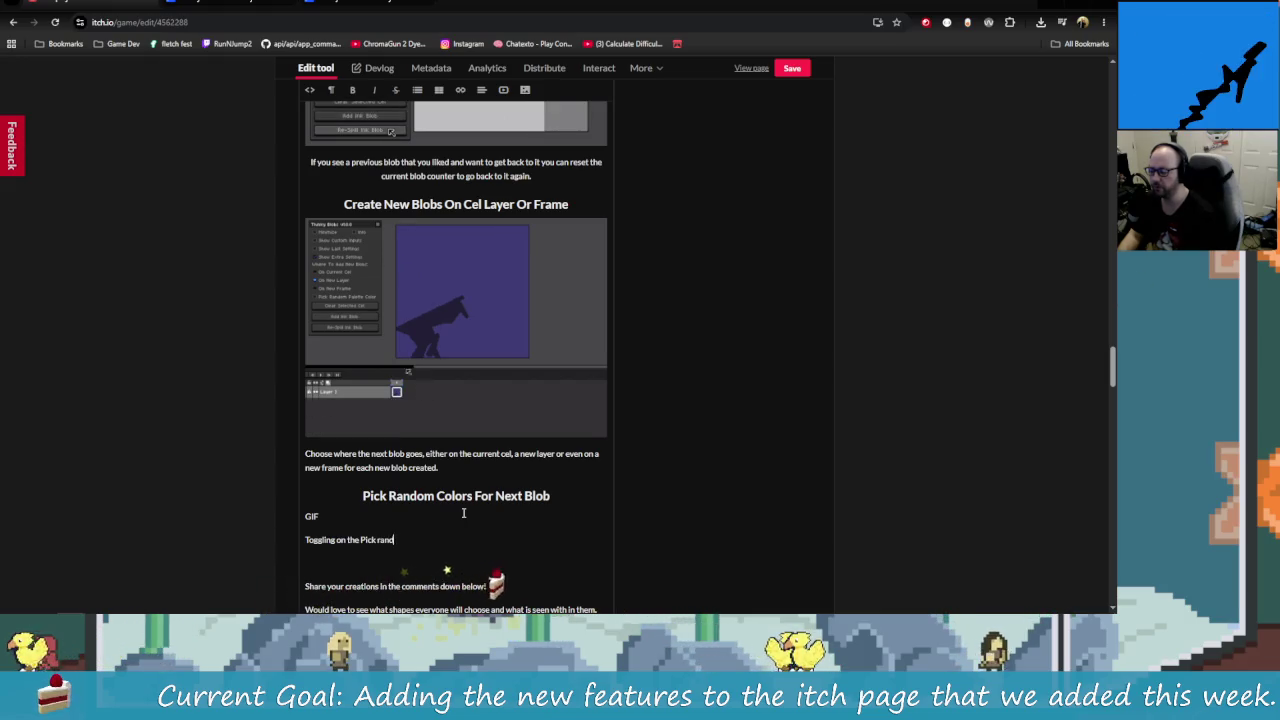
text(om color)
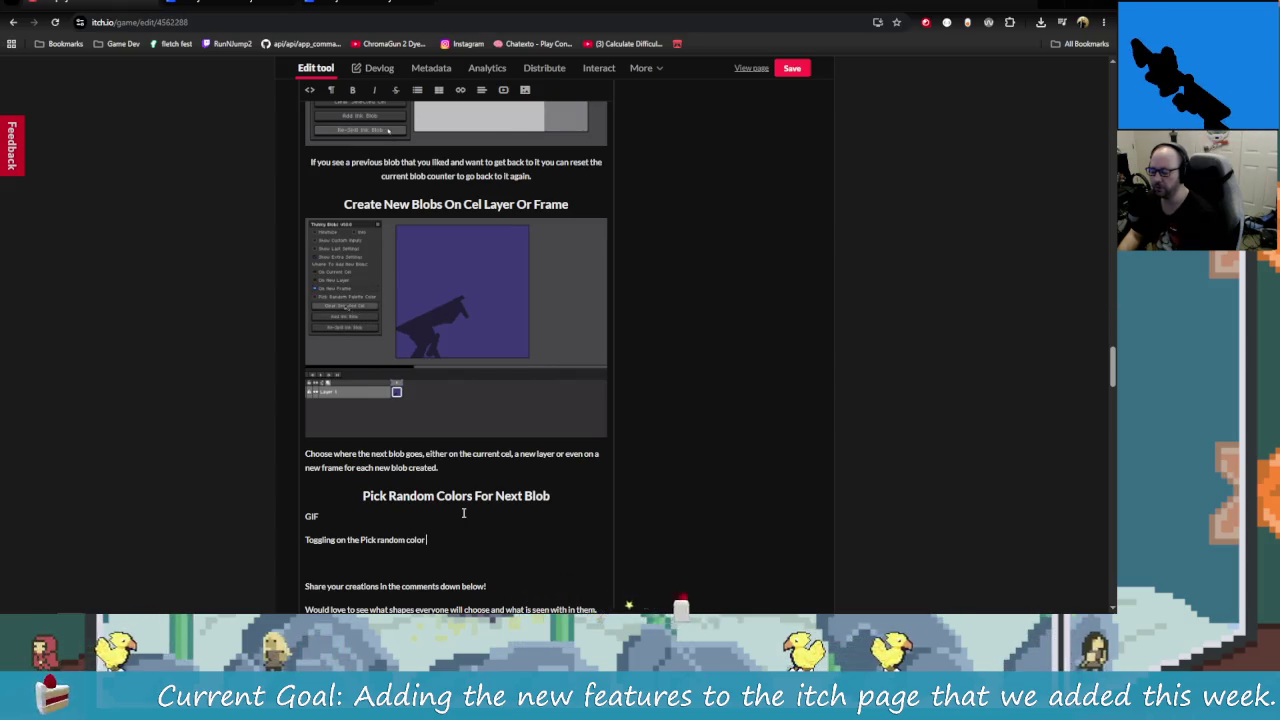
text( willchoos)
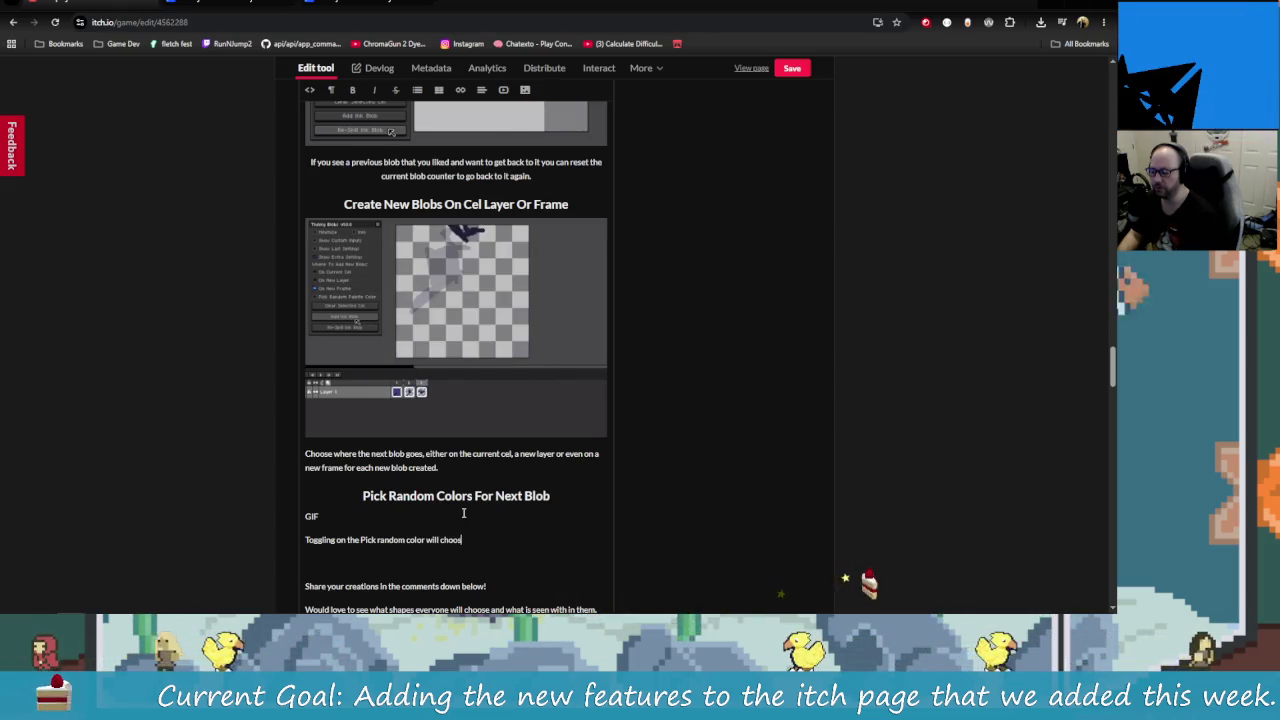
text(e a random)
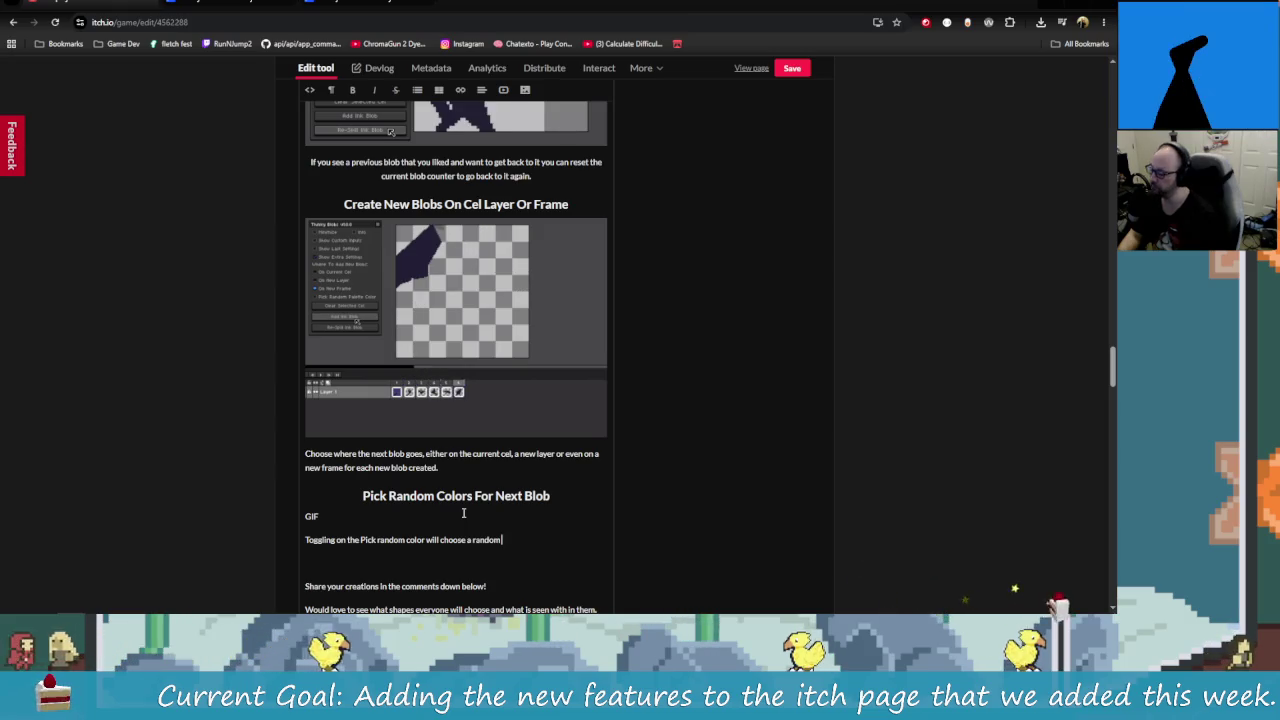
text( color from you)
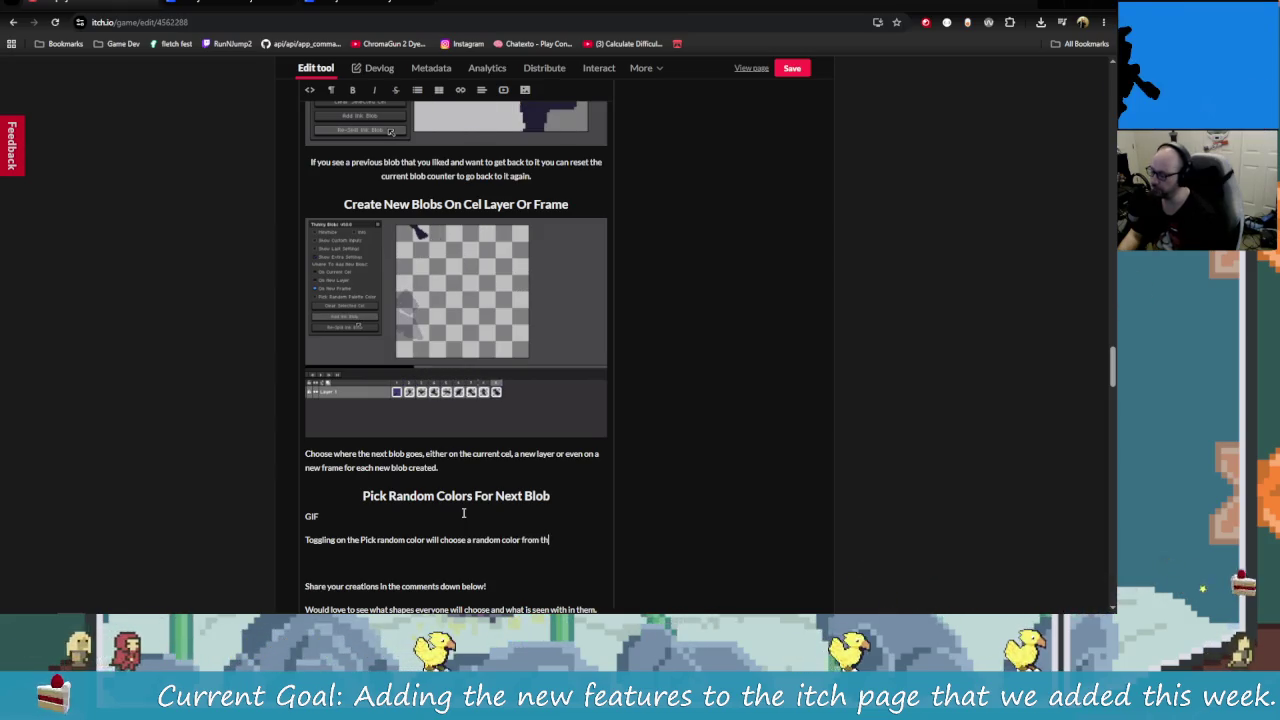
text(r current co)
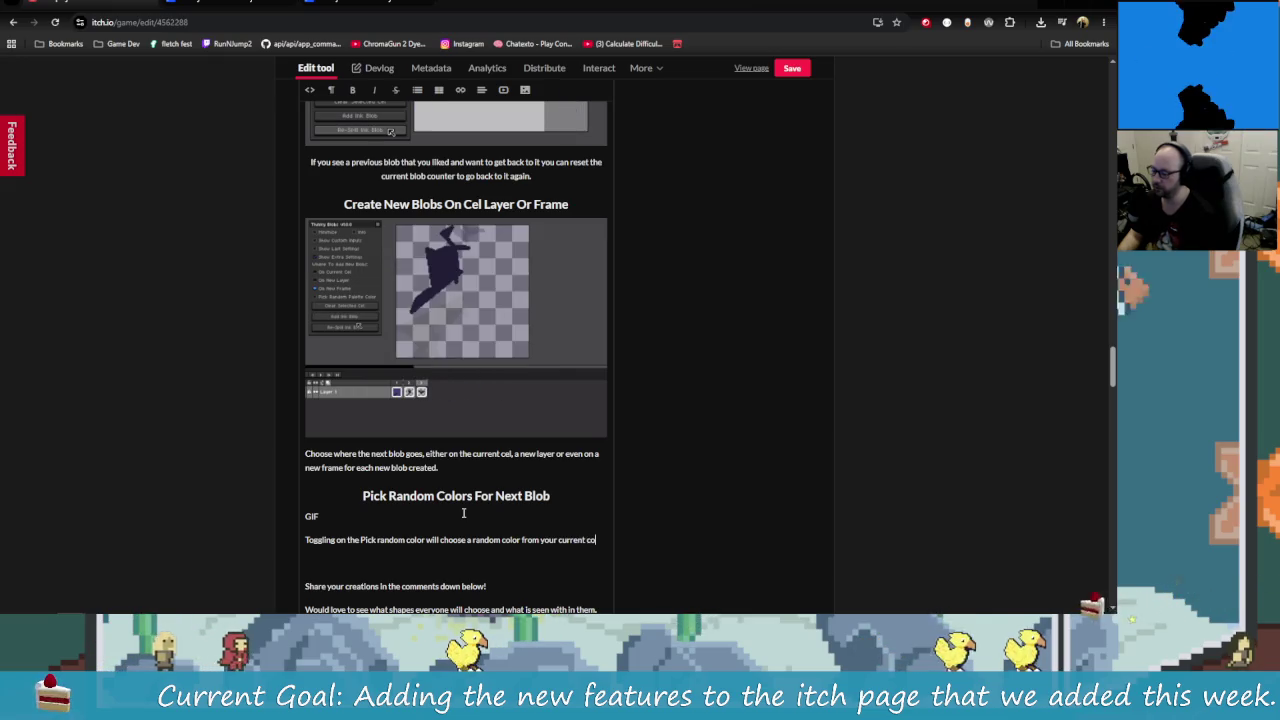
text(lor palett)
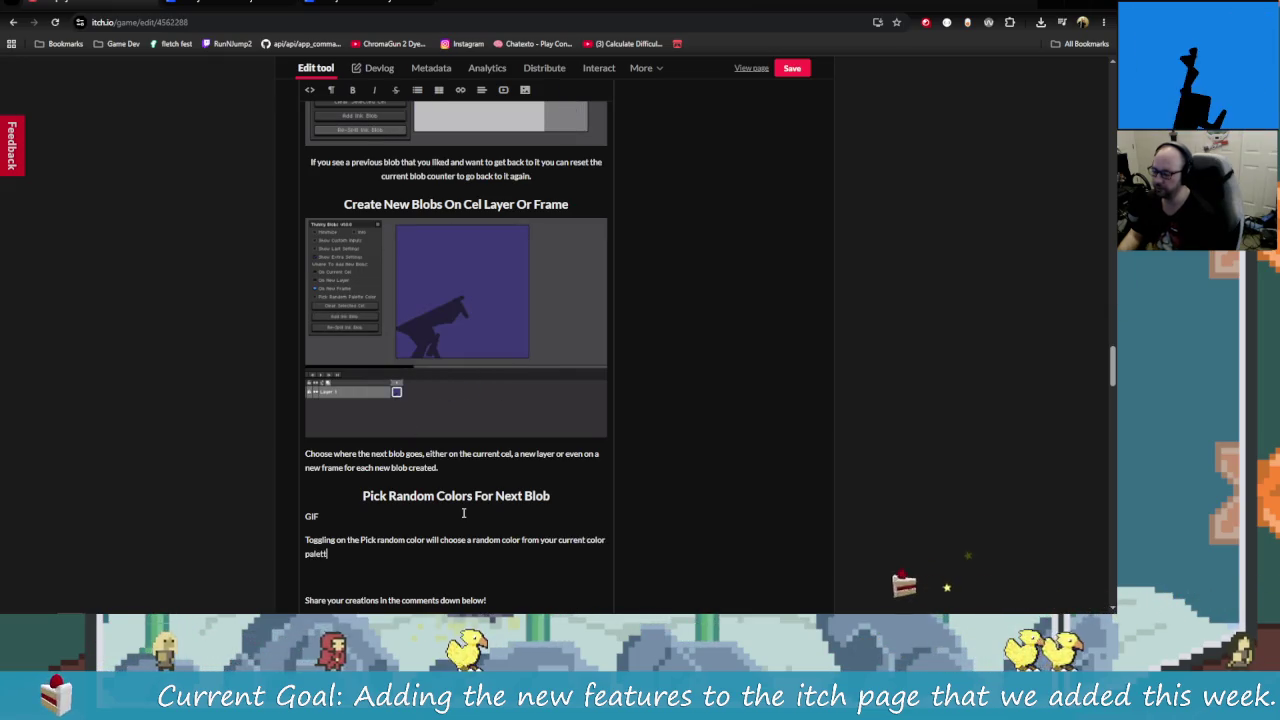
text(e)
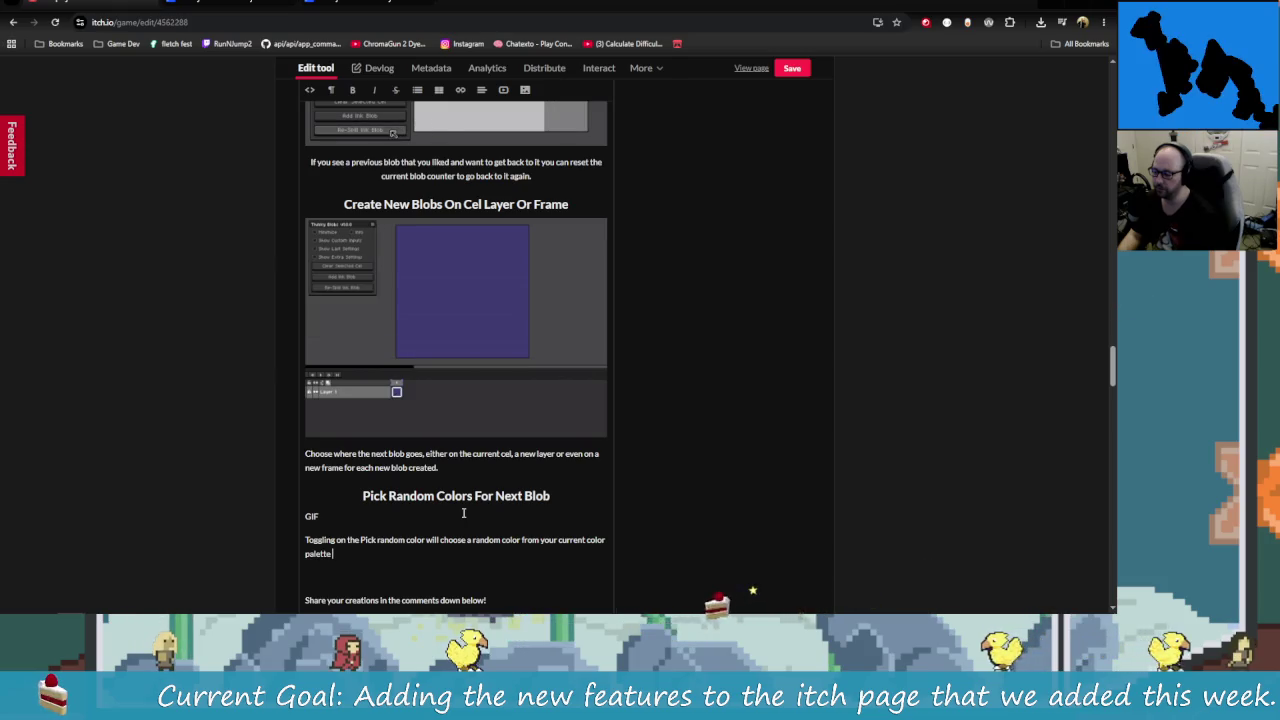
text(. each time )
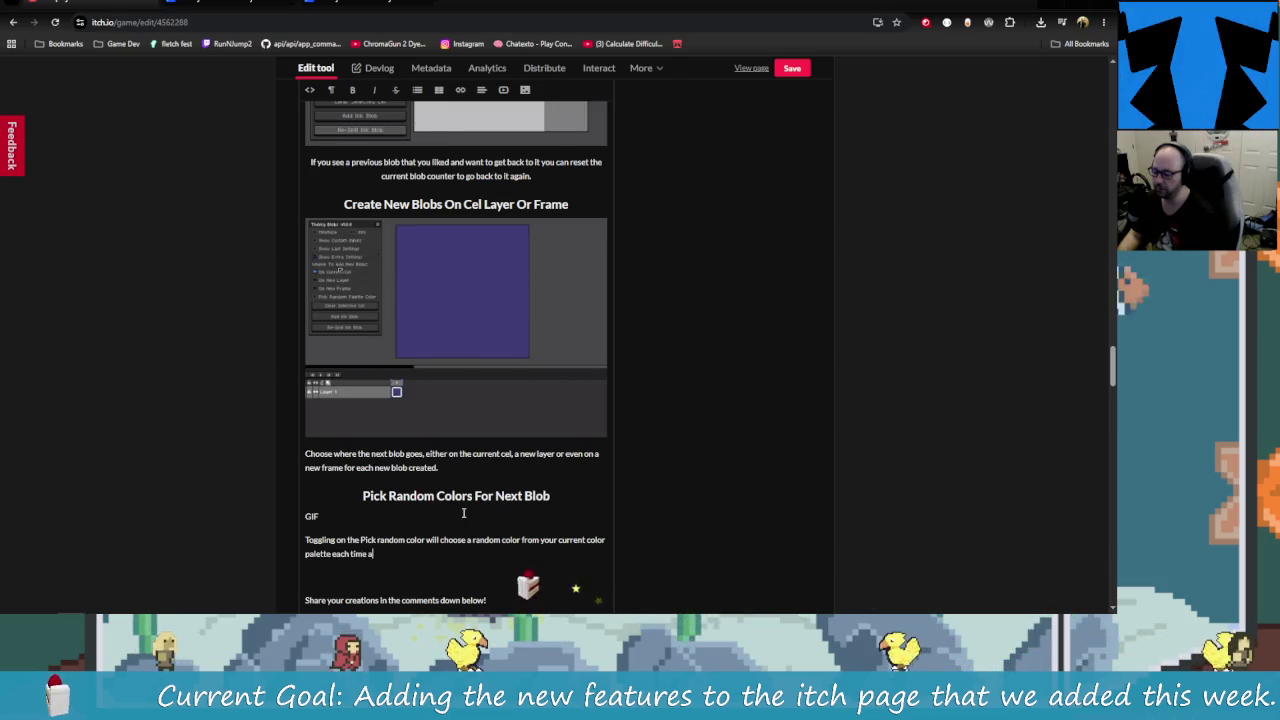
text(a bla)
key(BackSpace)
text(ob)
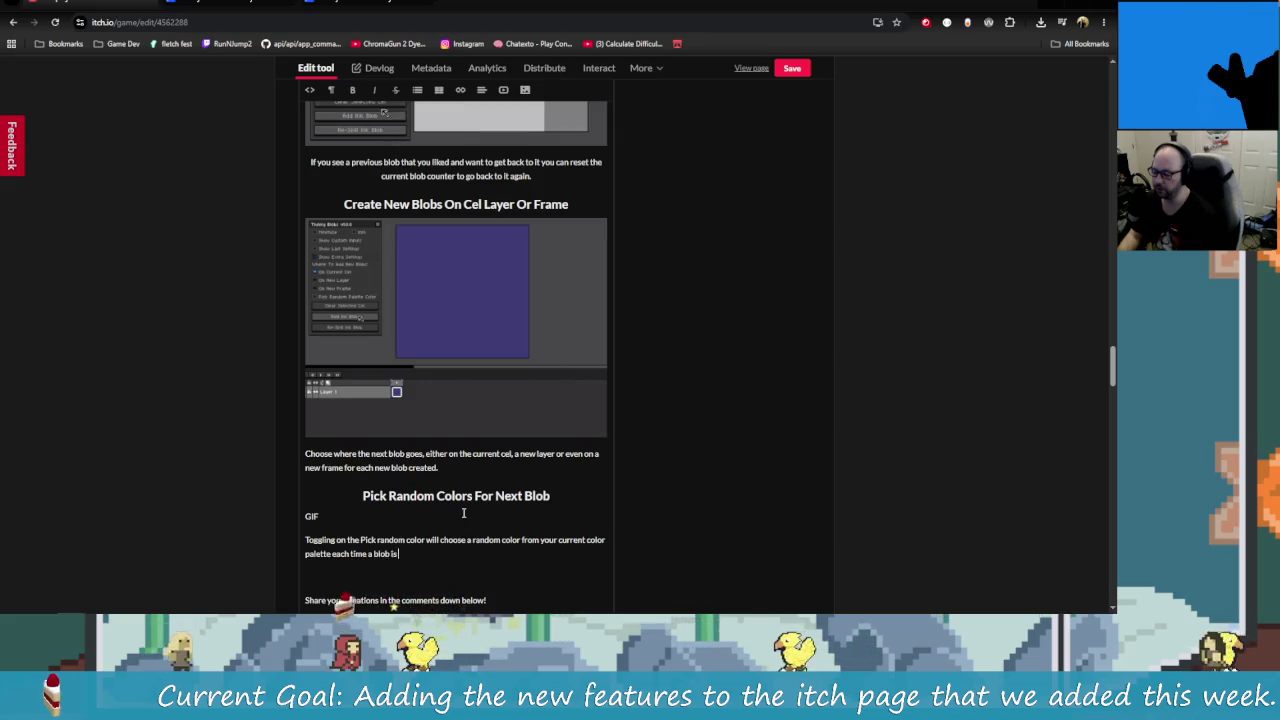
text( is cra)
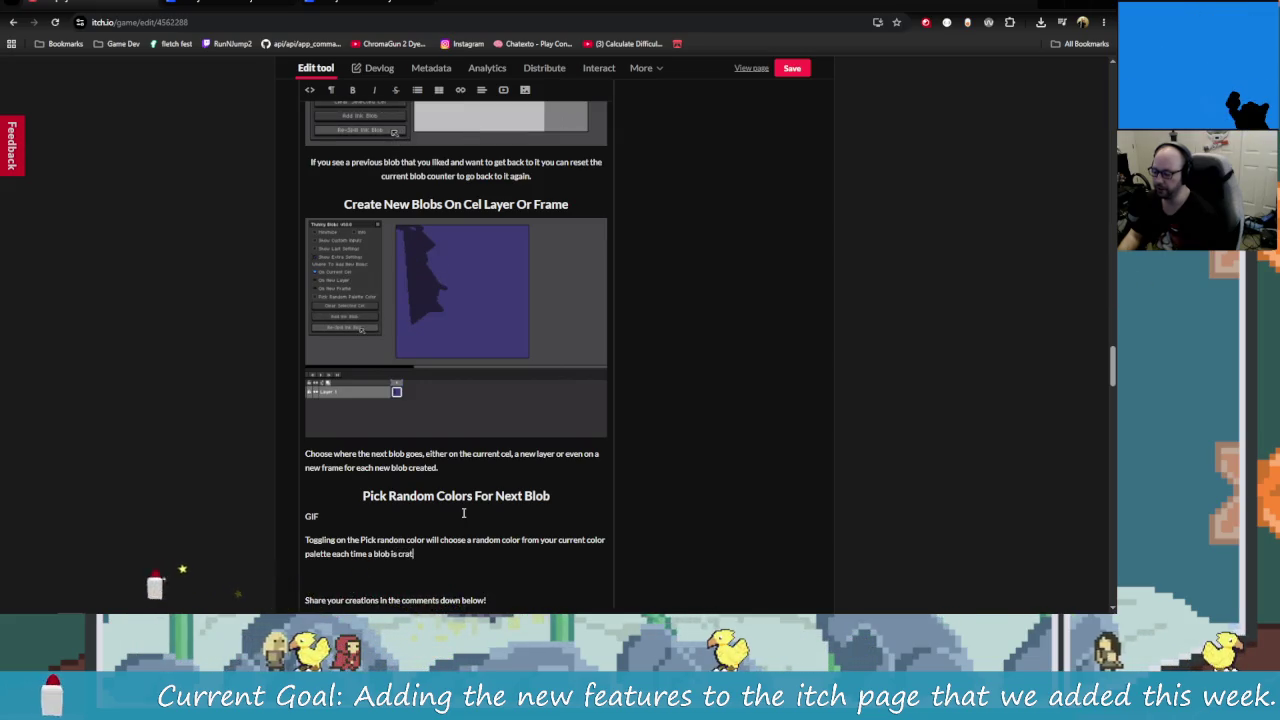
text(t)
key(BackSpace)
key(BackSpace)
key(BackSpace)
text(dr)
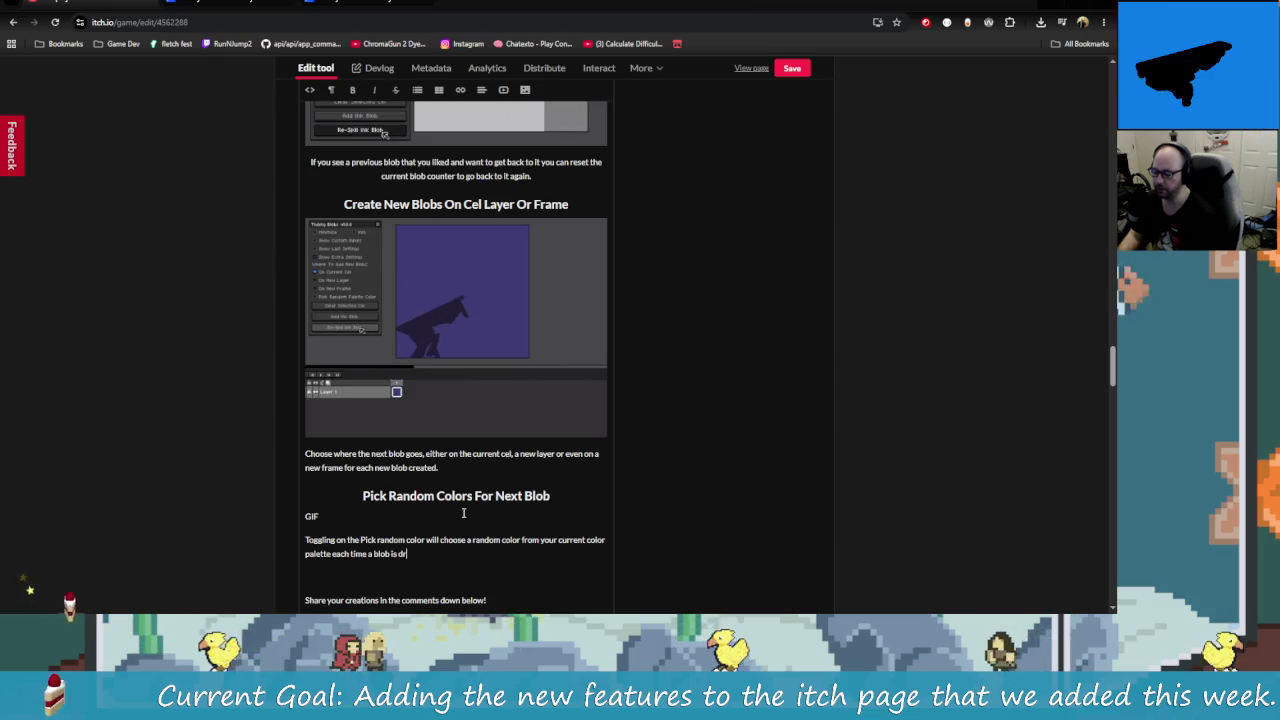
text(awn)
key(BackSpace)
text(. Un cha)
key(BackSpace)
key(BackSpace)
key(BackSpace)
text(ch)
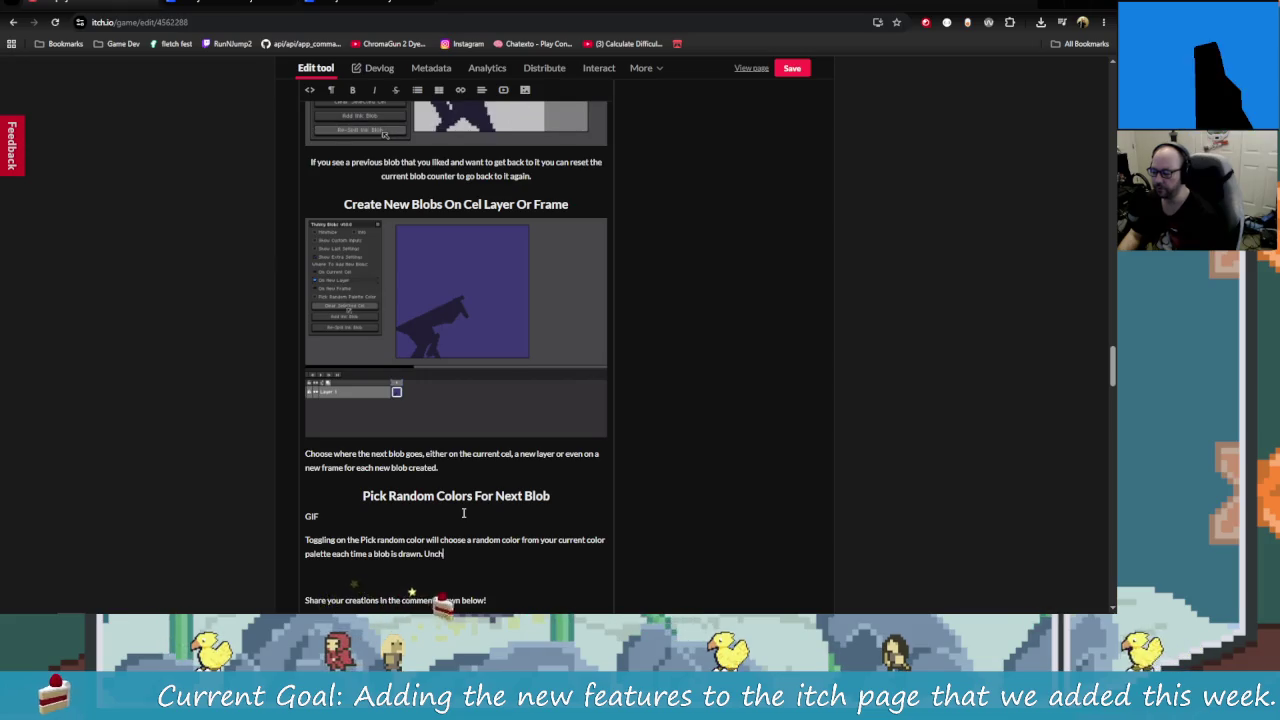
text(ecking this blo)
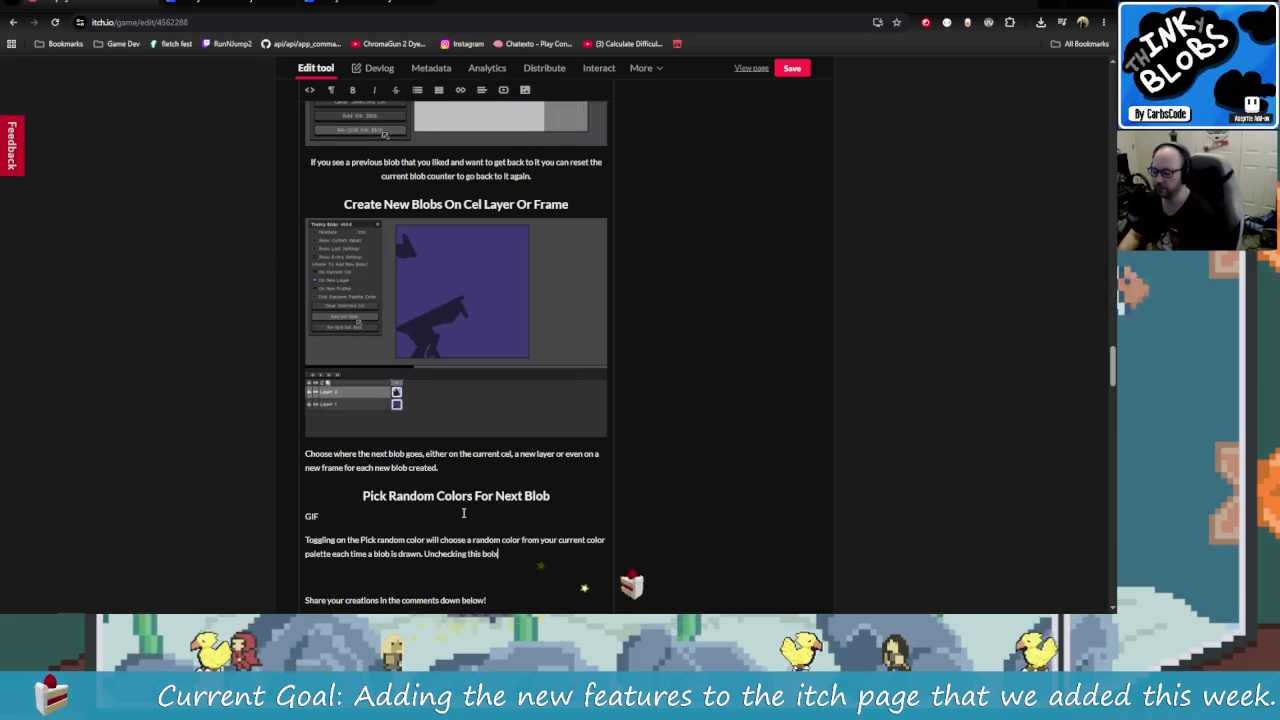
text( will keep the current color f)
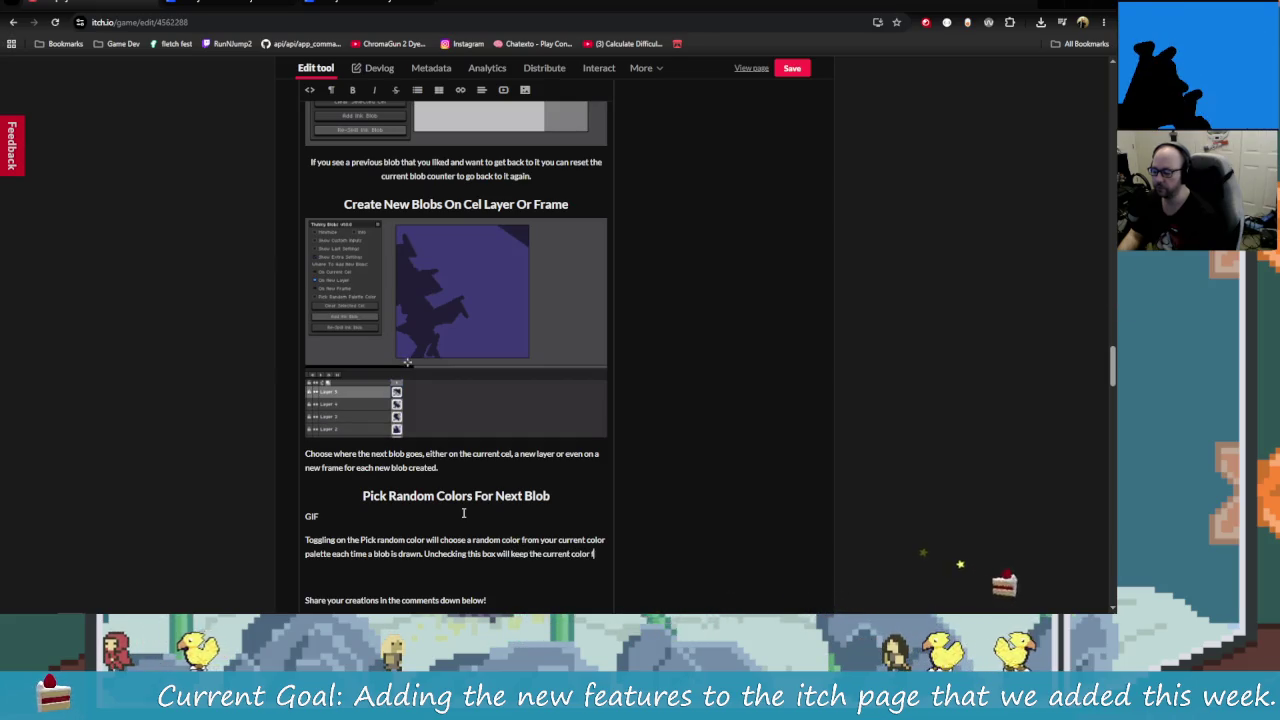
text(or all ne)
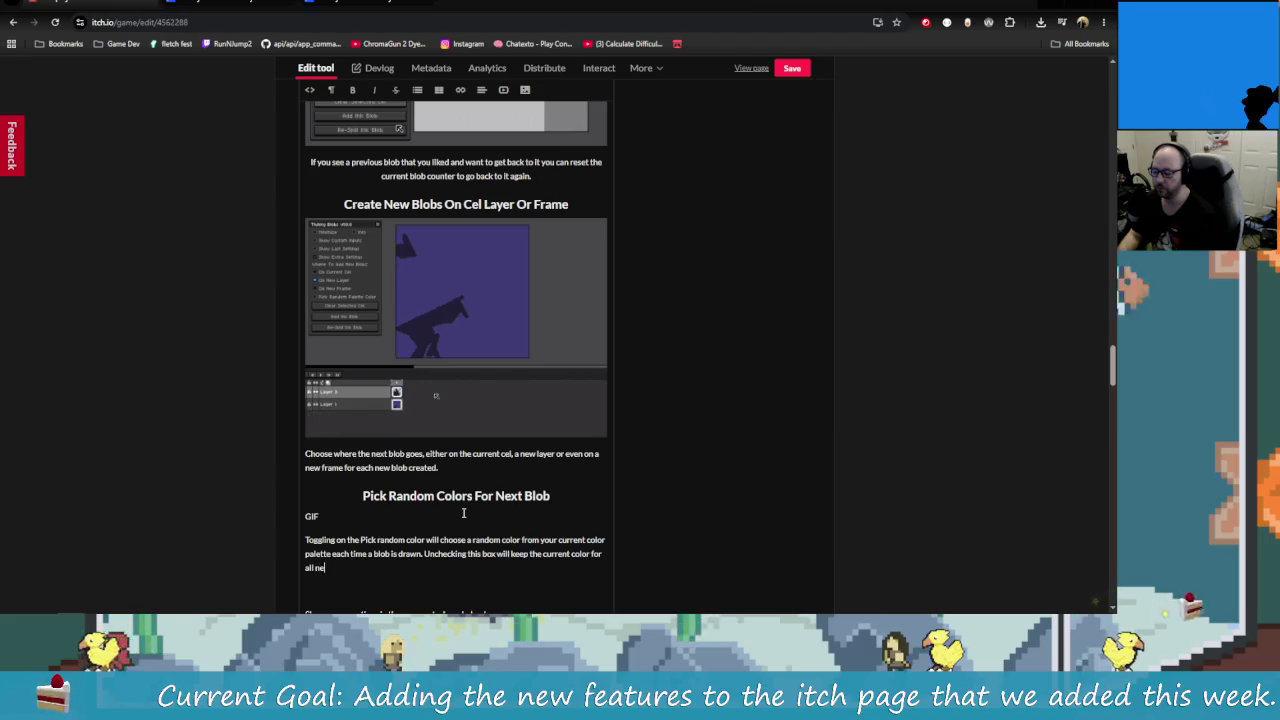
text(w blobs.)
click(463, 513)
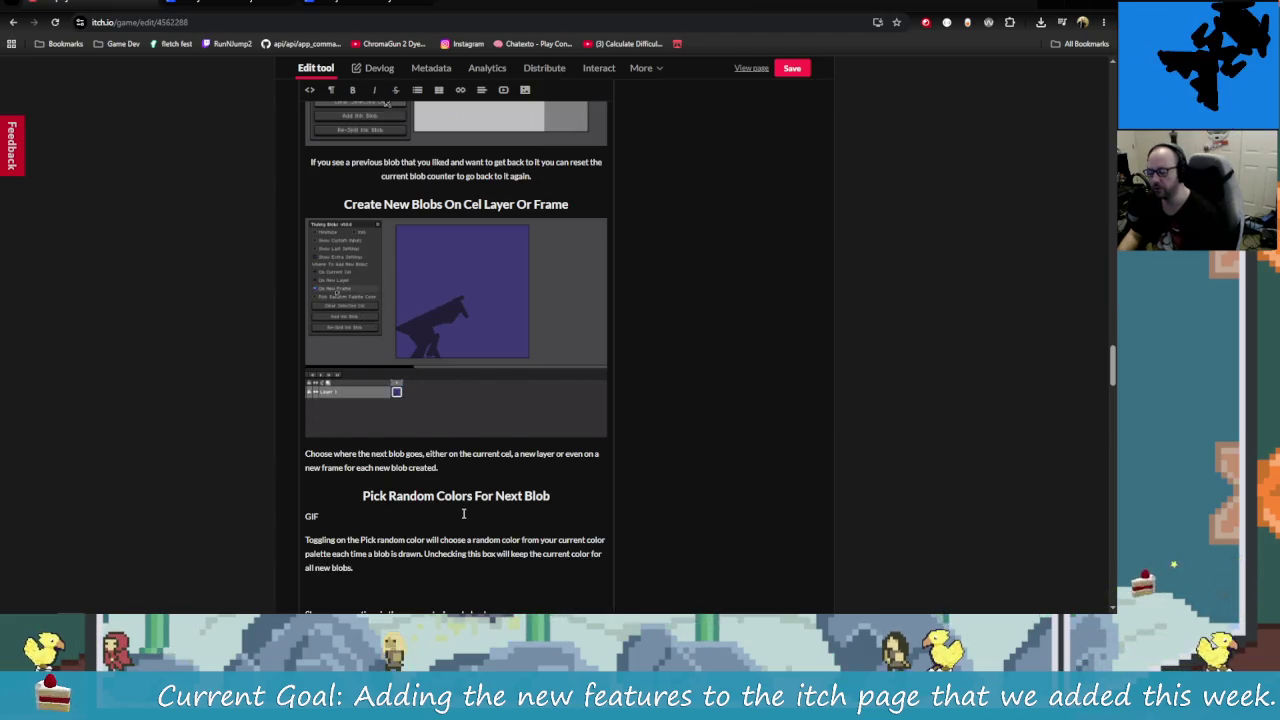
scroll(463, 513, down, 1)
click(340, 4)
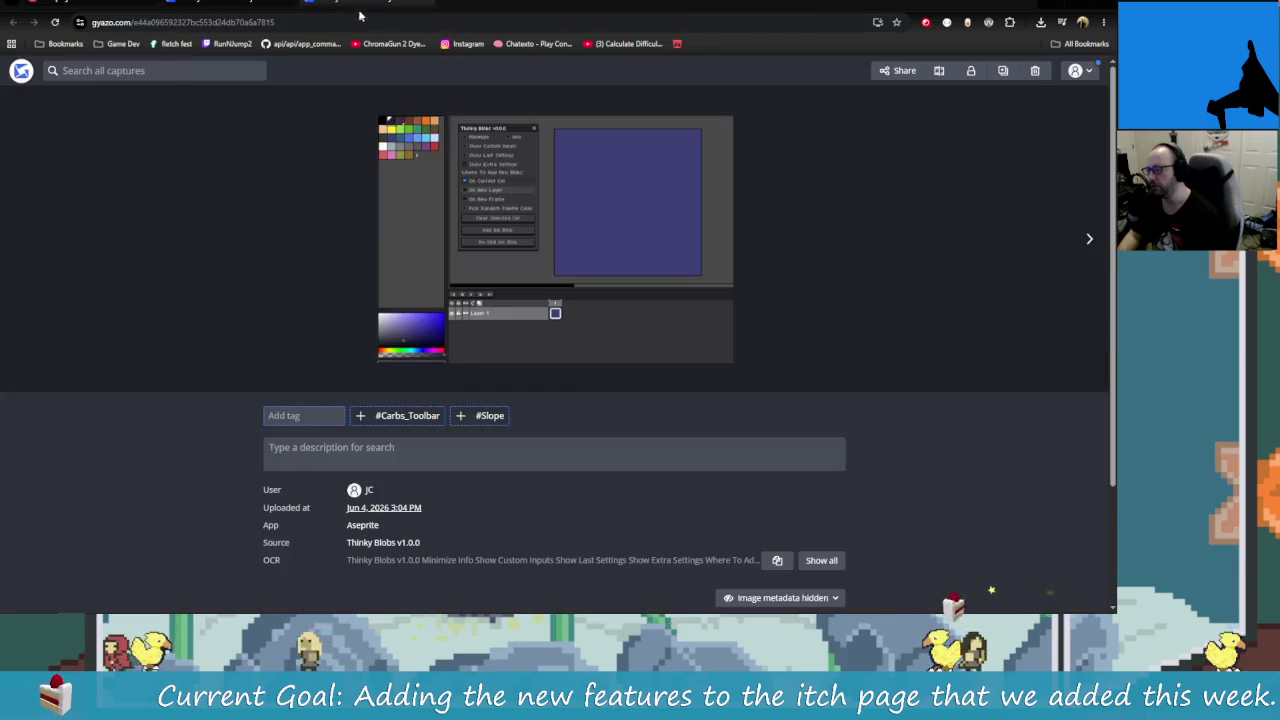
Step: Reload the Gyazo capture page, copy its GIF image link, and return to the itch.io editor
click(408, 22)
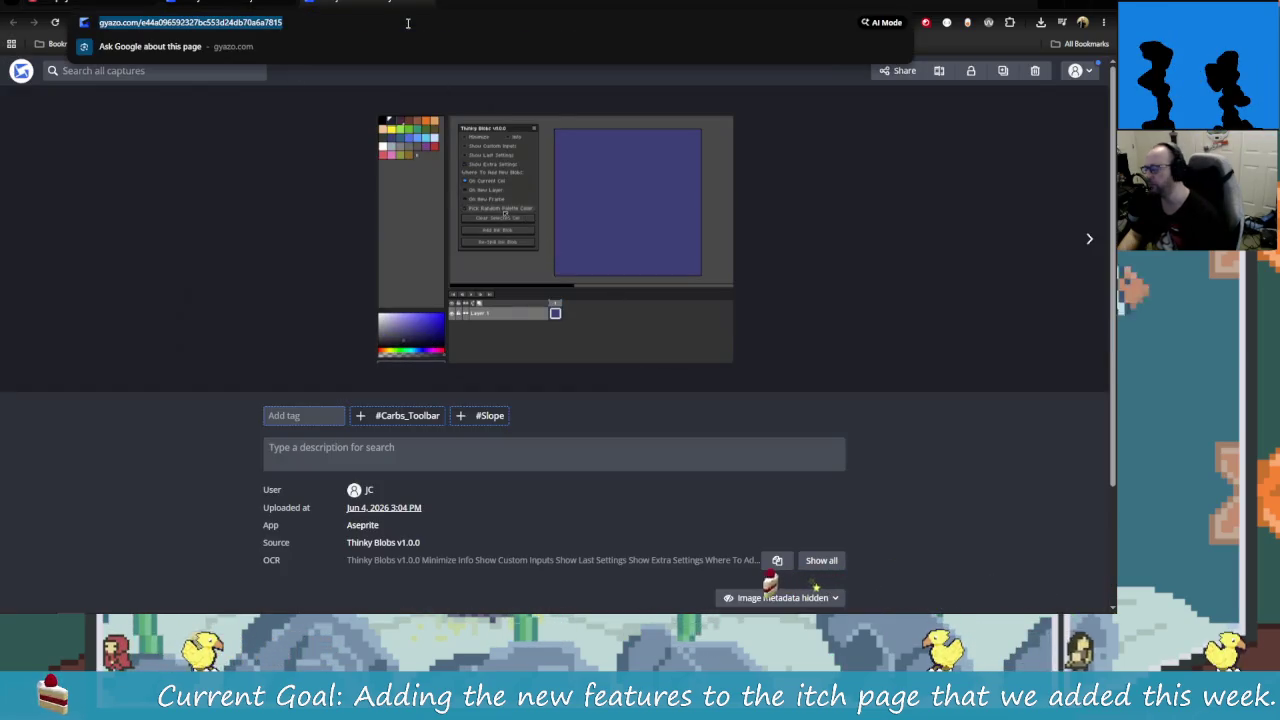
key(Return)
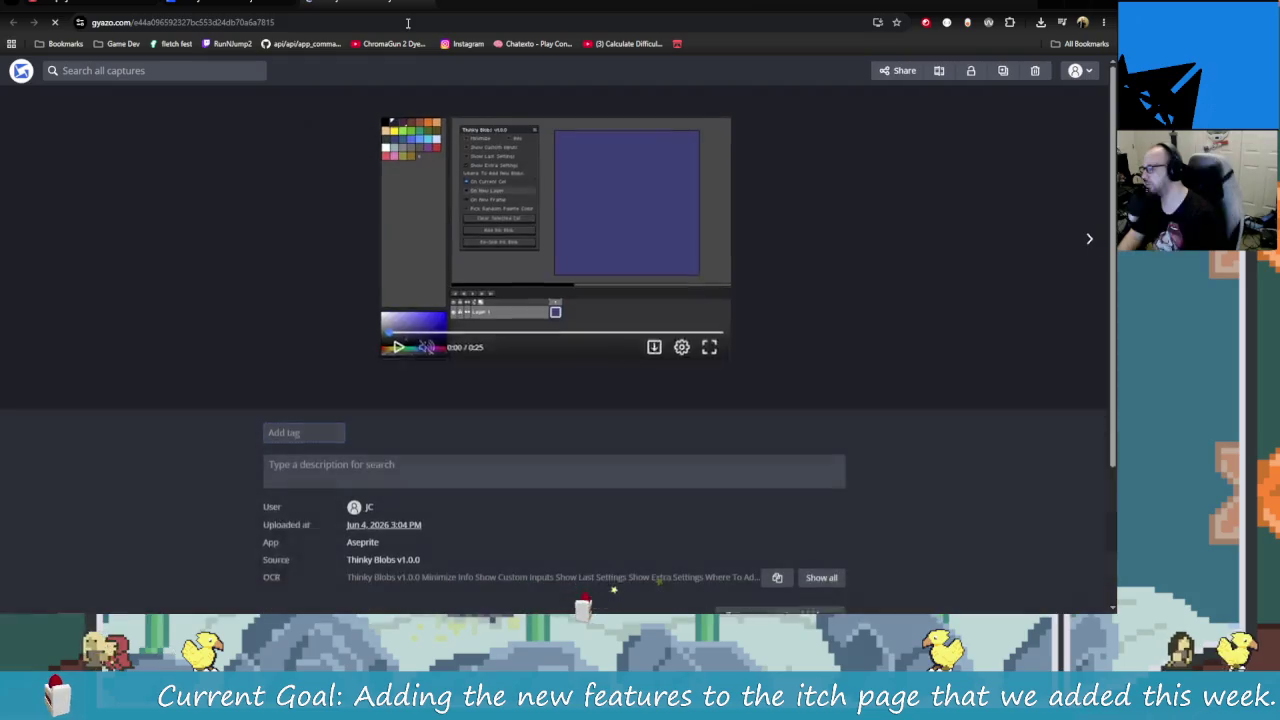
click(905, 70)
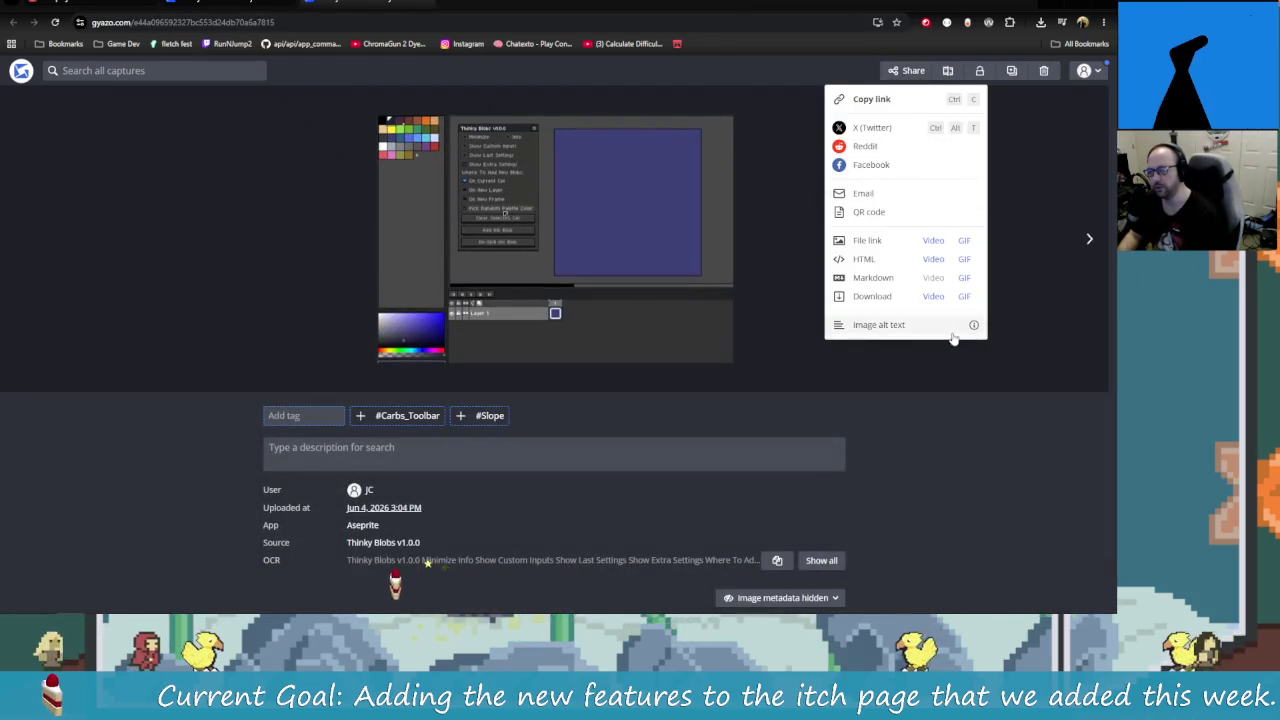
click(965, 266)
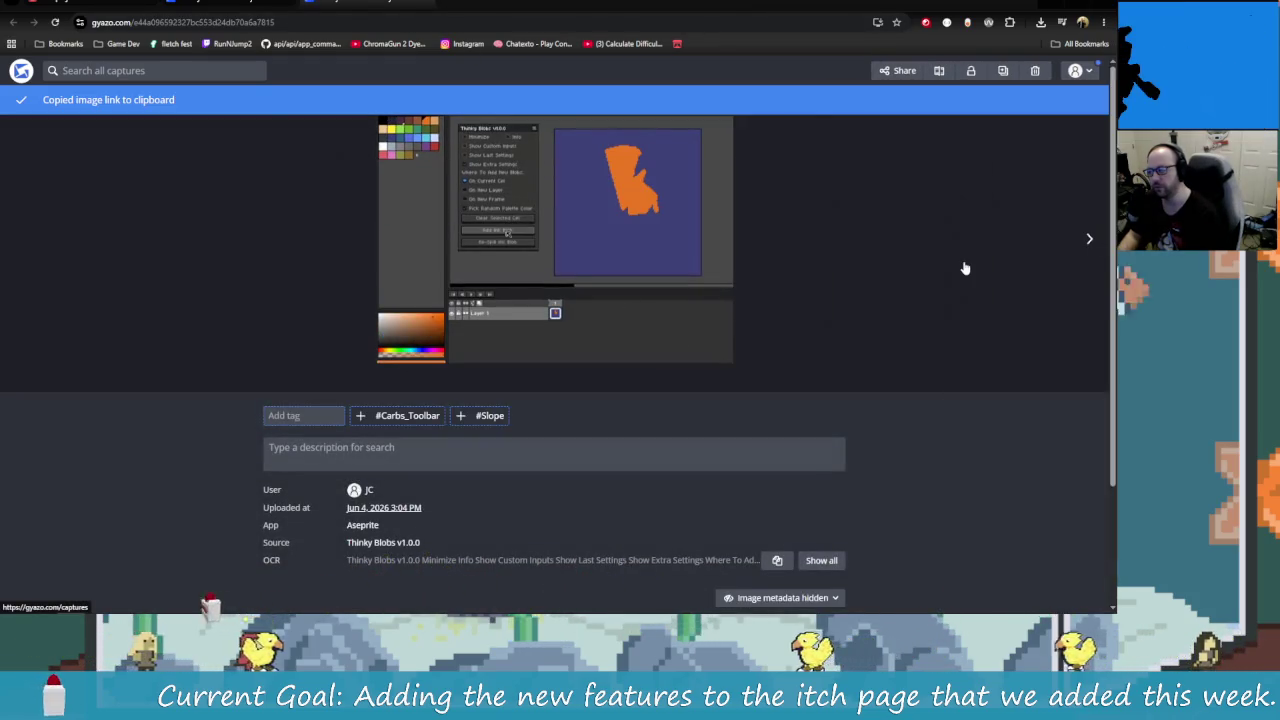
key(ctrl+Tab)
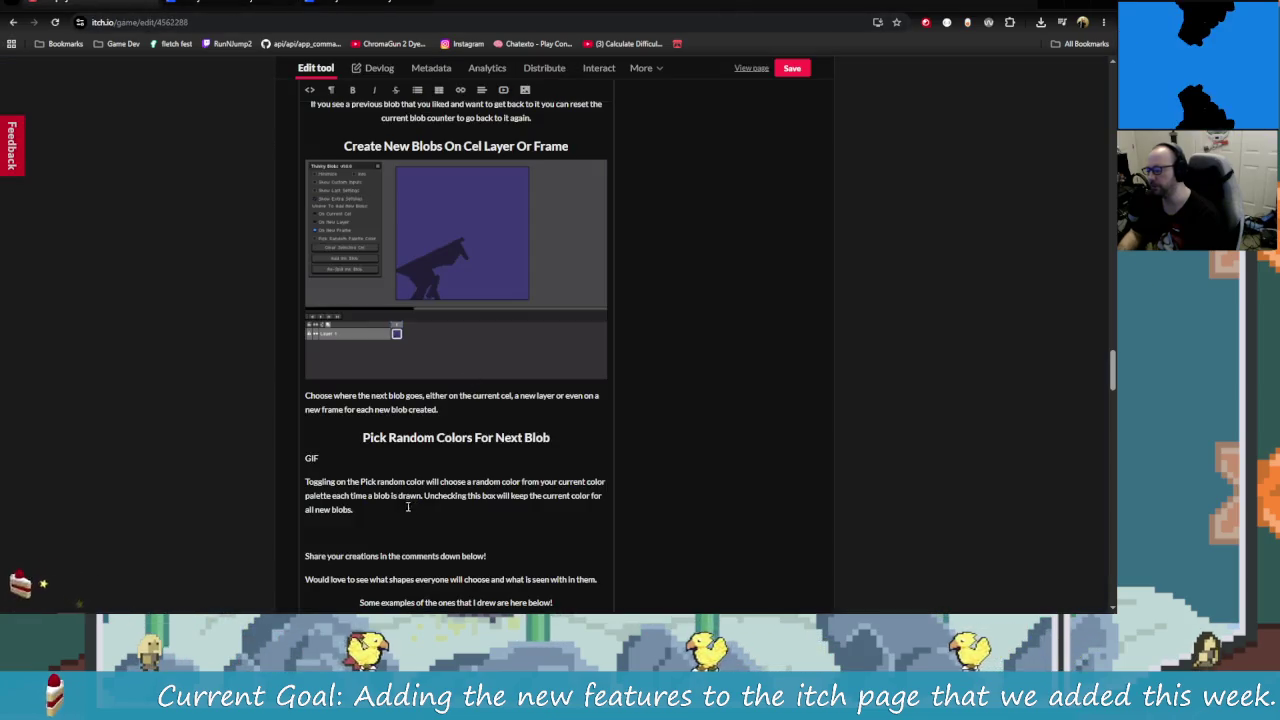
Step: Check the random-colour blob GIF under its heading, then preview the public Thinky Blobs page
scroll(491, 485, down, 1)
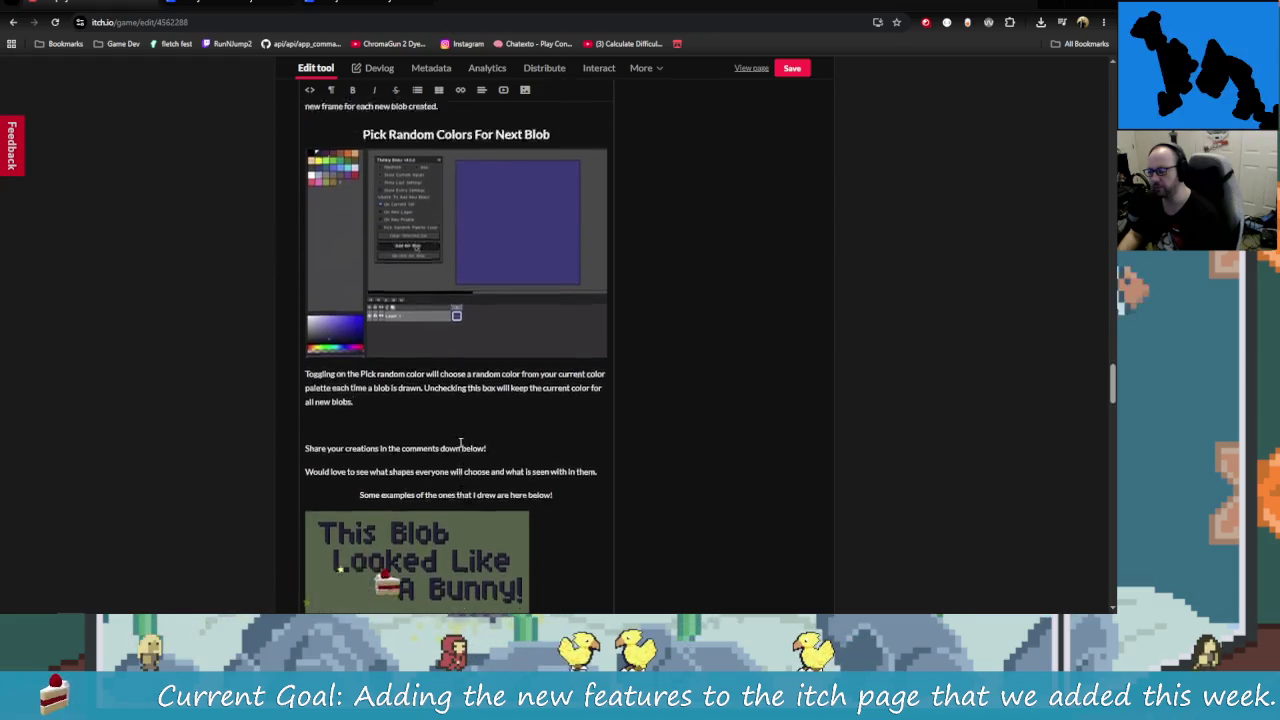
scroll(576, 510, down, 2)
drag(355, 474, 340, 354)
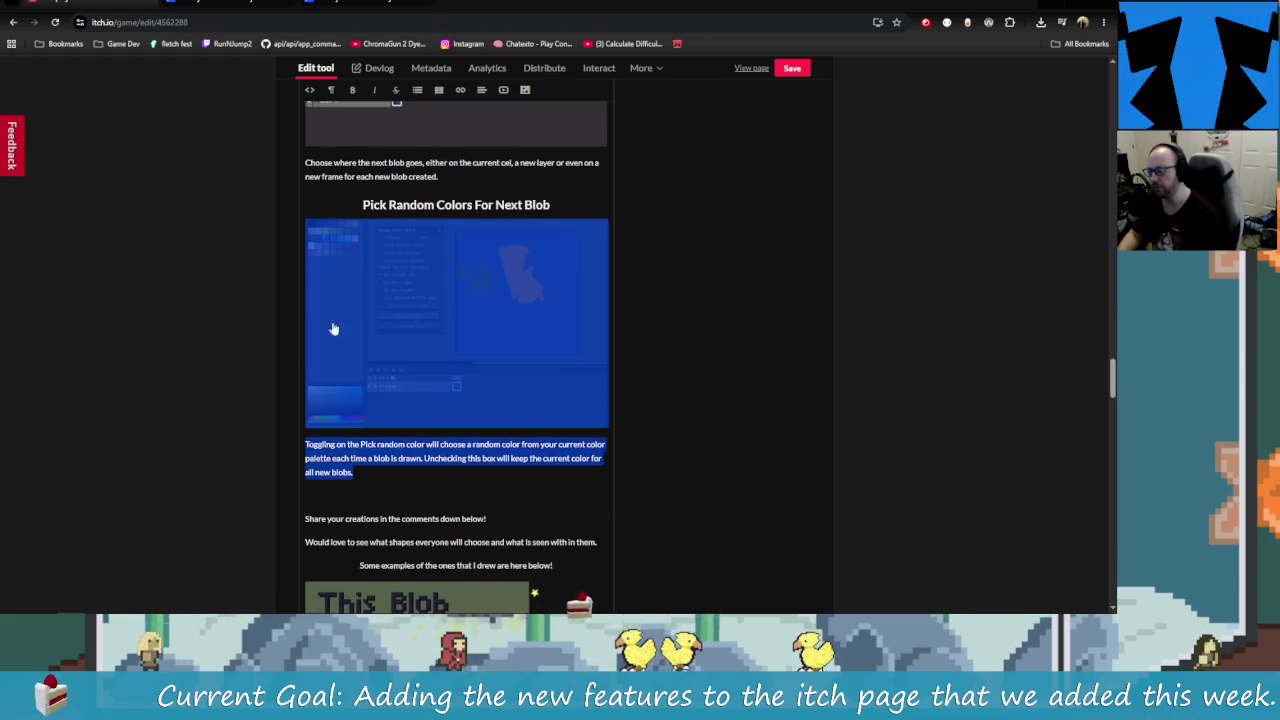
click(316, 168)
scroll(693, 405, up, 3)
scroll(740, 250, up, 1)
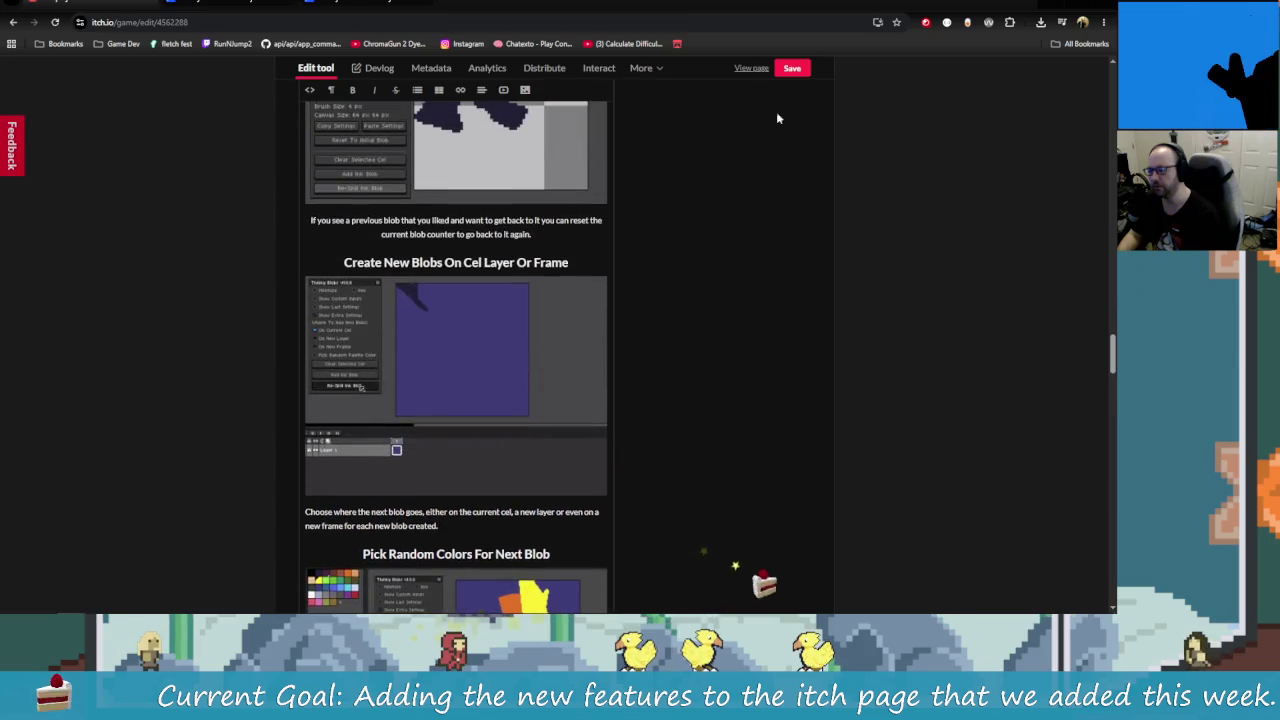
click(752, 70)
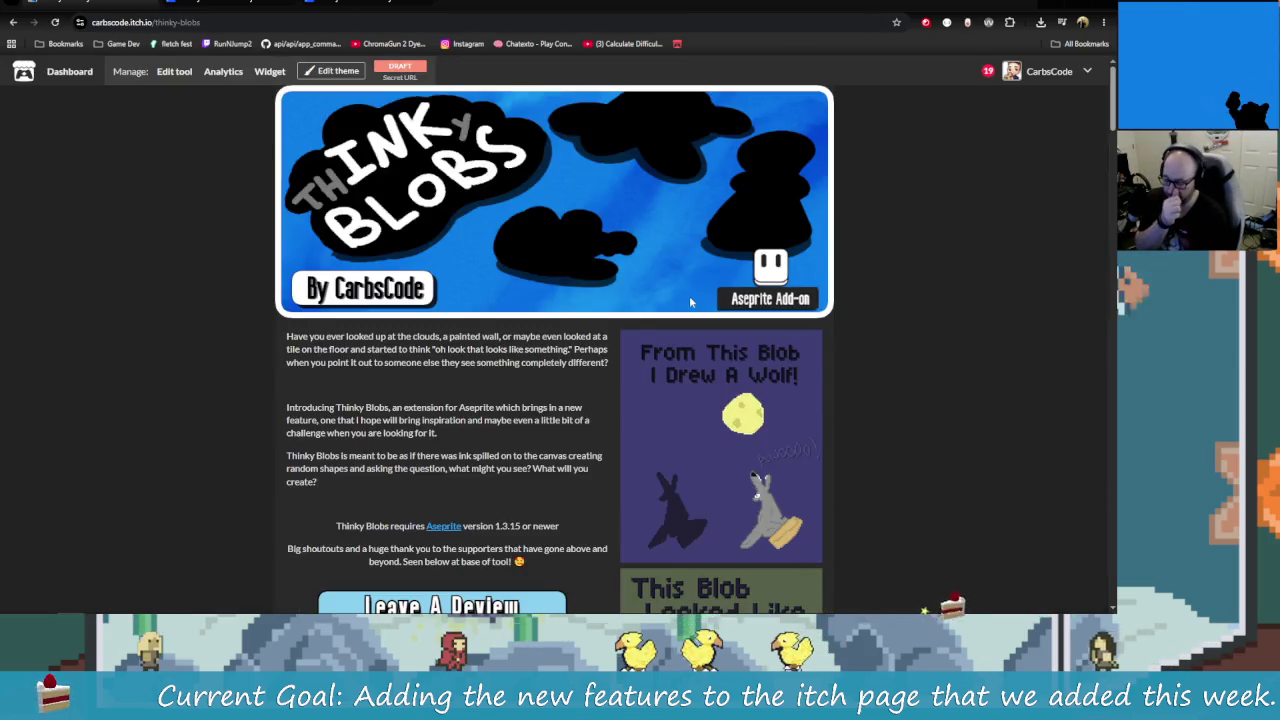
Step: Read through the public Thinky Blobs page, including the Add Ink Blob and Re-Spill Ink Blob section
scroll(689, 295, down, 5)
scroll(660, 337, down, 5)
scroll(800, 310, down, 5)
scroll(857, 294, down, 5)
scroll(900, 355, down, 5)
scroll(863, 331, down, 5)
scroll(854, 331, down, 5)
scroll(854, 329, down, 5)
scroll(850, 328, down, 3)
scroll(860, 340, up, 5)
scroll(950, 490, up, 2)
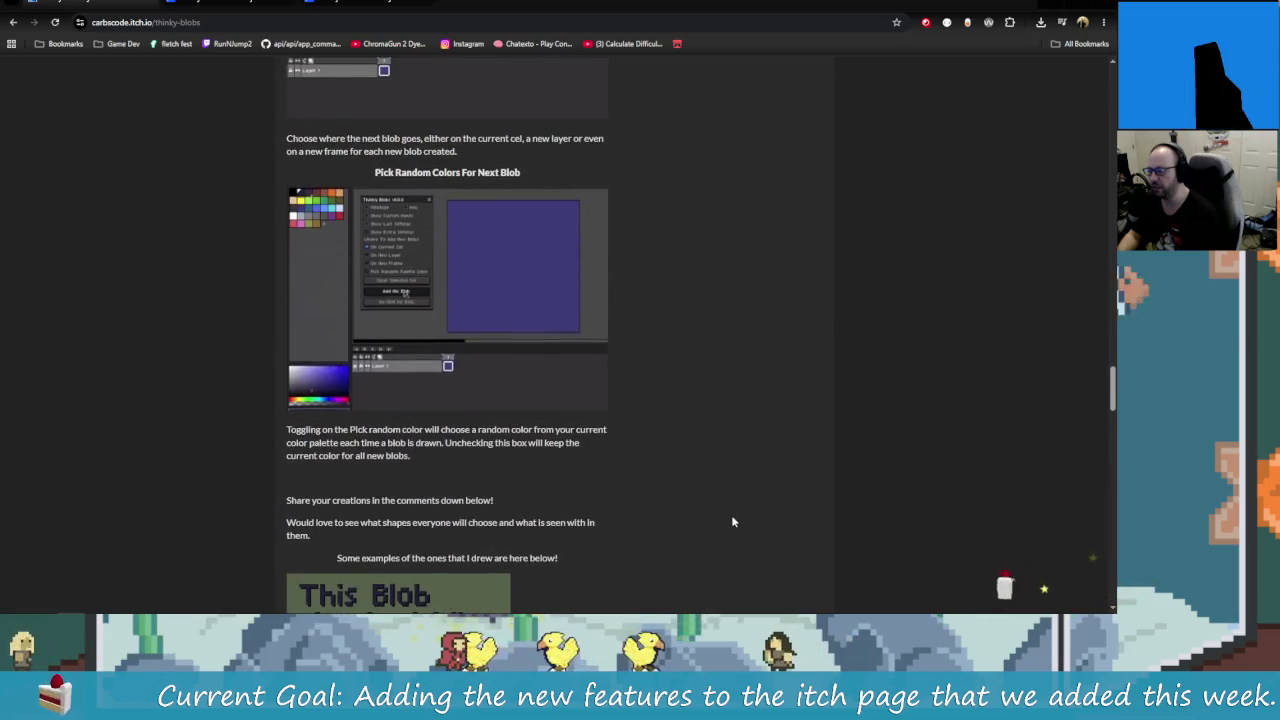
scroll(797, 545, up, 1)
scroll(800, 548, up, 4)
scroll(803, 551, up, 3)
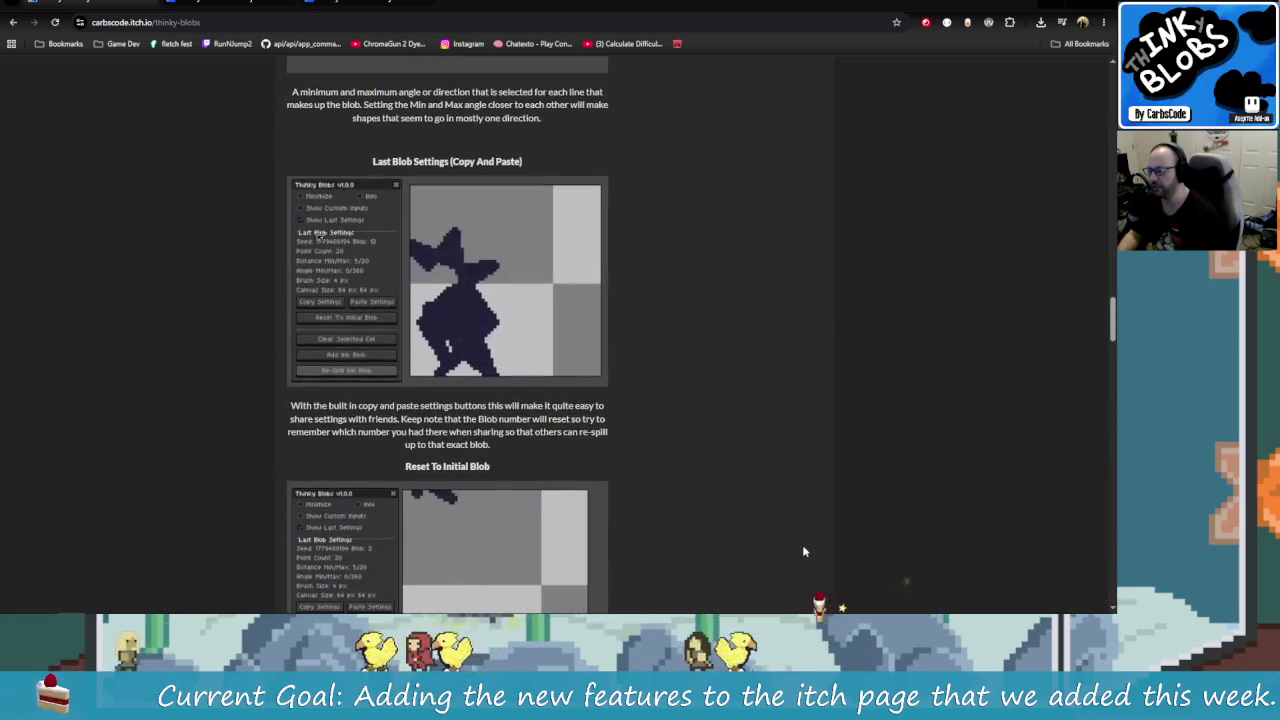
scroll(803, 540, down, 2)
scroll(900, 550, down, 3)
key(Home)
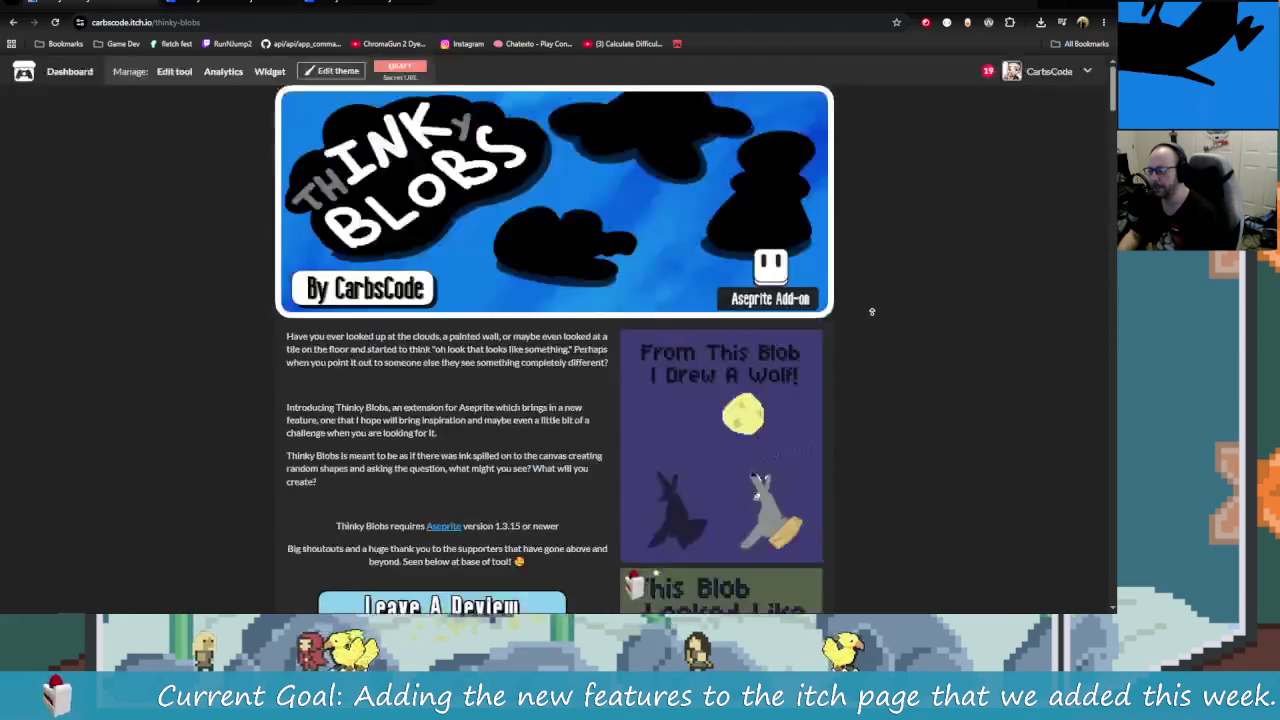
scroll(763, 443, down, 1)
scroll(763, 443, down, 4)
scroll(763, 443, down, 3)
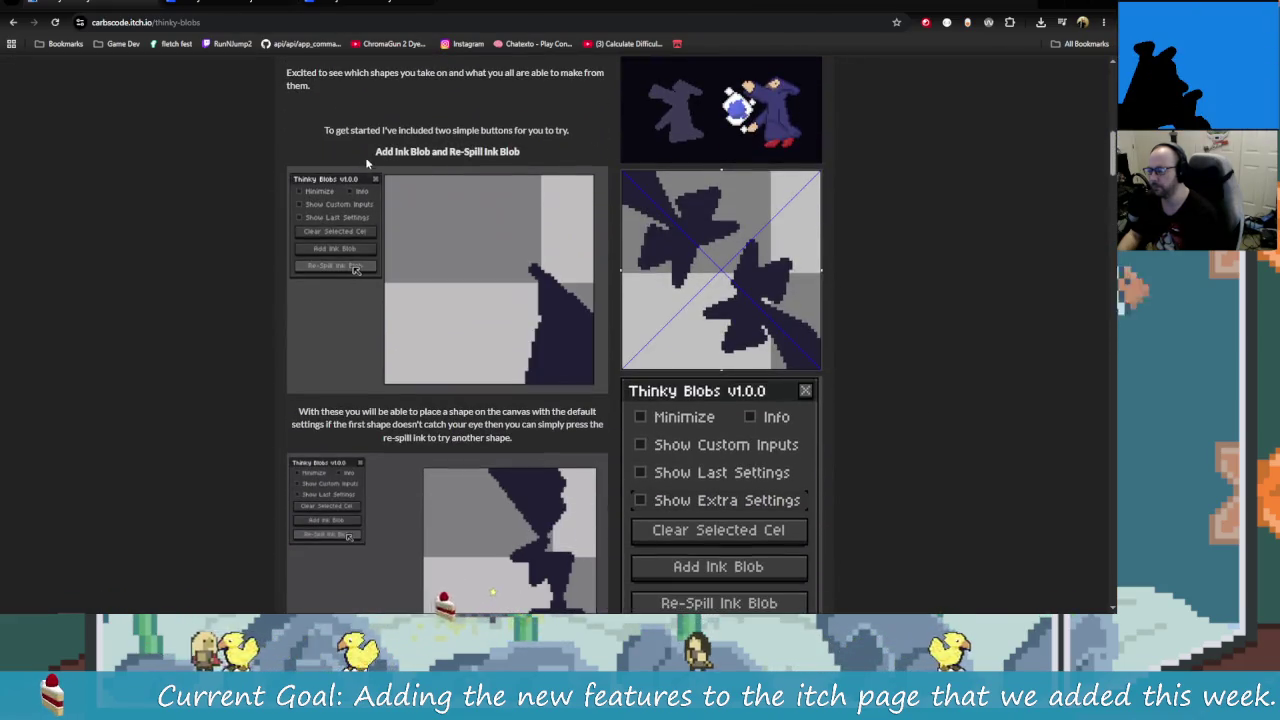
drag(371, 160, 479, 162)
scroll(485, 200, up, 1)
scroll(500, 280, up, 2)
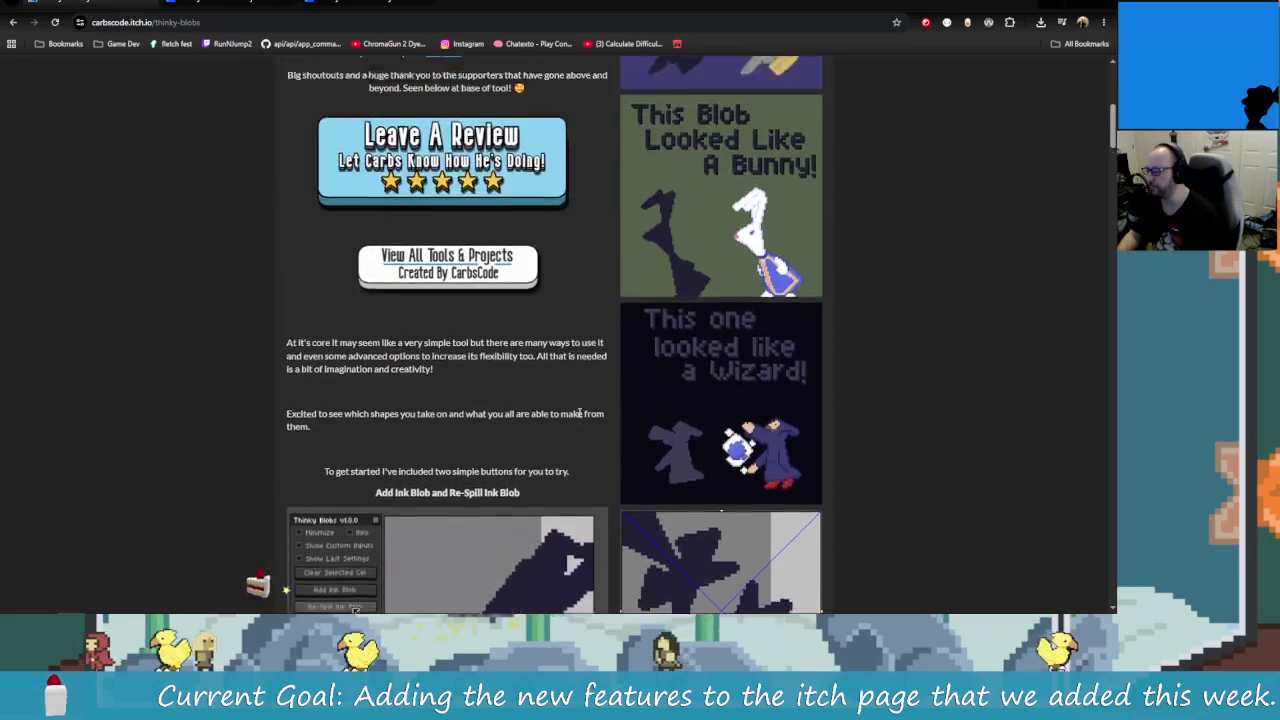
scroll(512, 337, up, 2)
scroll(512, 330, up, 3)
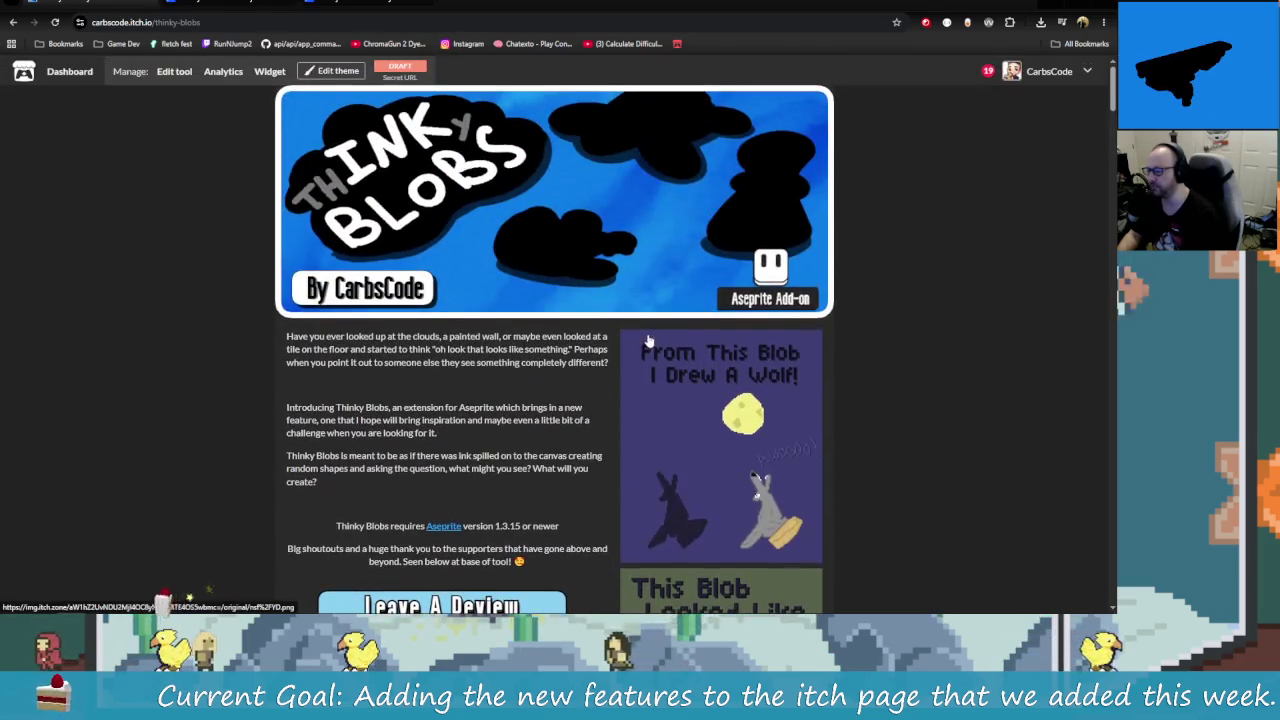
Step: Go through the account menu and creator profile to the Carbs Toolbar project page
click(1088, 73)
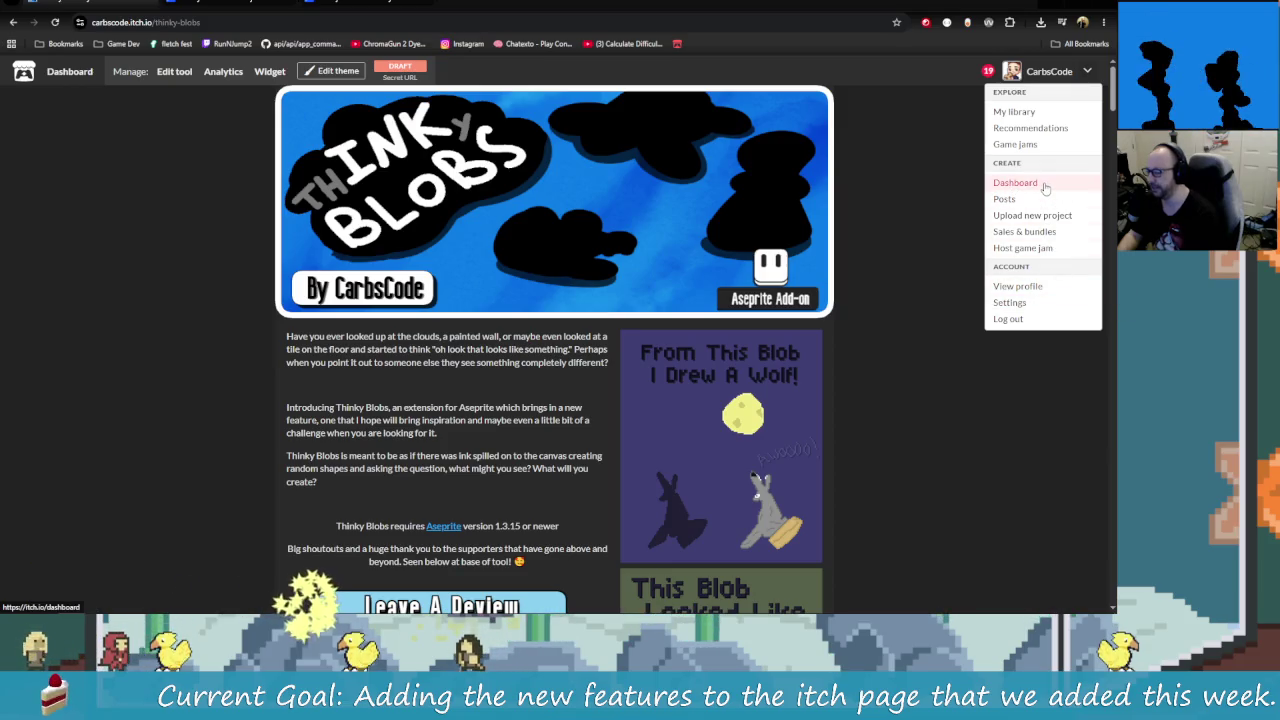
click(1017, 286)
scroll(771, 410, down, 4)
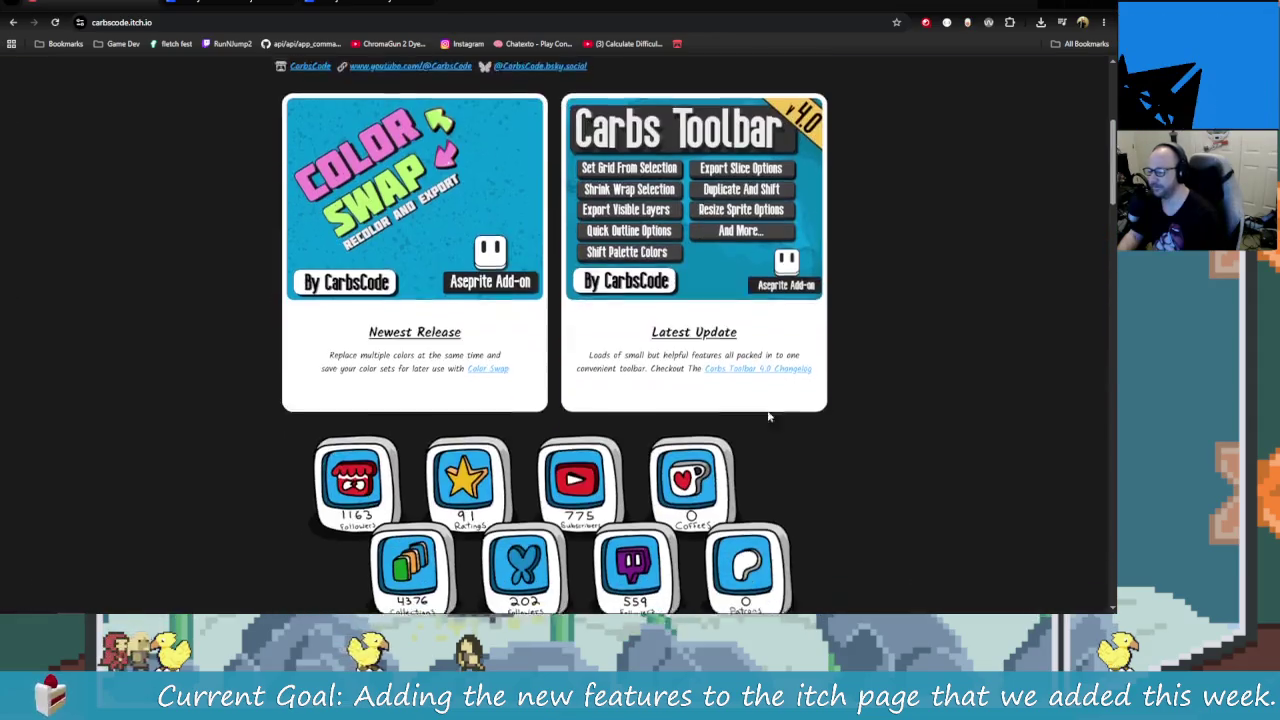
click(645, 178)
Step: Look over the Carbs Toolbar page's Grid Options section, briefly glancing at the Gyazo tab
scroll(759, 443, down, 8)
scroll(348, 233, down, 1)
double_click(348, 235)
scroll(630, 385, down, 2)
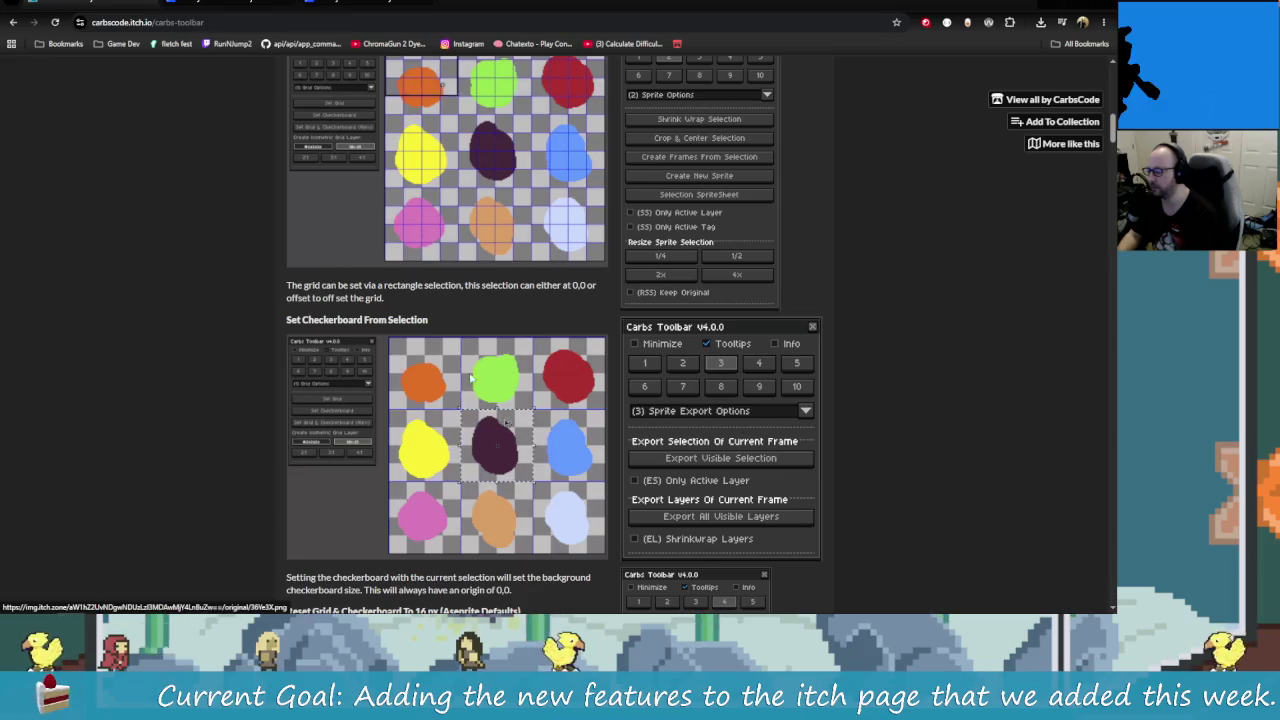
click(442, 315)
scroll(440, 311, up, 2)
scroll(440, 311, down, 1)
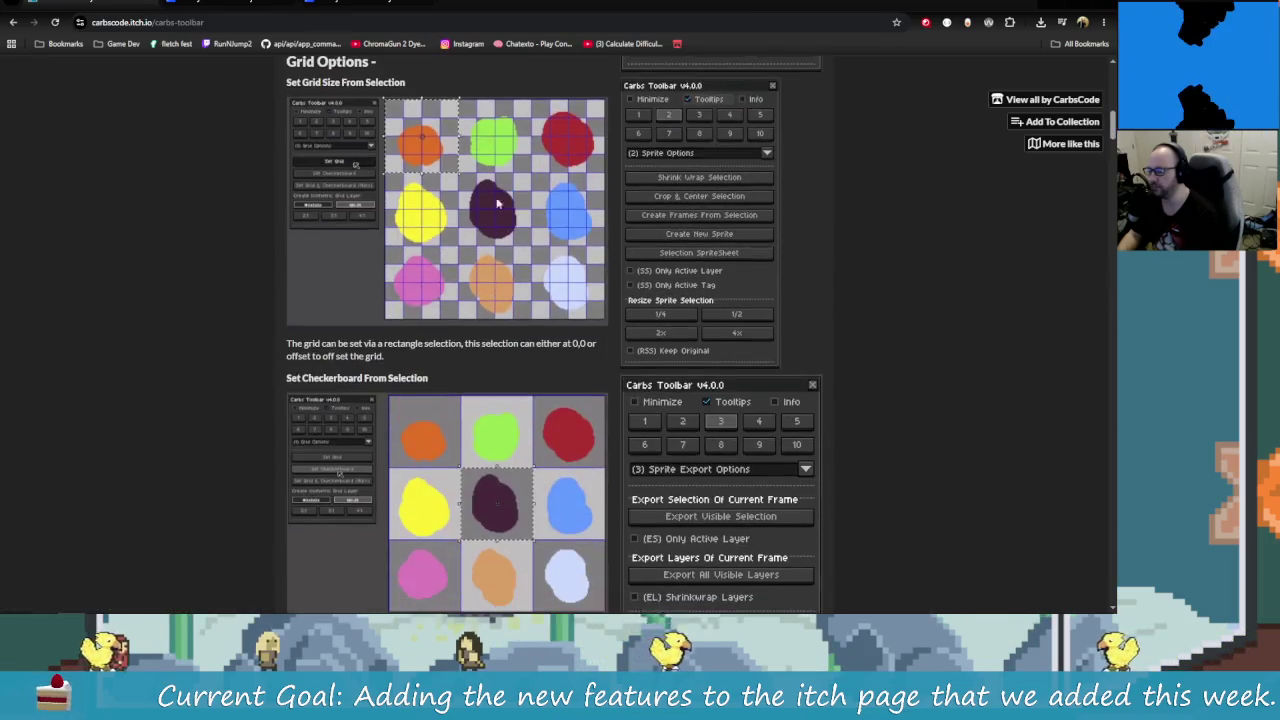
scroll(300, 112, up, 3)
key(ctrl+Tab)
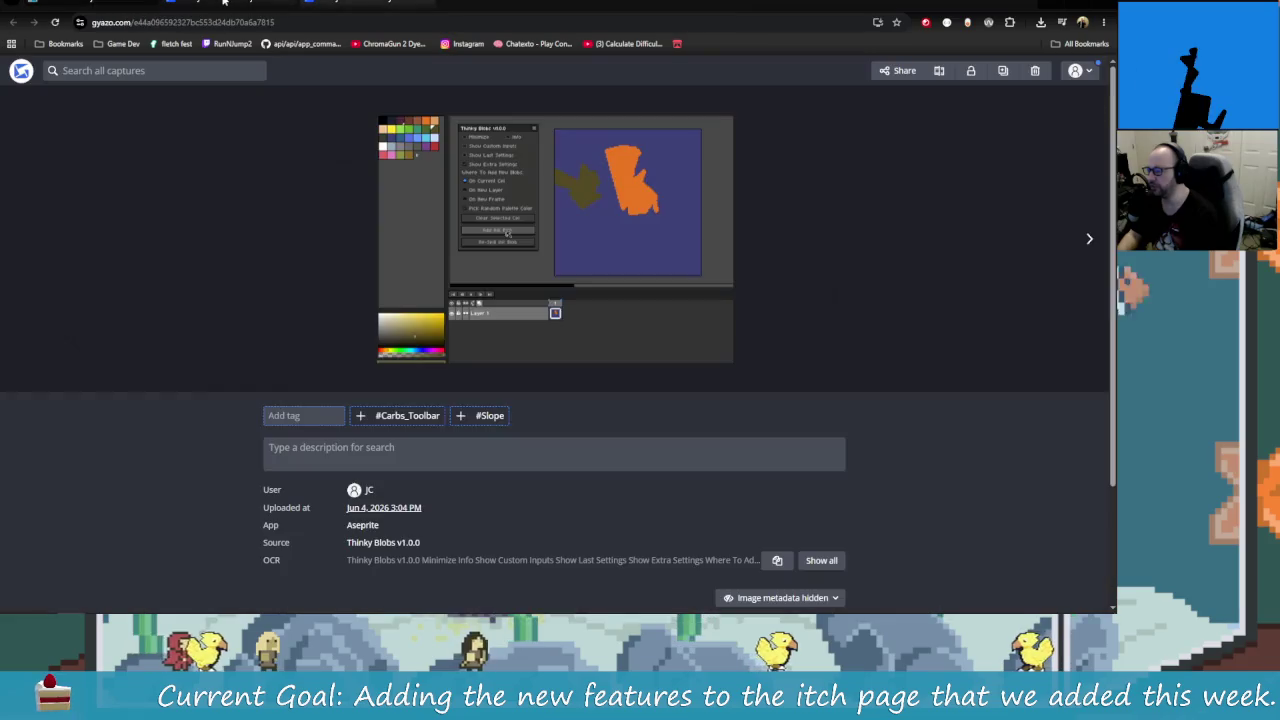
key(ctrl+shift+Tab)
Step: Return to the Thinky Blobs project page and open its edit tool
click(11, 27)
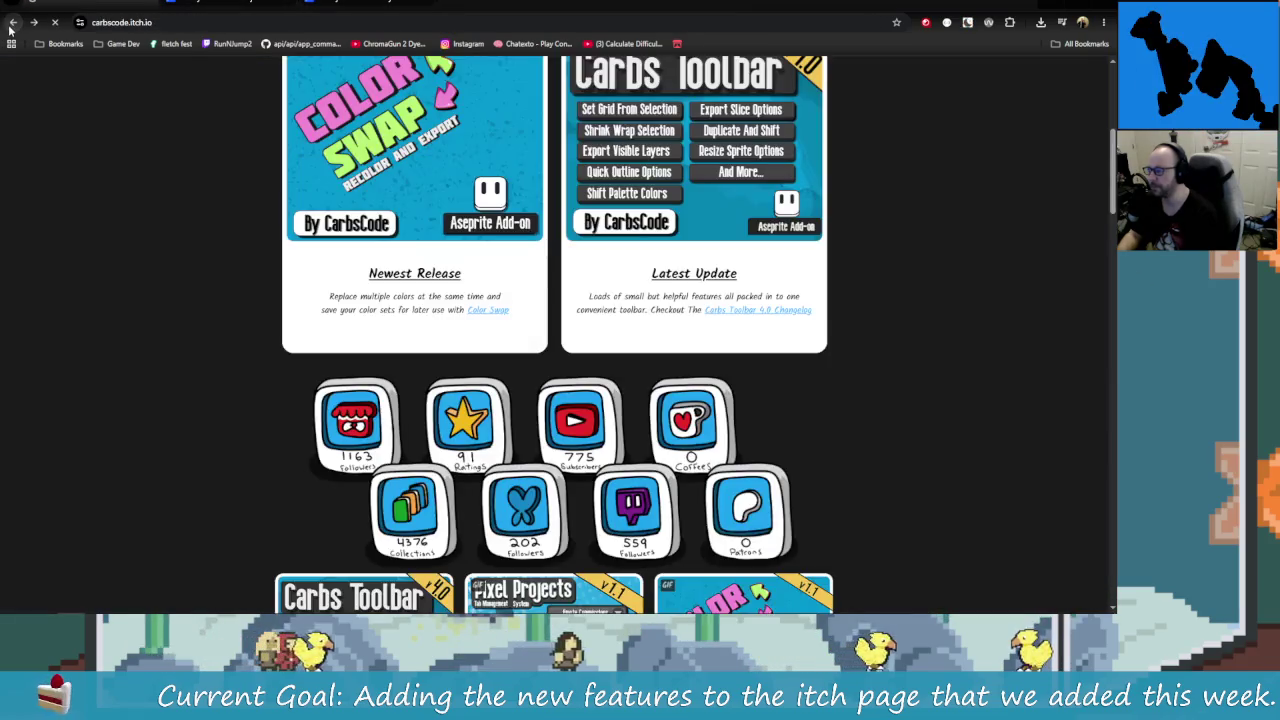
click(12, 27)
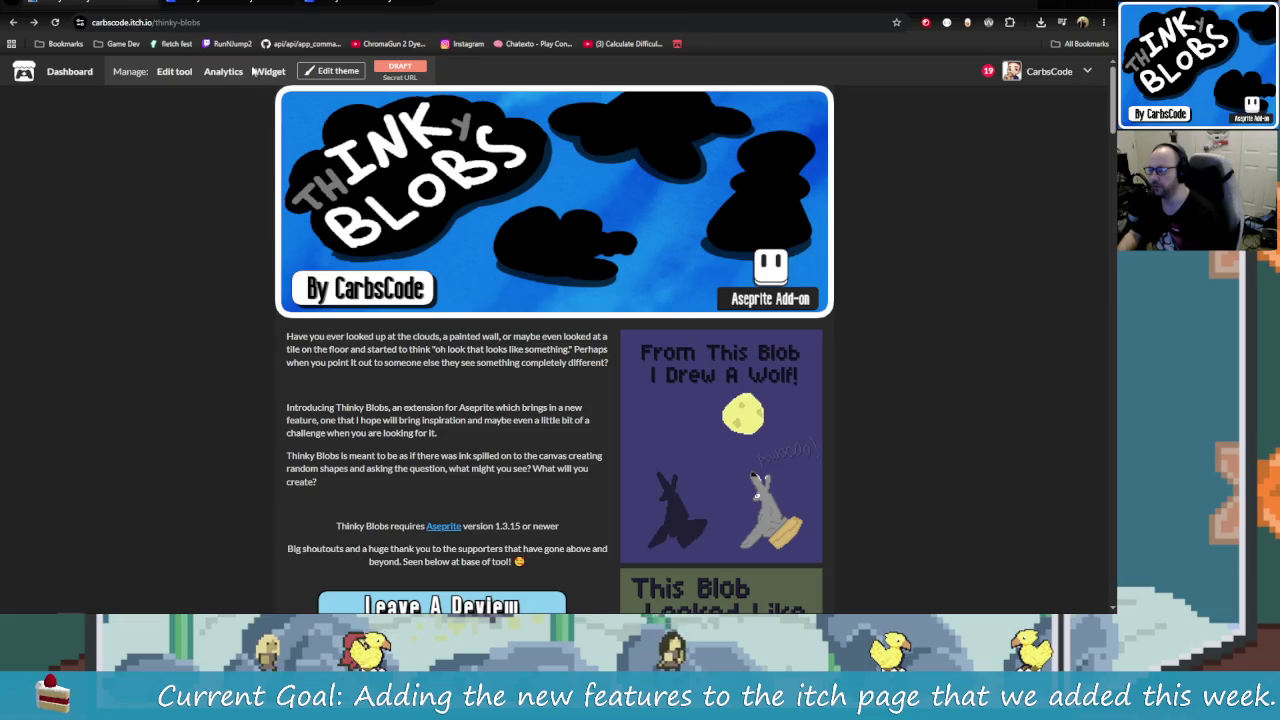
click(174, 71)
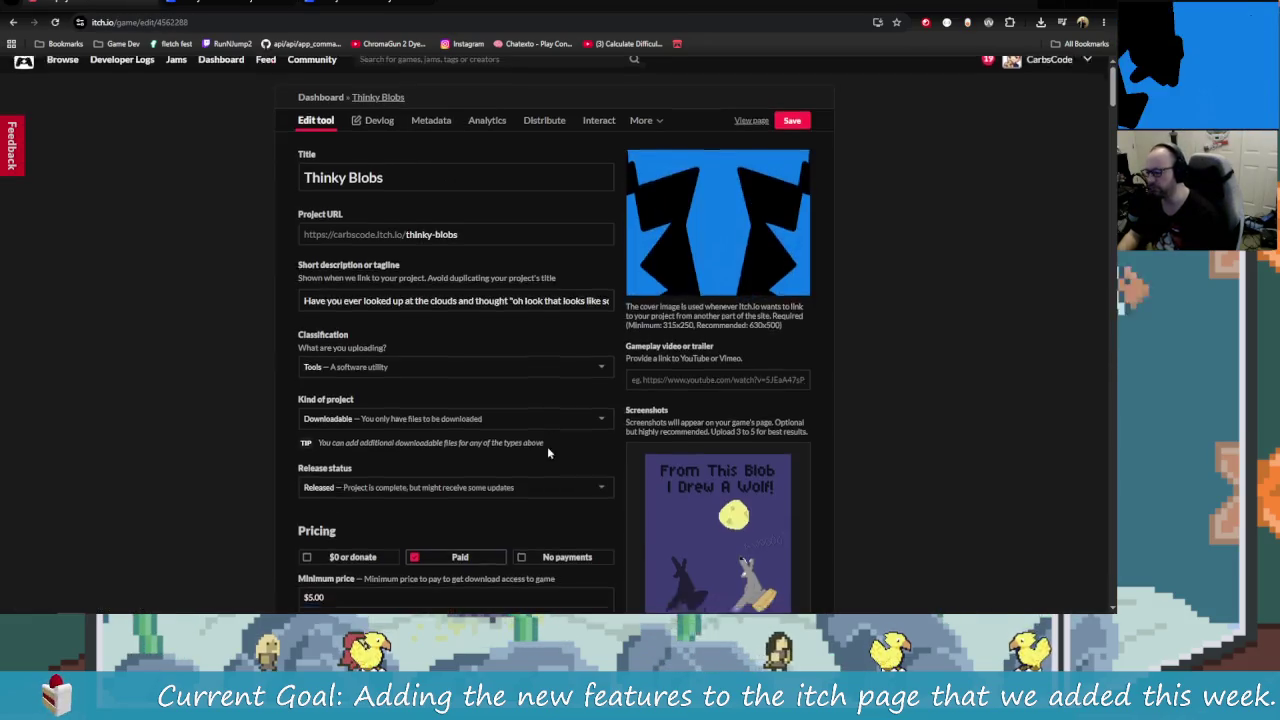
scroll(560, 435, down, 5)
scroll(575, 427, down, 2)
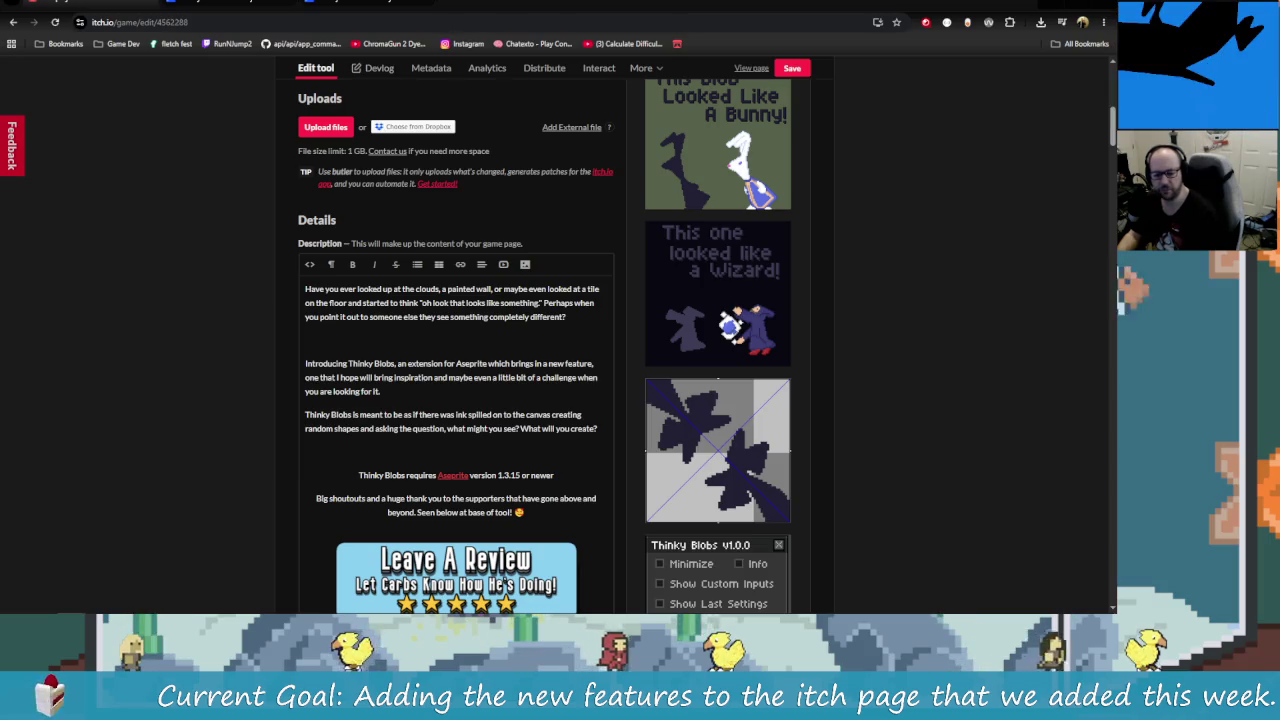
scroll(595, 370, down, 3)
scroll(526, 380, down, 3)
scroll(530, 360, down, 3)
scroll(531, 330, down, 3)
scroll(531, 330, down, 5)
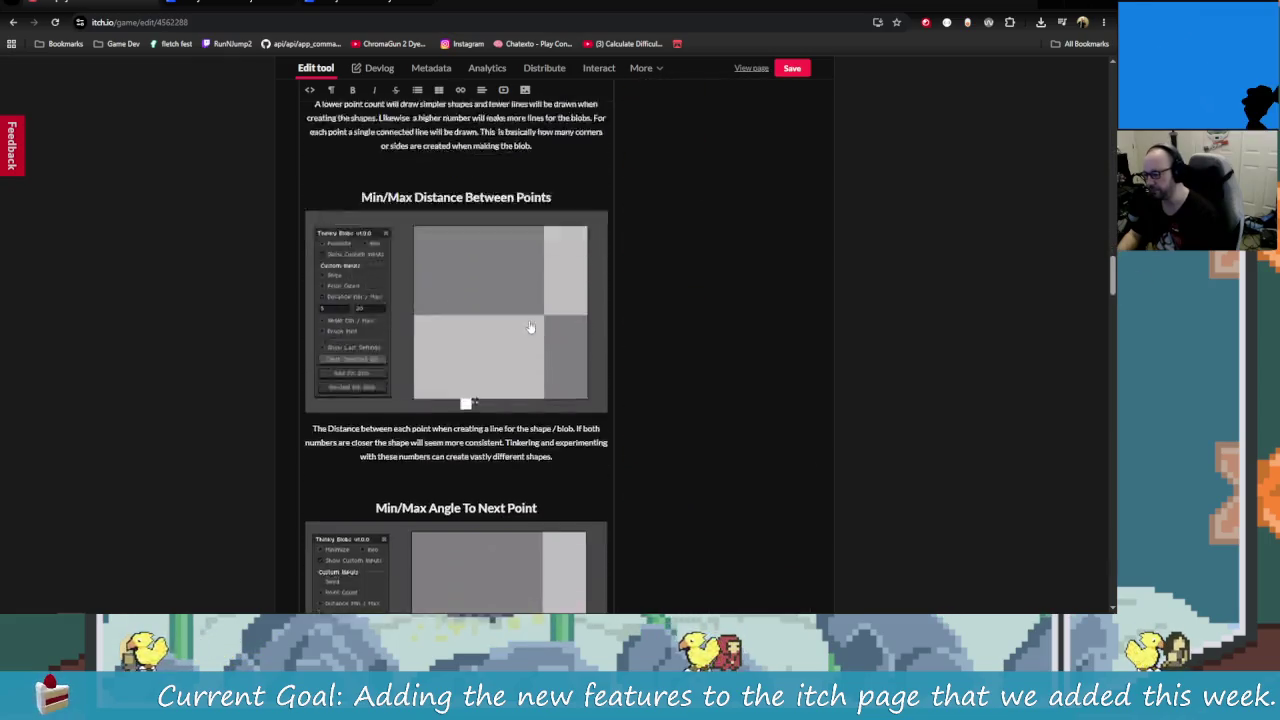
scroll(530, 327, down, 5)
scroll(529, 326, down, 5)
scroll(528, 318, down, 5)
scroll(528, 318, down, 5)
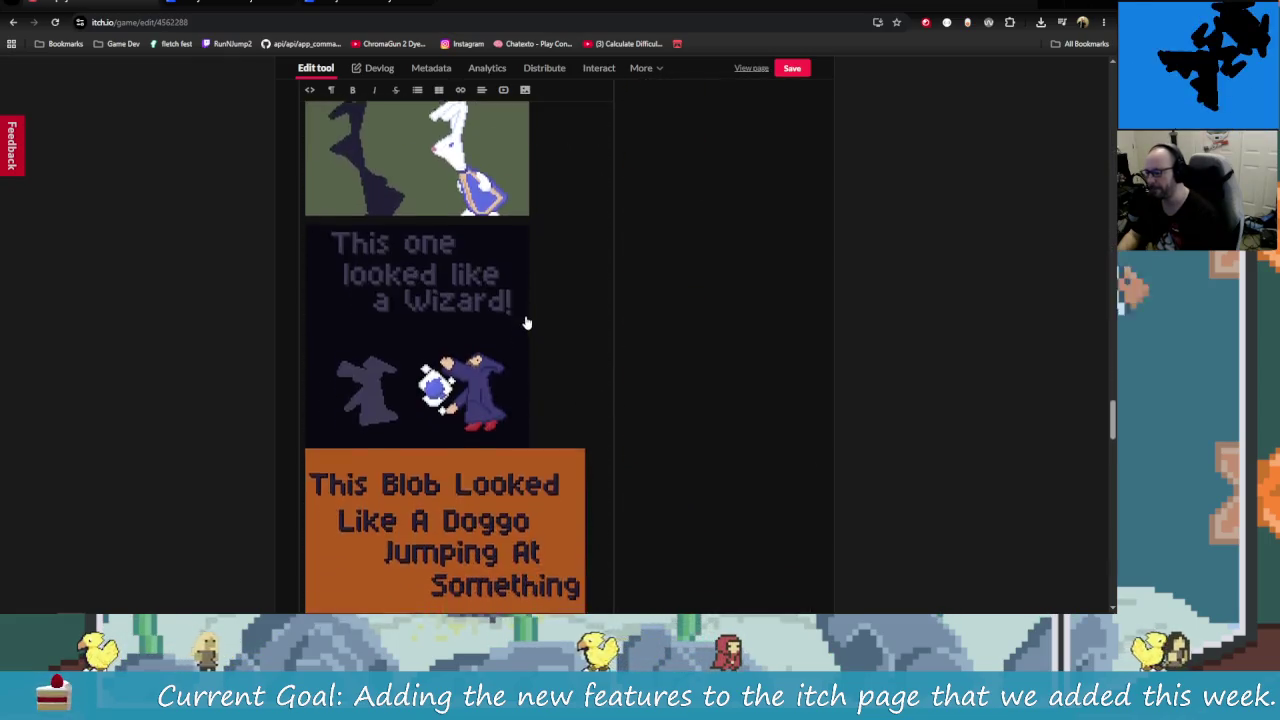
scroll(526, 322, down, 5)
scroll(526, 322, down, 5)
scroll(524, 322, down, 5)
scroll(524, 322, down, 3)
scroll(526, 325, down, 2)
scroll(530, 330, up, 5)
scroll(541, 336, up, 4)
scroll(560, 380, up, 2)
scroll(585, 420, up, 3)
scroll(585, 430, up, 3)
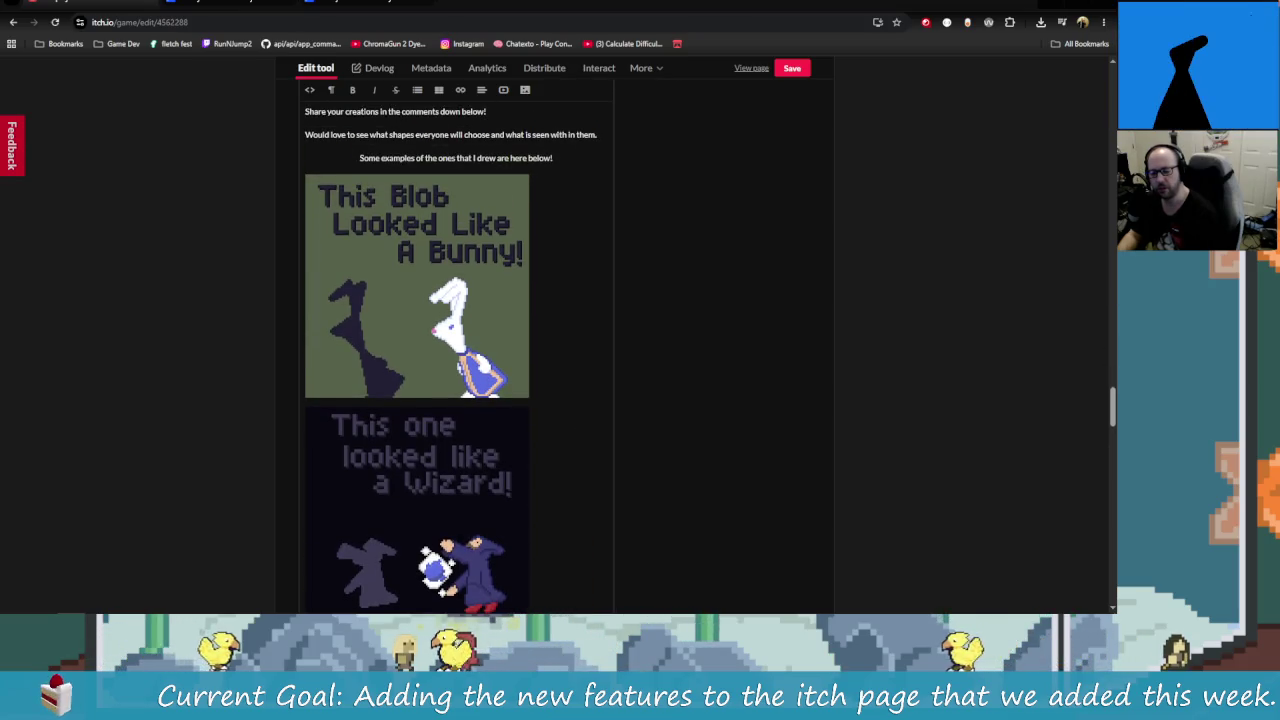
scroll(640, 365, up, 3)
scroll(586, 371, up, 2)
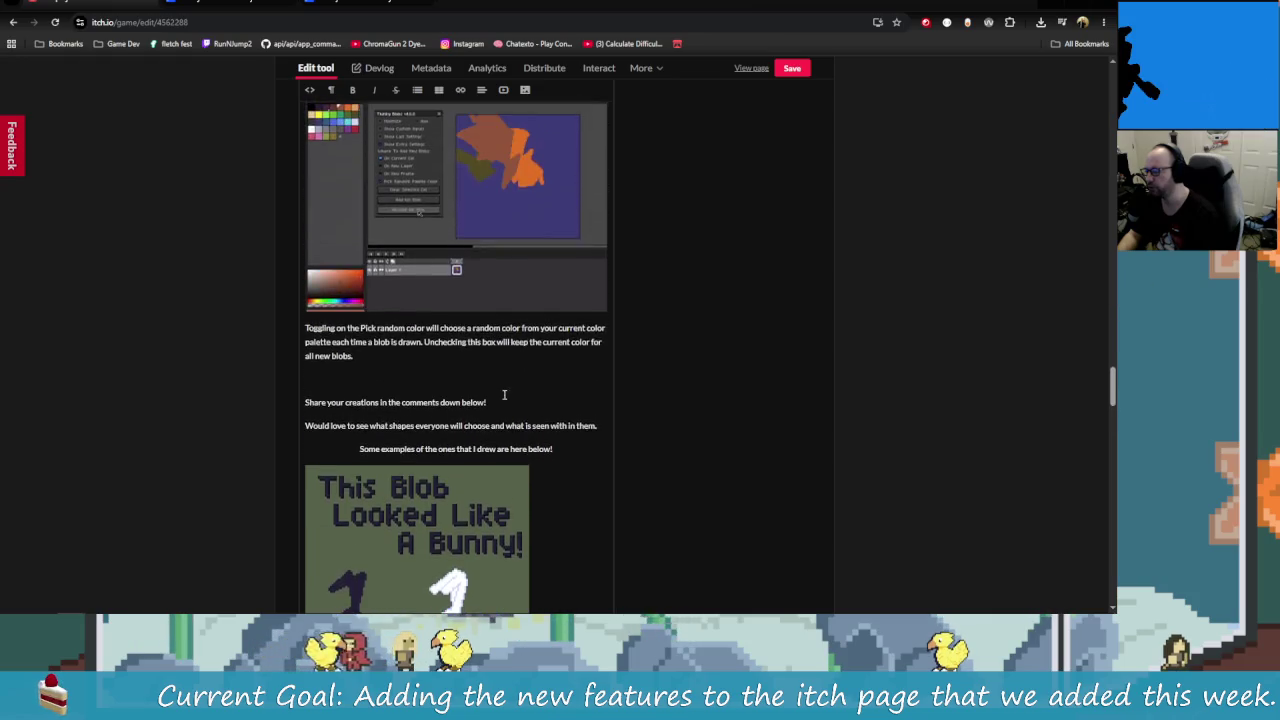
scroll(560, 380, up, 3)
scroll(545, 360, up, 2)
scroll(548, 380, up, 2)
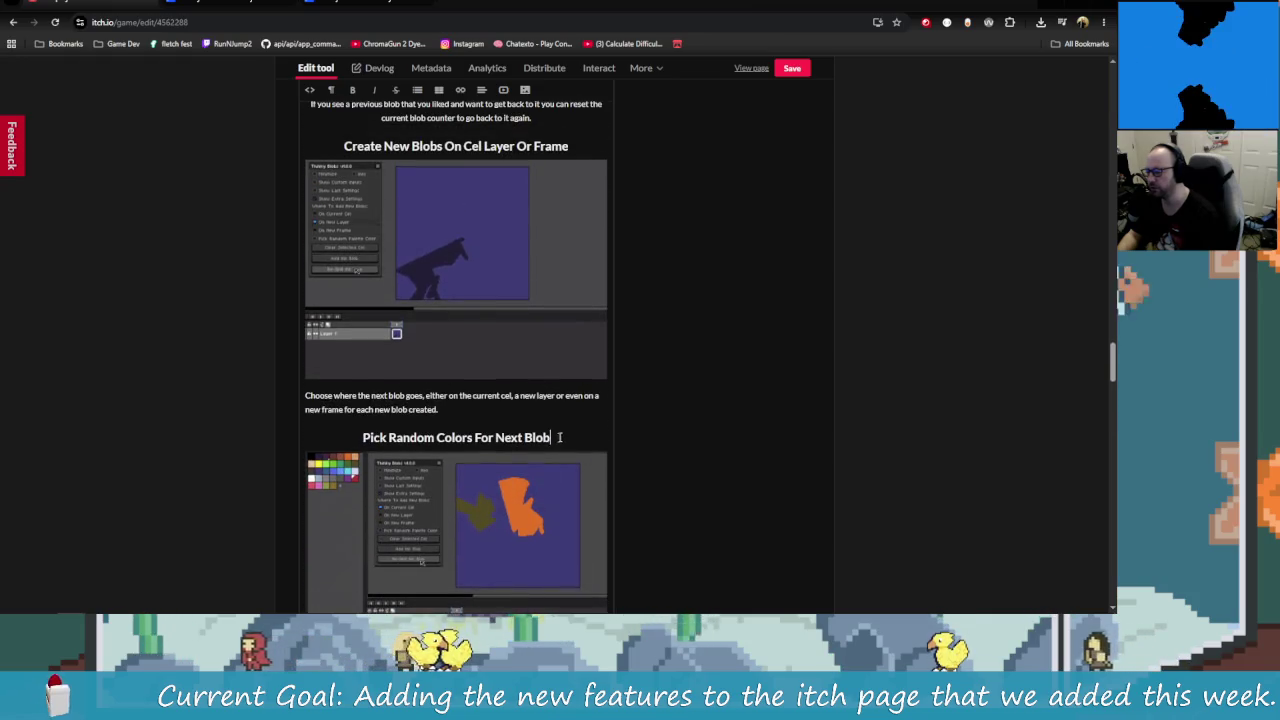
Step: Make the Pick Random Colors For Next Blob title a Heading 1
click(332, 88)
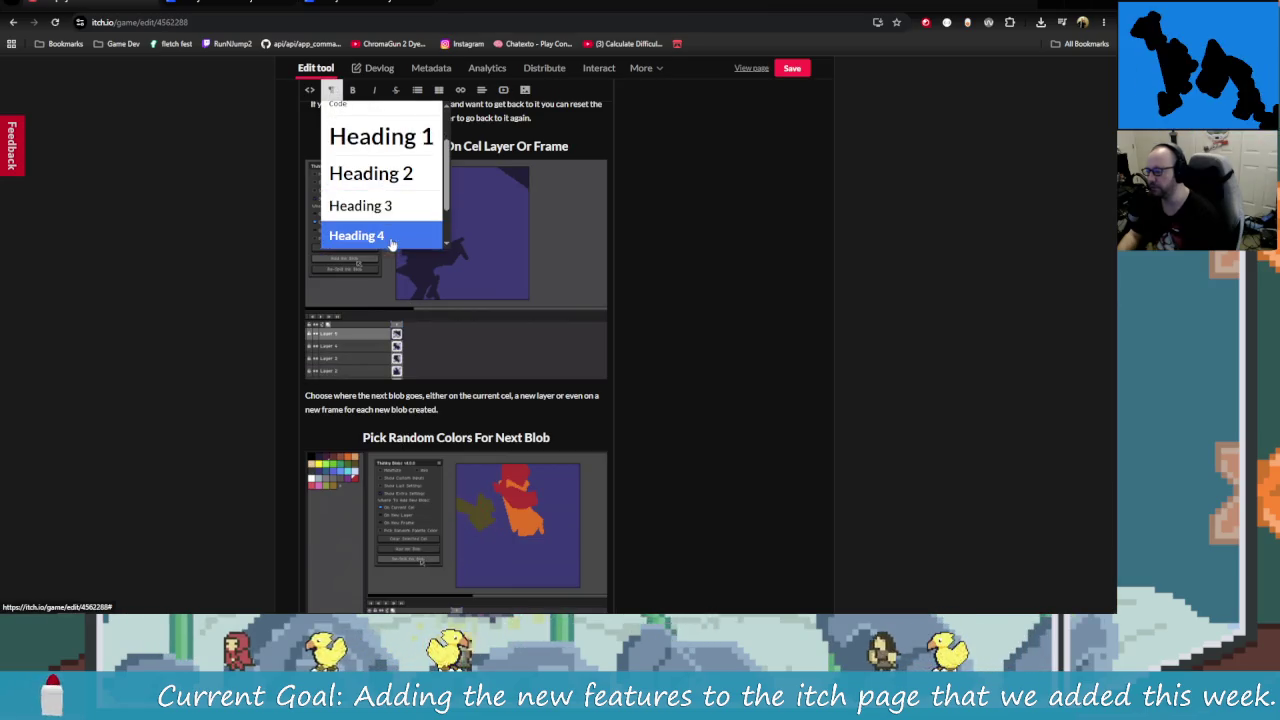
click(393, 208)
scroll(540, 400, up, 1)
scroll(576, 320, up, 2)
drag(576, 320, 344, 320)
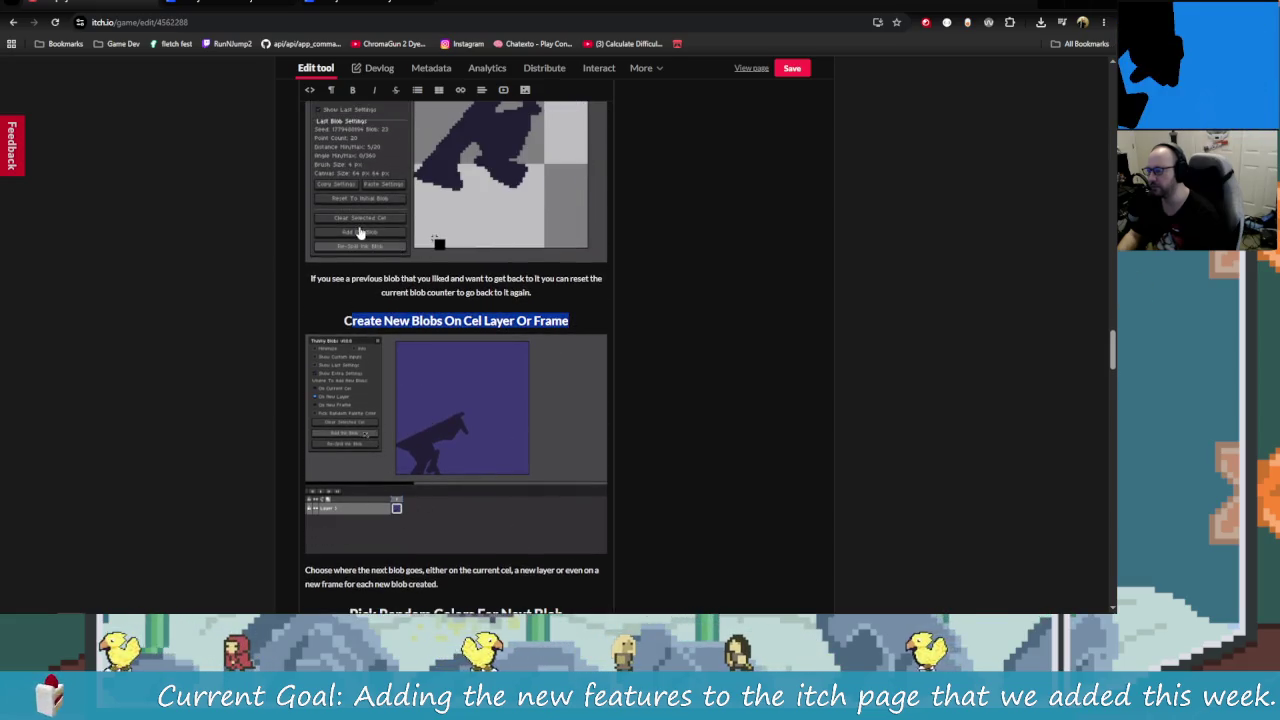
scroll(420, 340, down, 3)
click(474, 441)
click(331, 89)
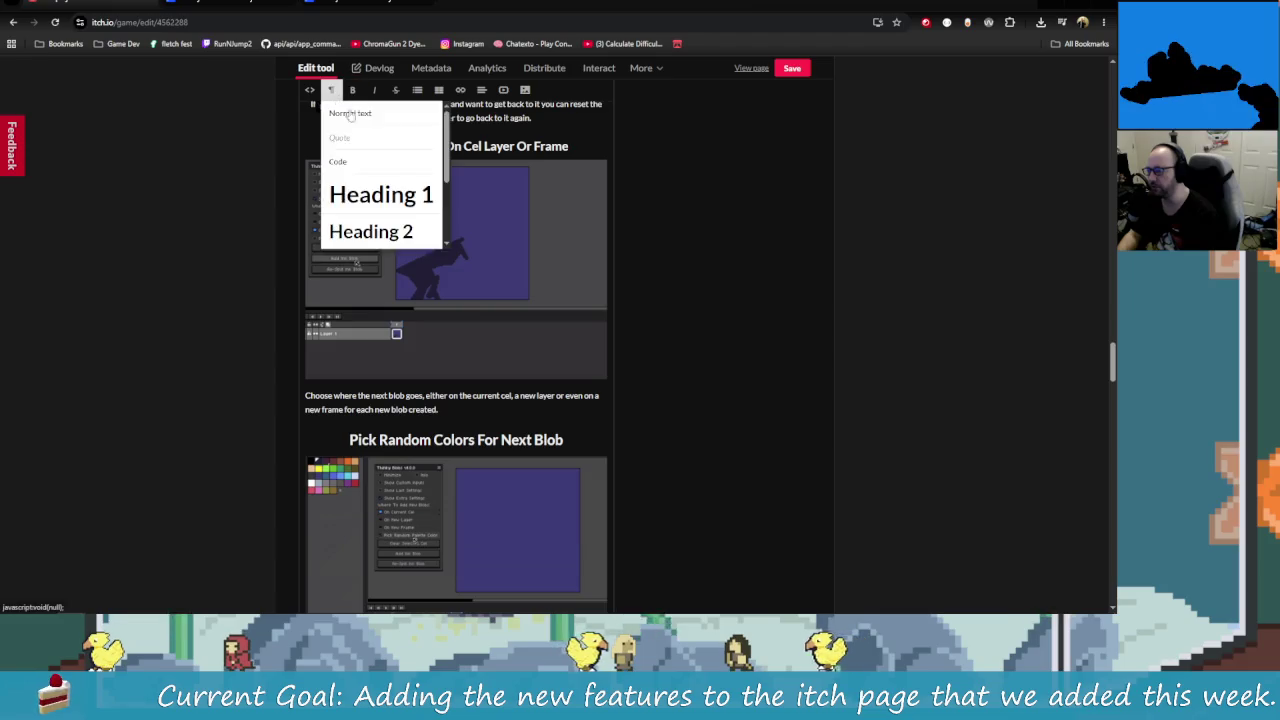
click(383, 194)
Step: Make the Create New Blobs and Reset To Initial Blob titles Heading 1
scroll(536, 414, down, 2)
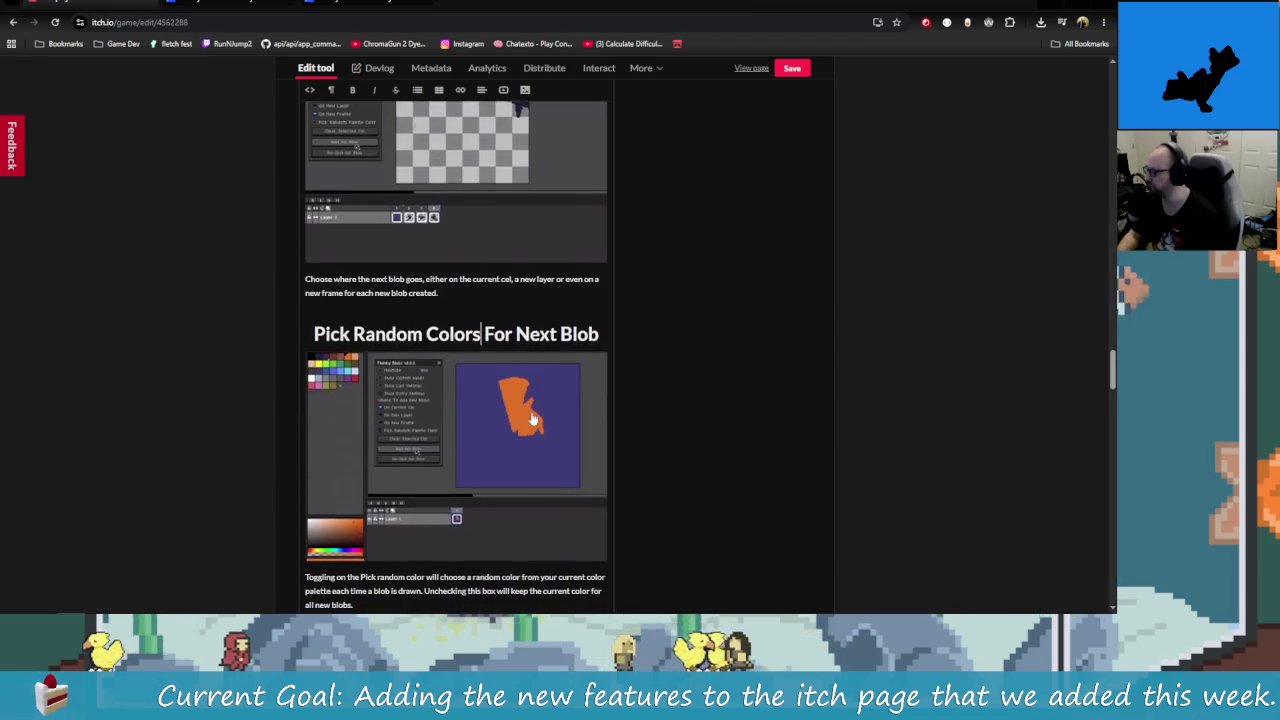
scroll(531, 421, up, 4)
click(580, 263)
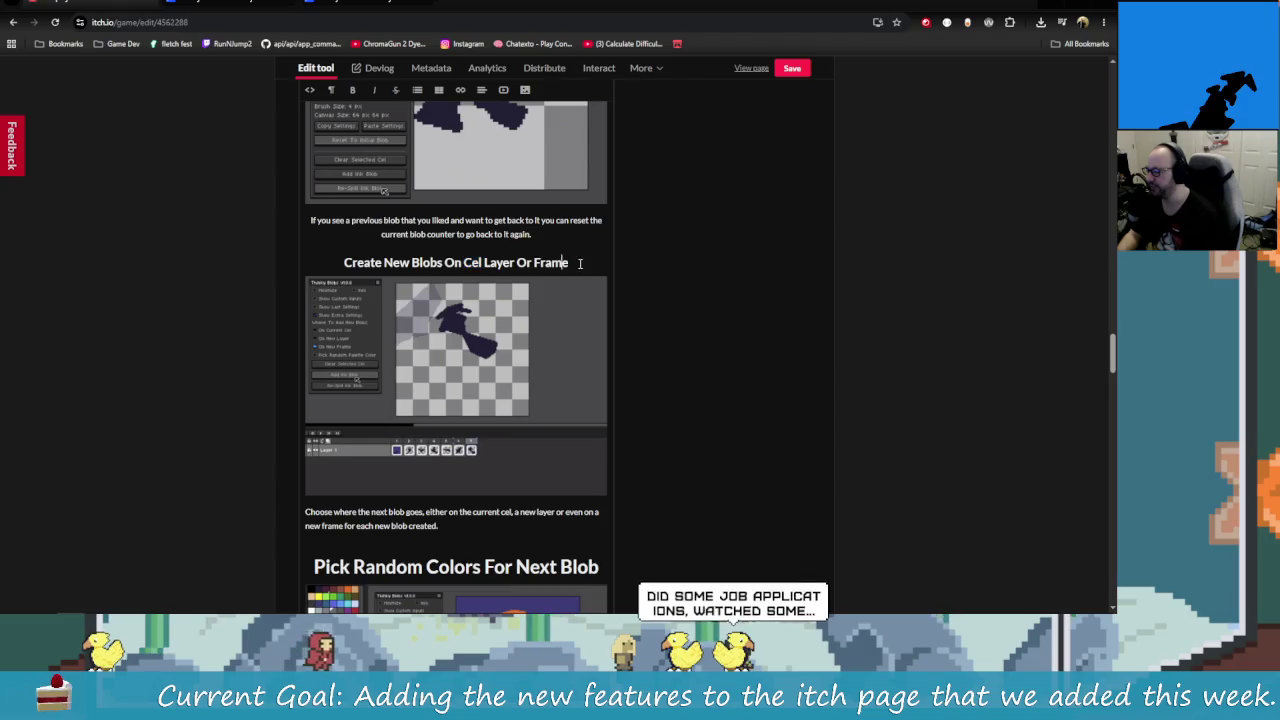
click(331, 89)
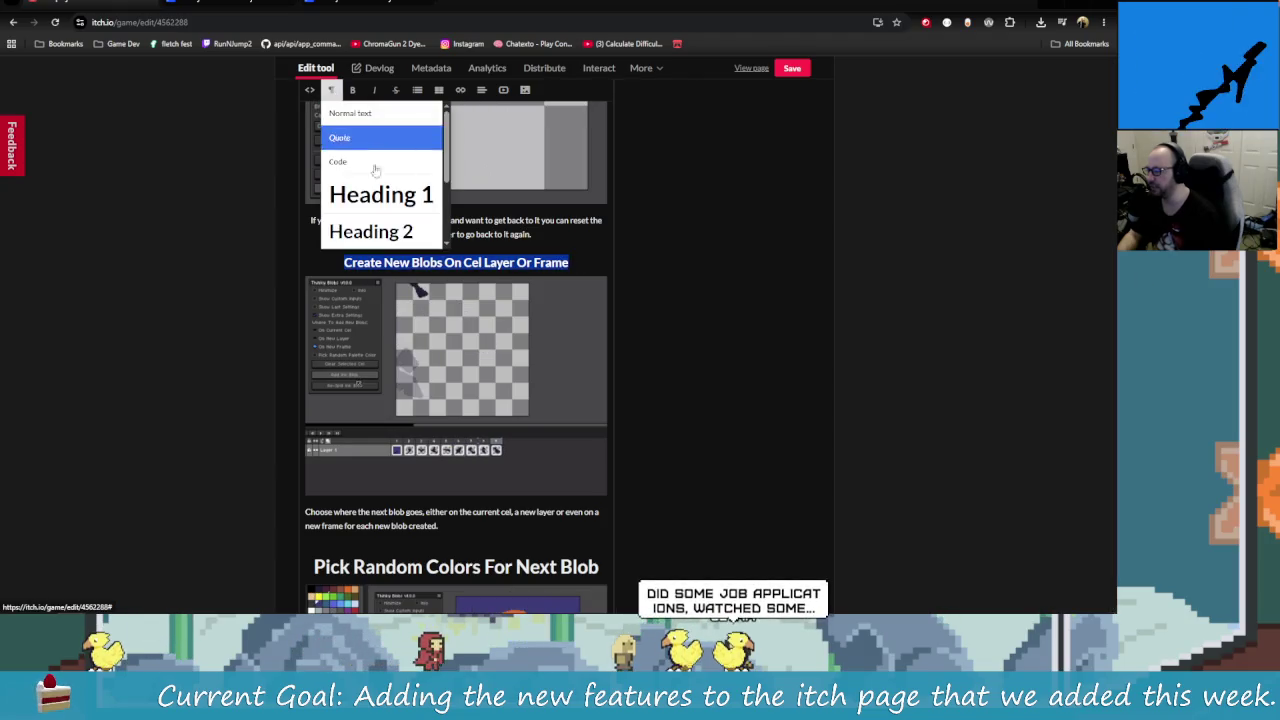
click(383, 191)
scroll(511, 366, up, 1)
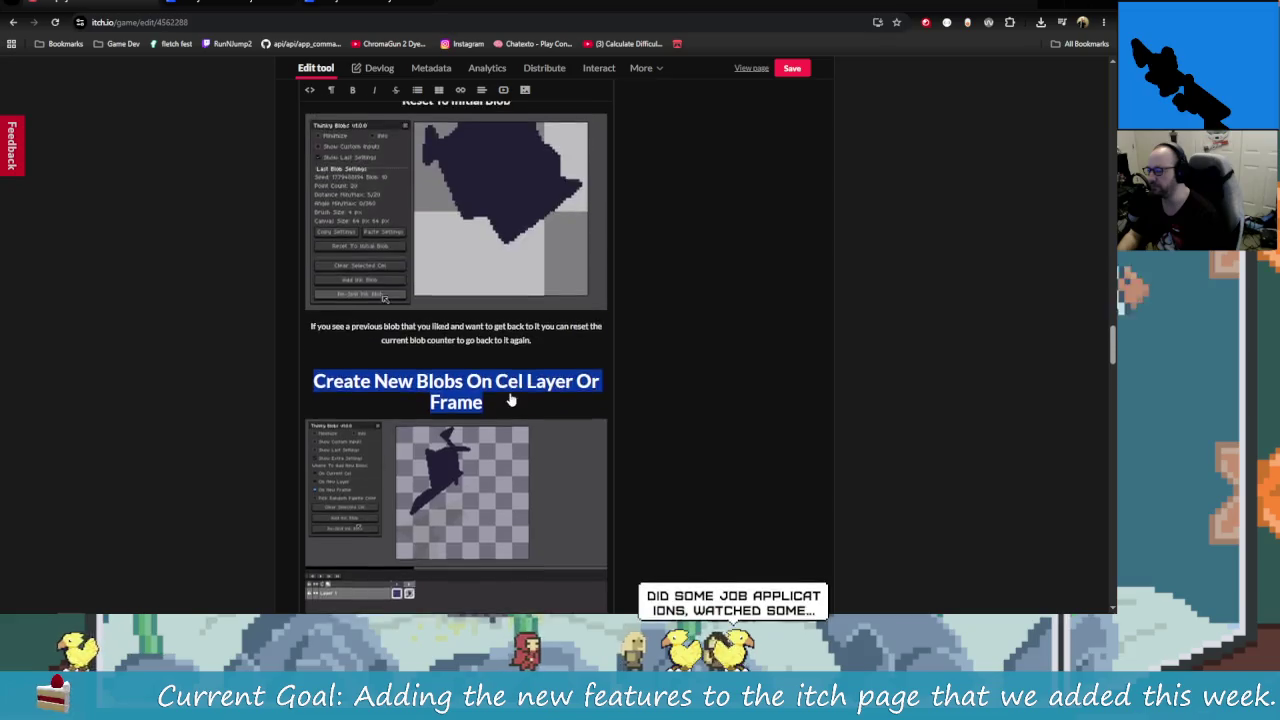
scroll(509, 400, up, 2)
drag(511, 343, 401, 343)
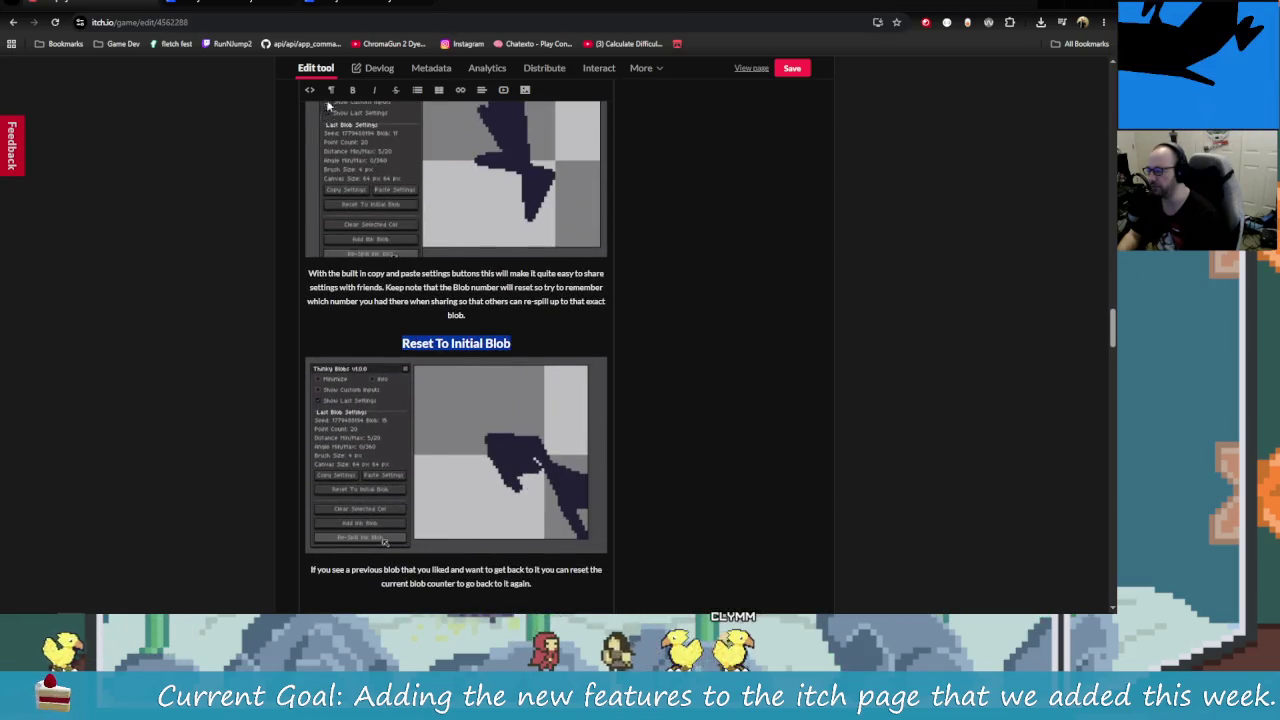
click(331, 89)
click(381, 191)
Step: Make Last Blob Settings, Min/Max Angle and Min/Max Distance titles Heading 1
scroll(416, 240, up, 3)
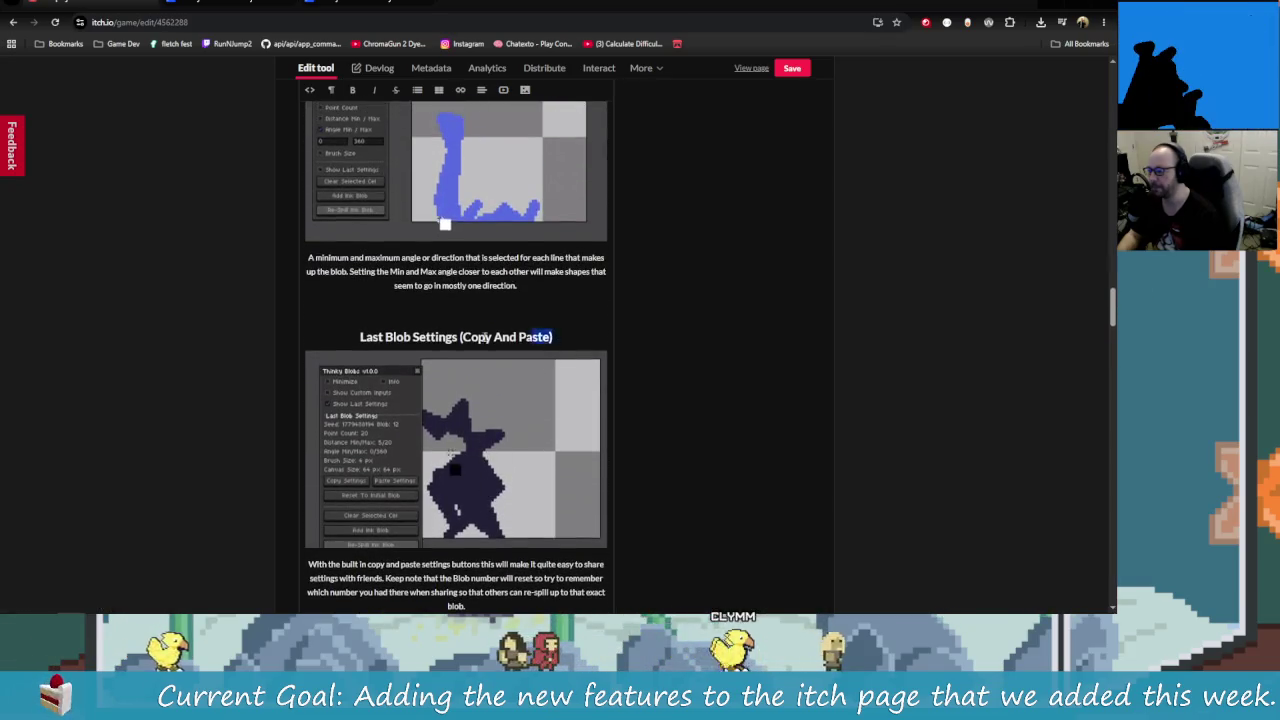
drag(558, 336, 359, 336)
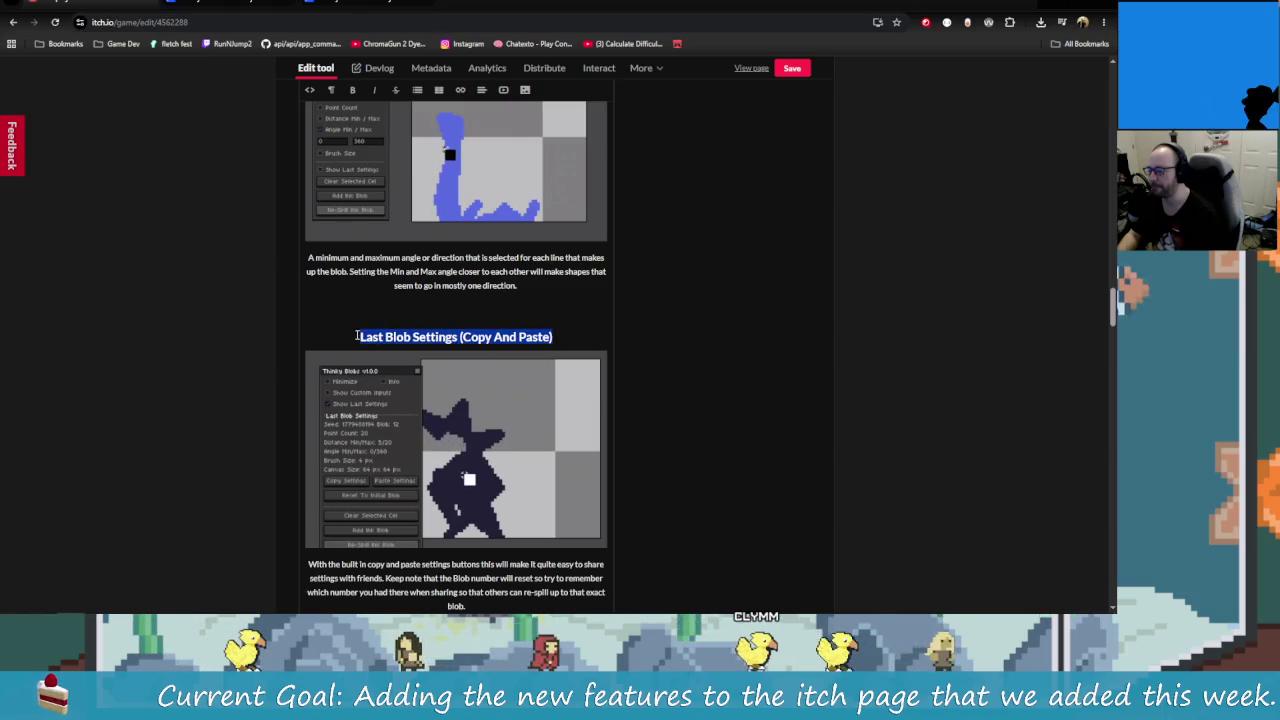
click(331, 89)
click(381, 191)
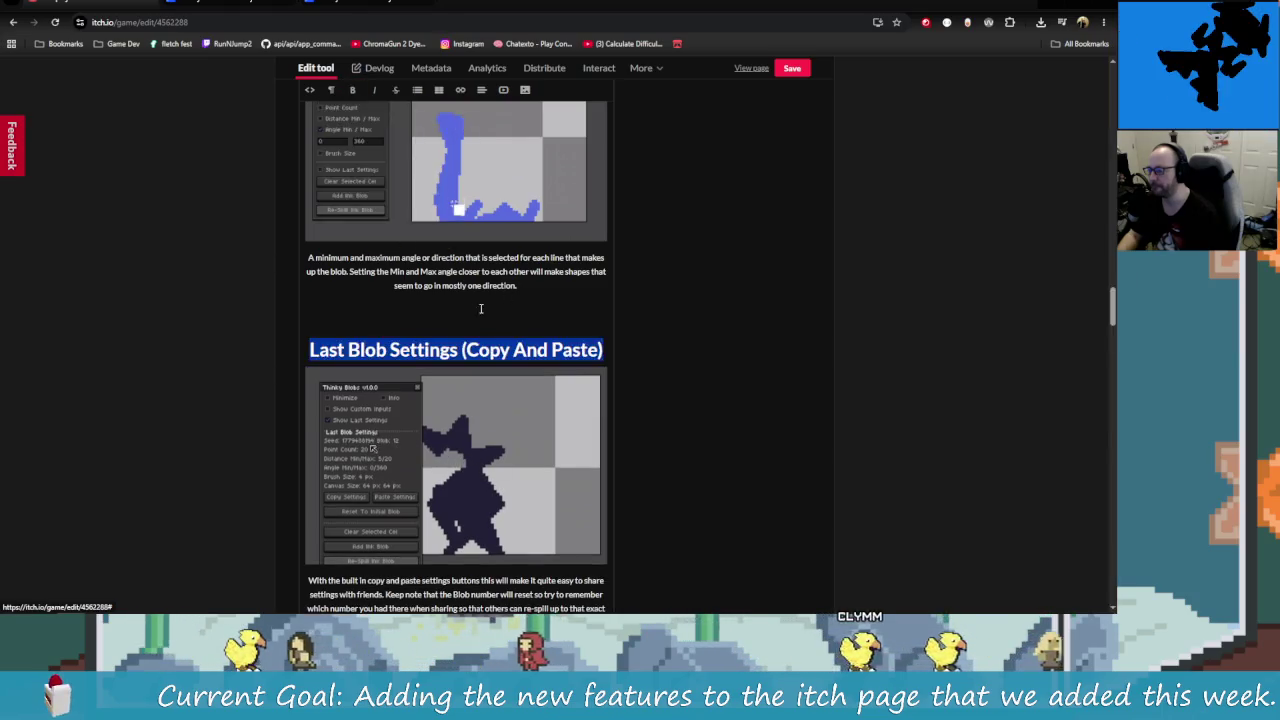
scroll(529, 398, up, 3)
drag(538, 316, 374, 318)
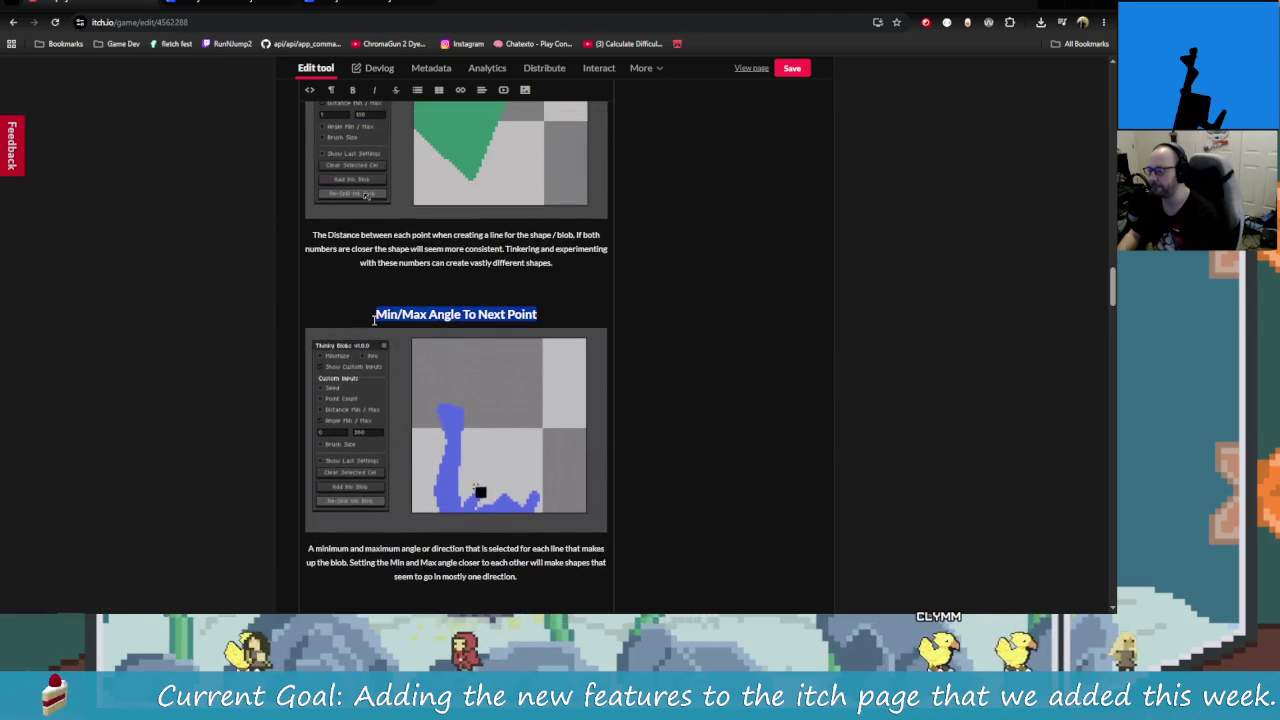
click(331, 89)
click(381, 193)
scroll(566, 234, up, 3)
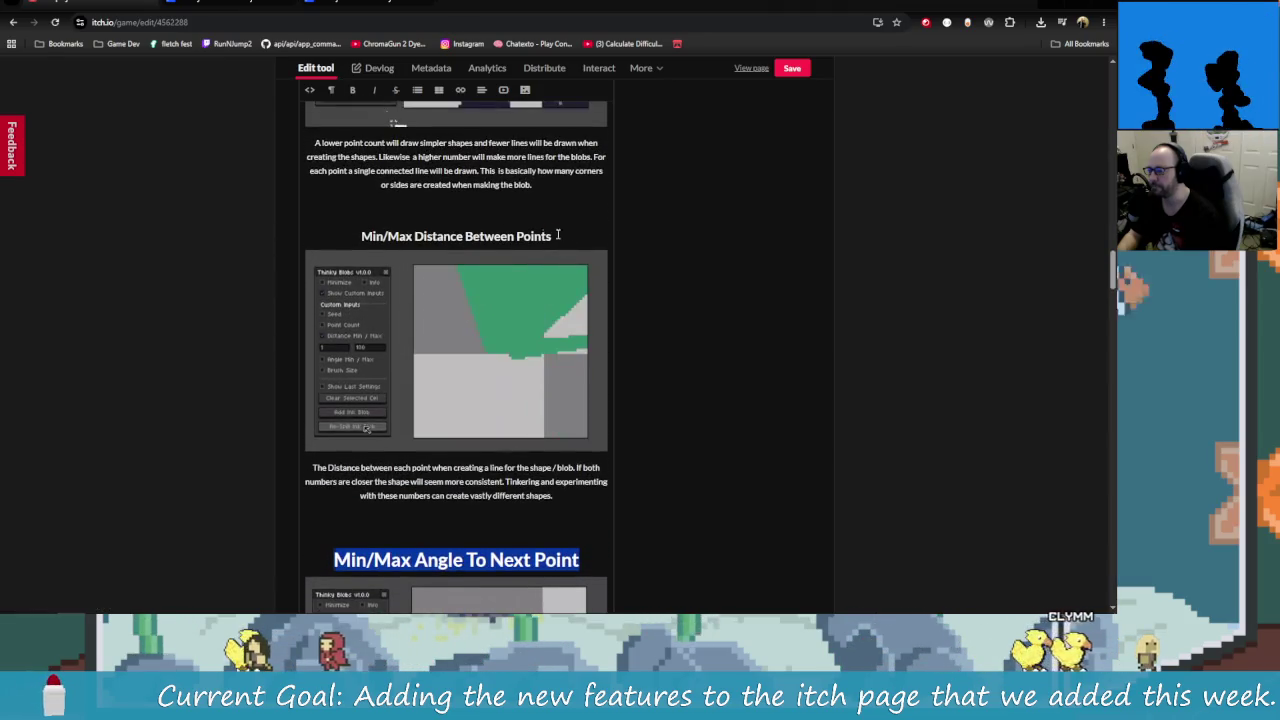
drag(566, 234, 358, 237)
click(331, 89)
click(384, 193)
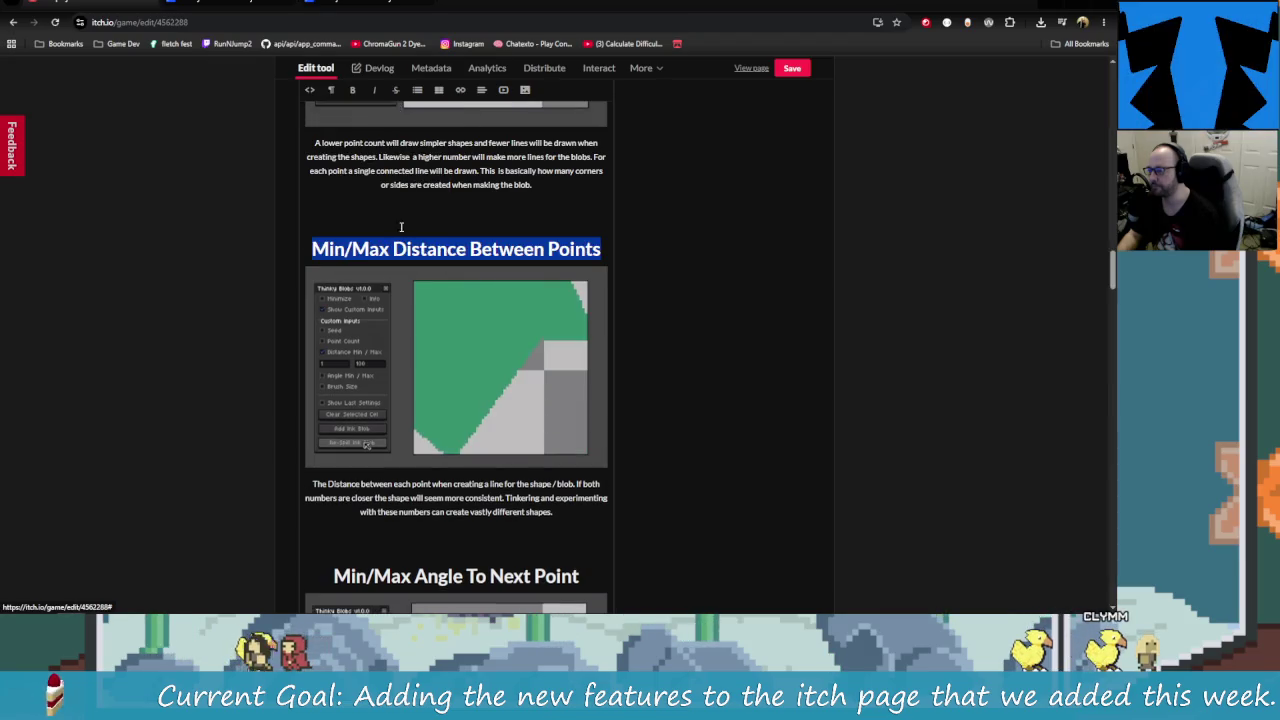
Step: Make the Blob Point Count title a Heading 1
scroll(401, 227, up, 2)
scroll(535, 247, up, 3)
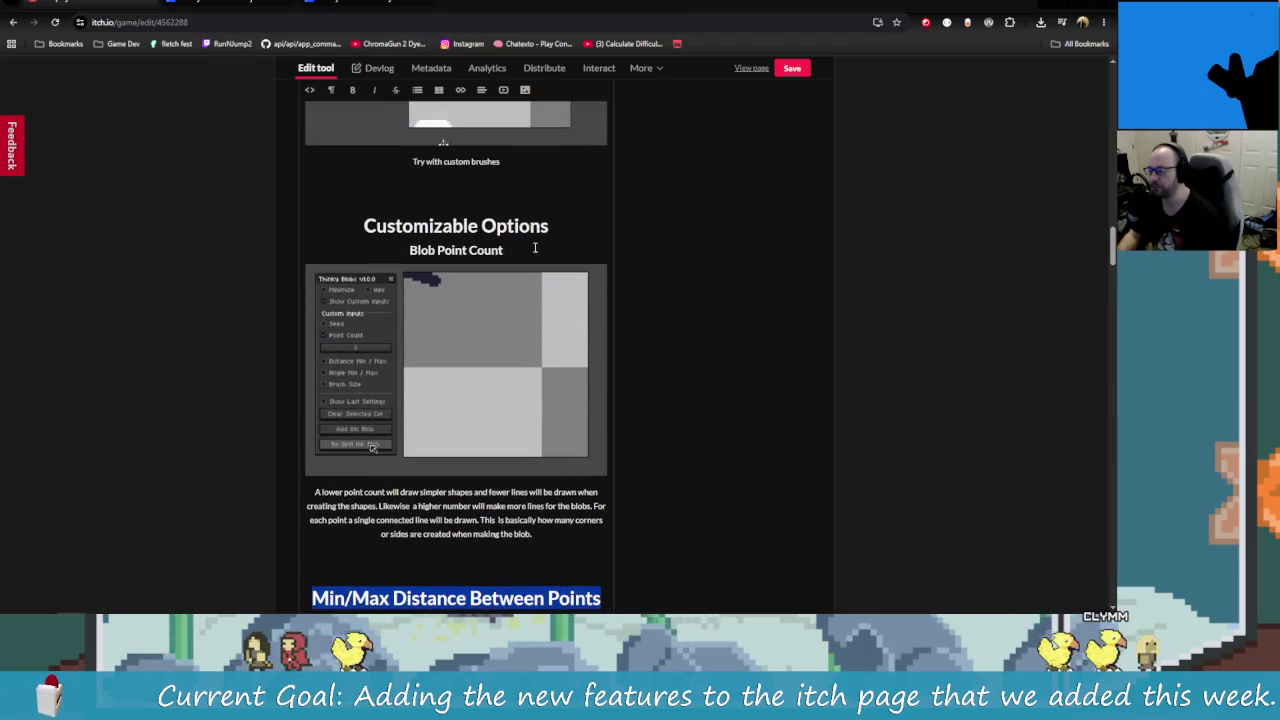
drag(535, 247, 407, 250)
click(328, 91)
click(384, 192)
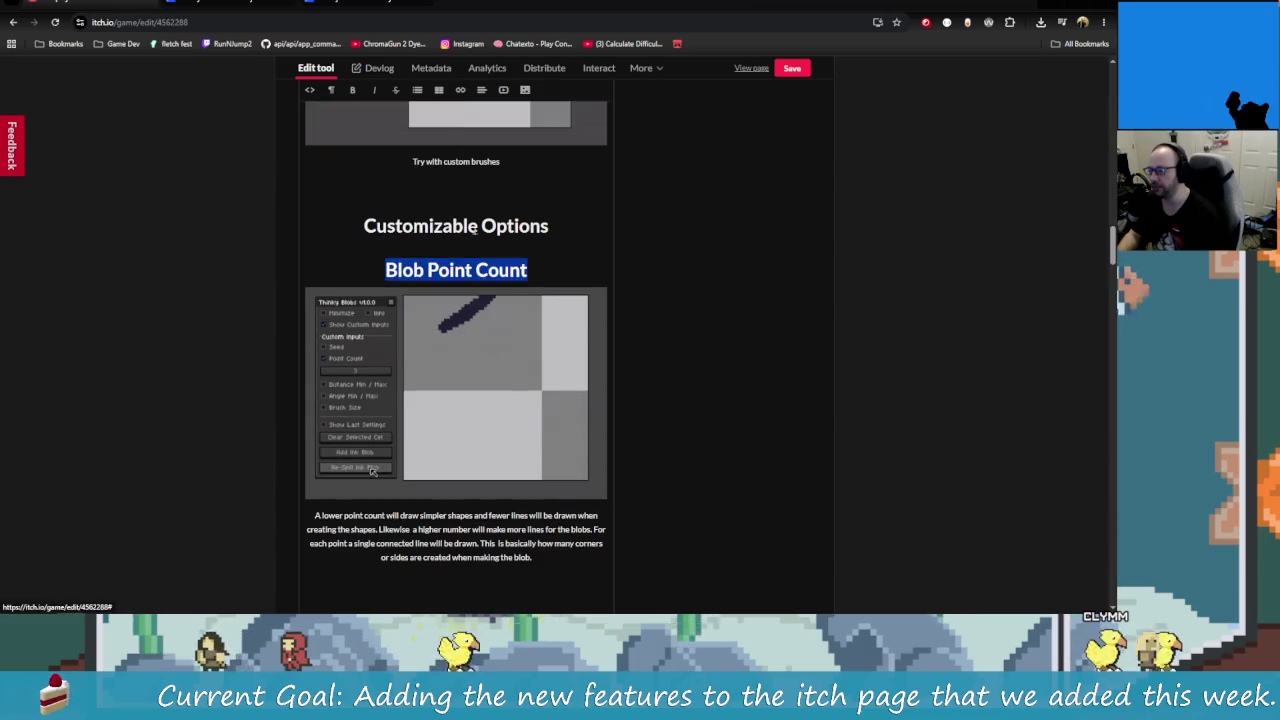
scroll(565, 317, up, 1)
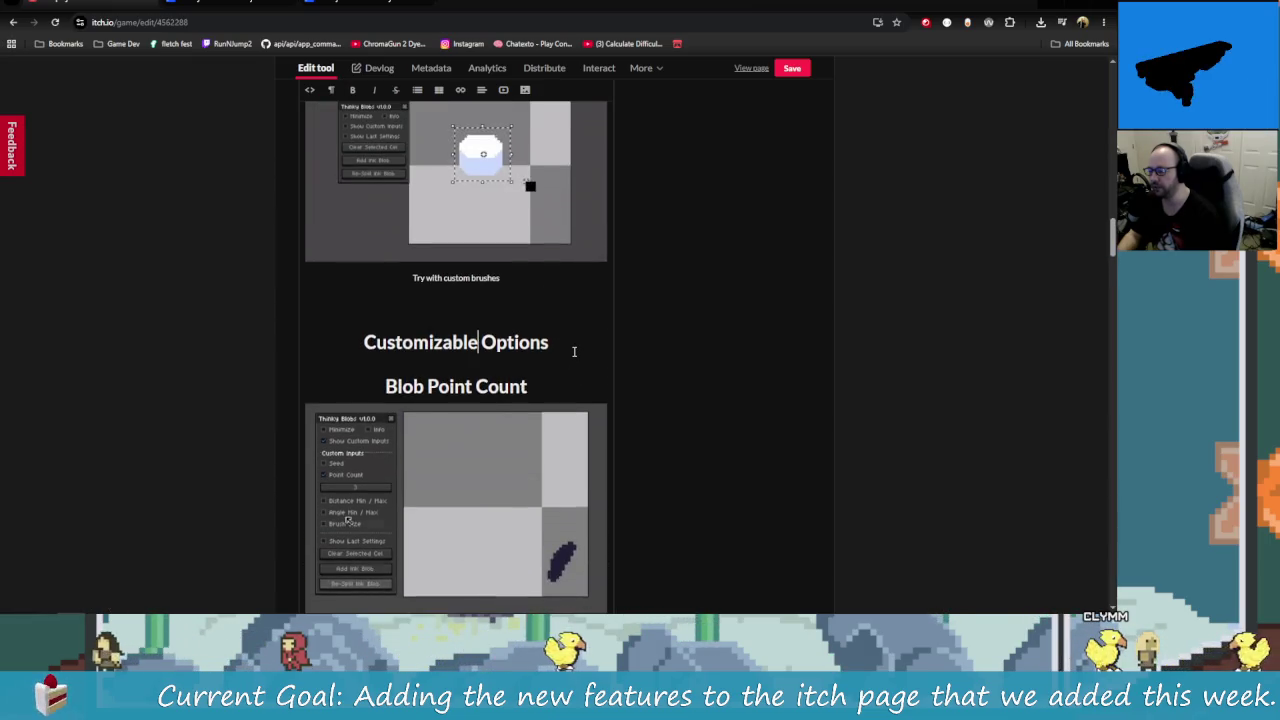
scroll(571, 369, down, 1)
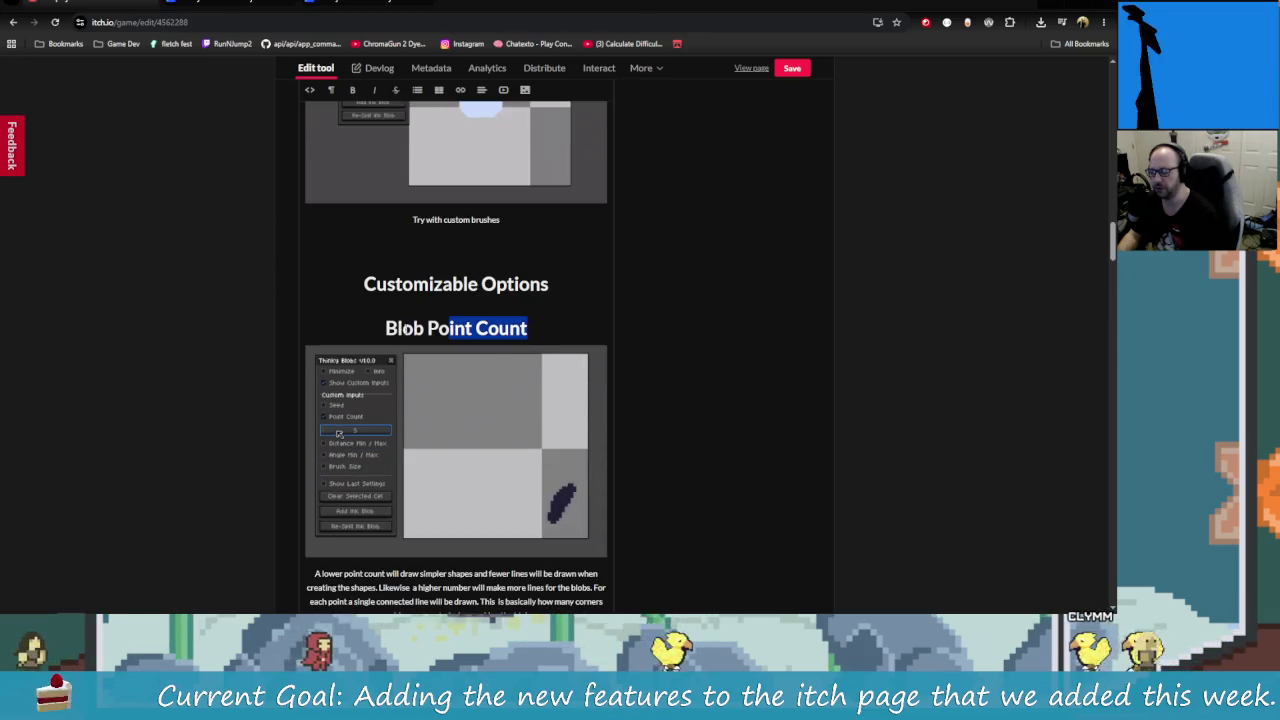
Step: Shrink Blob Point Count to Heading 3 and Min/Max Distance Between Points to a smaller heading
click(330, 90)
scroll(390, 235, down, 1)
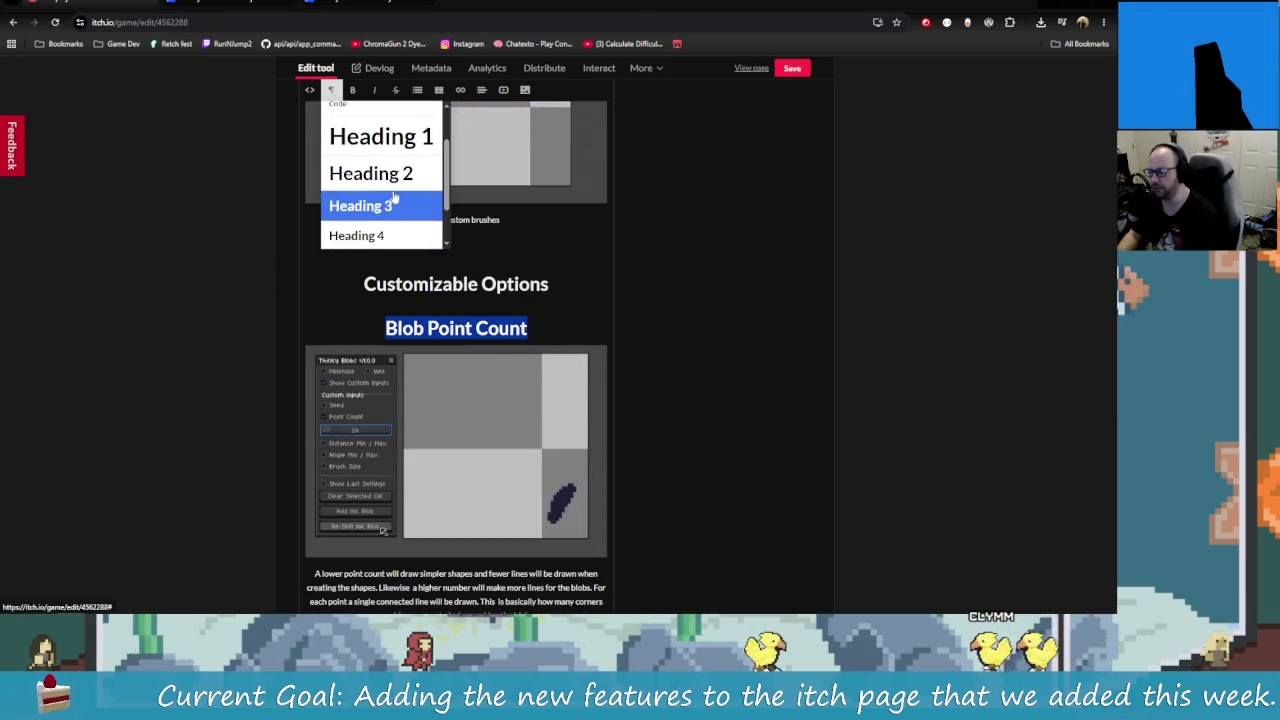
click(388, 214)
scroll(450, 300, down, 3)
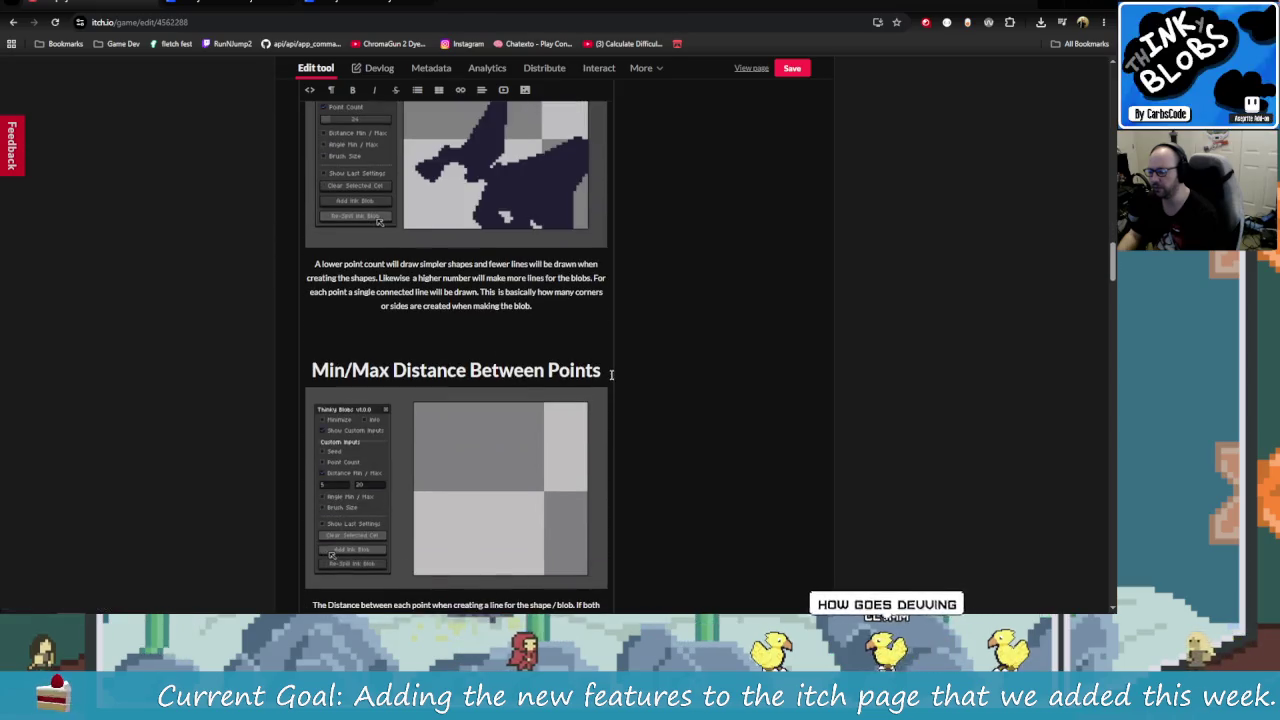
drag(609, 371, 390, 370)
drag(601, 371, 312, 371)
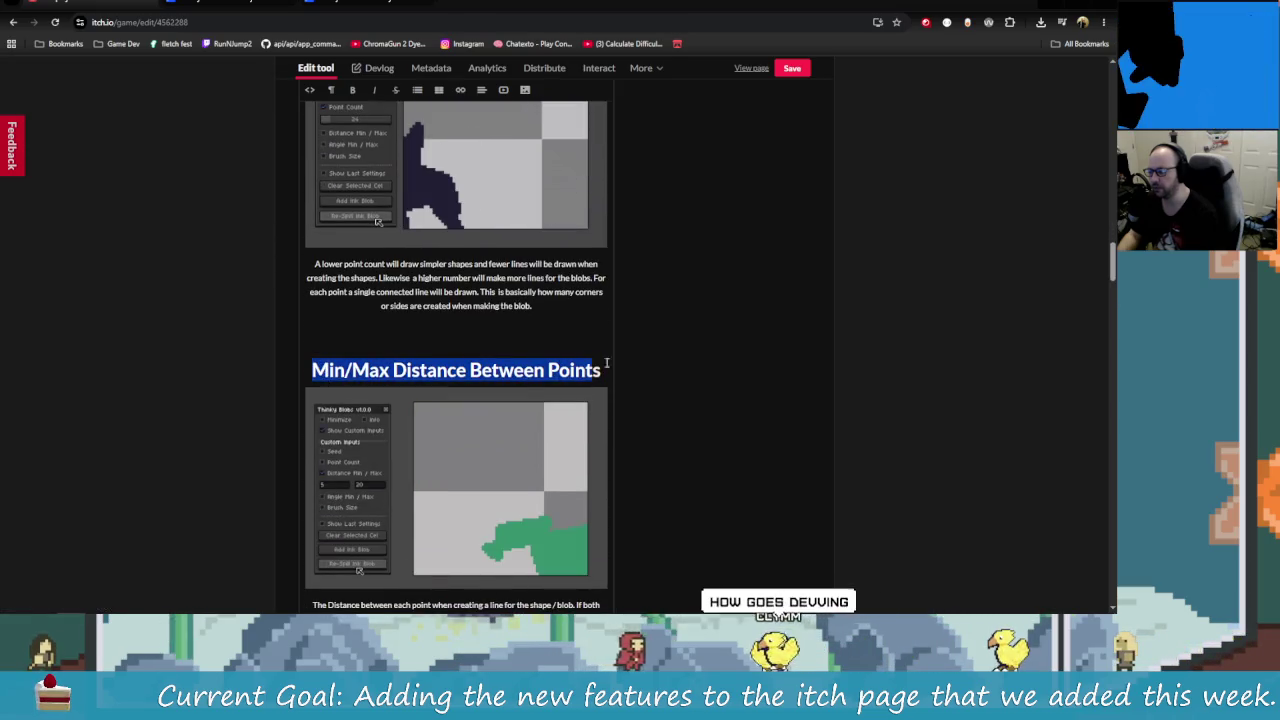
click(333, 90)
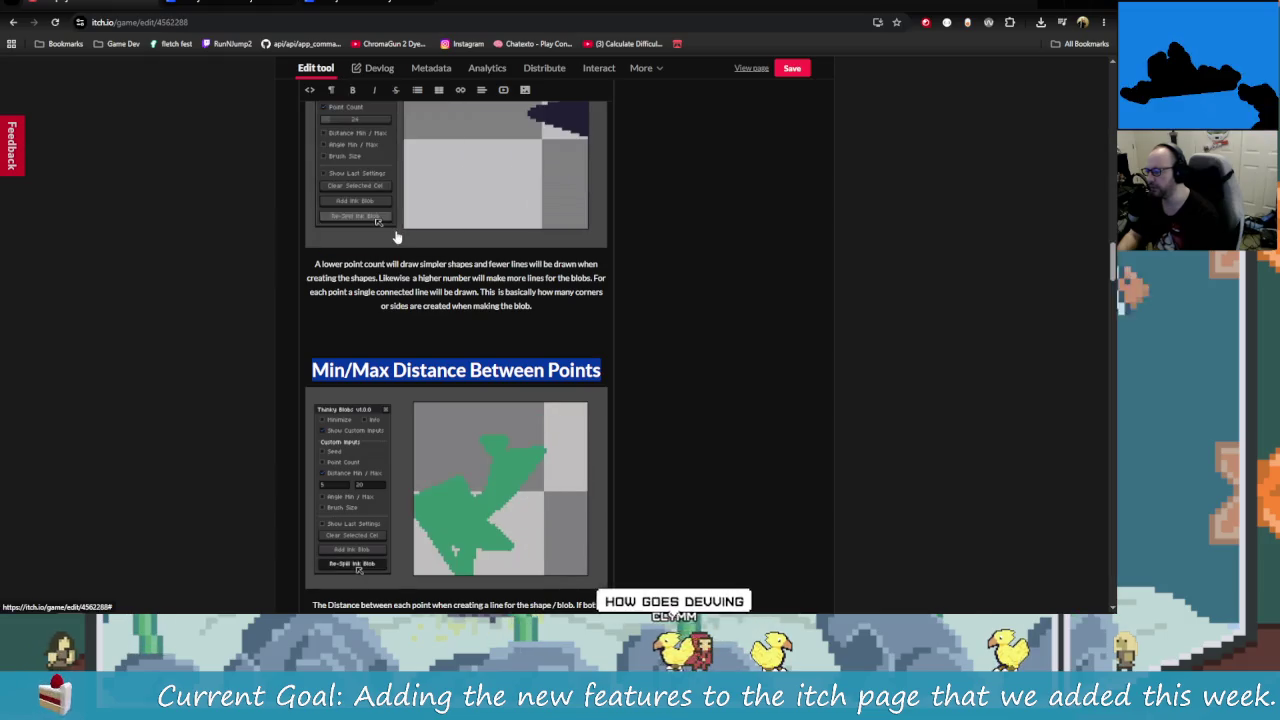
click(330, 90)
click(393, 234)
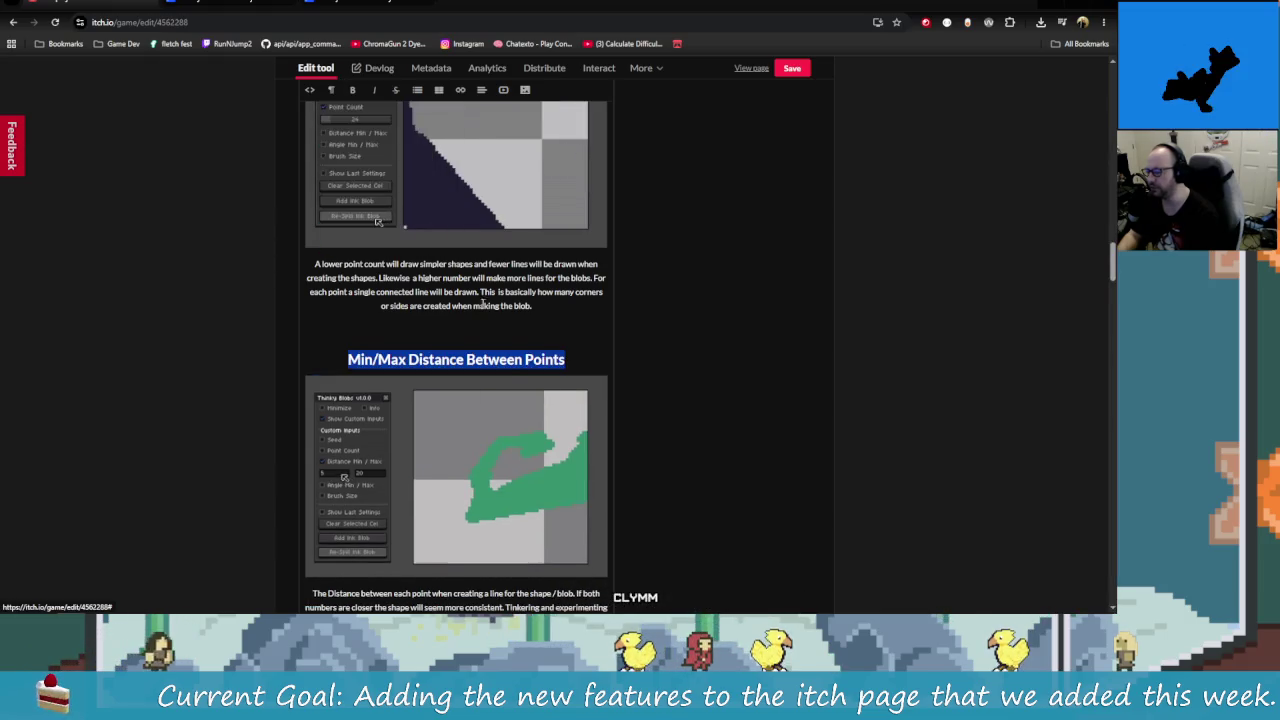
Step: Shrink Min/Max Angle To Next Point and make Last Blob Settings a Heading 2
scroll(509, 366, down, 3)
drag(580, 453, 341, 455)
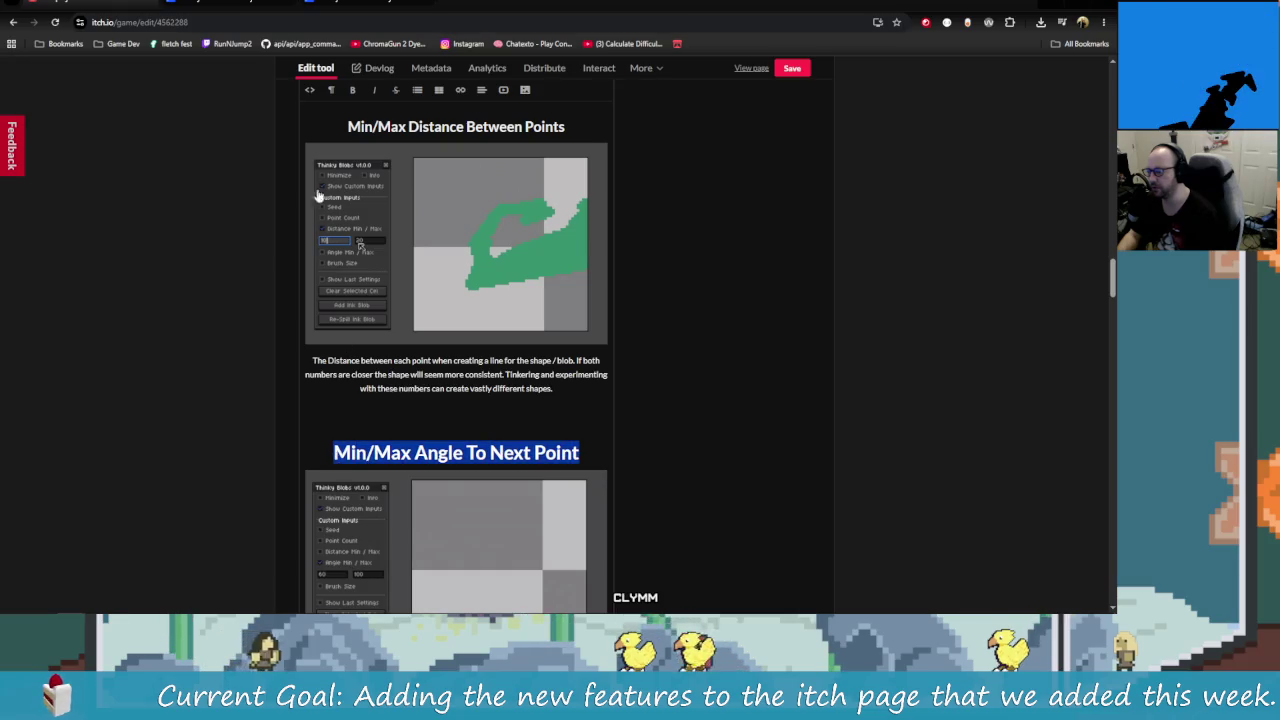
click(387, 230)
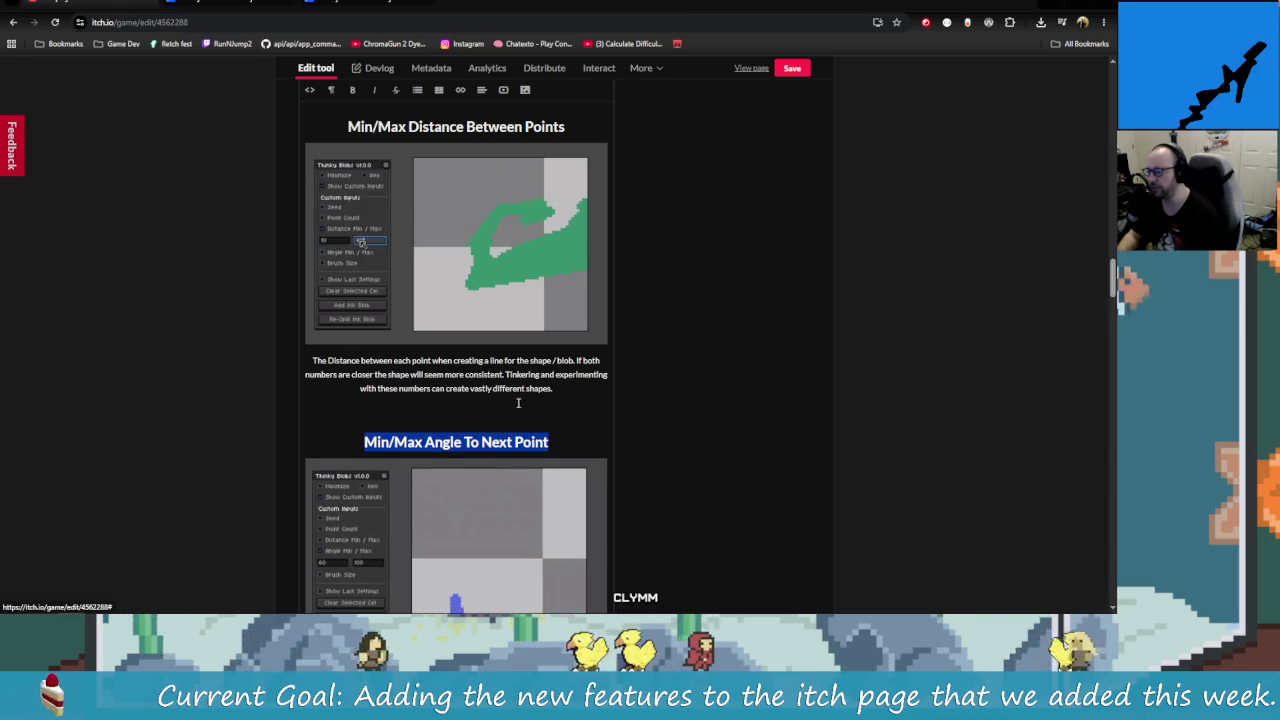
scroll(600, 360, down, 4)
drag(607, 363, 310, 364)
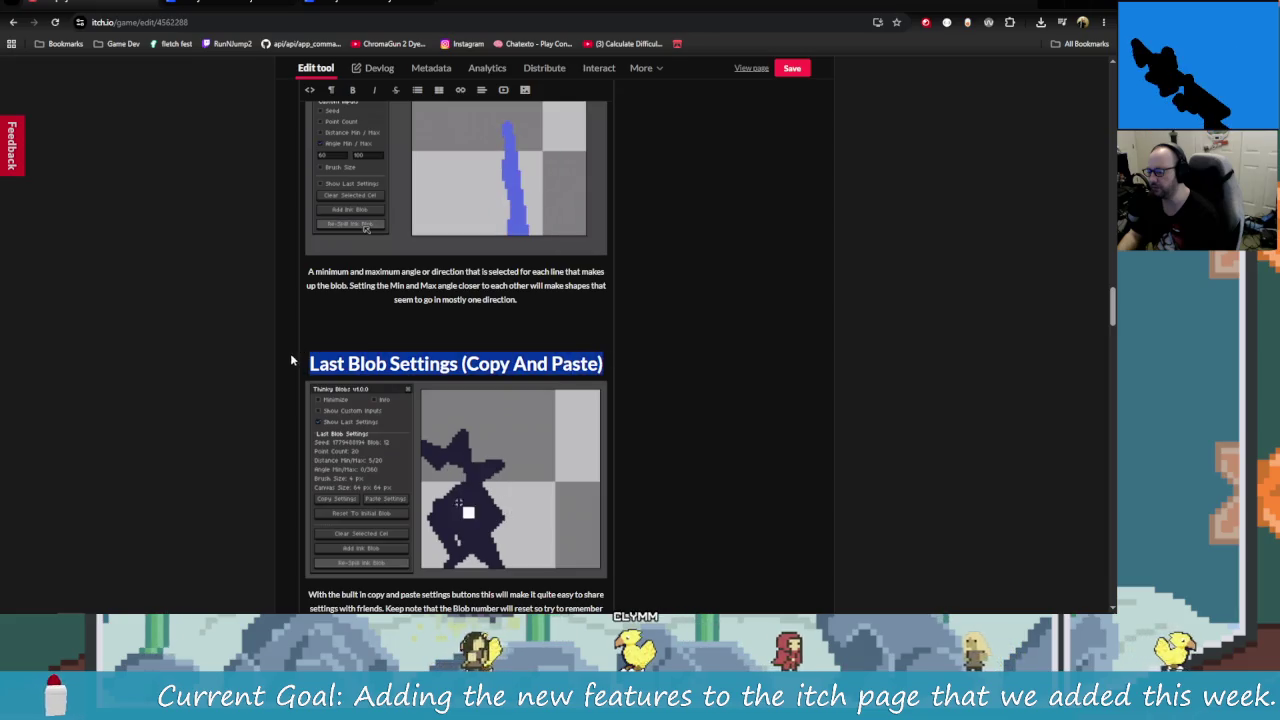
click(331, 90)
click(390, 233)
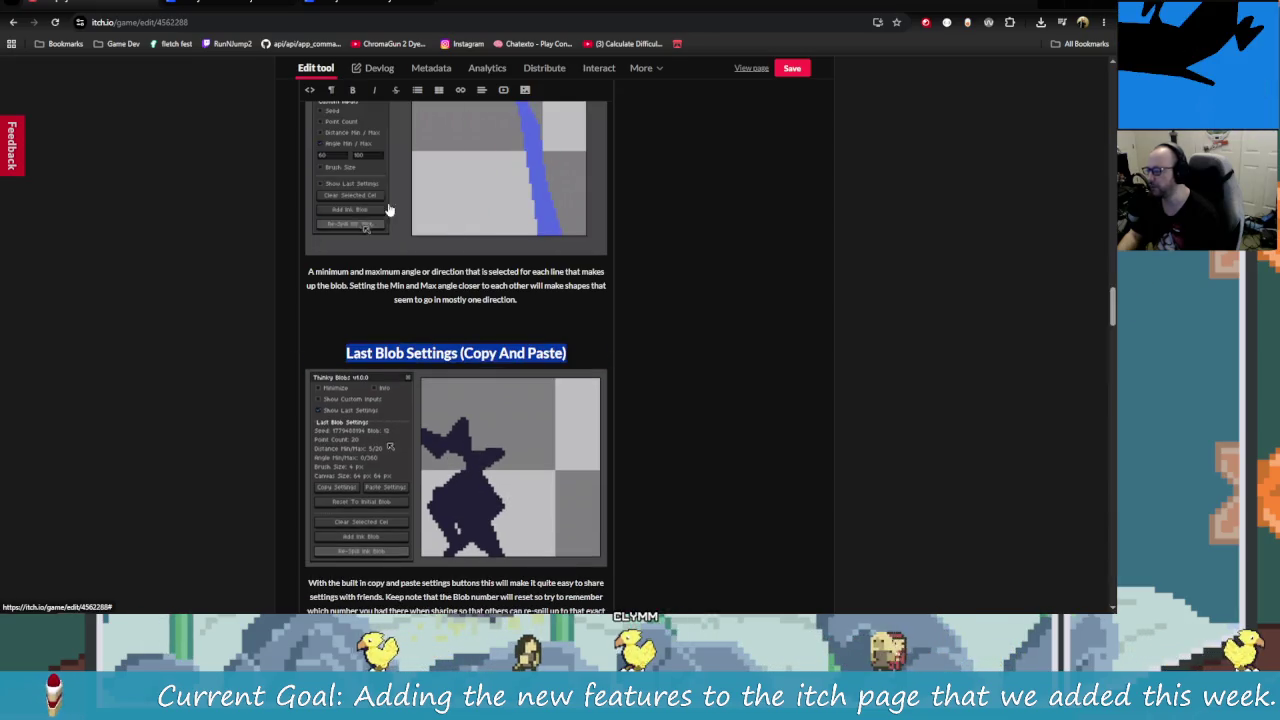
Step: Set Reset To Initial Blob and Create New Blobs On Cel Layer Or Frame to Heading 3
scroll(529, 323, down, 3)
drag(540, 375, 429, 362)
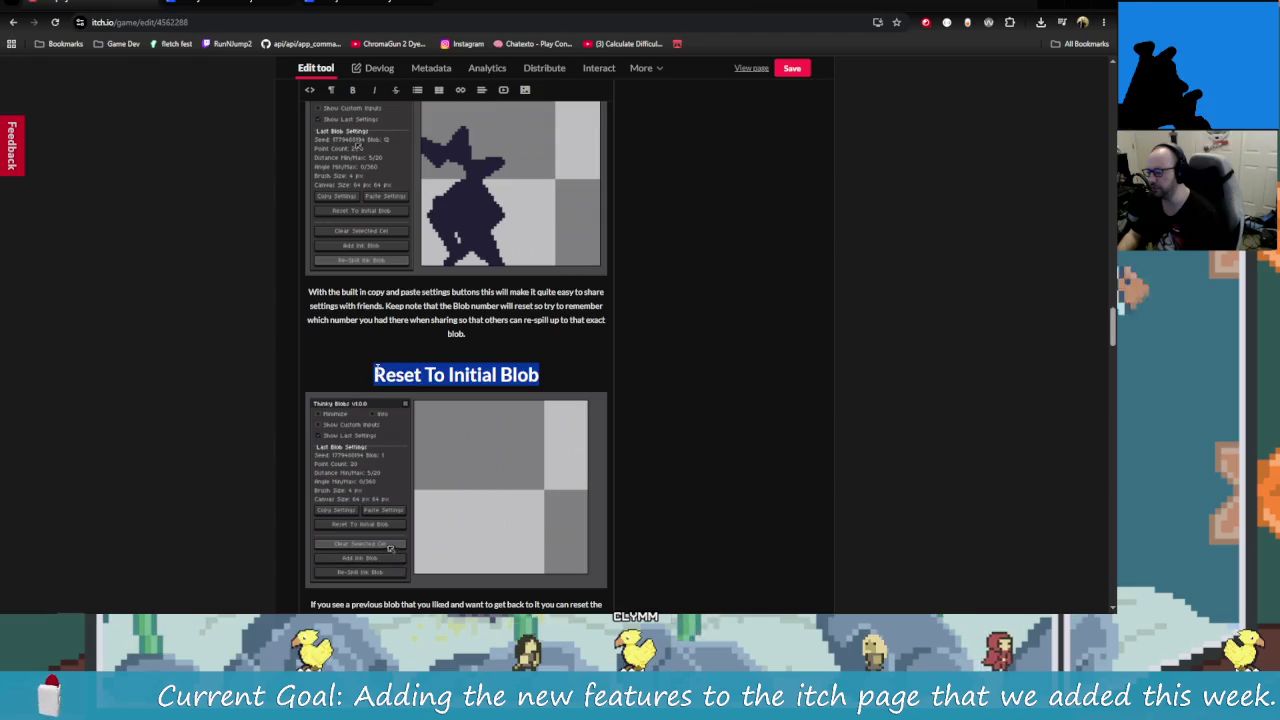
click(331, 90)
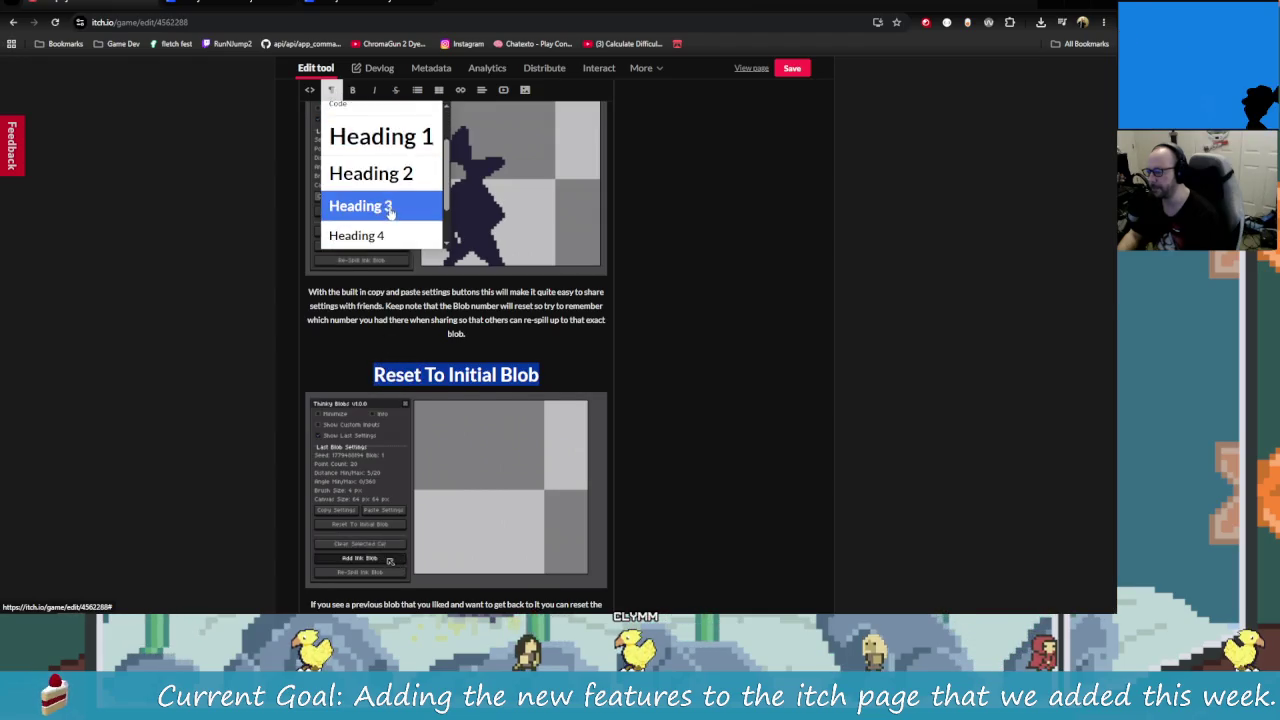
click(390, 207)
scroll(490, 390, down, 3)
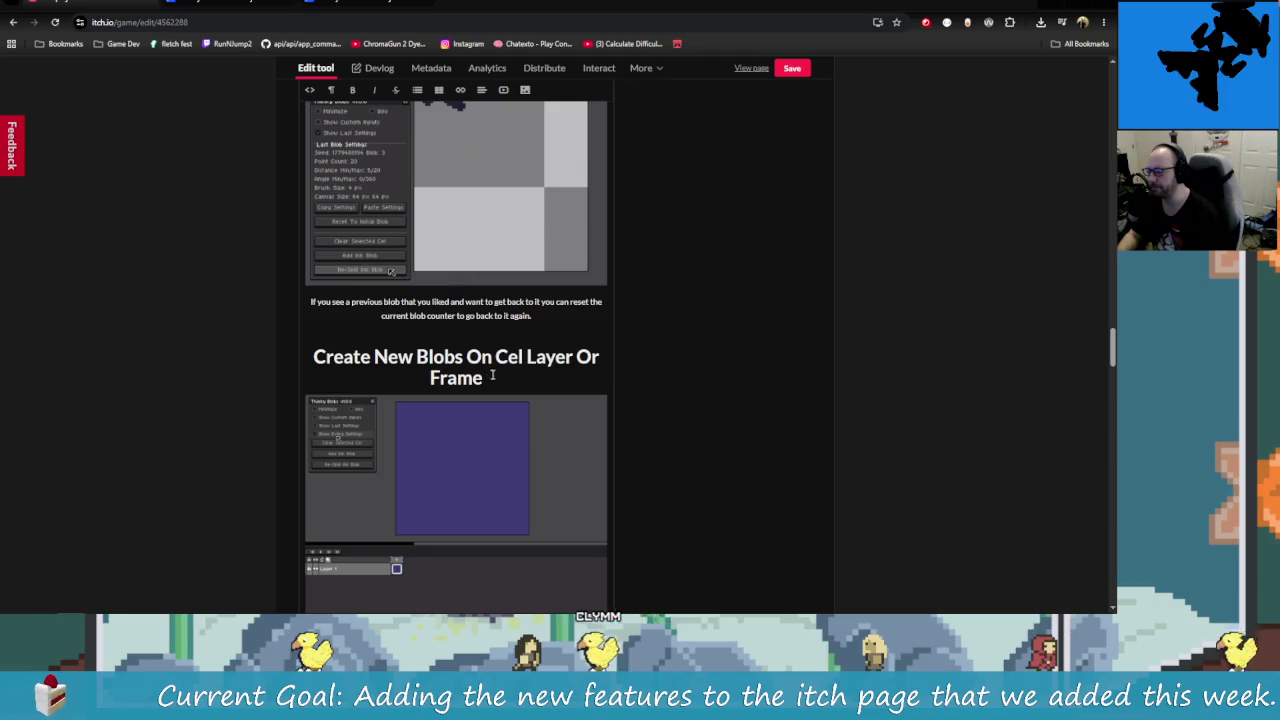
drag(490, 372, 311, 362)
click(331, 90)
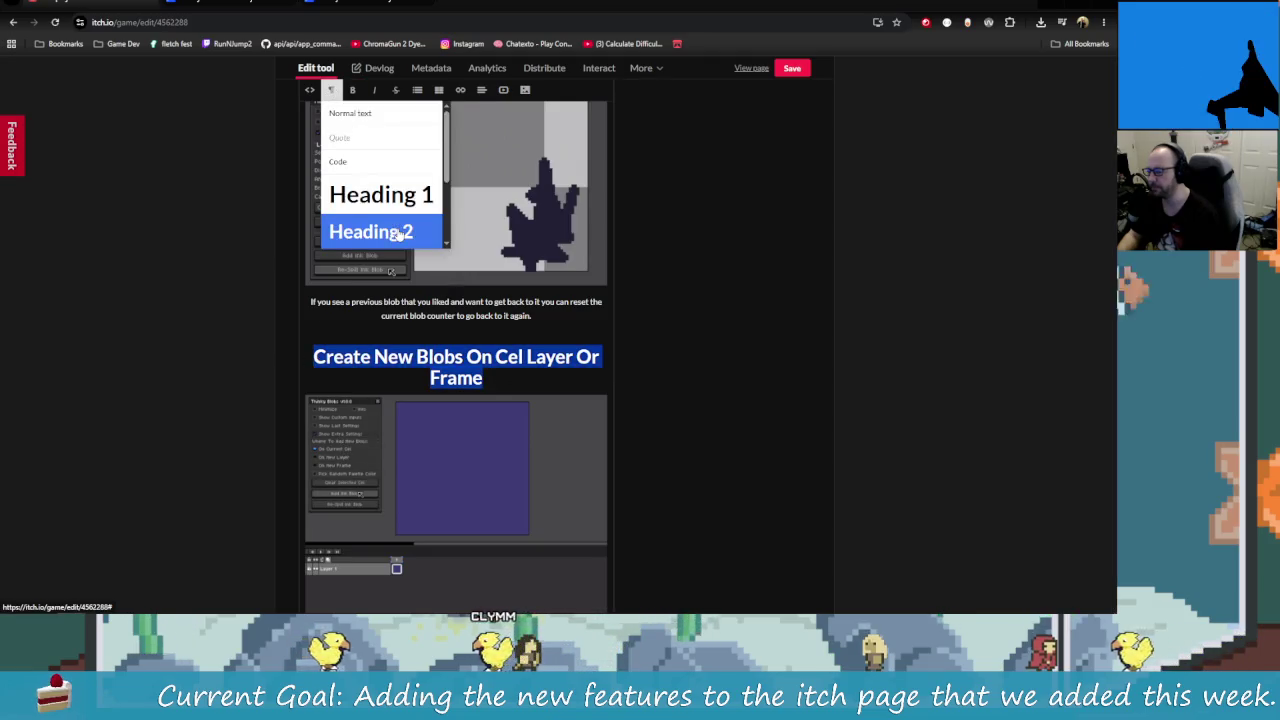
scroll(399, 232, down, 1)
click(395, 207)
Step: Set Pick Random Colors For Next Blob to Heading 3
scroll(545, 380, down, 2)
drag(604, 366, 312, 362)
click(331, 90)
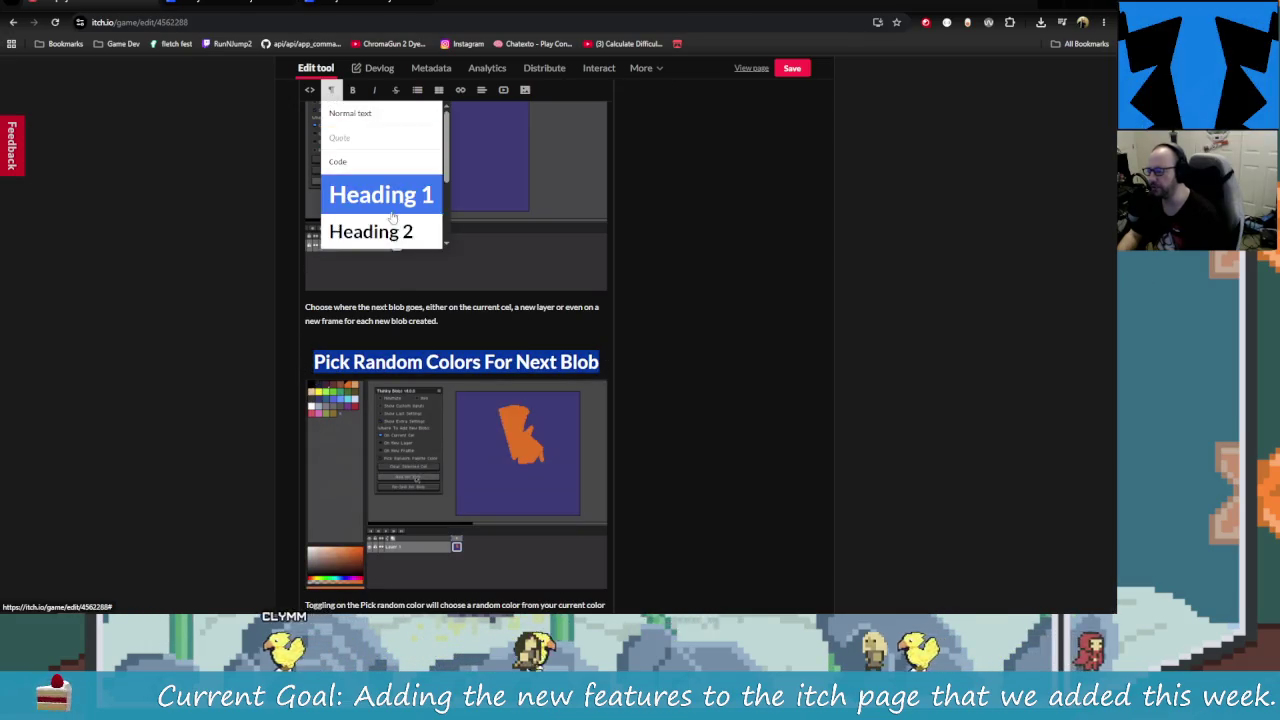
scroll(393, 217, down, 1)
click(393, 207)
scroll(500, 380, down, 3)
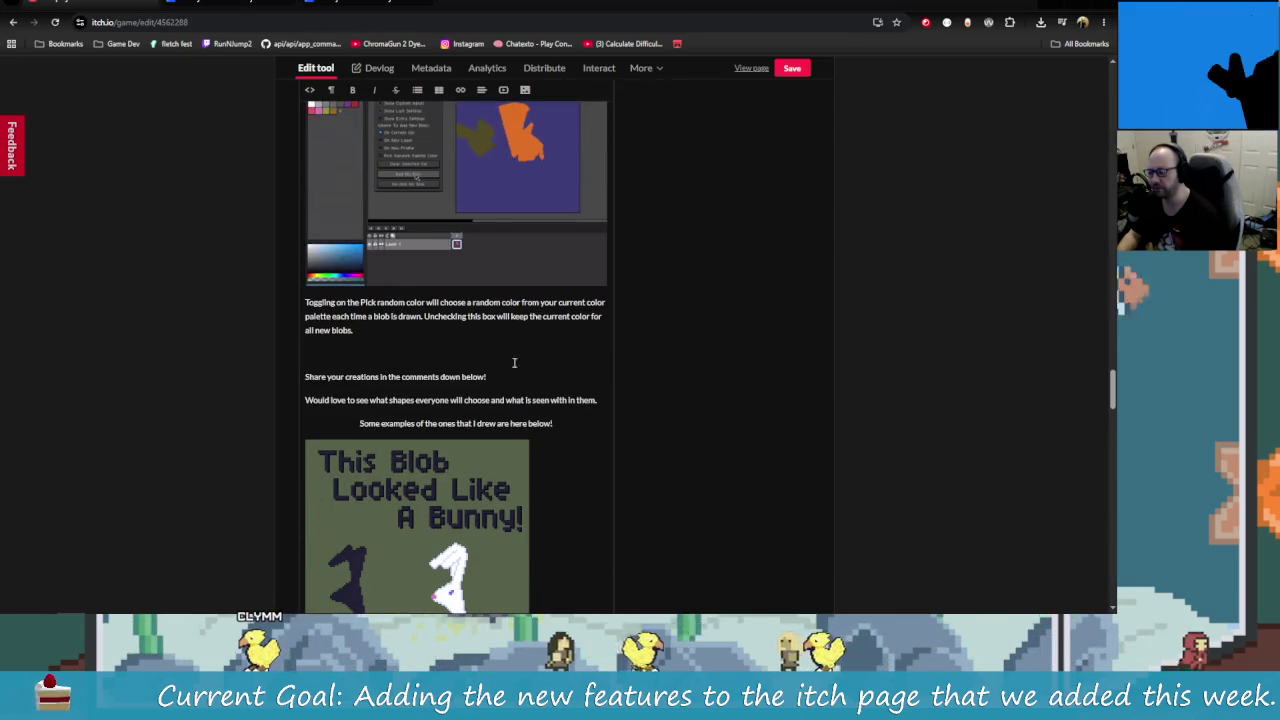
click(398, 364)
scroll(420, 380, up, 1)
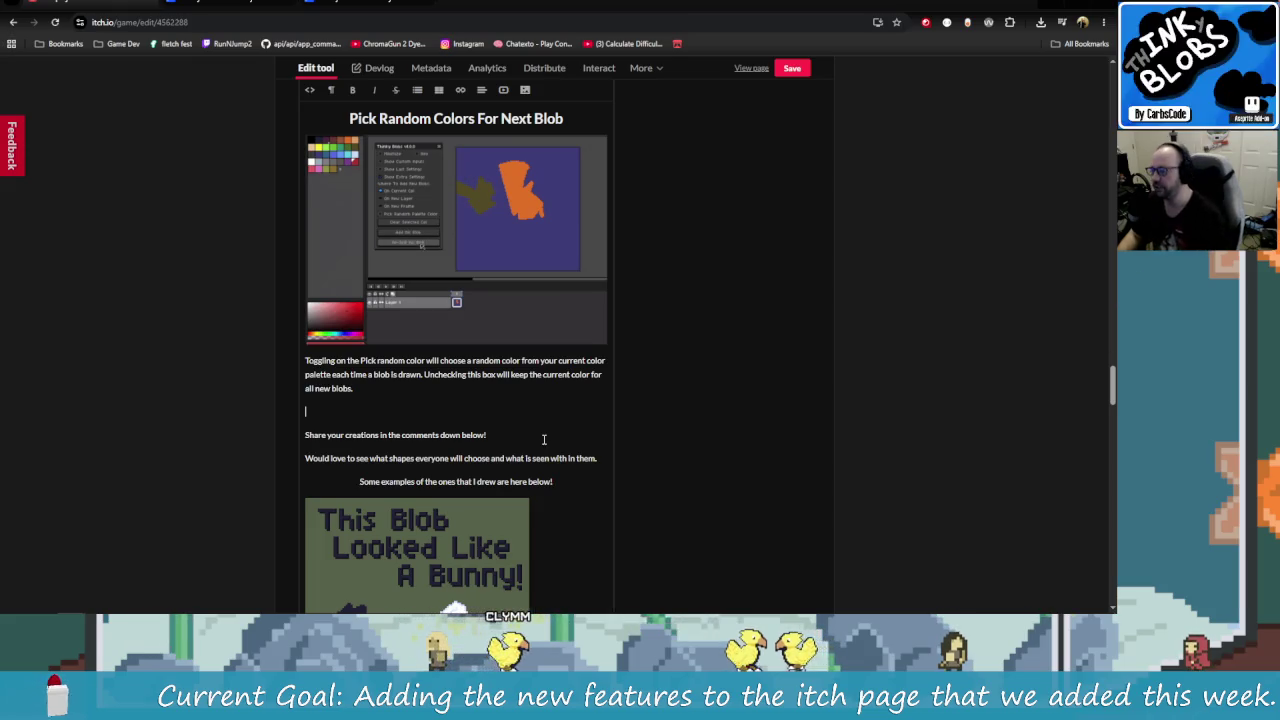
Step: Review the revised Thinky Blobs description, ending back at the form's title and pricing settings
scroll(584, 430, up, 8)
scroll(584, 430, up, 5)
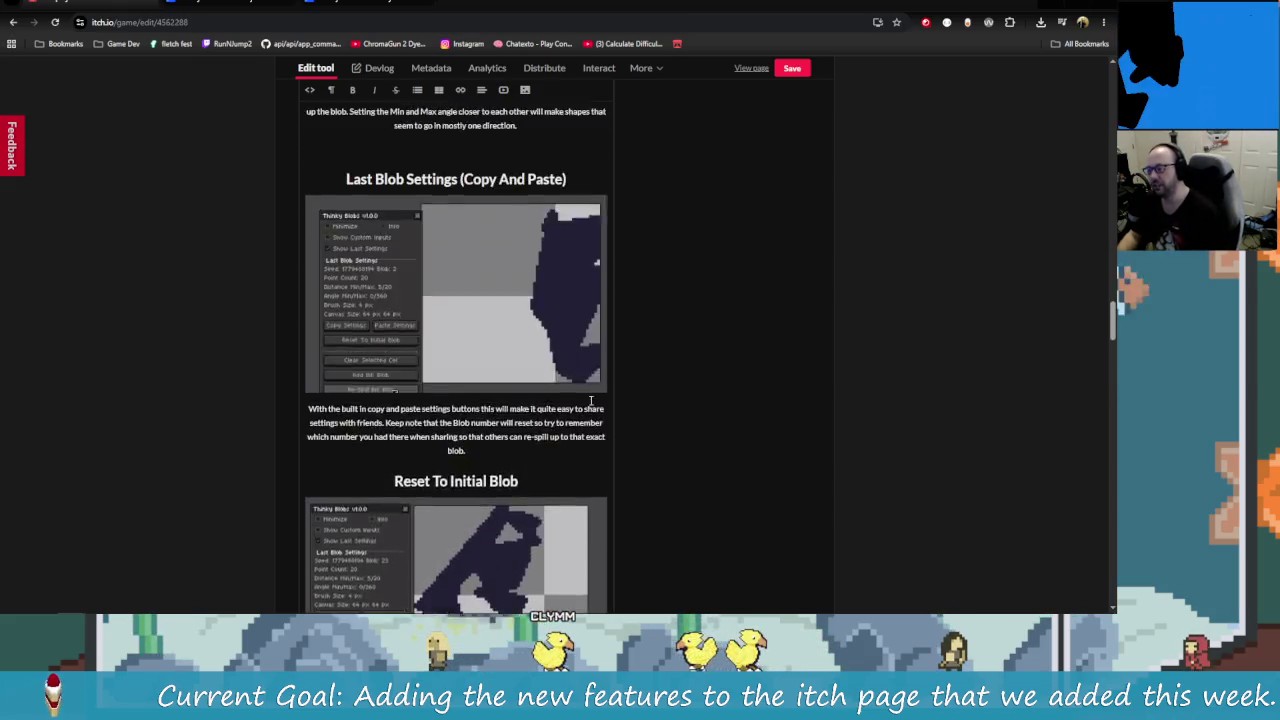
scroll(600, 410, up, 5)
scroll(580, 390, up, 5)
scroll(585, 385, up, 5)
scroll(606, 380, up, 5)
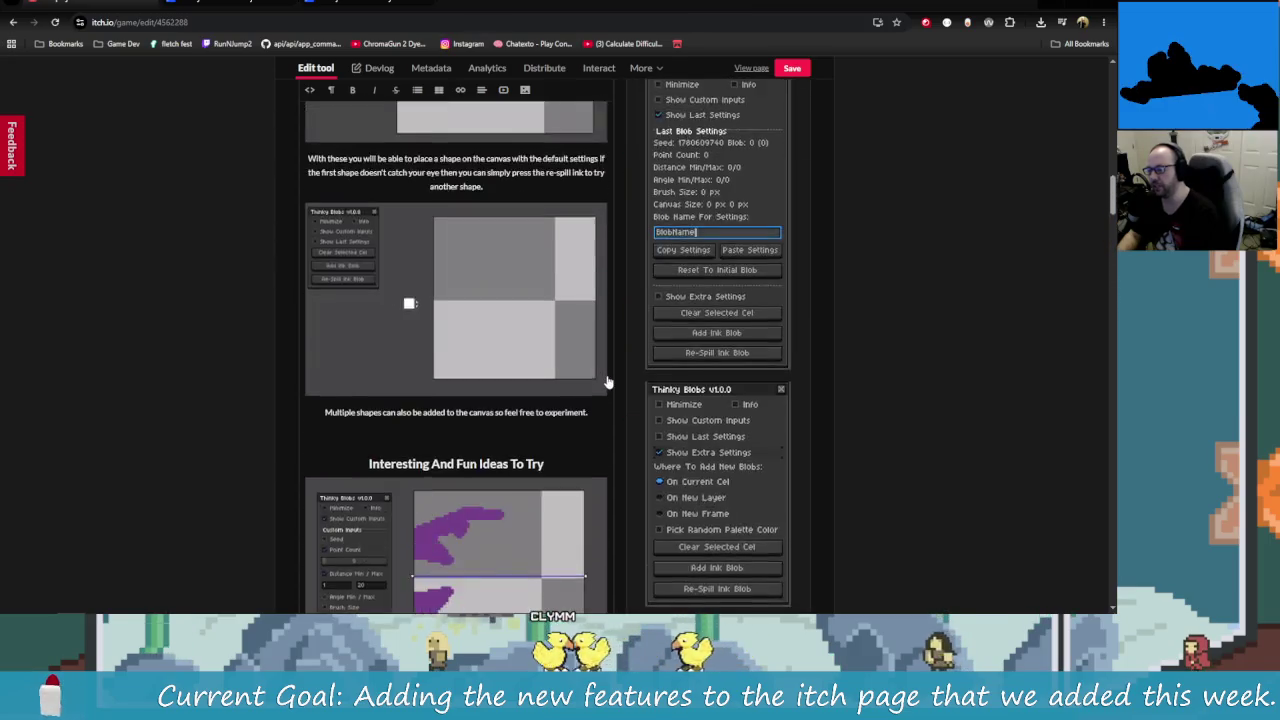
scroll(611, 380, up, 5)
scroll(600, 375, up, 5)
scroll(574, 362, down, 3)
scroll(574, 362, down, 5)
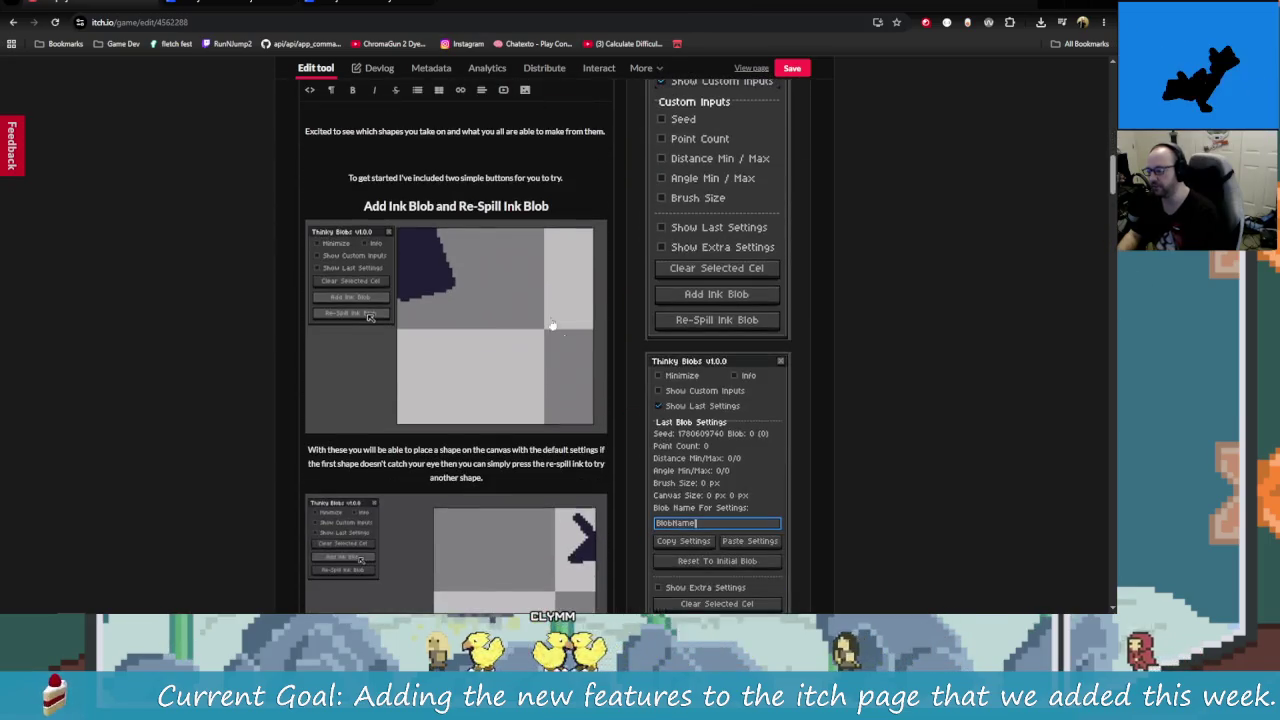
scroll(560, 395, down, 3)
scroll(550, 427, down, 4)
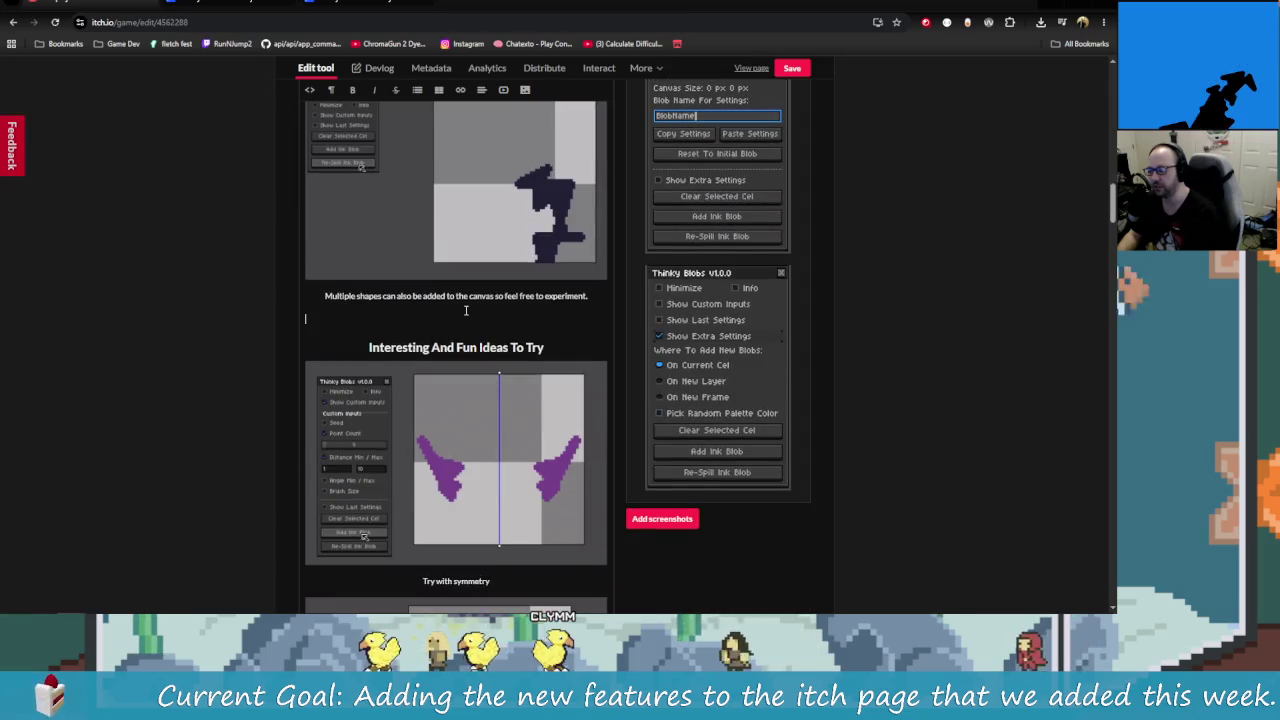
scroll(525, 410, up, 5)
scroll(515, 395, up, 5)
scroll(505, 380, up, 5)
scroll(501, 374, up, 5)
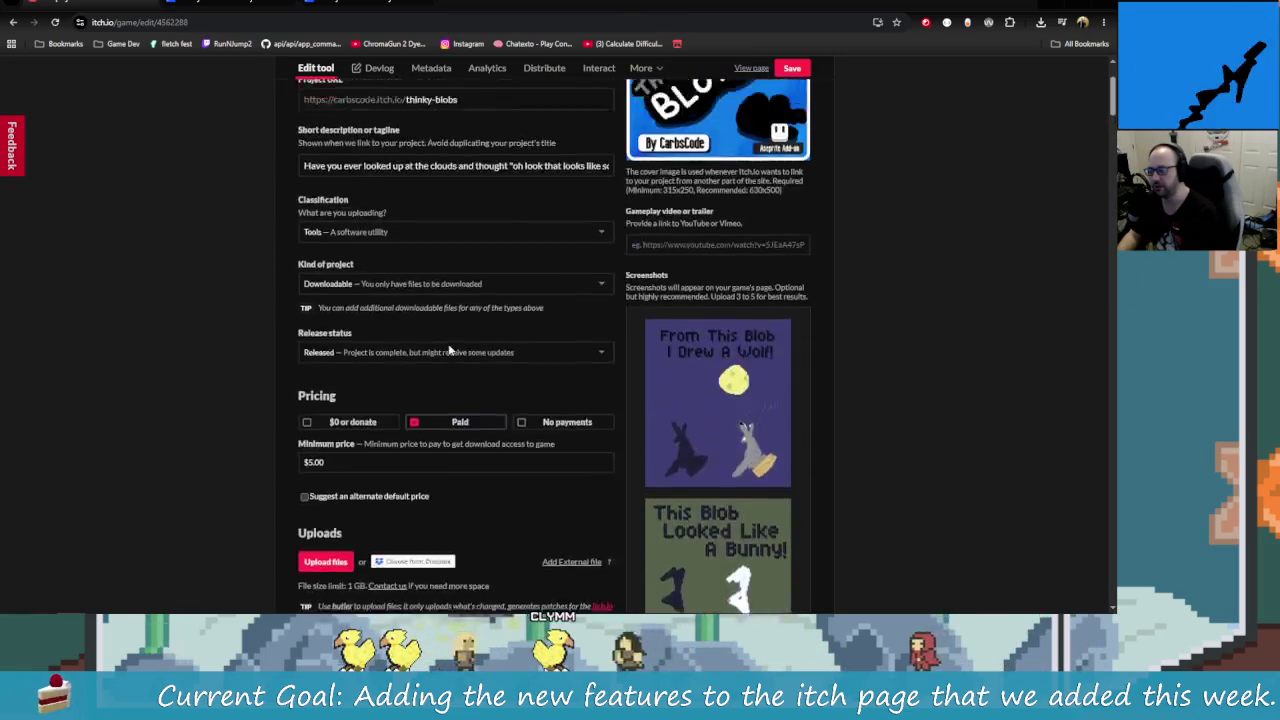
scroll(501, 374, up, 3)
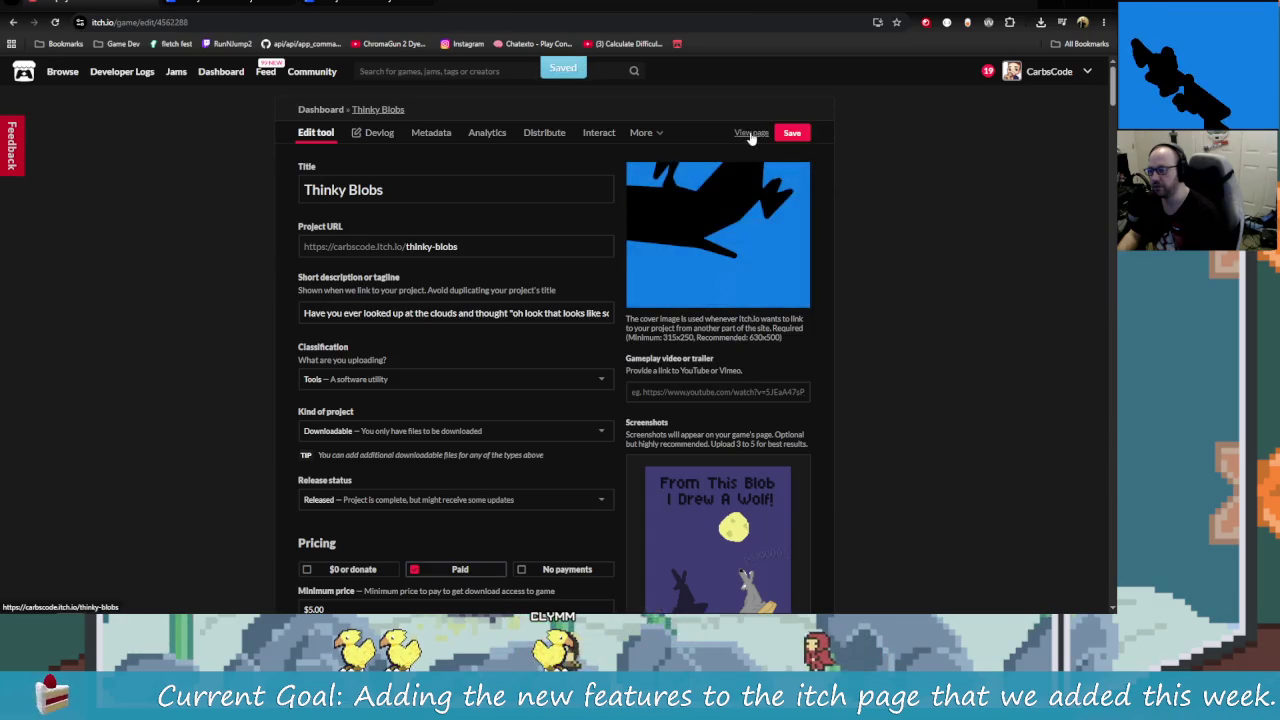
Step: Read the public Thinky Blobs itch.io page down to its license, then return to Aseprite
click(751, 132)
scroll(690, 375, down, 10)
scroll(497, 390, down, 5)
scroll(497, 390, down, 1)
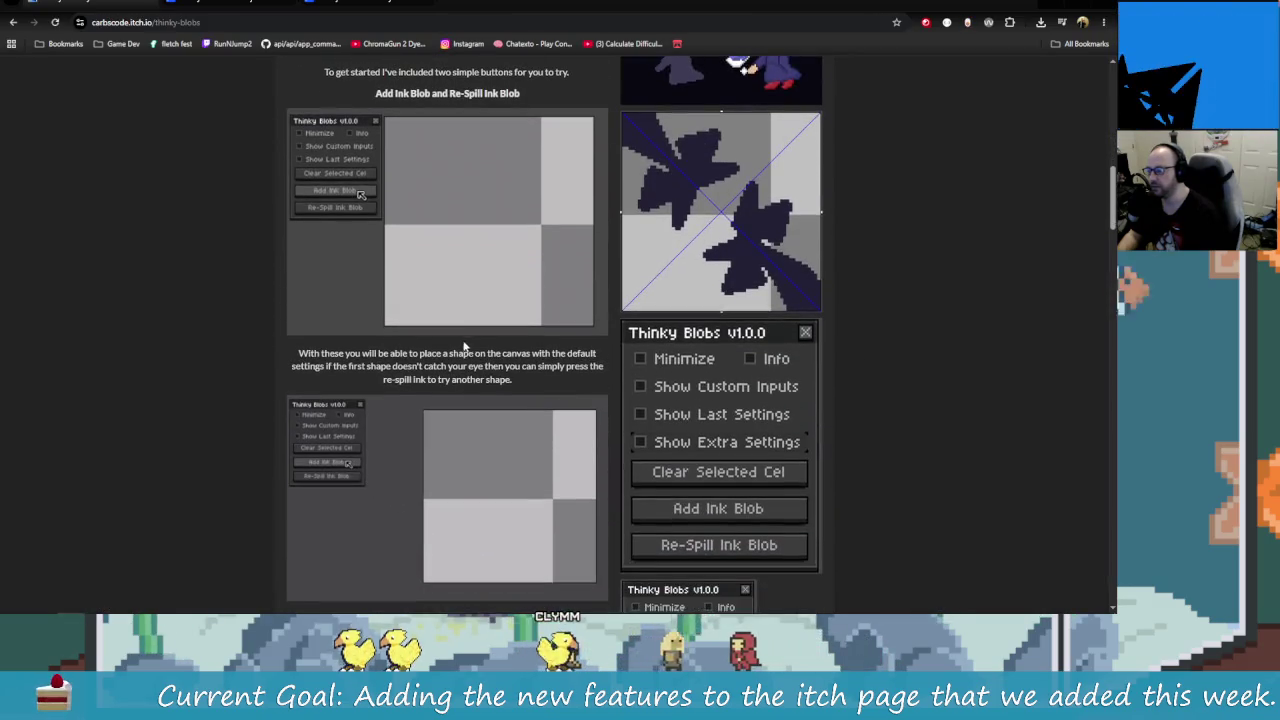
scroll(515, 400, down, 2)
scroll(509, 400, down, 2)
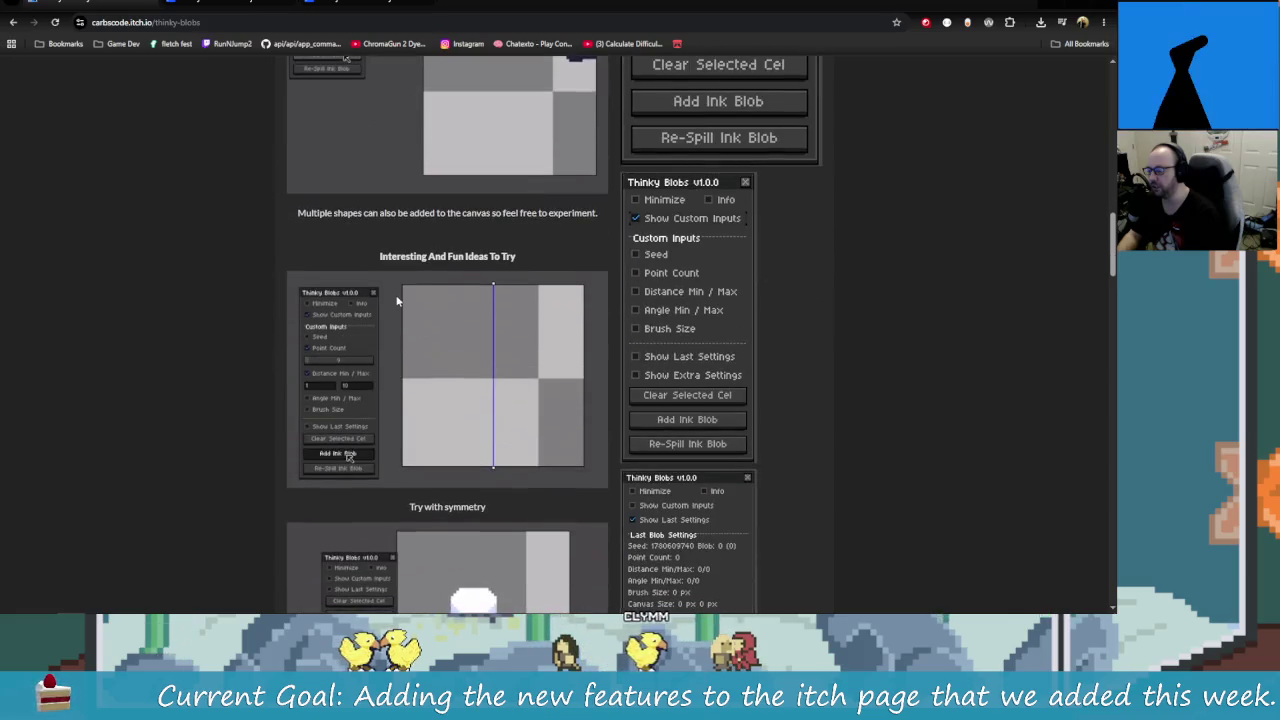
scroll(406, 312, down, 1)
scroll(410, 300, down, 2)
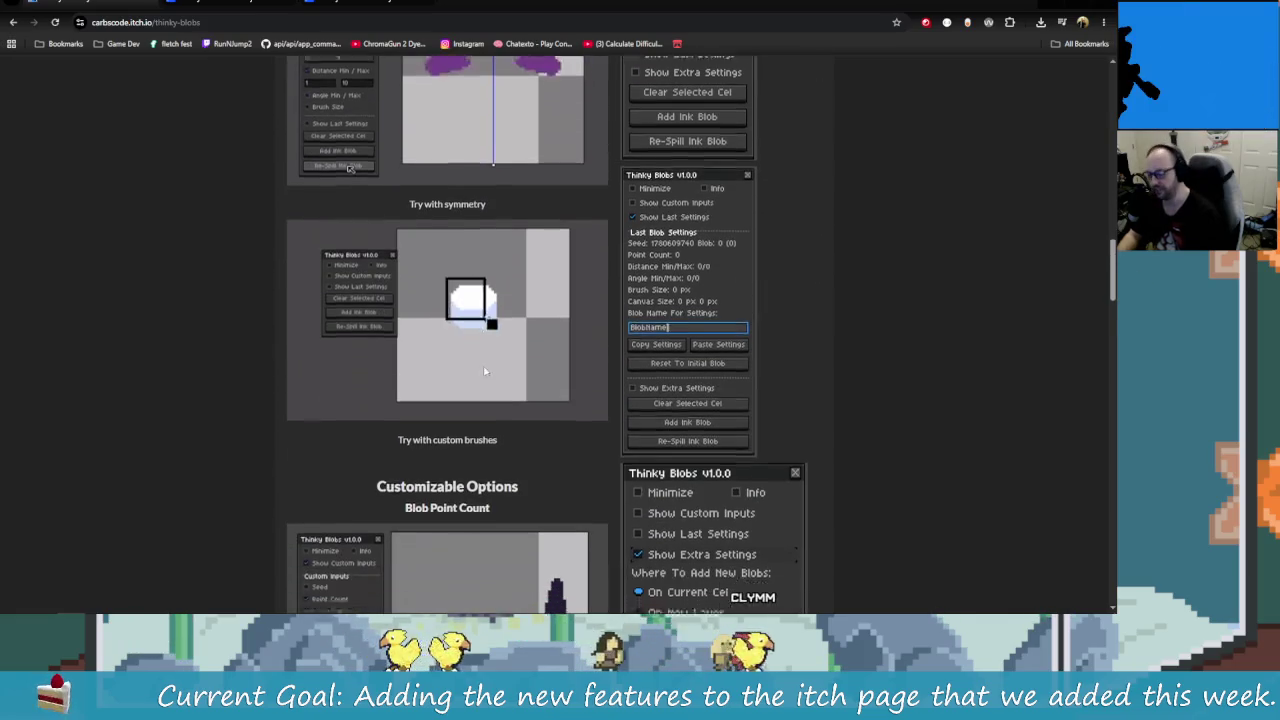
scroll(439, 271, down, 3)
scroll(455, 268, down, 2)
scroll(480, 262, down, 1)
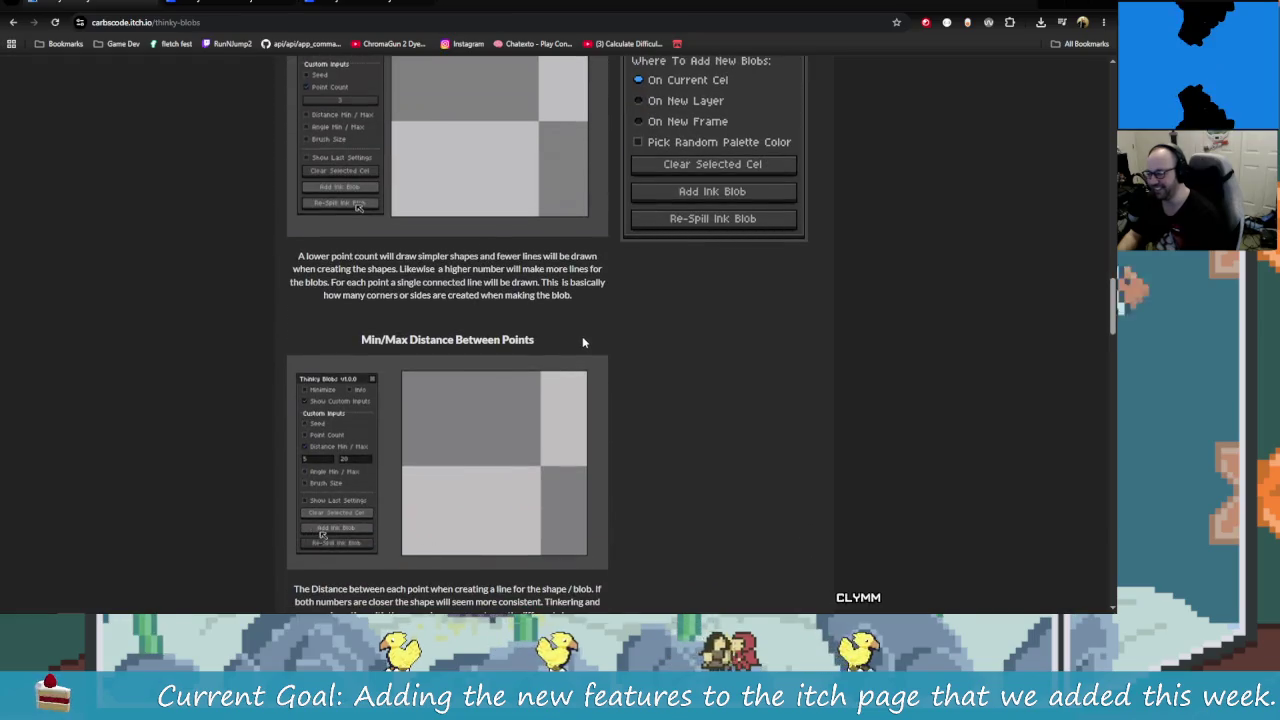
scroll(584, 342, down, 3)
scroll(591, 346, down, 5)
scroll(589, 326, down, 4)
scroll(600, 320, down, 4)
scroll(600, 320, down, 5)
scroll(583, 314, down, 5)
scroll(654, 346, down, 5)
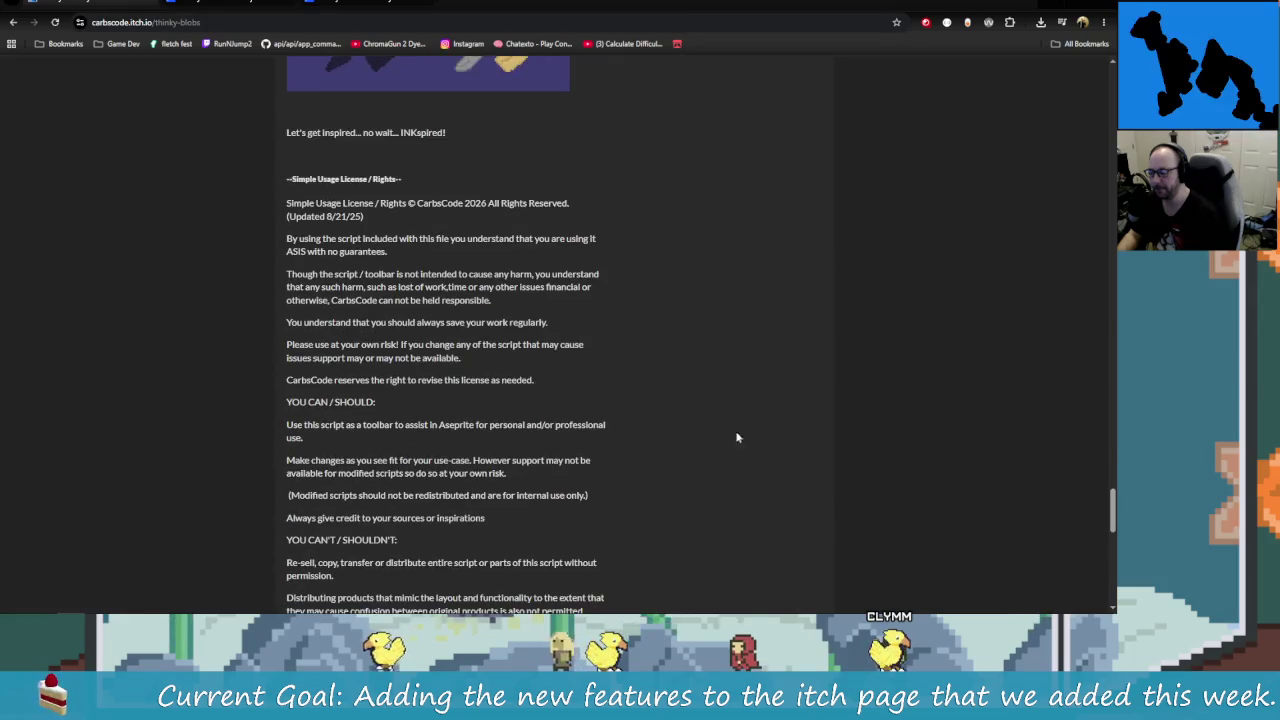
scroll(697, 410, up, 15)
scroll(760, 395, up, 15)
key(alt+Tab)
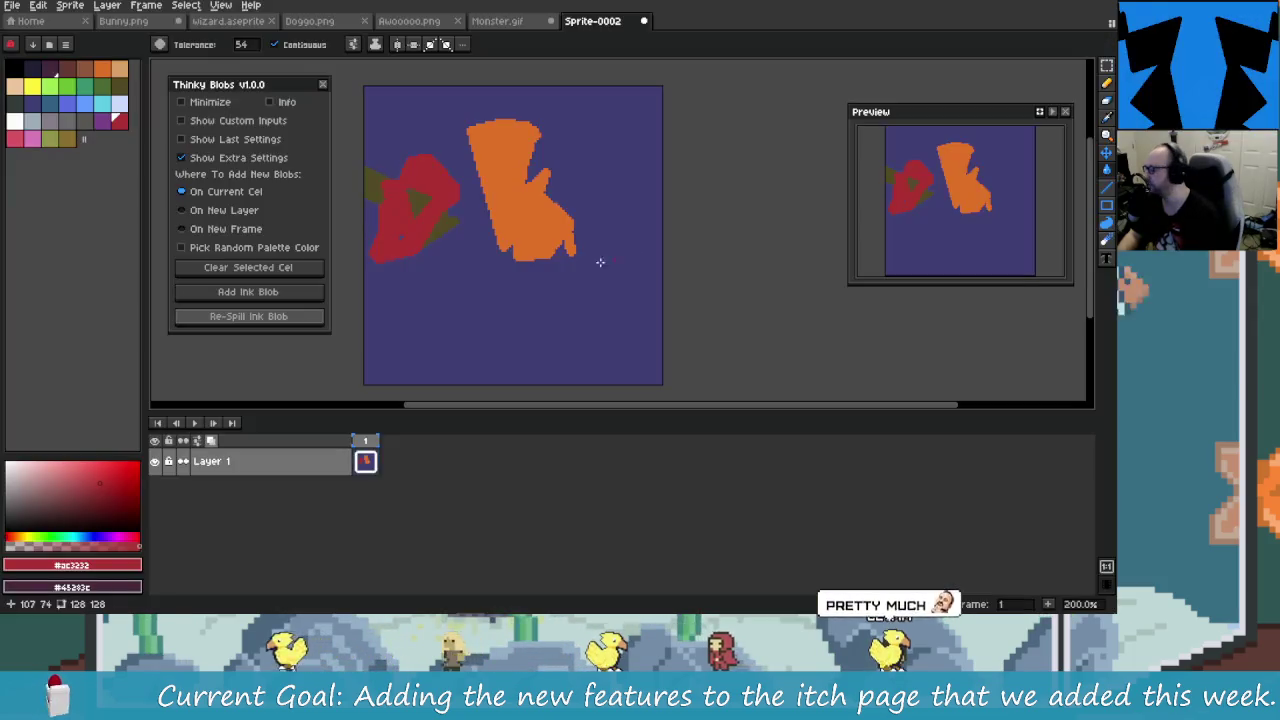
Step: Collapse Show Extra Settings, glance at Thinky Blobs' Help & Information, then switch to Obsidian
drag(420, 208, 394, 207)
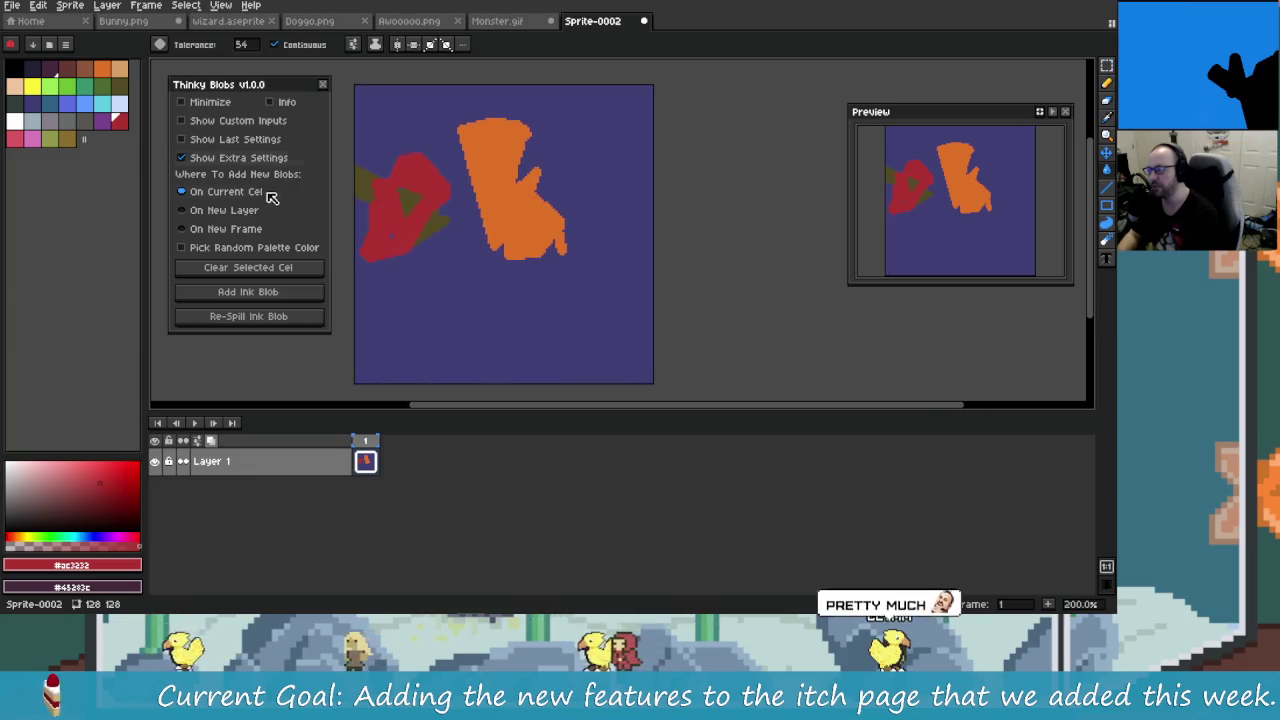
click(243, 160)
click(258, 102)
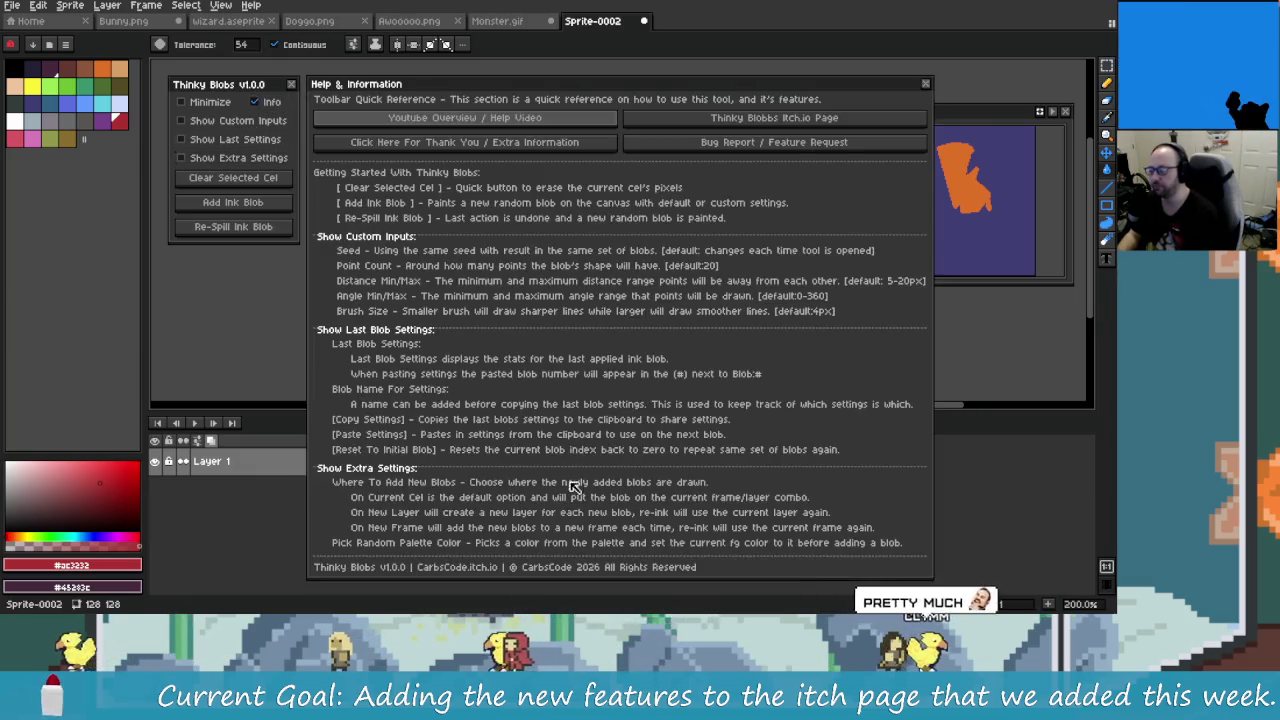
click(266, 104)
key(alt+Tab)
key(alt+Tab)
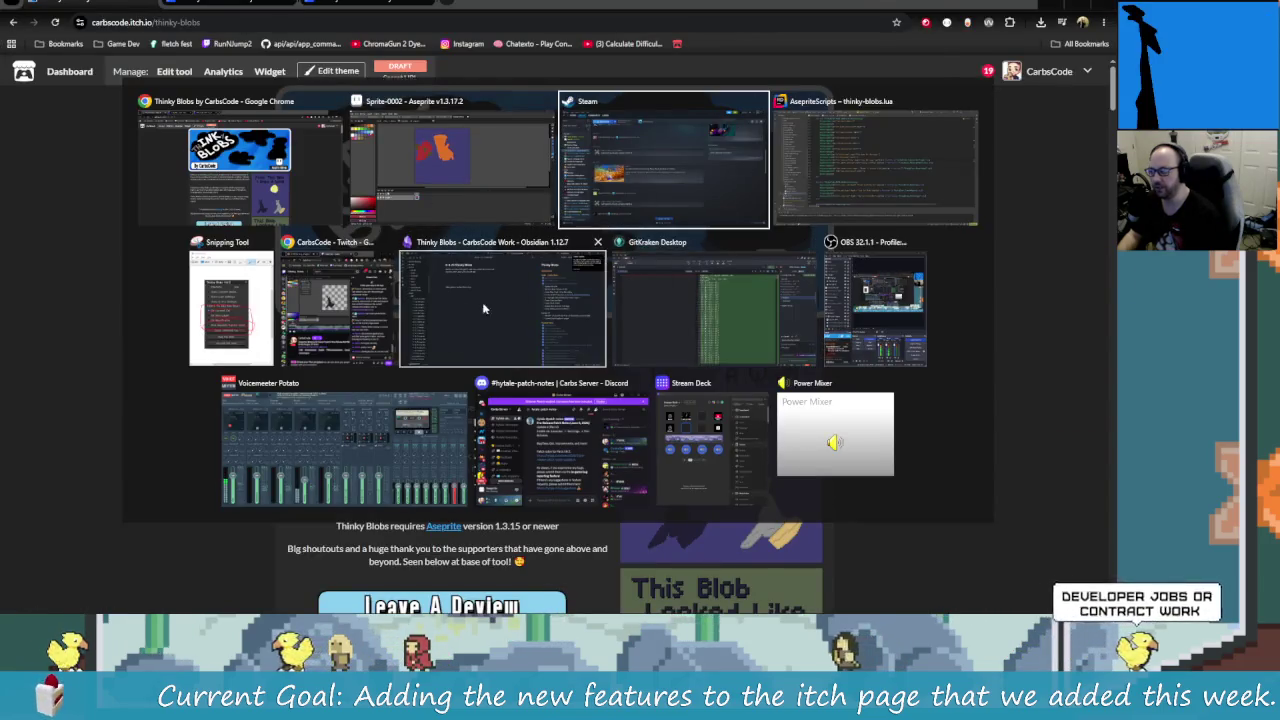
click(482, 302)
Step: Tick off Update Itch Gifs and Add Any New Features To Itch, then place the cursor under Talking Points For New Recording
click(778, 178)
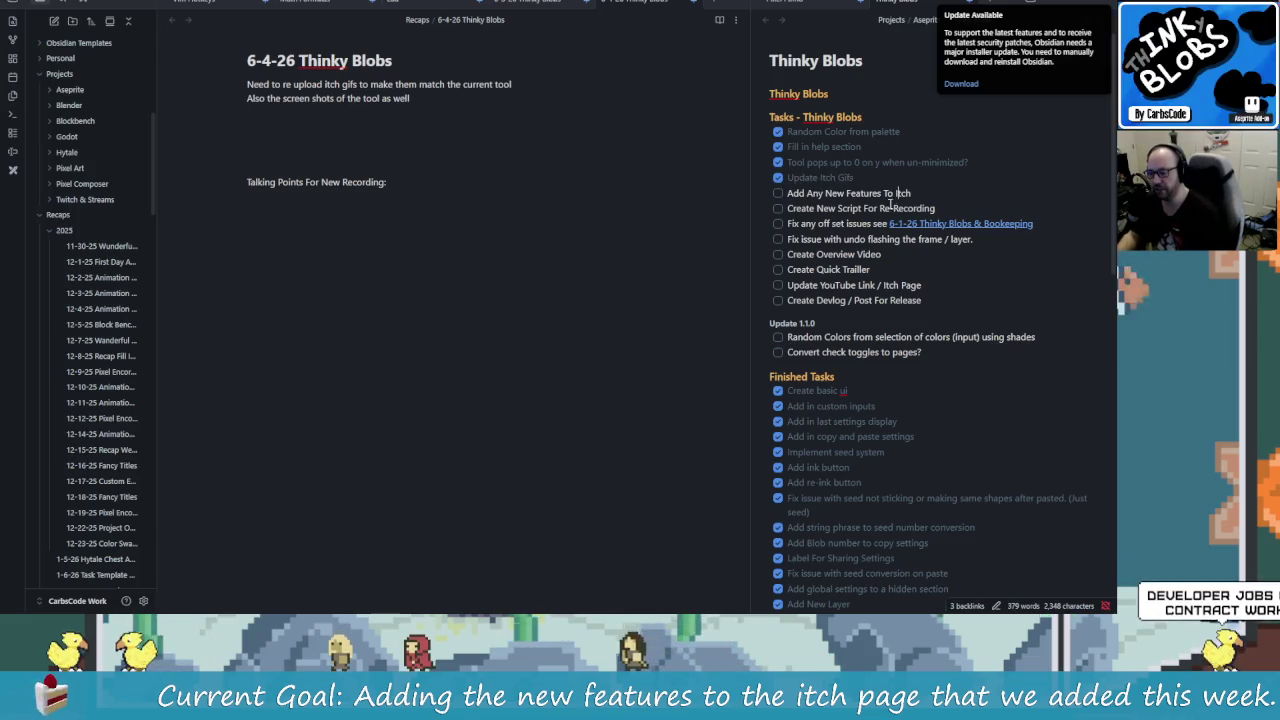
click(778, 193)
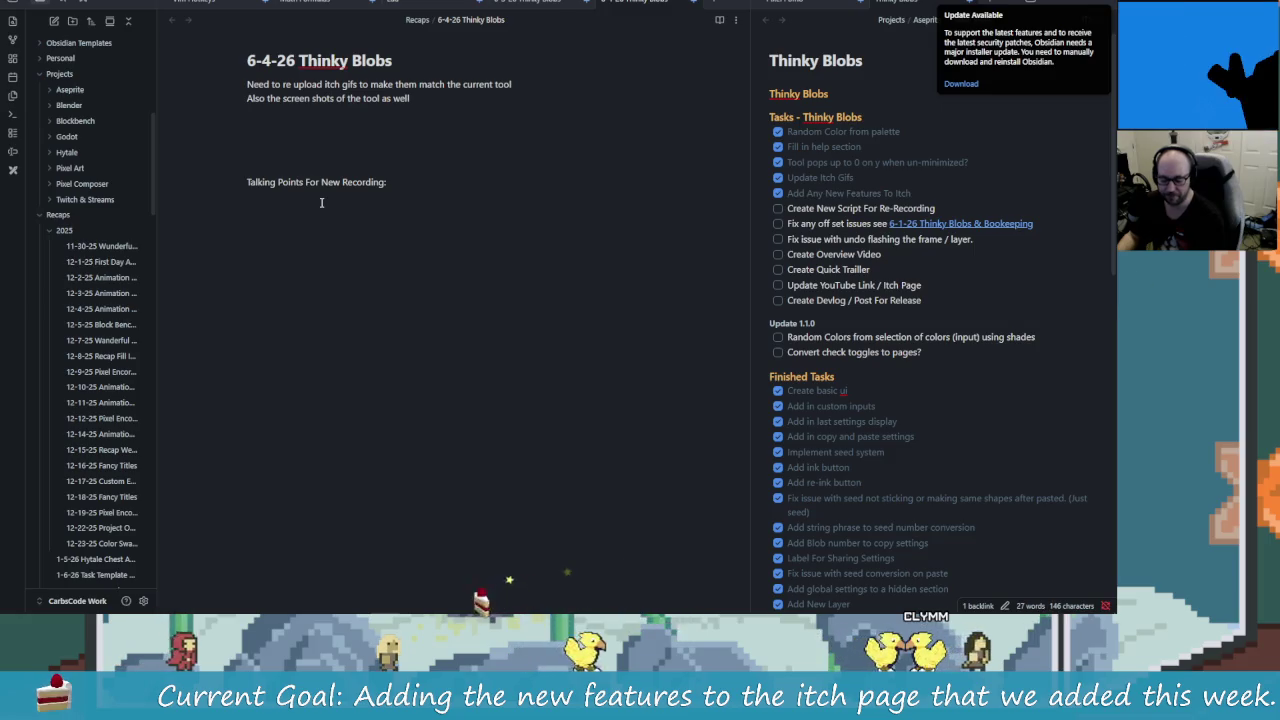
click(321, 202)
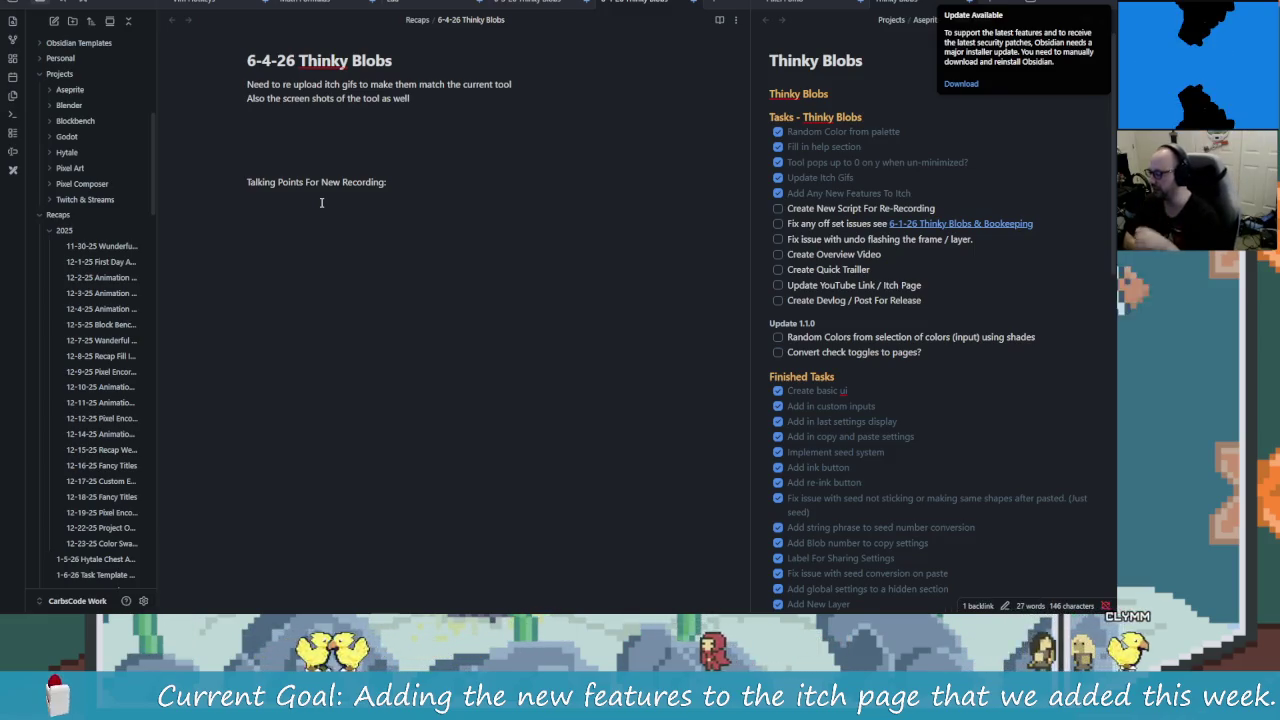
click(321, 203)
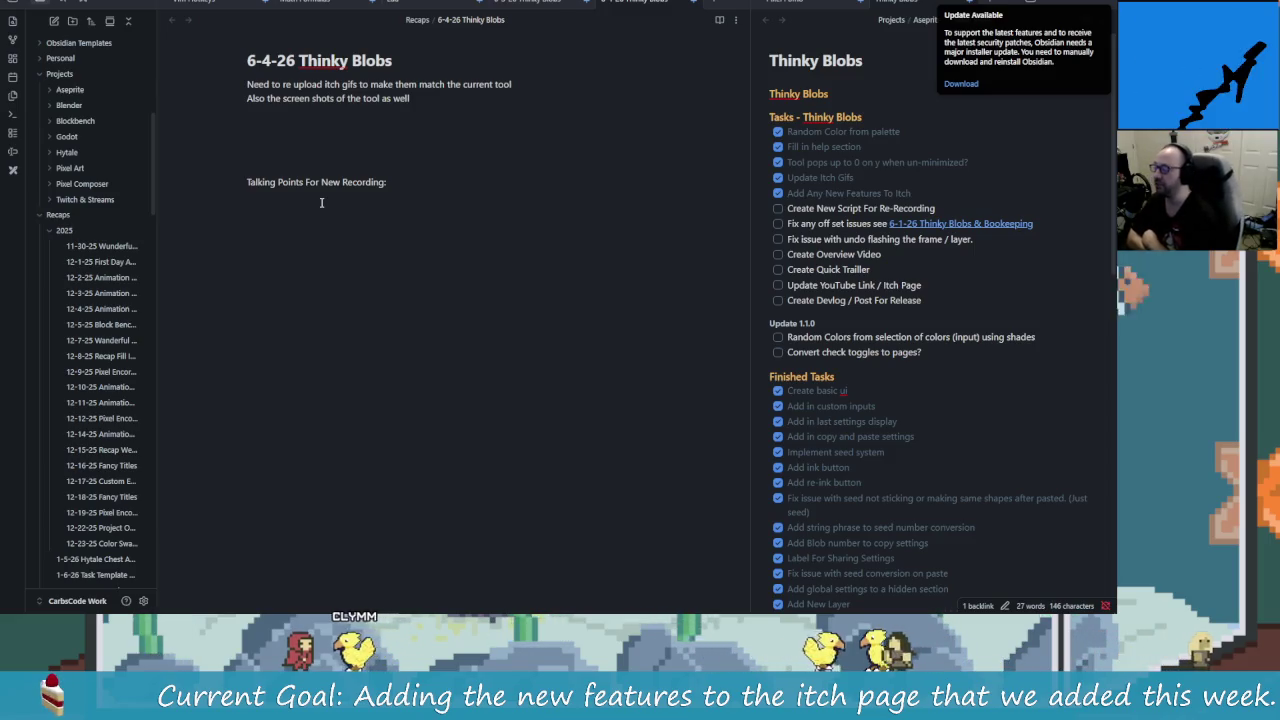
click(321, 202)
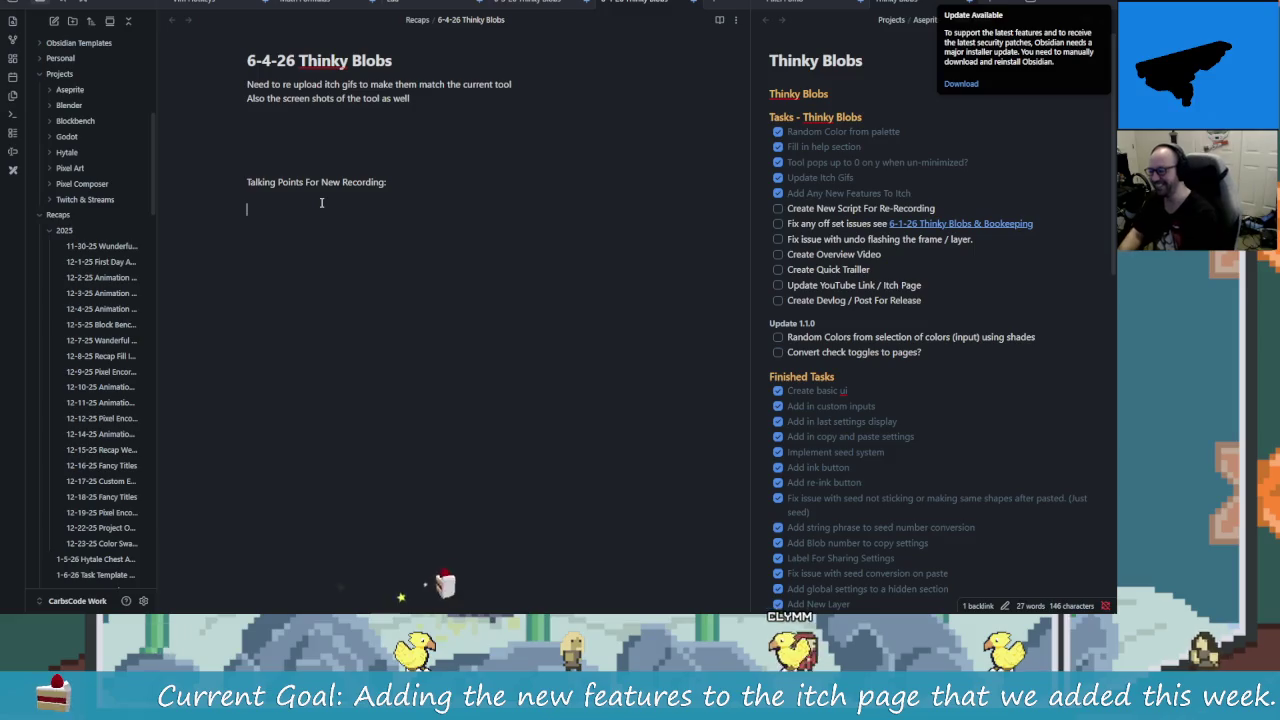
Step: Write an opening greeting line introducing Thinky Blobs under the talking points
text(Hello every)
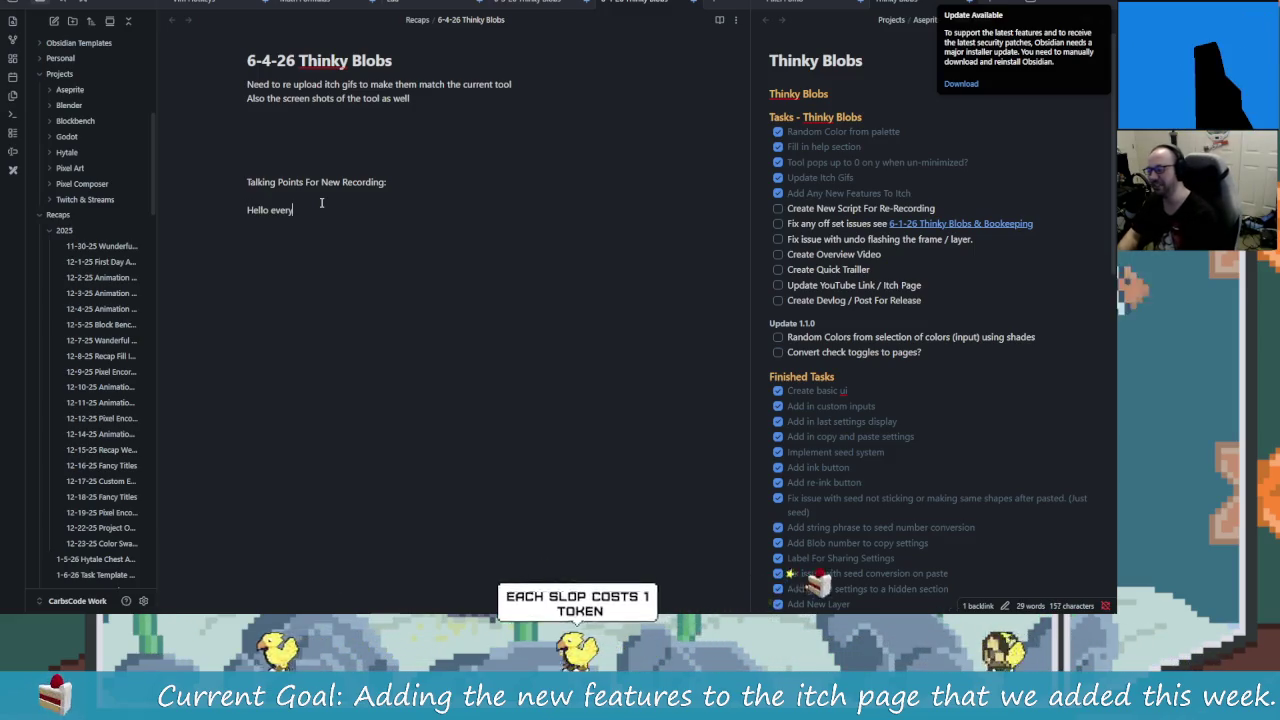
text(one carbs heer)
key(BackSpace)
key(BackSpace)
text(re  )
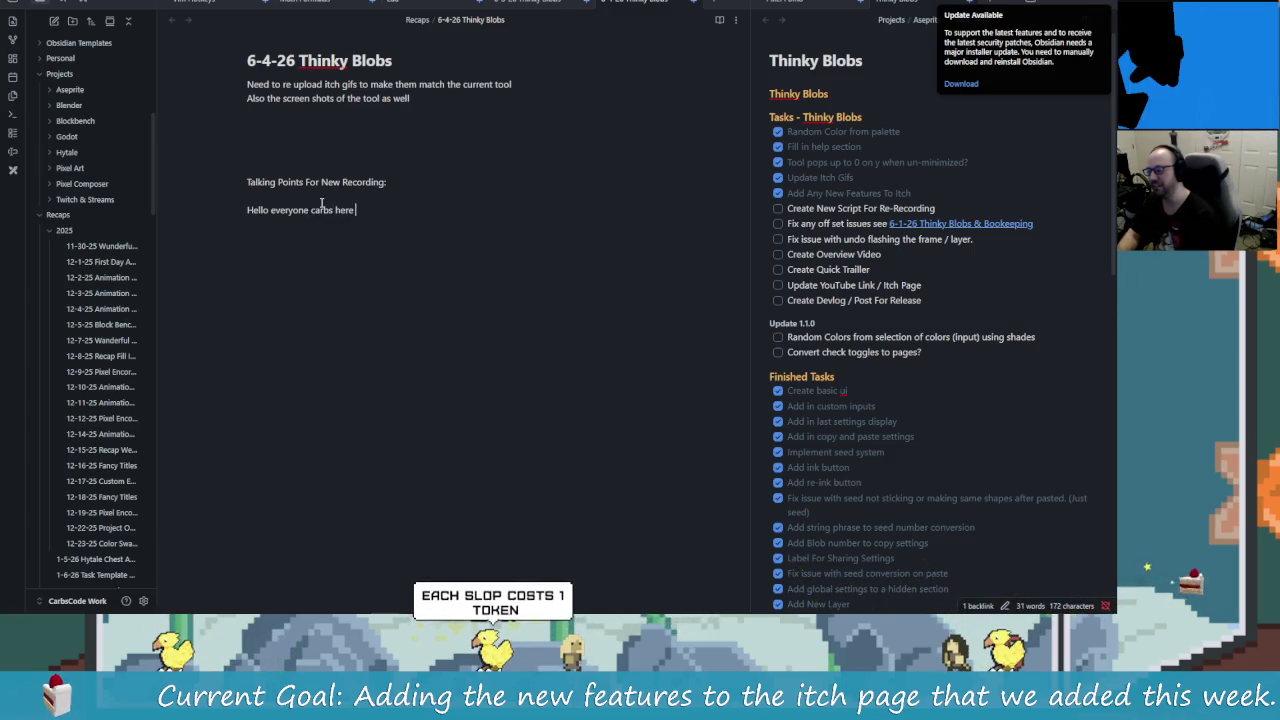
text(th)
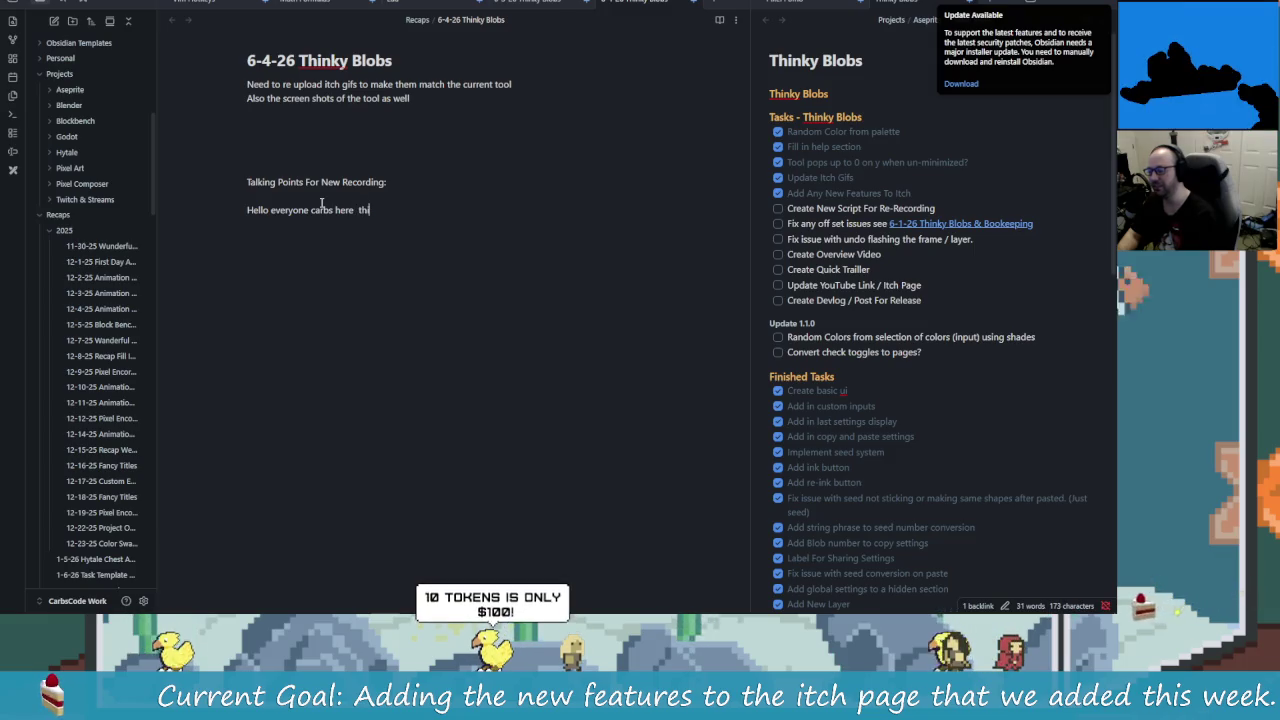
text(inky blobs)
key(Return)
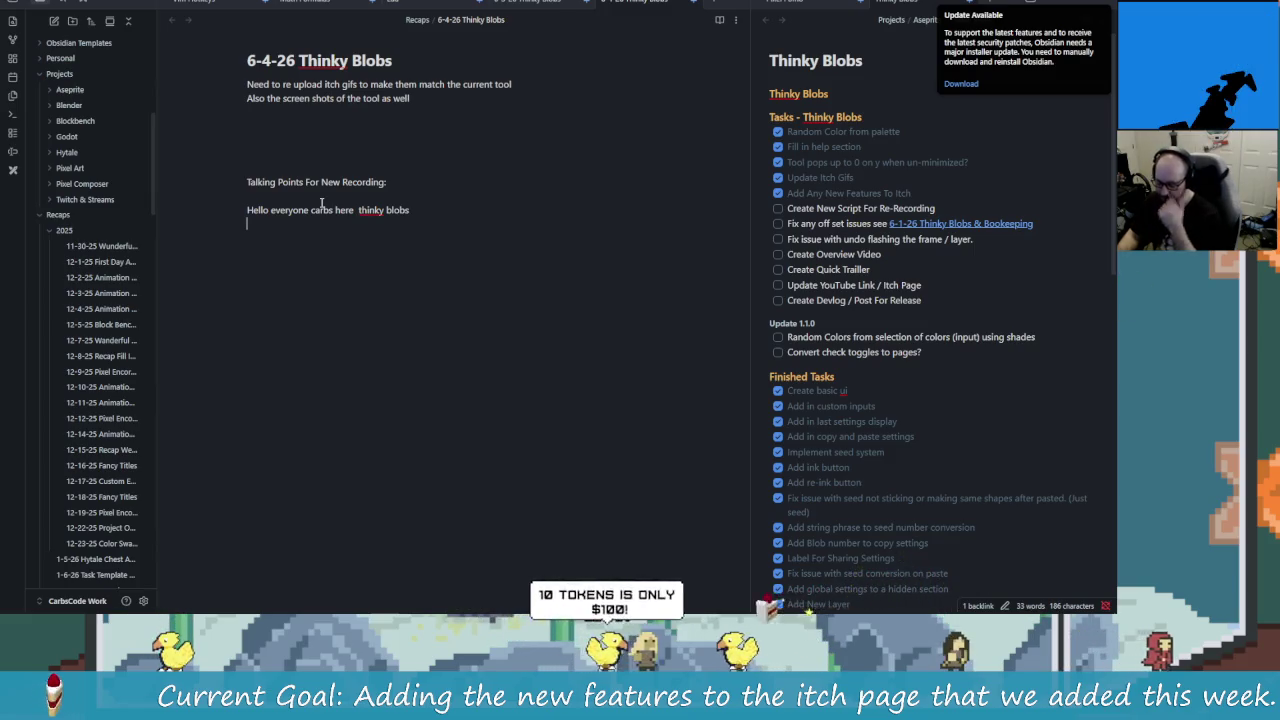
key(Return)
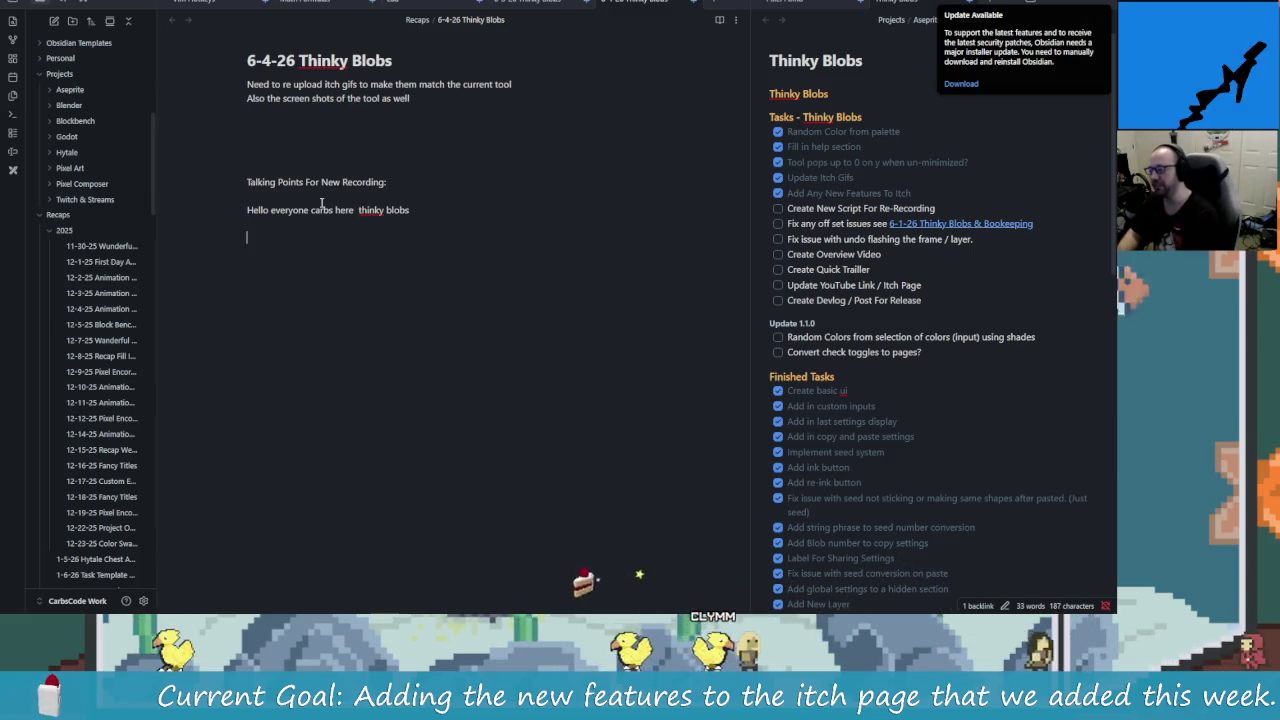
Step: Add the talking point 'How it works / what its doing', then return to Aseprite
text(How it )
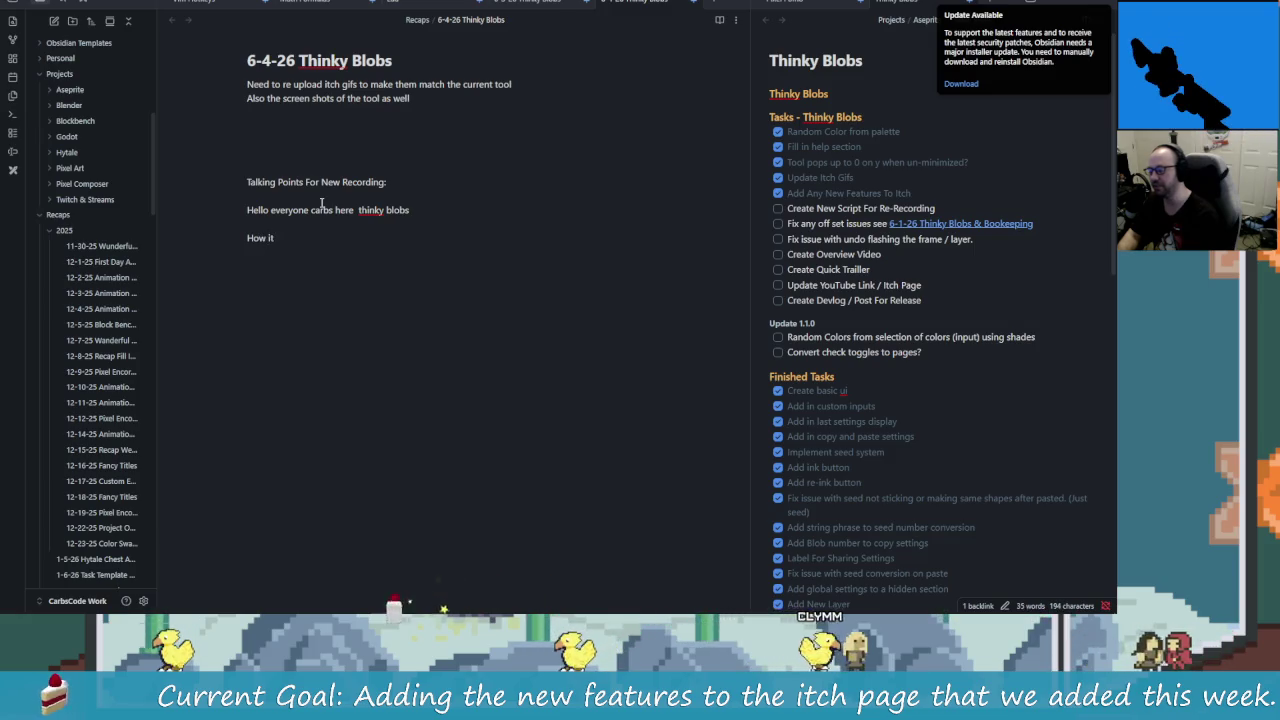
text(it works)
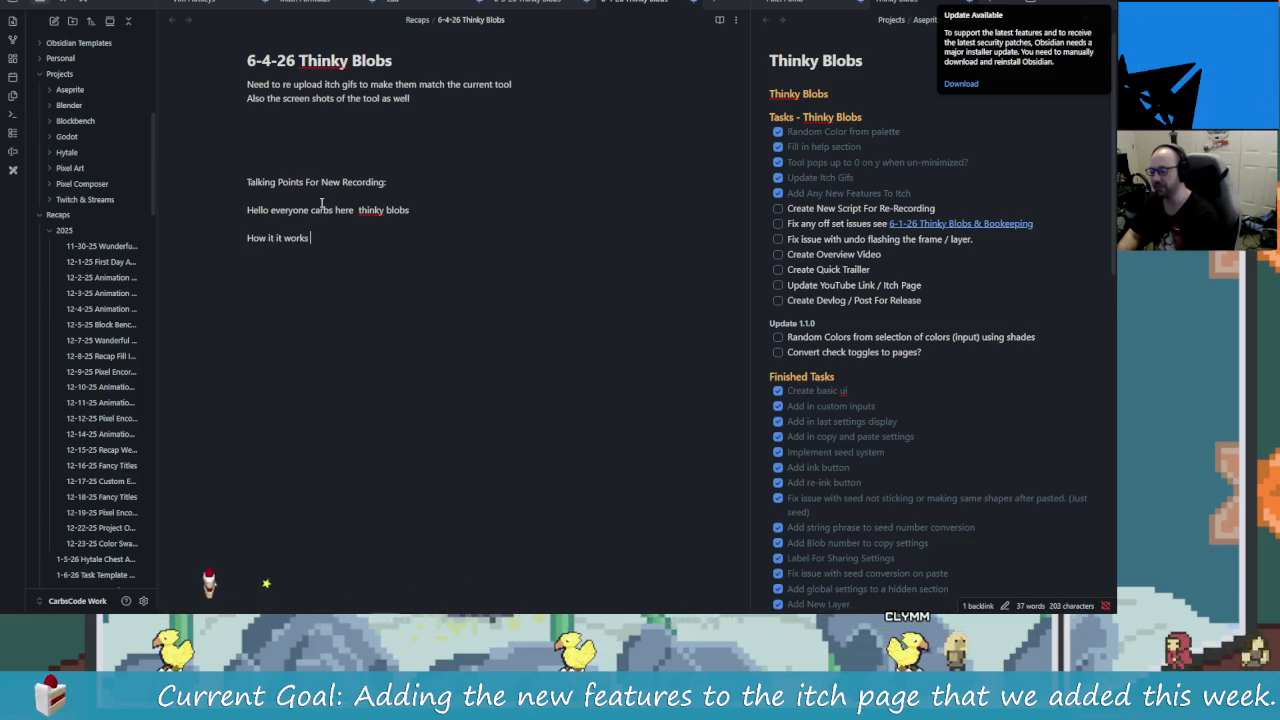
text( / what its)
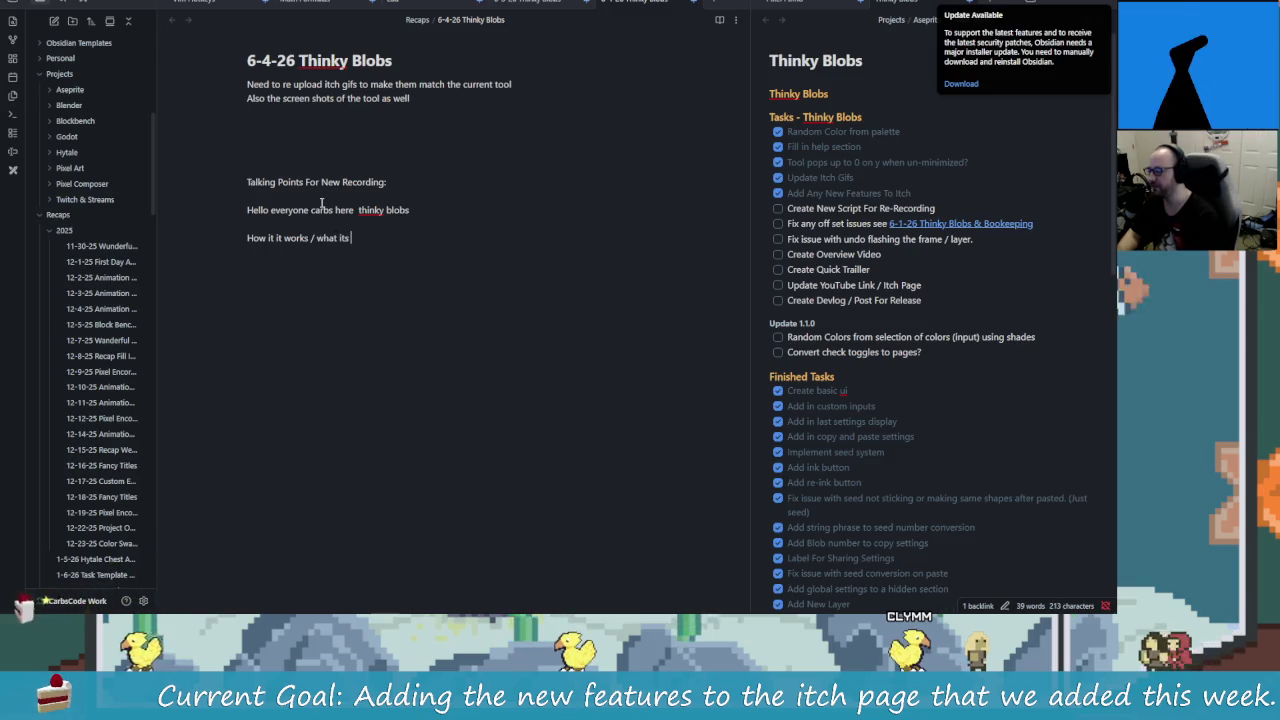
text( doing)
key(Return)
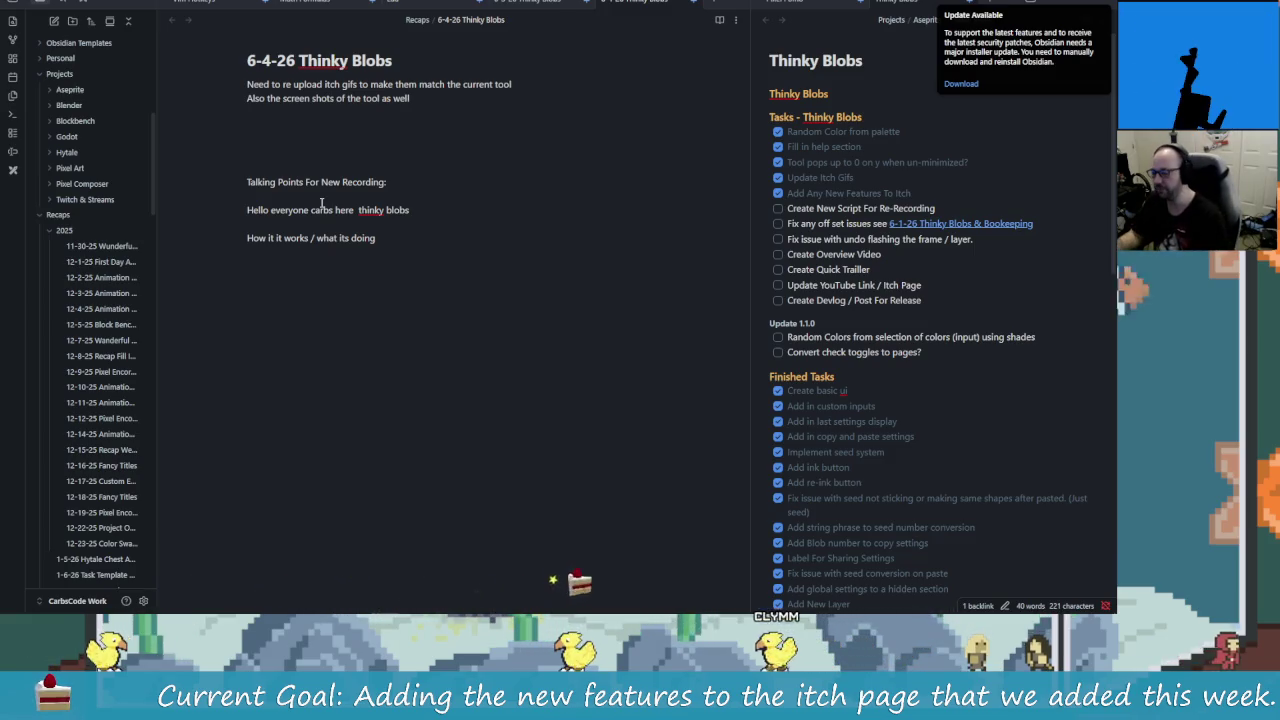
key(alt+Tab)
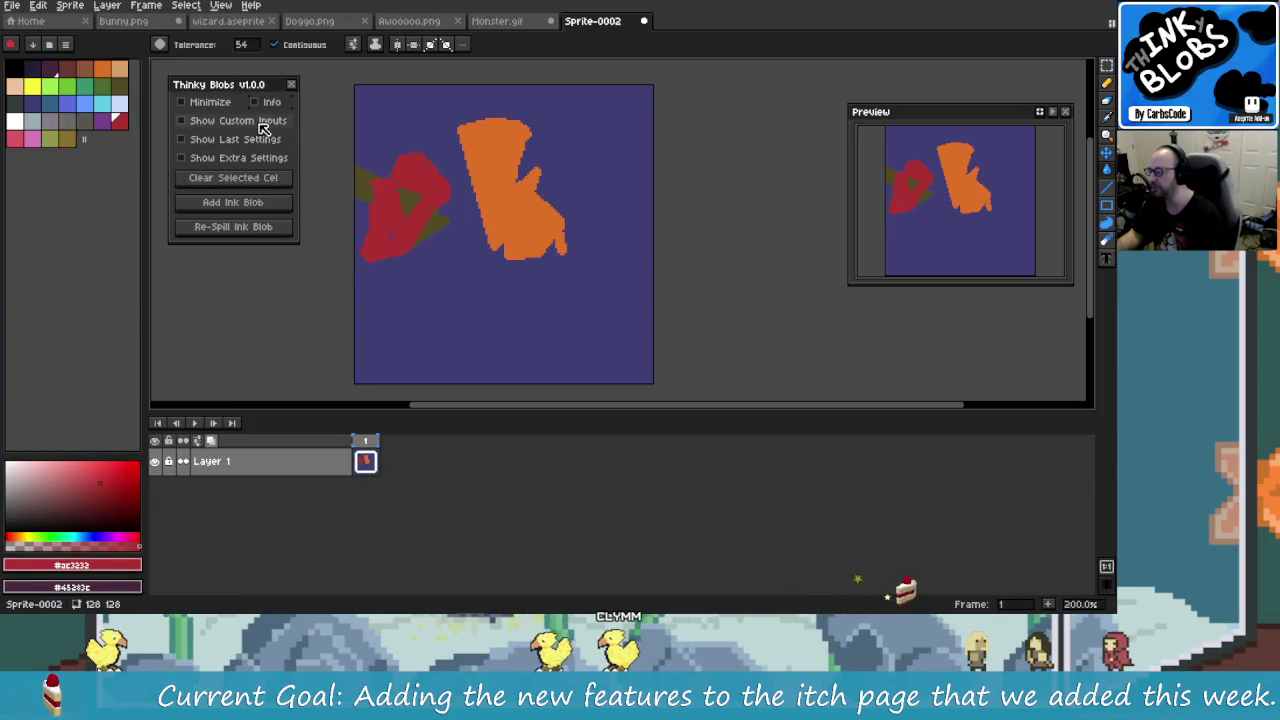
click(262, 121)
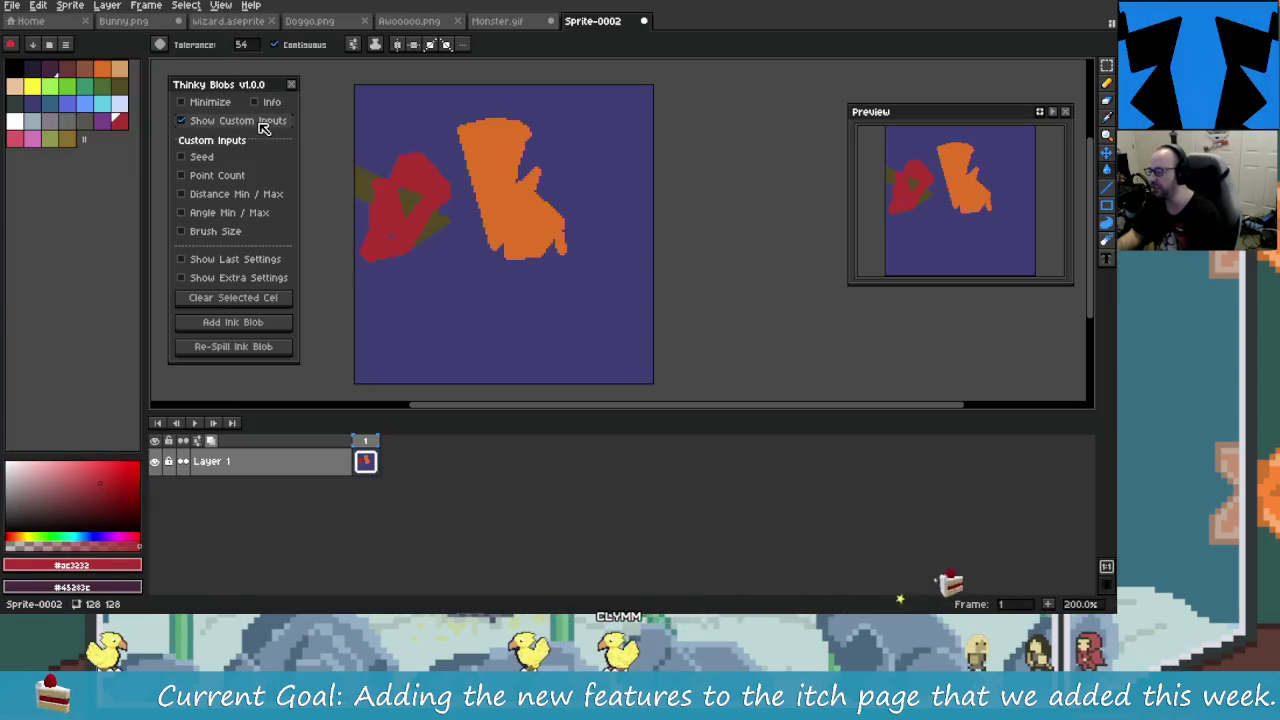
click(251, 159)
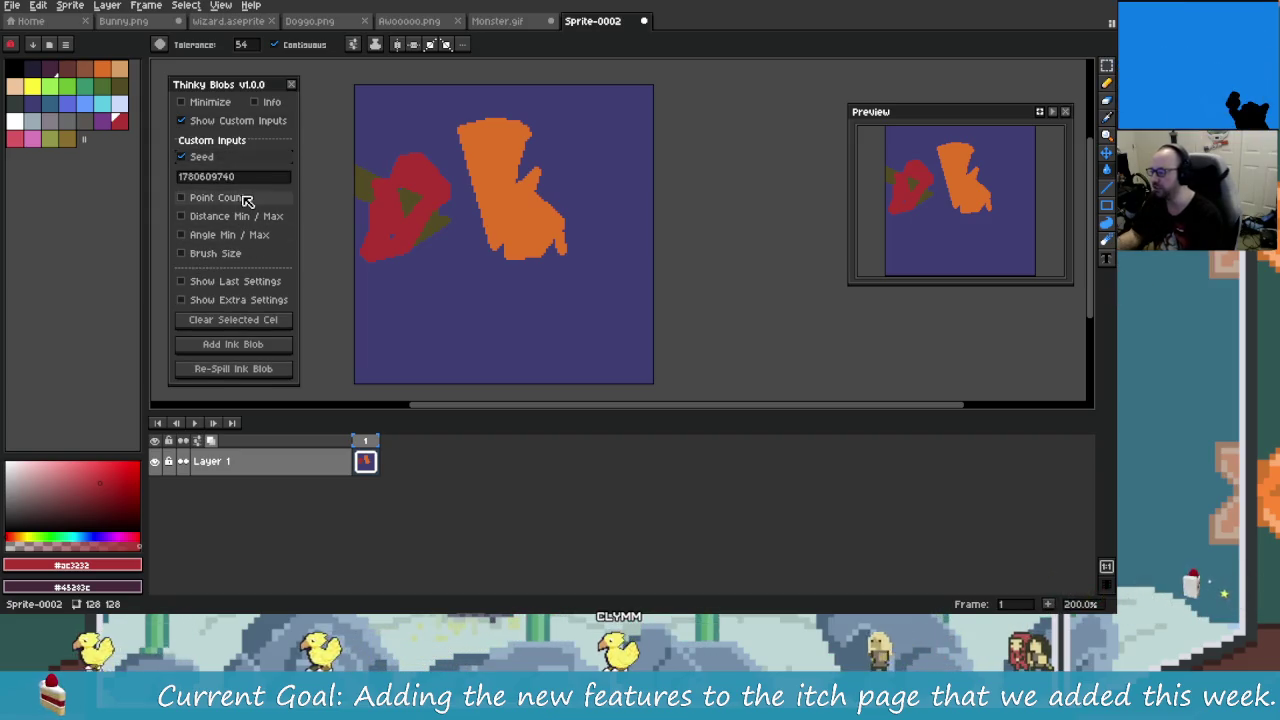
click(228, 198)
click(203, 157)
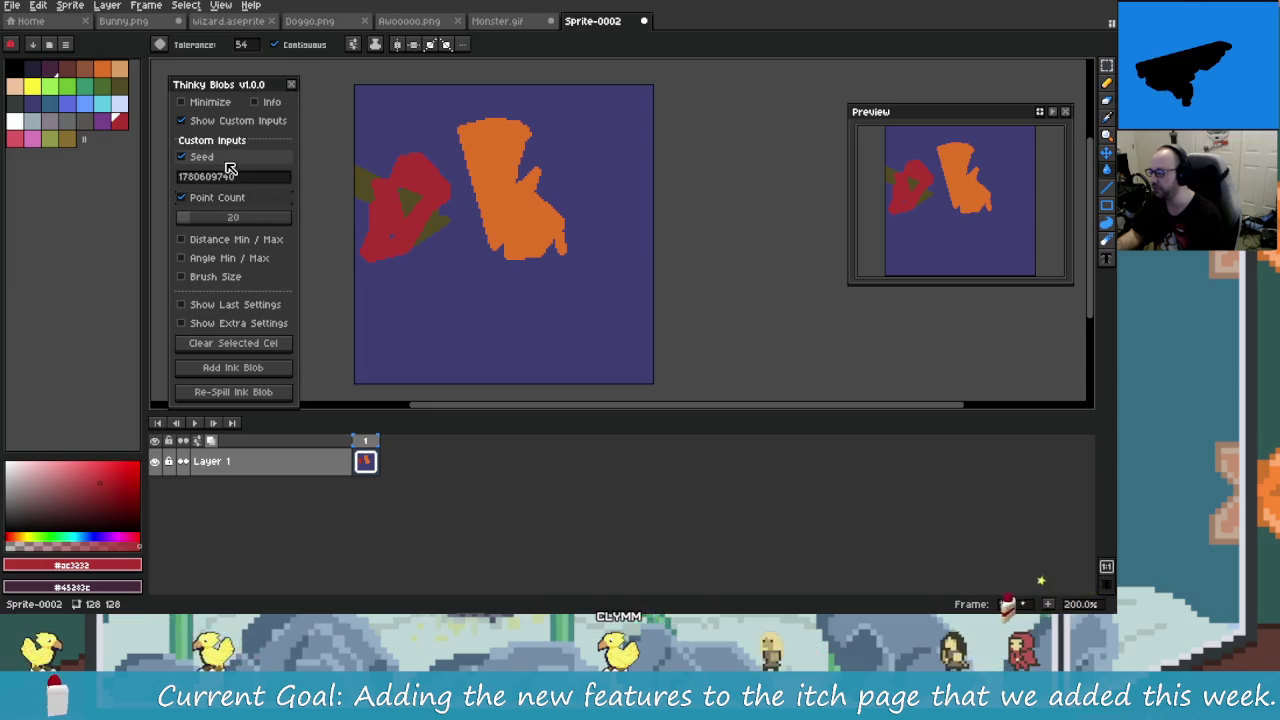
click(222, 175)
click(232, 158)
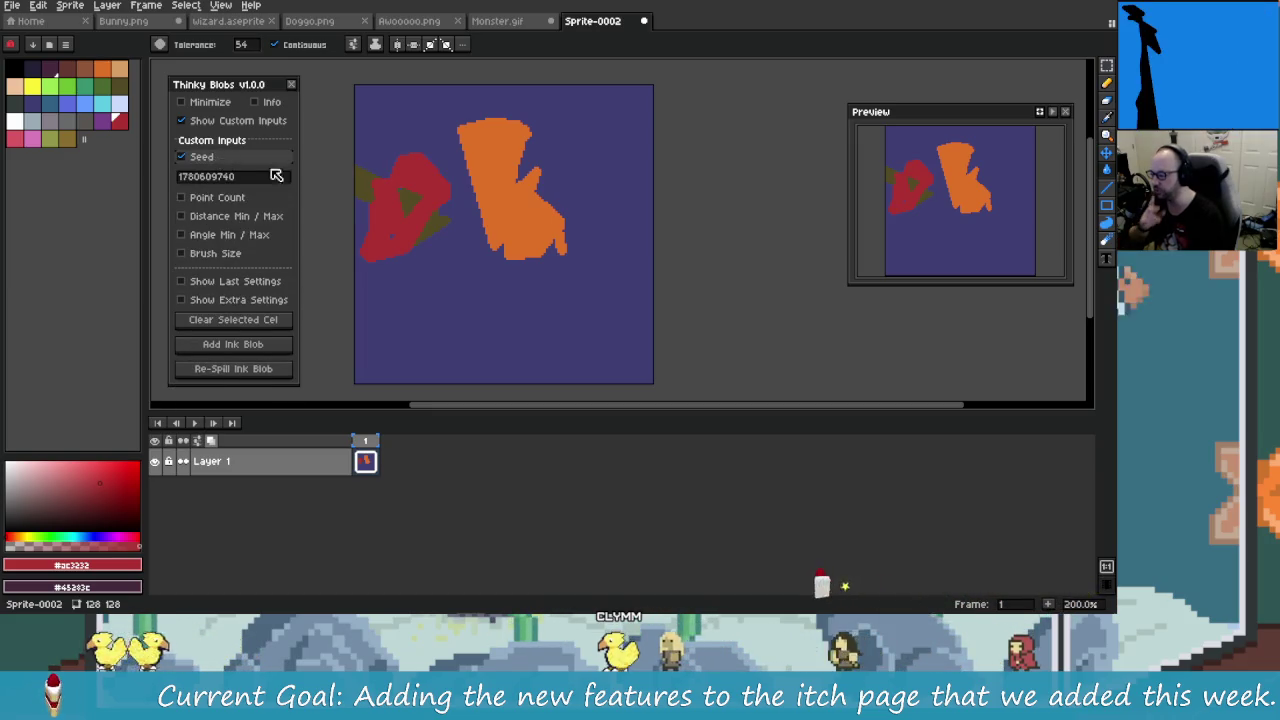
click(235, 178)
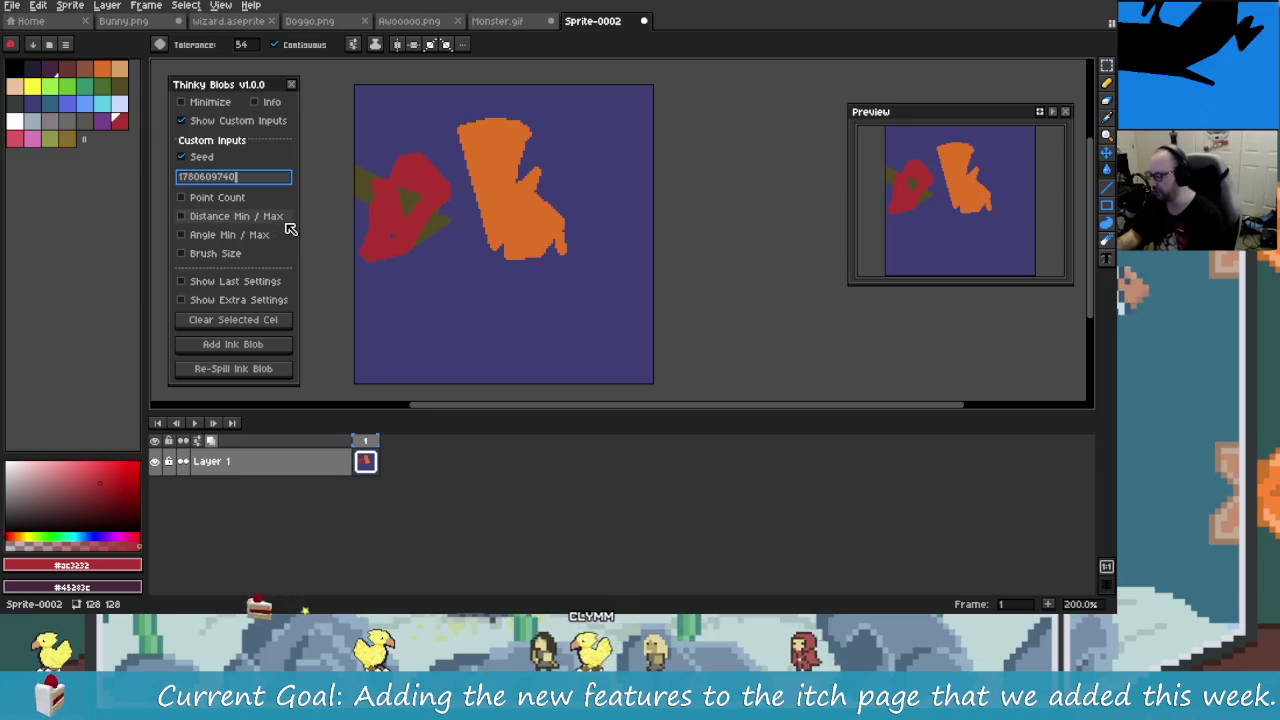
key(alt+Tab)
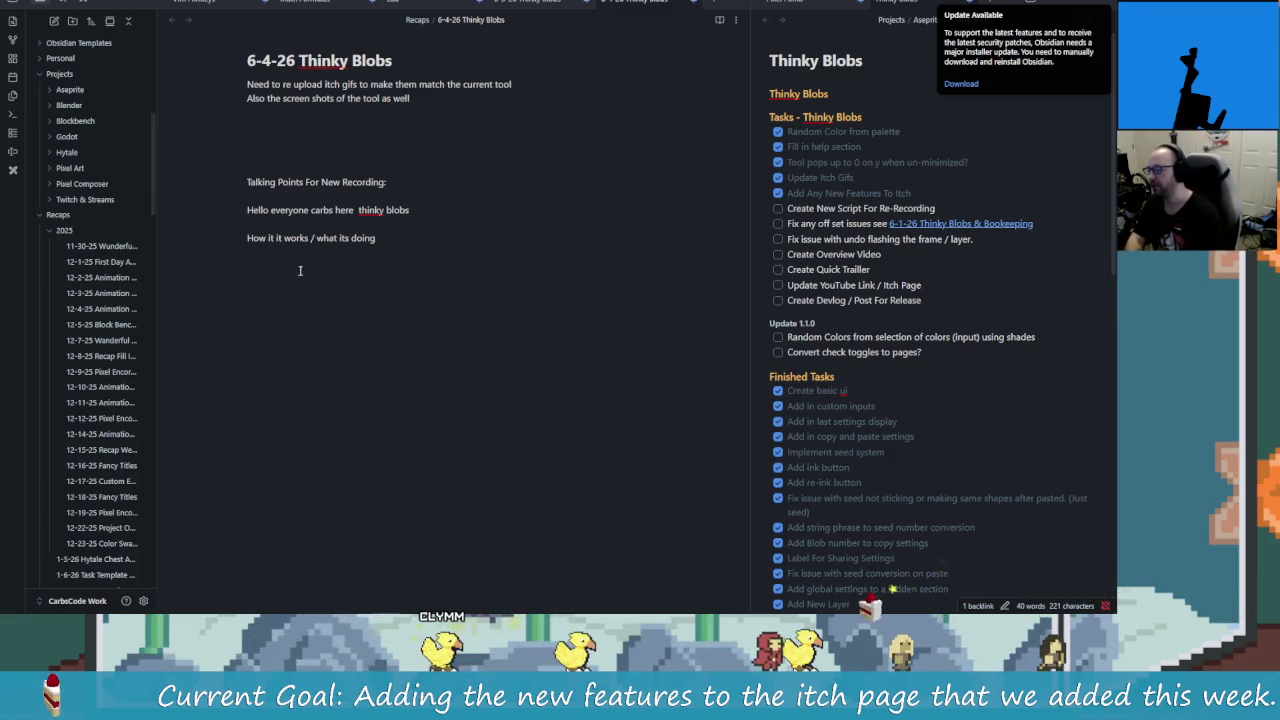
Step: Delete the 'Hello everyone…' and 'How it works…' draft lines, then go back to Aseprite
drag(247, 251, 231, 205)
click(247, 252)
click(300, 267)
drag(300, 267, 222, 206)
key(BackSpace)
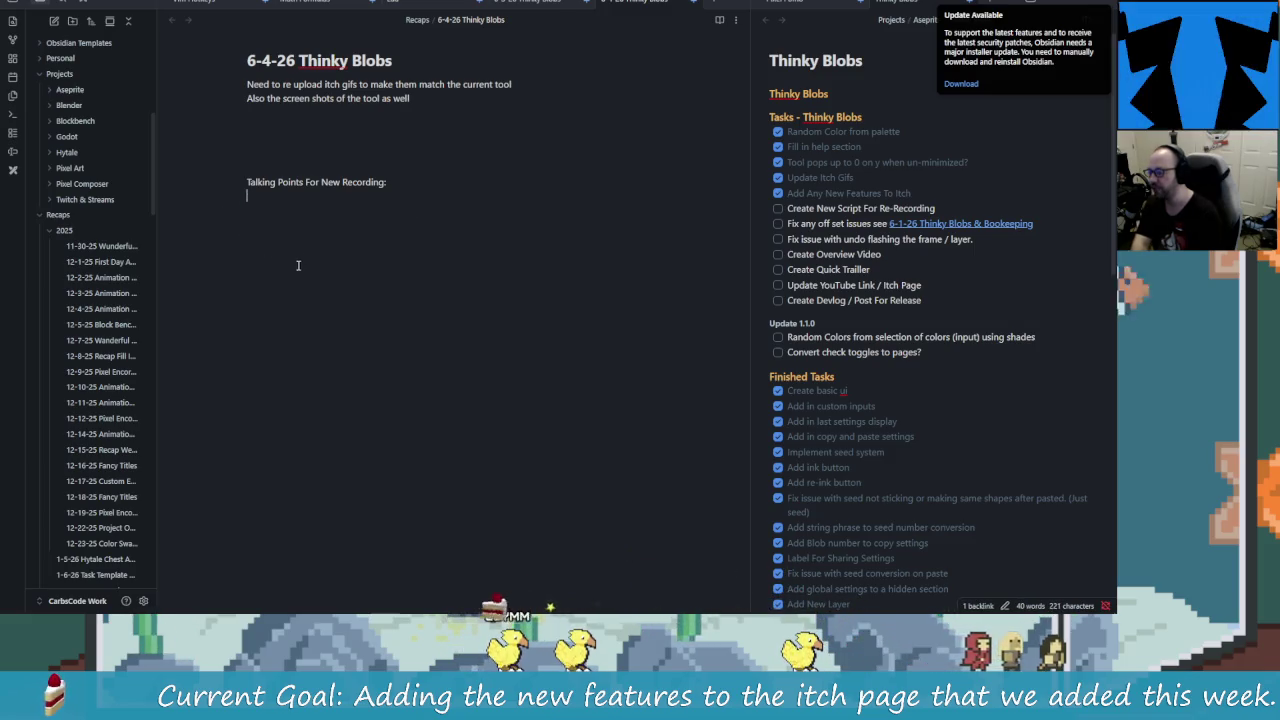
key(alt+Tab)
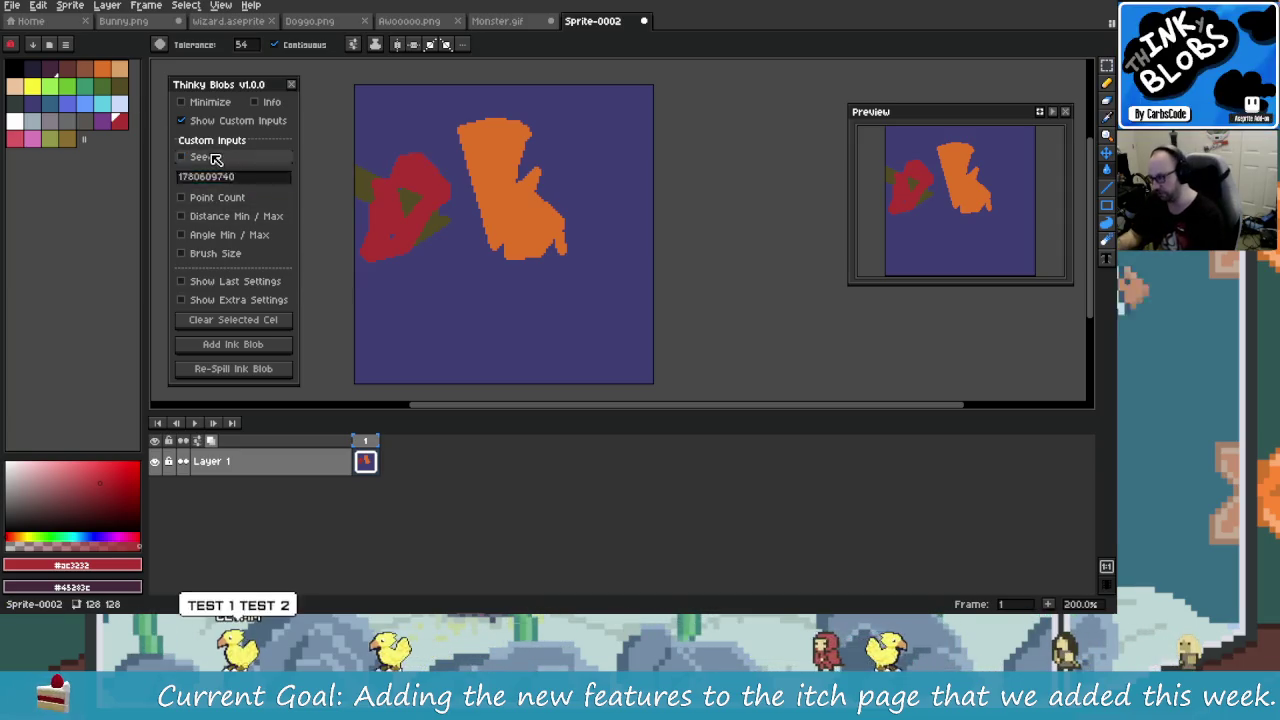
click(208, 158)
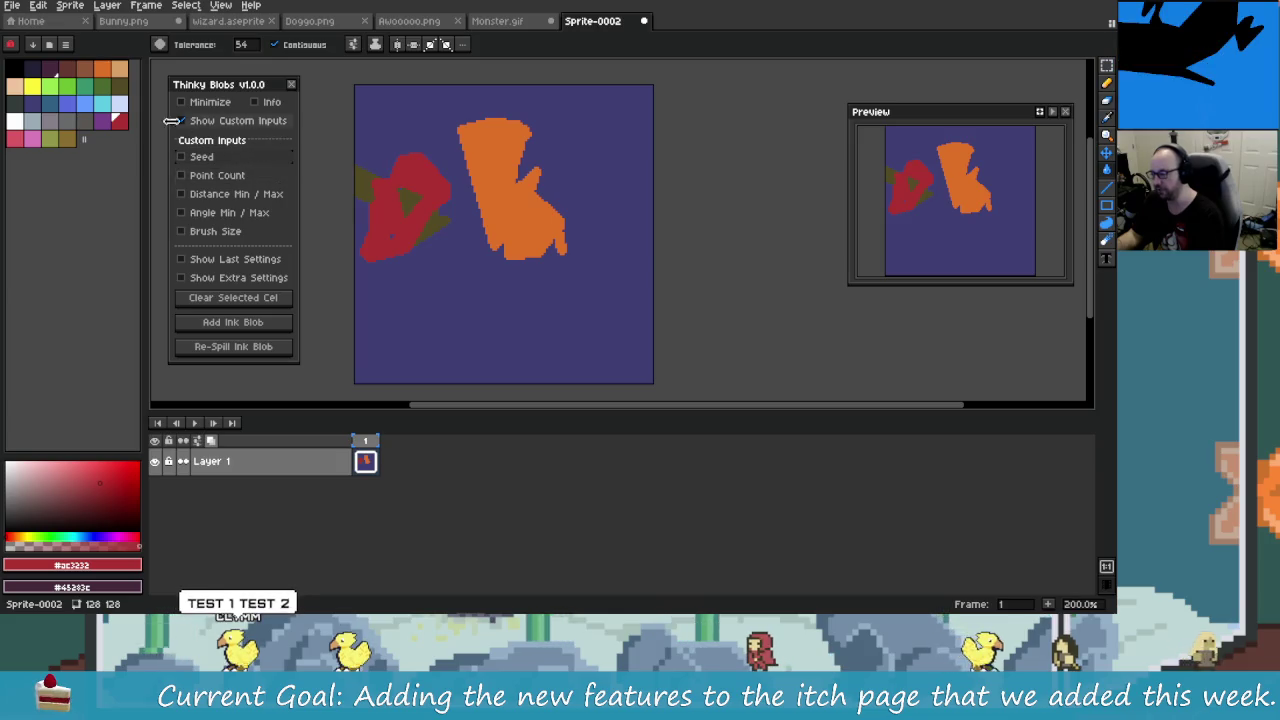
click(212, 157)
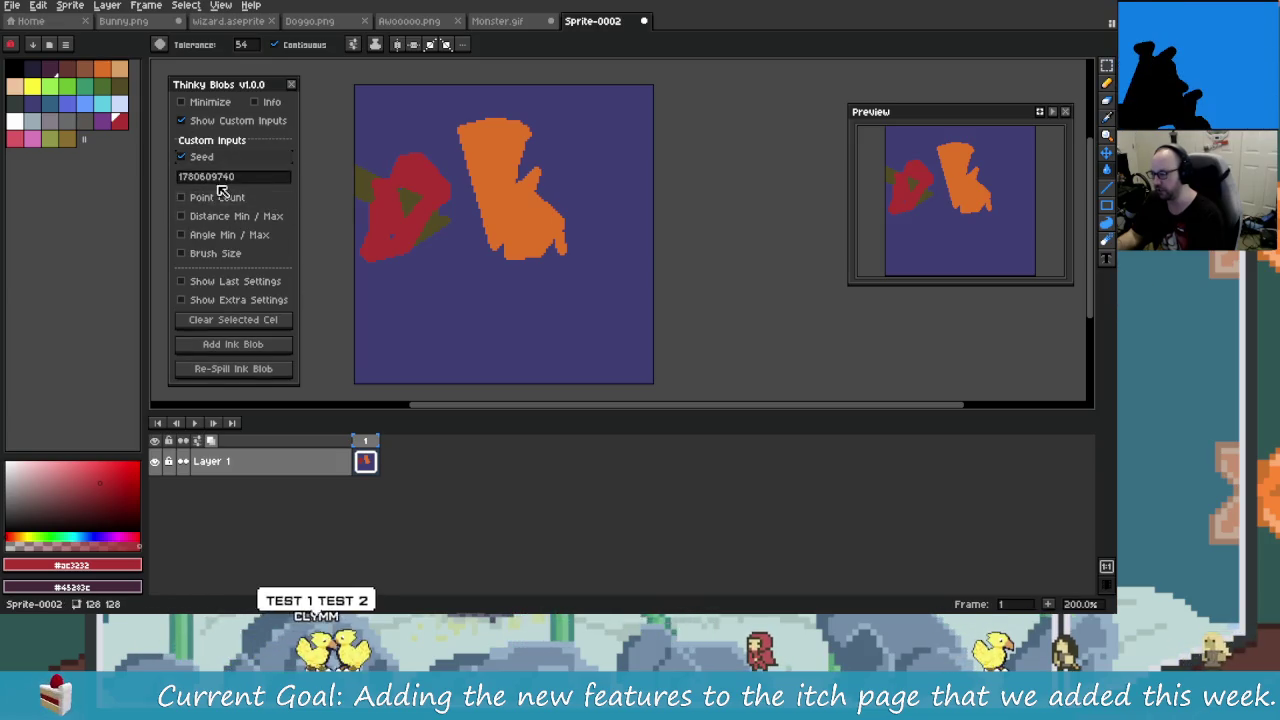
click(284, 177)
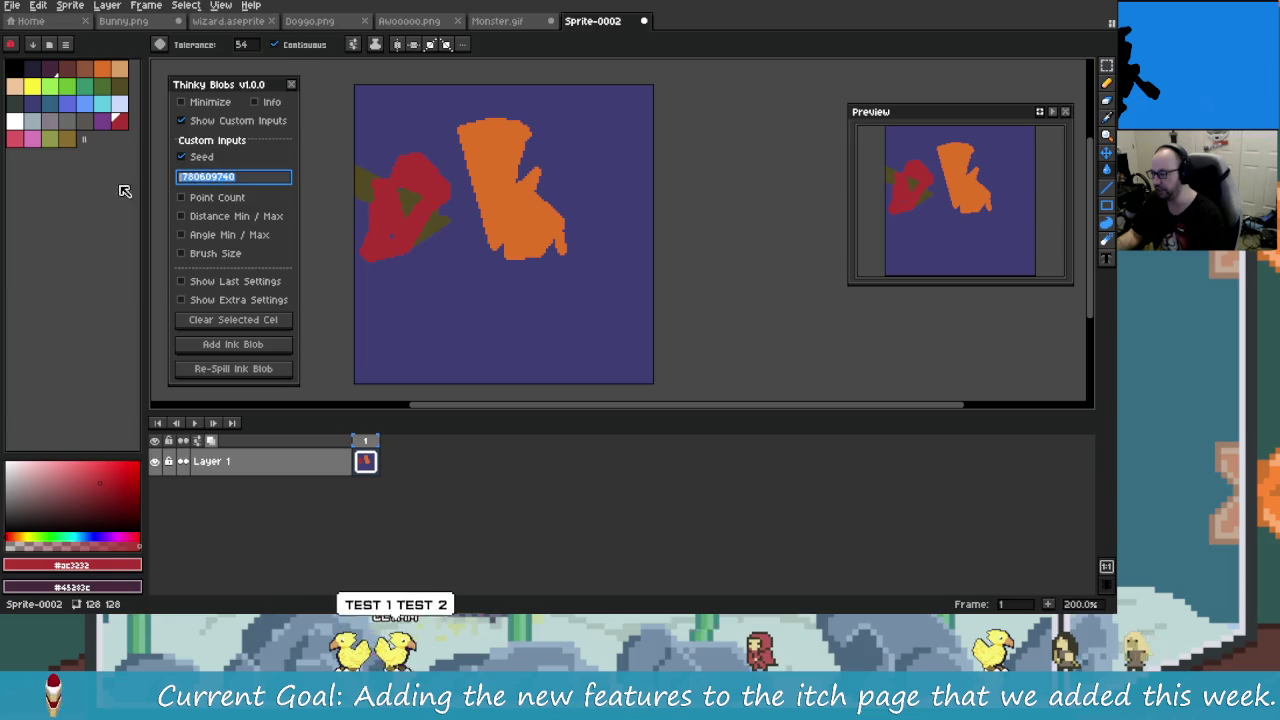
click(258, 182)
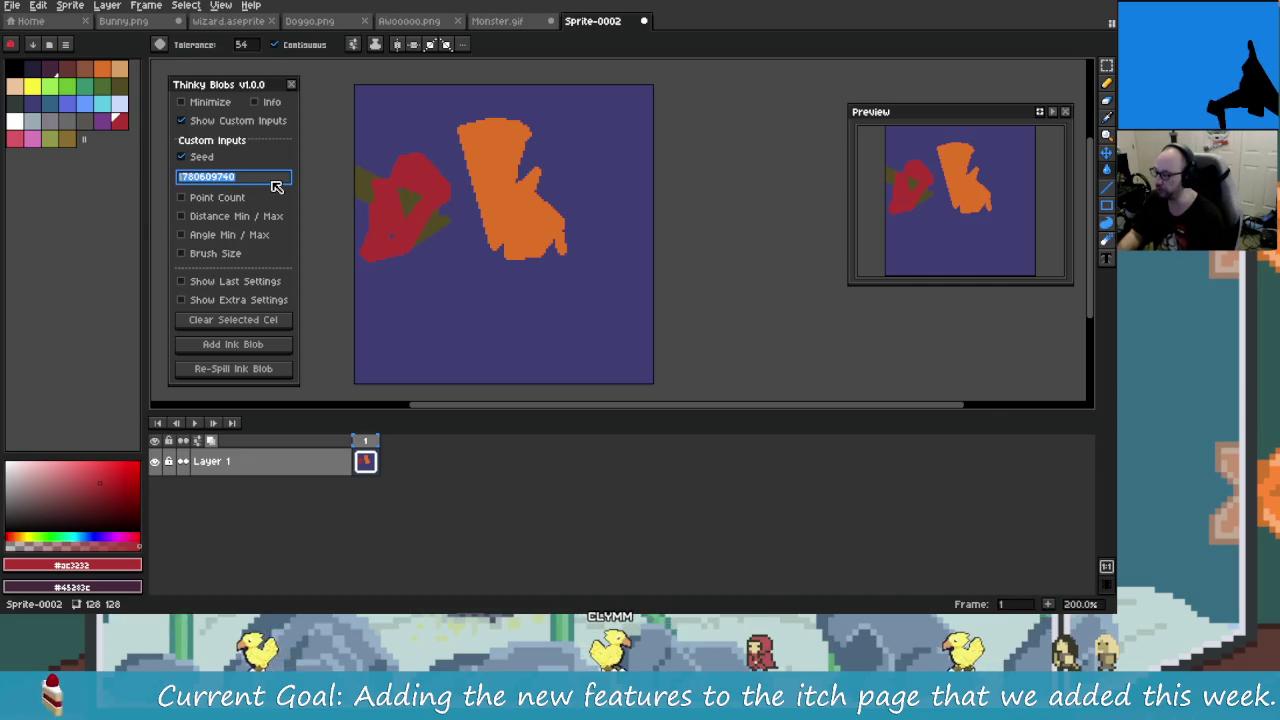
key(alt+Tab)
key(Return)
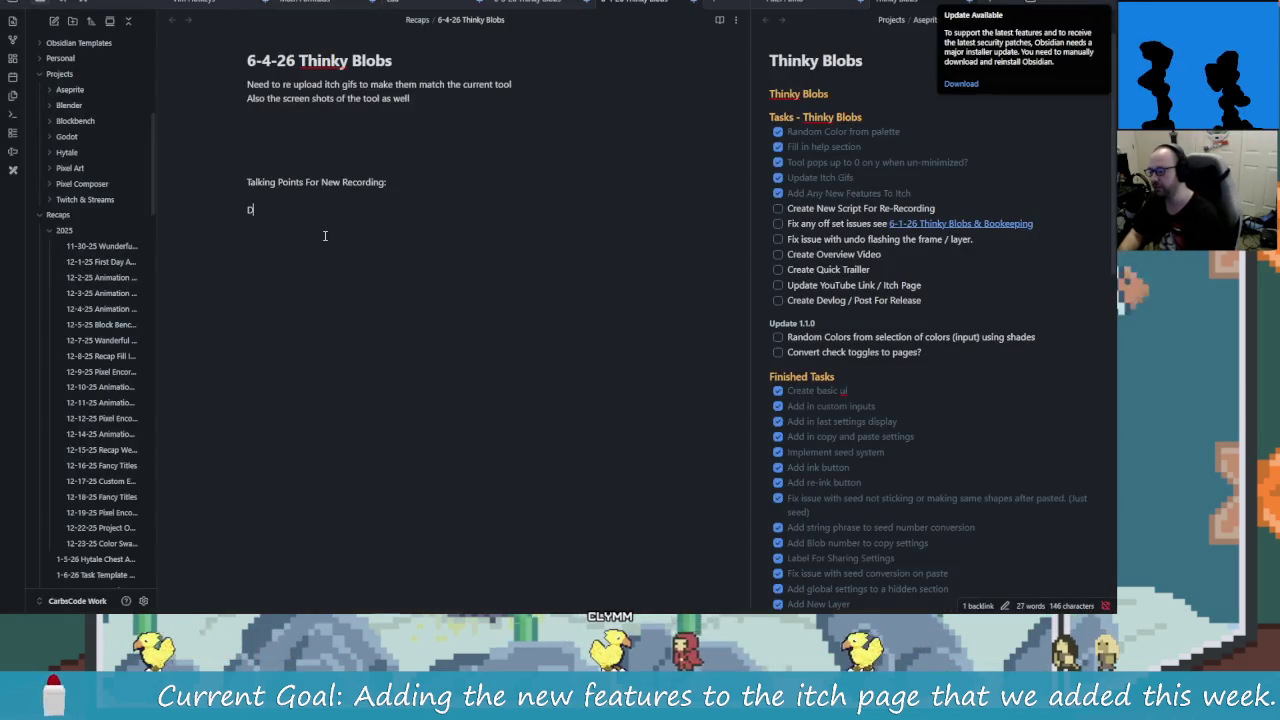
Step: Write 'Seed:' with 'Number or phrase' beneath it in the talking points, then return to Aseprite
text(Seed)
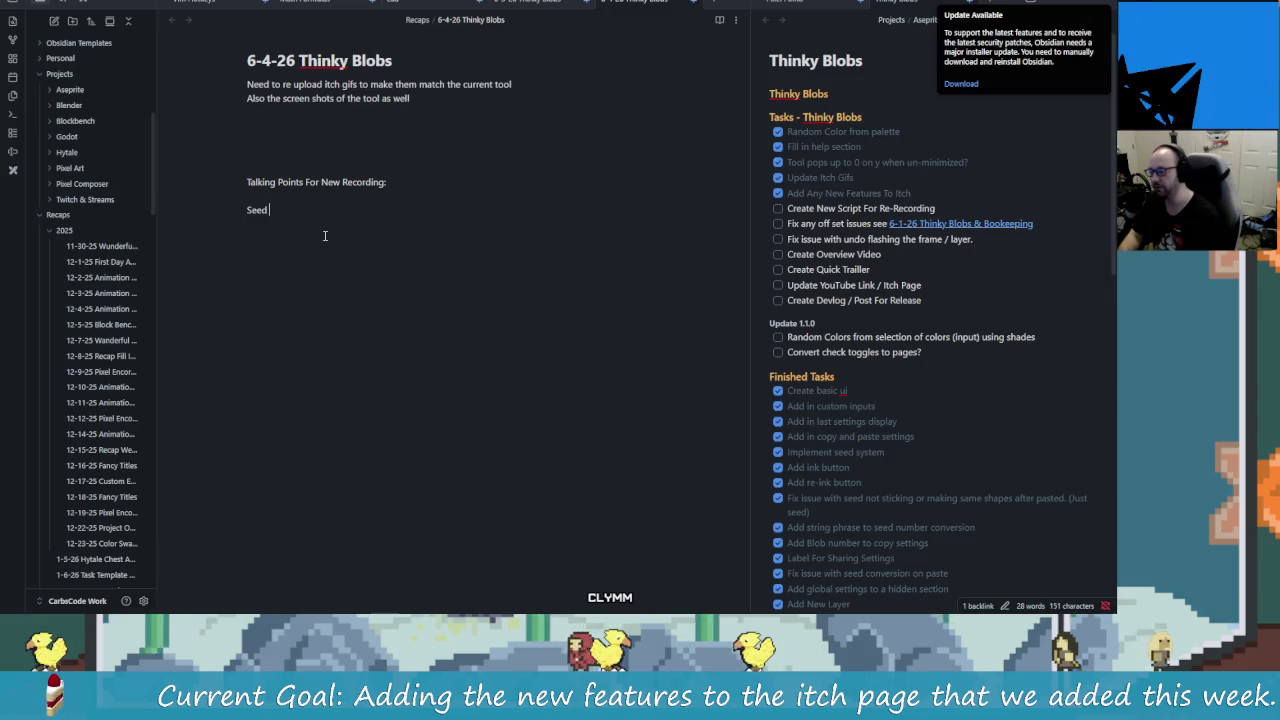
key(Return)
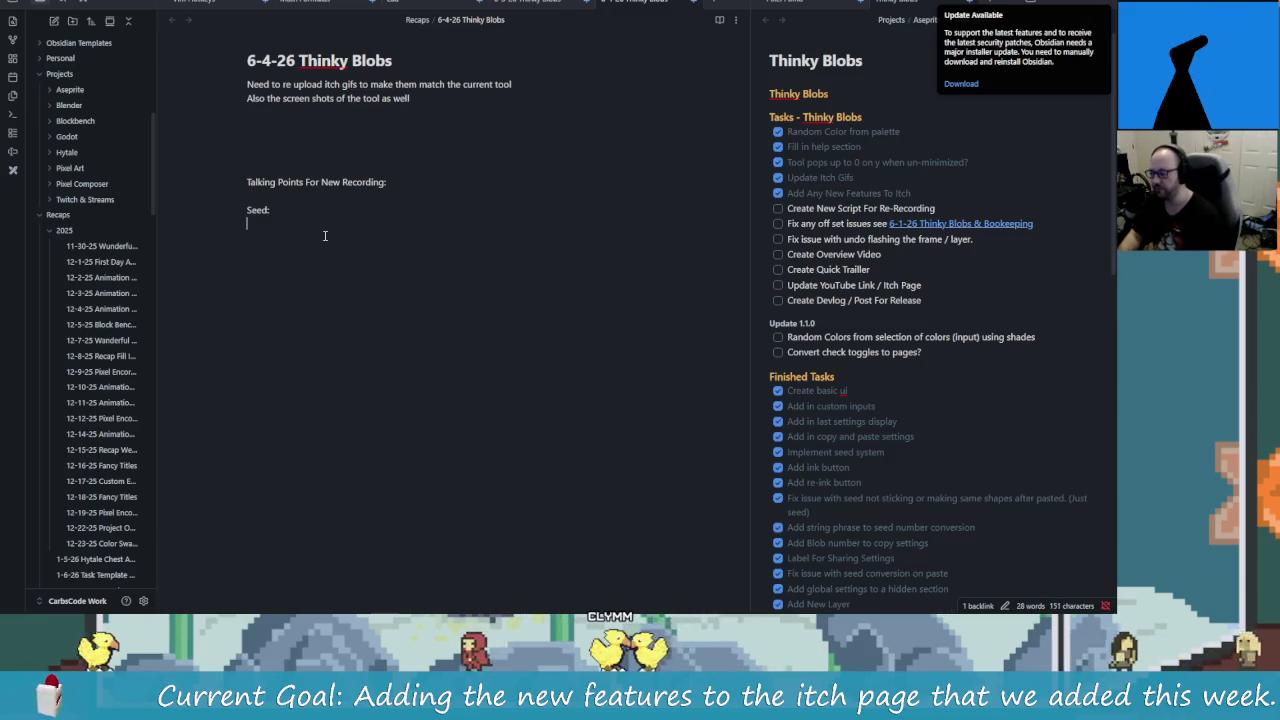
key(BackSpace)
text(:)
key(Return)
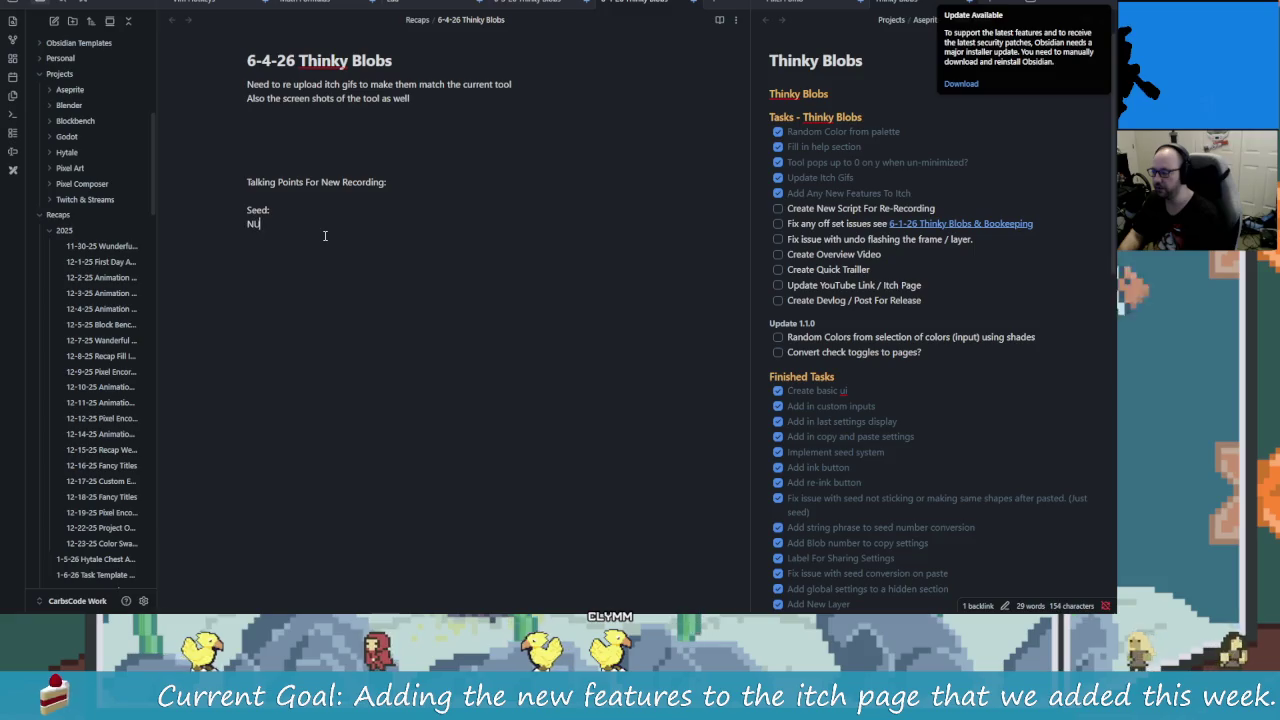
text(Number)
key(BackSpace)
key(BackSpace)
key(BackSpace)
text(mber or)
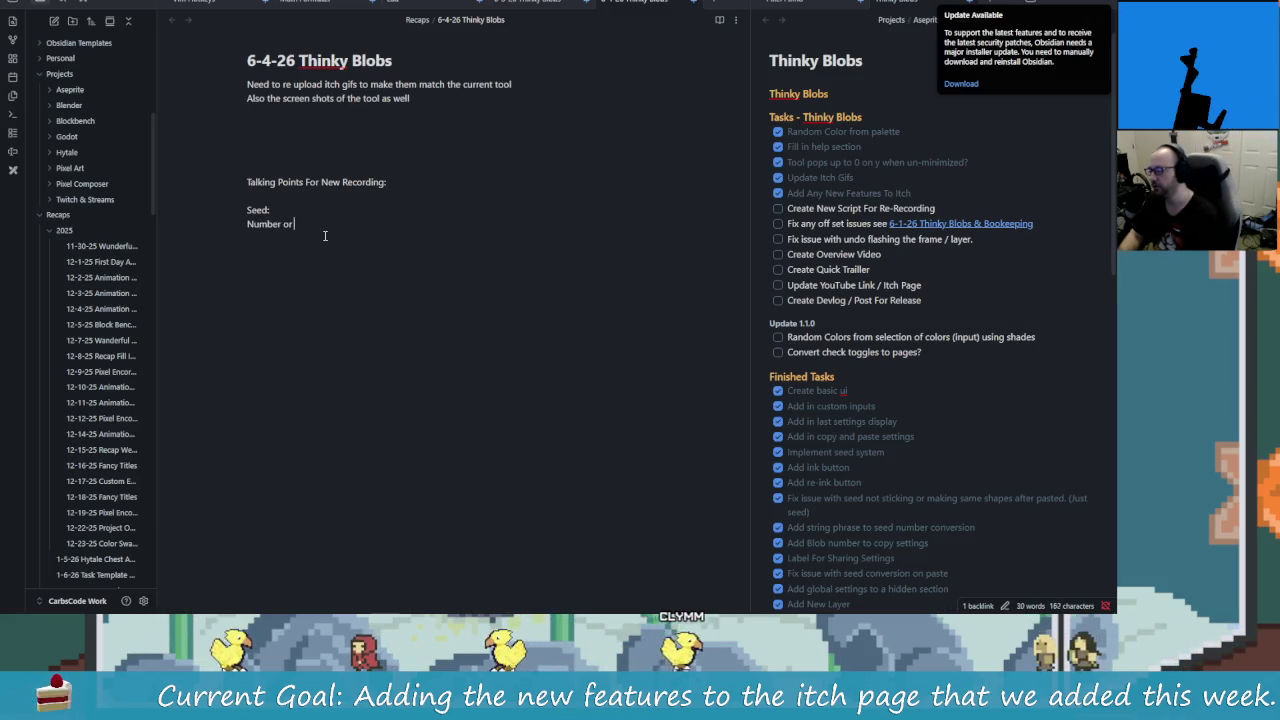
text( string)
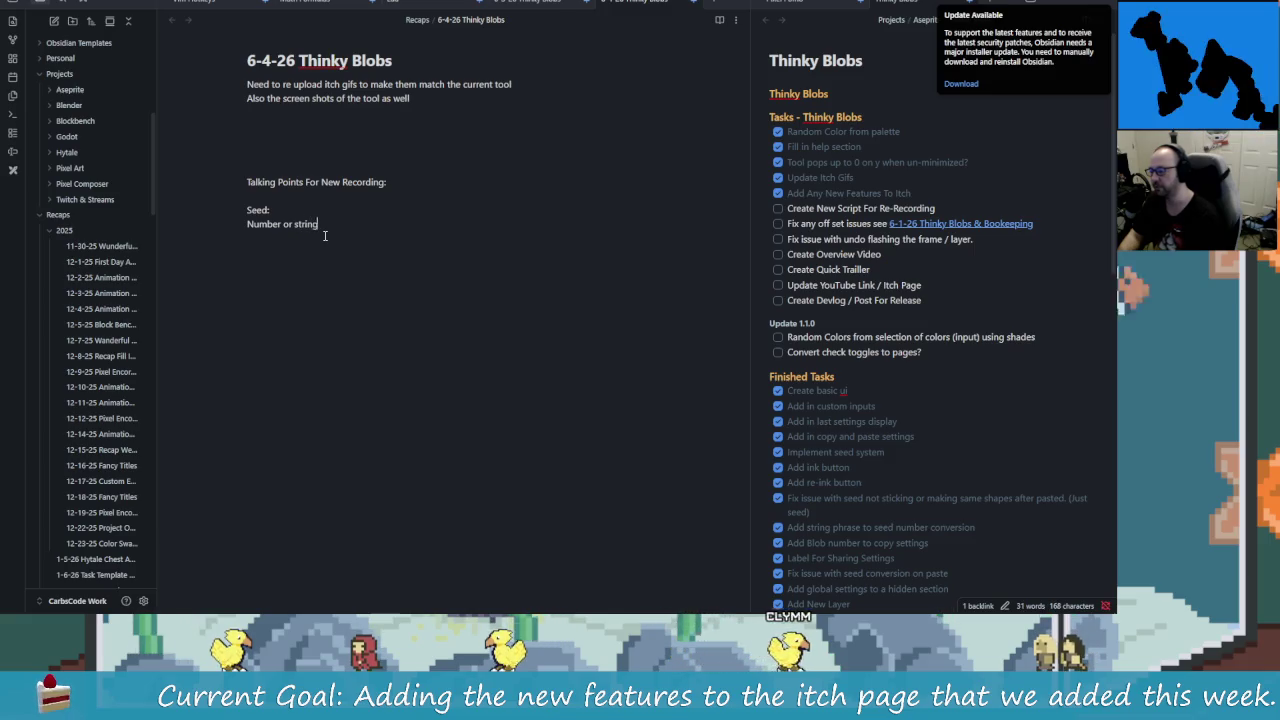
key(BackSpace)
text(p)
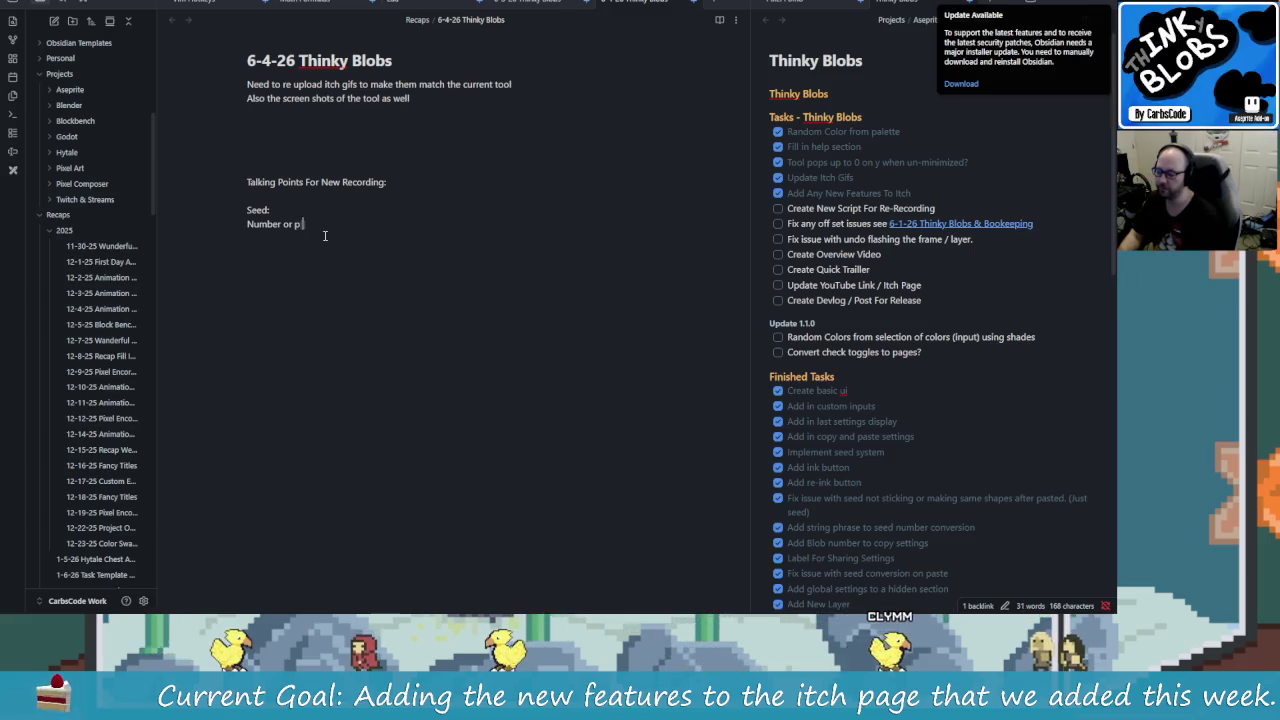
text(hrase)
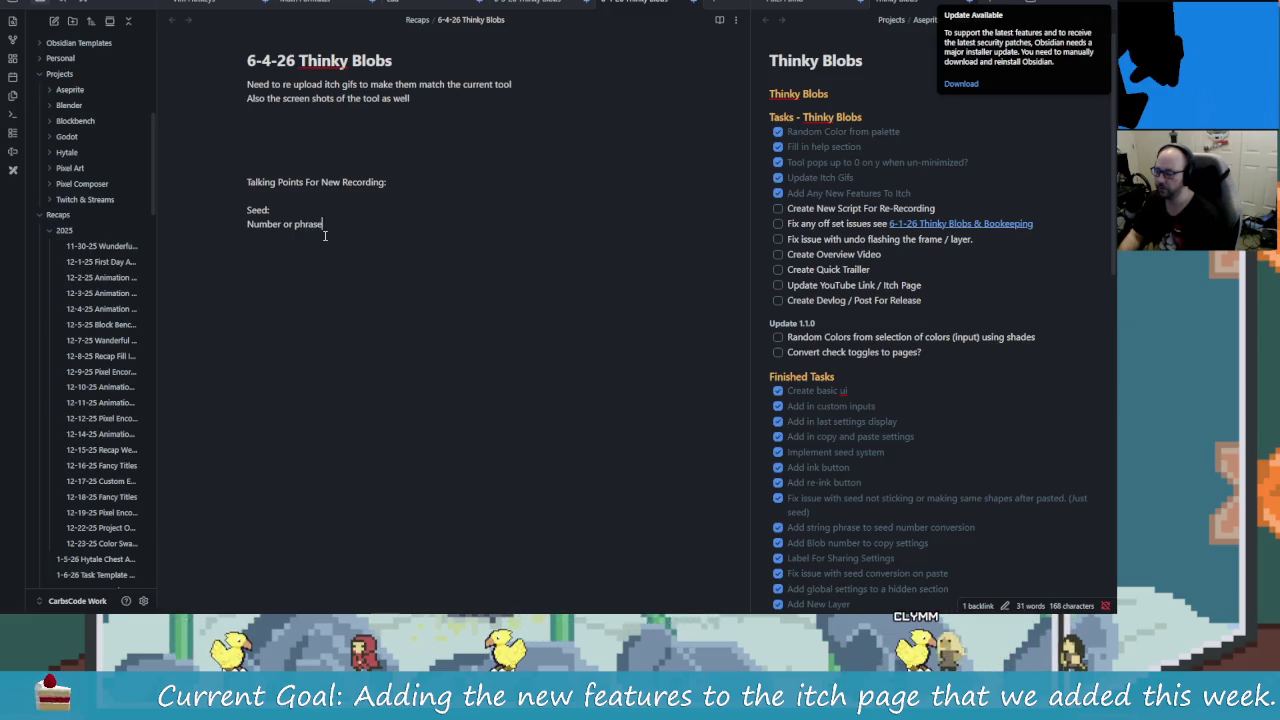
key(alt+Tab)
key(alt+Tab)
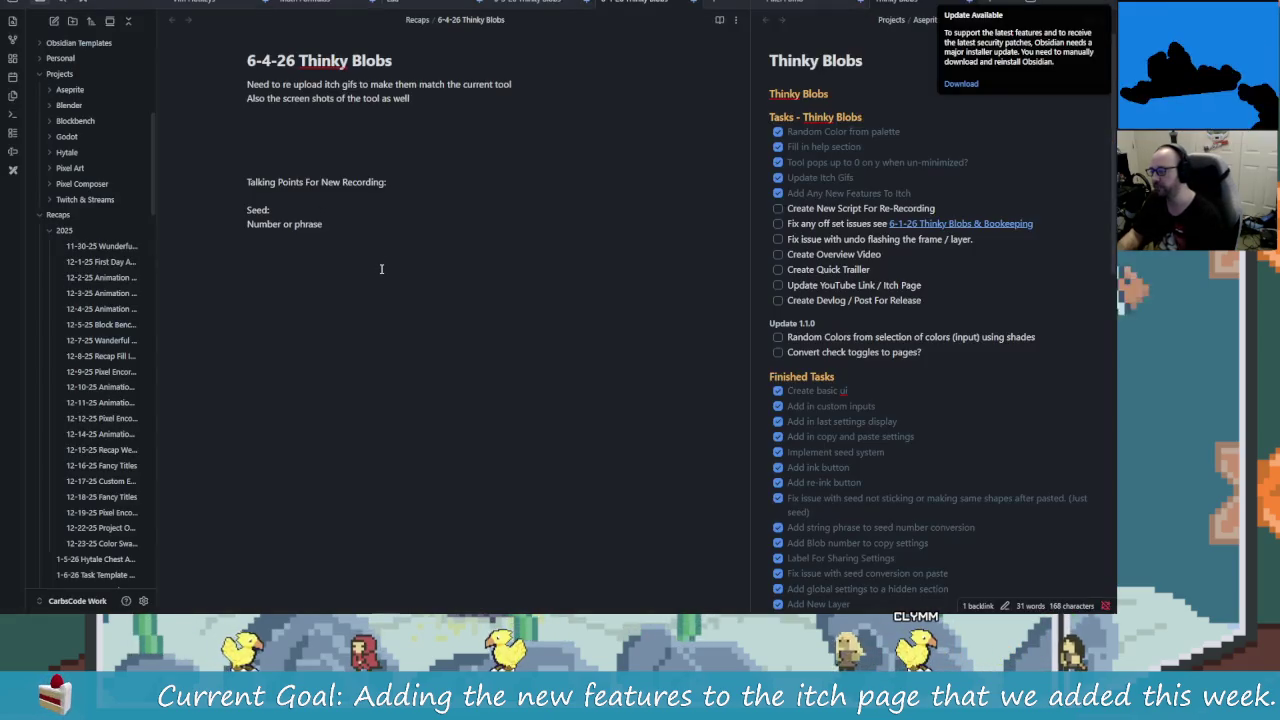
key(alt+Tab)
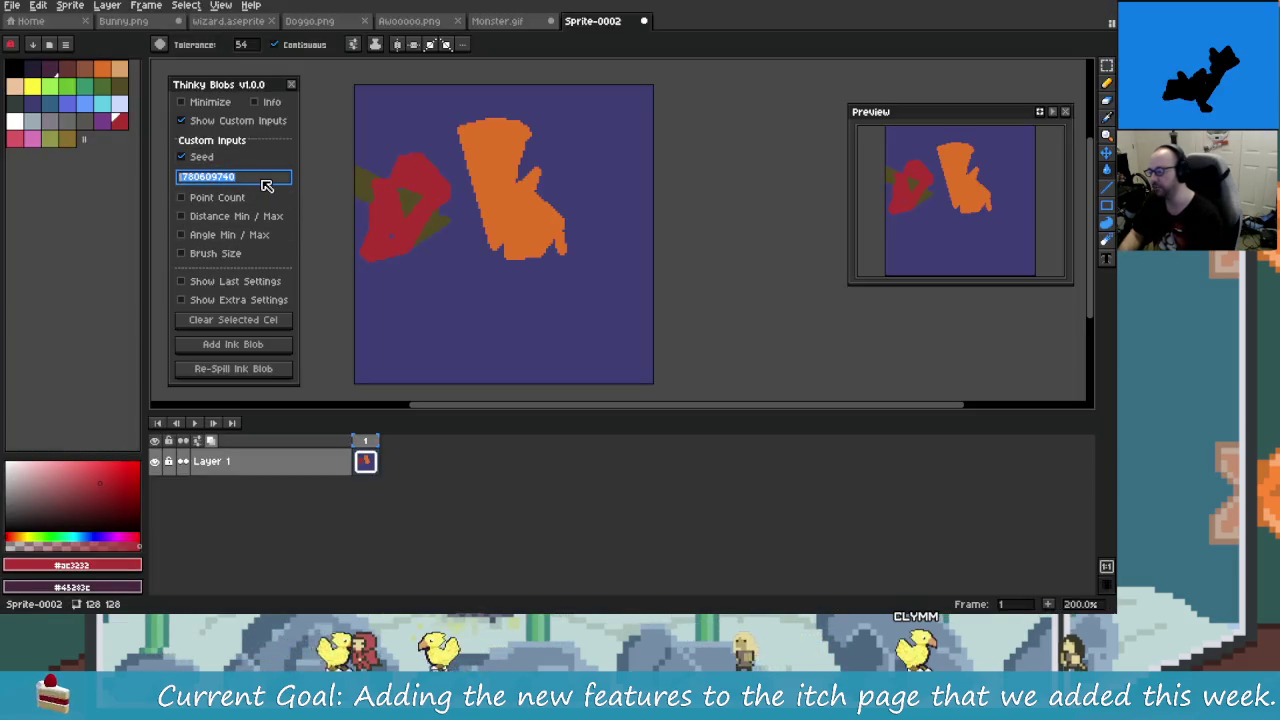
Step: Clear the seed value, add a red ink blob and re-spill it twice onto the left side
key(BackSpace)
key(BackSpace)
key(BackSpace)
key(BackSpace)
key(BackSpace)
key(BackSpace)
key(BackSpace)
key(BackSpace)
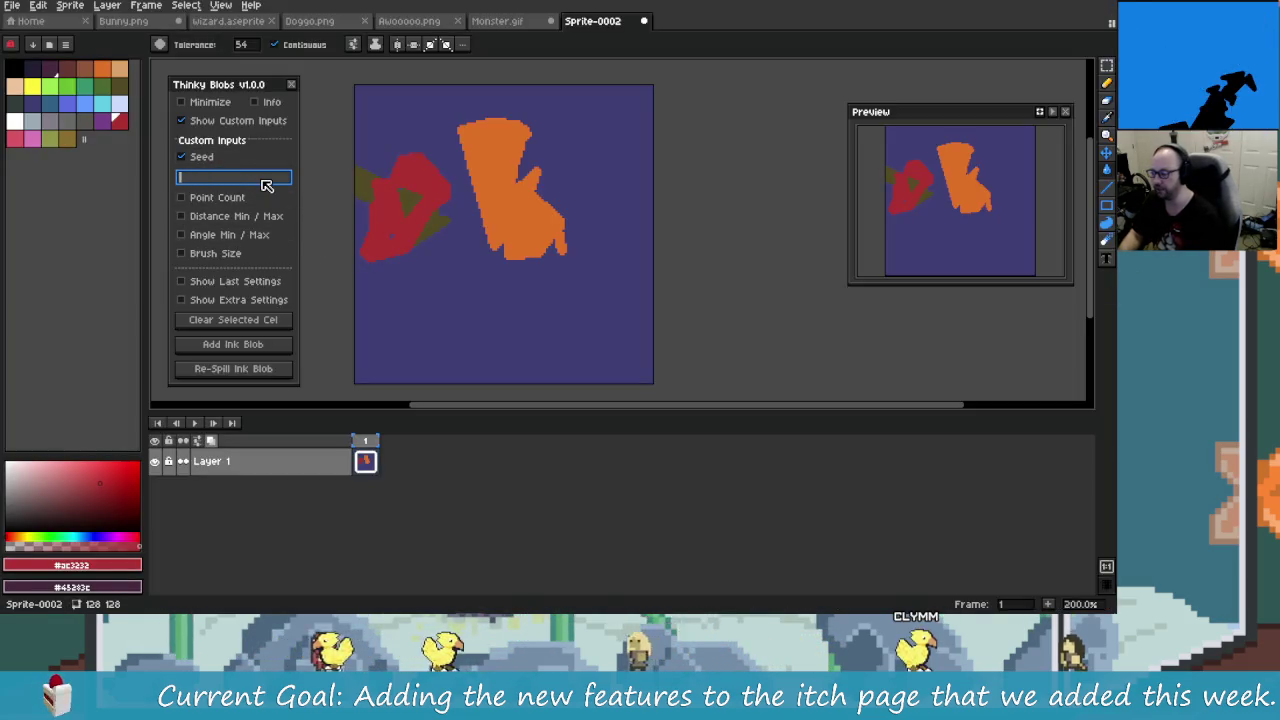
click(228, 187)
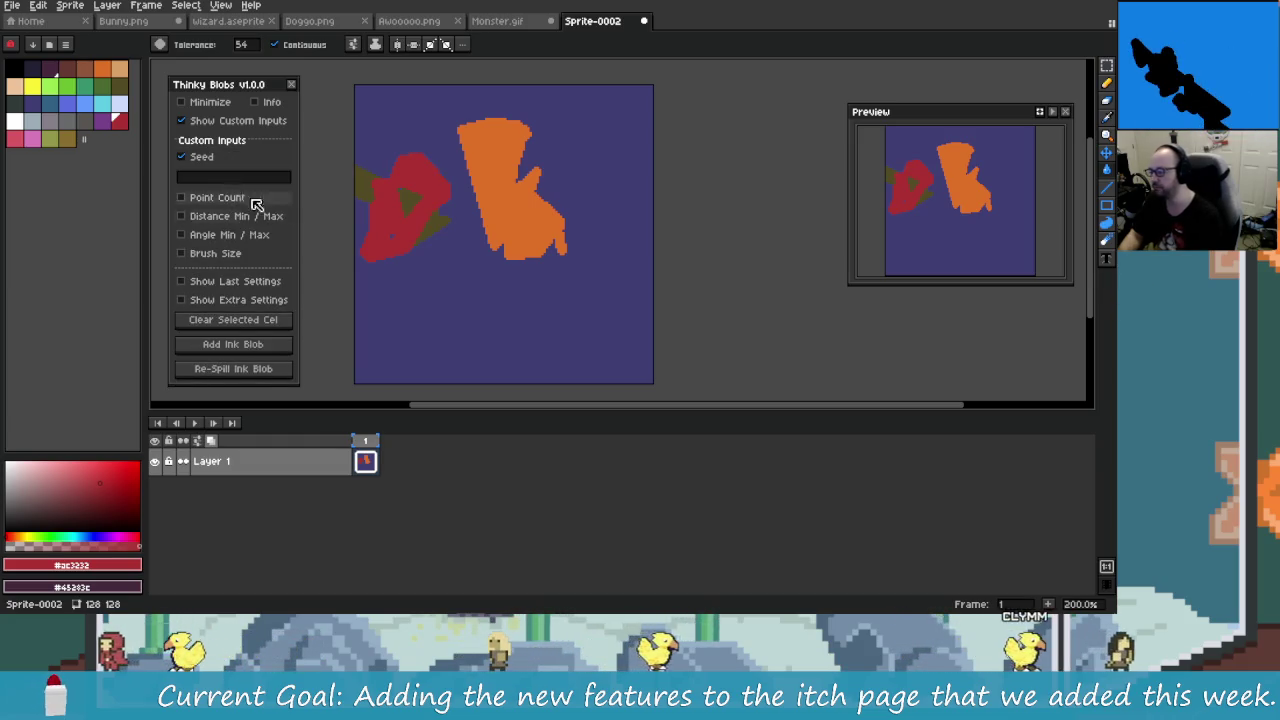
click(272, 352)
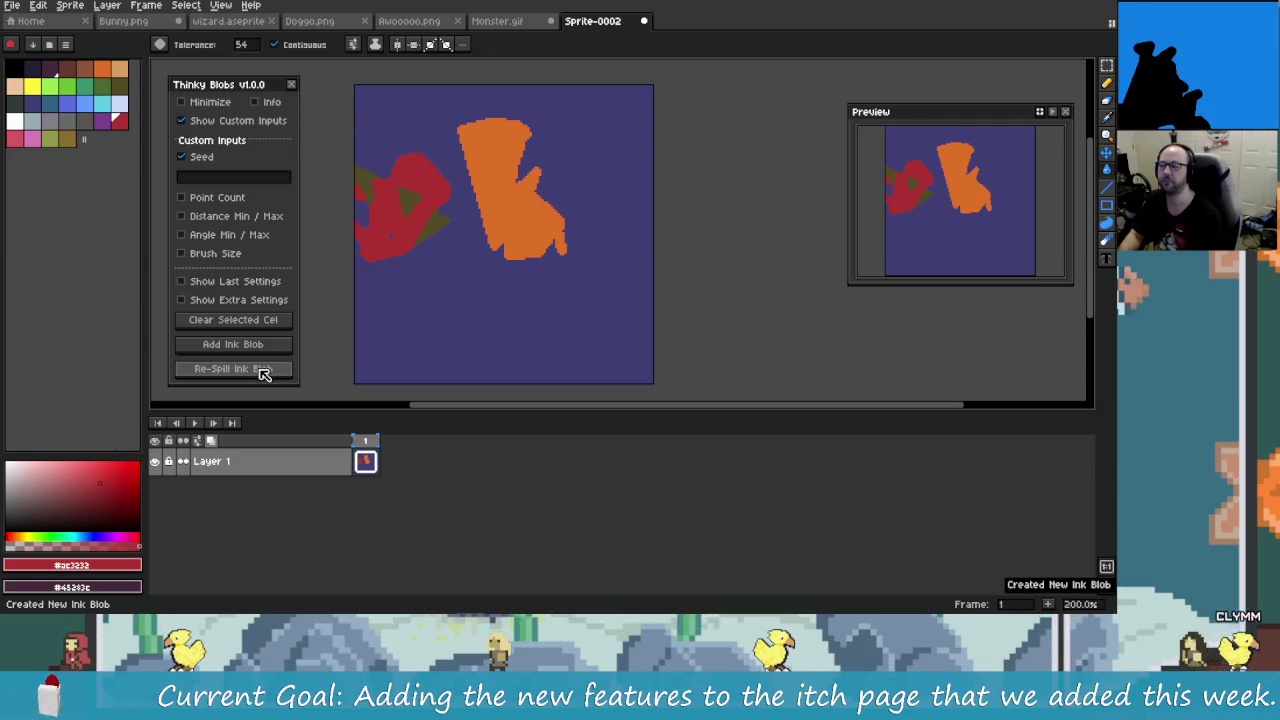
click(263, 370)
click(263, 370)
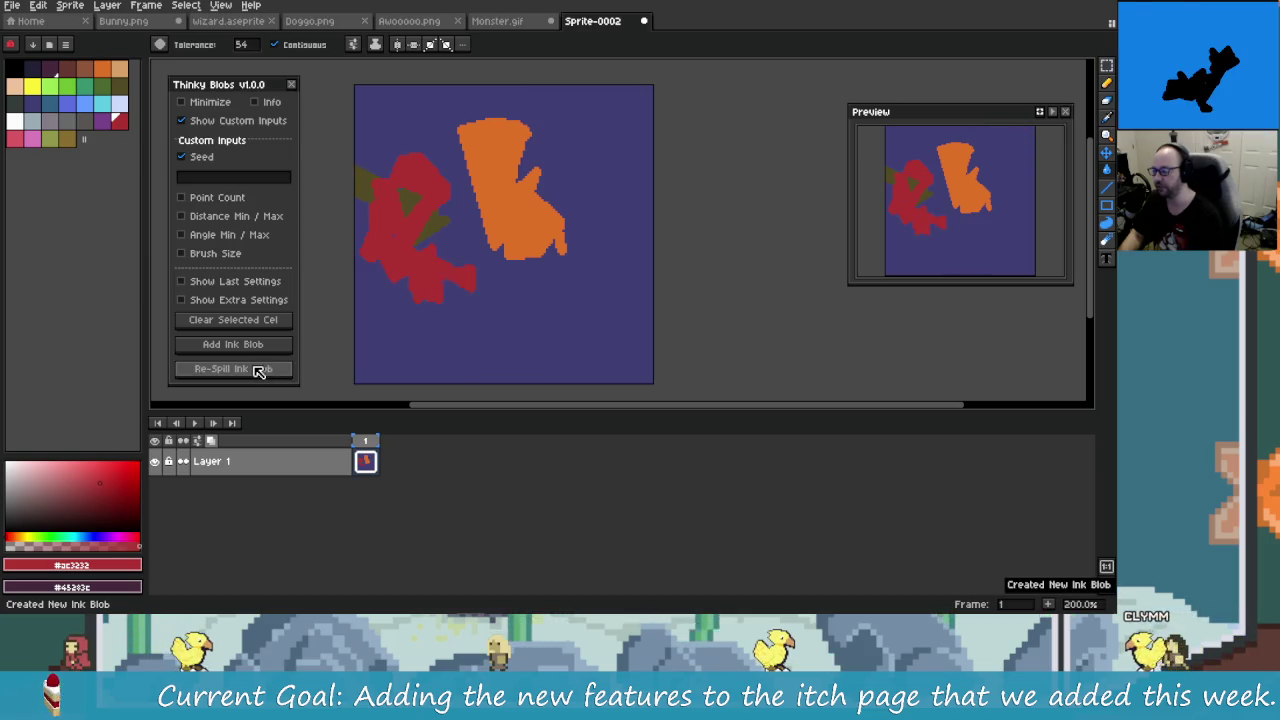
click(291, 84)
Step: Reopen the Thinky Blobs panel from the Frame menu
click(145, 5)
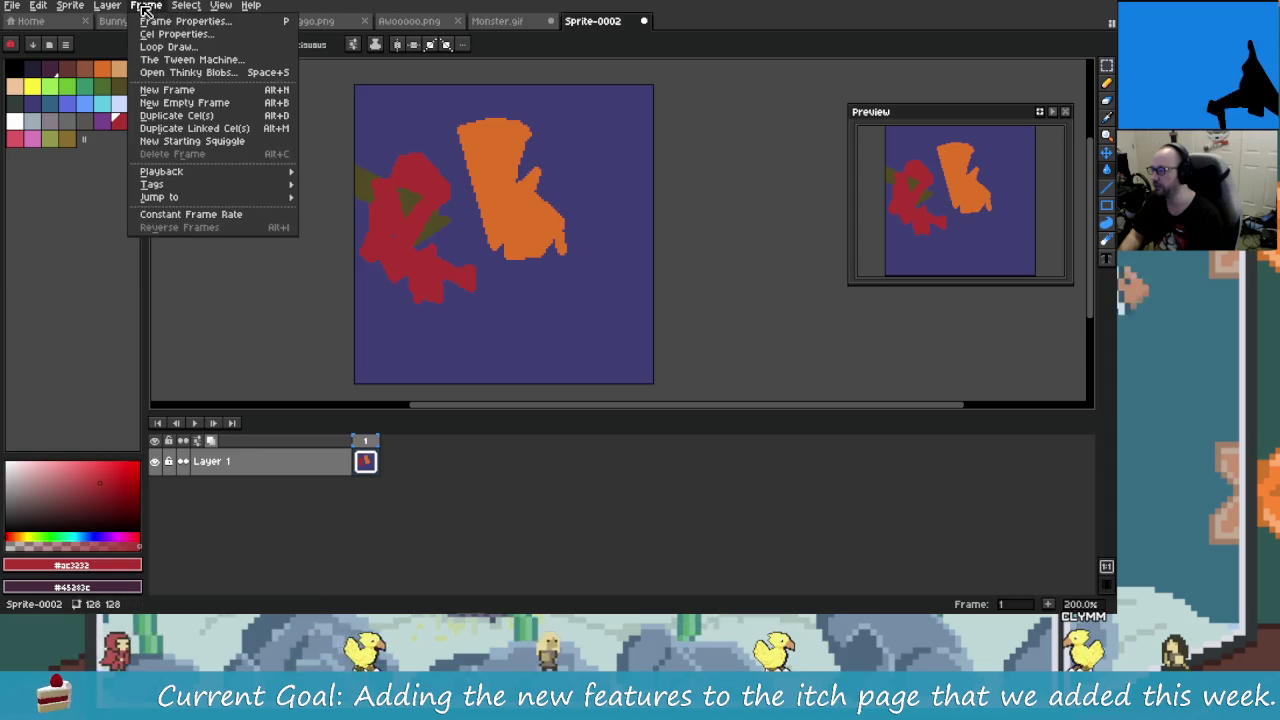
click(190, 72)
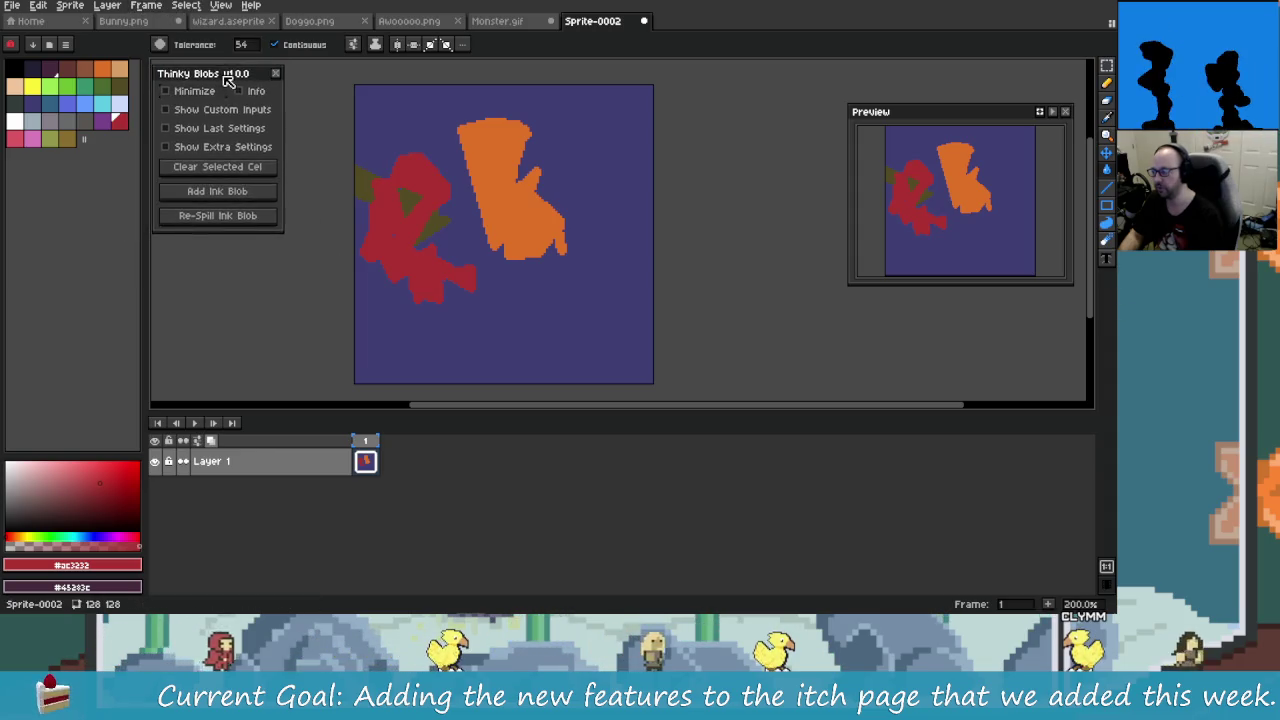
click(145, 5)
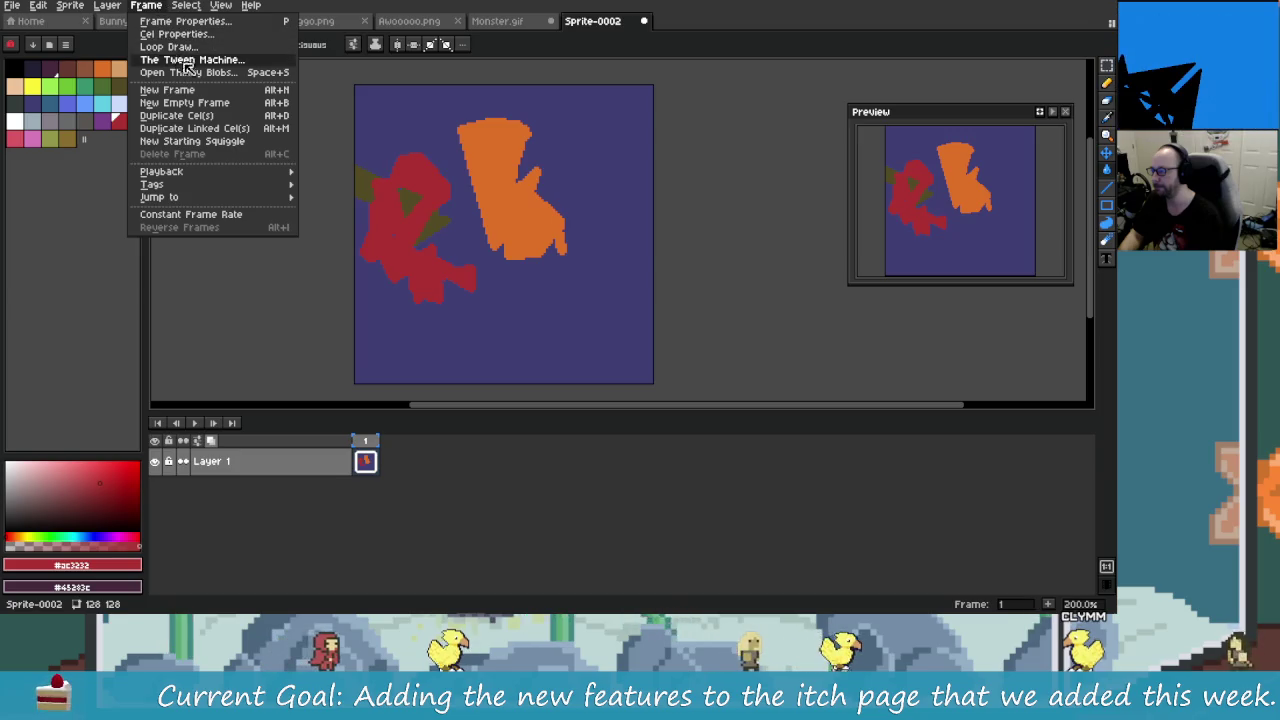
click(178, 72)
click(70, 5)
Step: Disable Loop Draw, Starting Squiggle and The Tween Machine in Preferences > Extensions, confirming with OK
click(30, 5)
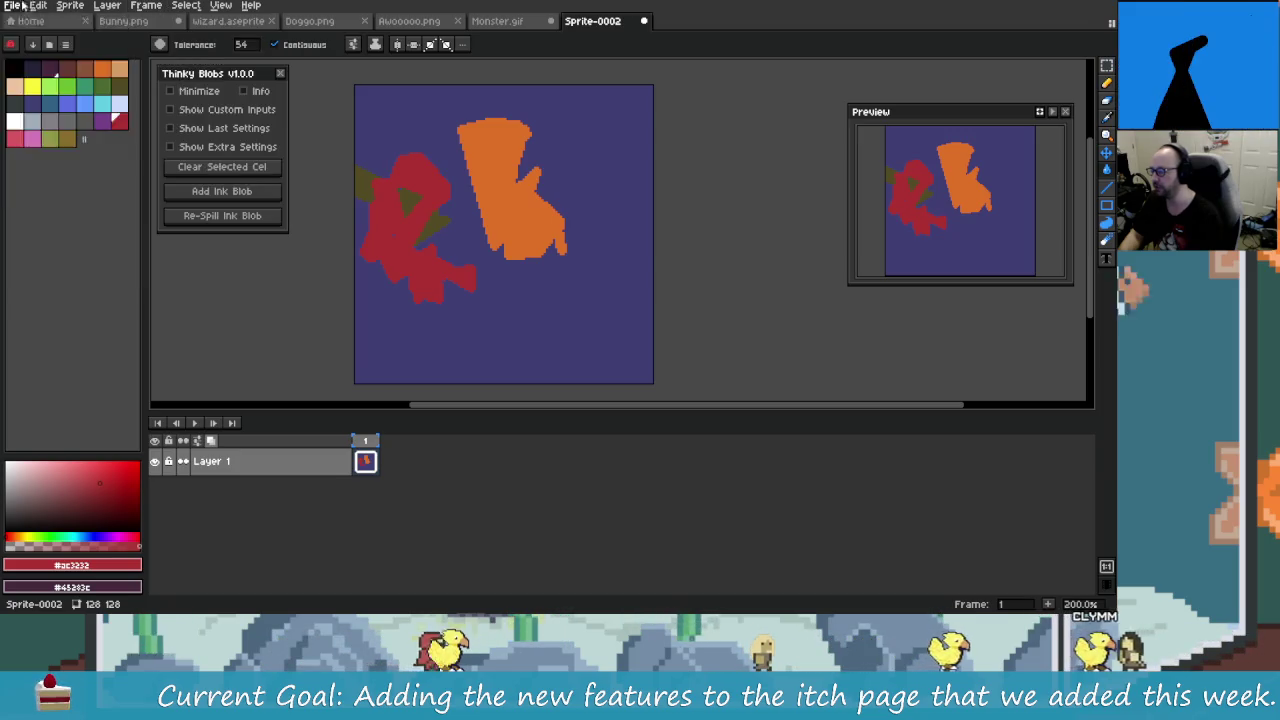
click(140, 355)
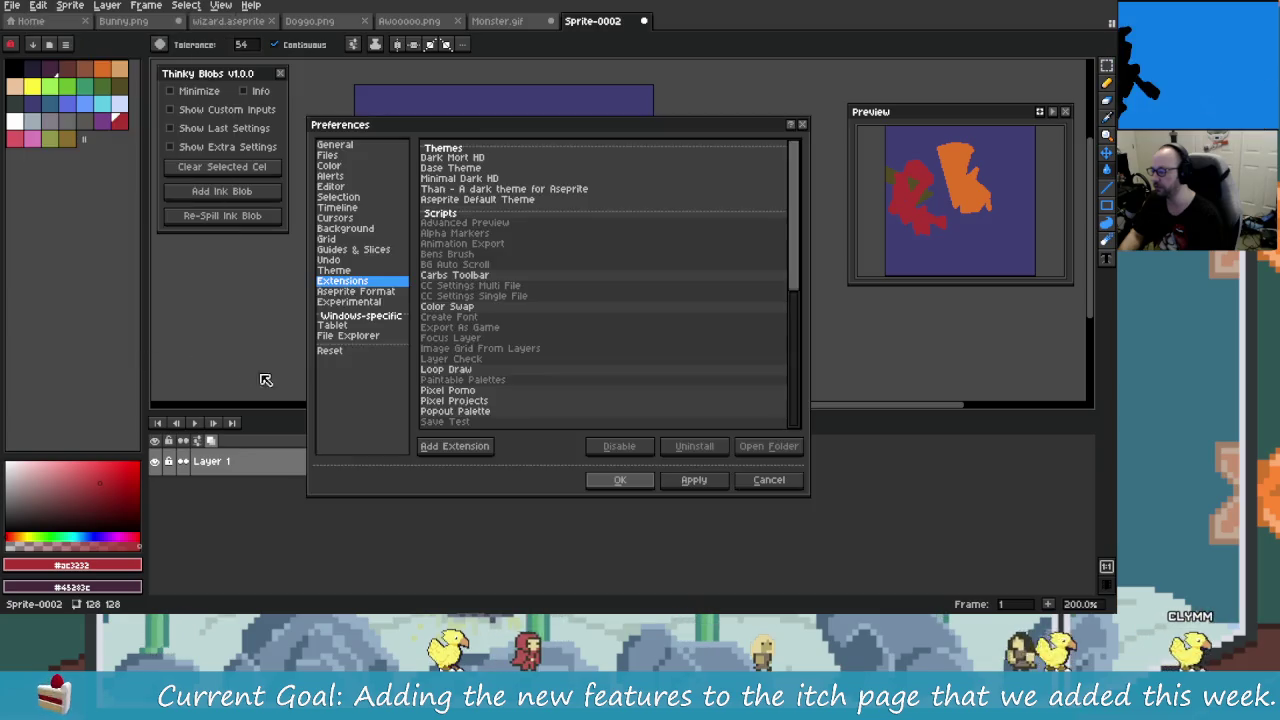
scroll(463, 337, down, 2)
click(460, 320)
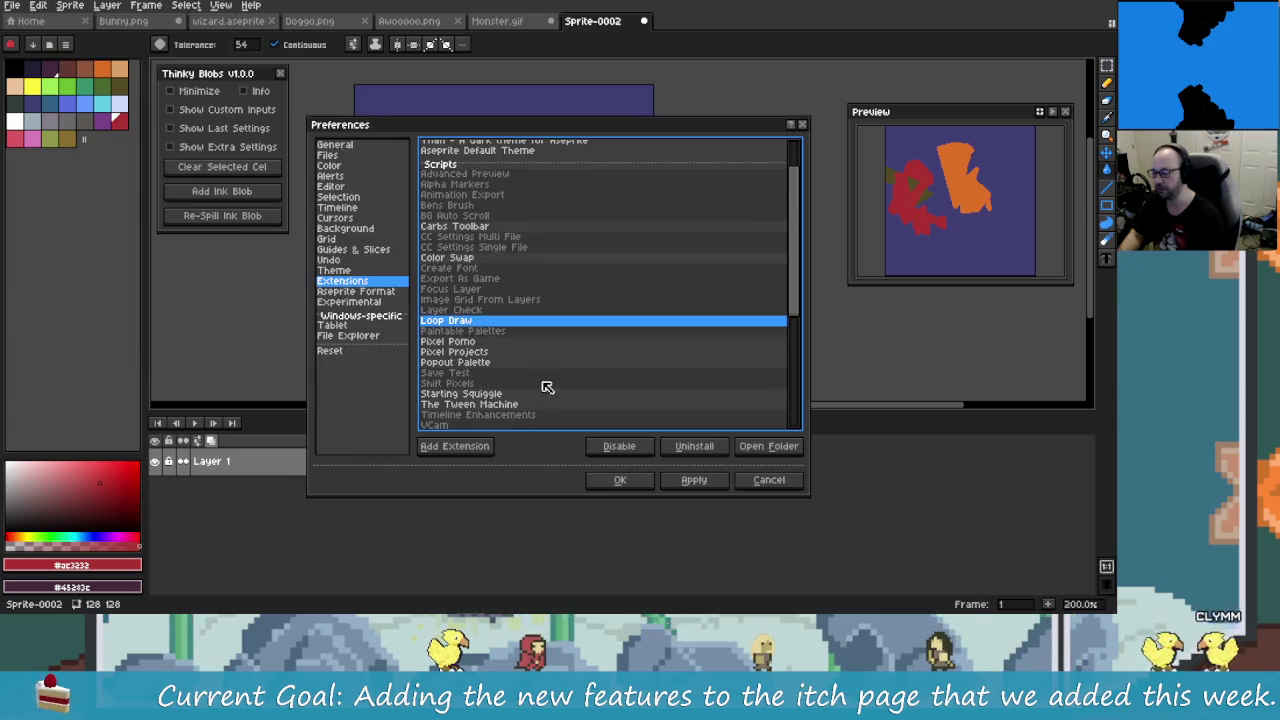
click(619, 448)
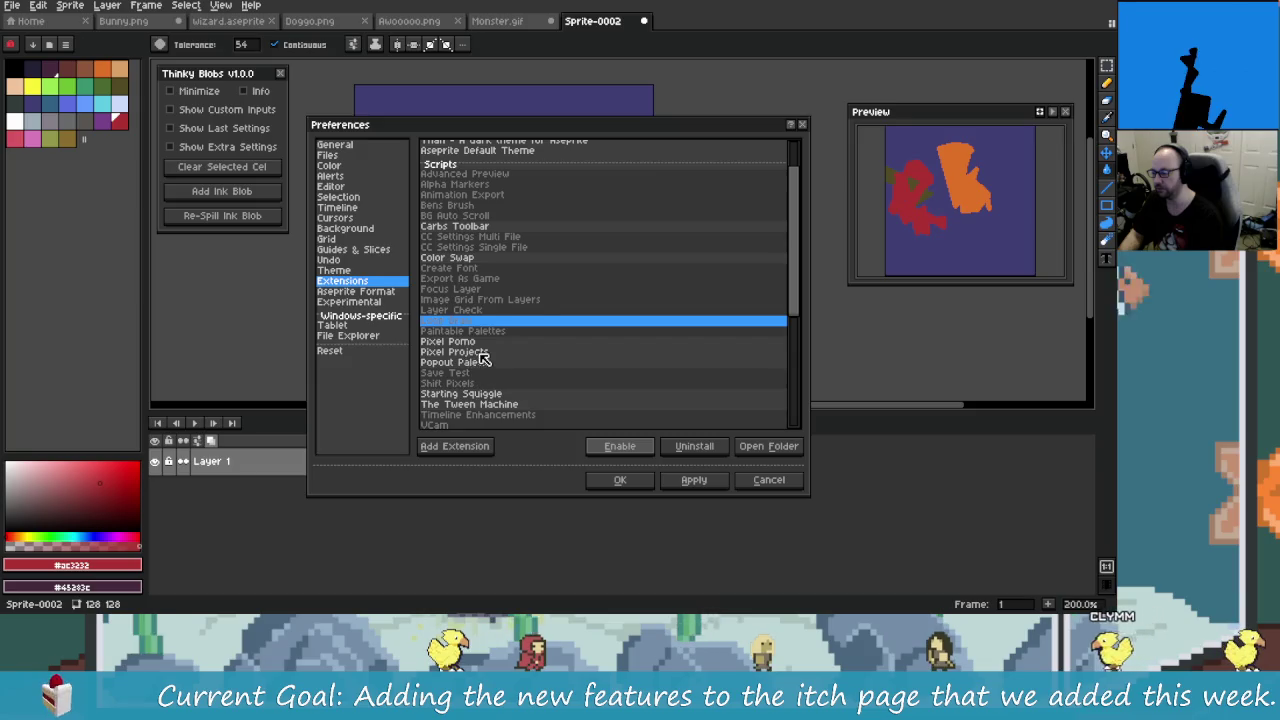
click(478, 353)
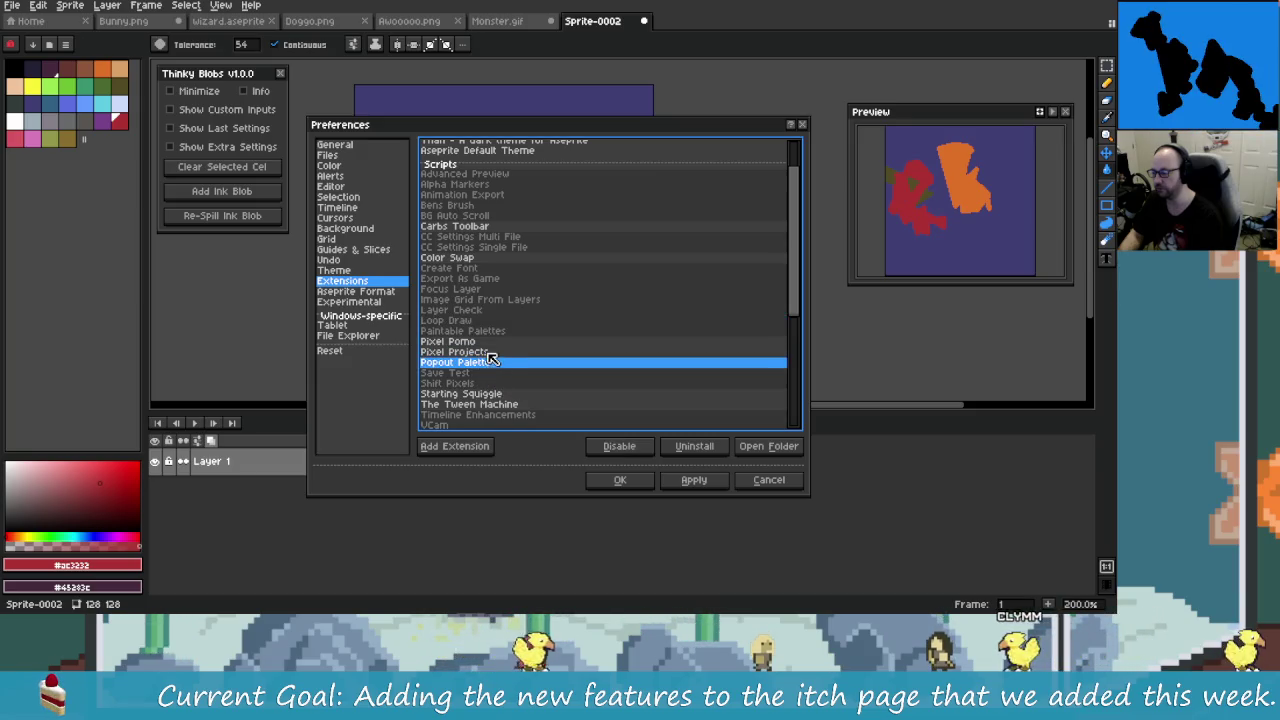
click(485, 394)
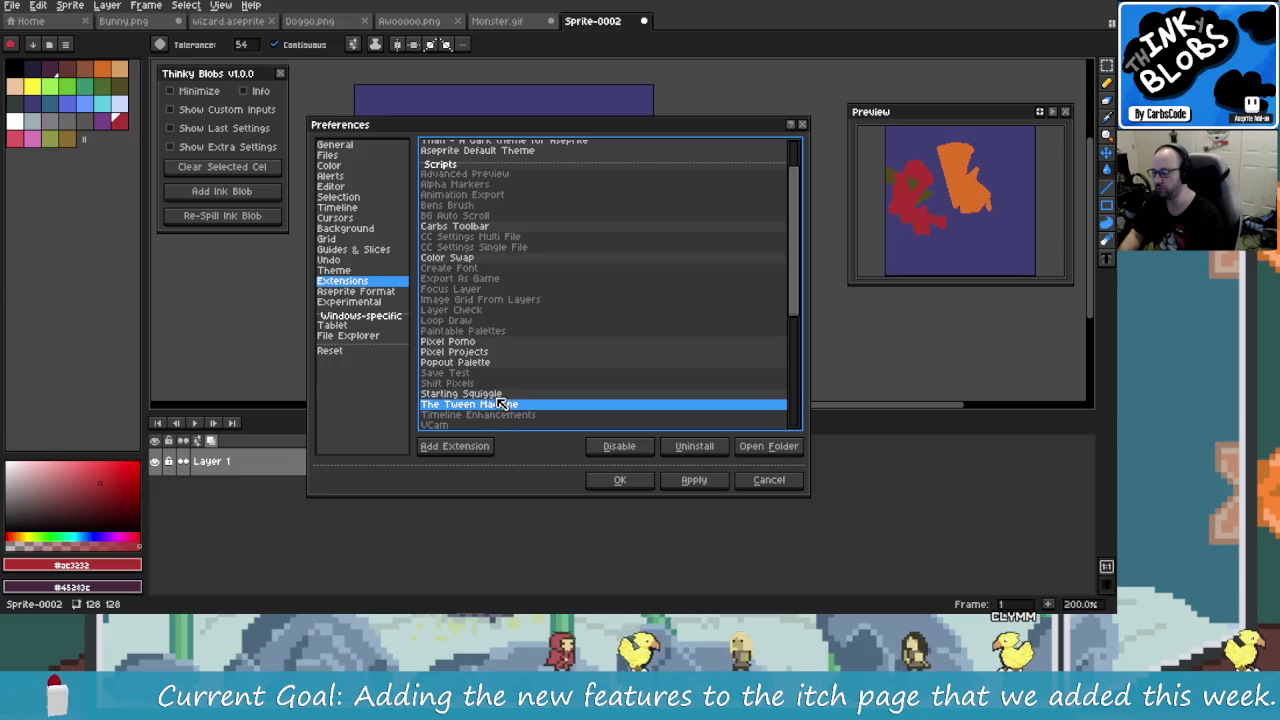
click(485, 394)
click(610, 448)
click(605, 448)
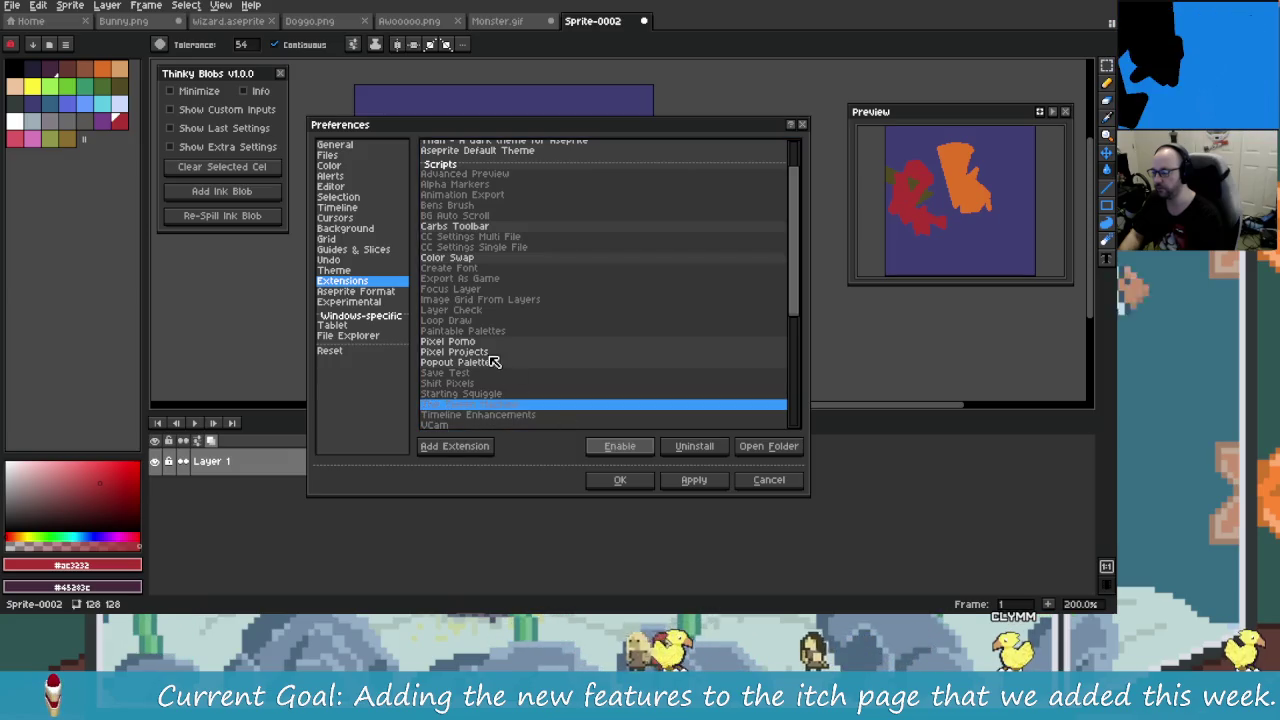
scroll(500, 326, up, 3)
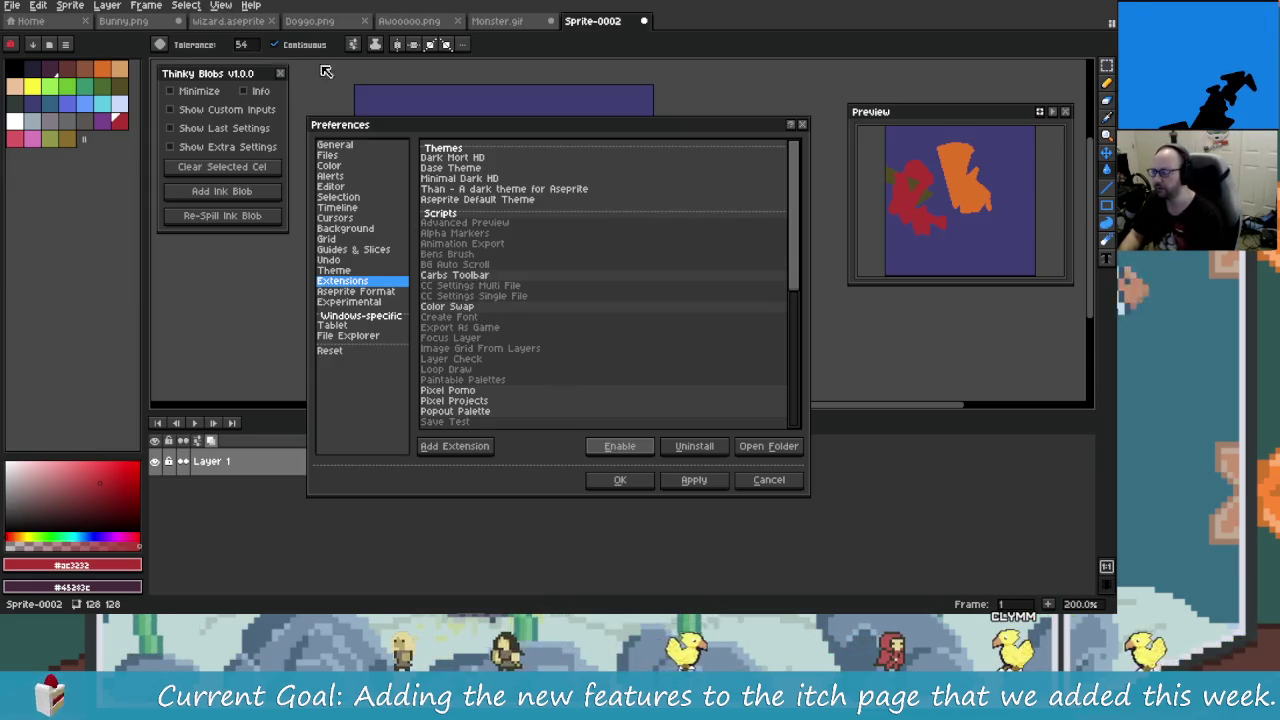
click(652, 486)
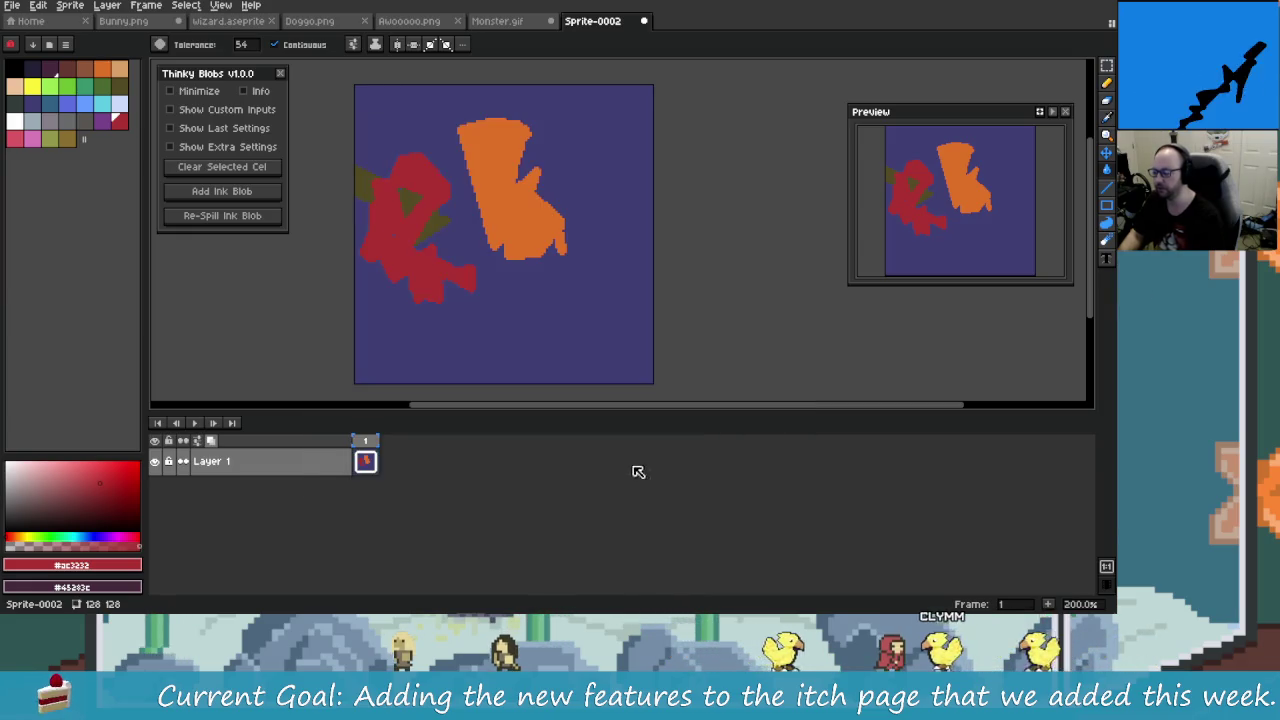
Step: Confirm the Frame menu lists only Open Thinky Blobs, then bring up the Thinky Blobs itch.io page
click(187, 6)
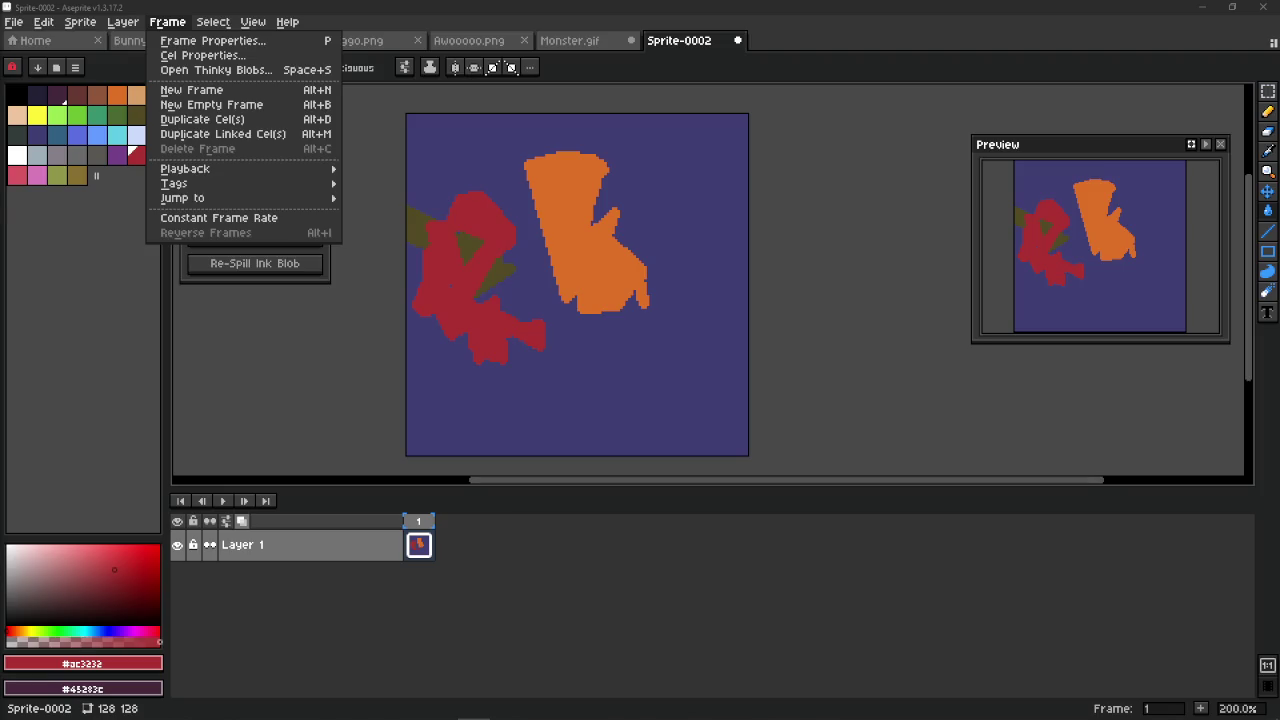
key(g)
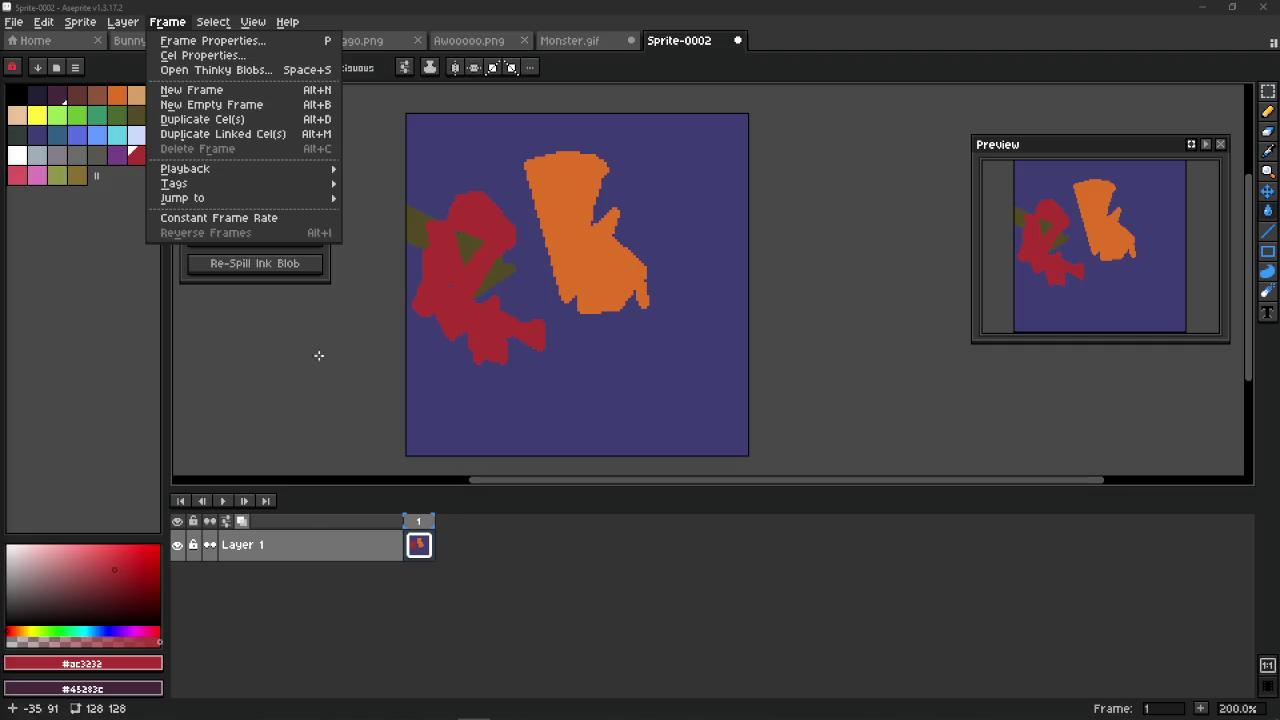
click(352, 195)
key(alt+Tab)
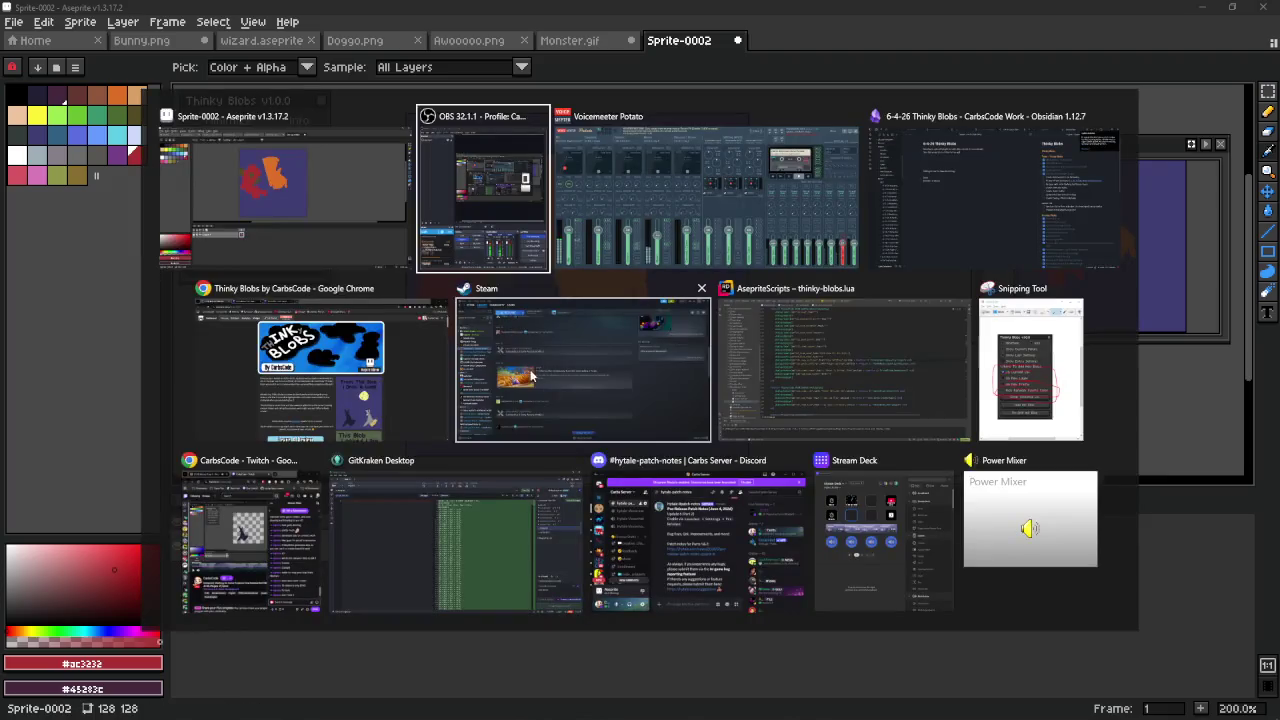
click(381, 350)
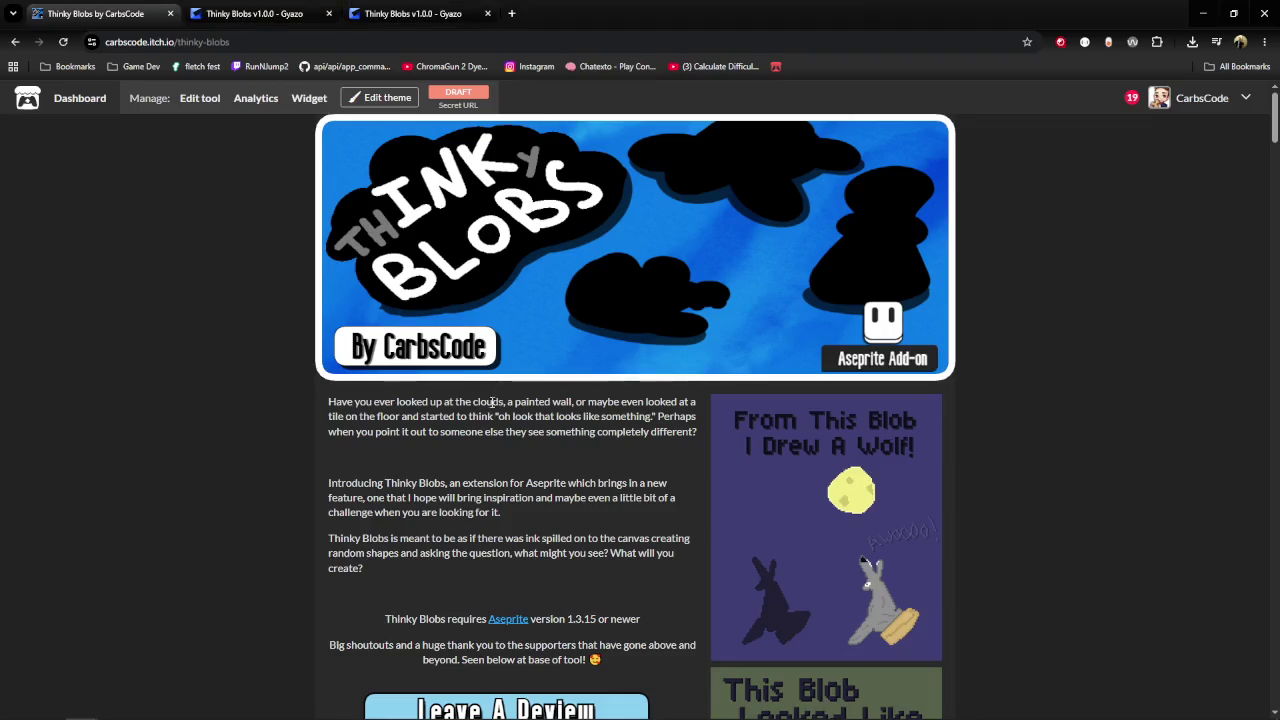
Step: Return from the itch.io page to Aseprite's Sprite-0002 with the Thinky Blobs panel
key(alt+Tab)
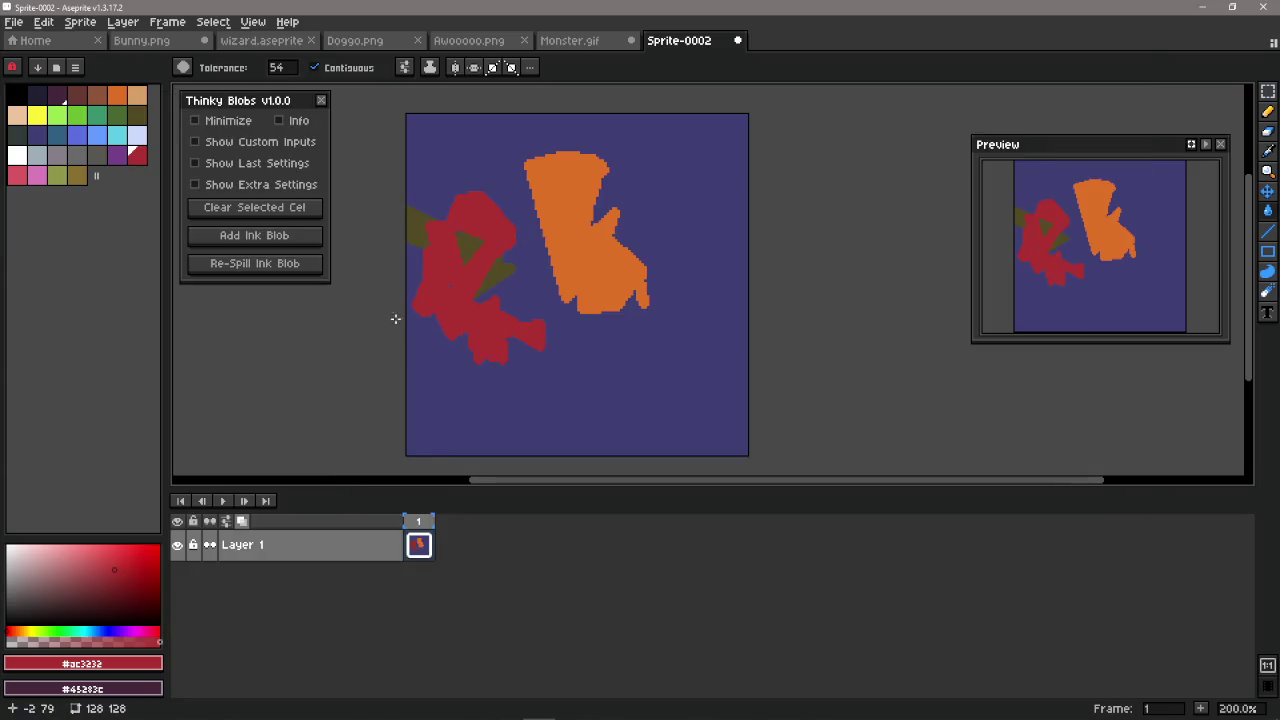
Step: Undo every red and orange ink blob and close the Thinky Blobs panel
key(ctrl+z)
key(ctrl+z)
key(ctrl+z)
key(ctrl+z)
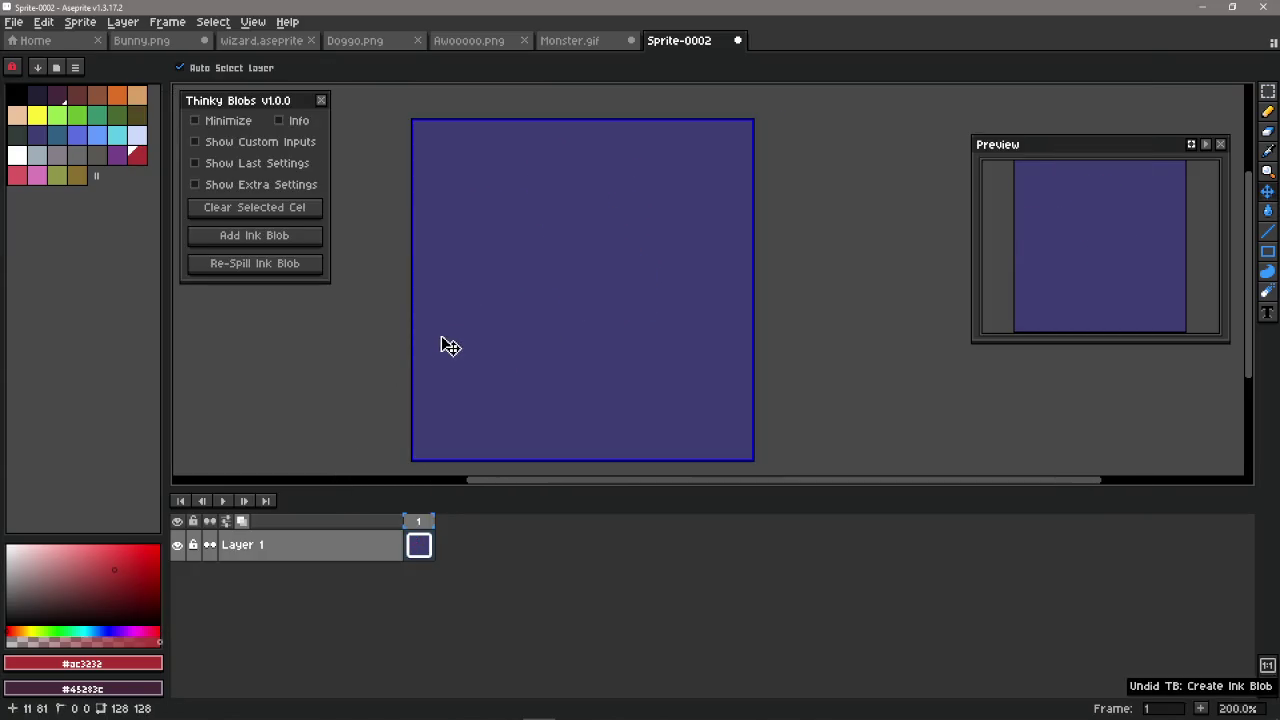
mouse_move(440, 323)
mouse_down()
mouse_move(502, 345)
mouse_move(423, 261)
mouse_up()
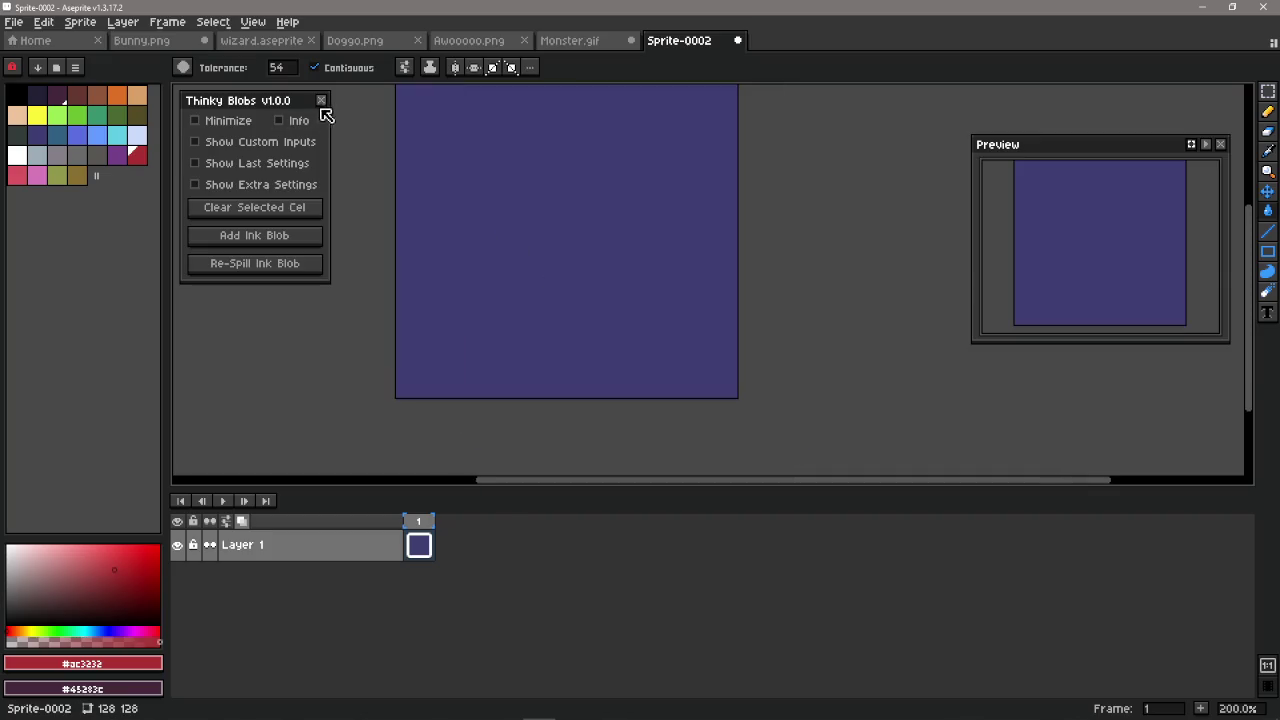
click(321, 100)
drag(527, 226, 558, 262)
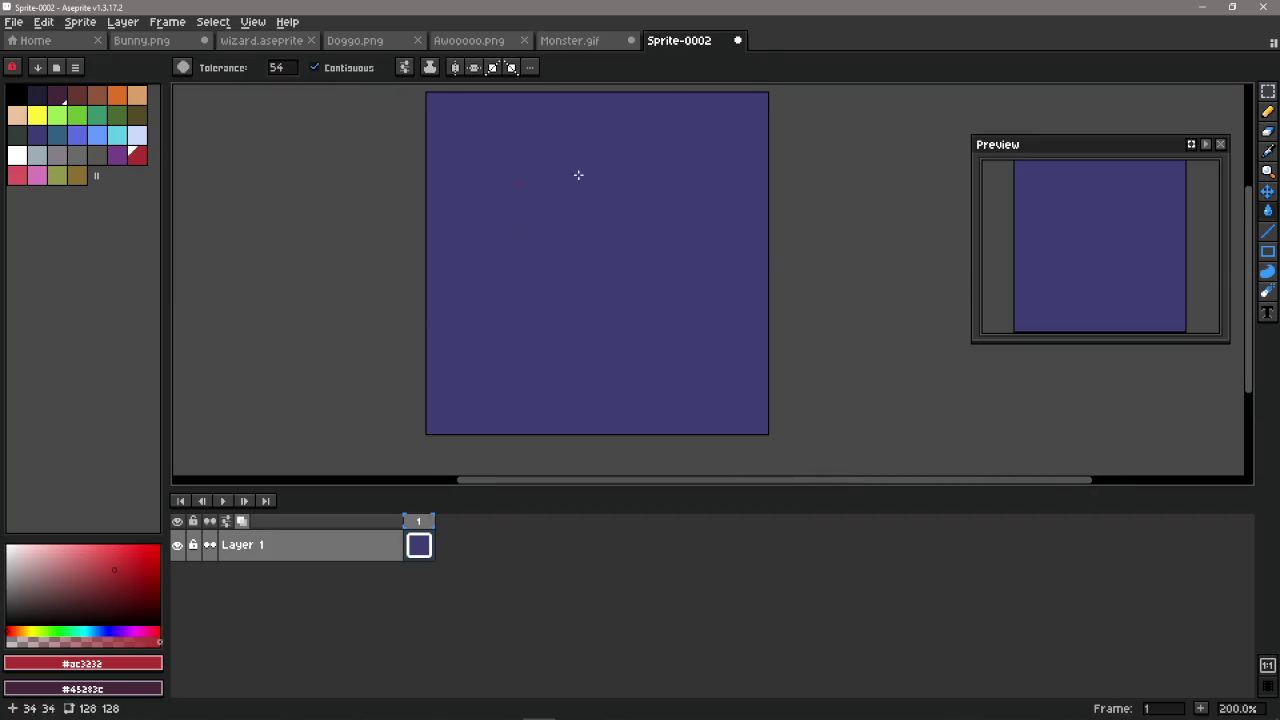
drag(543, 337, 558, 325)
drag(334, 334, 335, 337)
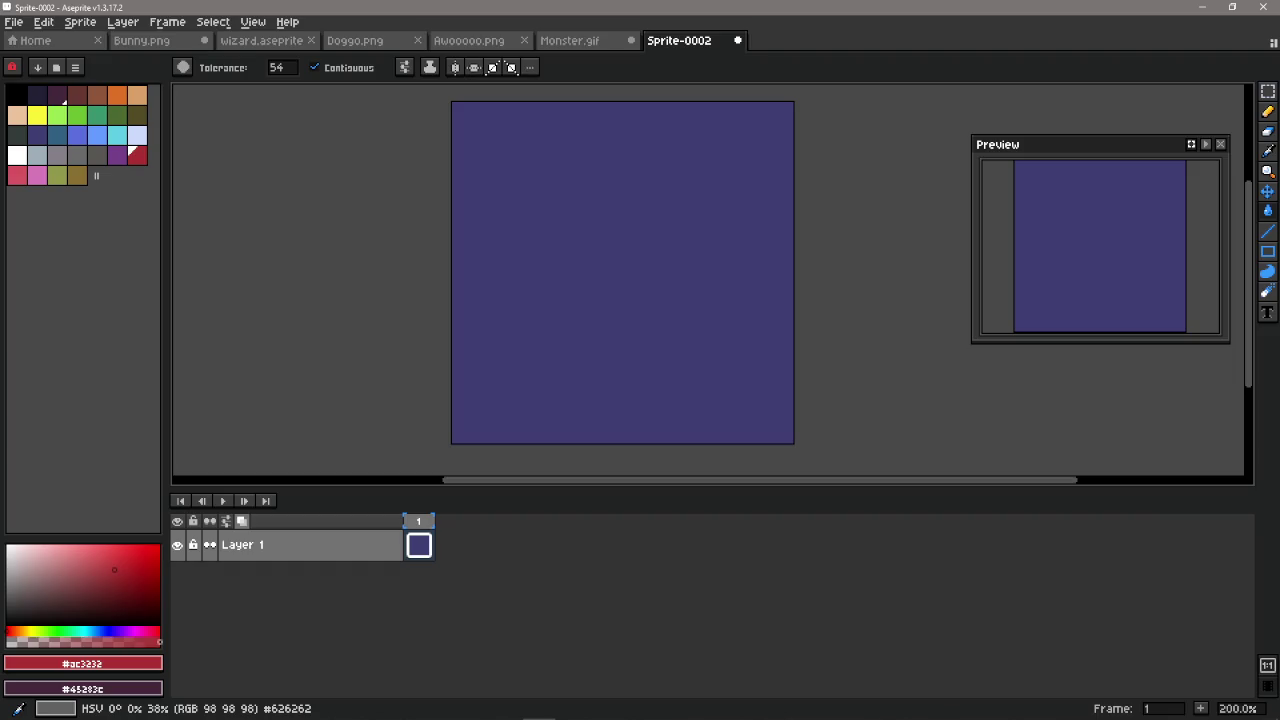
mouse_move(539, 712)
click(441, 706)
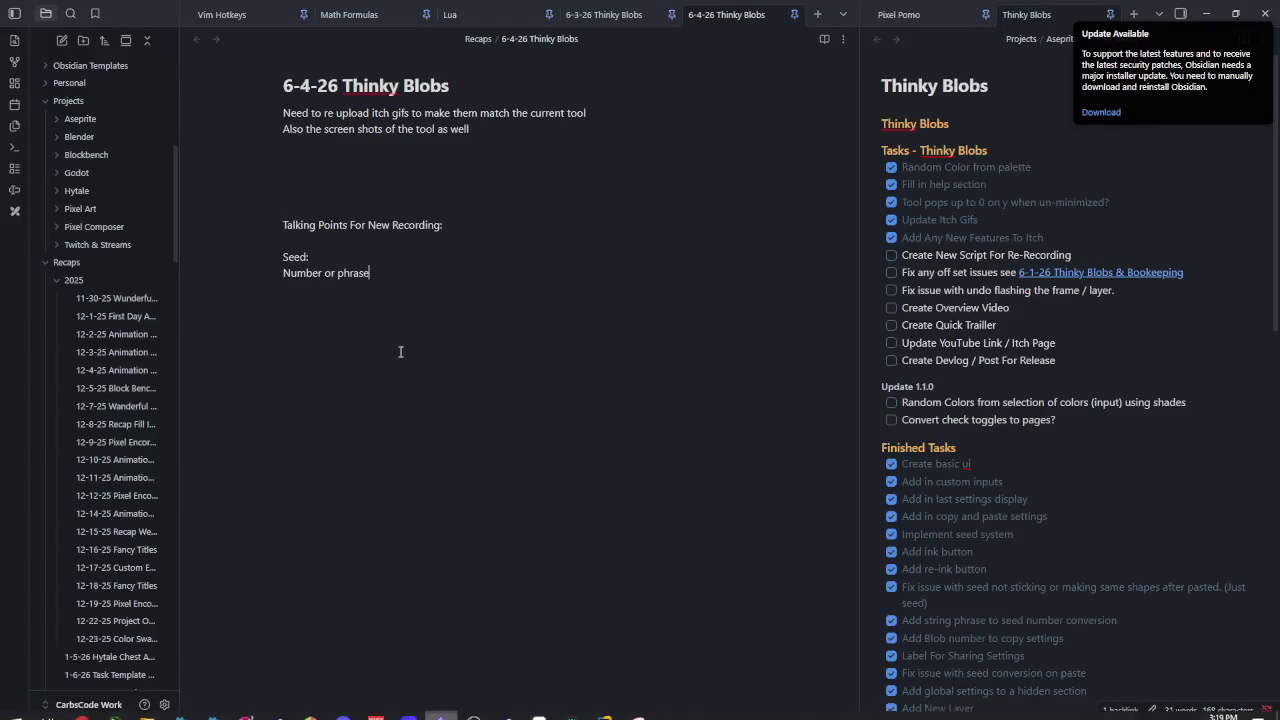
drag(165, 18, 0, 170)
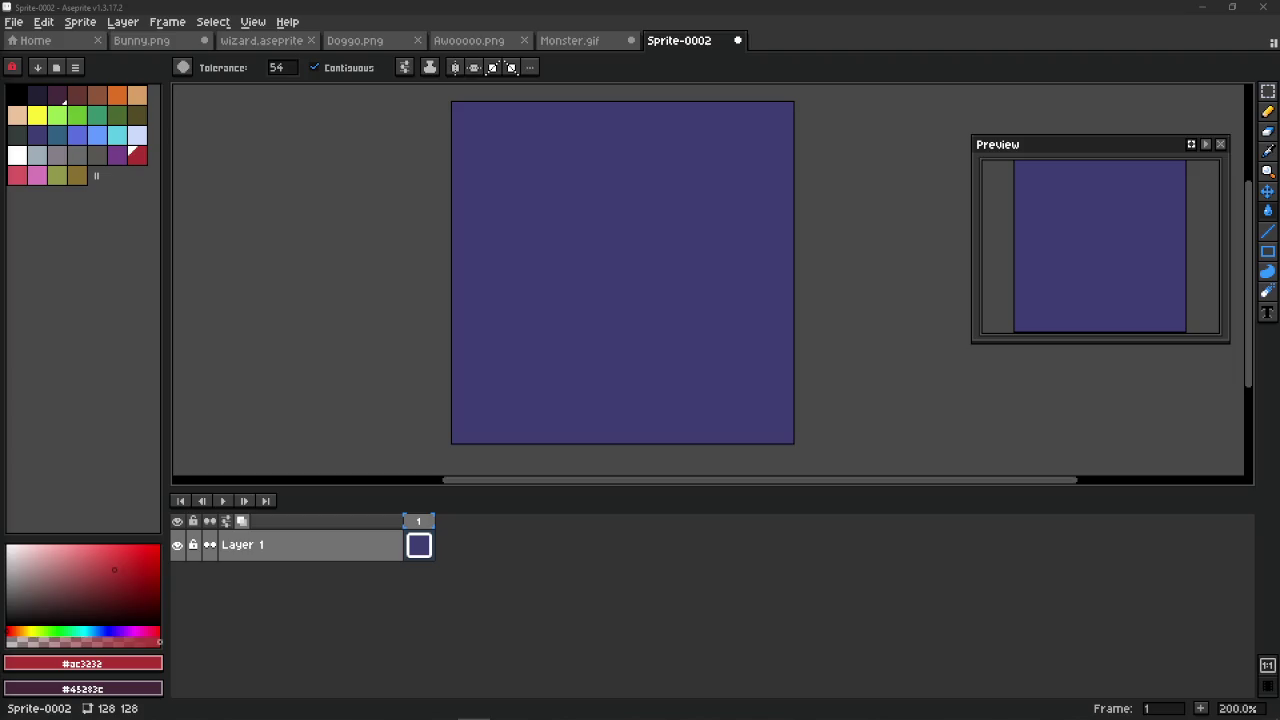
Step: Move between the ThinkyBlobs folder and itch.io page, selecting then deselecting the 15-18-52 recording
key(alt+Tab)
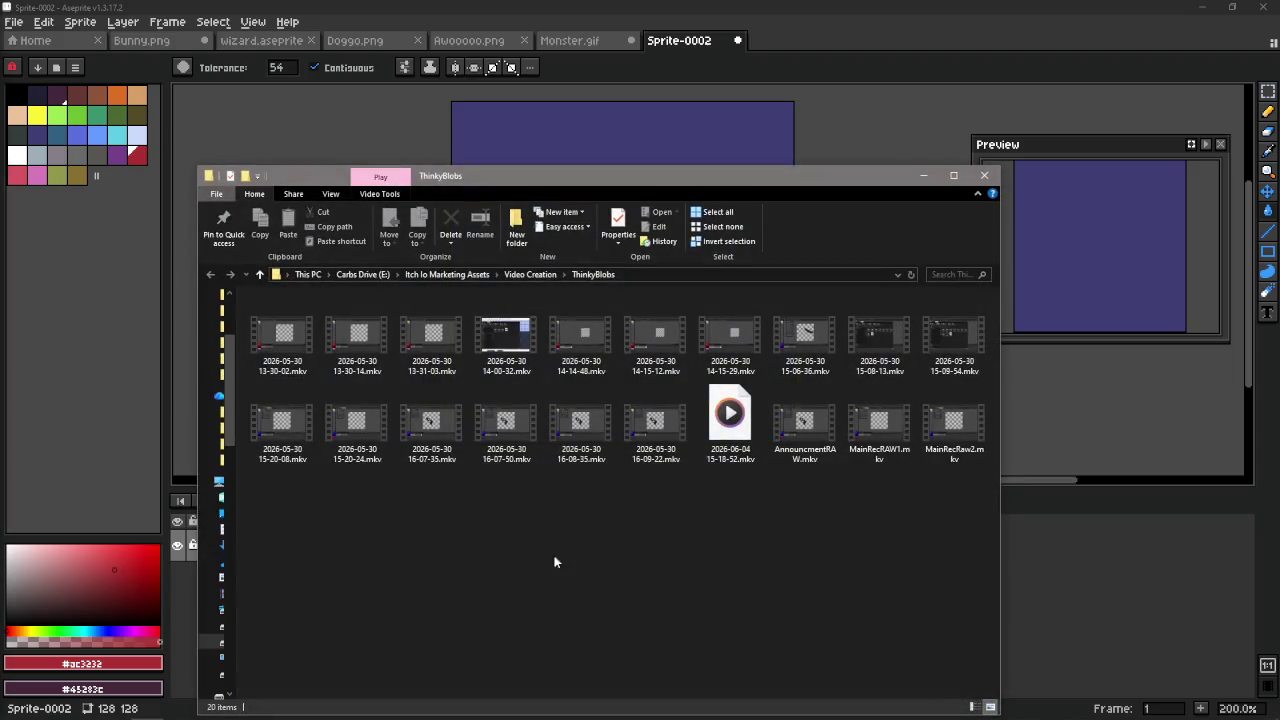
click(741, 433)
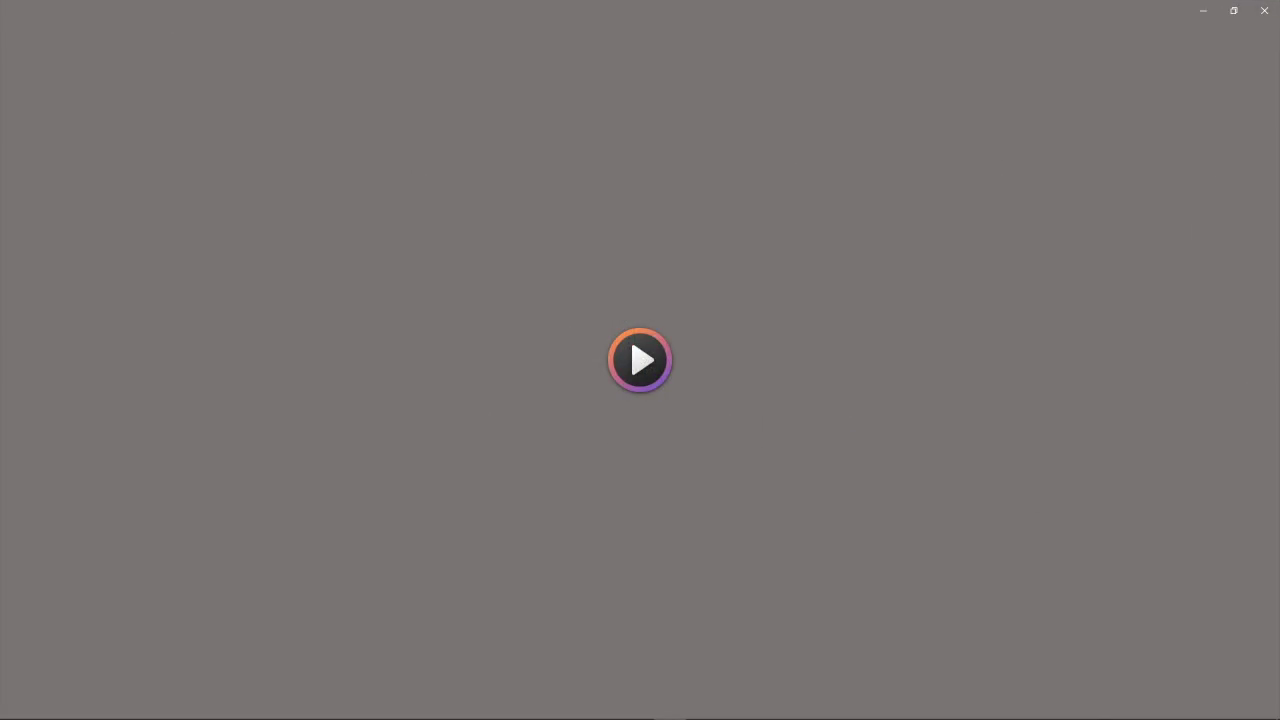
key(alt+Tab)
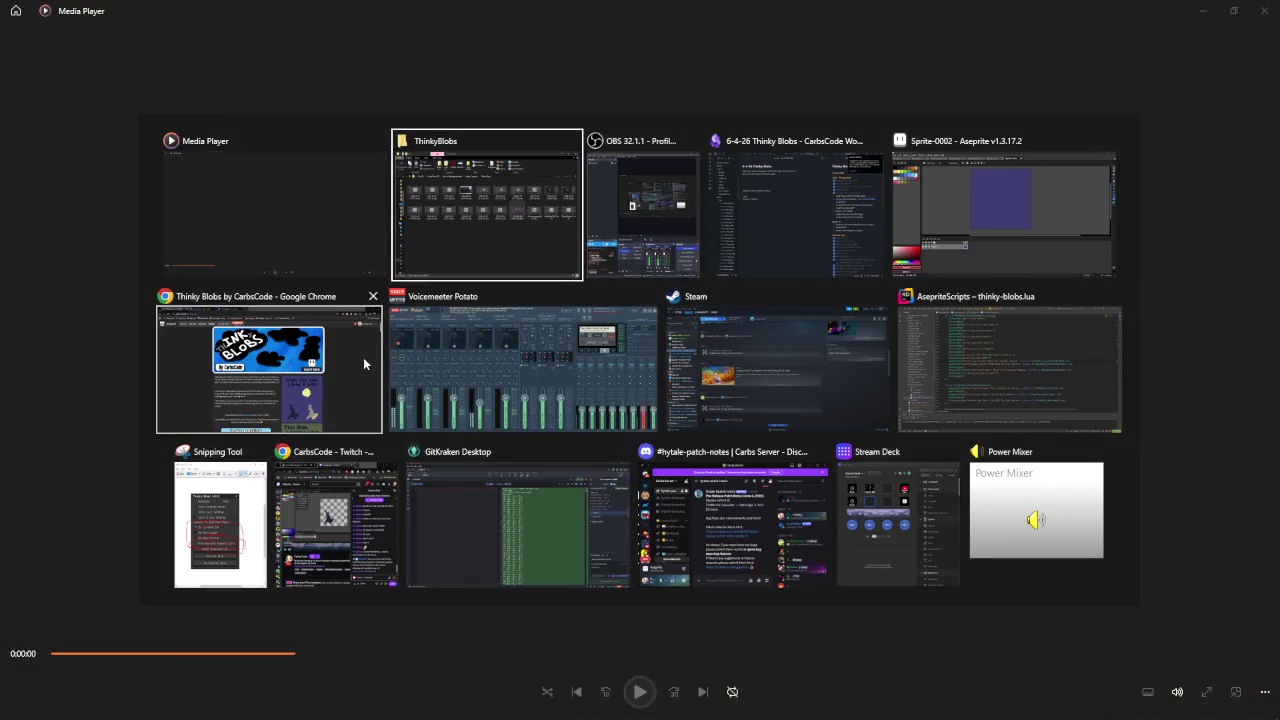
click(363, 357)
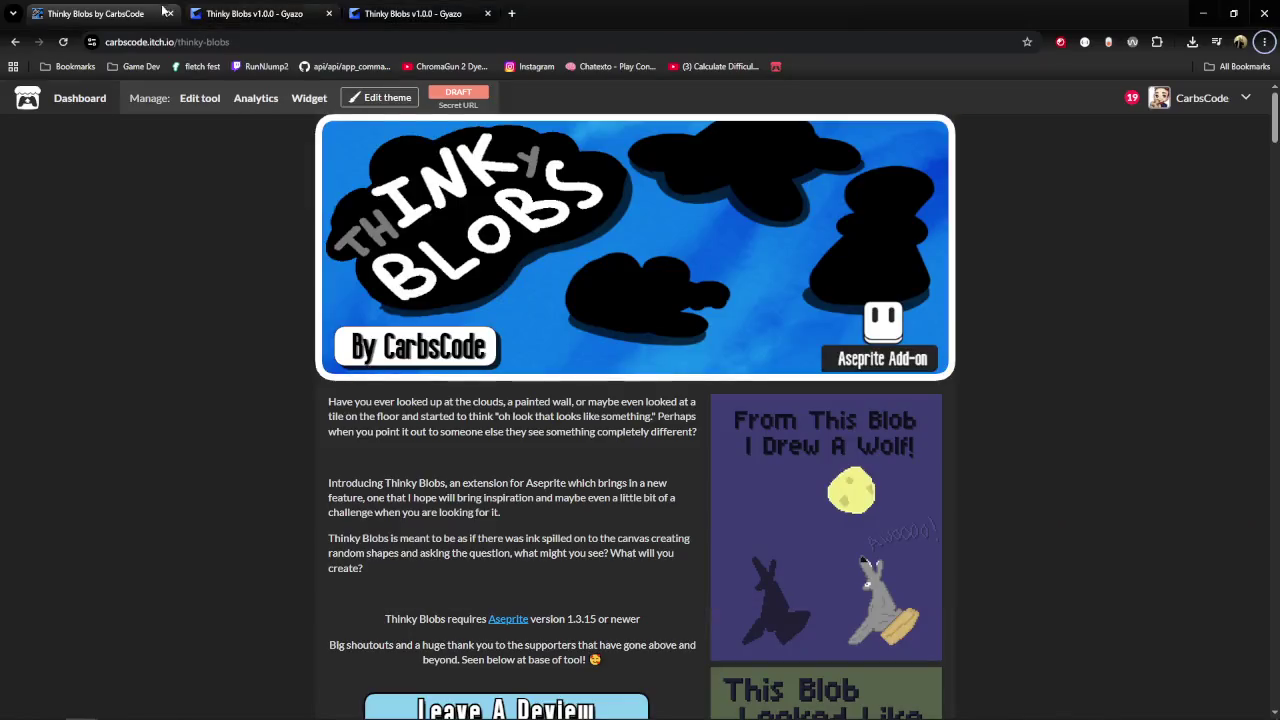
key(alt+Tab)
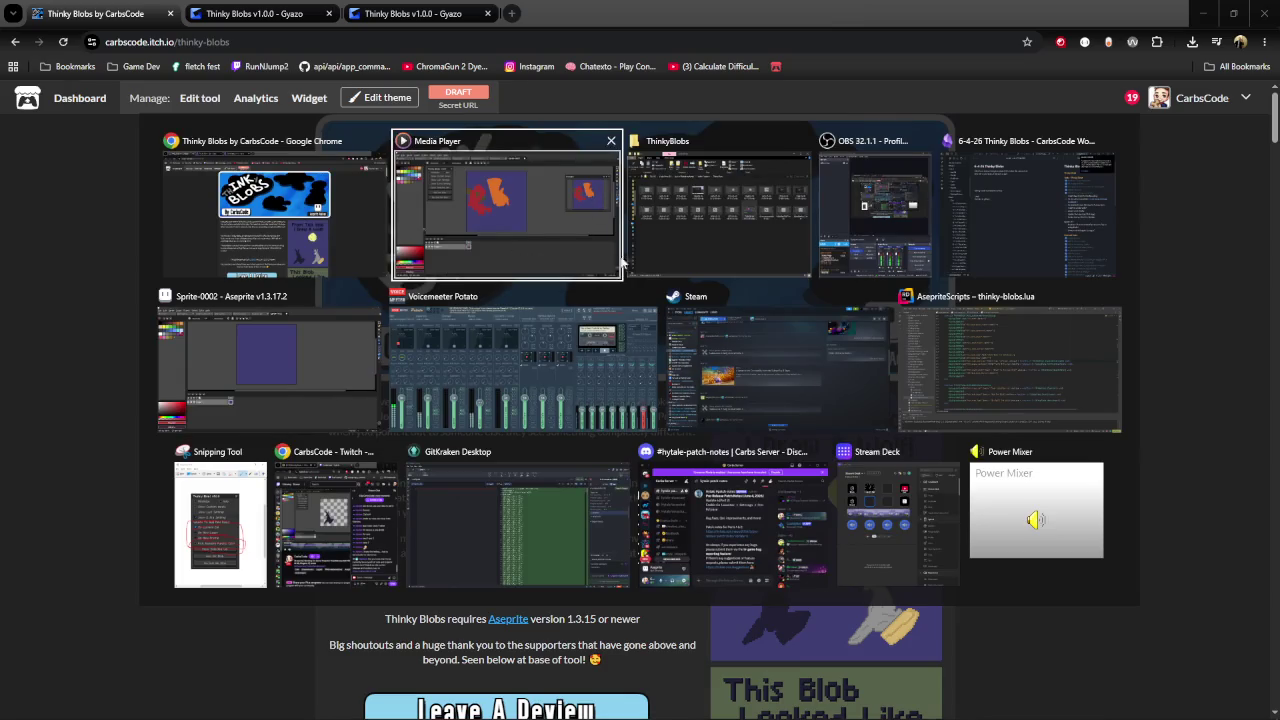
click(732, 254)
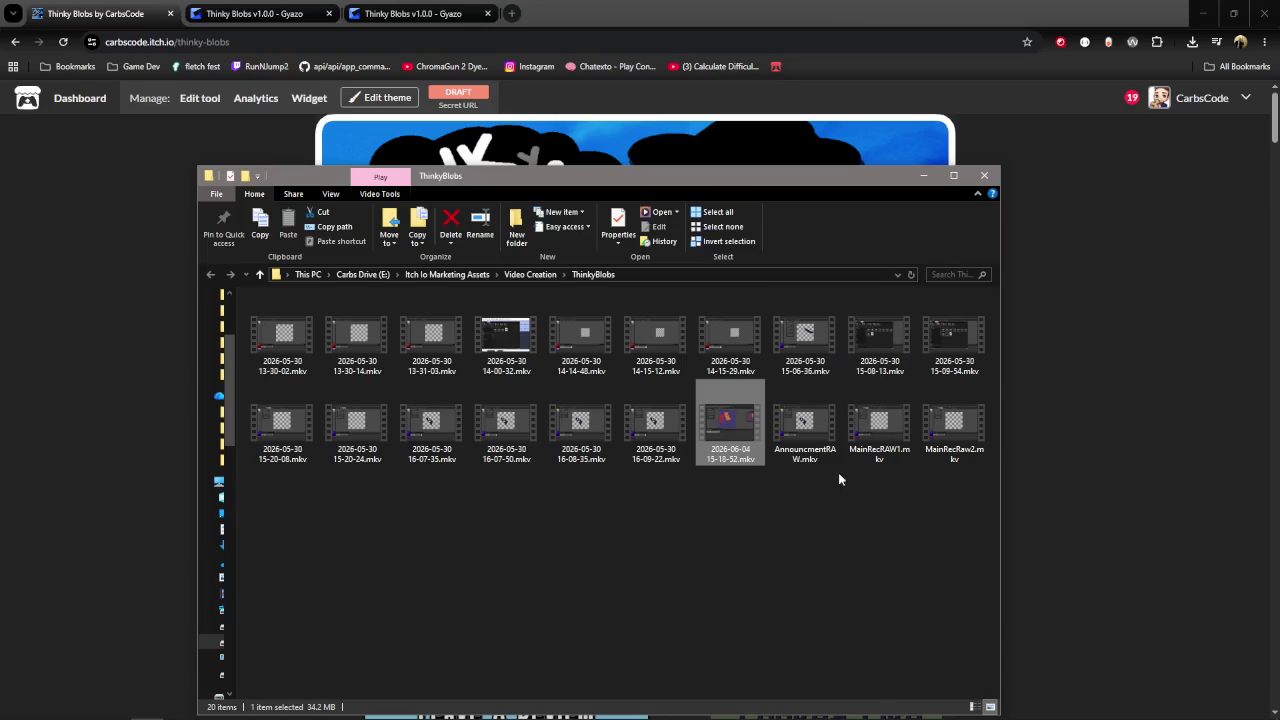
key(alt+Tab)
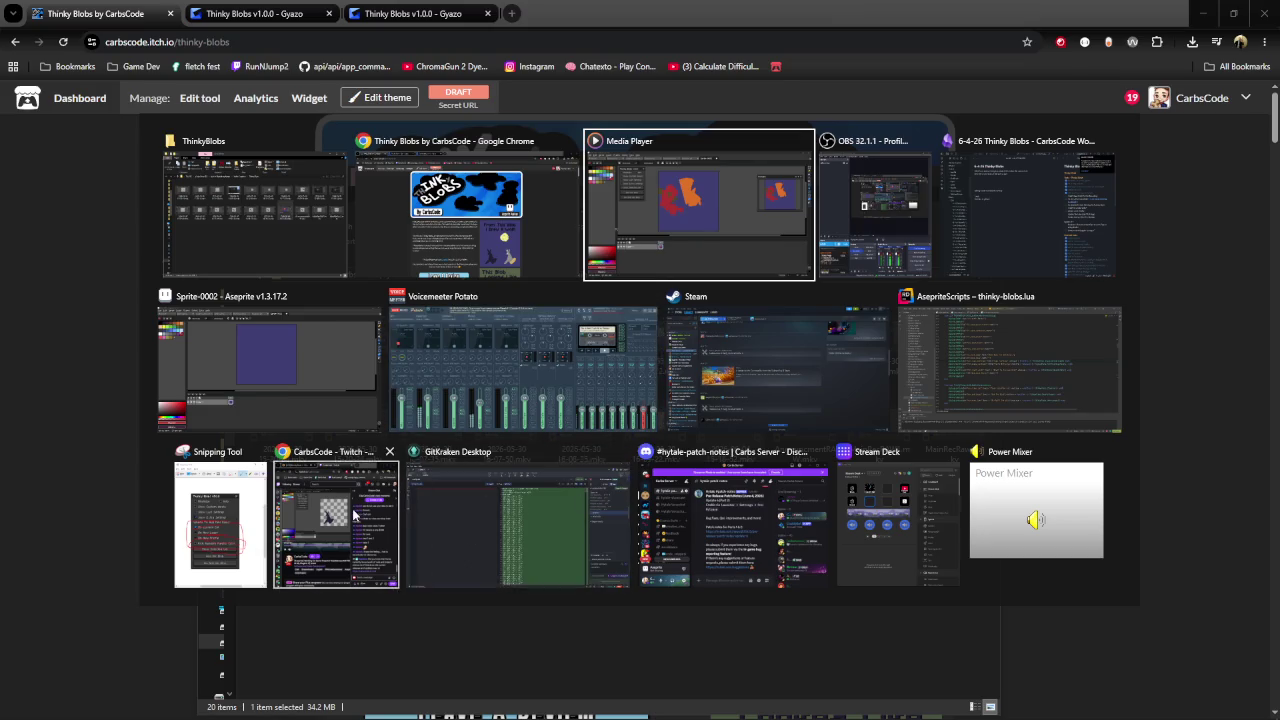
key(Escape)
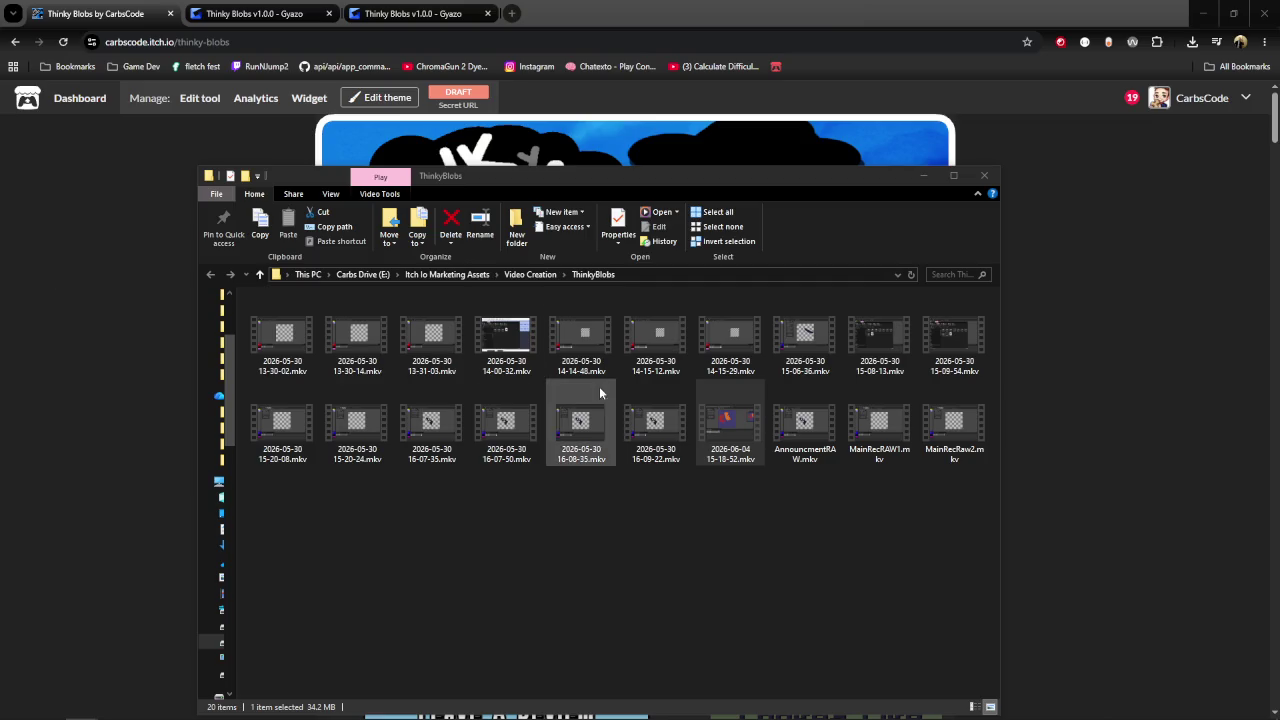
key(alt+Tab)
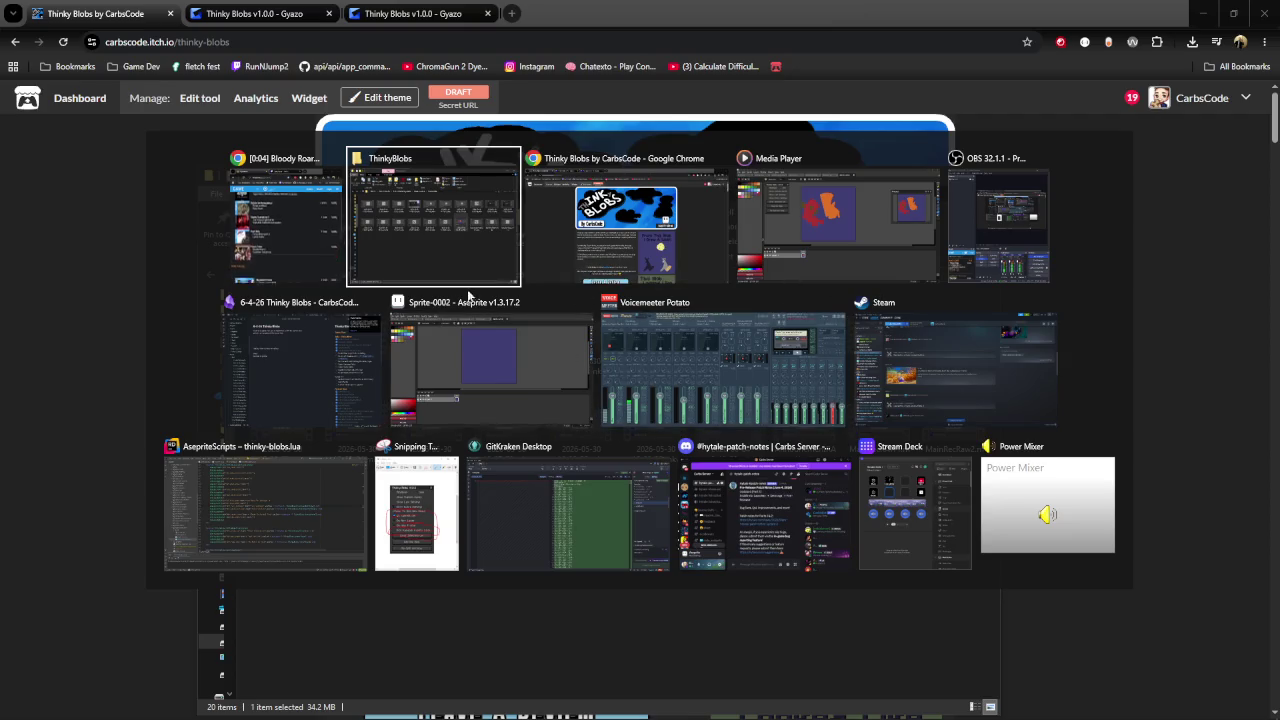
key(alt)
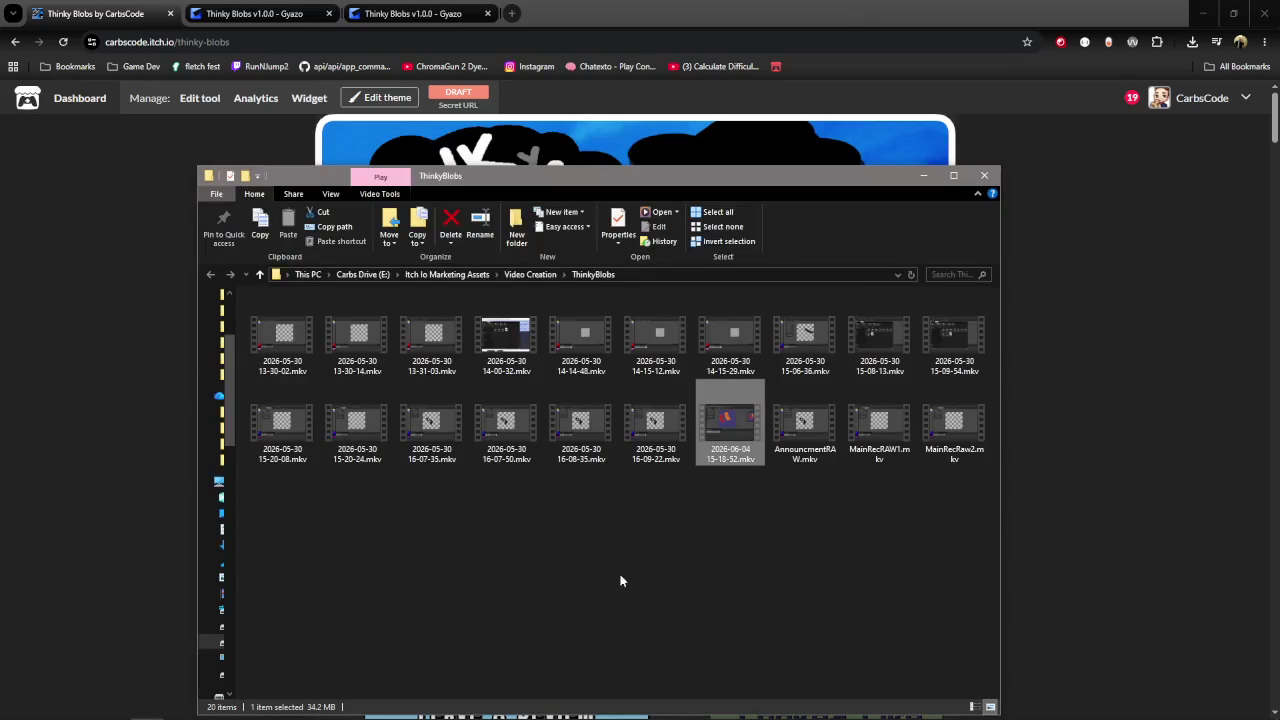
click(638, 538)
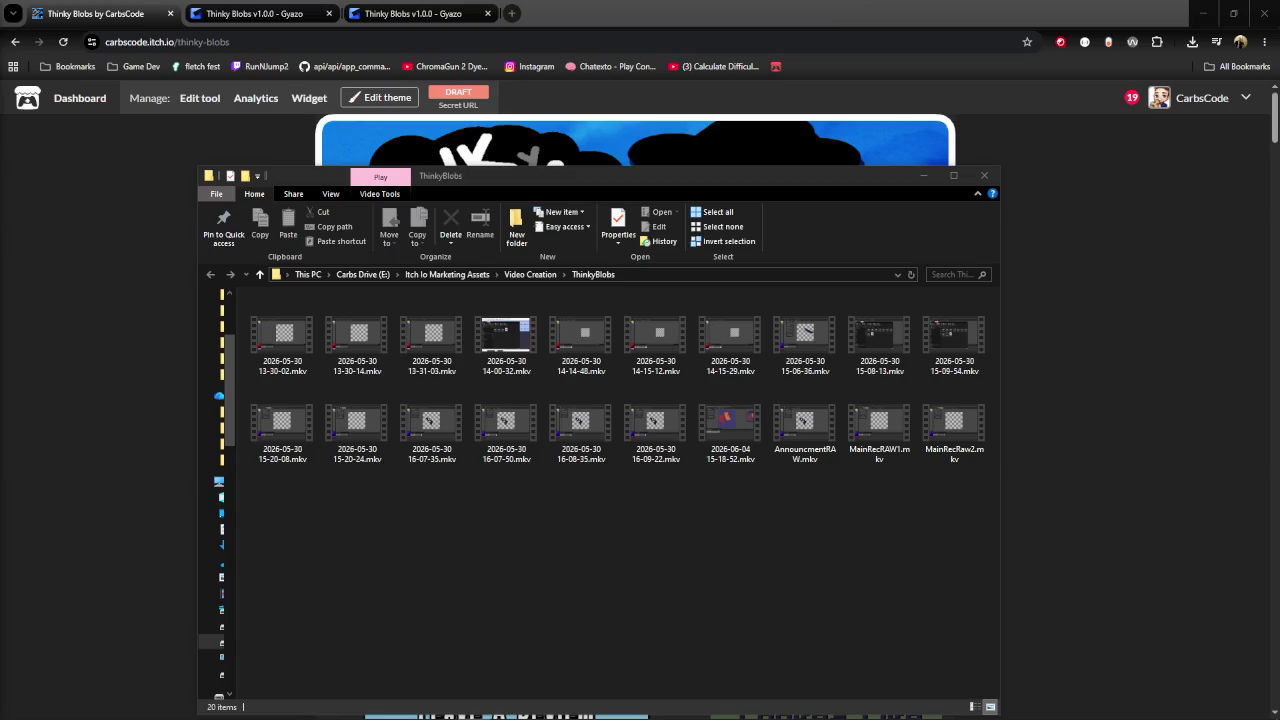
key(alt+Tab)
key(alt+Tab)
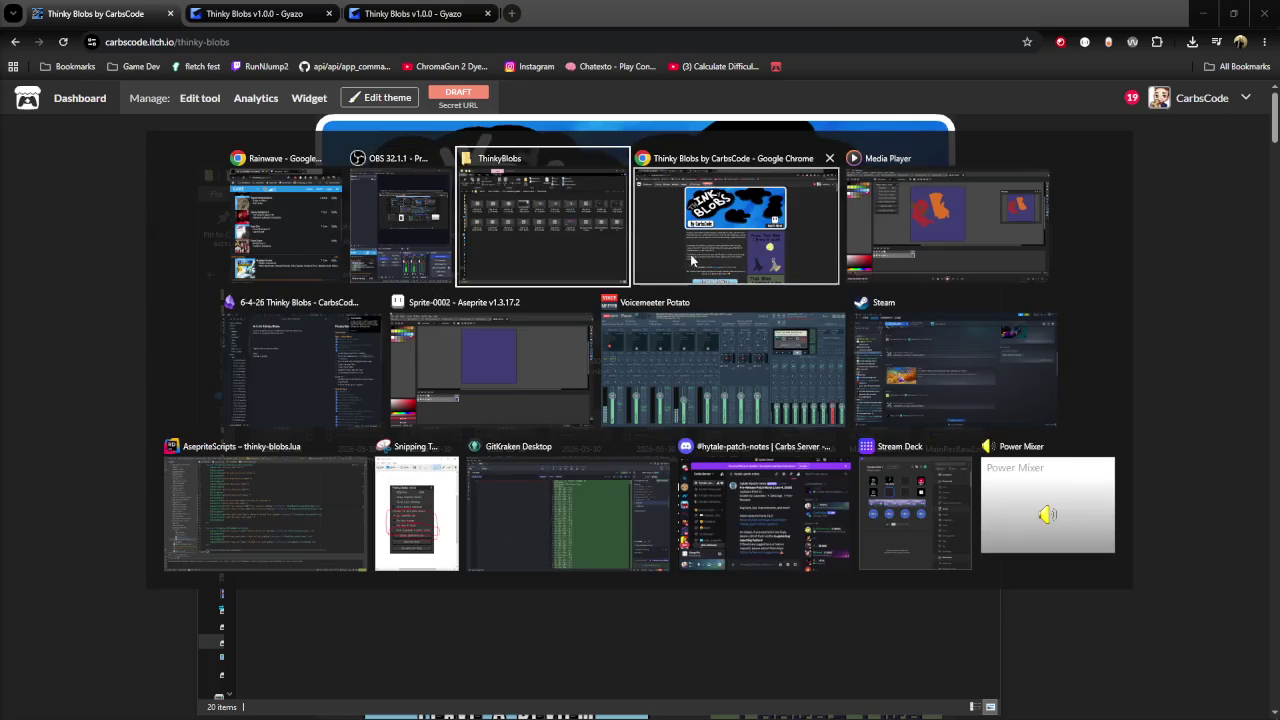
mouse_move(542, 218)
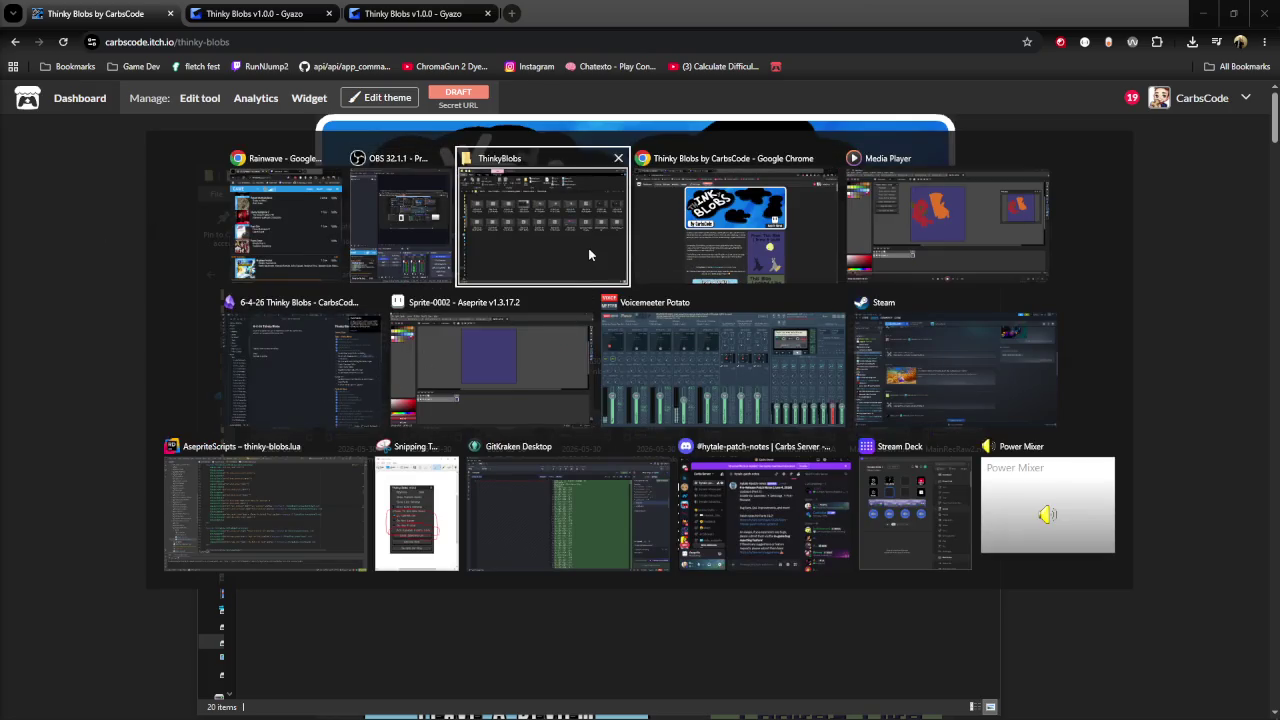
click(589, 255)
click(760, 455)
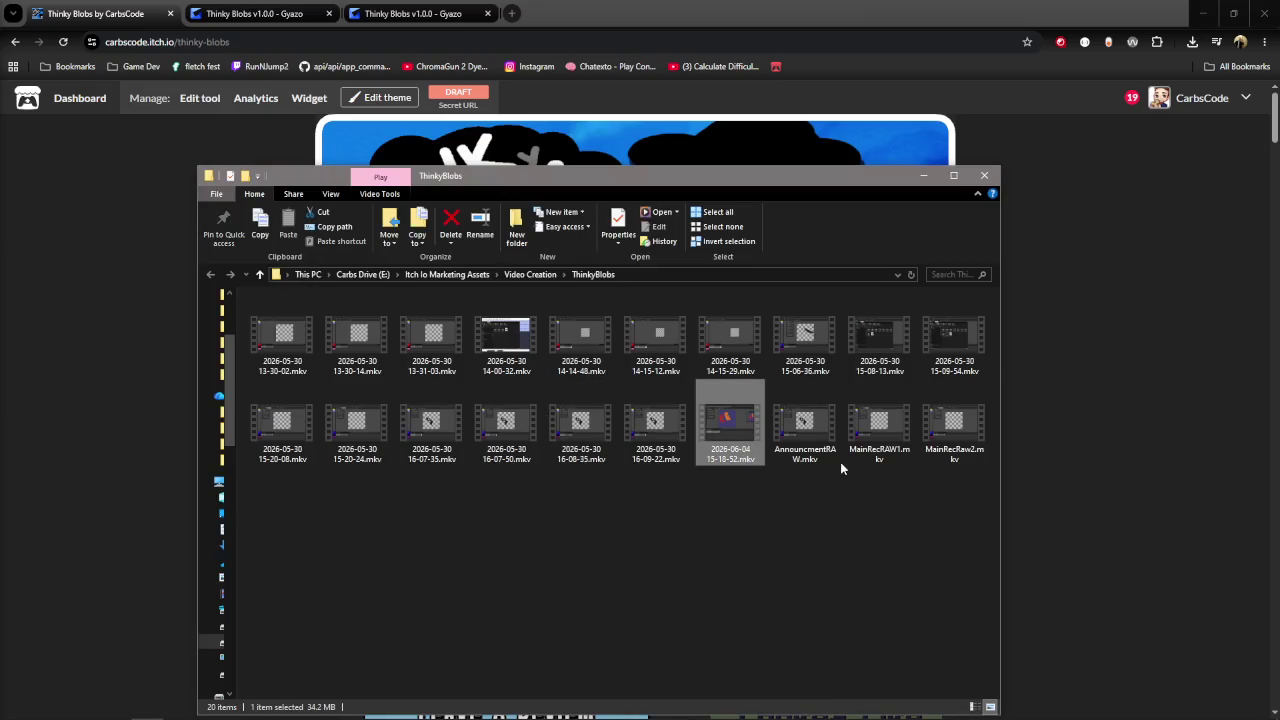
key(Delete)
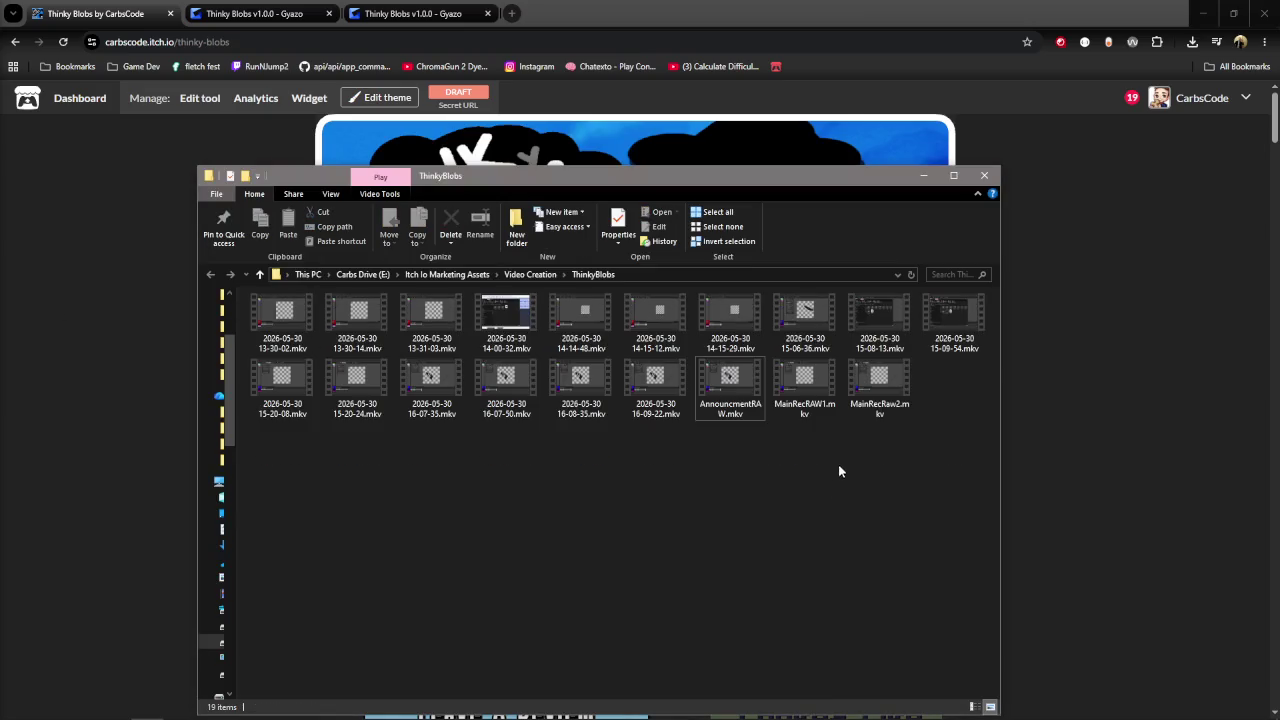
Step: Close the video player, then bring the Thinky Blobs itch.io page to the front
key(alt+Tab)
key(Tab)
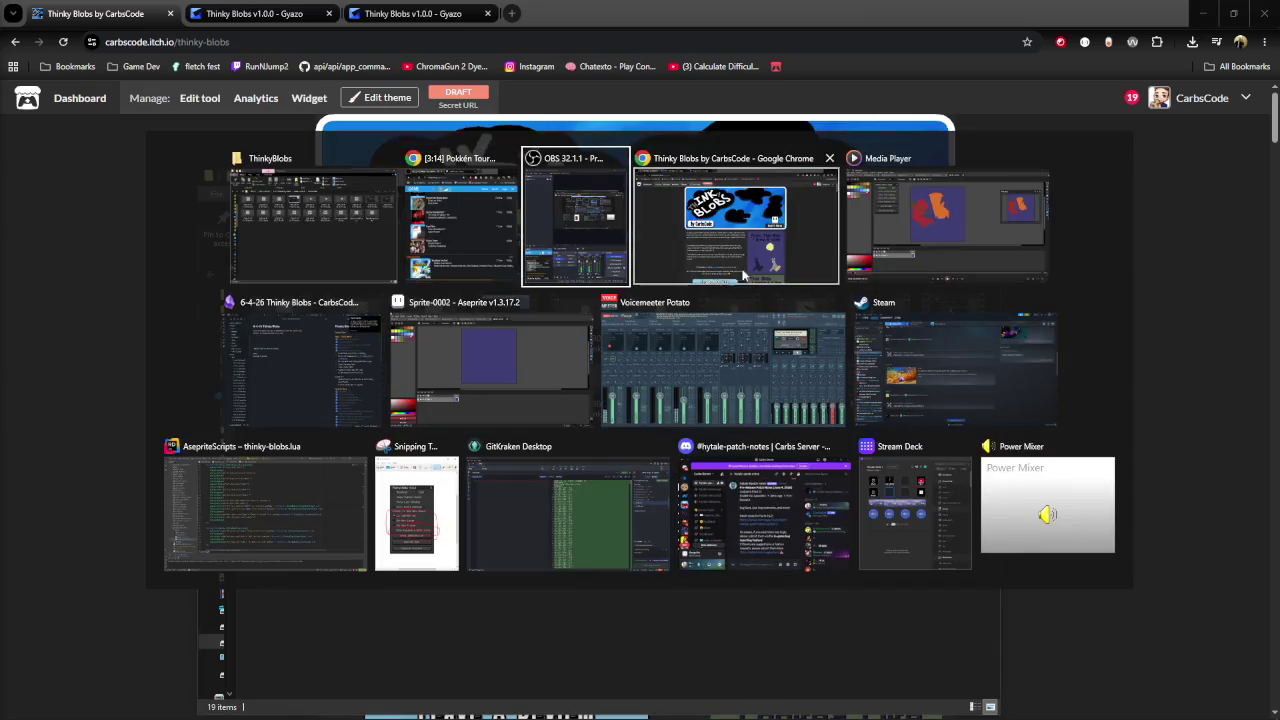
click(924, 263)
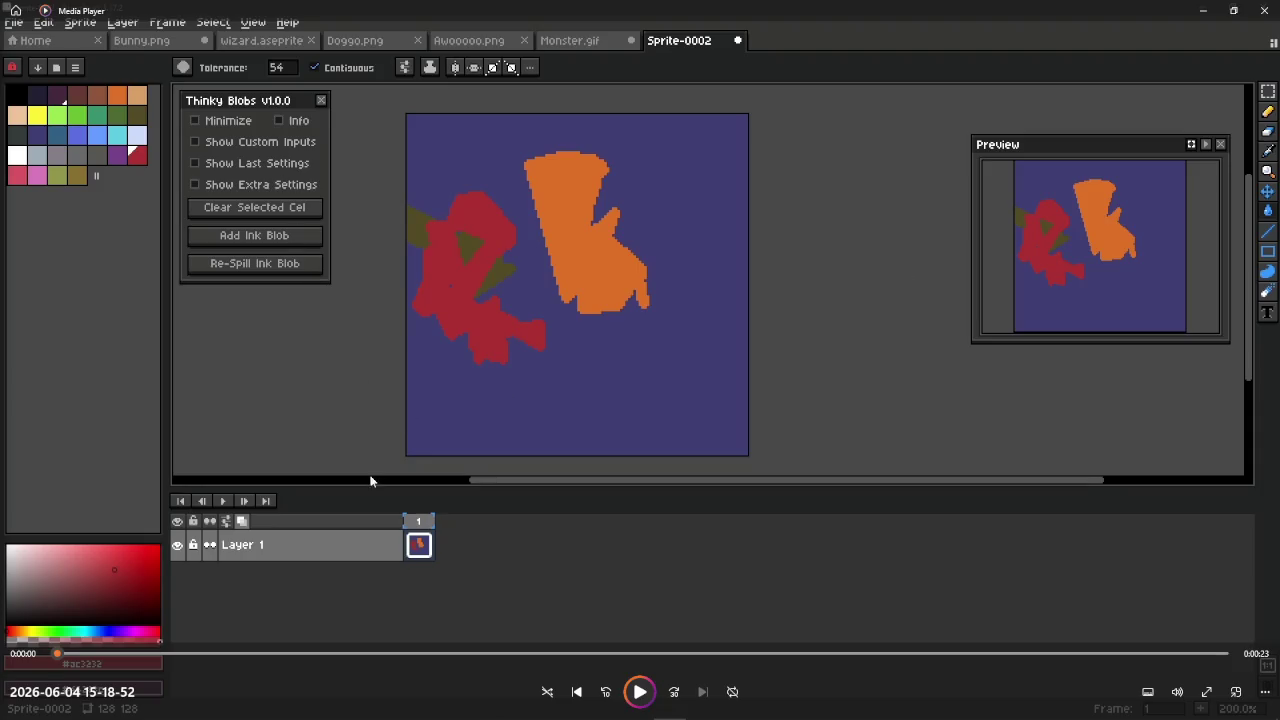
click(1264, 10)
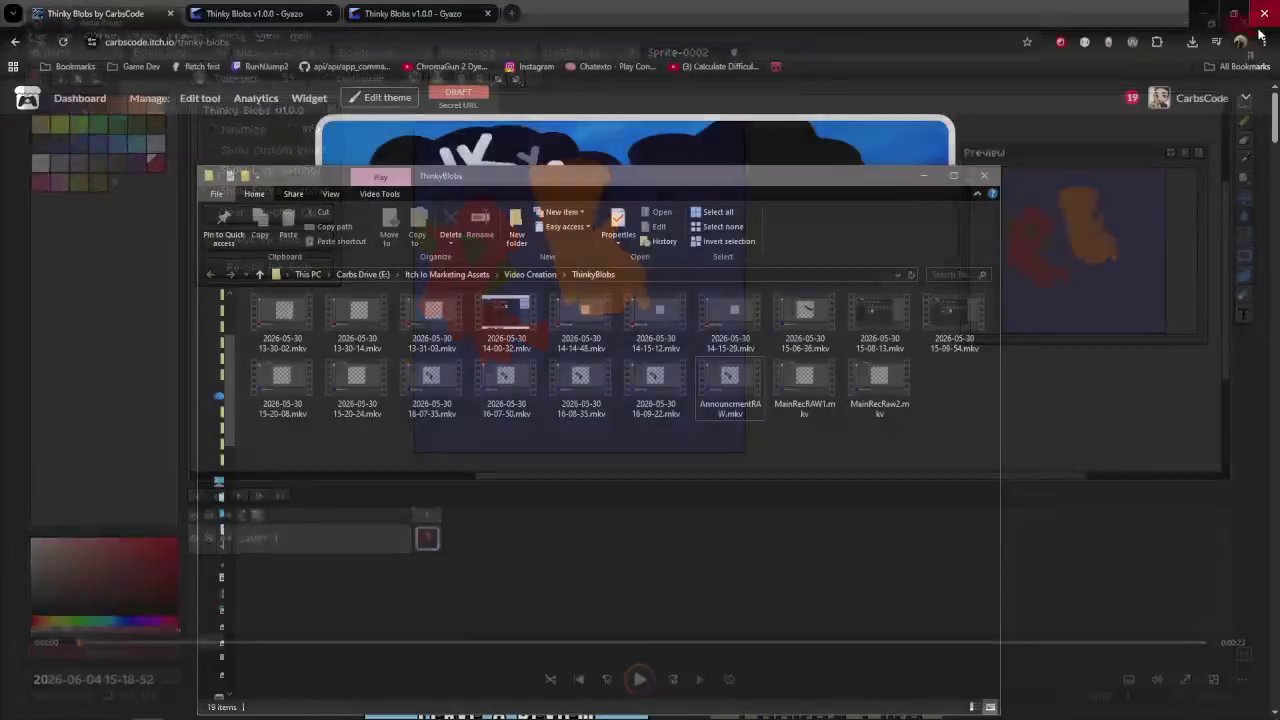
key(alt+Tab)
key(Tab)
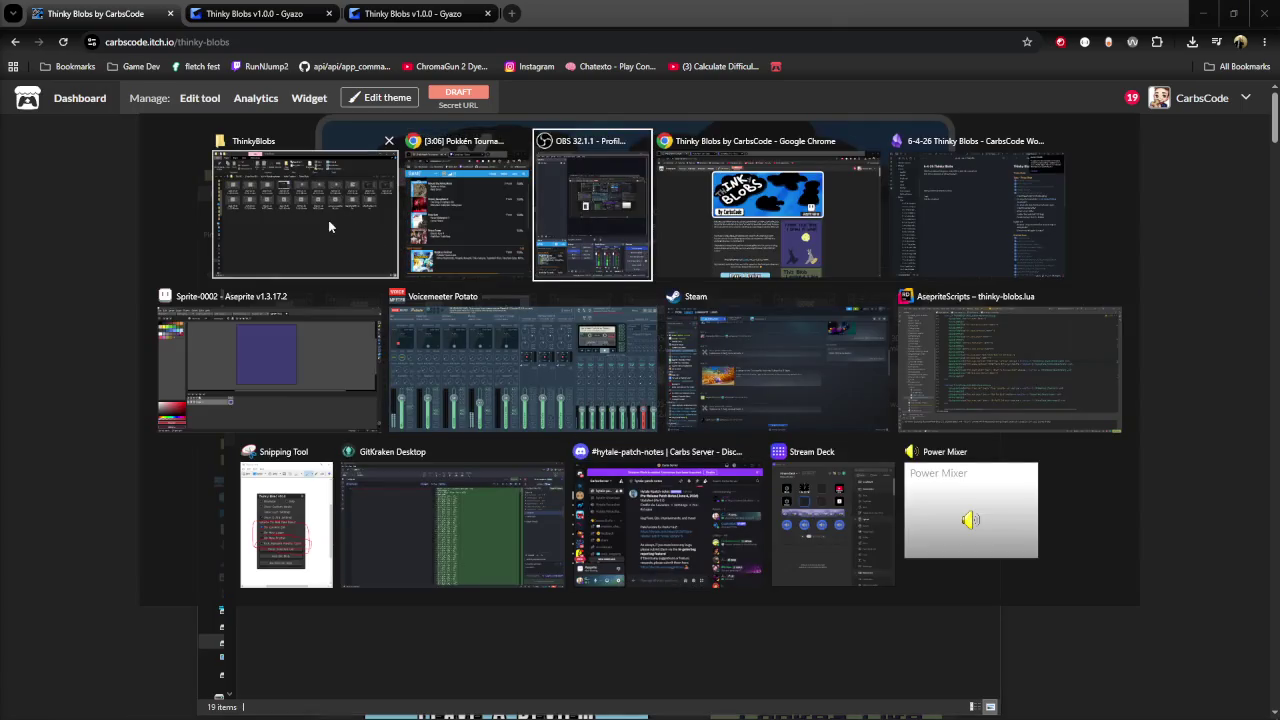
click(324, 279)
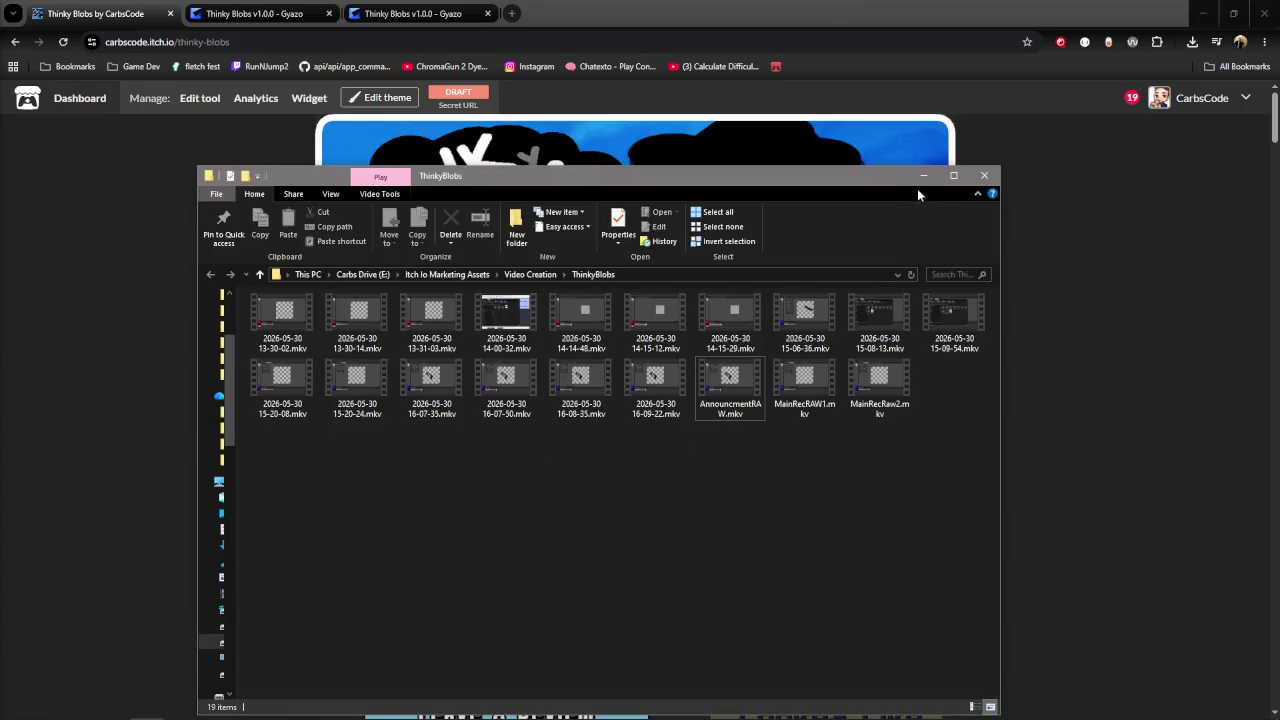
click(1150, 418)
scroll(998, 516, down, 2)
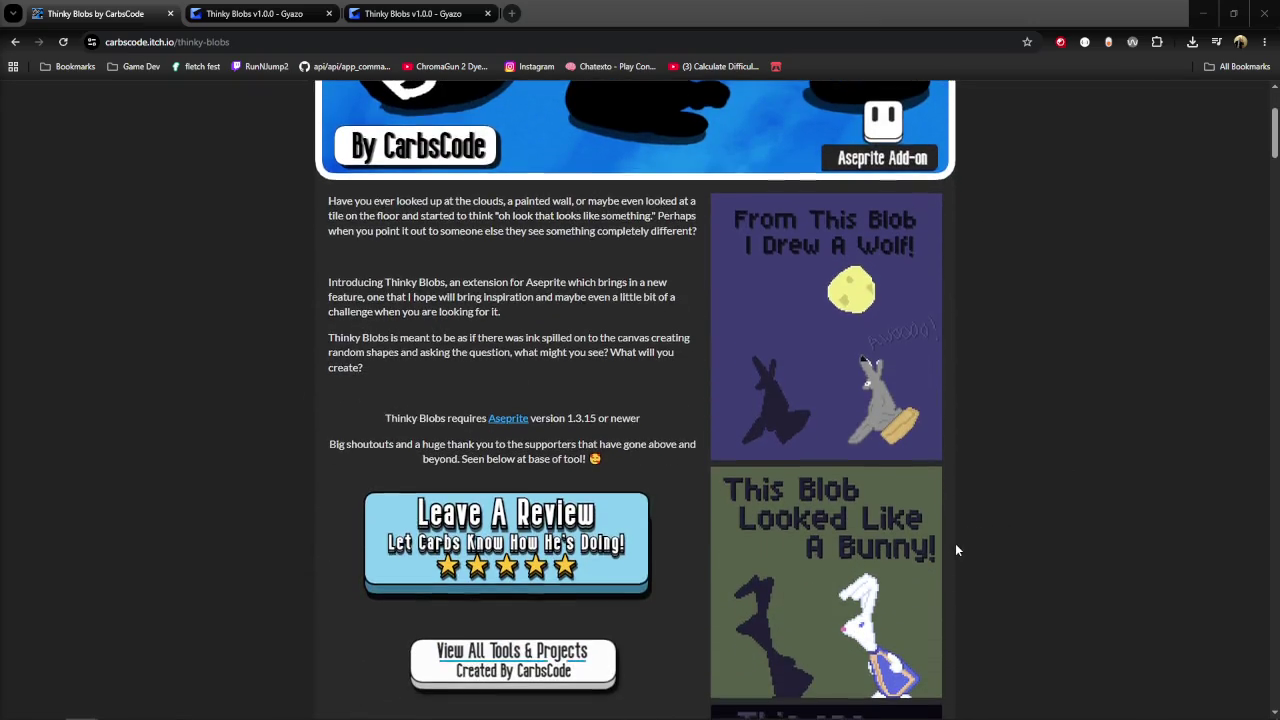
Step: Scroll back to the top of the Thinky Blobs description, skim its first line, then return to Aseprite
scroll(955, 543, up, 1)
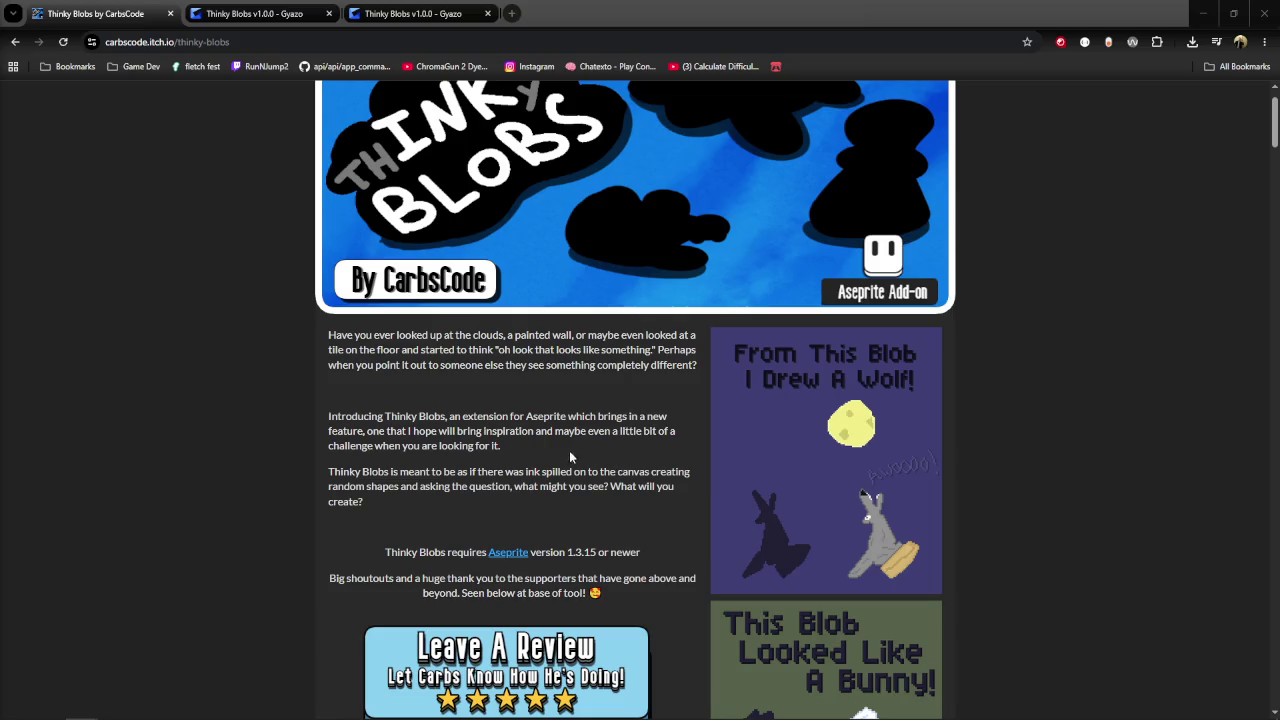
drag(330, 335, 610, 345)
click(479, 398)
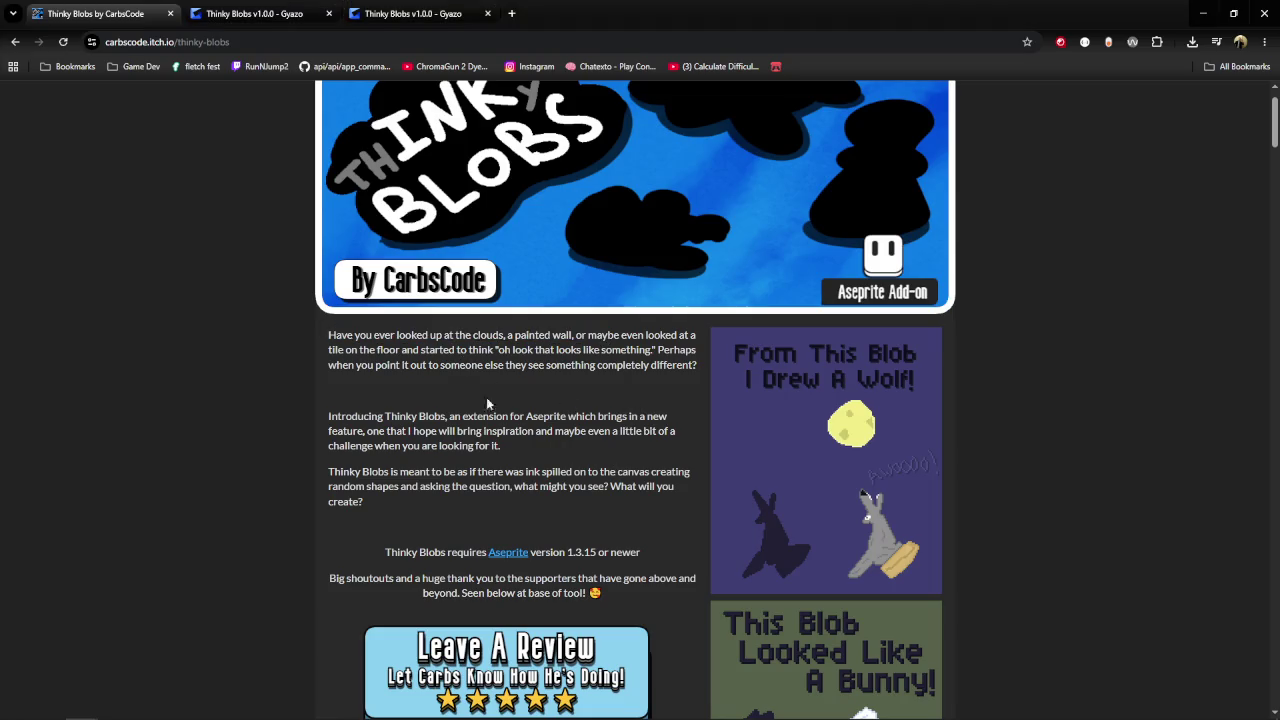
key(alt+Tab)
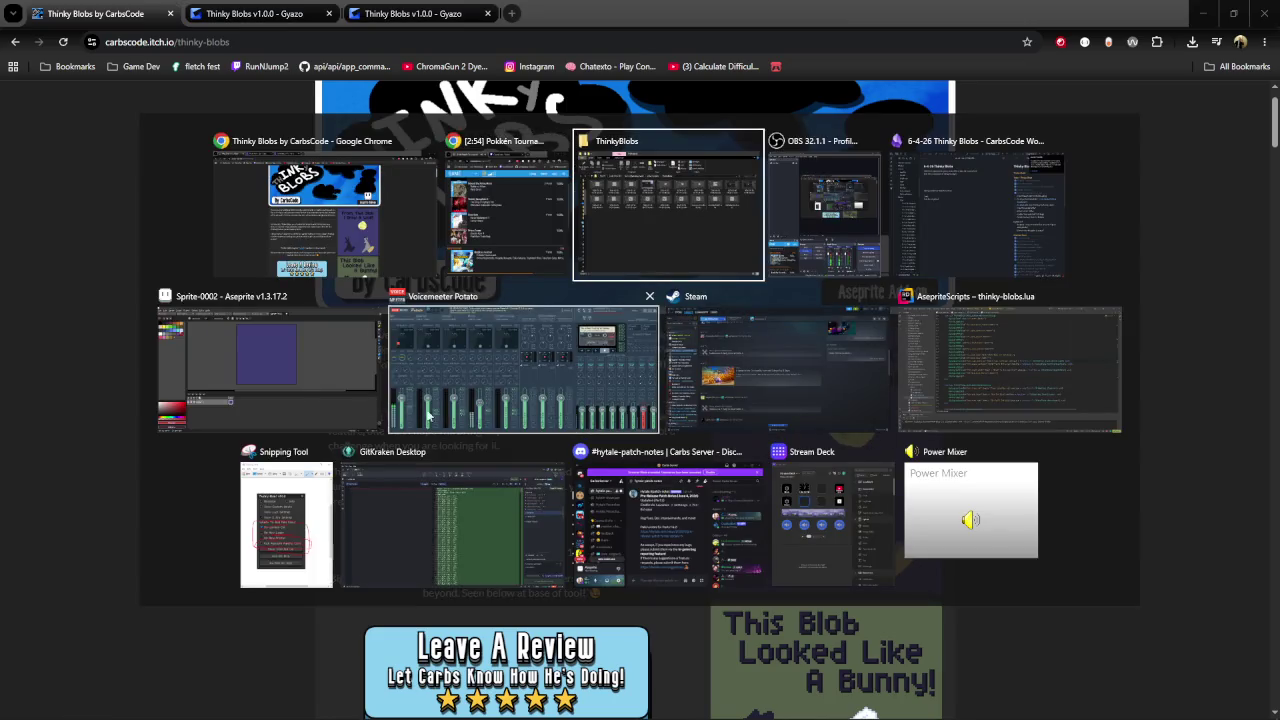
click(268, 360)
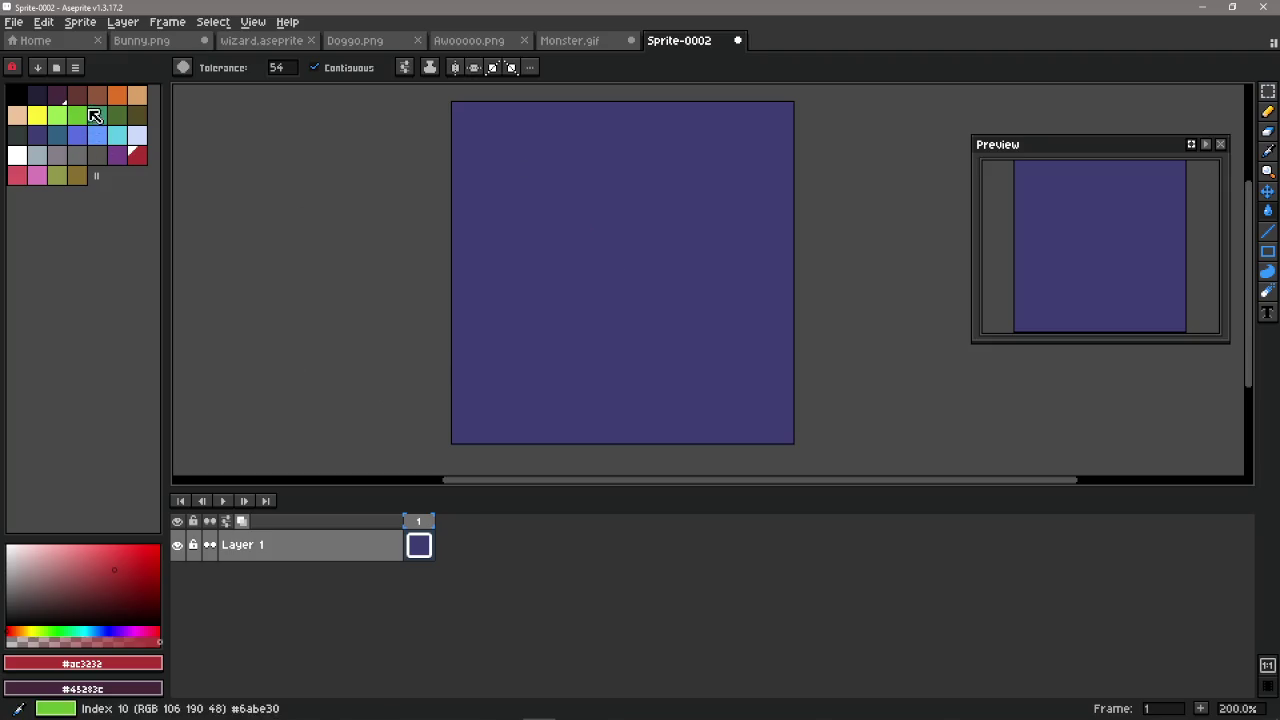
Step: Pick the darkest palette colour with the pencil, then draw and undo a test stroke
click(37, 95)
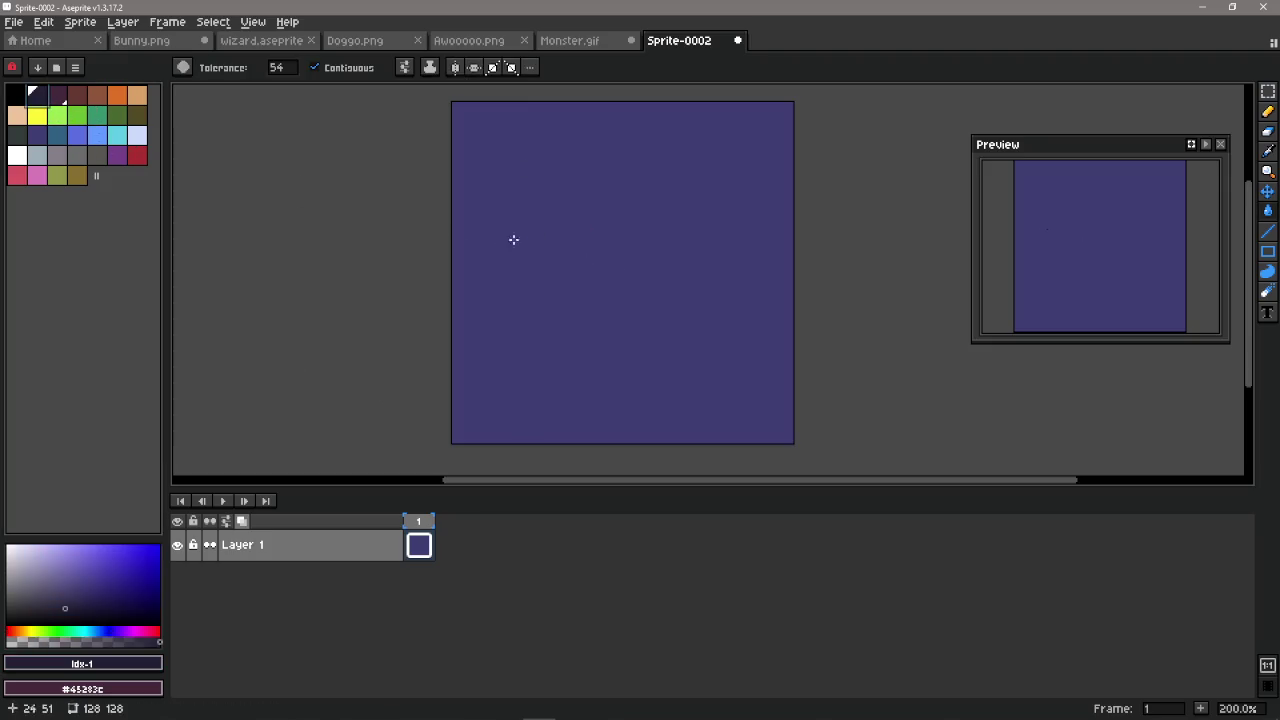
click(38, 135)
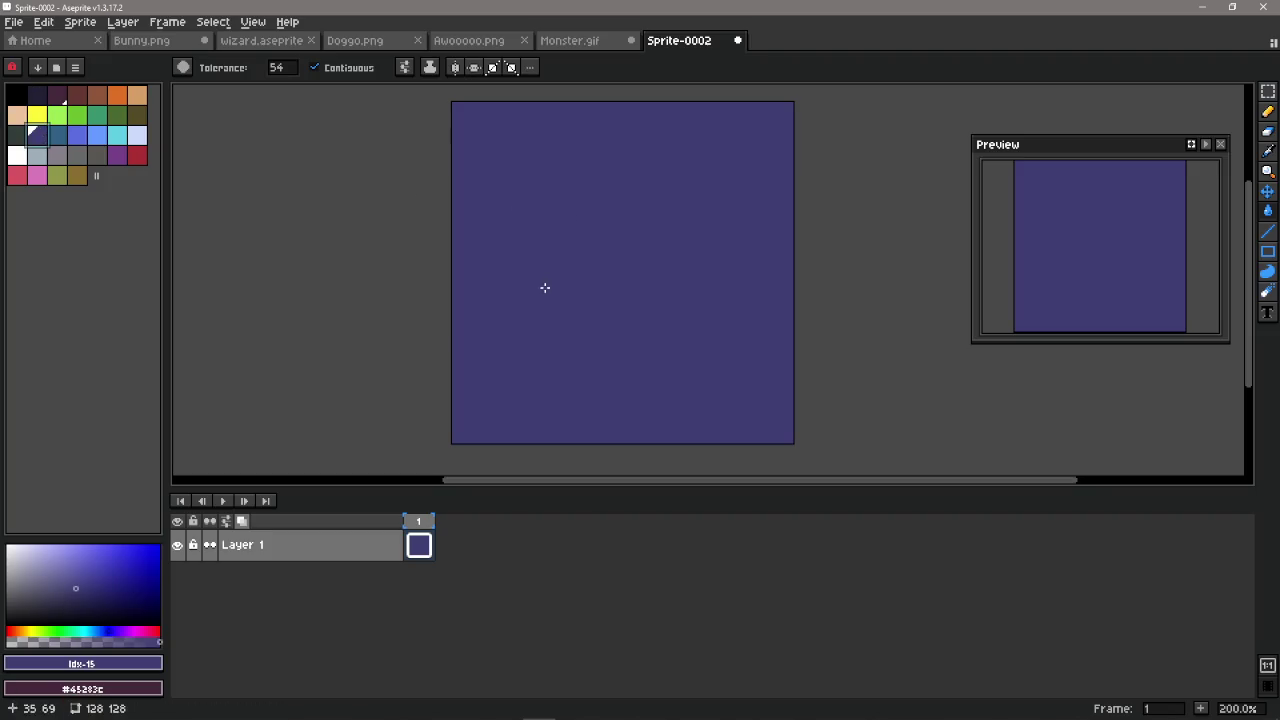
key(b)
key(g)
key(b)
click(44, 102)
mouse_move(525, 254)
mouse_down()
mouse_move(571, 229)
mouse_move(594, 171)
mouse_move(546, 334)
mouse_move(720, 355)
mouse_up()
key(ctrl+z)
Step: Sketch dots, a zigzag and diagonal pencil strokes, then undo them until the canvas is blank
click(639, 290)
click(607, 300)
click(506, 209)
click(604, 164)
click(700, 326)
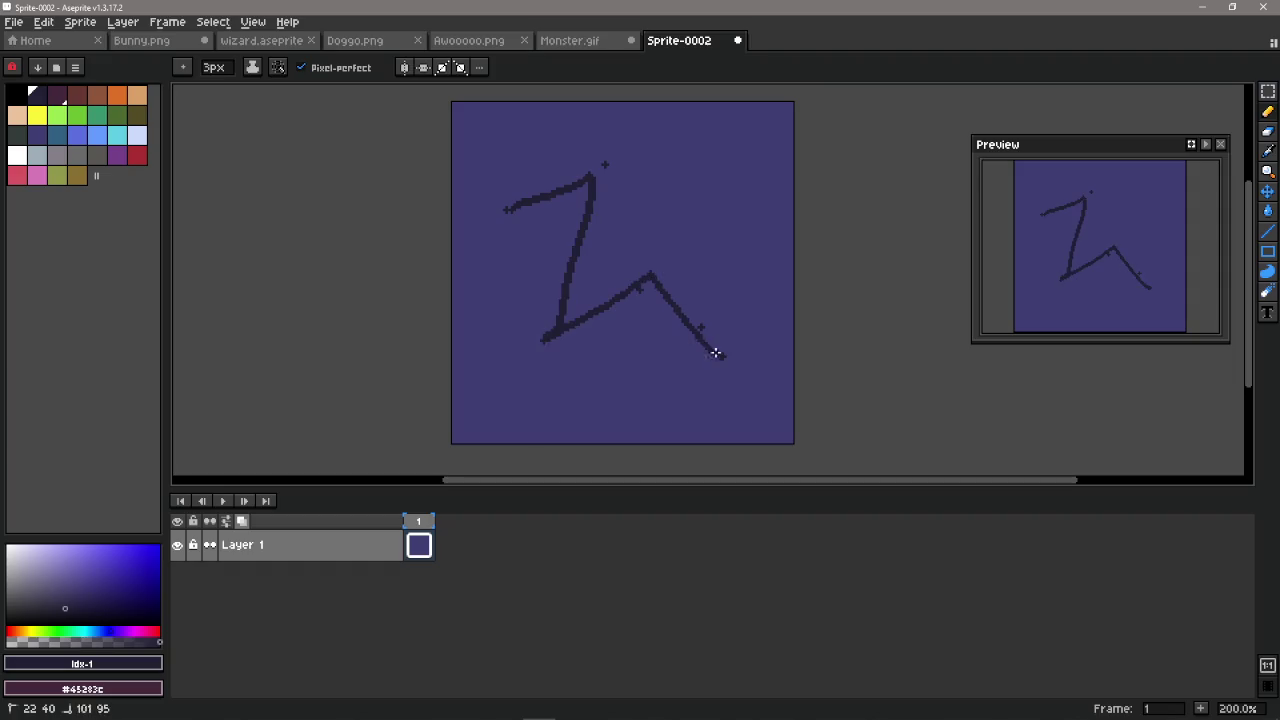
drag(604, 164, 655, 282)
drag(520, 208, 610, 305)
key(ctrl+z)
key(v)
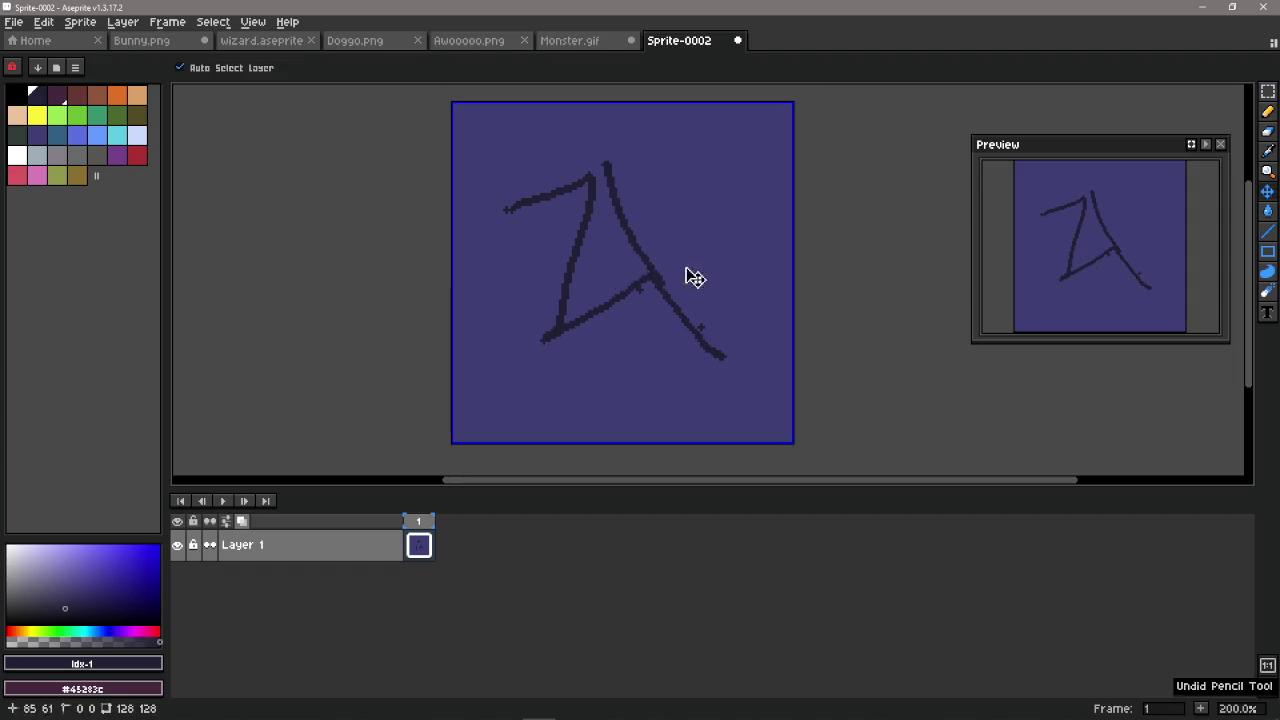
key(ctrl+z)
key(ctrl+z)
key(ctrl+z)
key(ctrl+z)
key(ctrl+z)
key(ctrl+z)
key(ctrl+z)
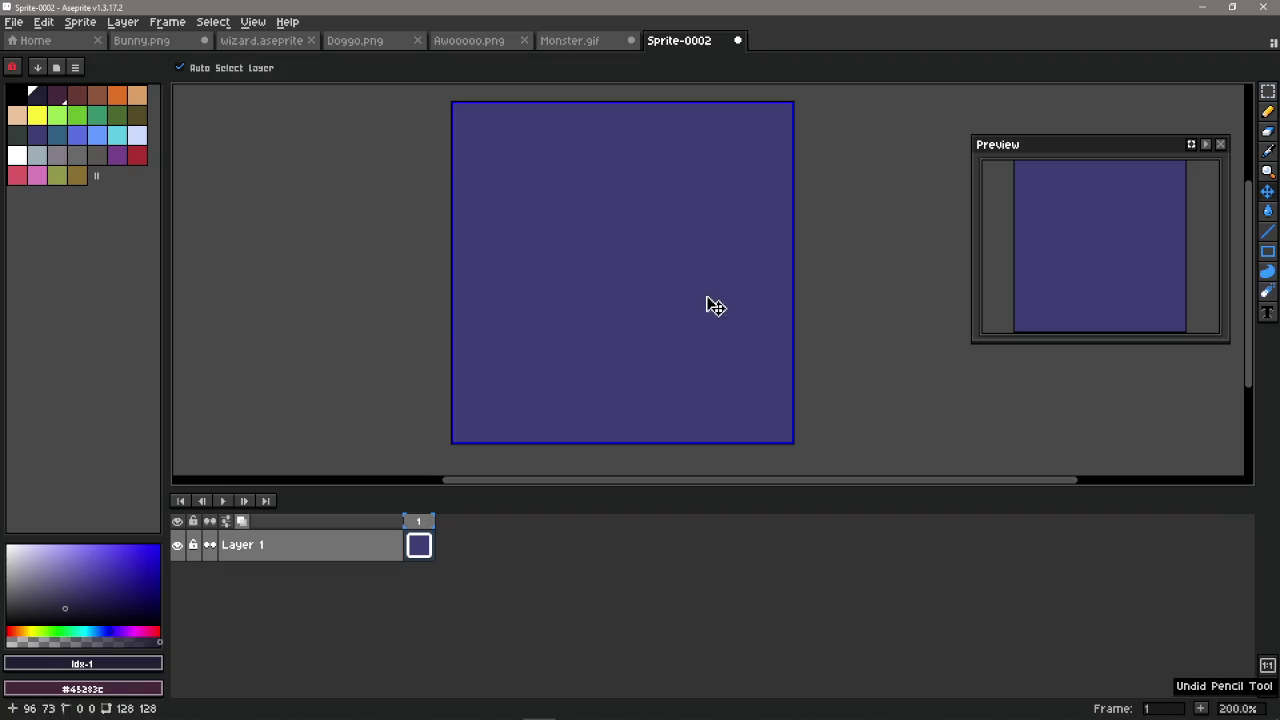
key(b)
click(573, 209)
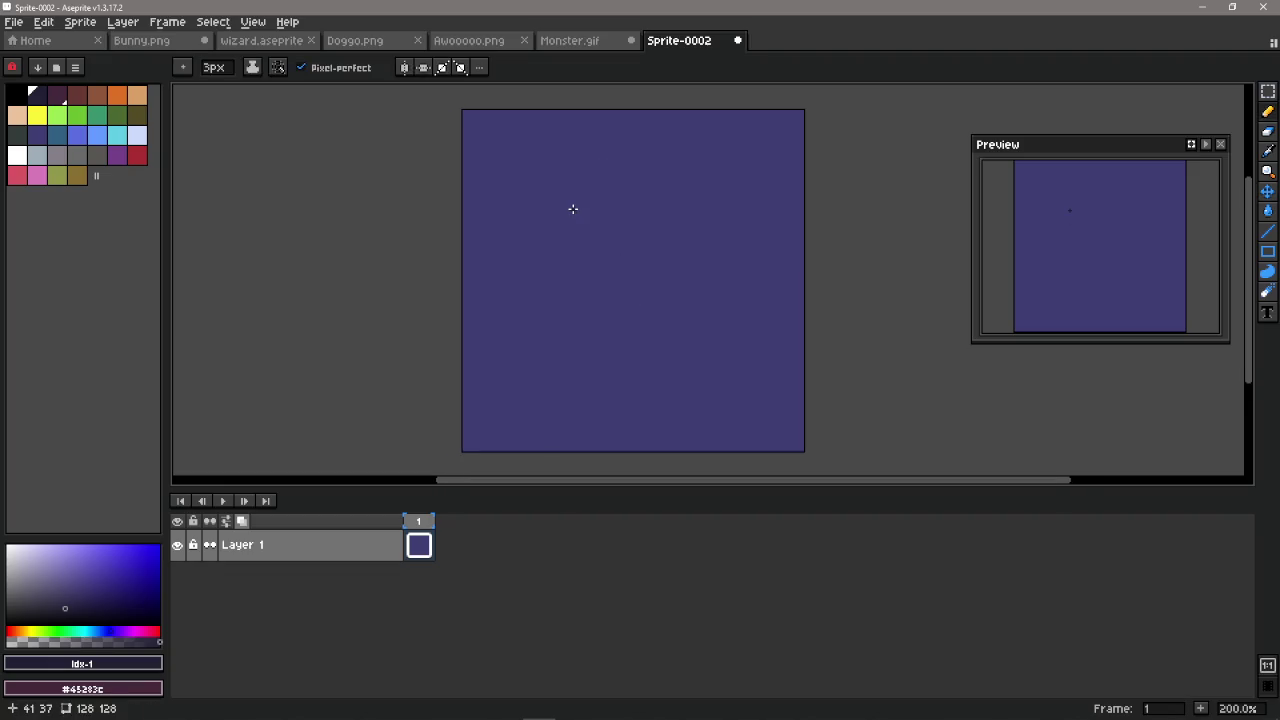
Step: Open the Thinky Blobs v1.0.0 panel with Ctrl+Shift+B and bring the Rider code editor forward
key(ctrl+shift+b)
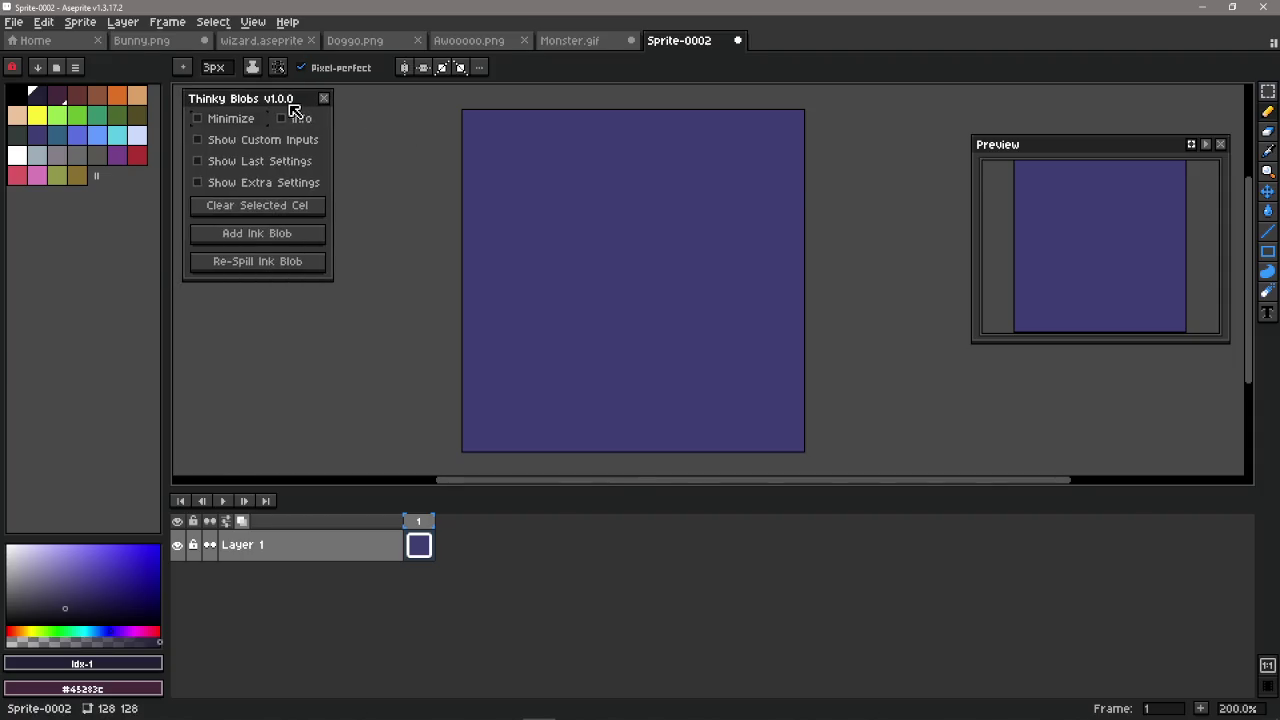
key(alt+Tab)
click(959, 372)
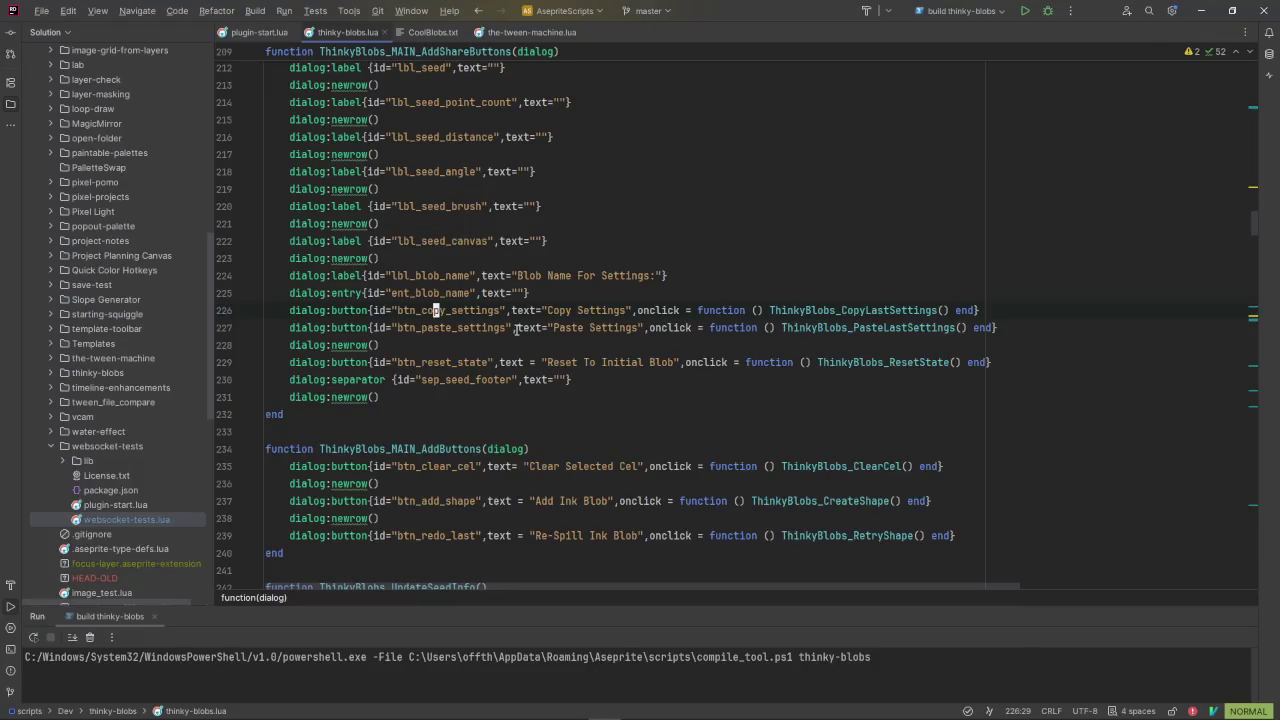
Step: In Rider, close the stray help tab, hide Chrome, and go to the share-buttons dialog code at line 215
key(F1)
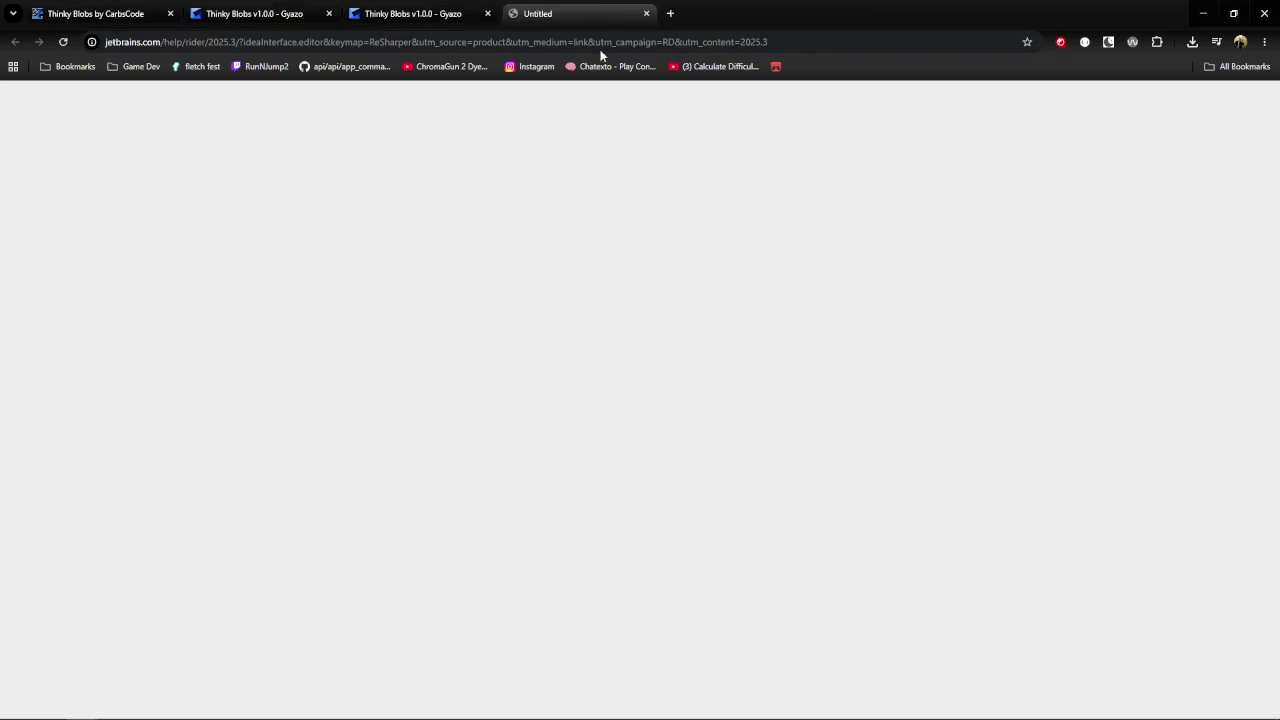
click(646, 13)
click(1204, 18)
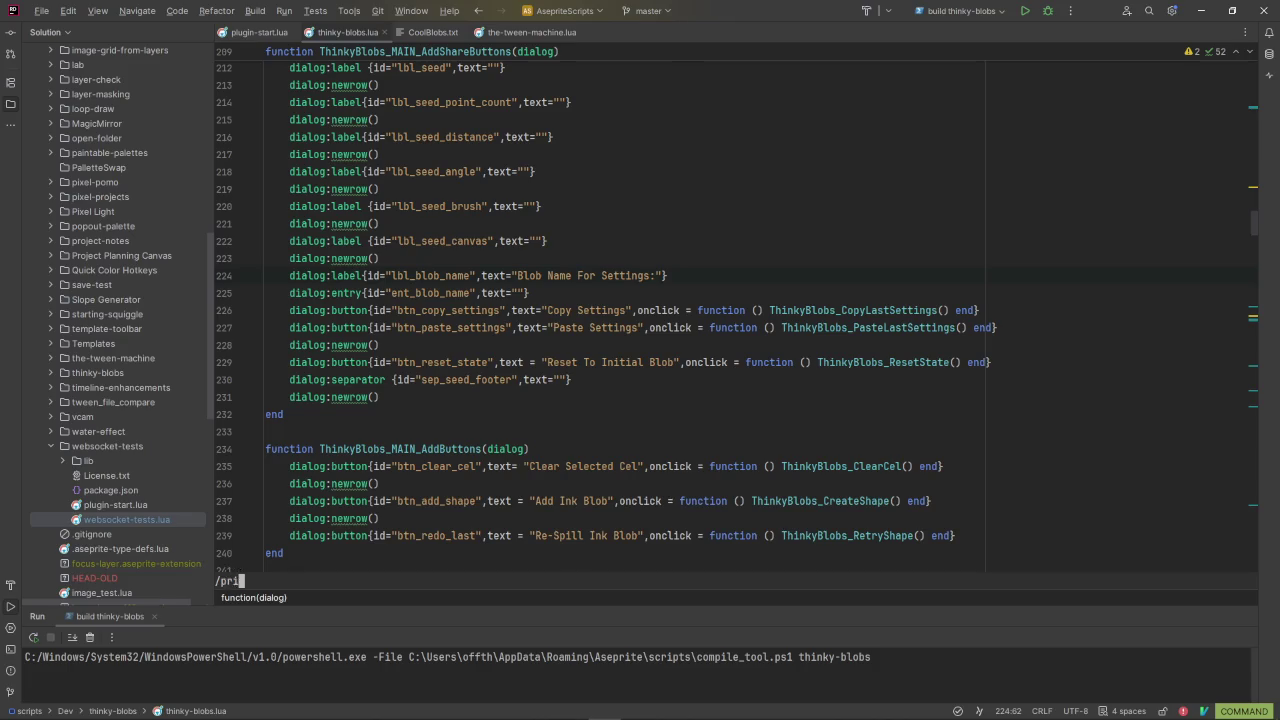
scroll(731, 380, up, 2)
scroll(731, 380, up, 3)
click(731, 380)
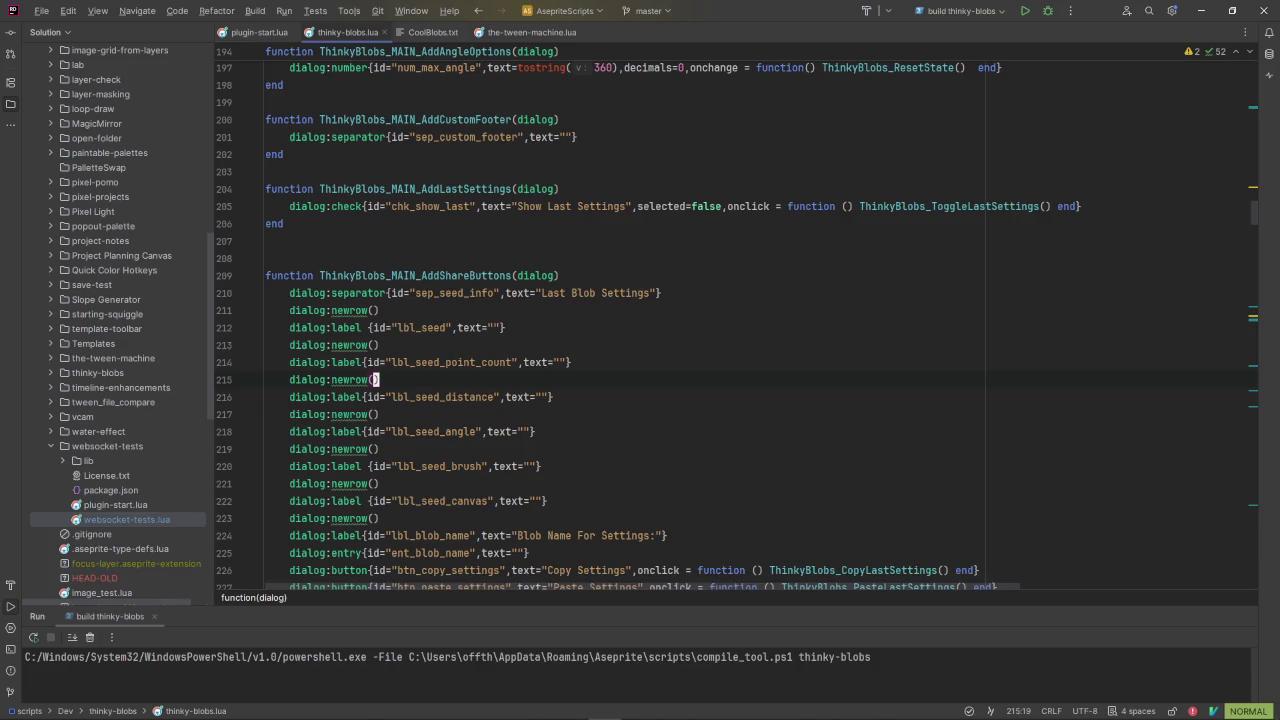
Step: Confirm reinstalling the rebuilt Thinky Blobs extension in Aseprite and close Preferences
key(alt+Tab)
key(Escape)
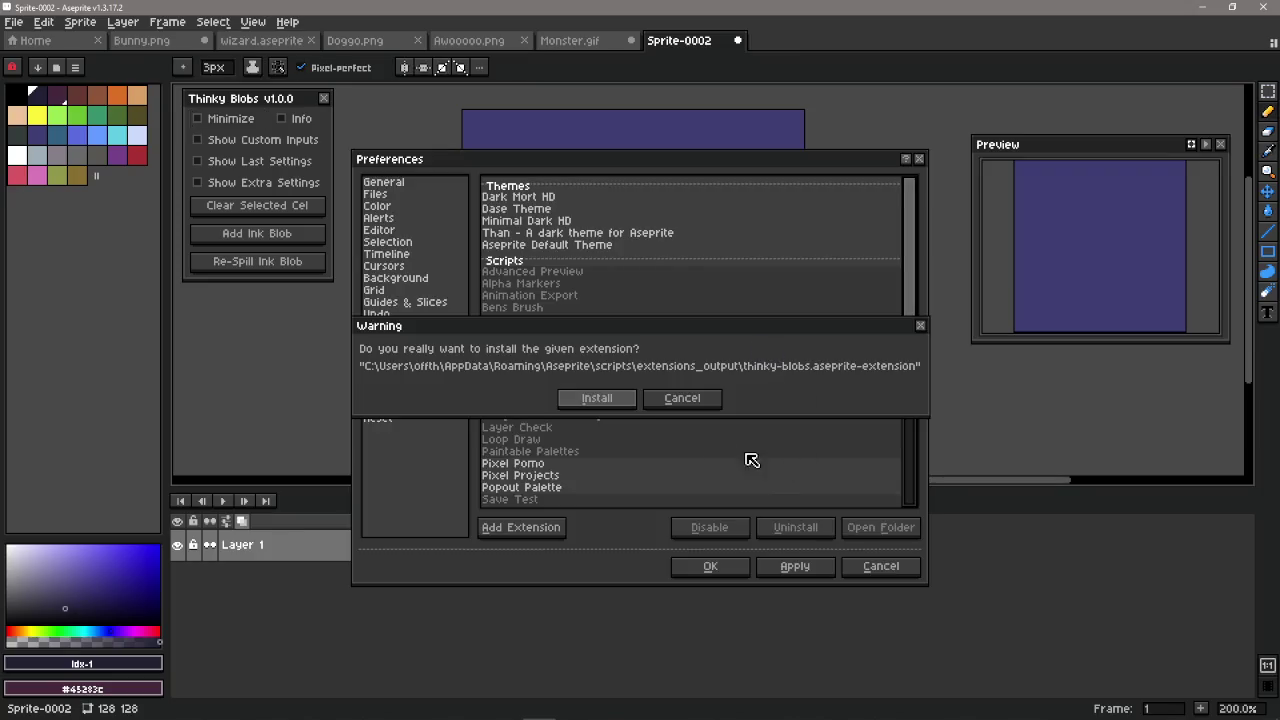
click(608, 404)
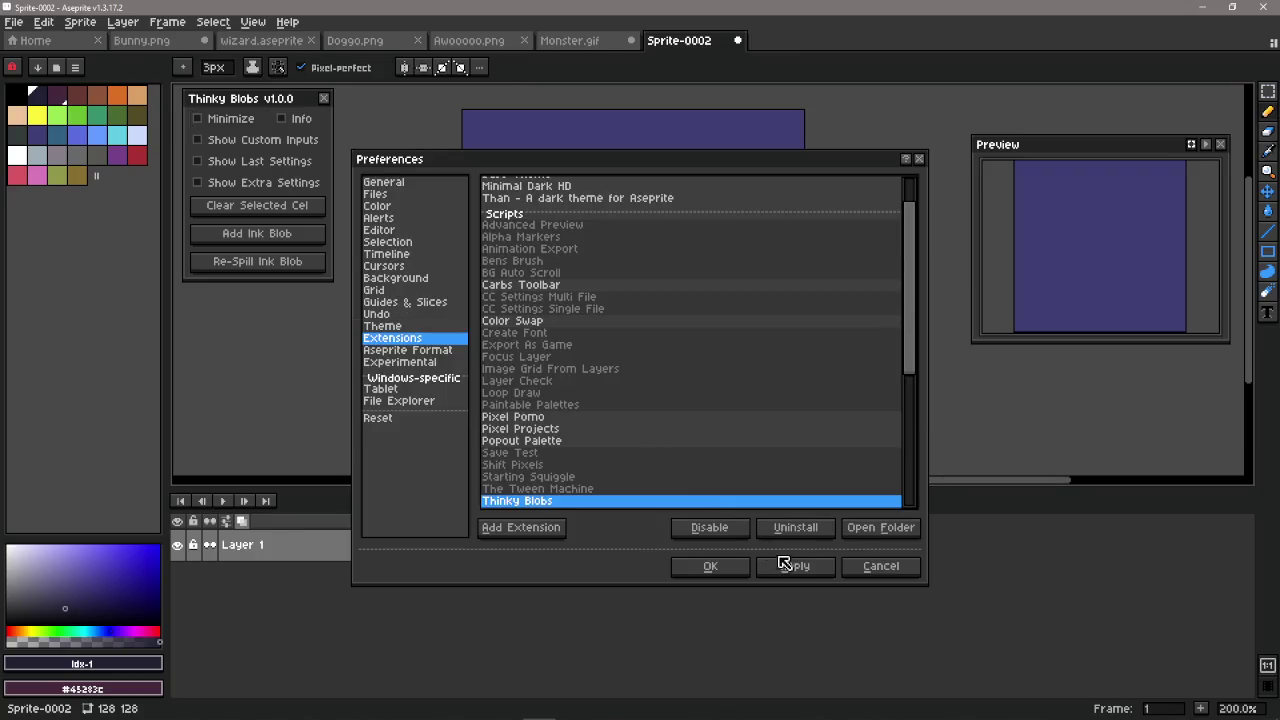
click(710, 566)
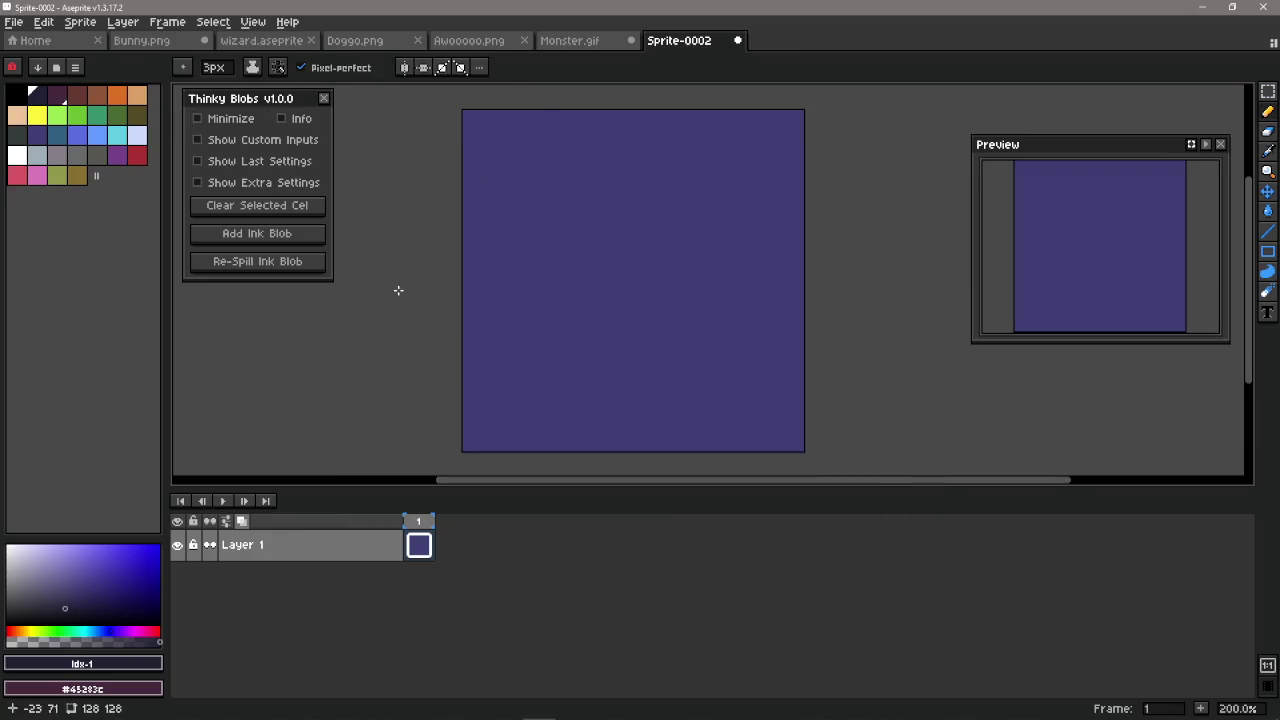
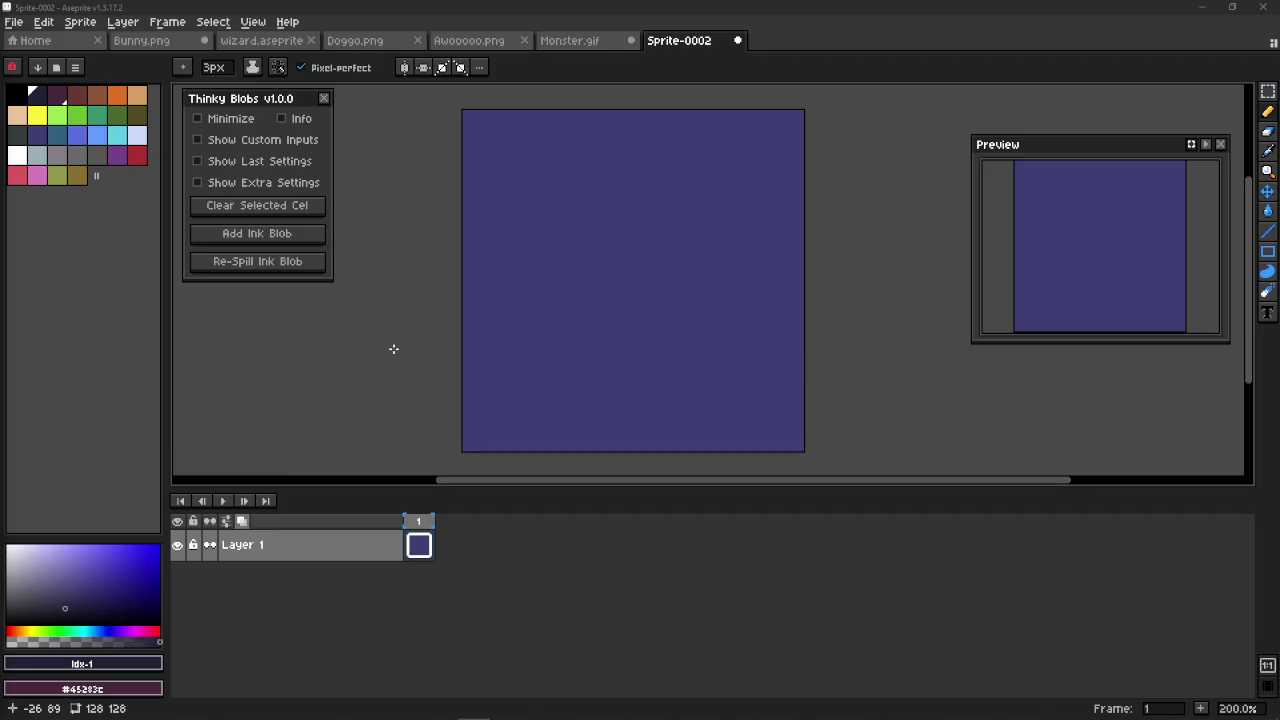
Step: Sketch five guide dots and join them with a freehand outline on the indigo canvas
click(546, 228)
click(612, 181)
click(663, 233)
click(634, 313)
click(578, 375)
mouse_move(545, 230)
mouse_down()
mouse_move(578, 375)
mouse_move(546, 230)
mouse_move(586, 286)
mouse_move(592, 345)
mouse_up()
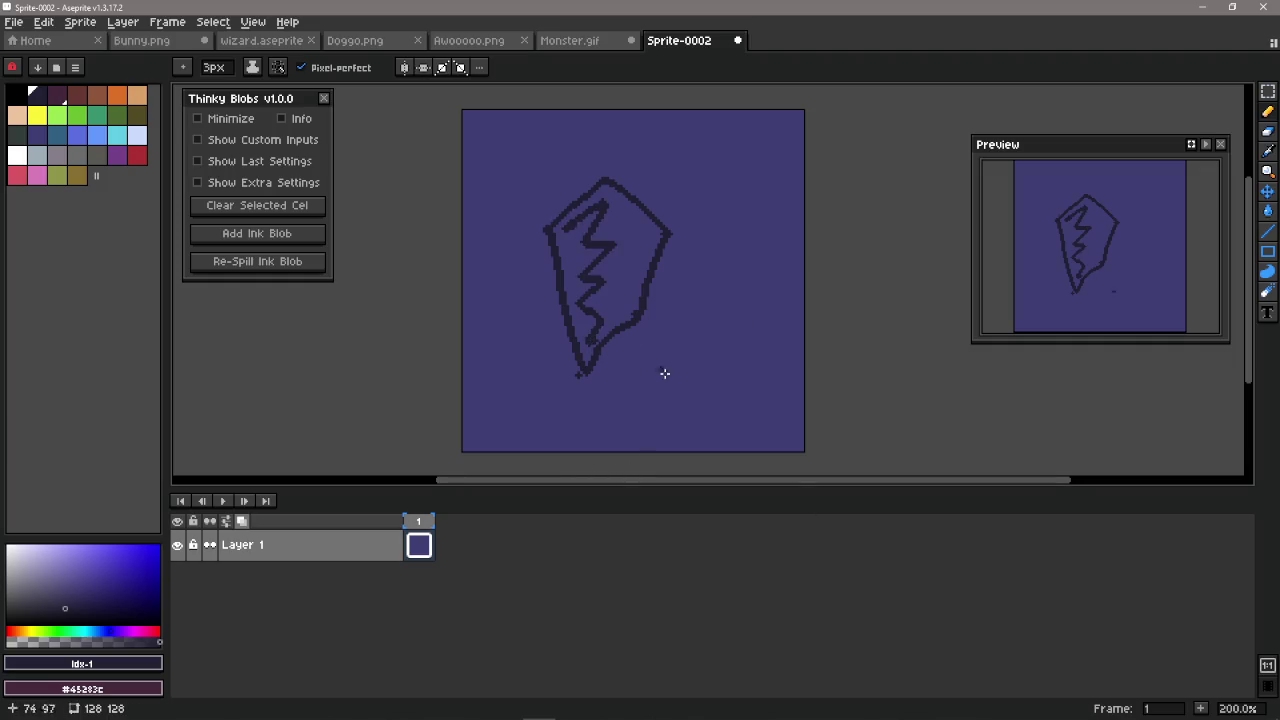
Step: Undo the practice sketch and bring up the Bunny.png image
key(ctrl+z)
key(ctrl+z)
key(ctrl+z)
key(ctrl+z)
key(ctrl+z)
key(ctrl+z)
key(ctrl+z)
key(ctrl+z)
key(b)
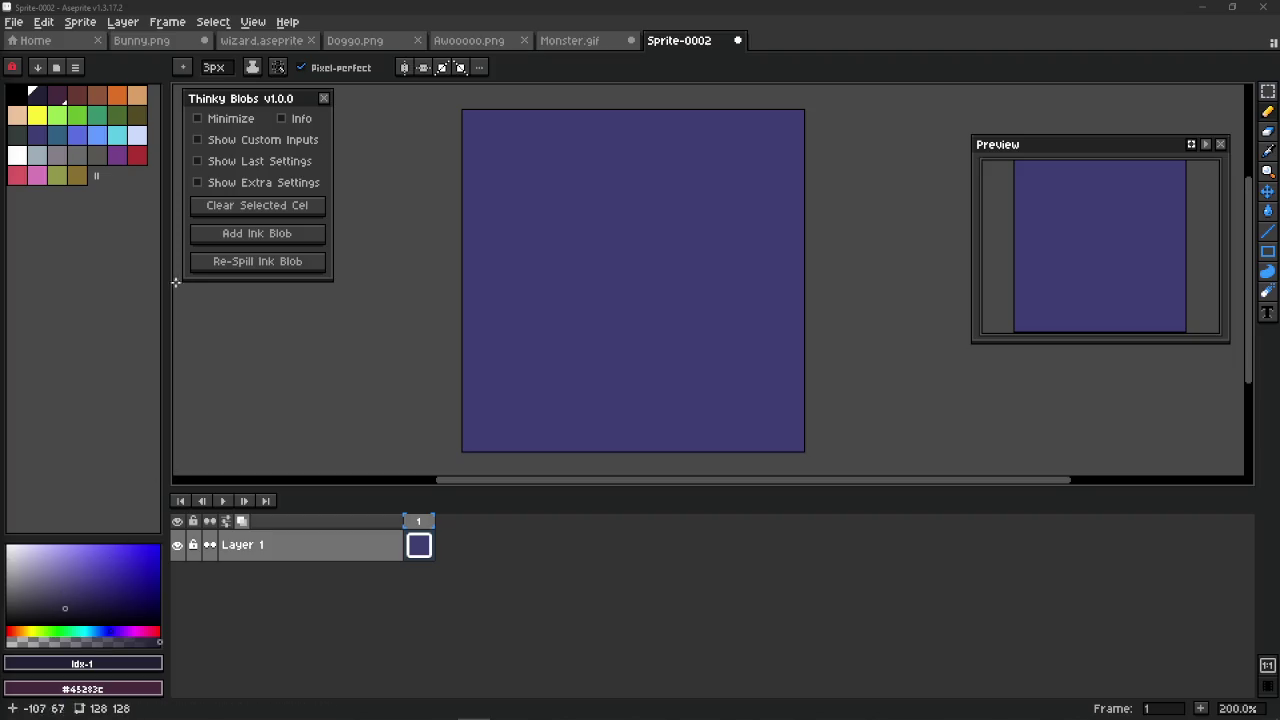
click(163, 47)
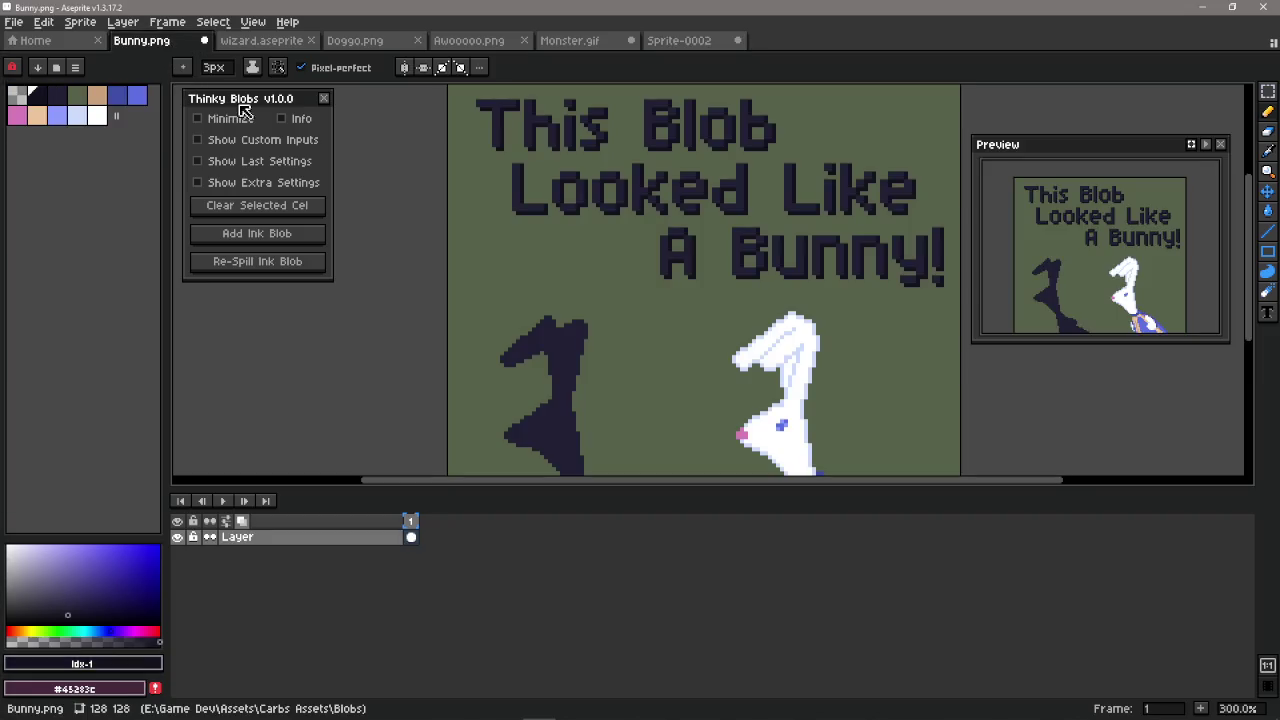
Step: Draw a trial stroke on the bunny's shadow, then undo it and the arrow strokes
scroll(620, 331, up, 1)
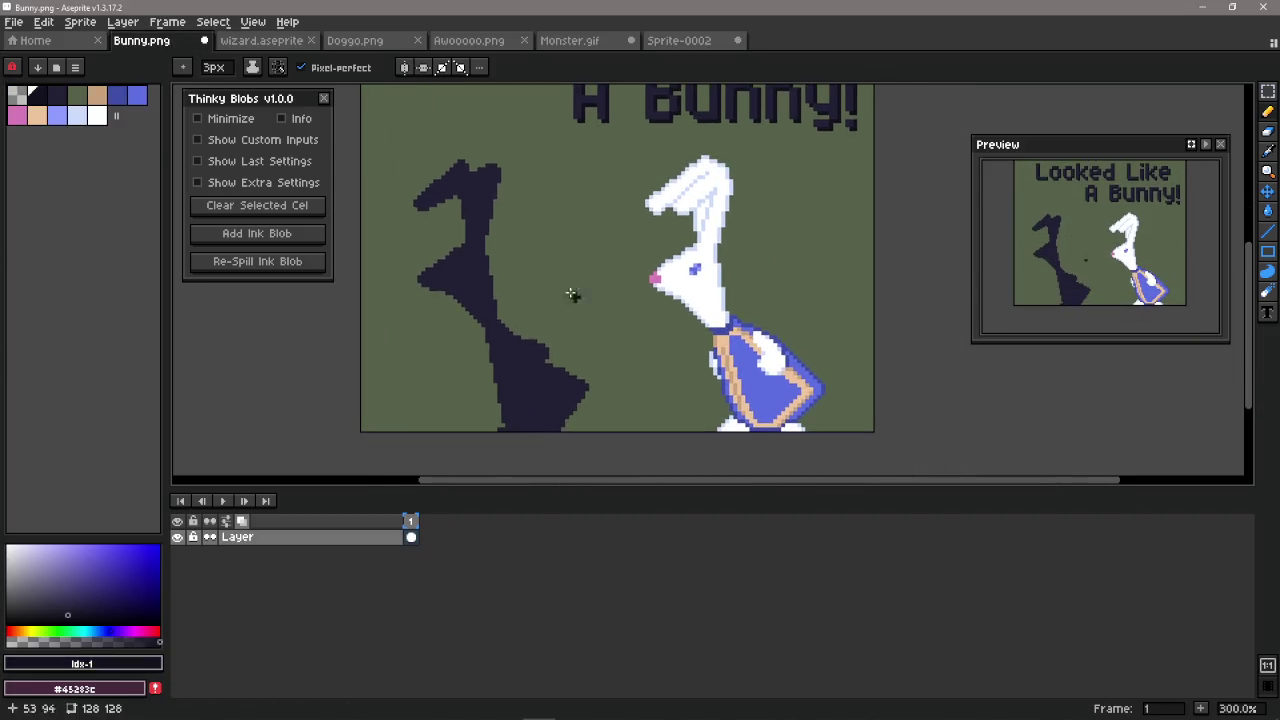
mouse_move(590, 302)
mouse_down()
mouse_move(531, 302)
mouse_move(544, 318)
mouse_move(652, 328)
mouse_move(632, 370)
mouse_move(524, 407)
mouse_up()
key(ctrl+z)
key(ctrl+z)
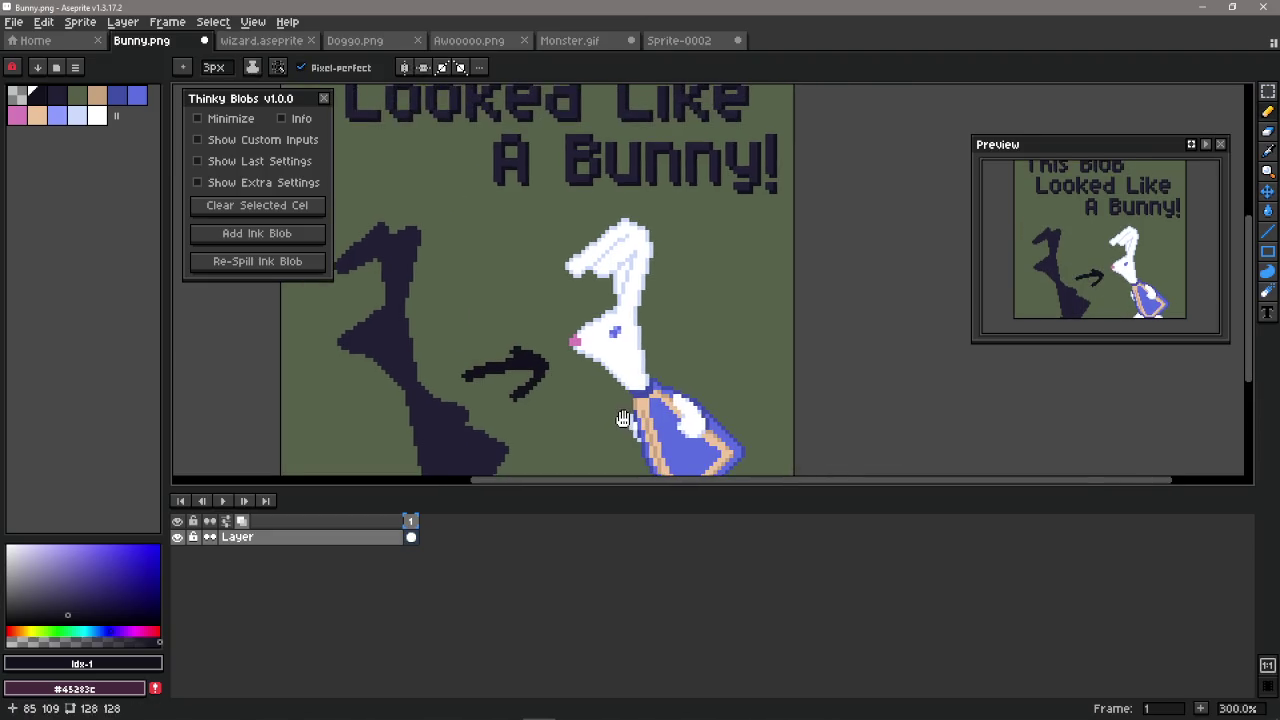
key(ctrl+z)
key(ctrl+z)
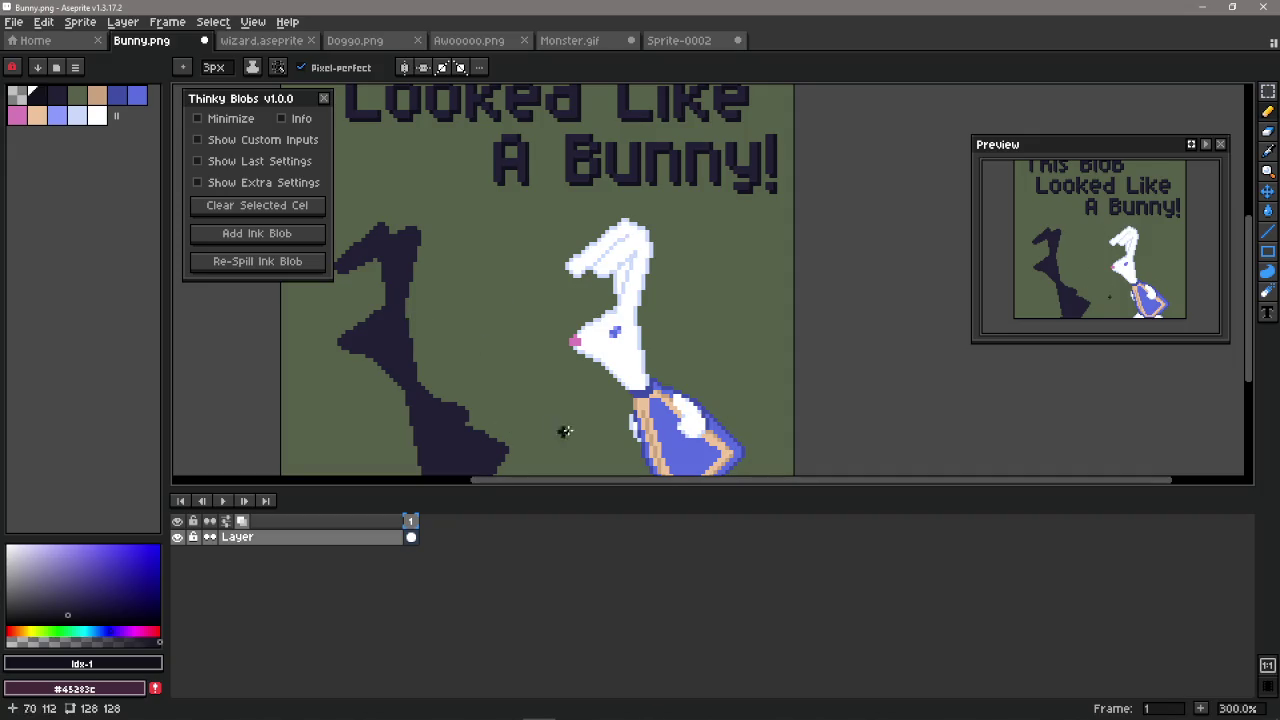
Step: Draw a curved arrow toward the bunny's face, undo it, then switch to wizard.aseprite
scroll(525, 362, down, 2)
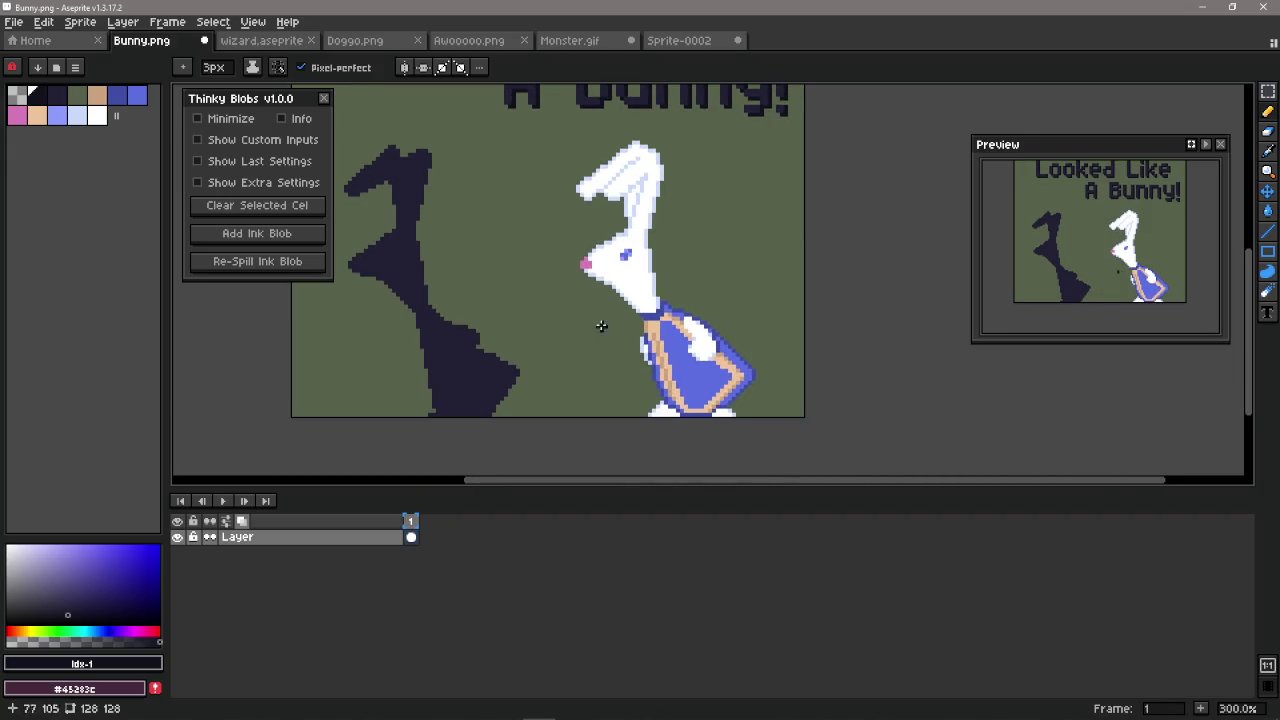
scroll(523, 311, up, 1)
mouse_move(580, 342)
mouse_down()
mouse_move(491, 331)
mouse_move(510, 366)
mouse_up()
key(ctrl+z)
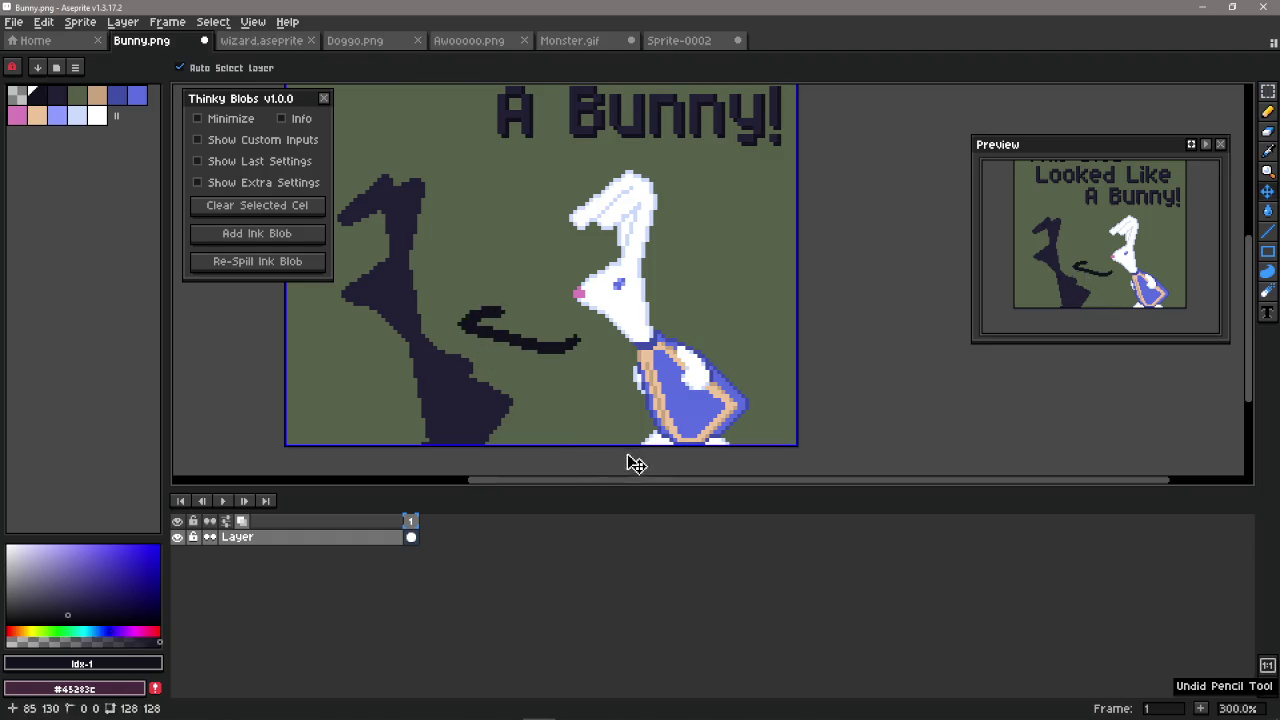
key(ctrl+z)
drag(557, 360, 598, 296)
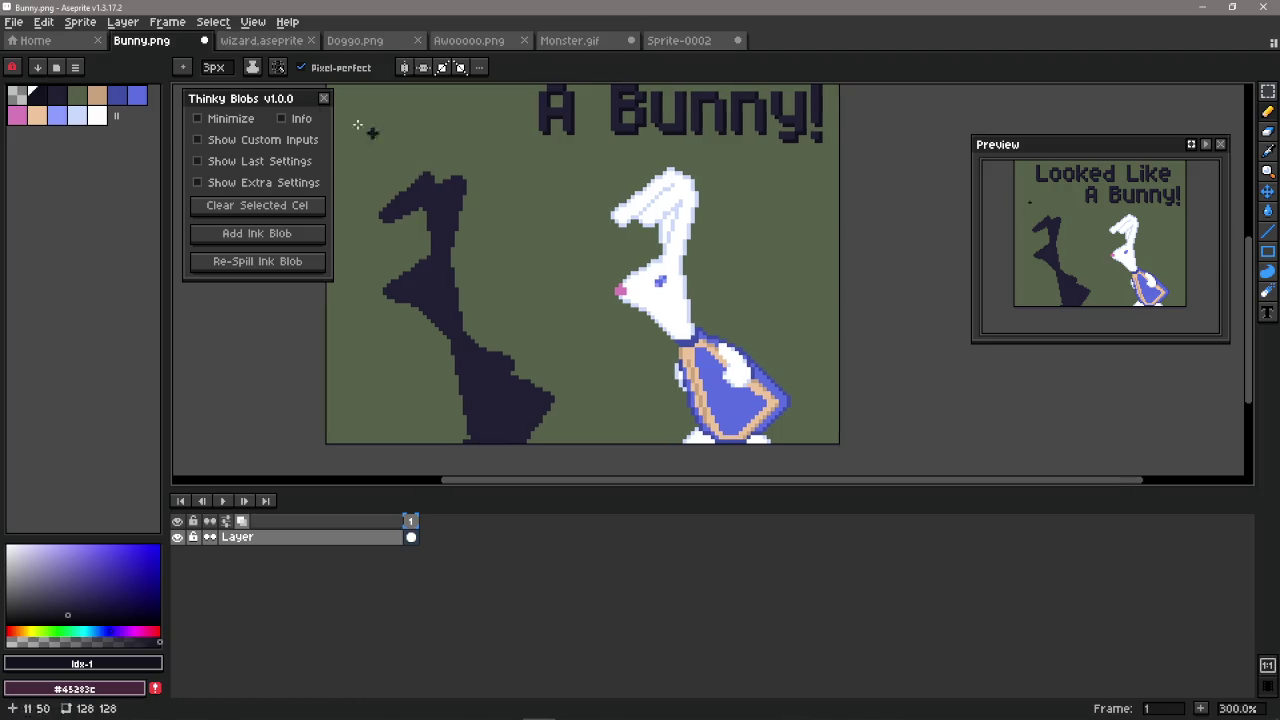
click(262, 40)
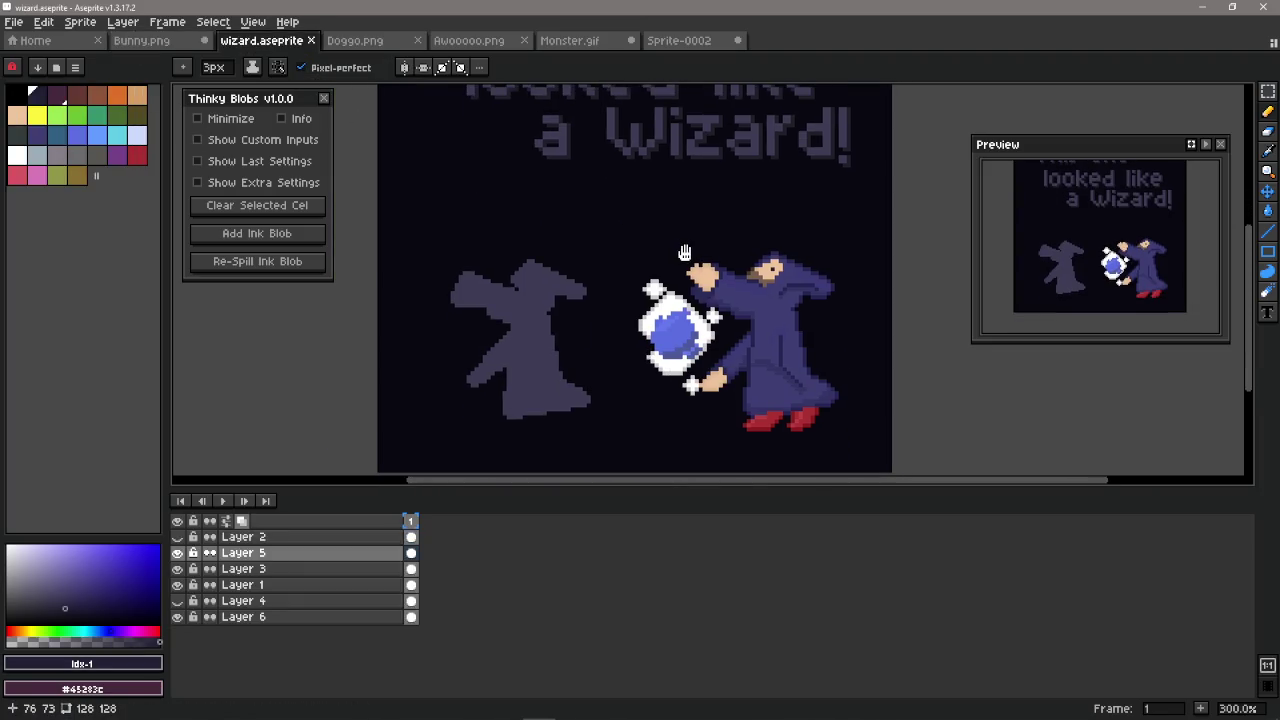
Step: Look over Doggo.png's dog and bowl, then switch to the Awooooo.png wolf image
click(386, 46)
drag(698, 386, 662, 233)
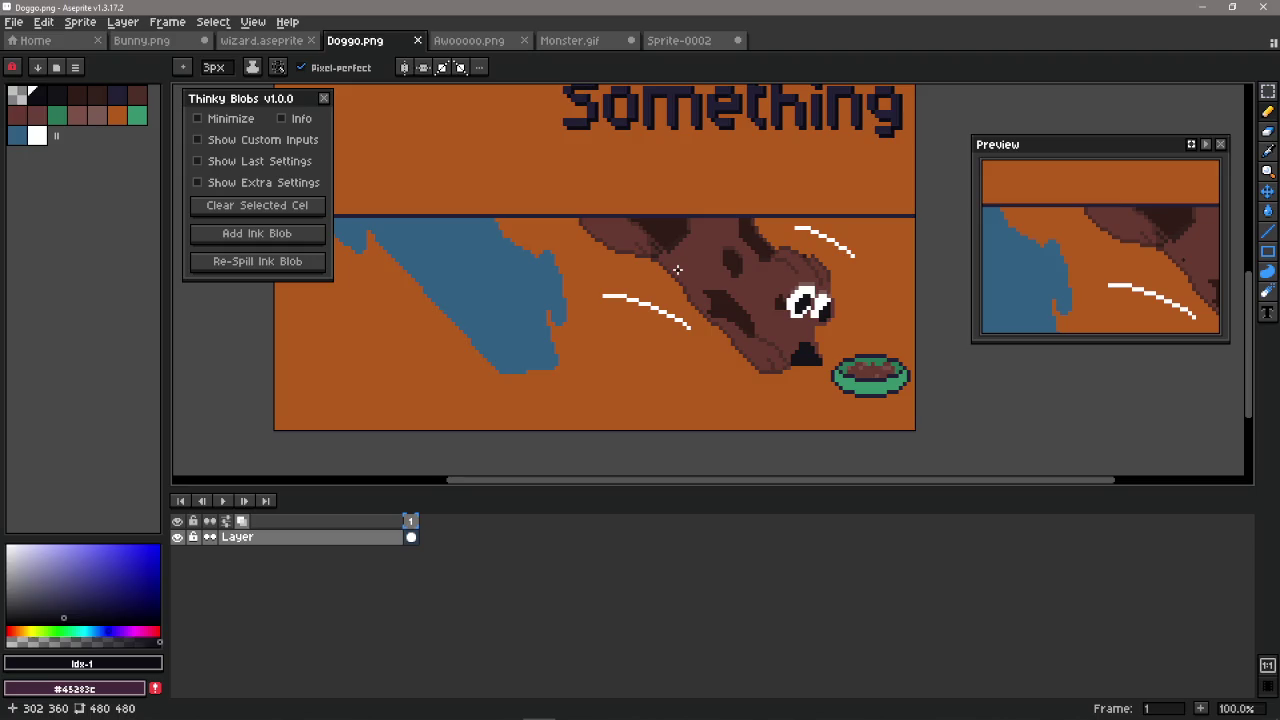
scroll(600, 320, up, 2)
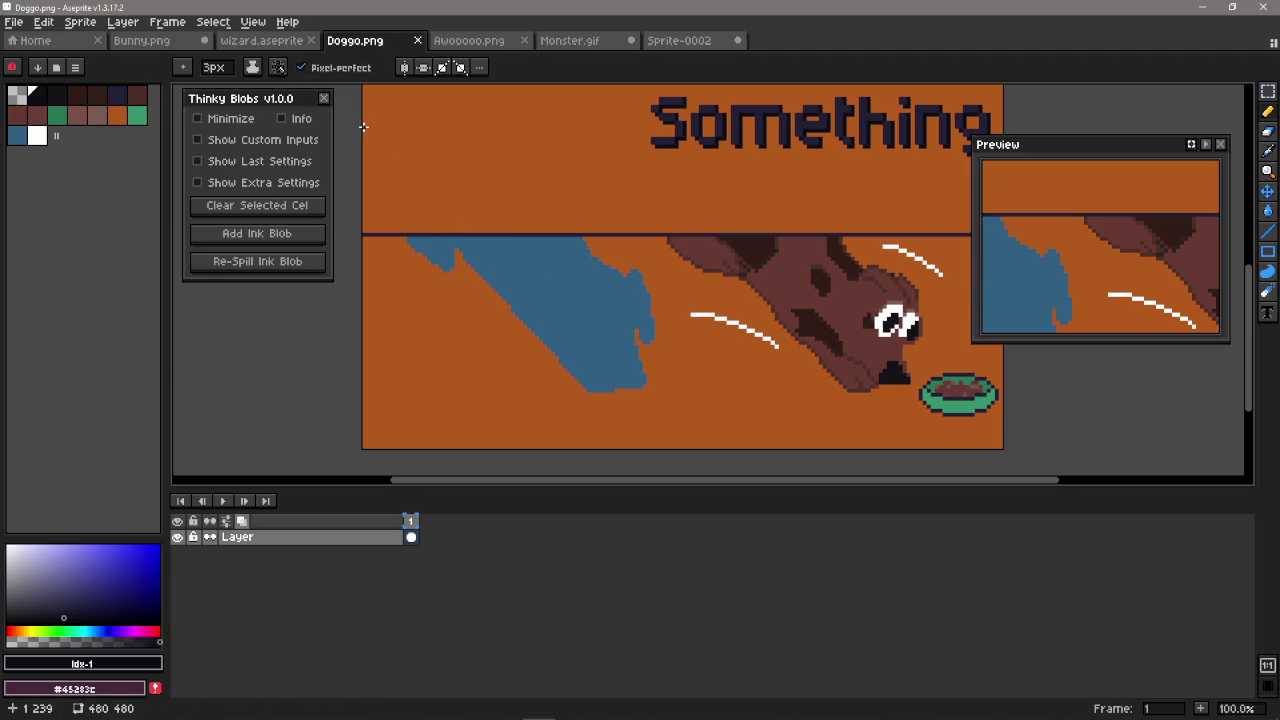
click(574, 320)
scroll(580, 321, right, 1)
scroll(605, 322, right, 1)
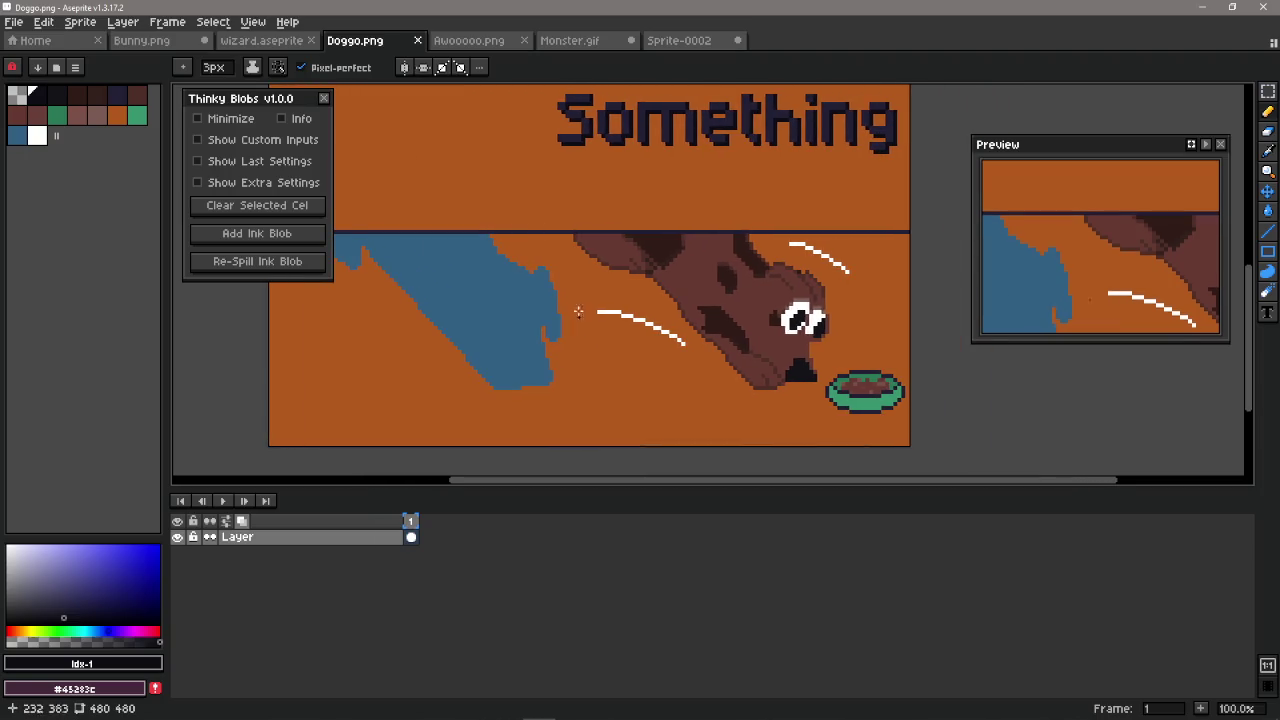
click(472, 40)
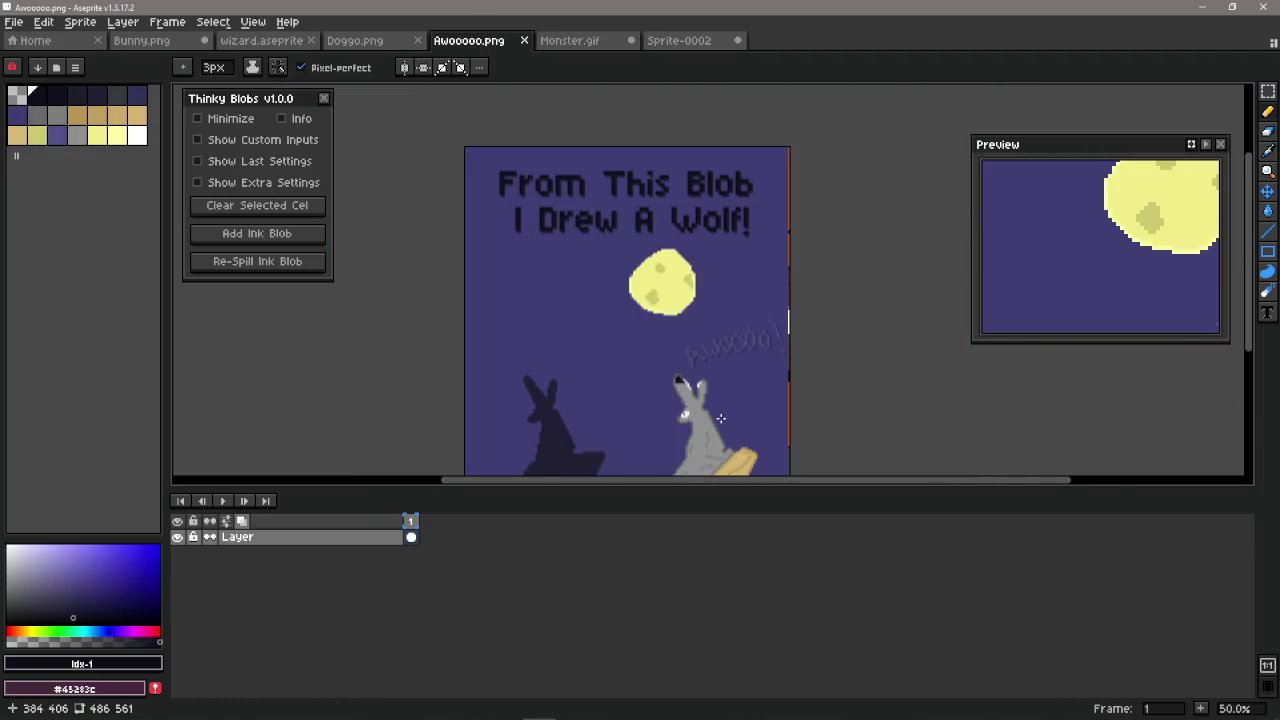
scroll(700, 362, down, 1)
scroll(700, 362, up, 2)
scroll(701, 362, up, 2)
scroll(666, 323, up, 1)
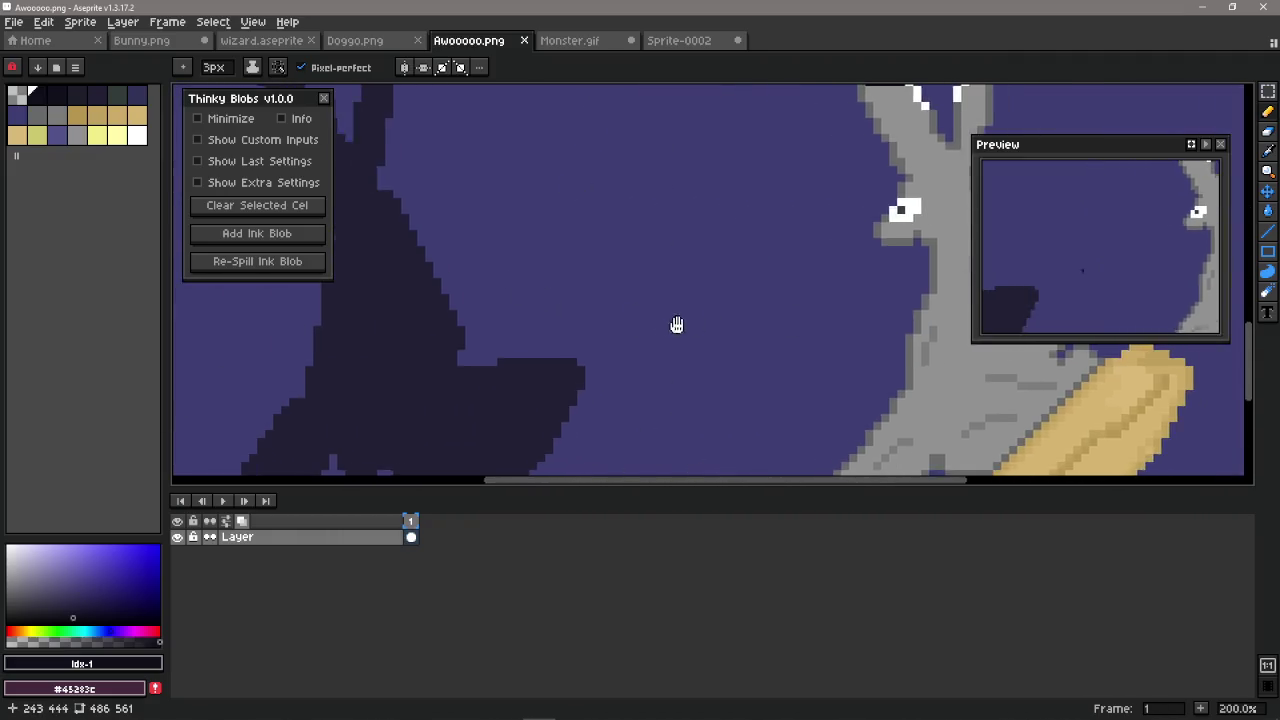
scroll(797, 320, left, 3)
scroll(757, 287, down, 3)
drag(612, 135, 628, 100)
key(ctrl+z)
drag(831, 323, 472, 329)
drag(555, 165, 585, 375)
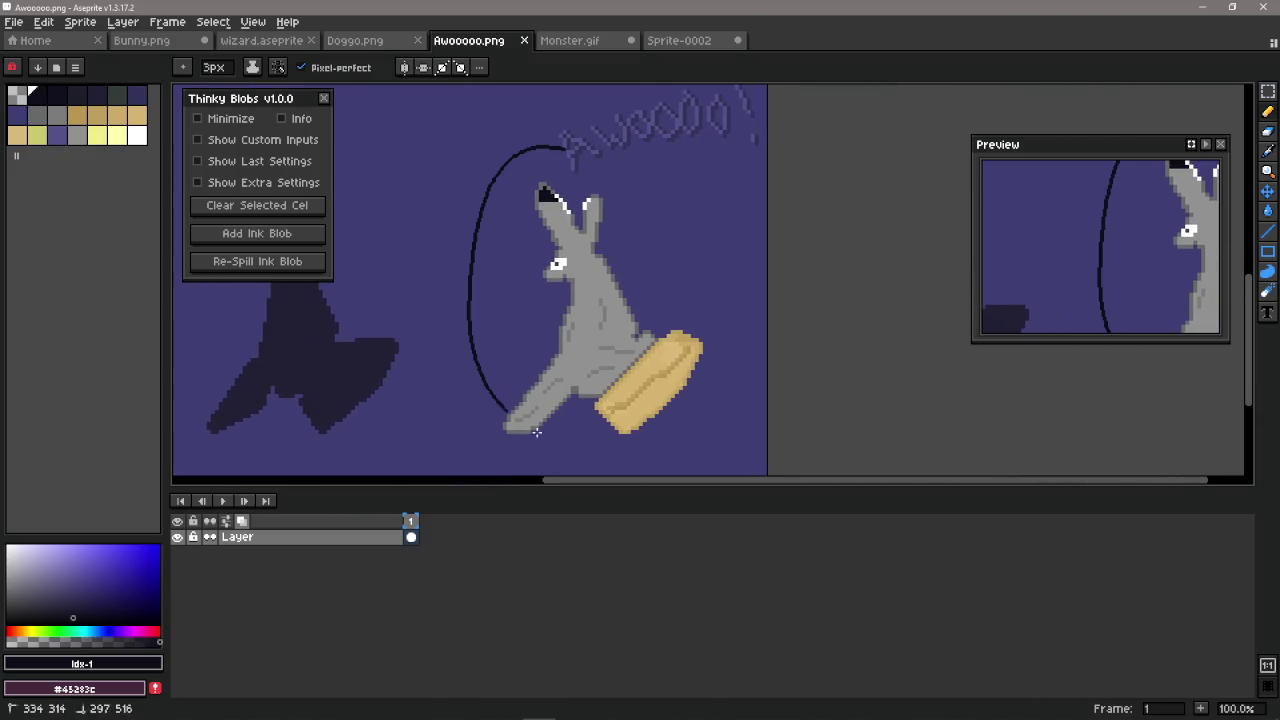
key(ctrl+z)
drag(557, 245, 602, 267)
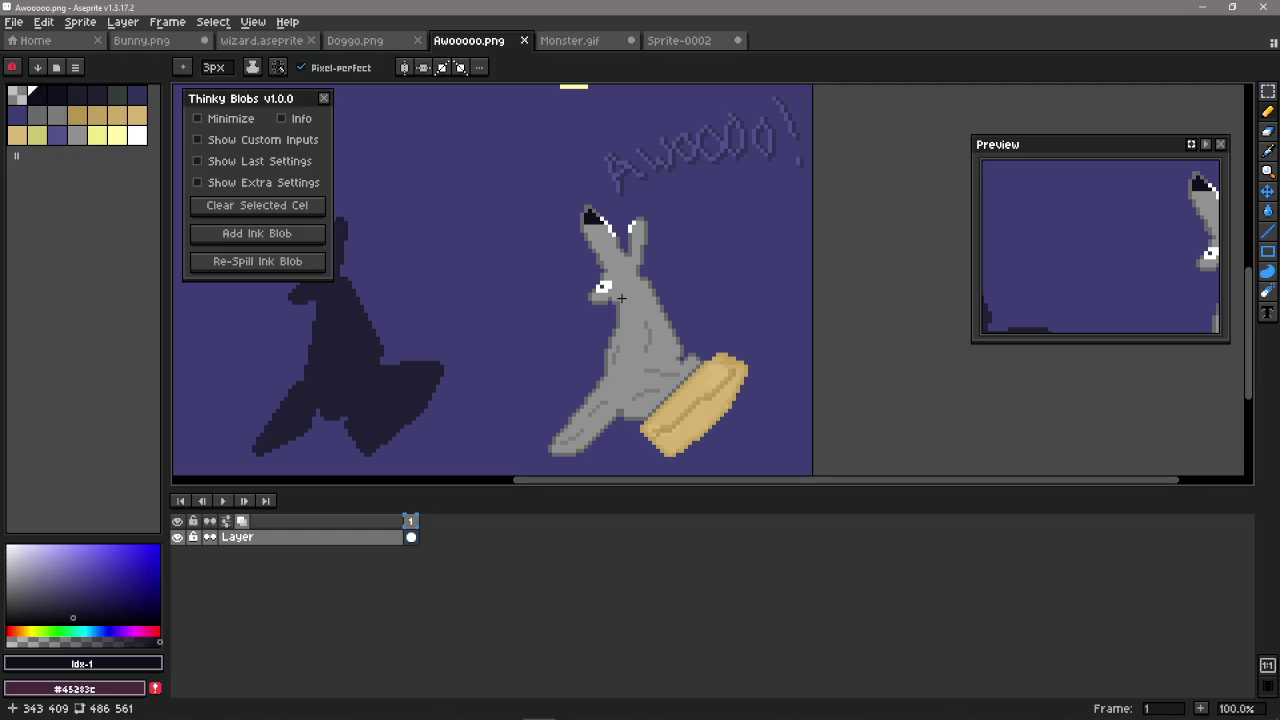
mouse_move(417, 318)
mouse_down()
mouse_move(547, 294)
mouse_move(640, 340)
mouse_move(632, 264)
mouse_up()
drag(505, 254, 503, 263)
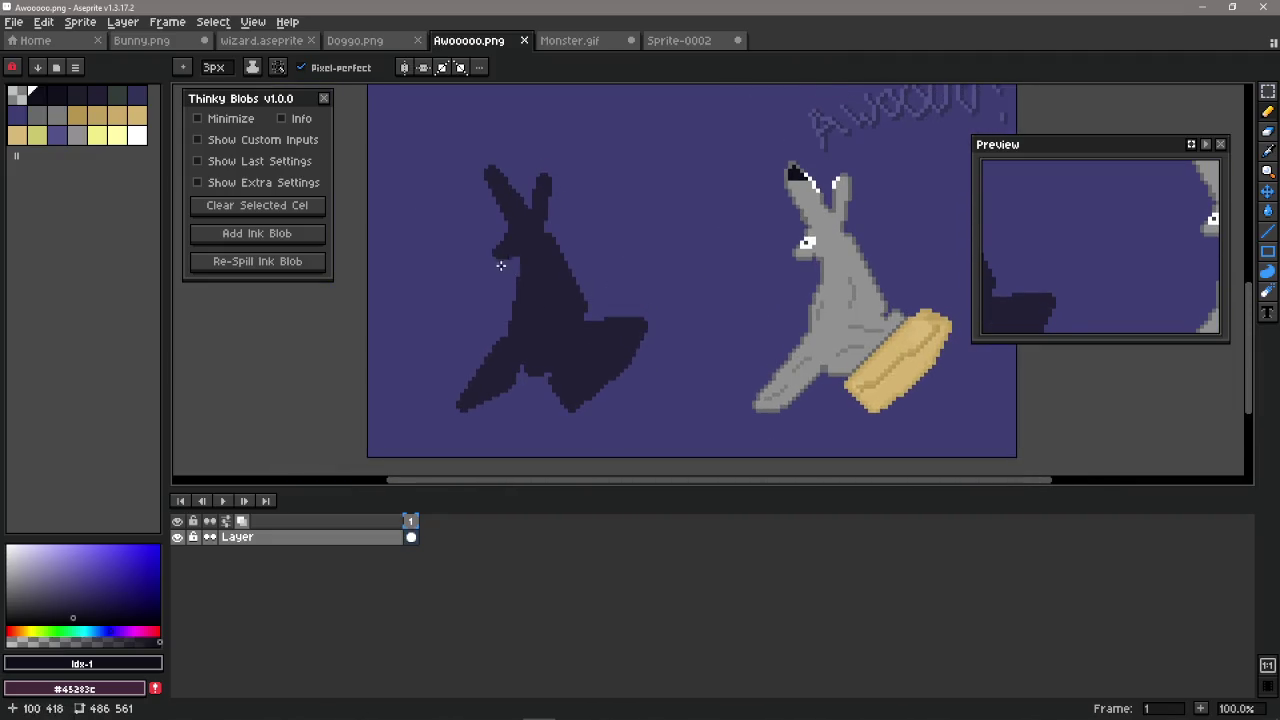
drag(452, 127, 524, 214)
key(ctrl+z)
key(v)
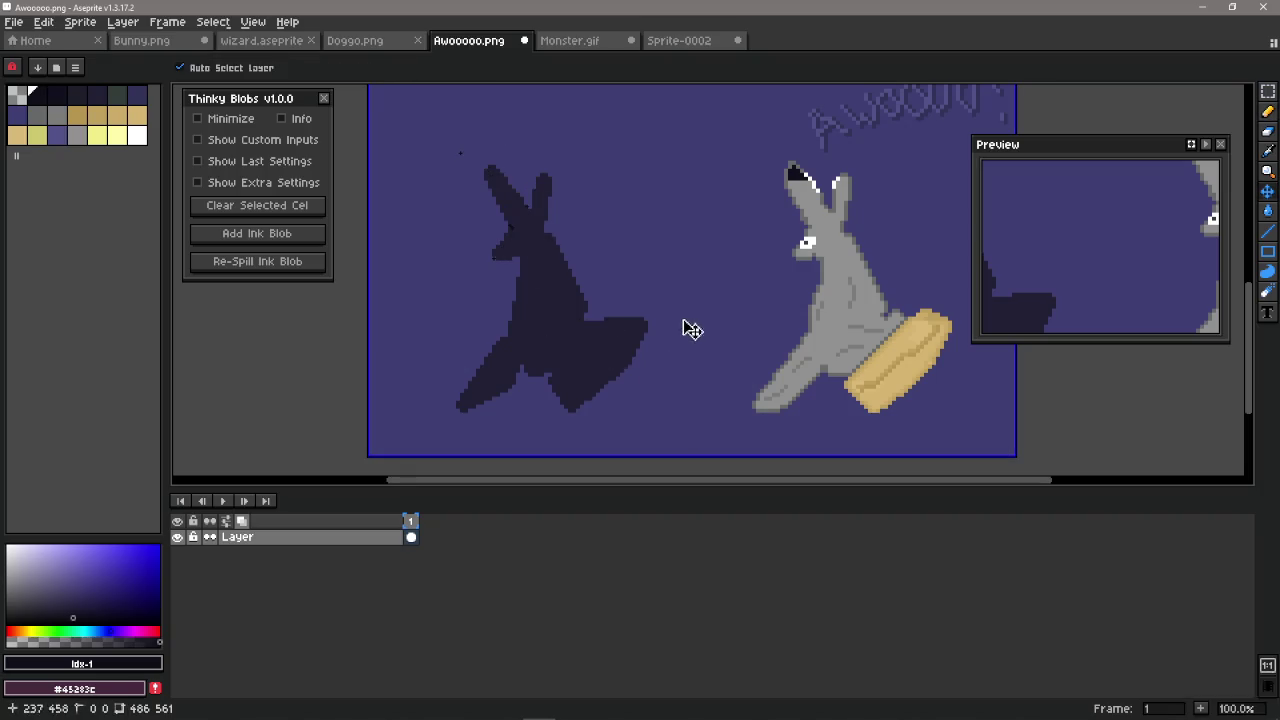
key(b)
scroll(591, 323, down, 1)
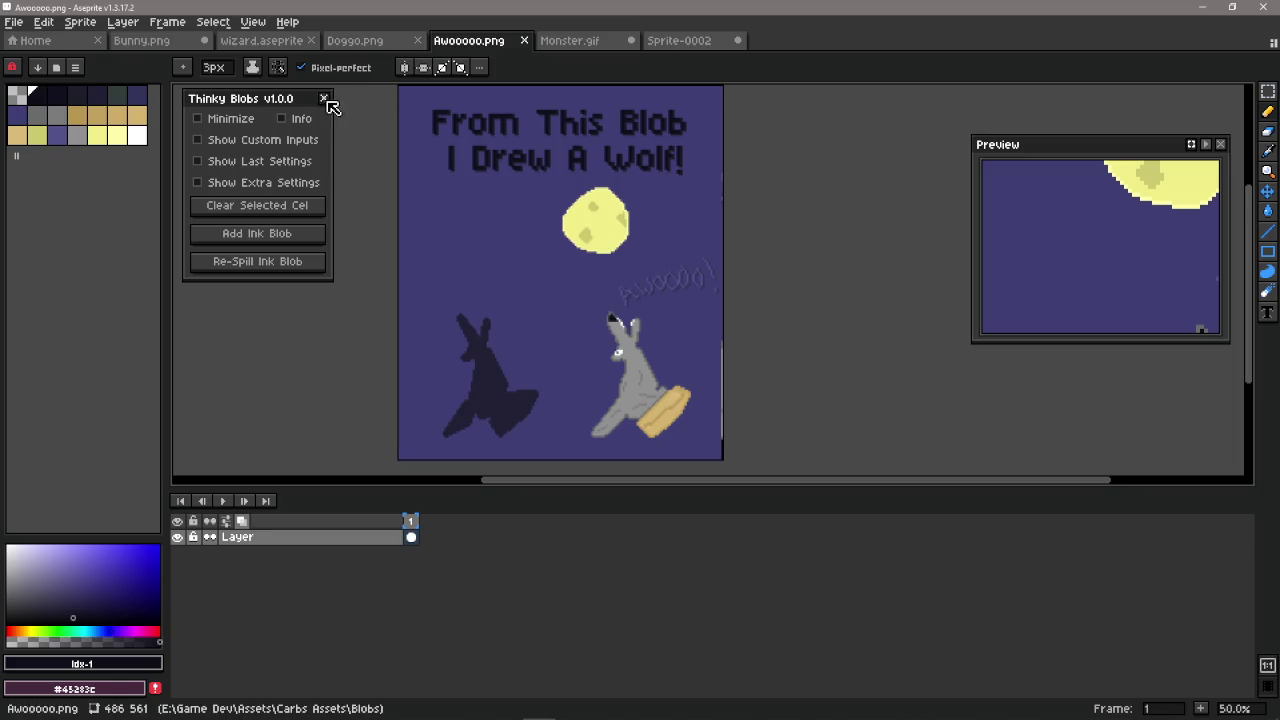
Step: On Sprite-0002, reopen Thinky Blobs via Frame > Open Thinky Blobs, nudged right and minimized
click(324, 99)
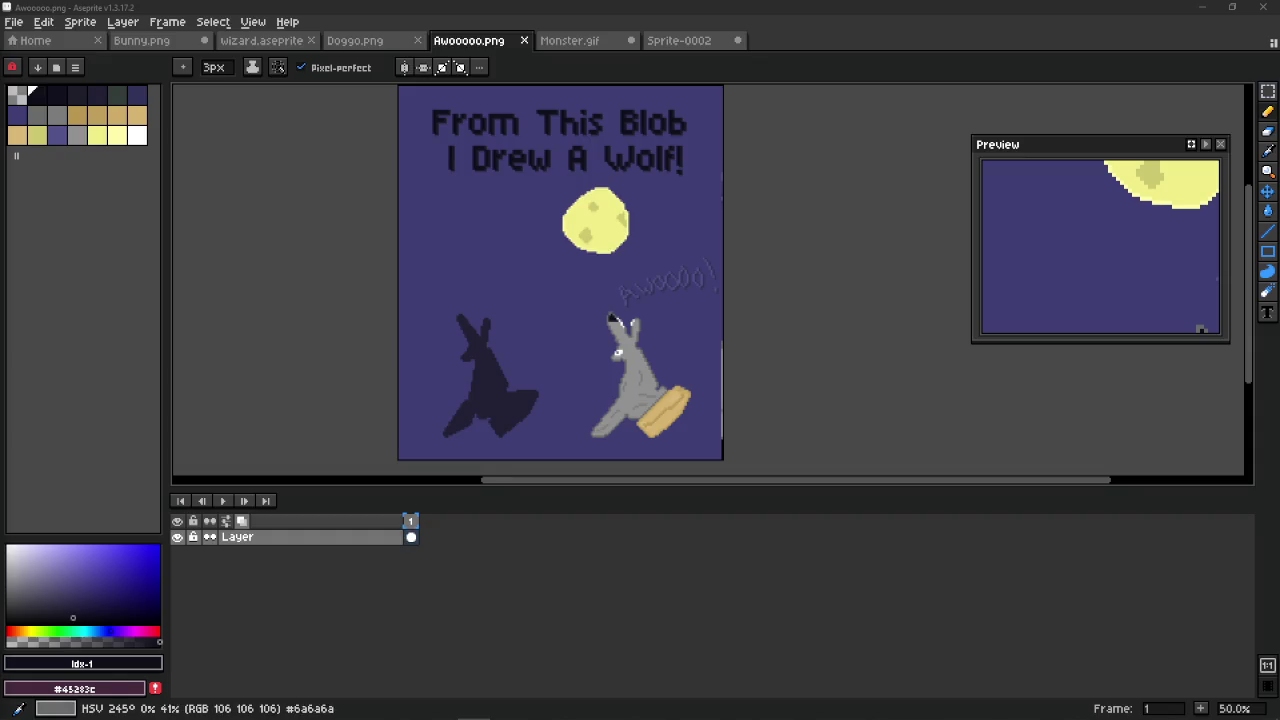
click(678, 40)
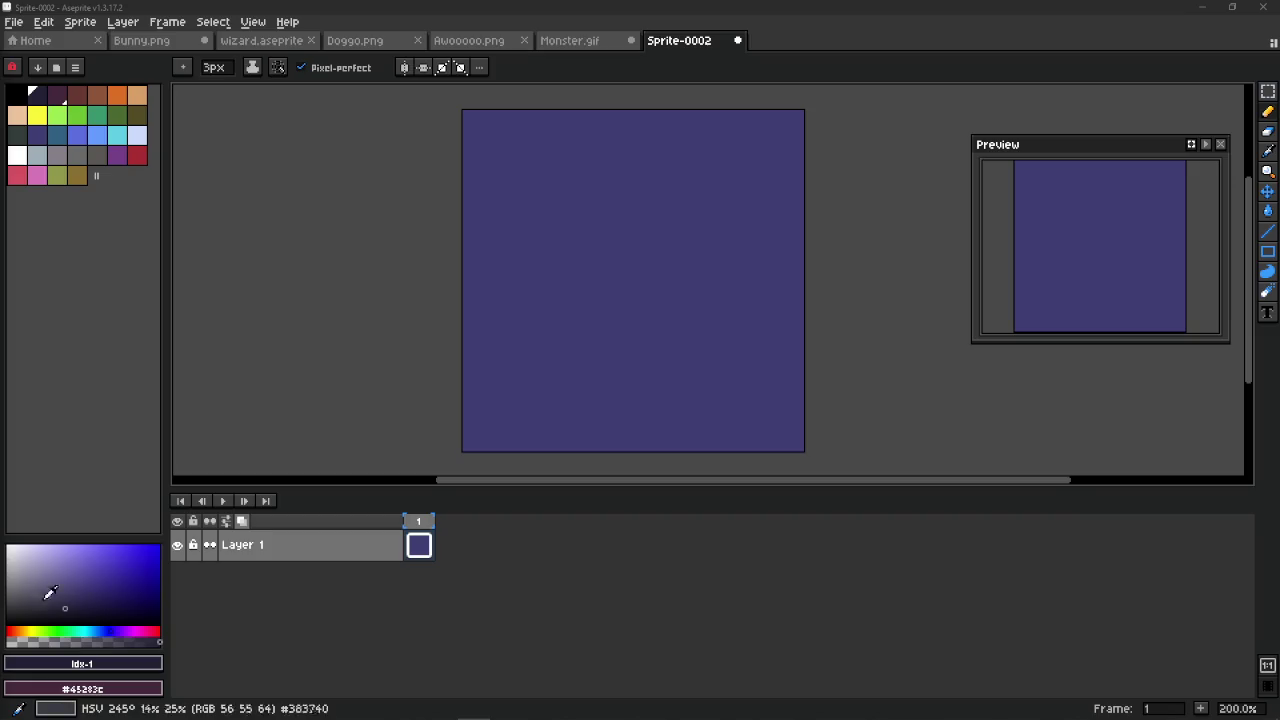
click(167, 22)
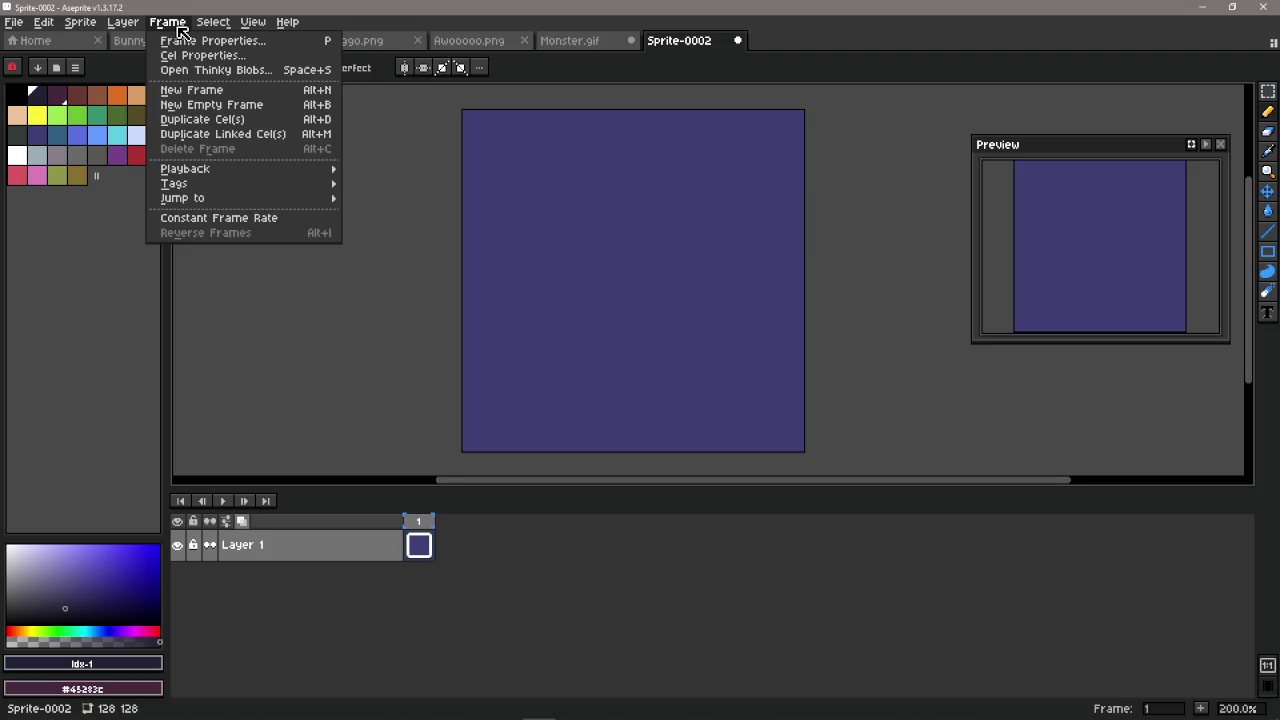
click(292, 72)
drag(257, 100, 295, 112)
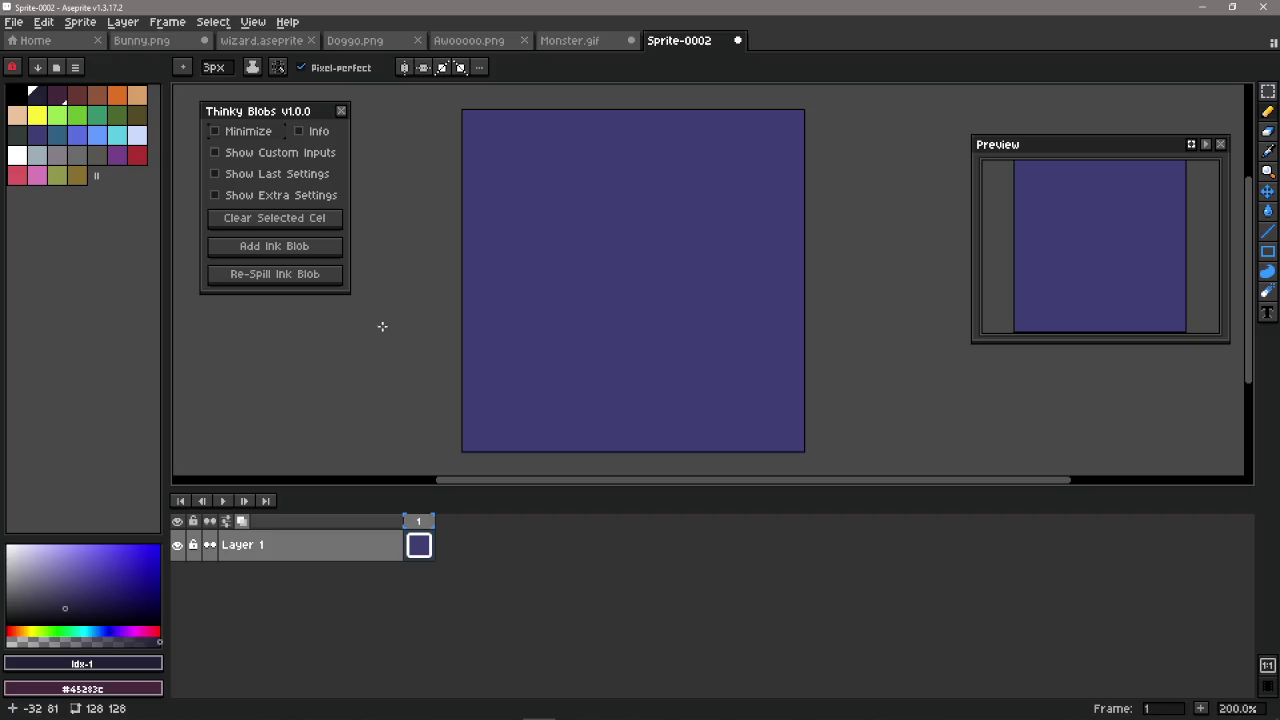
click(250, 132)
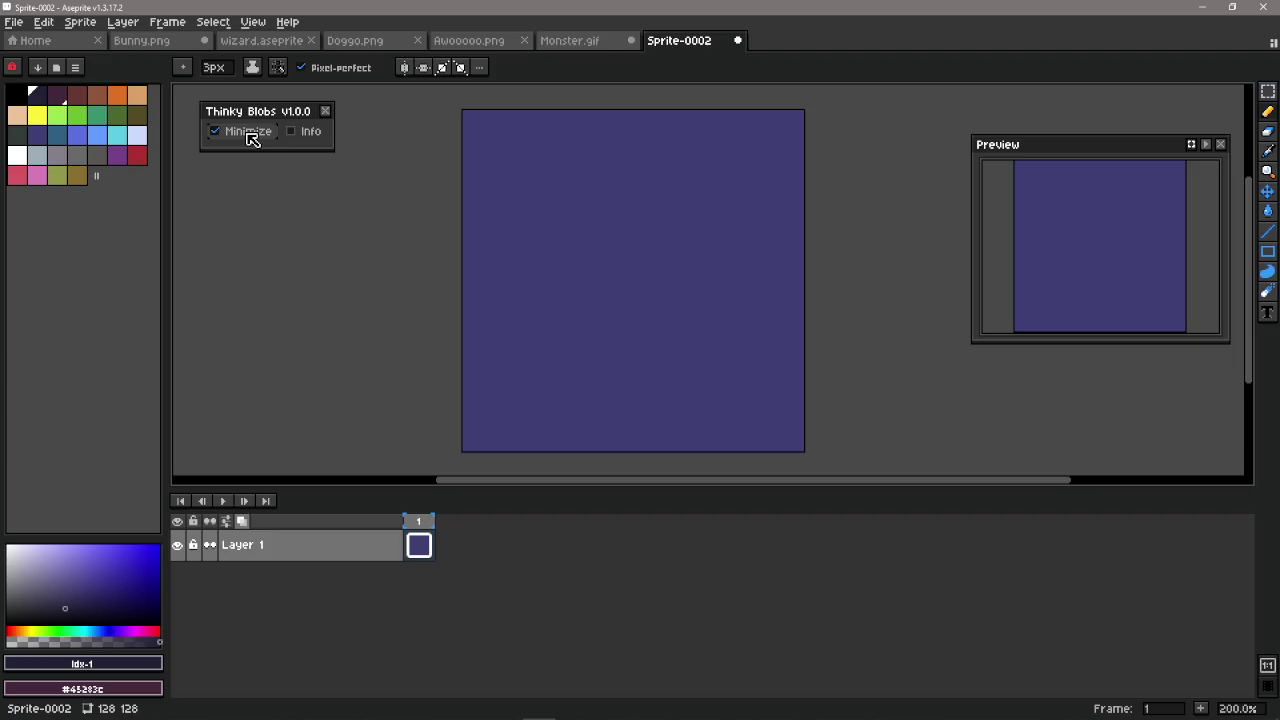
click(248, 138)
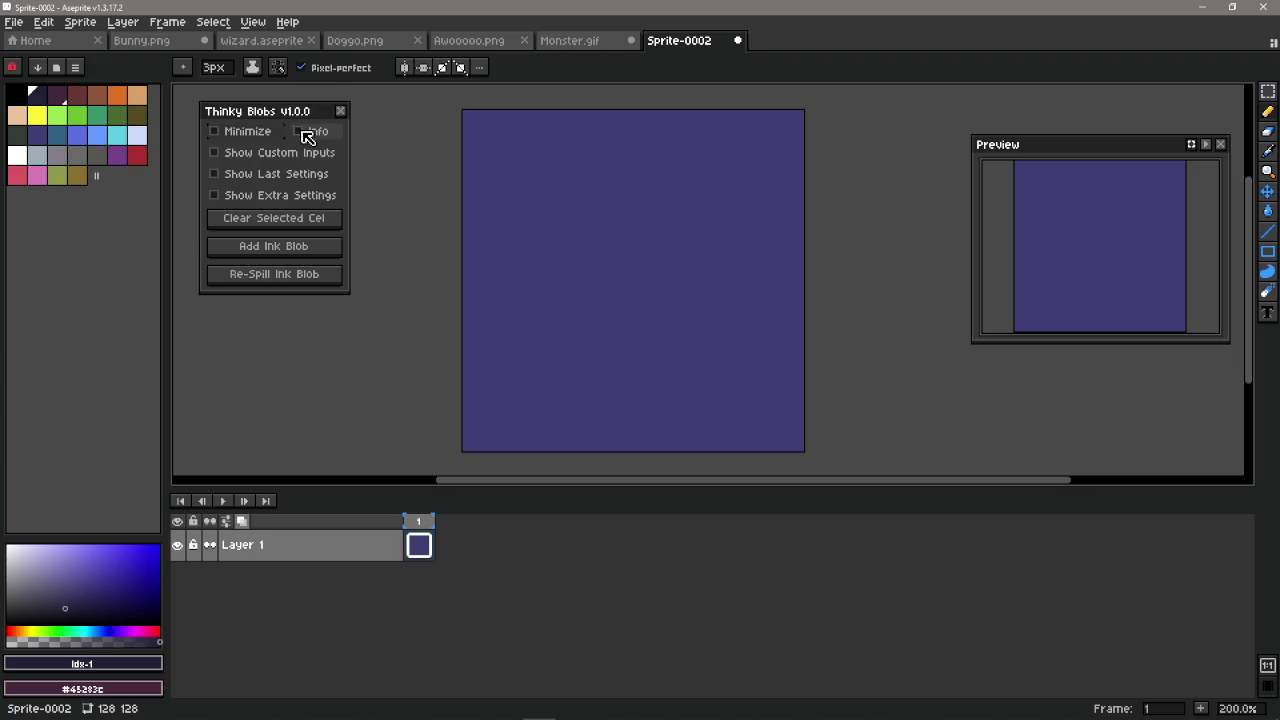
click(311, 132)
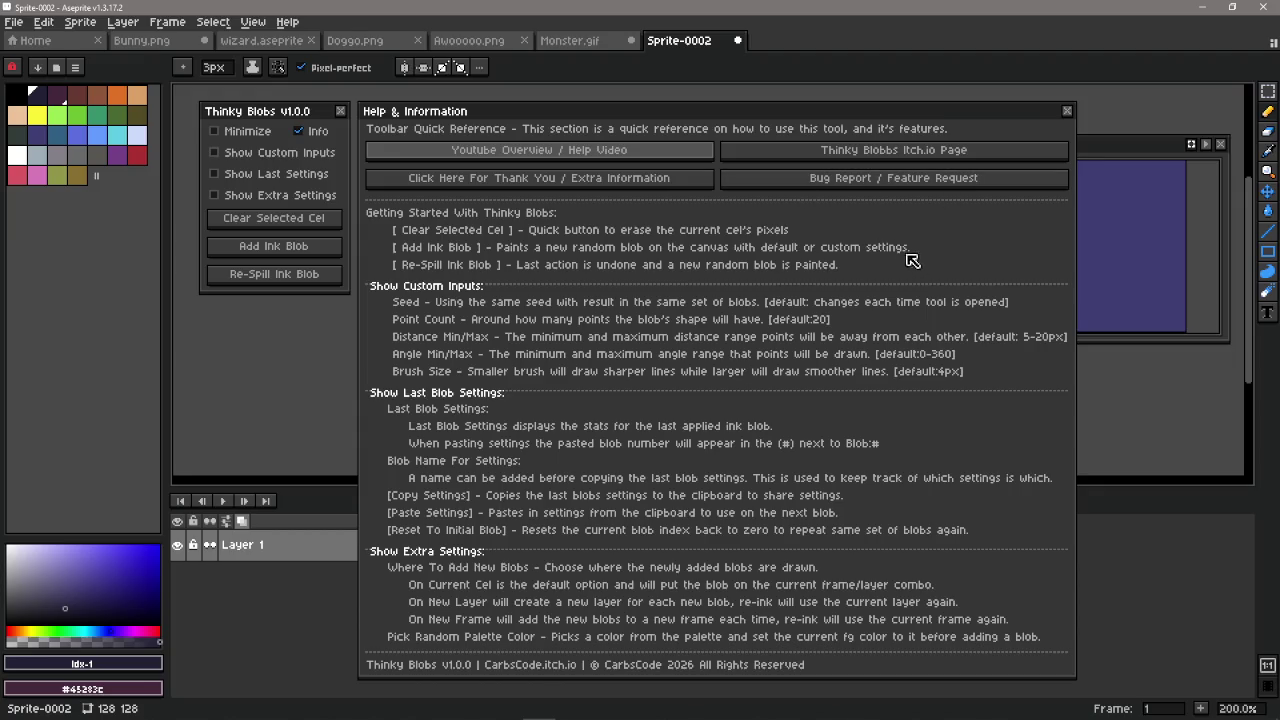
click(840, 181)
click(1067, 111)
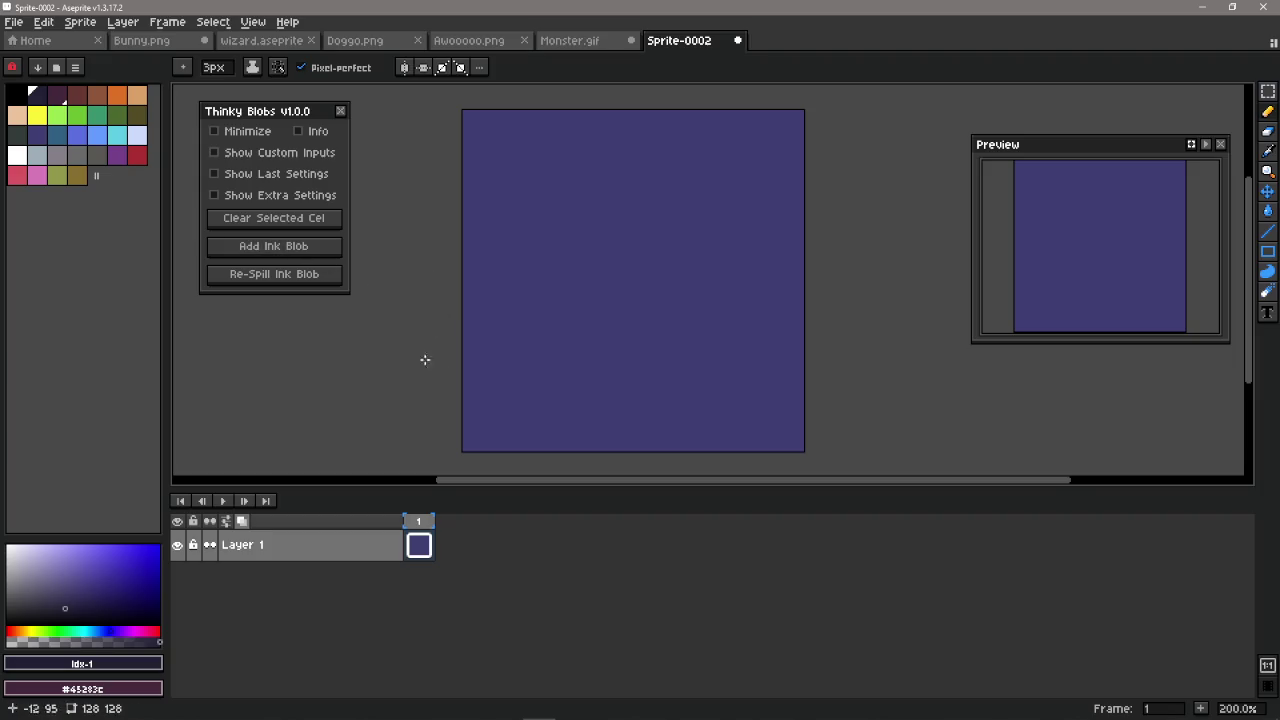
Step: Add an ink blob with two guide dots beside it, then undo the dots and ring
click(296, 260)
click(722, 190)
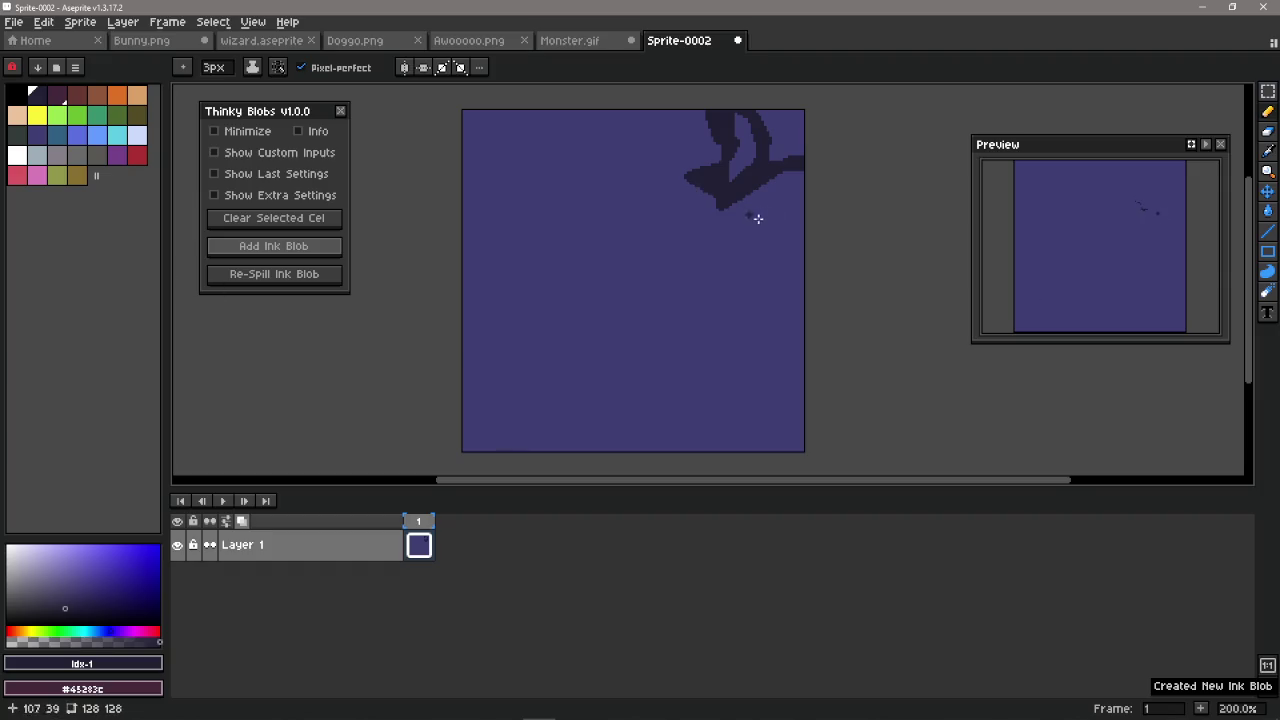
click(791, 228)
key(ctrl+z)
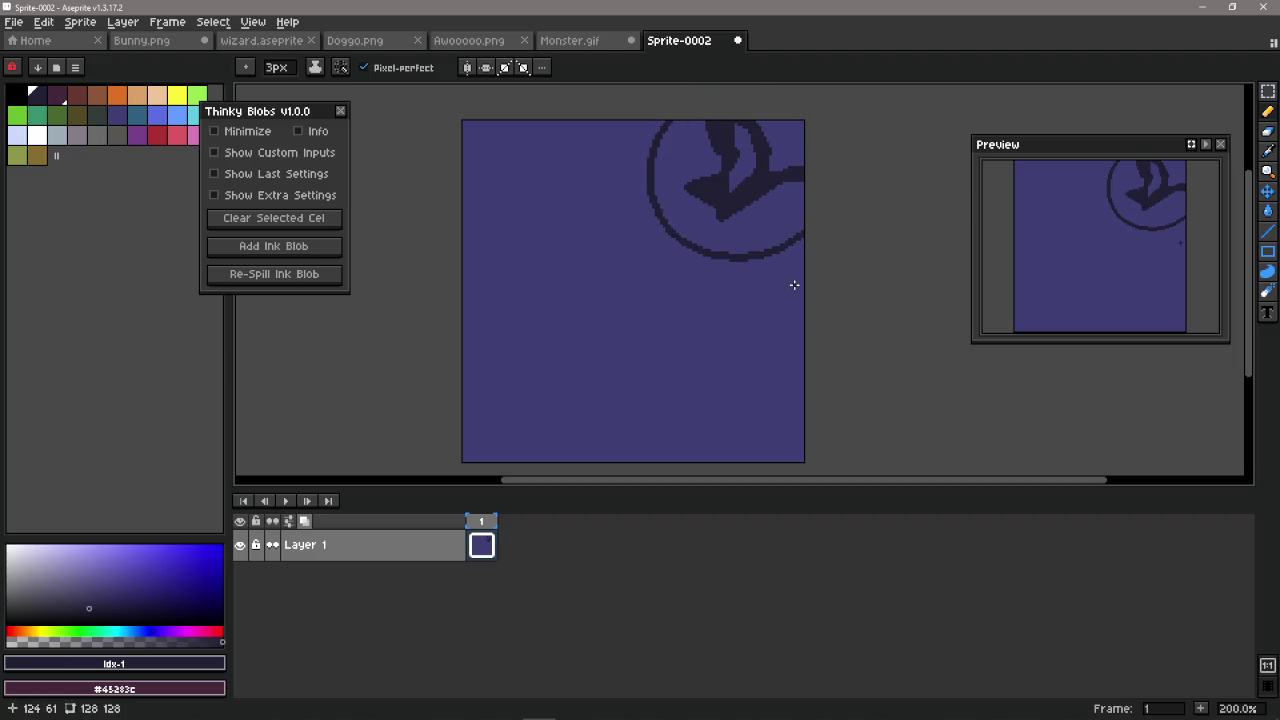
key(ctrl+z)
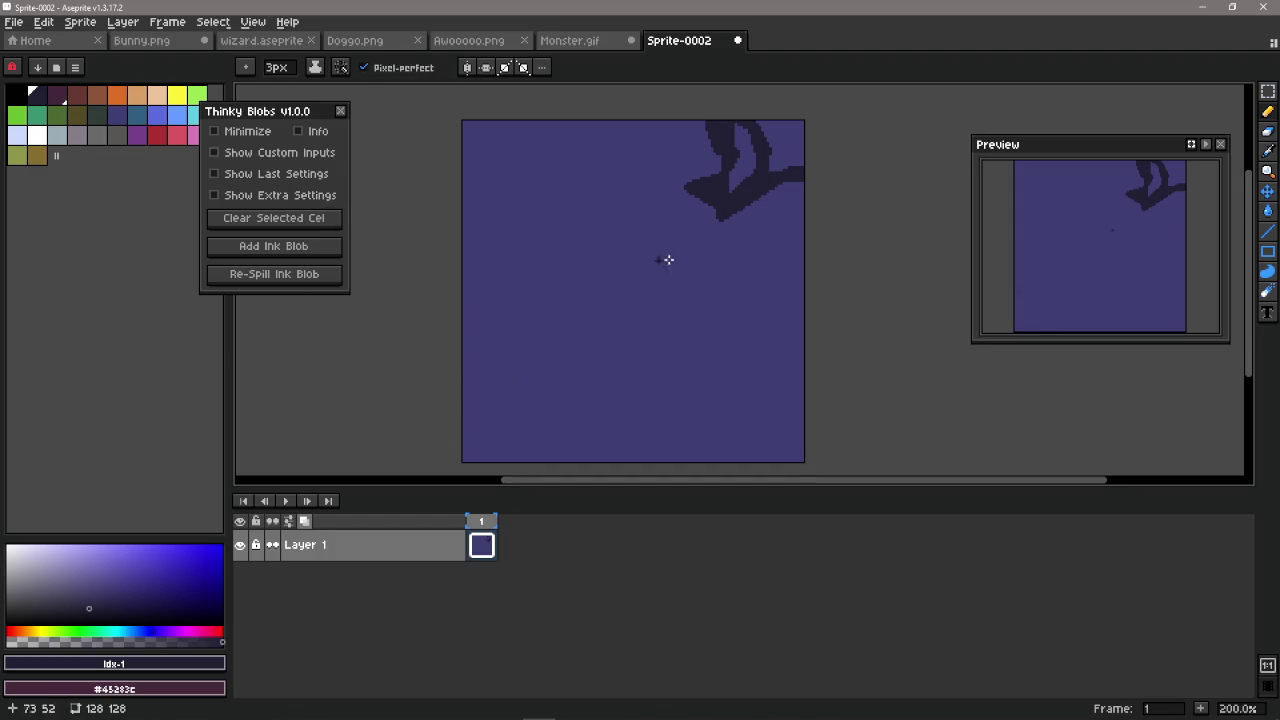
Step: Try a freehand ring and a larger arc around the blob, undoing both and the re-spilled blob
drag(657, 263, 771, 263)
key(ctrl+z)
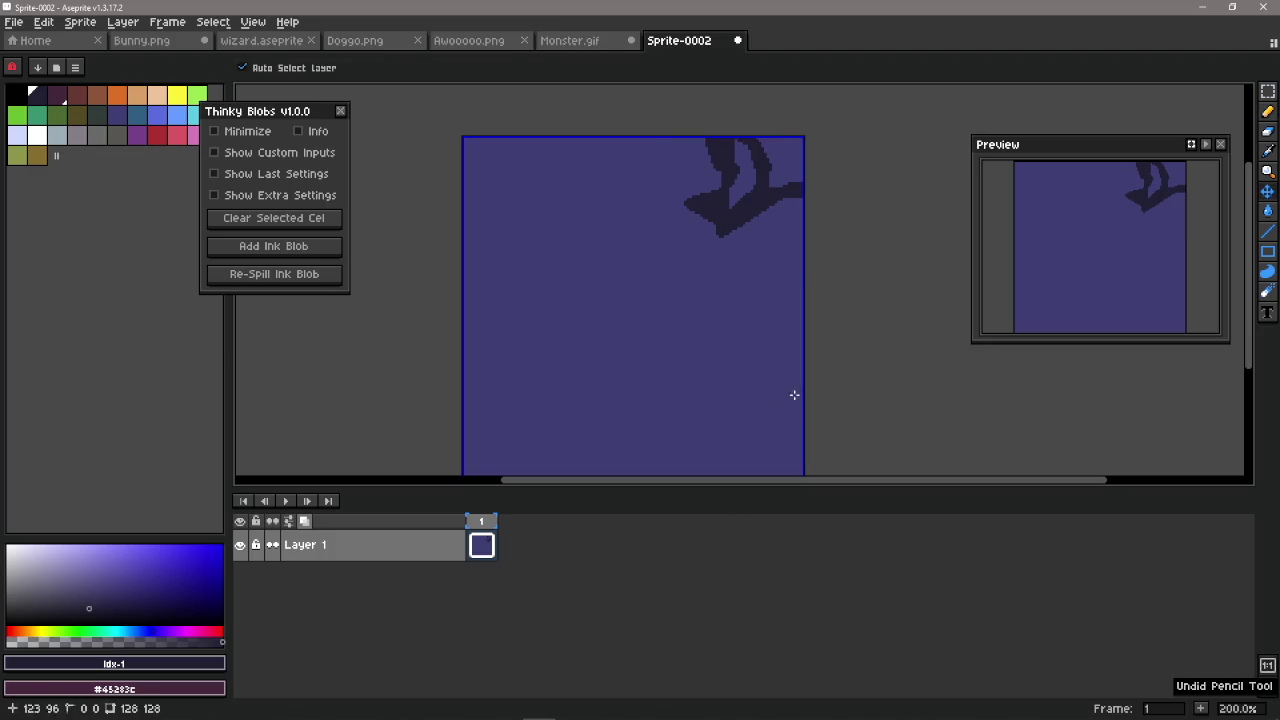
drag(617, 136, 863, 229)
key(ctrl+z)
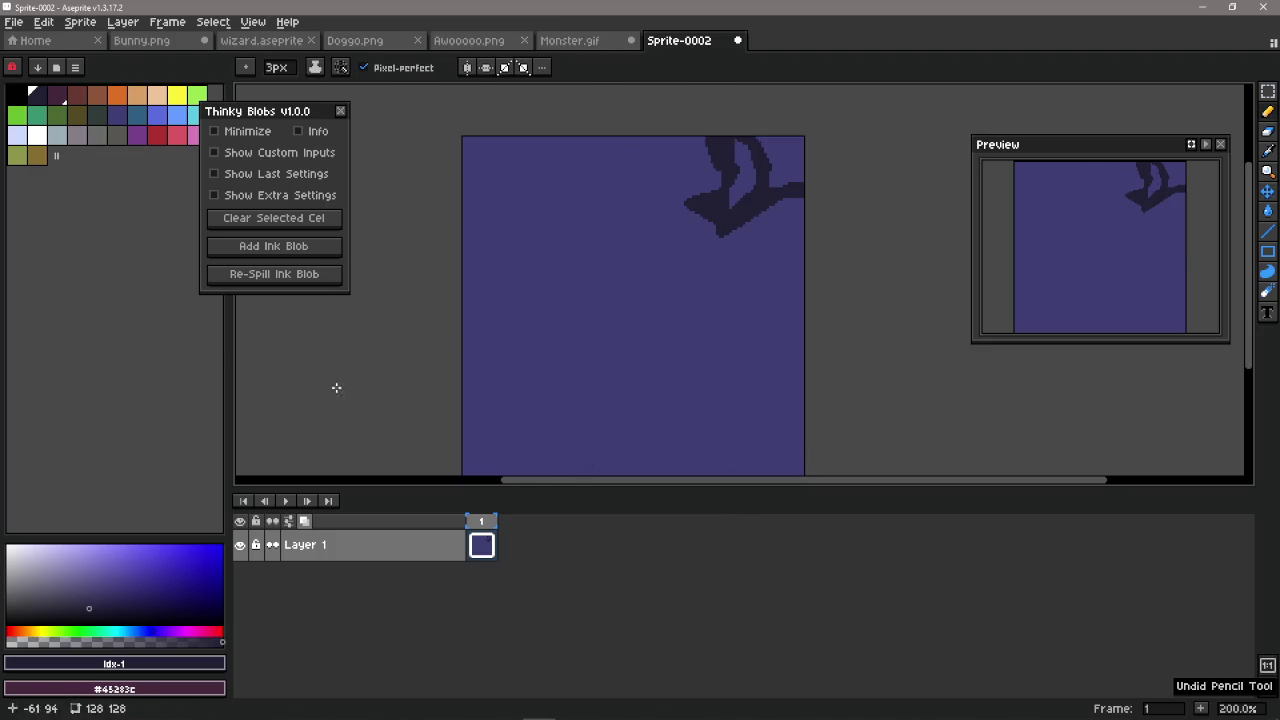
click(273, 257)
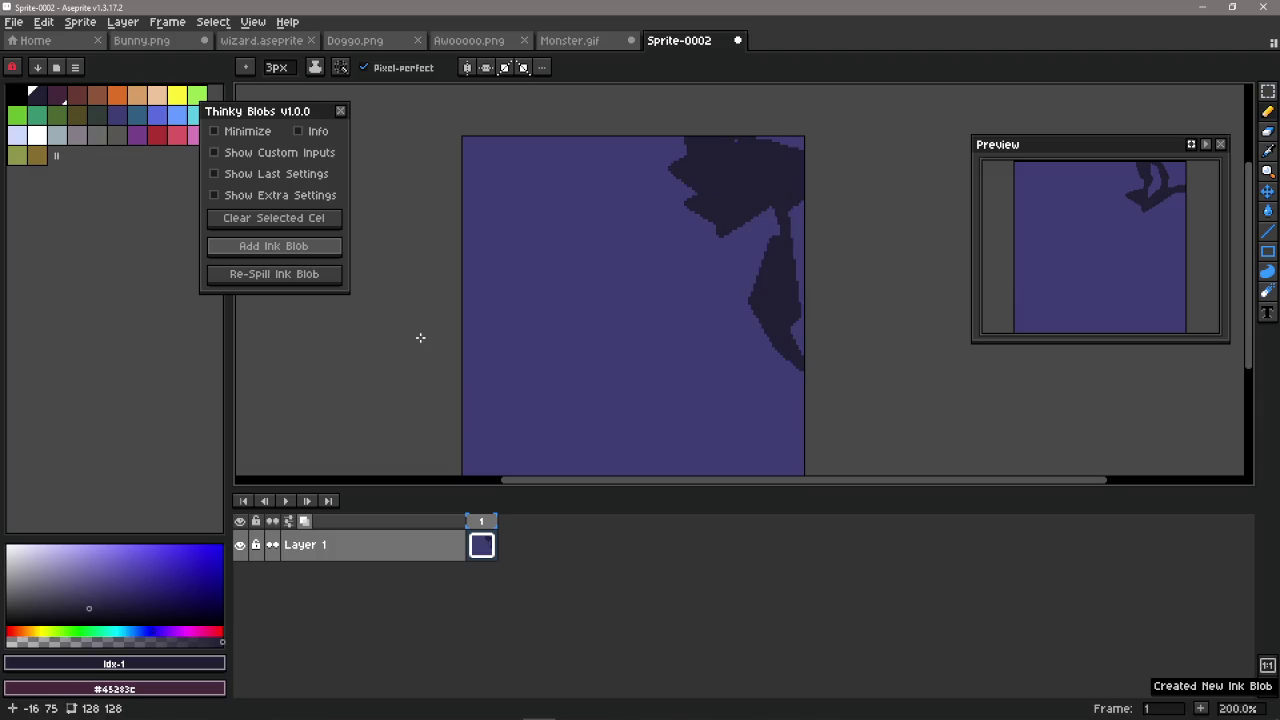
key(ctrl+z)
key(ctrl+z)
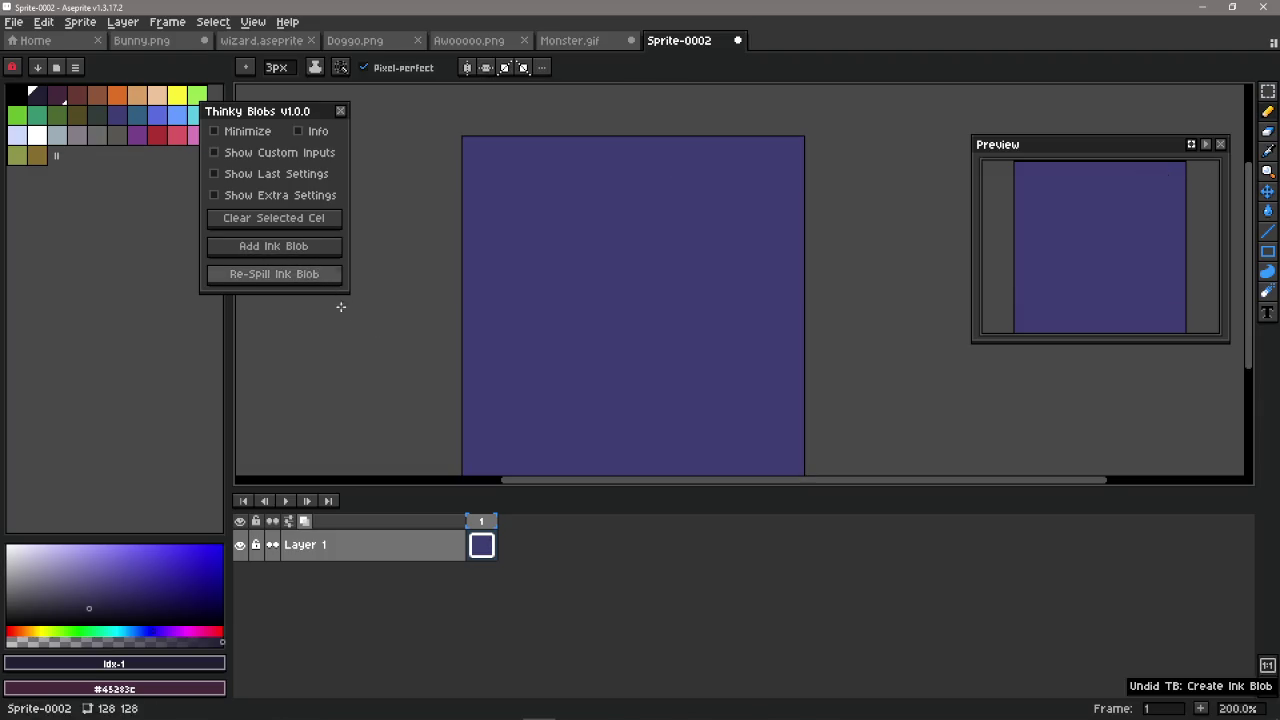
click(309, 274)
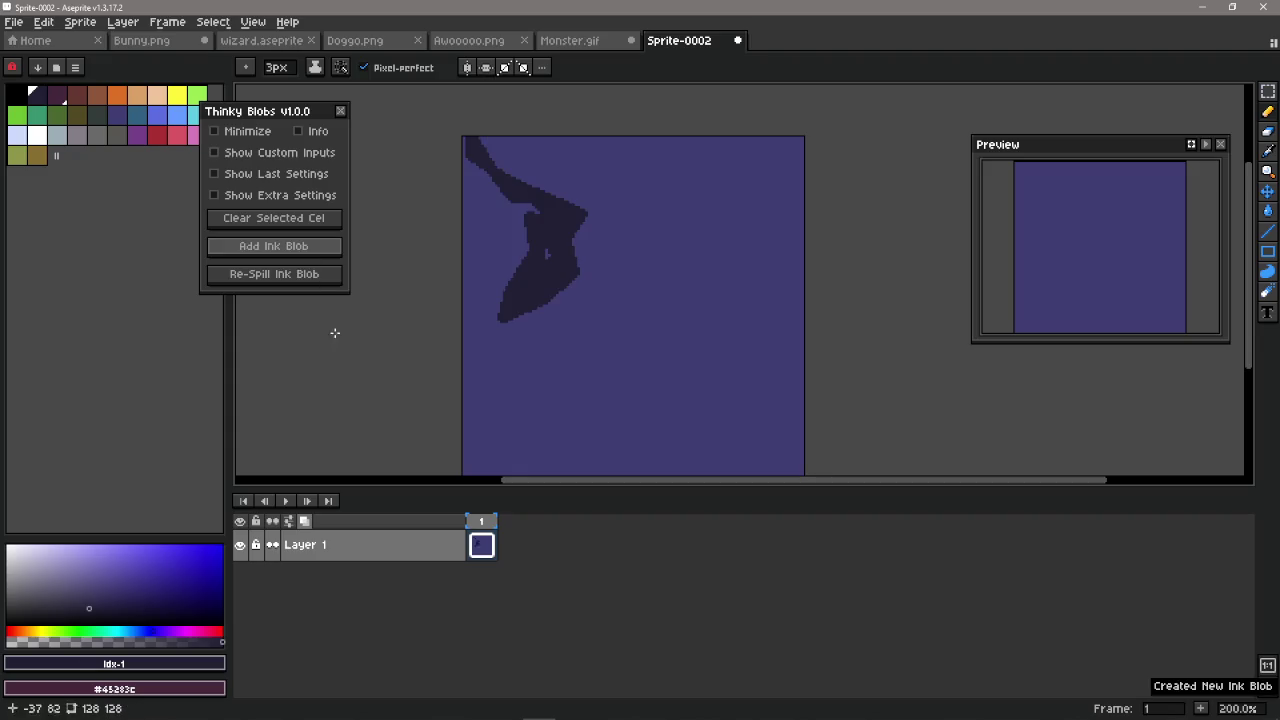
click(311, 276)
click(305, 277)
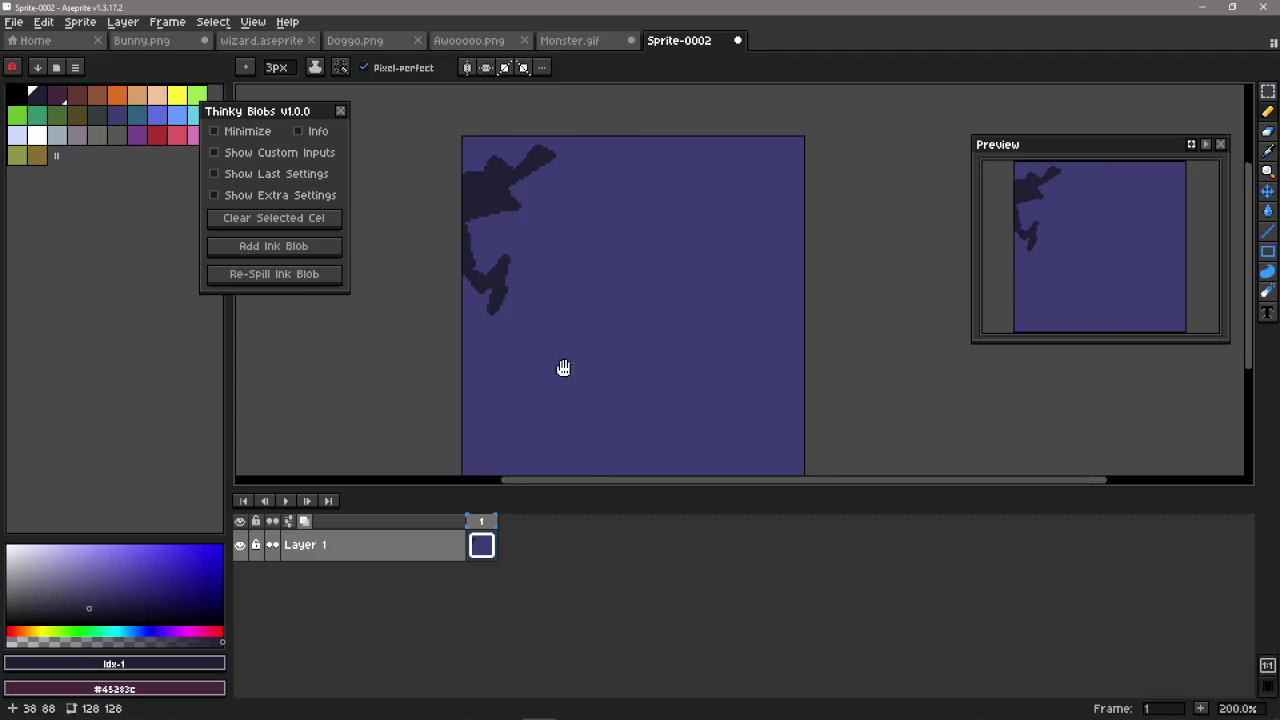
click(317, 286)
click(288, 286)
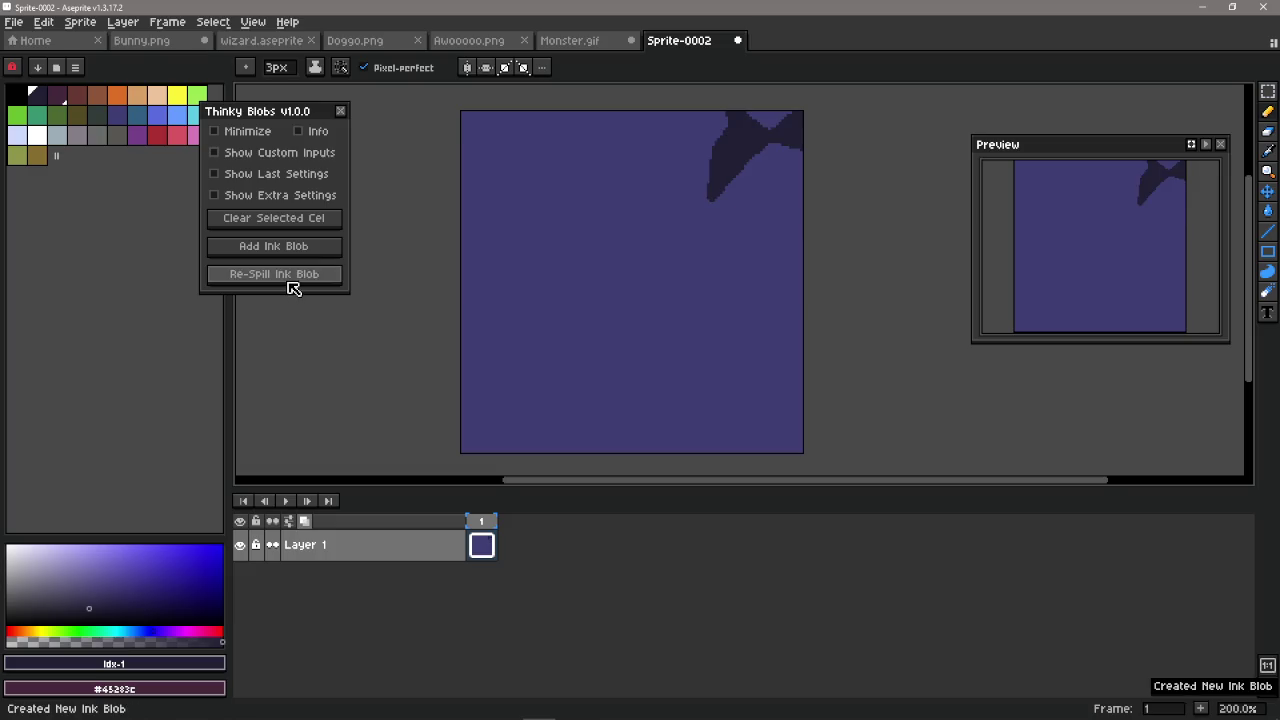
click(288, 285)
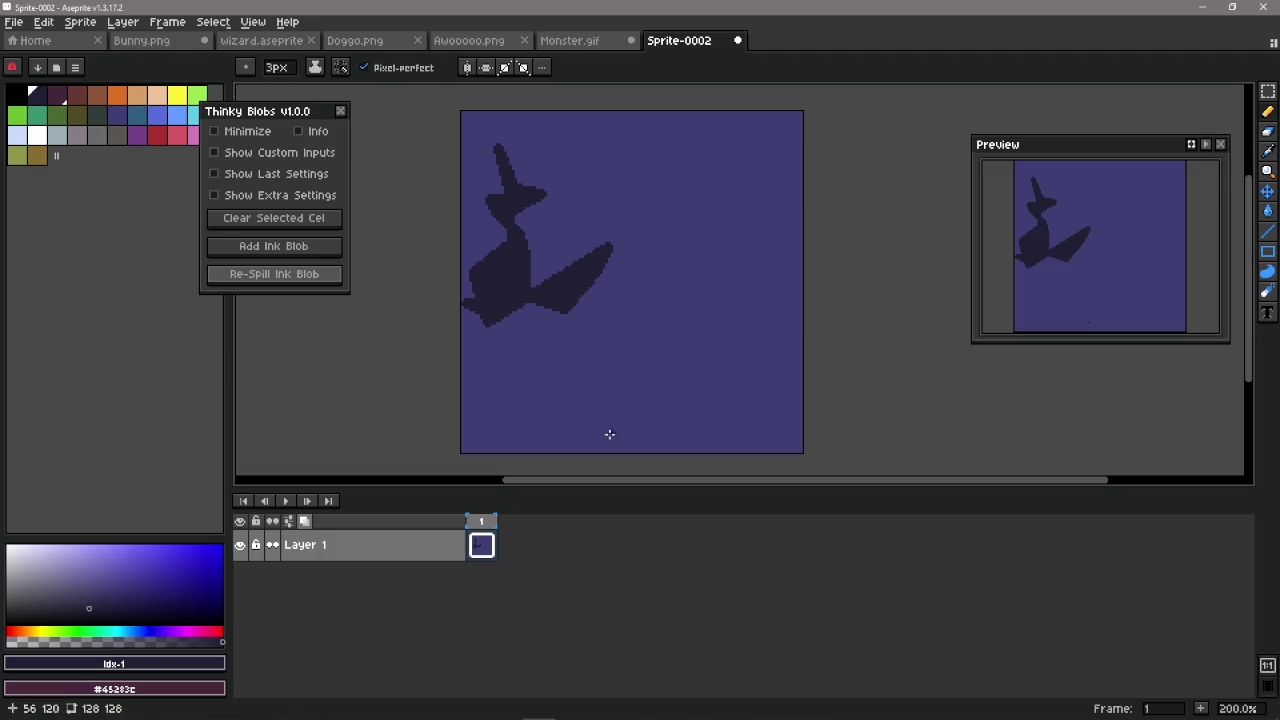
drag(623, 291, 684, 204)
key(ctrl+z)
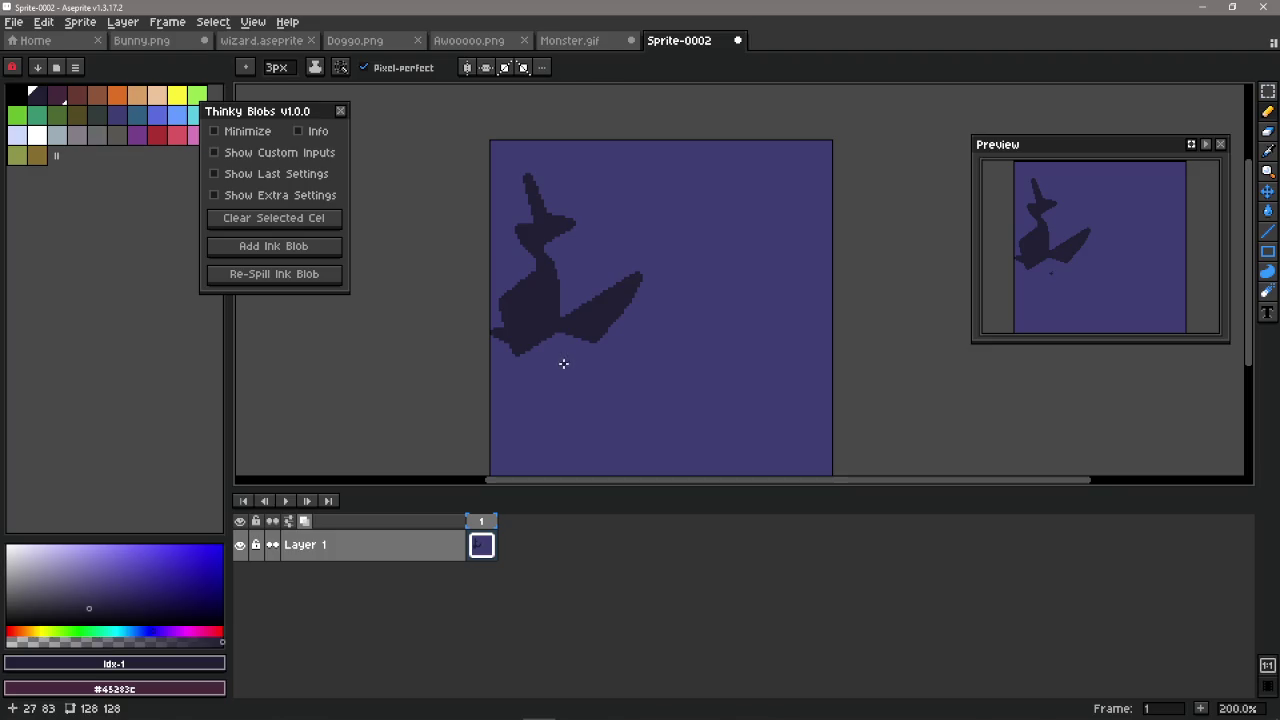
drag(618, 368, 569, 353)
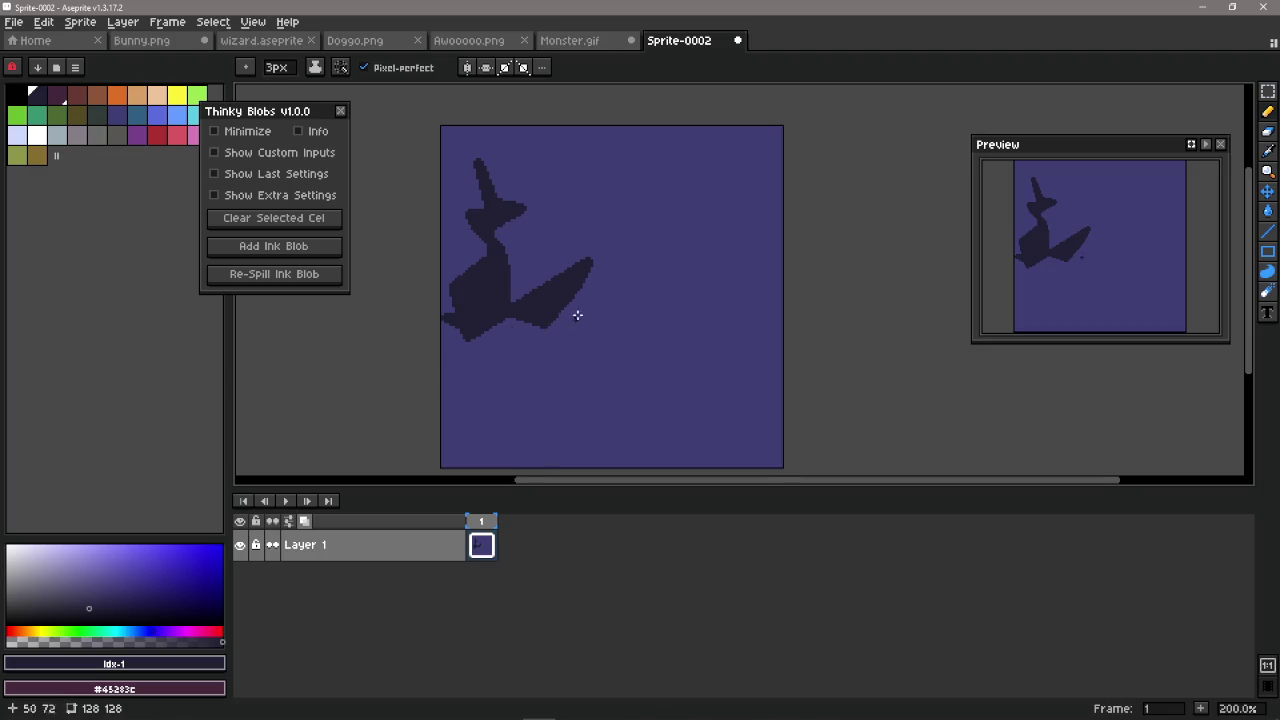
drag(576, 248, 516, 295)
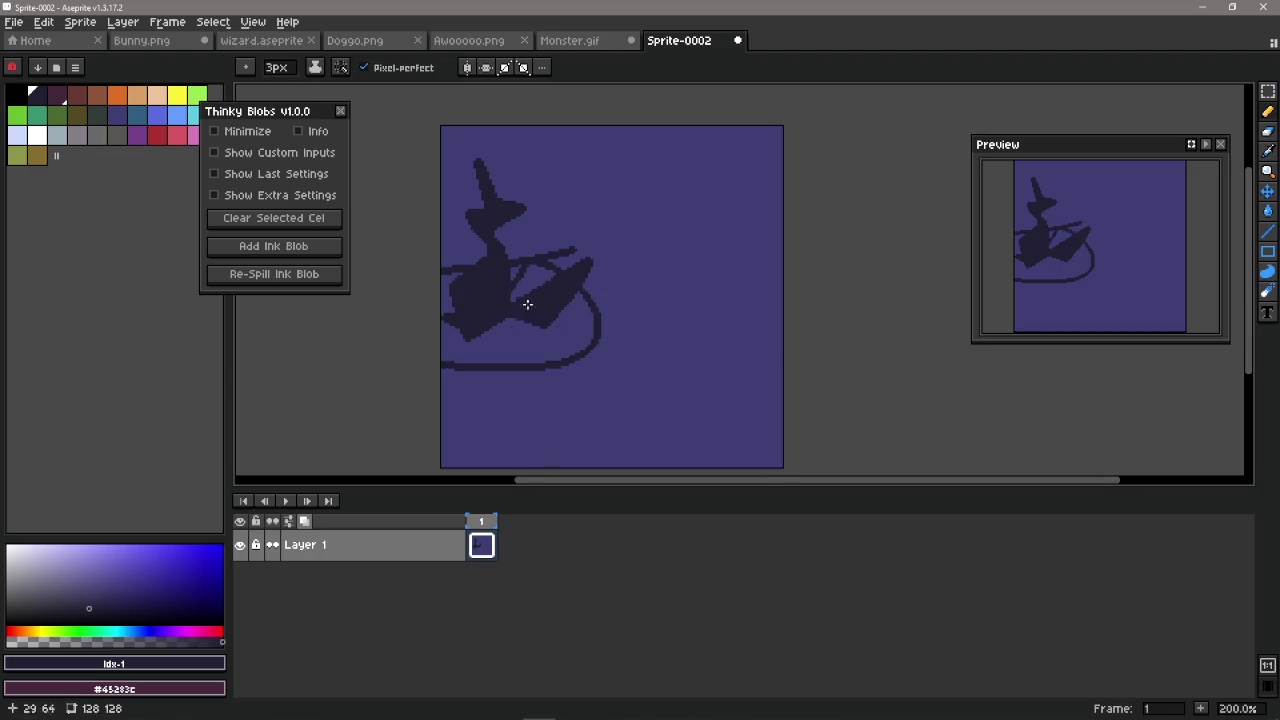
drag(513, 153, 525, 251)
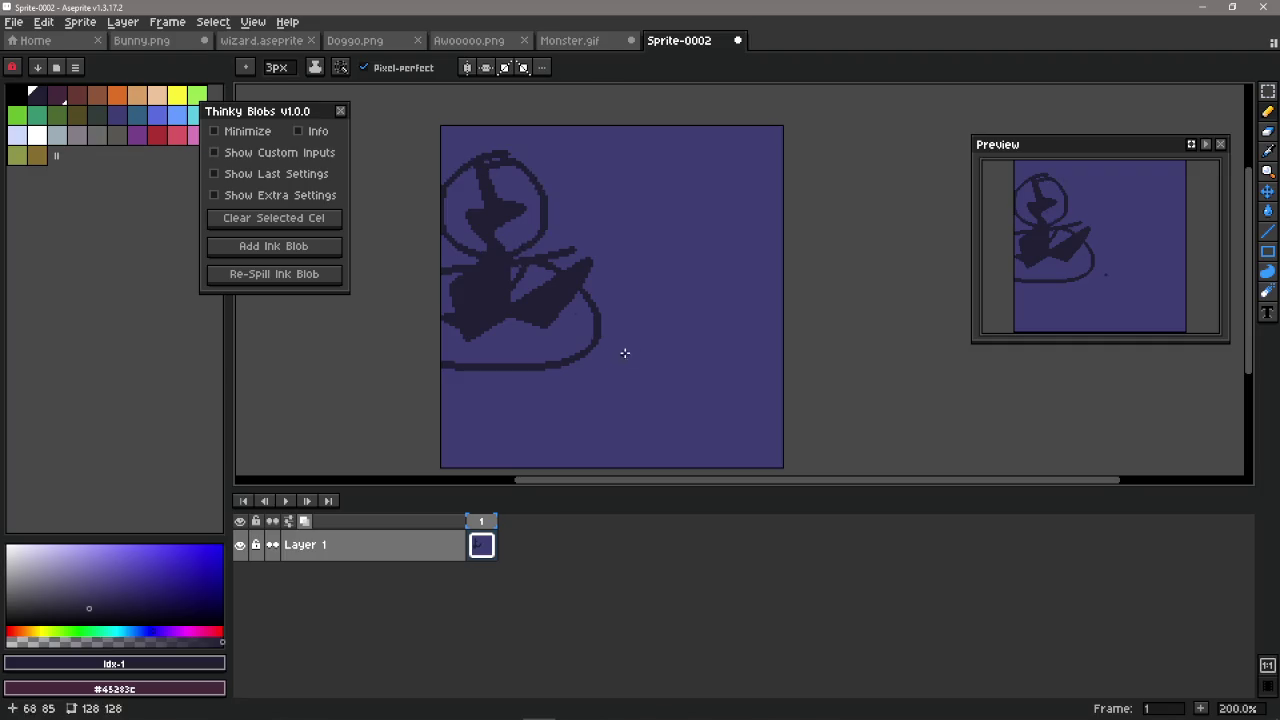
key(ctrl+z)
key(ctrl+z)
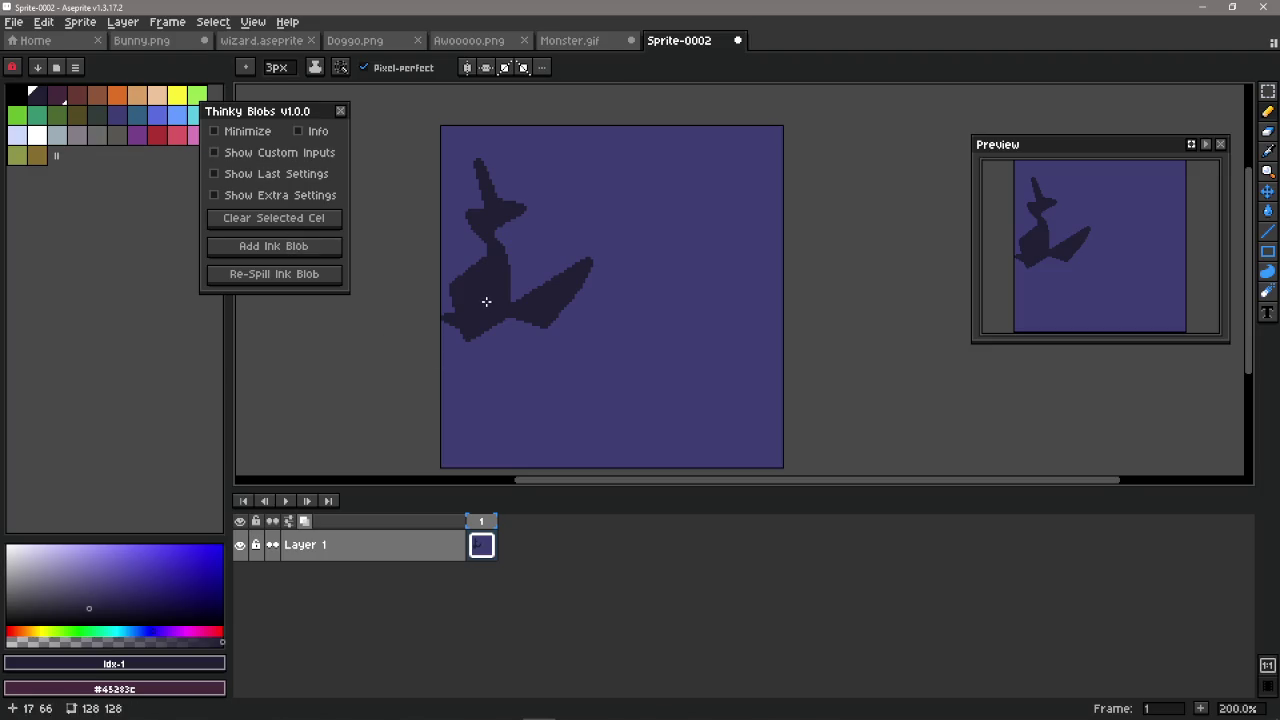
mouse_move(499, 311)
mouse_down()
mouse_move(554, 334)
mouse_move(471, 290)
mouse_up()
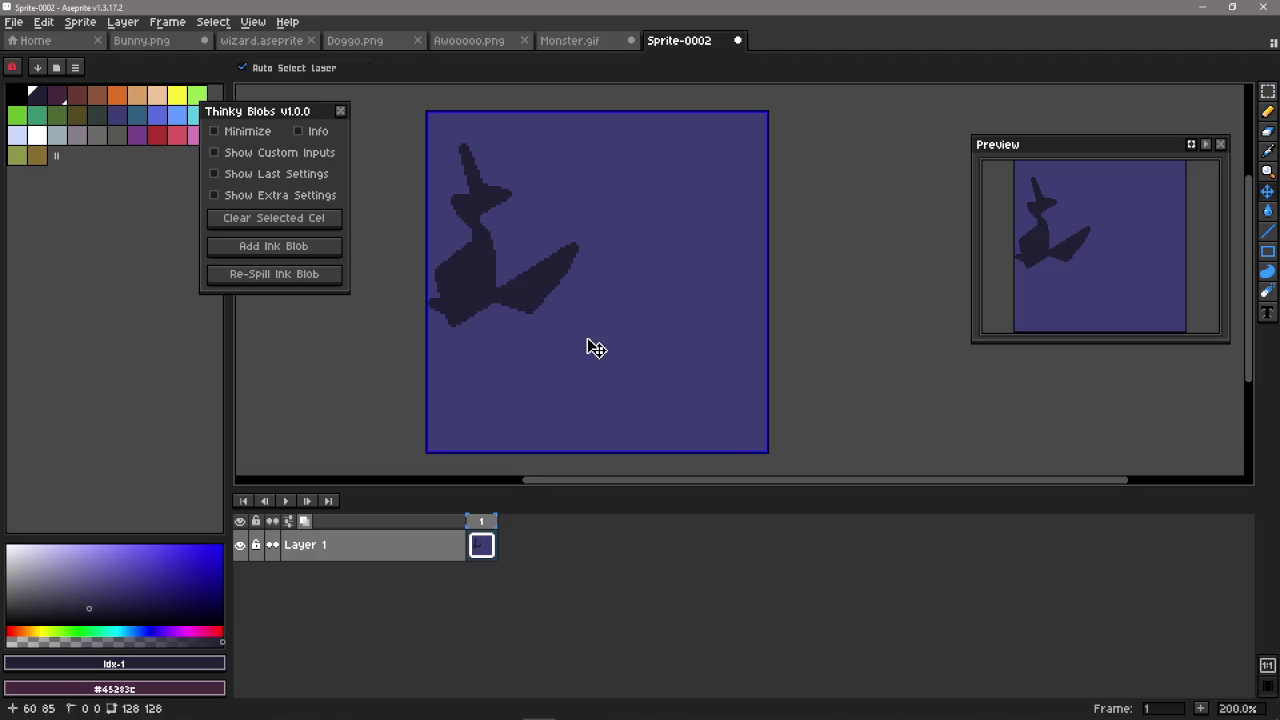
key(ctrl+z)
drag(544, 269, 572, 262)
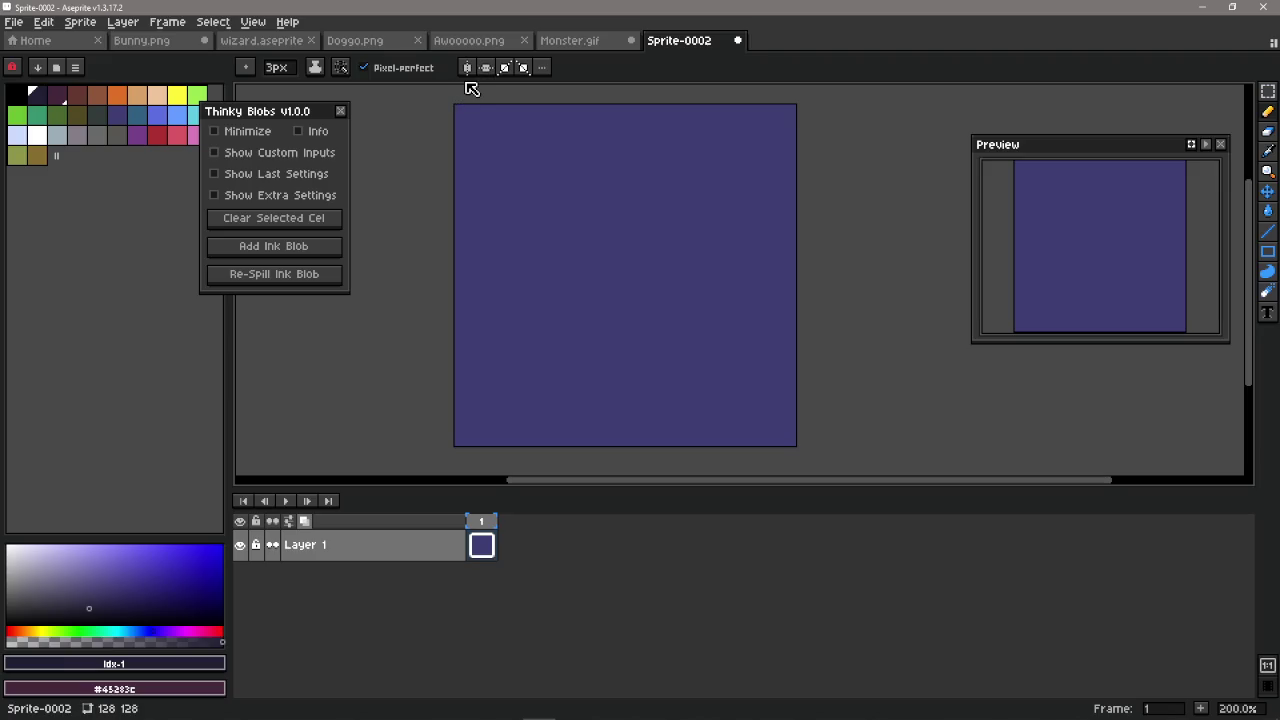
click(467, 74)
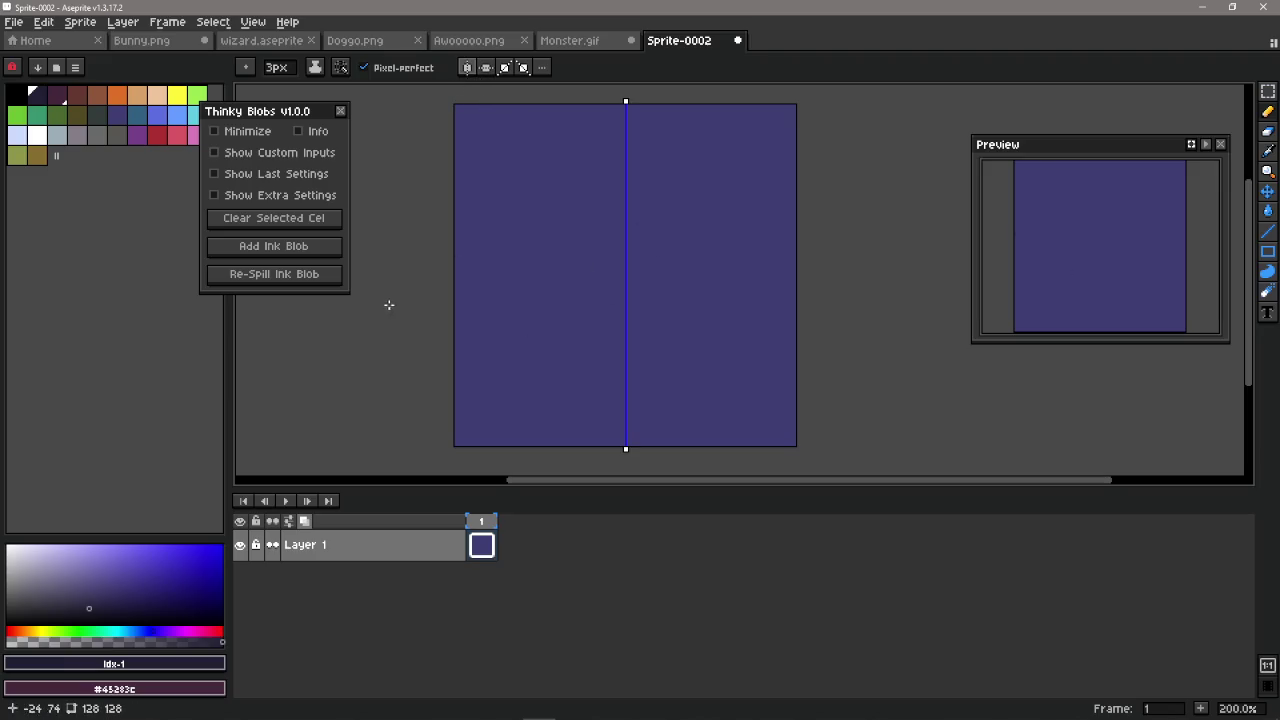
click(298, 248)
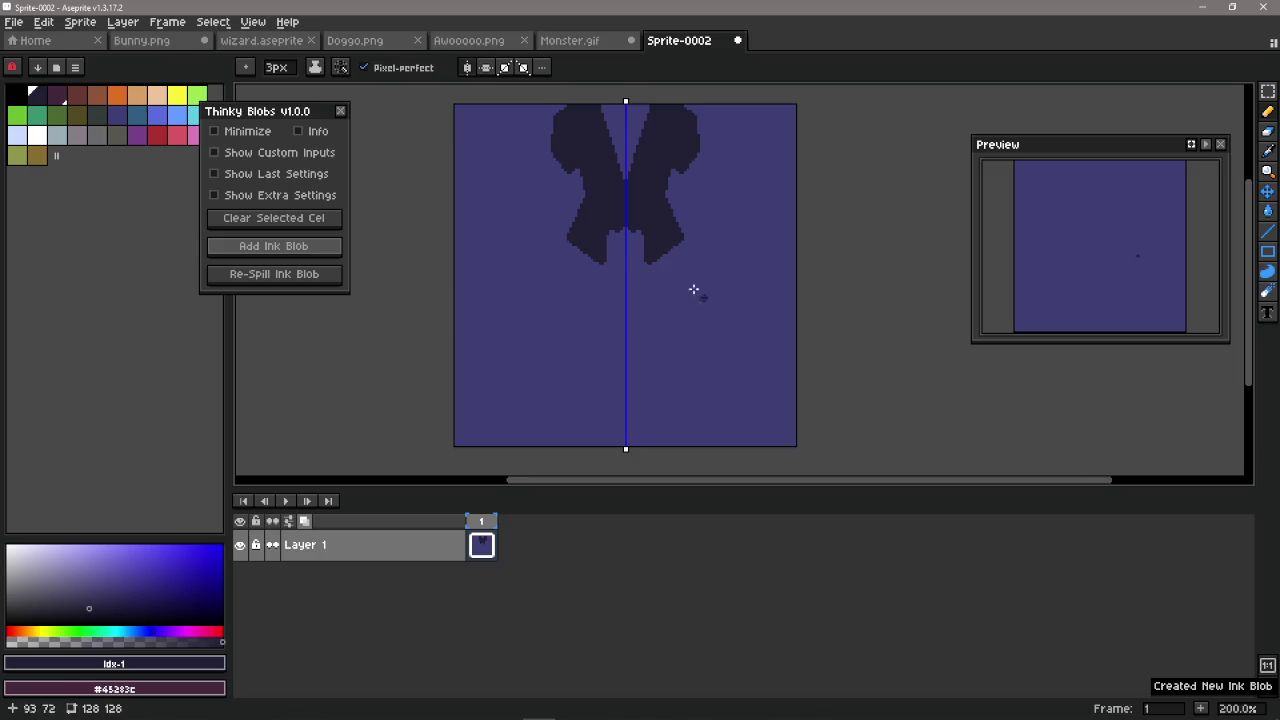
drag(634, 288, 614, 306)
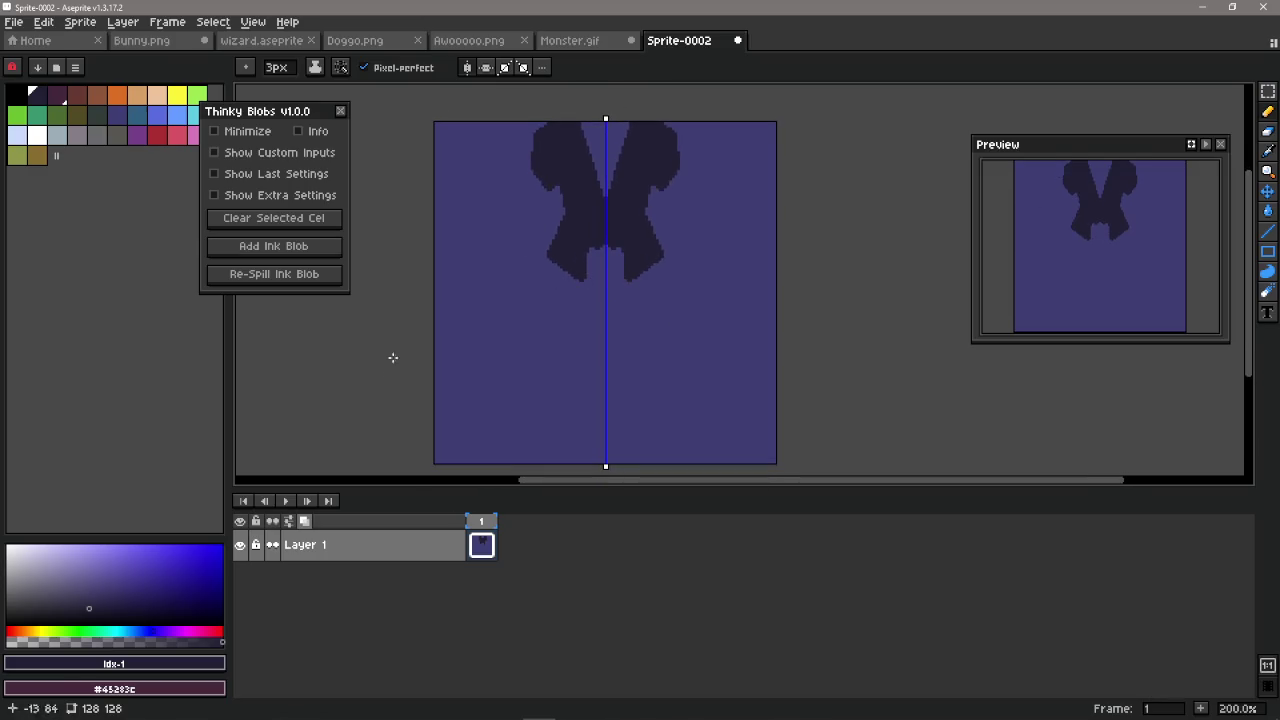
click(303, 279)
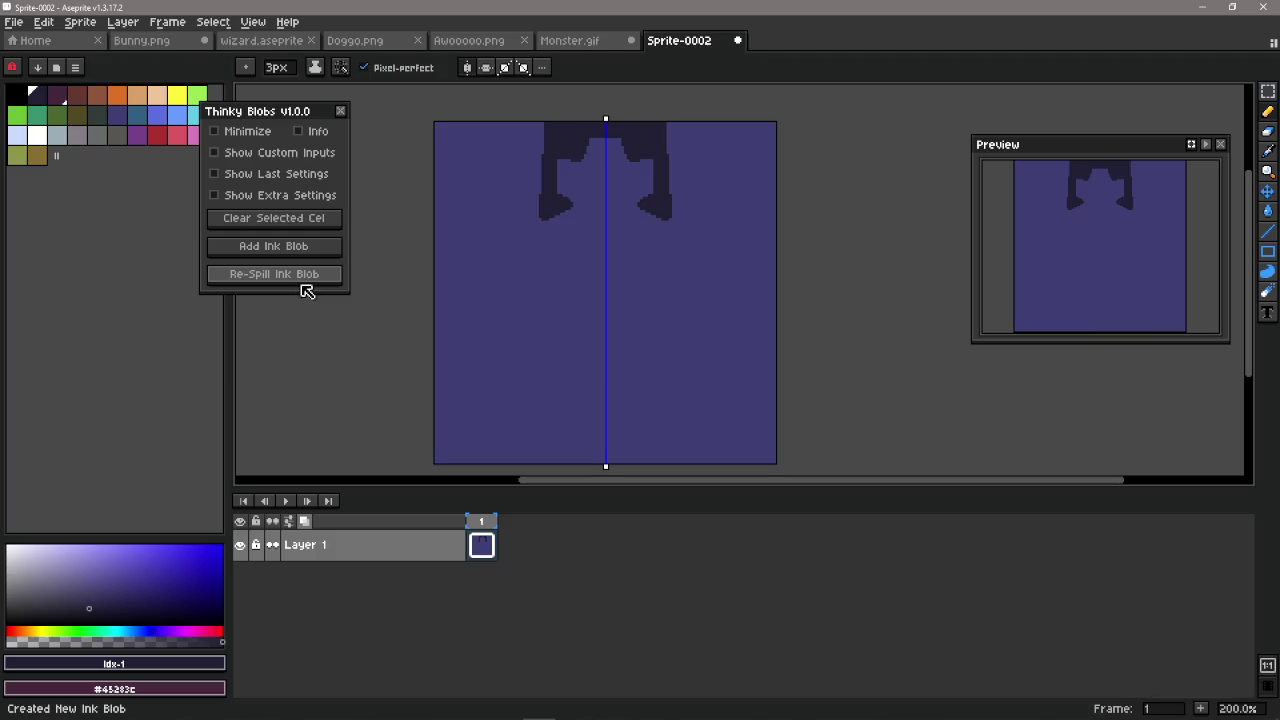
click(306, 281)
click(302, 283)
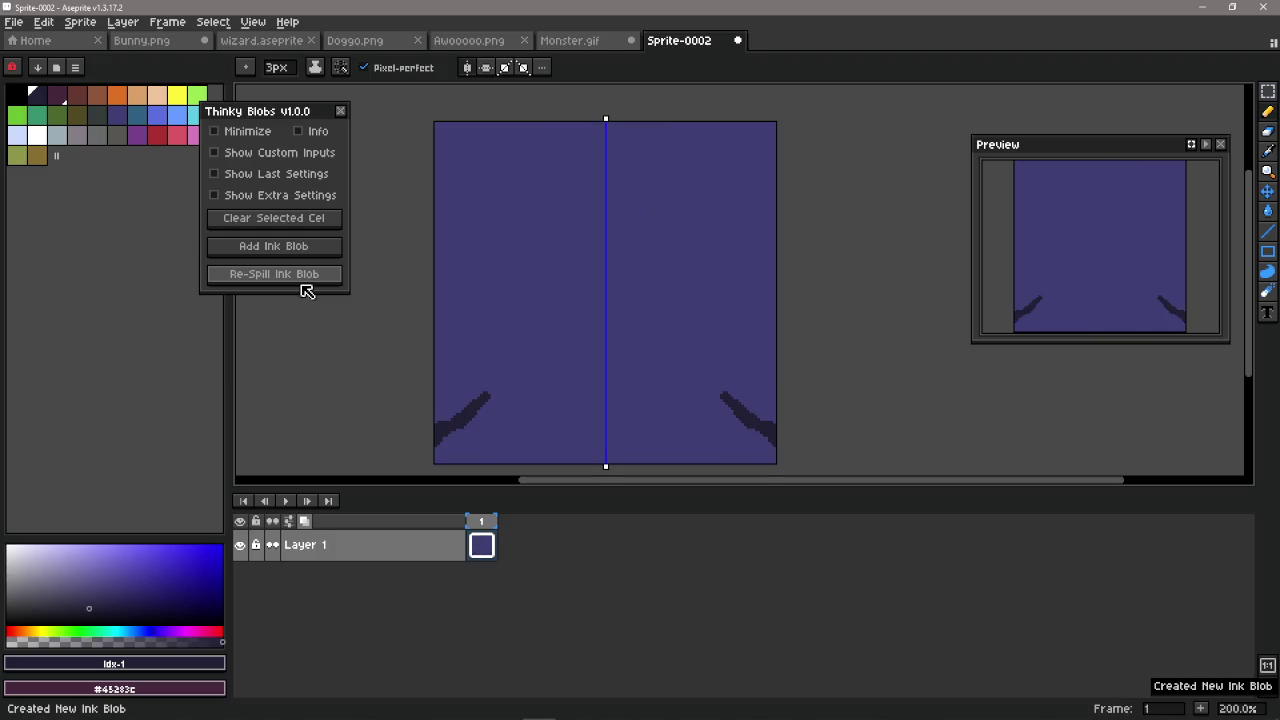
click(306, 288)
click(306, 288)
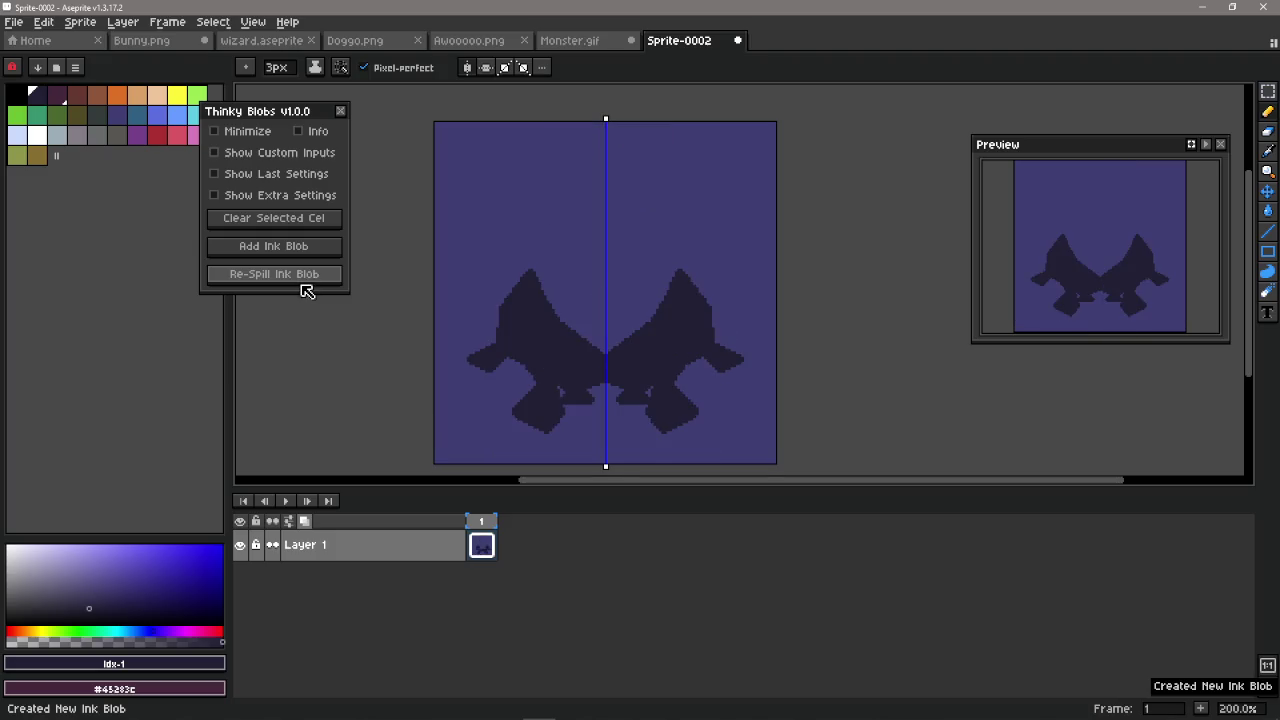
click(306, 288)
click(306, 288)
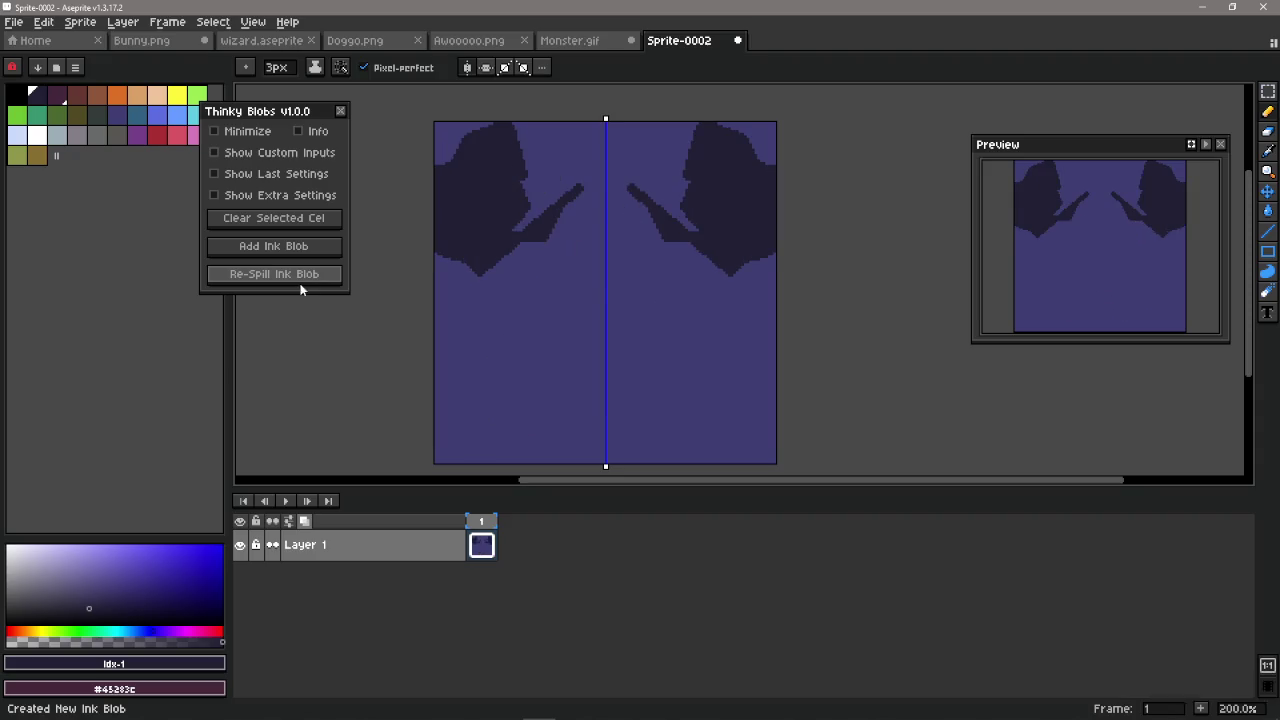
click(306, 288)
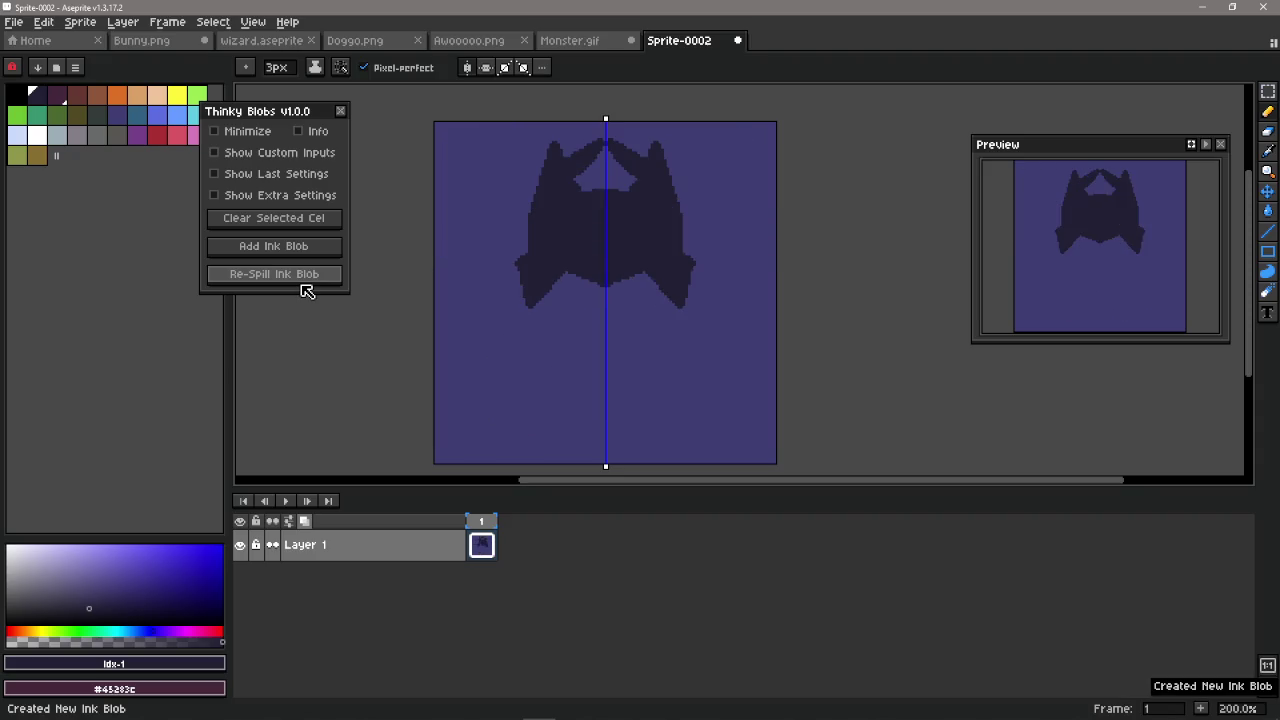
click(486, 67)
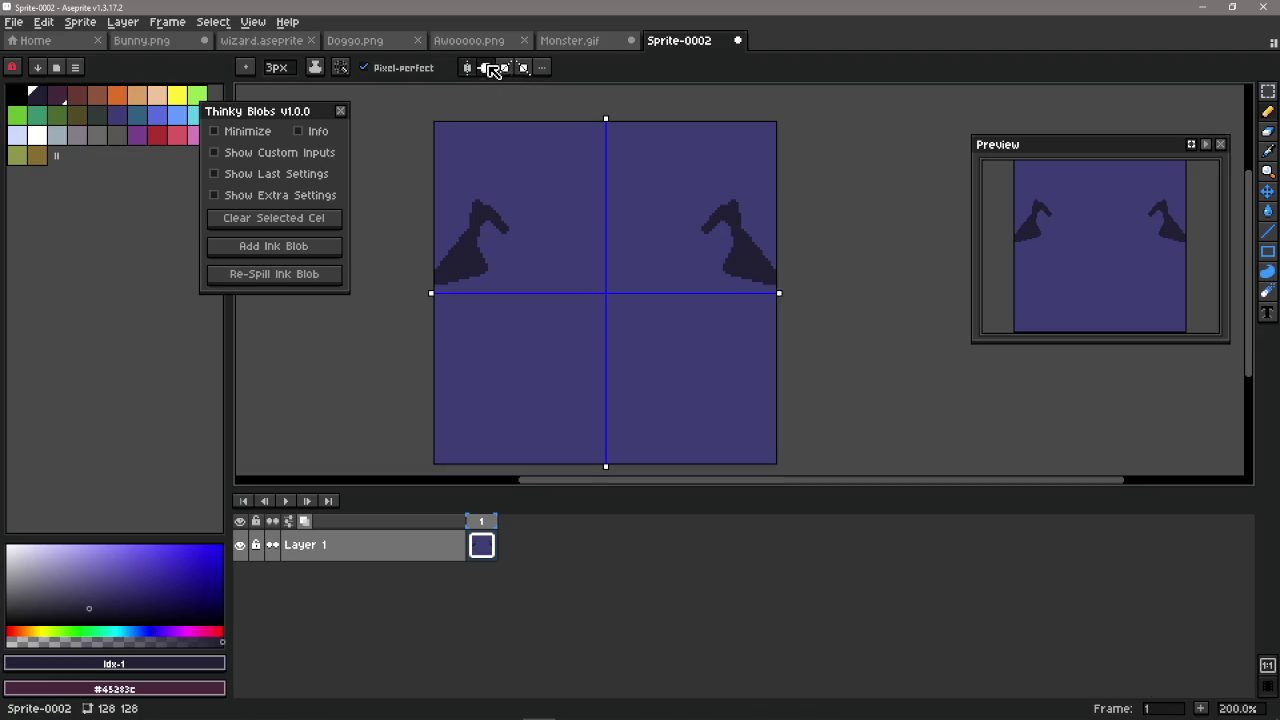
click(297, 282)
click(300, 284)
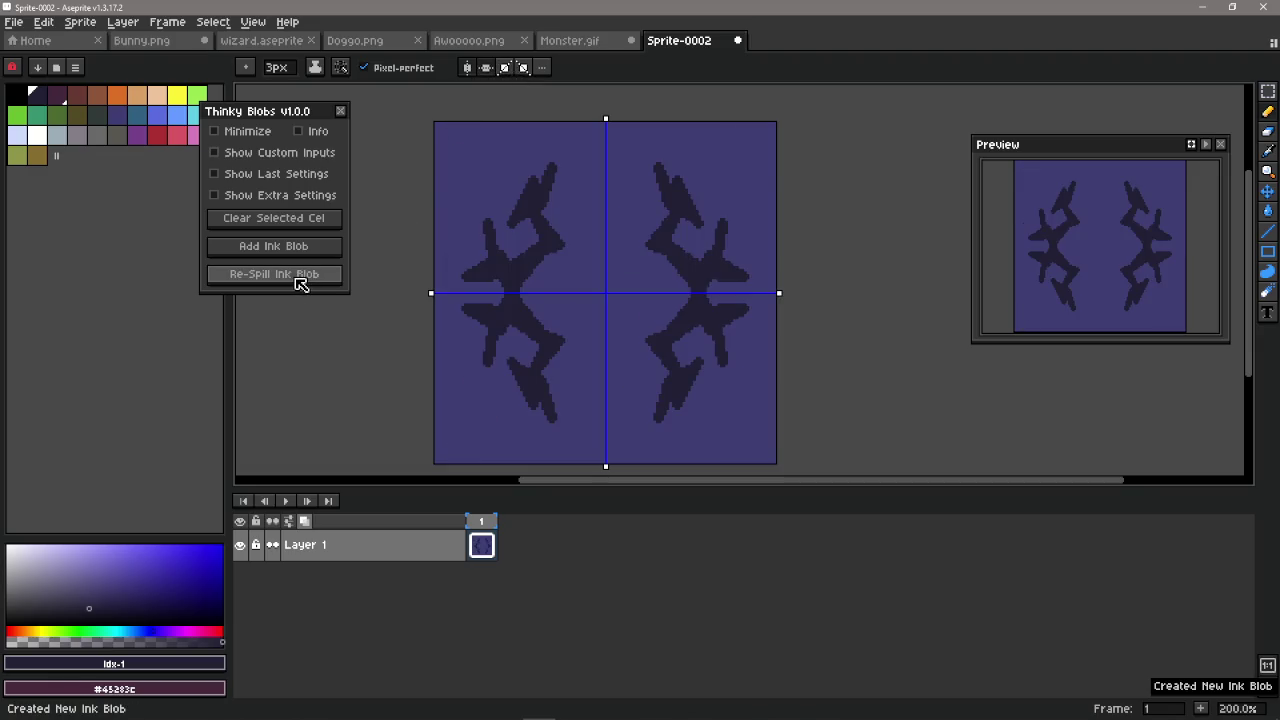
click(300, 283)
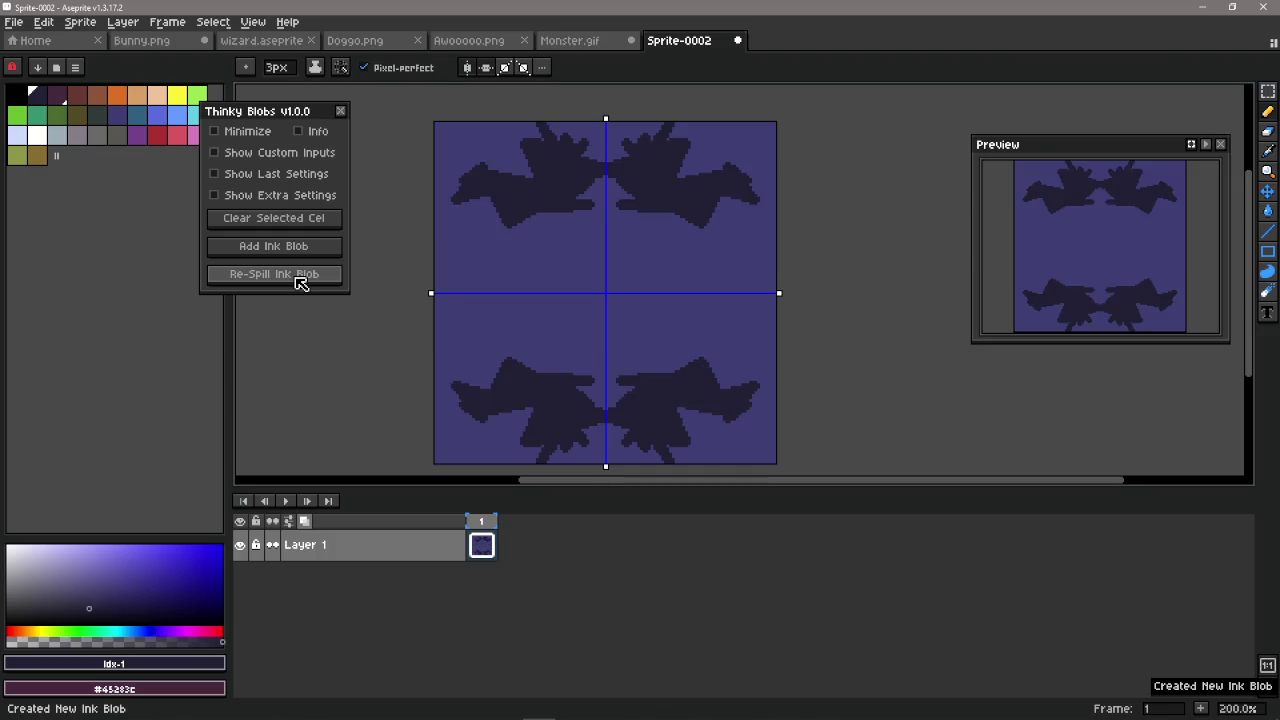
click(298, 280)
click(302, 281)
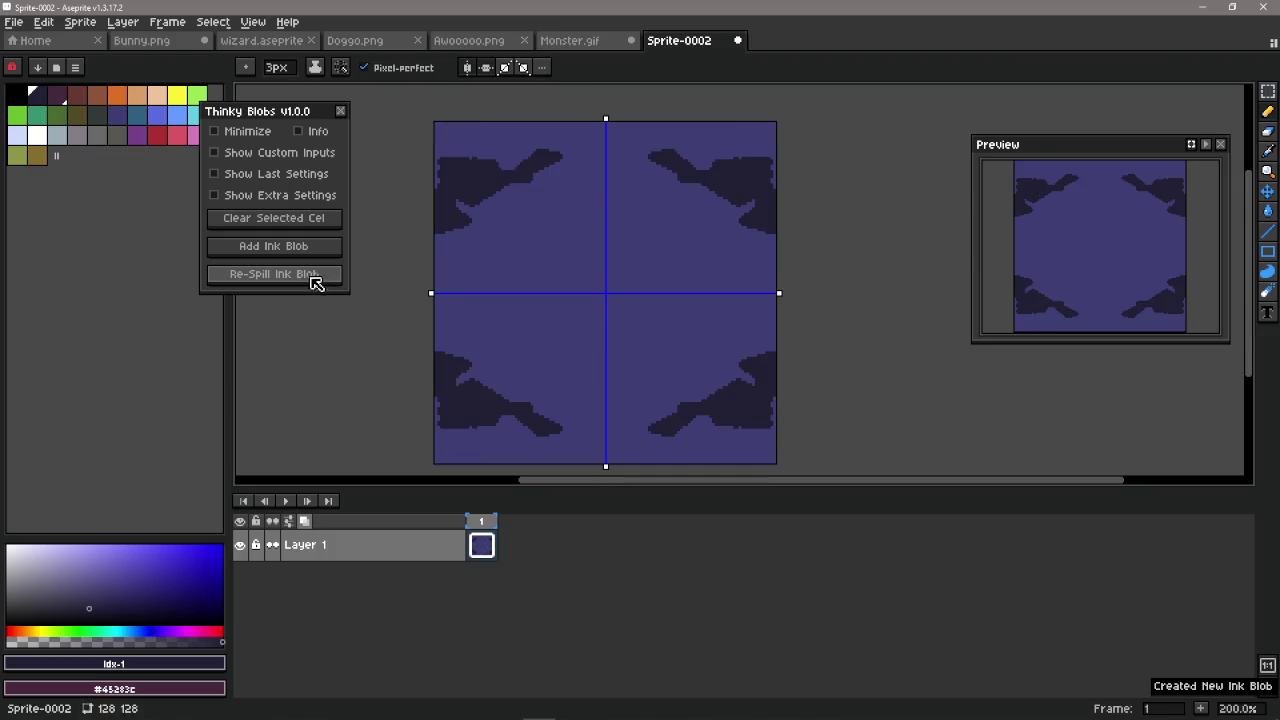
click(315, 284)
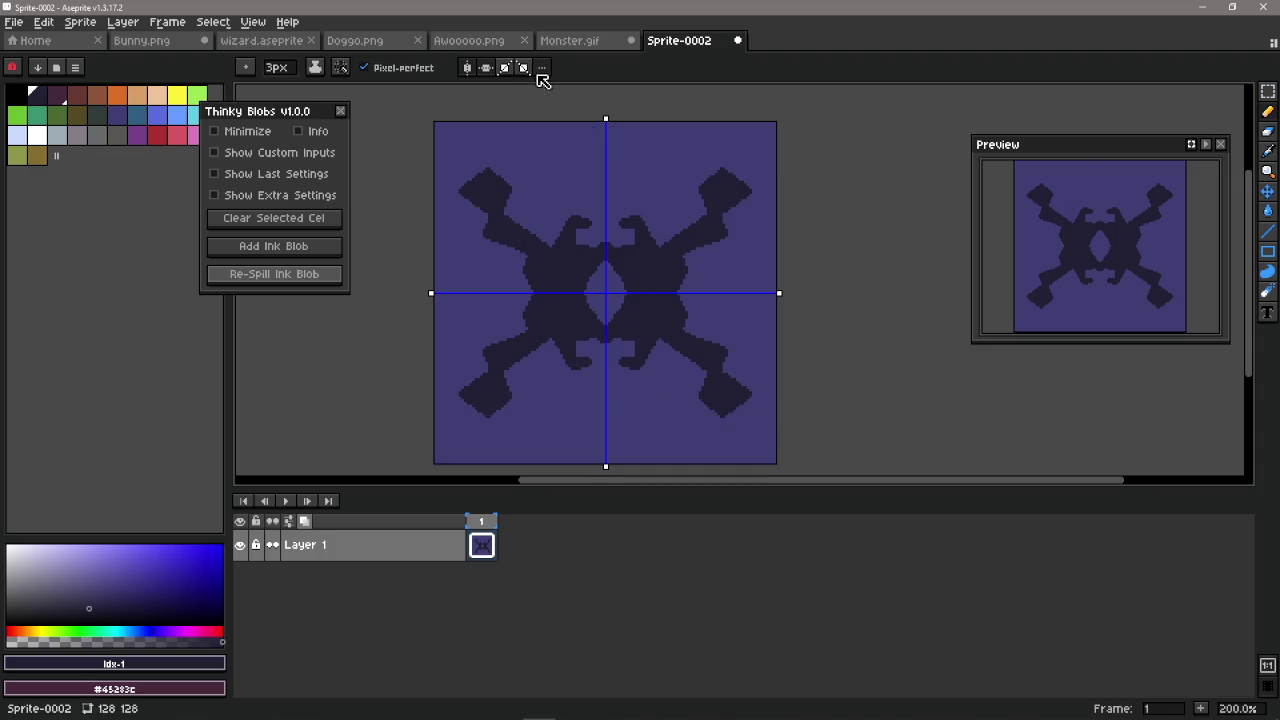
click(478, 70)
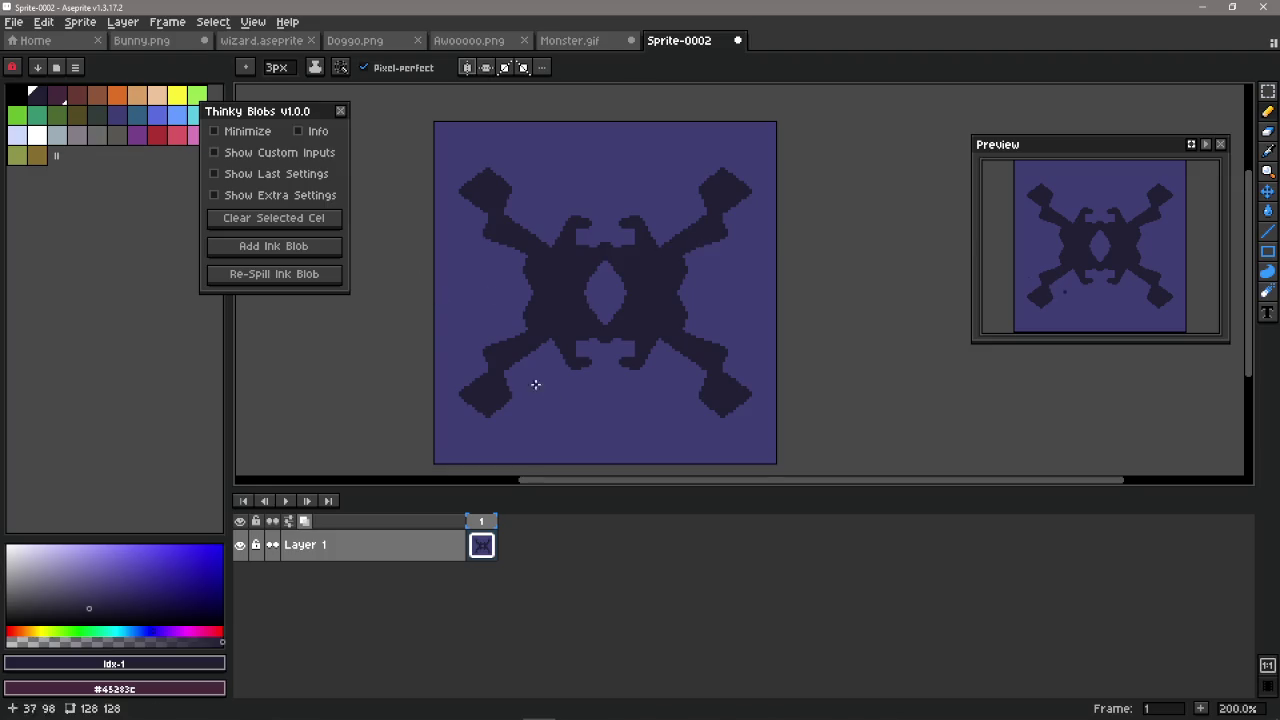
key(ctrl+z)
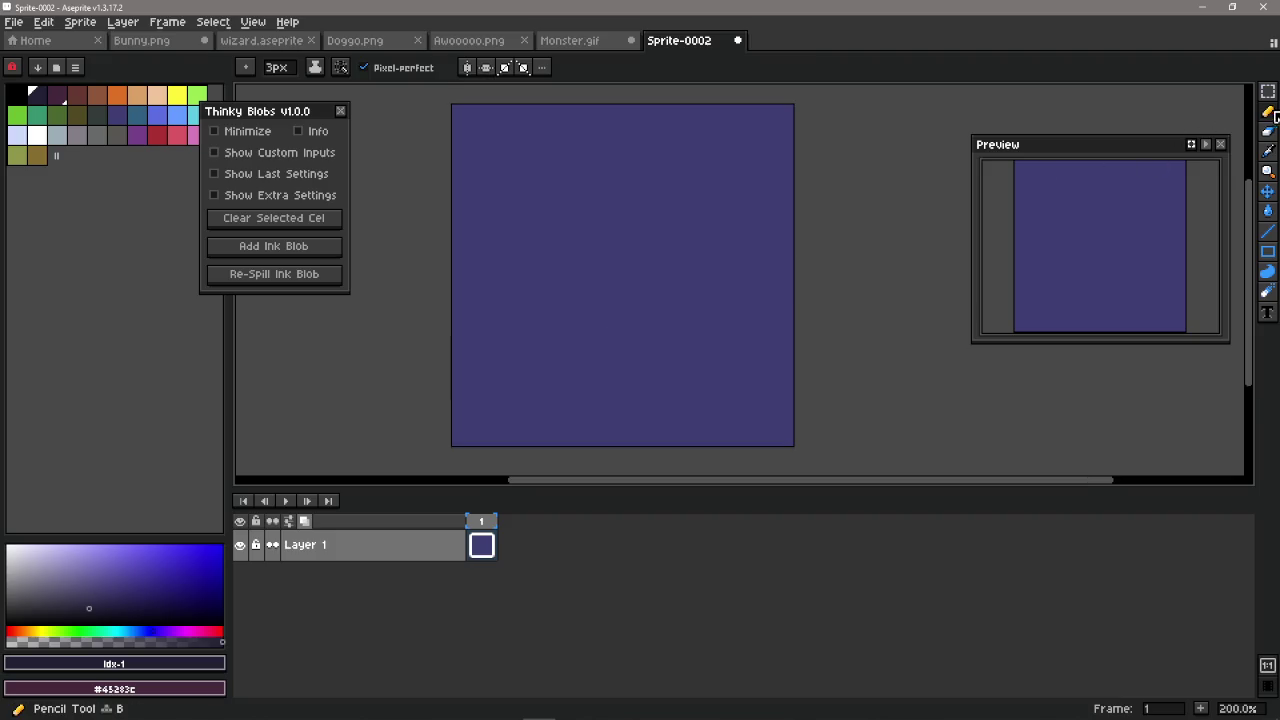
Step: Paint a light blue-grey capsule with a white cap on the indigo canvas
scroll(567, 302, up, 7)
scroll(571, 290, up, 6)
click(57, 135)
click(549, 297)
key(ctrl+z)
scroll(577, 317, up, 2)
click(549, 294)
drag(554, 300, 536, 283)
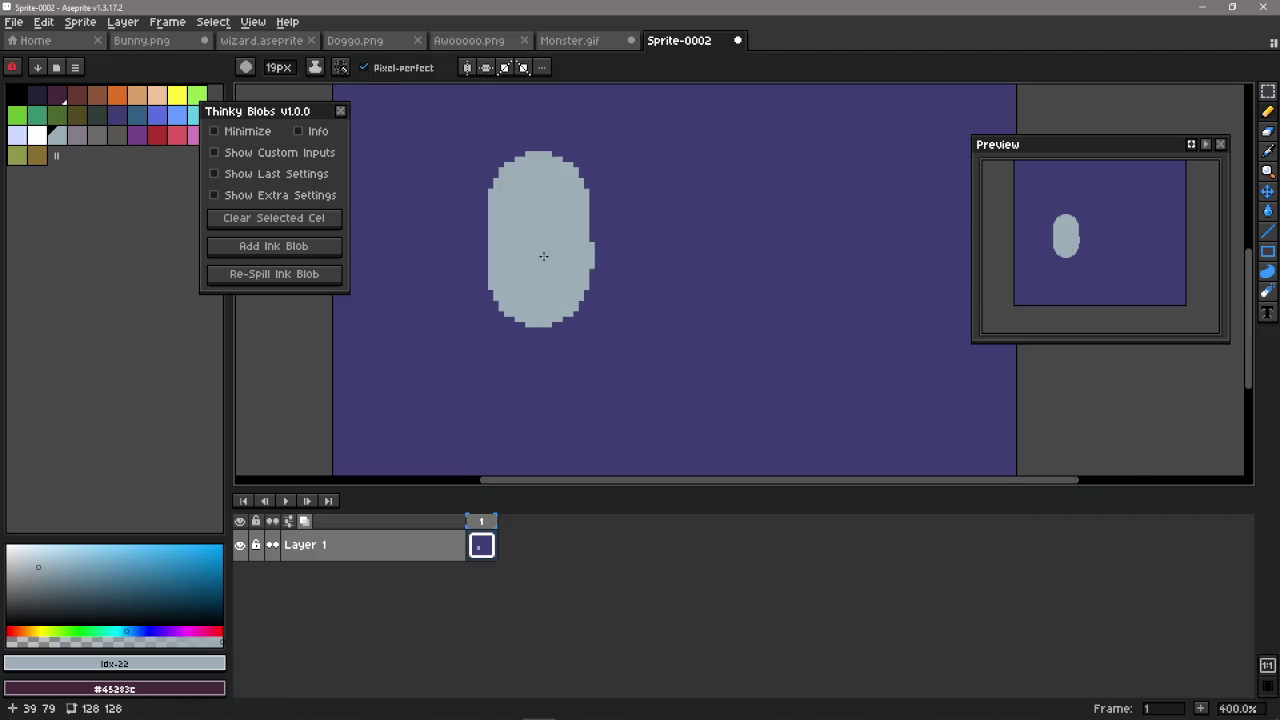
scroll(543, 256, down, 1)
click(37, 135)
drag(586, 251, 560, 257)
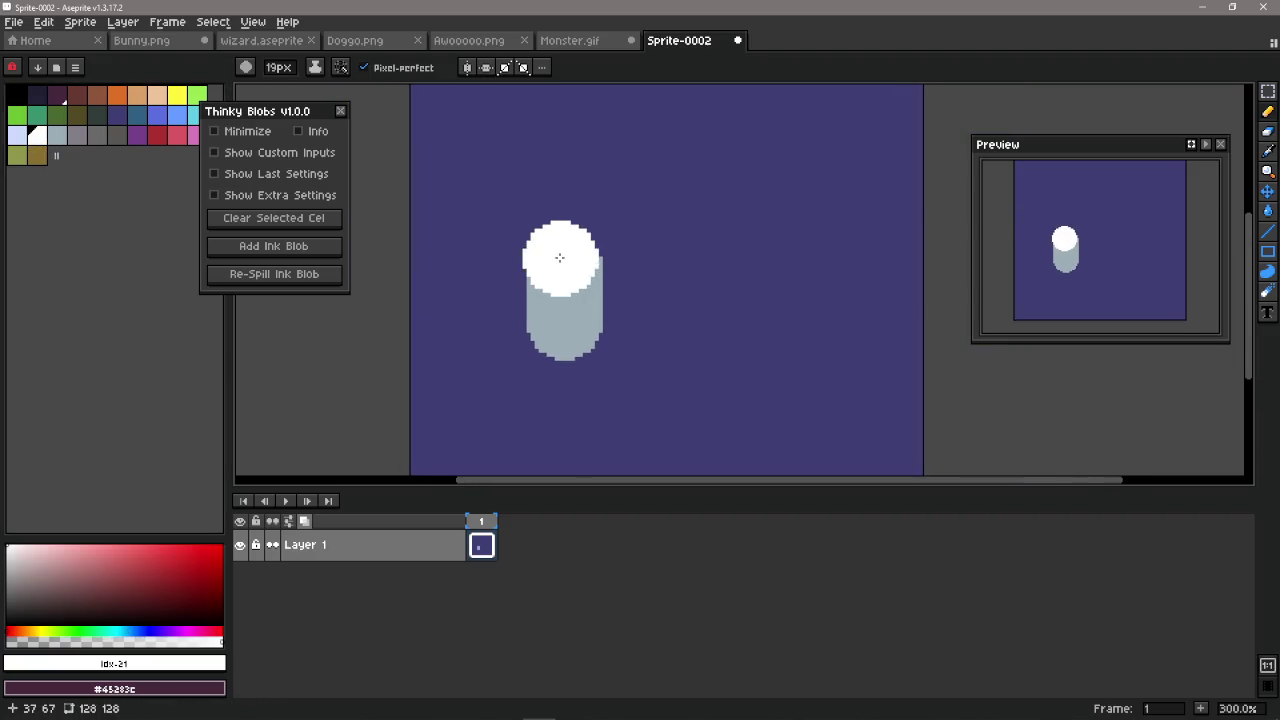
Step: Marquee-select the area around the cylinder and undo its strokes
scroll(726, 294, down, 2)
scroll(686, 343, up, 1)
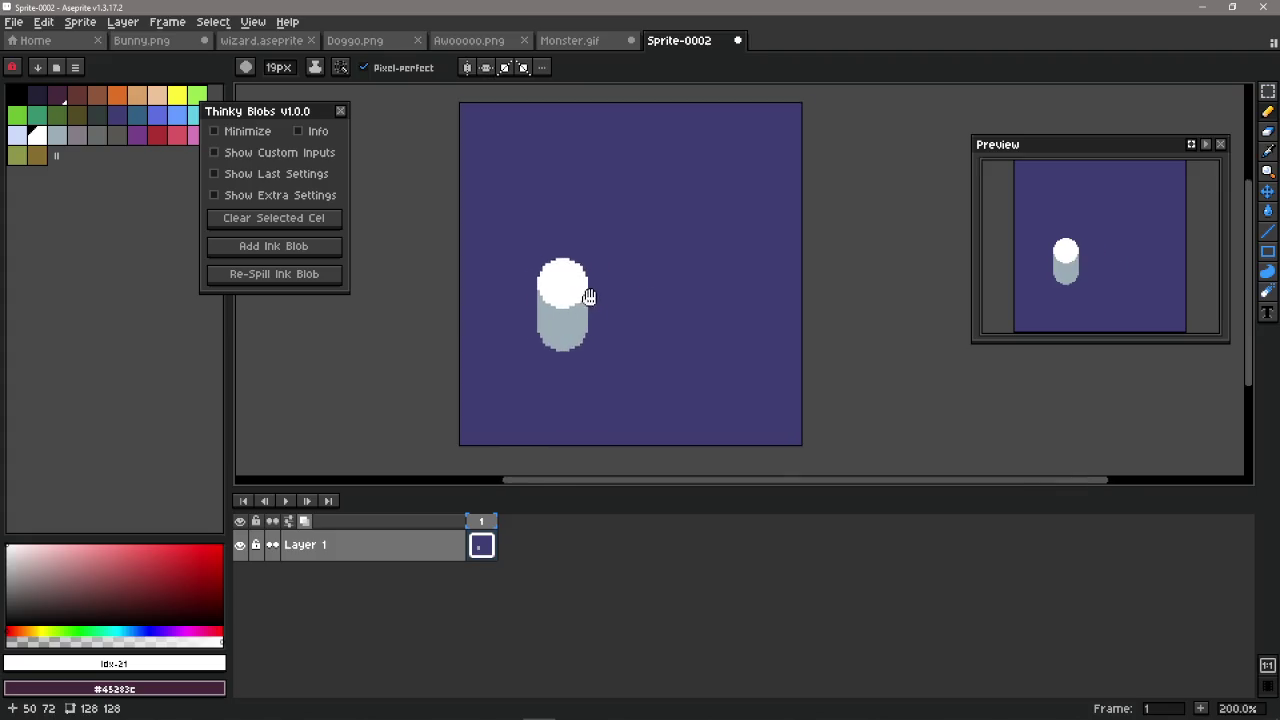
click(1268, 91)
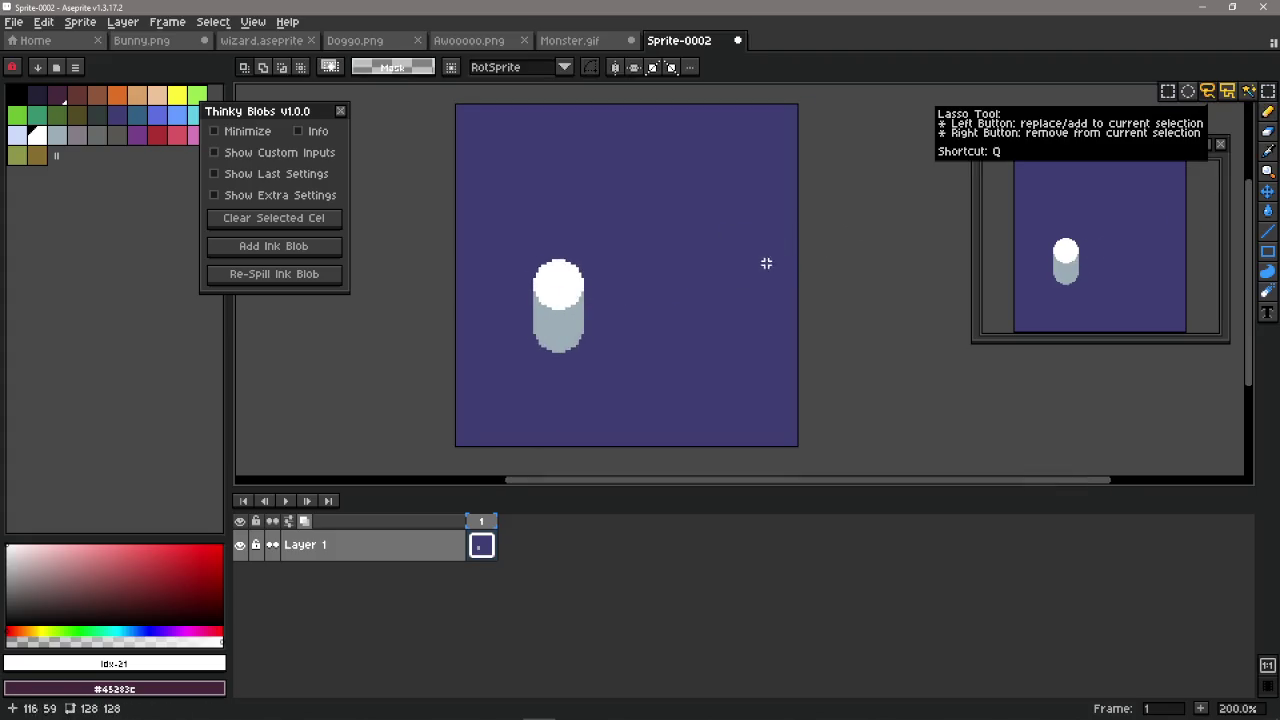
drag(520, 230, 632, 352)
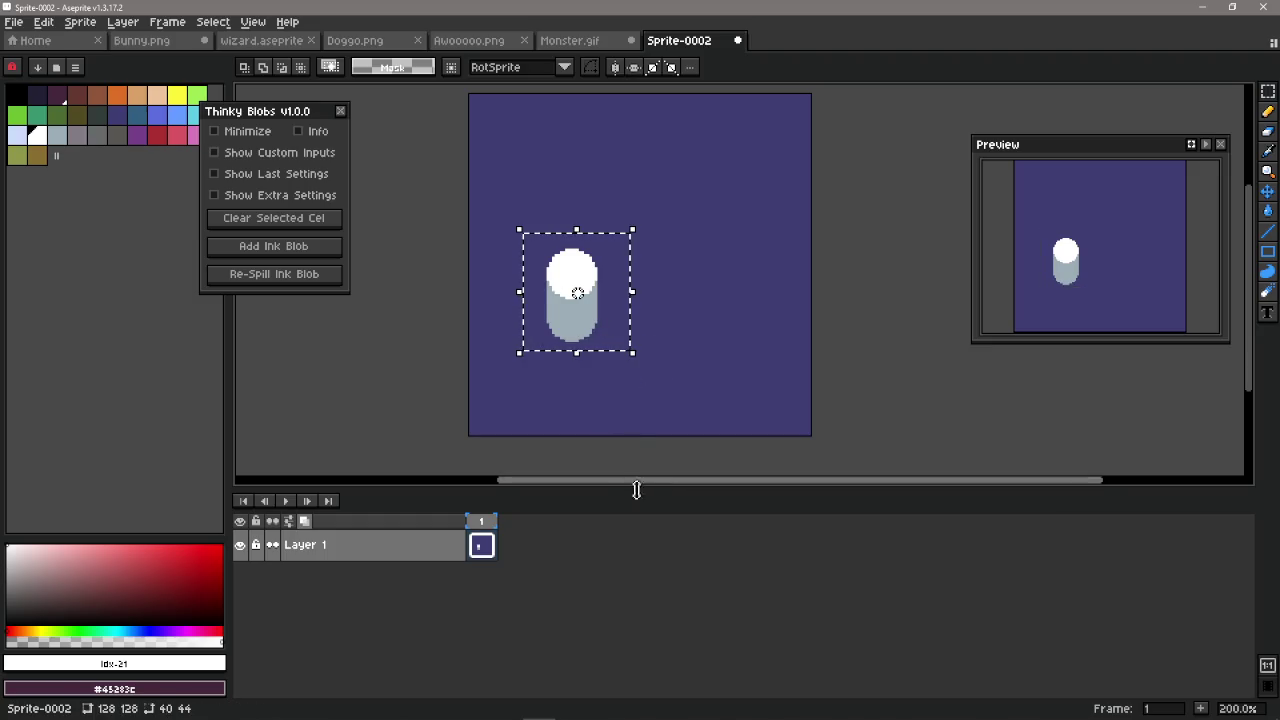
key(ctrl+z)
key(ctrl+z)
key(ctrl+z)
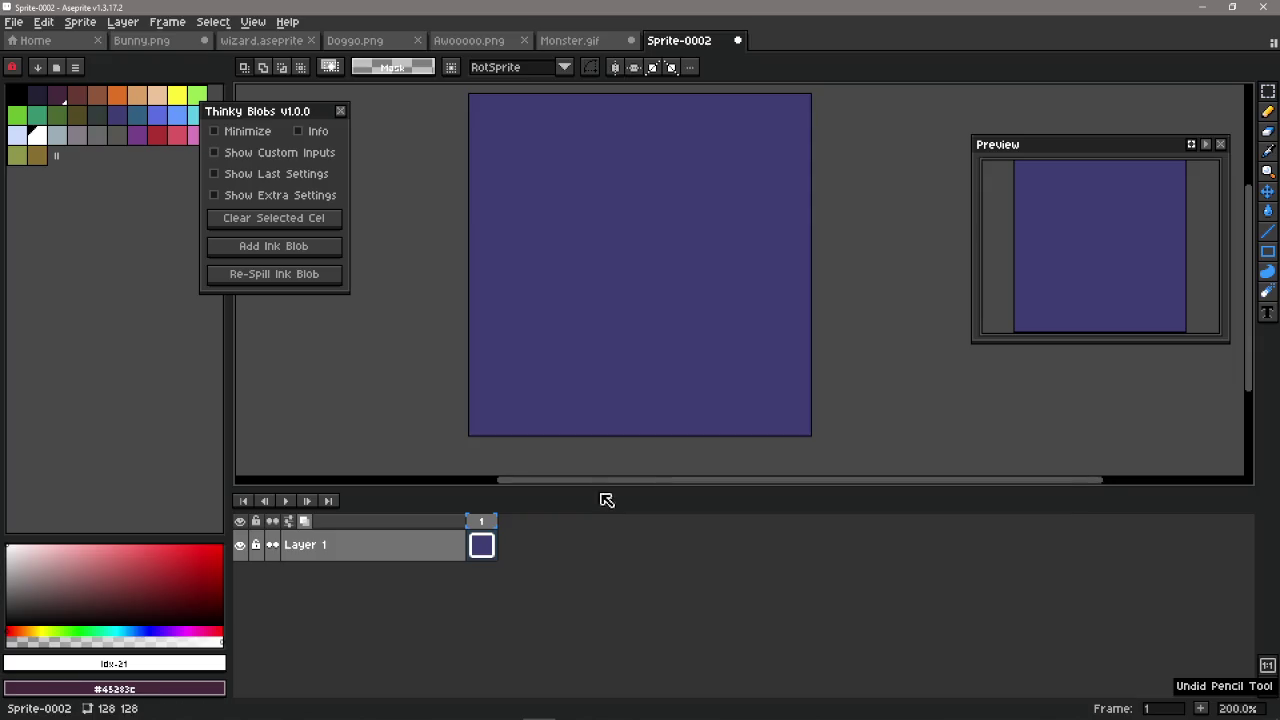
right_click(436, 556)
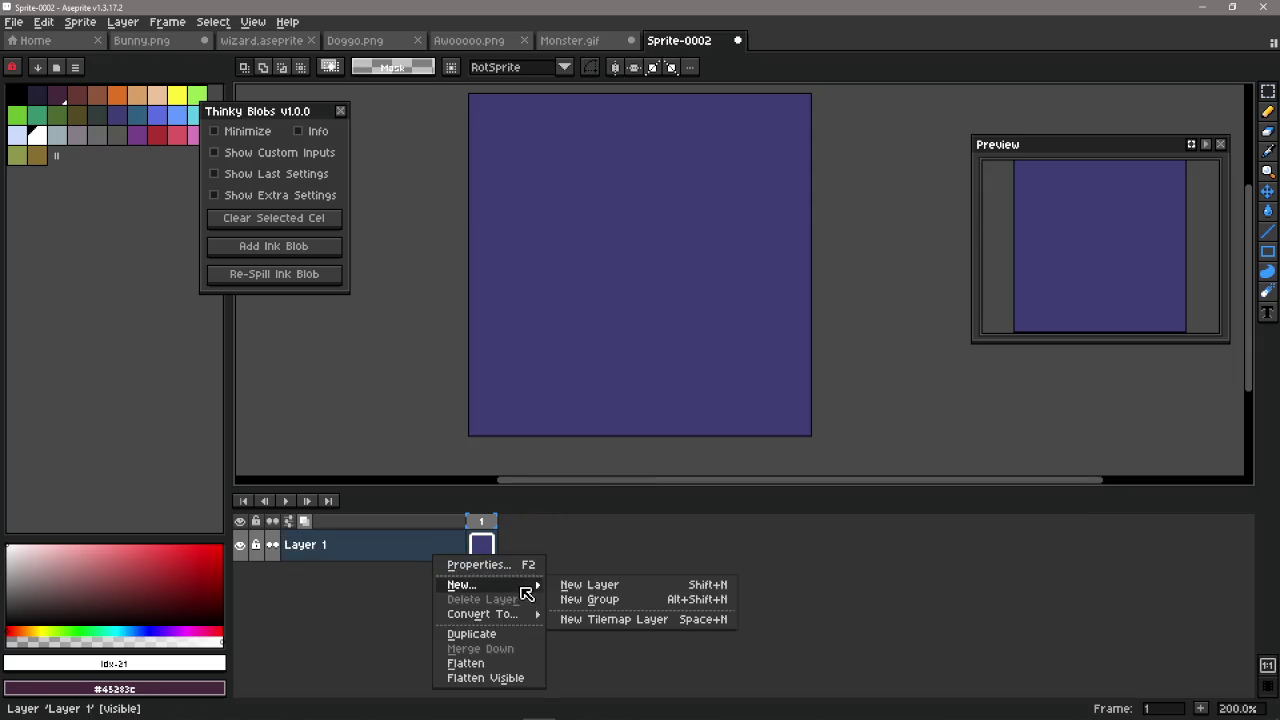
click(570, 582)
right_click(380, 544)
key(Escape)
right_click(429, 550)
key(Escape)
drag(551, 241, 551, 249)
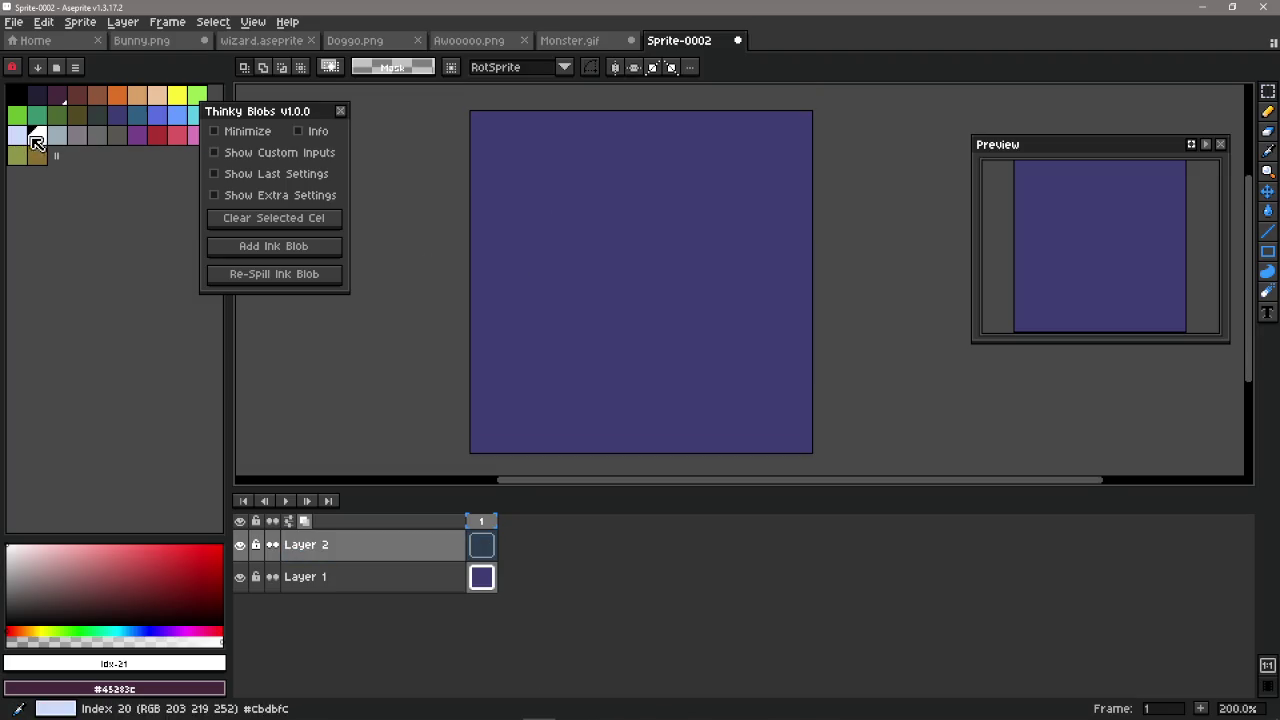
click(1268, 111)
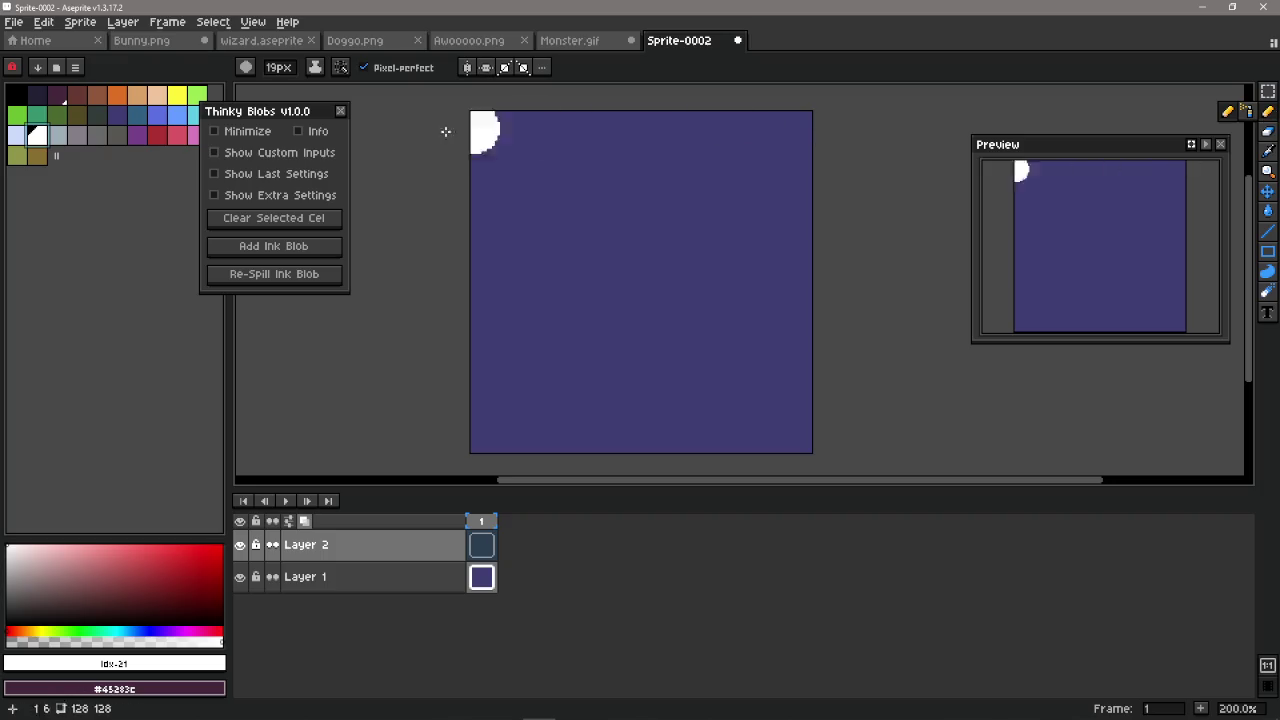
click(57, 135)
click(556, 282)
drag(556, 282, 567, 368)
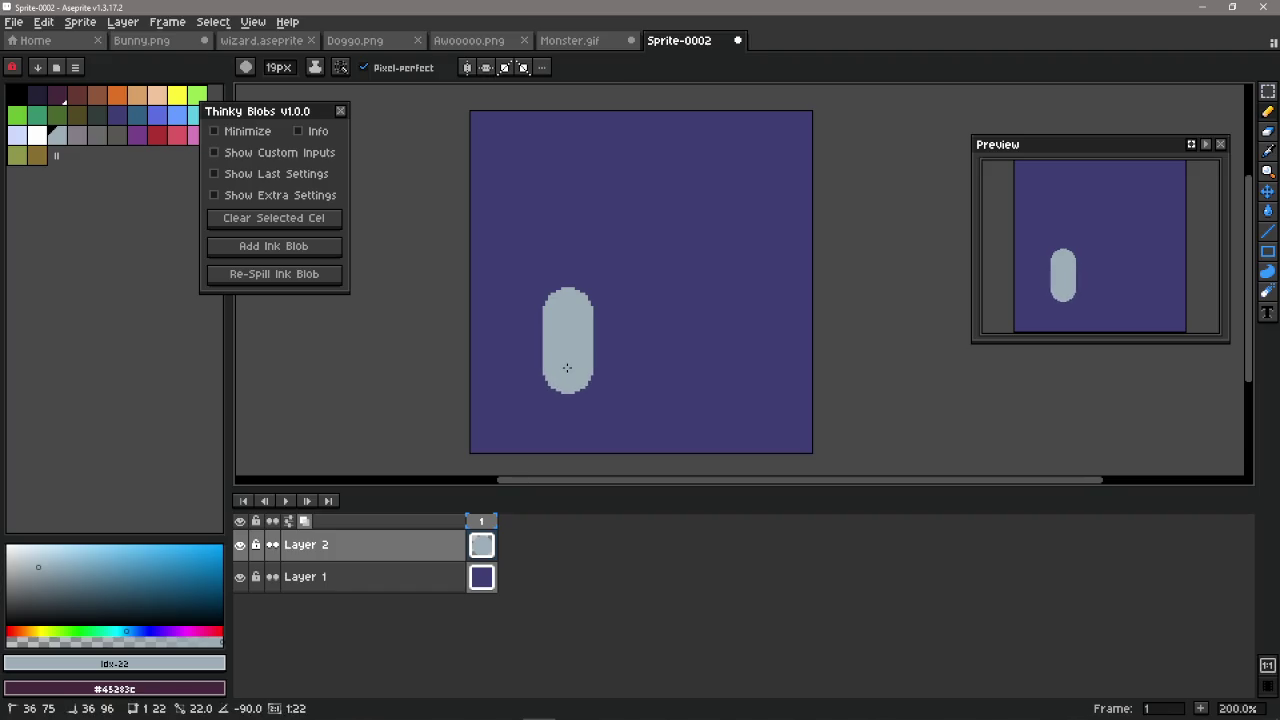
click(37, 135)
drag(566, 303, 568, 318)
scroll(568, 318, up, 1)
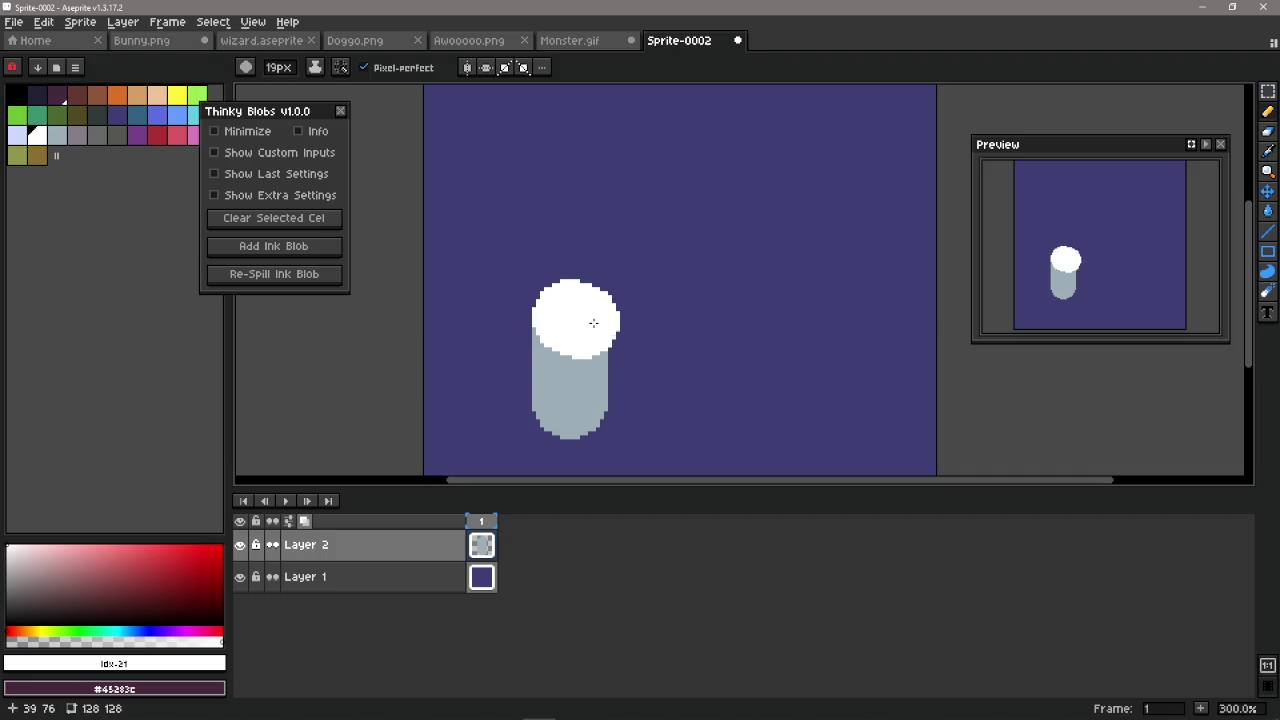
scroll(660, 340, down, 1)
click(1267, 91)
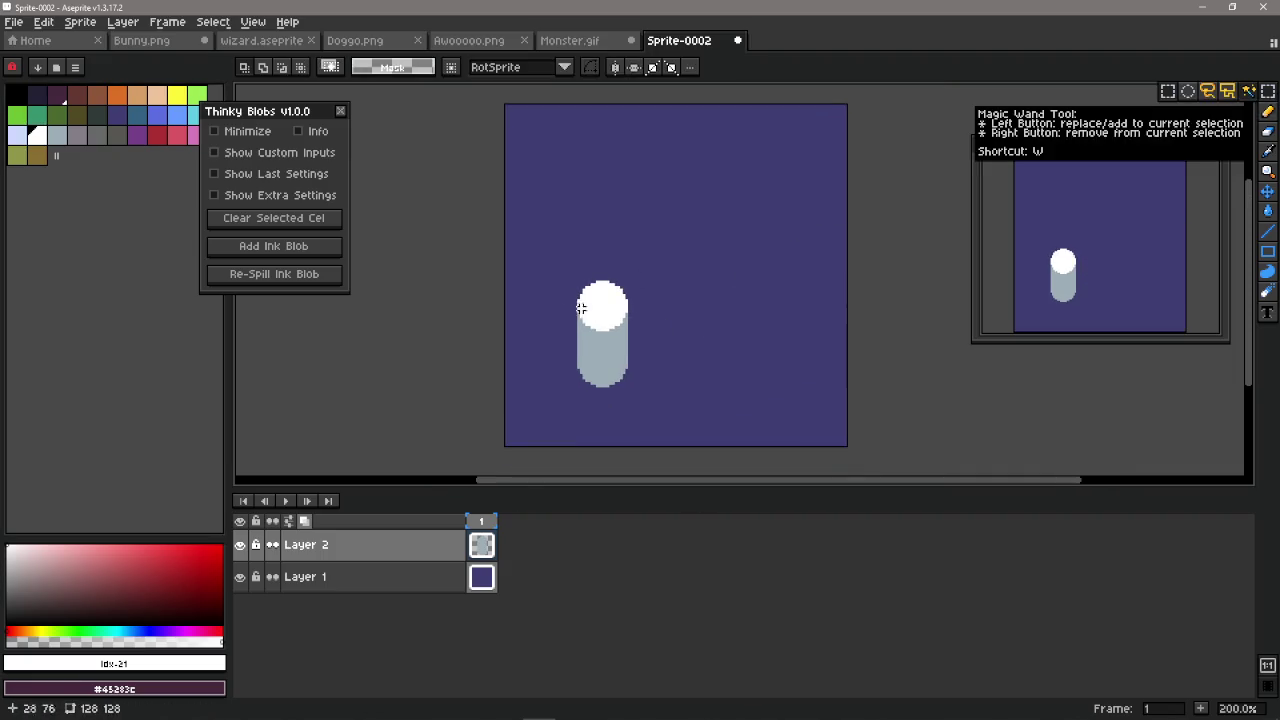
drag(558, 254, 654, 403)
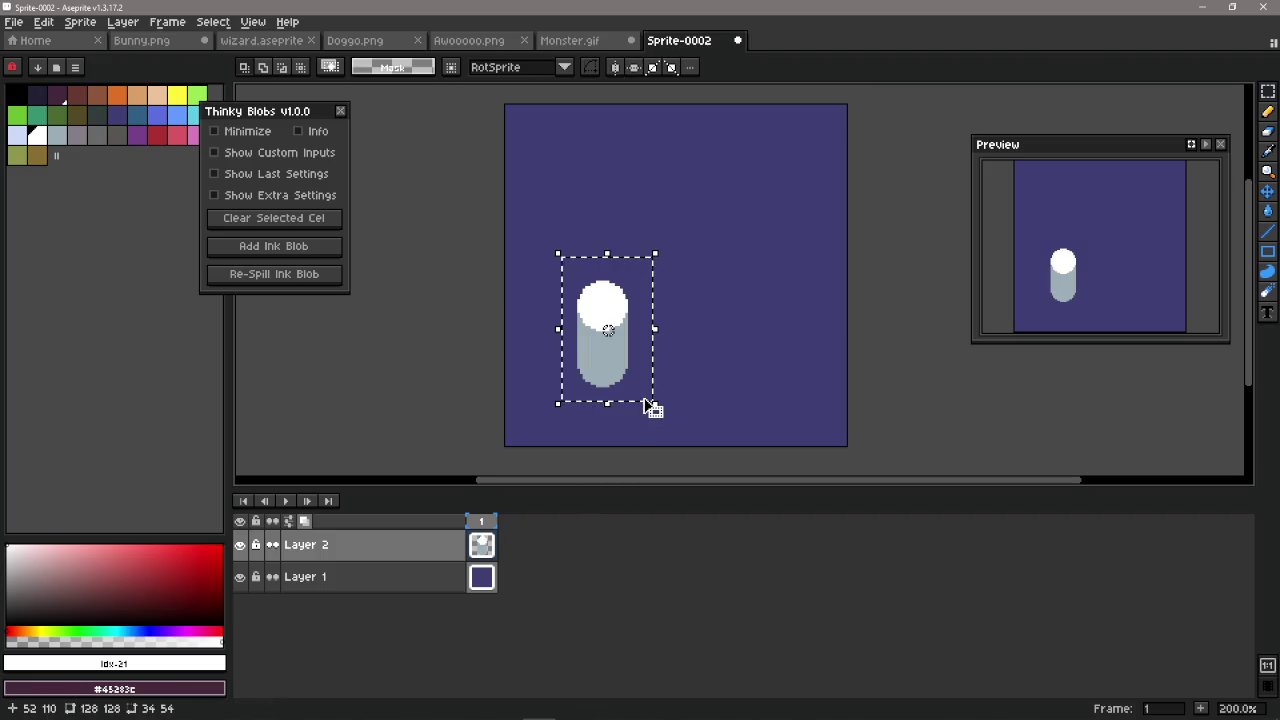
key(shift+s)
key(v)
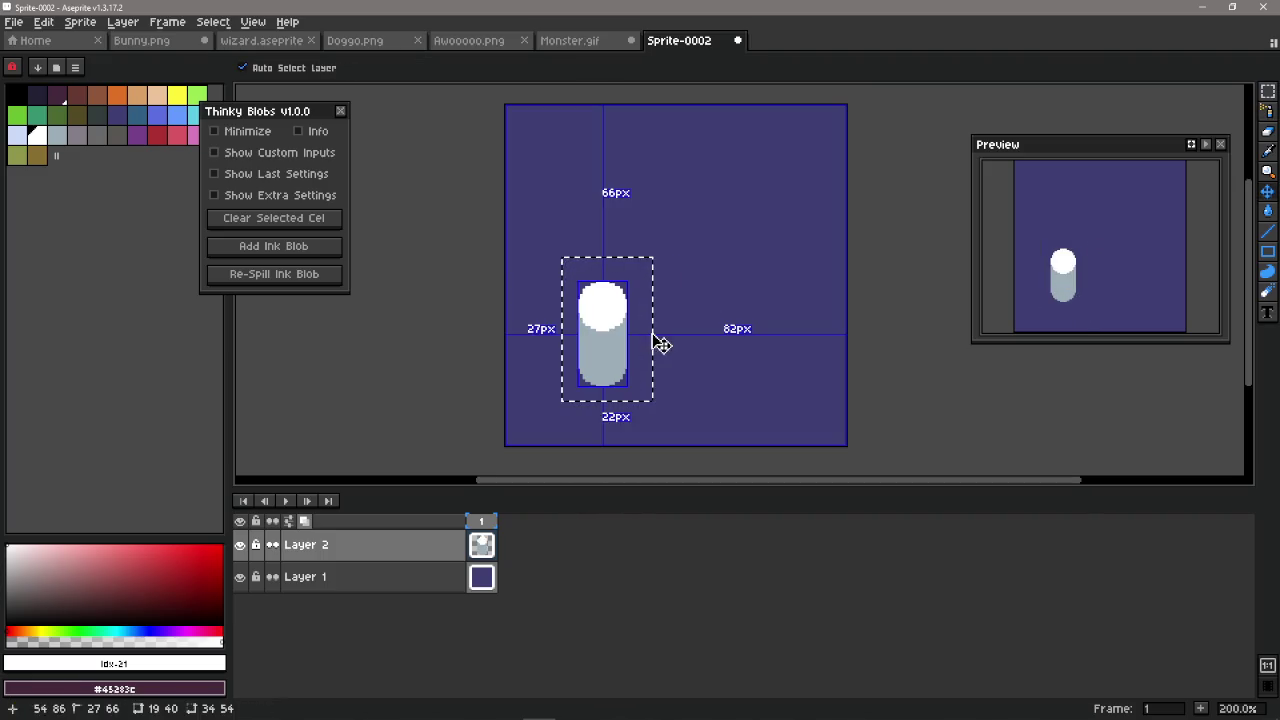
key(ctrl+b)
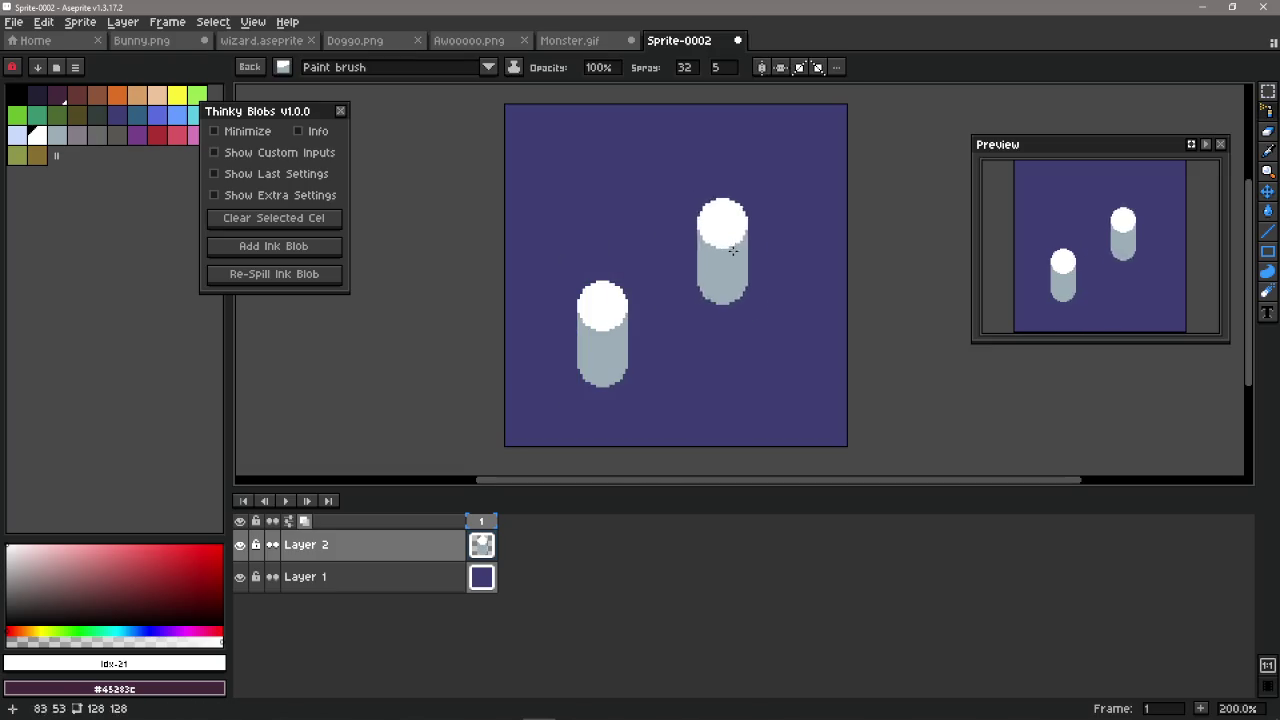
drag(722, 244, 763, 264)
key(ctrl+z)
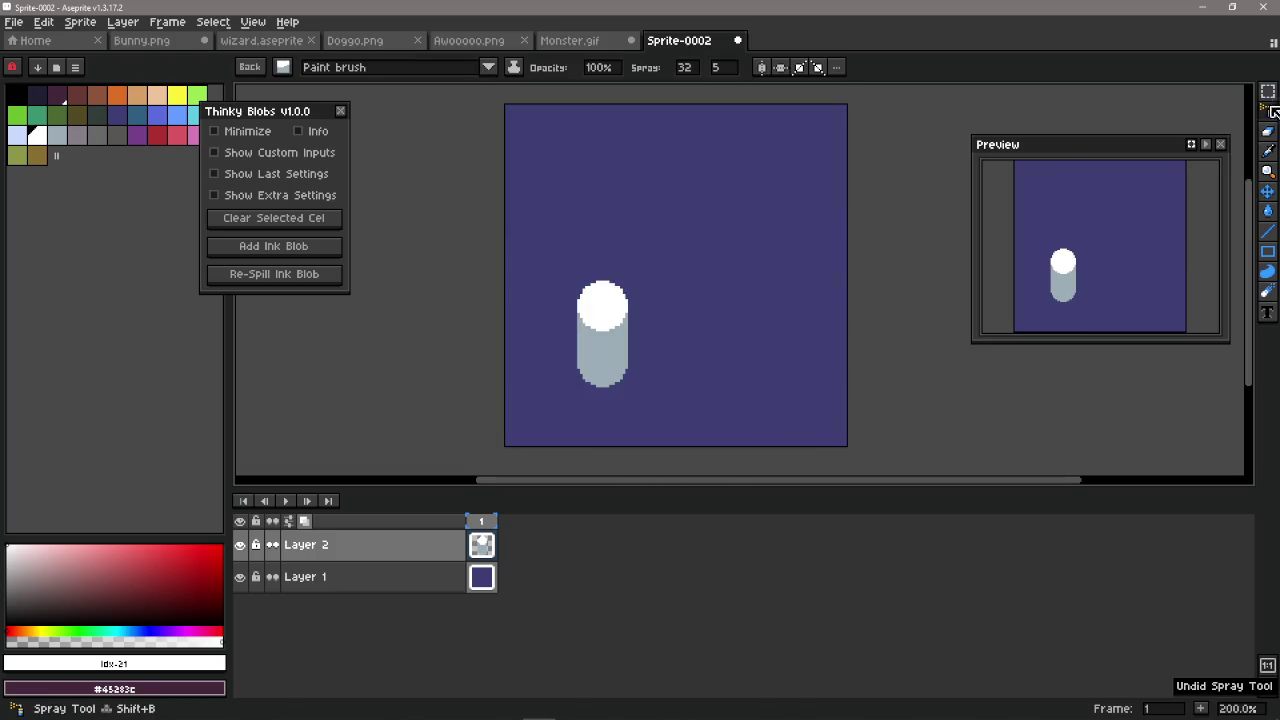
click(1267, 111)
click(715, 215)
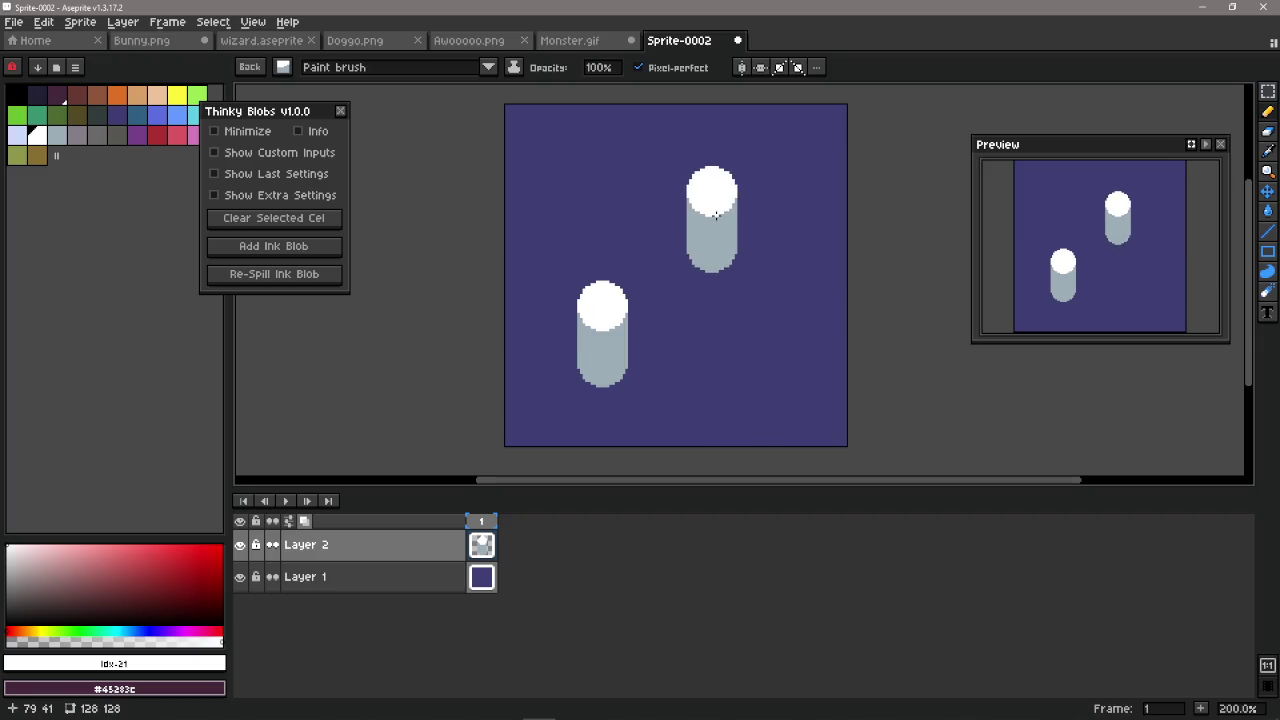
key(ctrl+z)
key(ctrl+z)
key(ctrl+z)
key(ctrl+z)
key(ctrl+z)
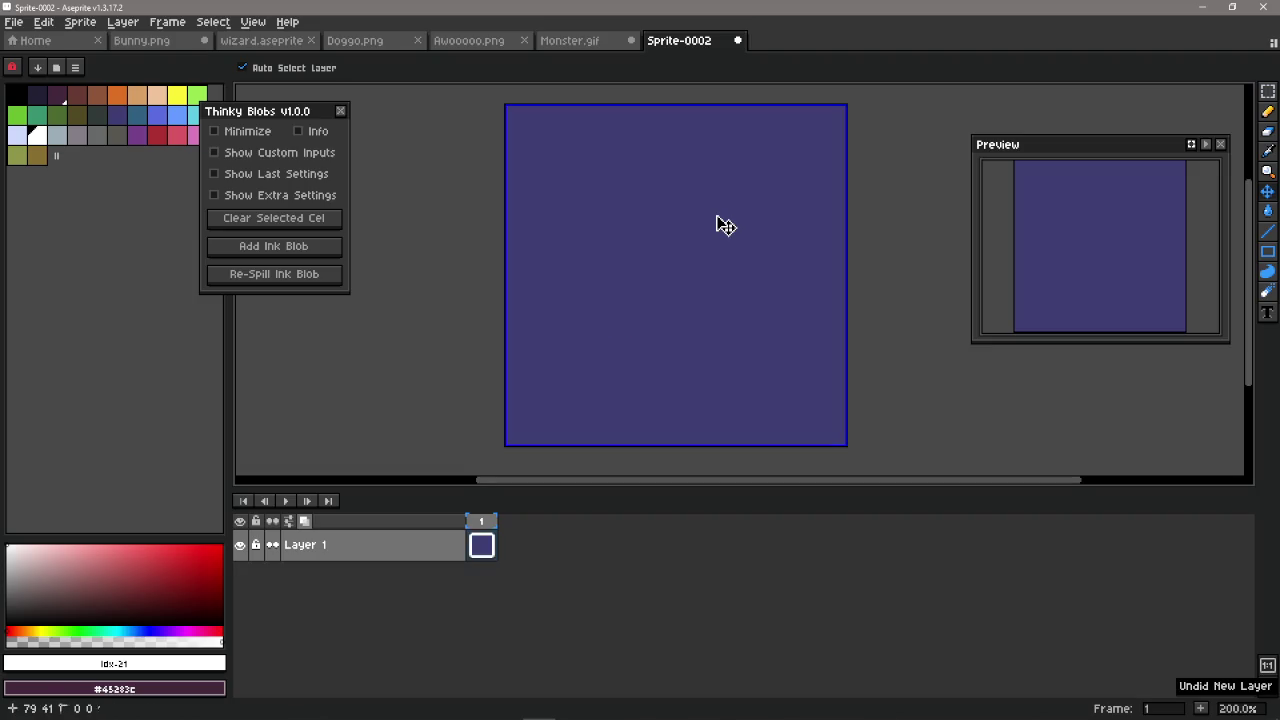
Step: Reset the brush to a round 19px tip and nudge the Thinky Blobs panel right
key(Escape)
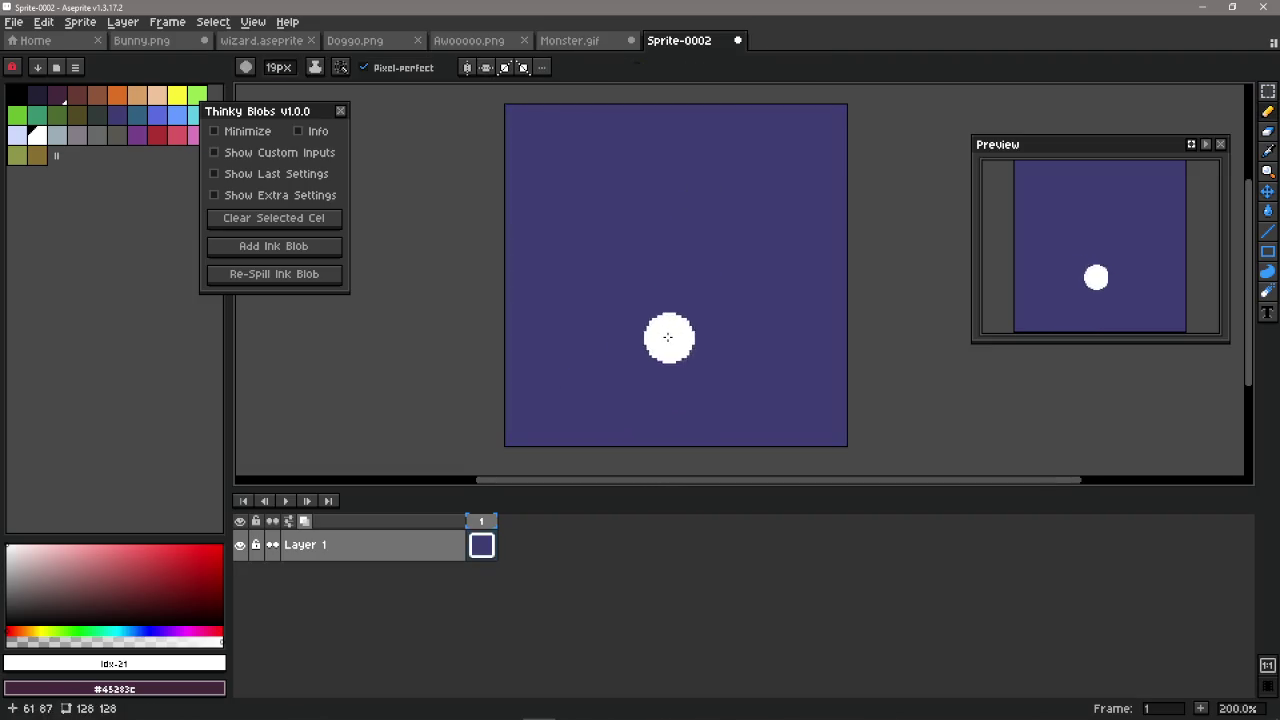
drag(616, 331, 597, 340)
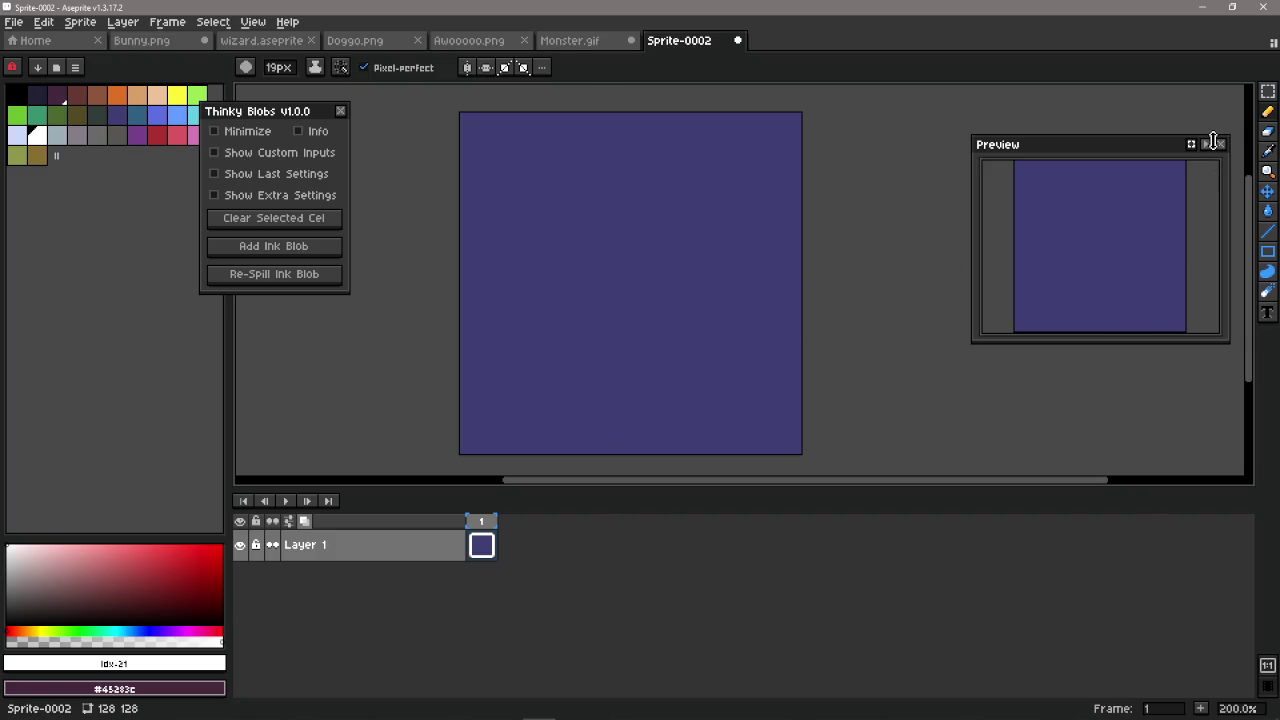
drag(292, 116, 337, 113)
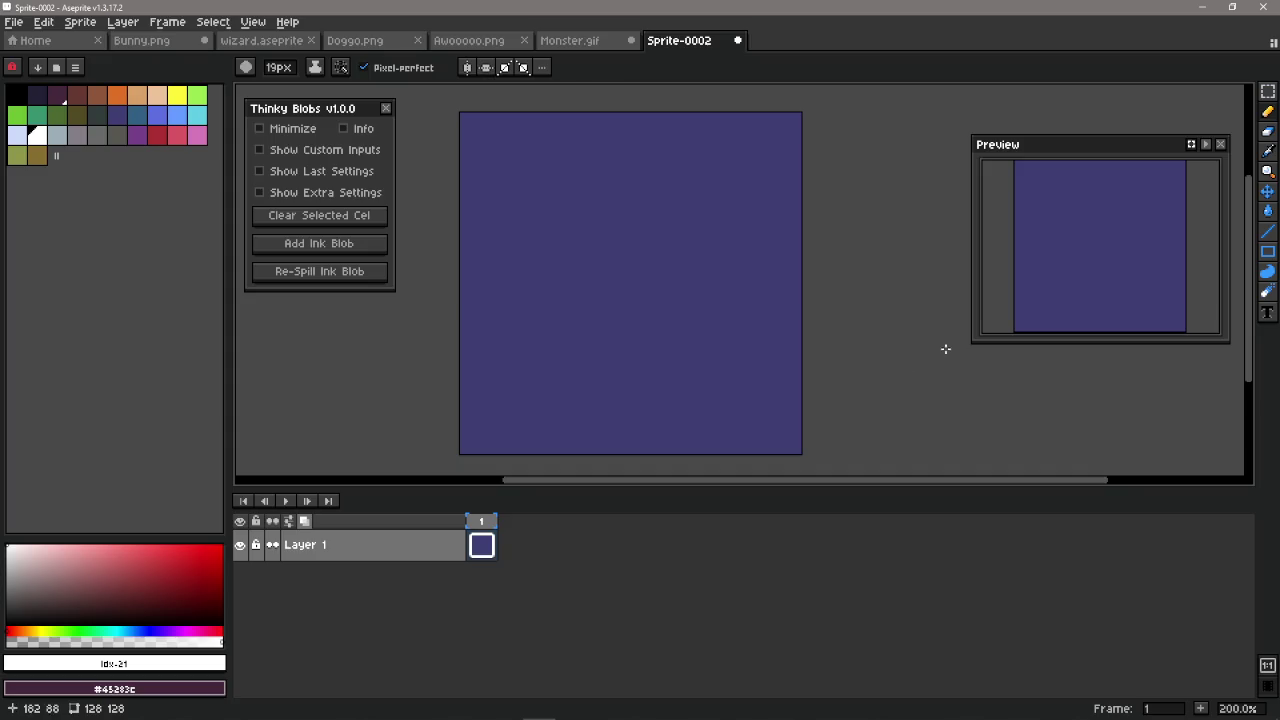
Step: Add a new Layer 2 above Layer 1 from Layer 1's context menu
click(397, 555)
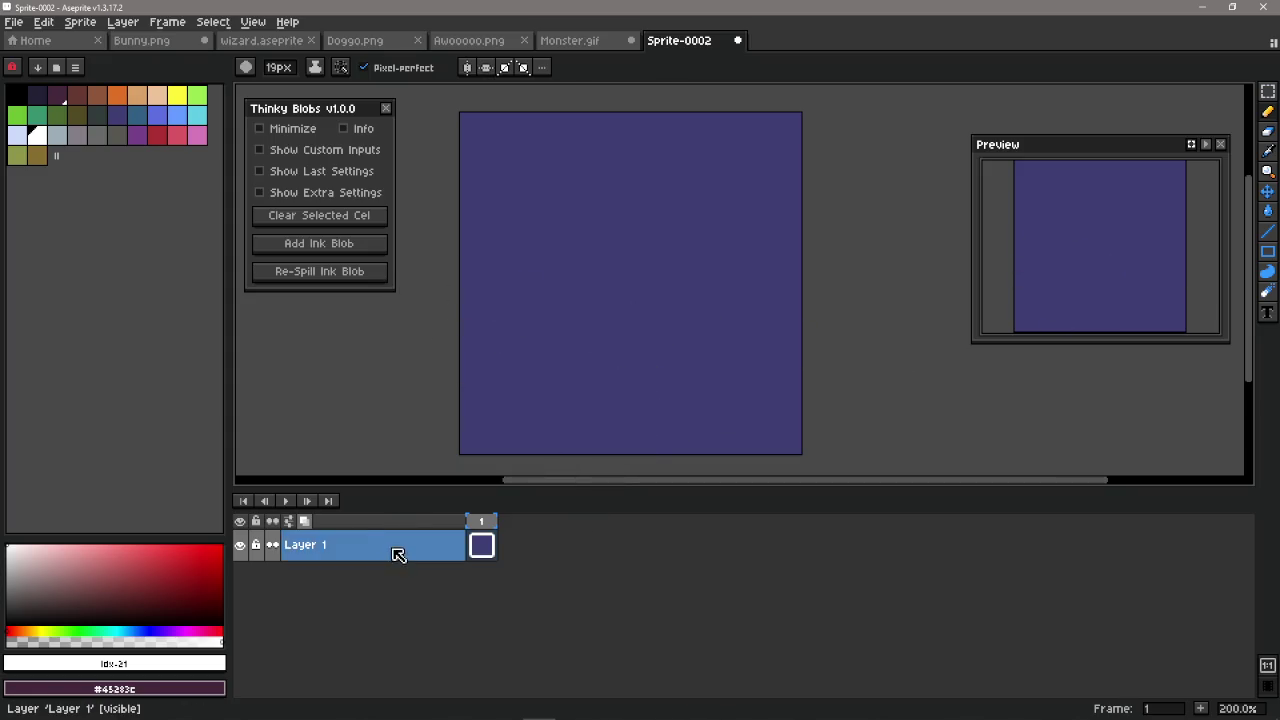
right_click(397, 555)
click(540, 586)
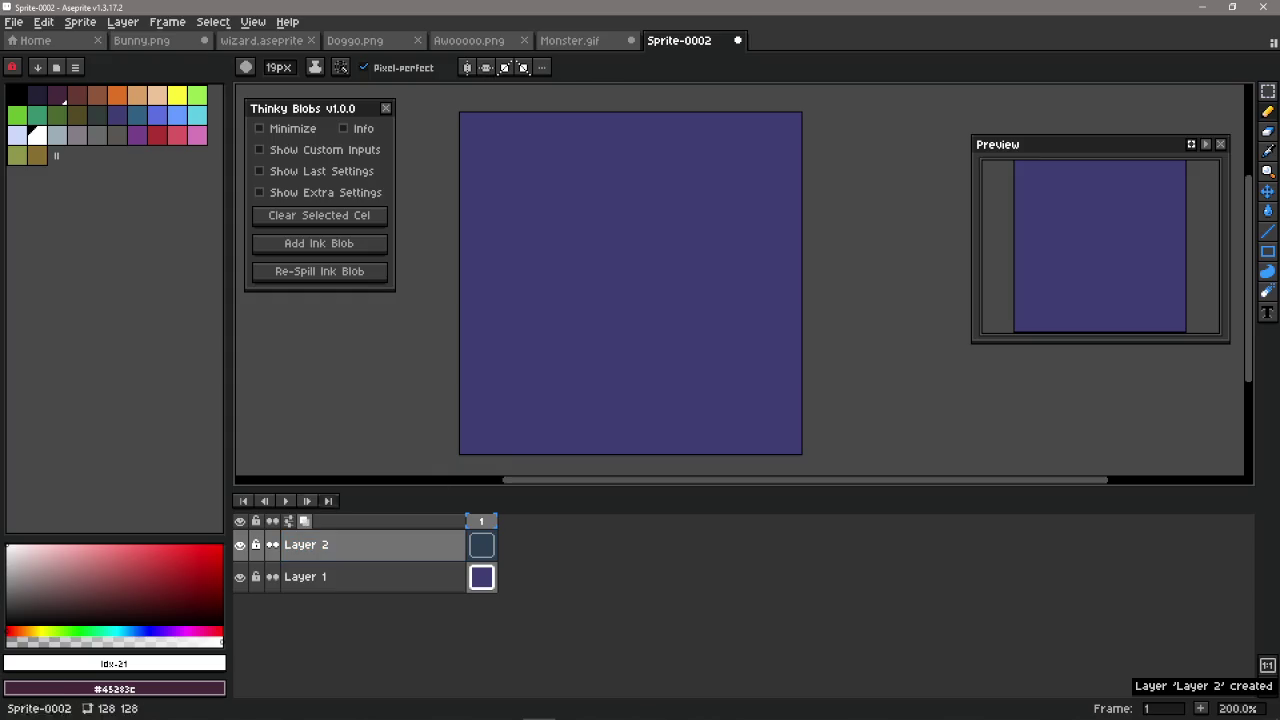
Step: Paint a light grey vertical pill with a white cap on Layer 2
click(57, 135)
click(557, 303)
drag(557, 303, 554, 346)
click(37, 135)
click(534, 286)
scroll(578, 317, up, 2)
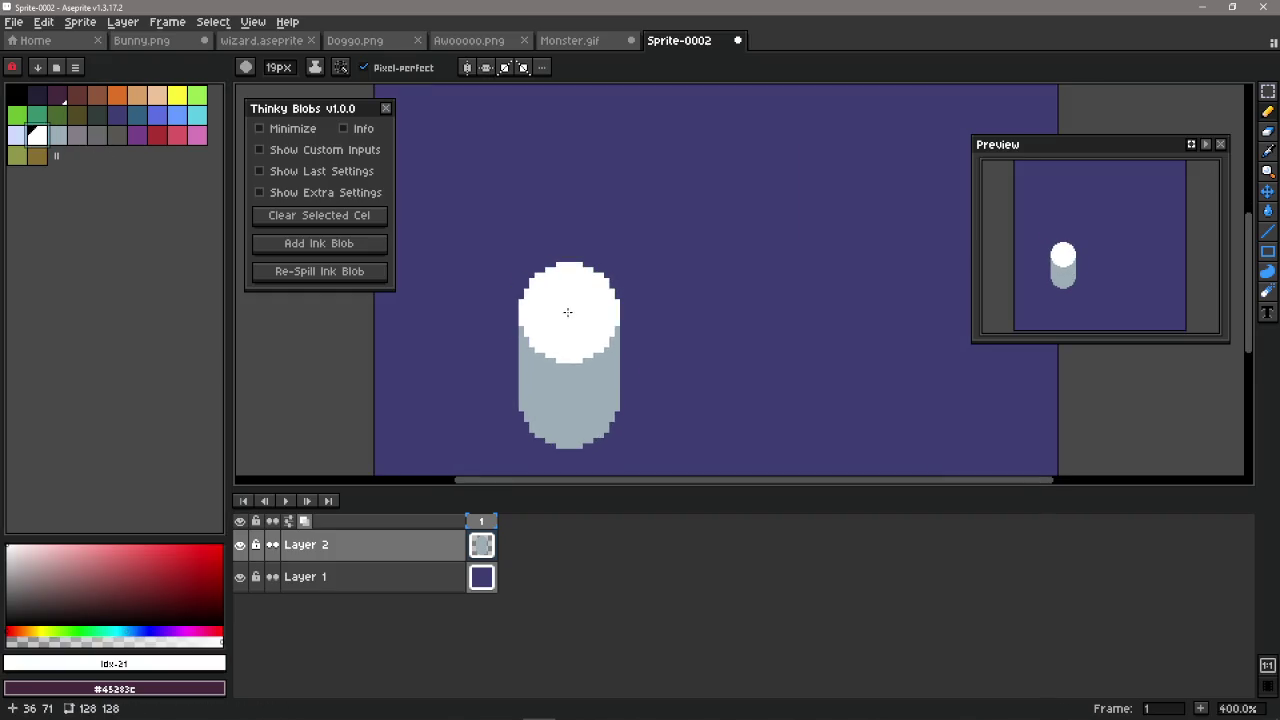
scroll(675, 350, down, 1)
scroll(700, 365, right, 2)
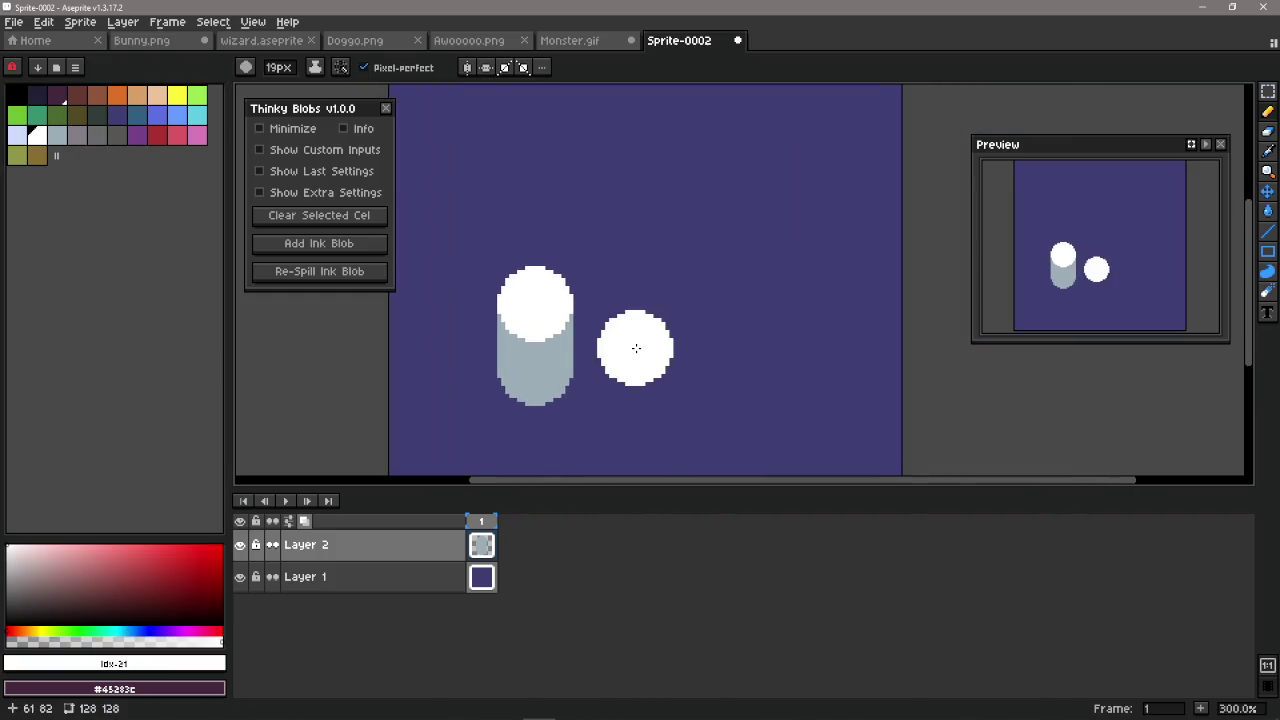
scroll(634, 346, left, 1)
Step: Marquee-select the pill and place a copy of it up and to the right
click(1267, 91)
scroll(700, 310, down, 1)
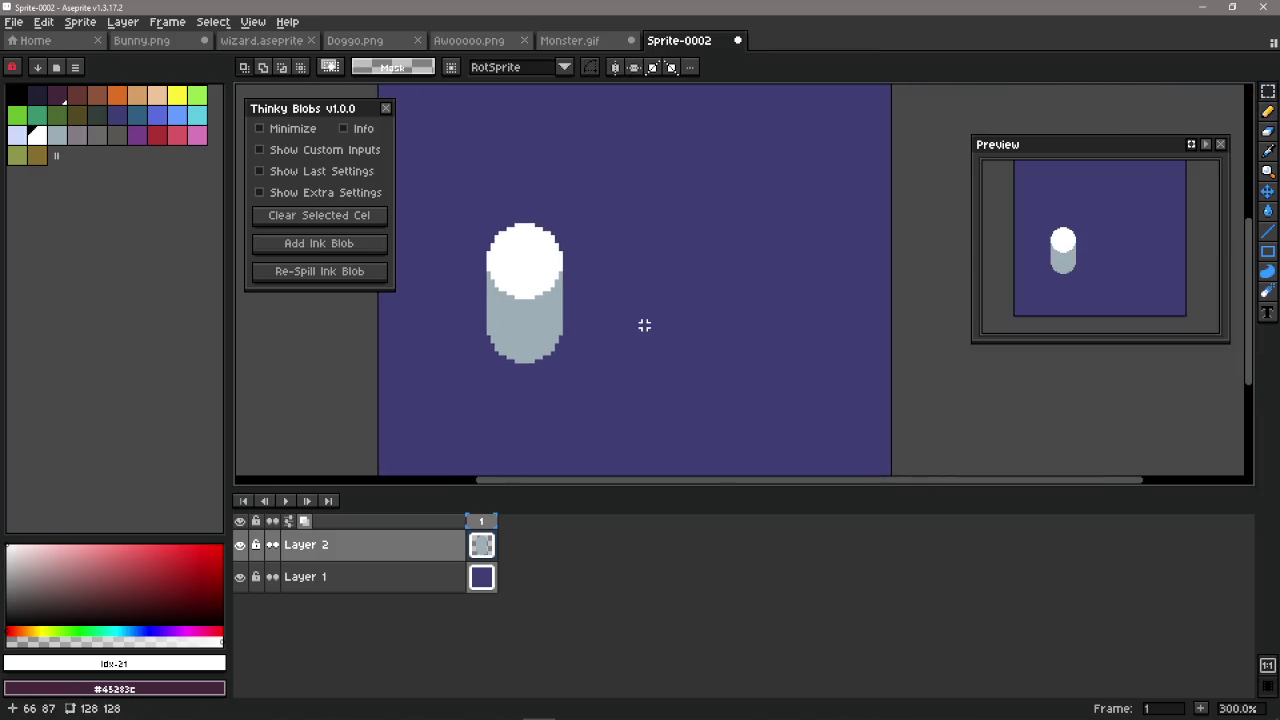
scroll(643, 323, up, 1)
drag(486, 275, 634, 439)
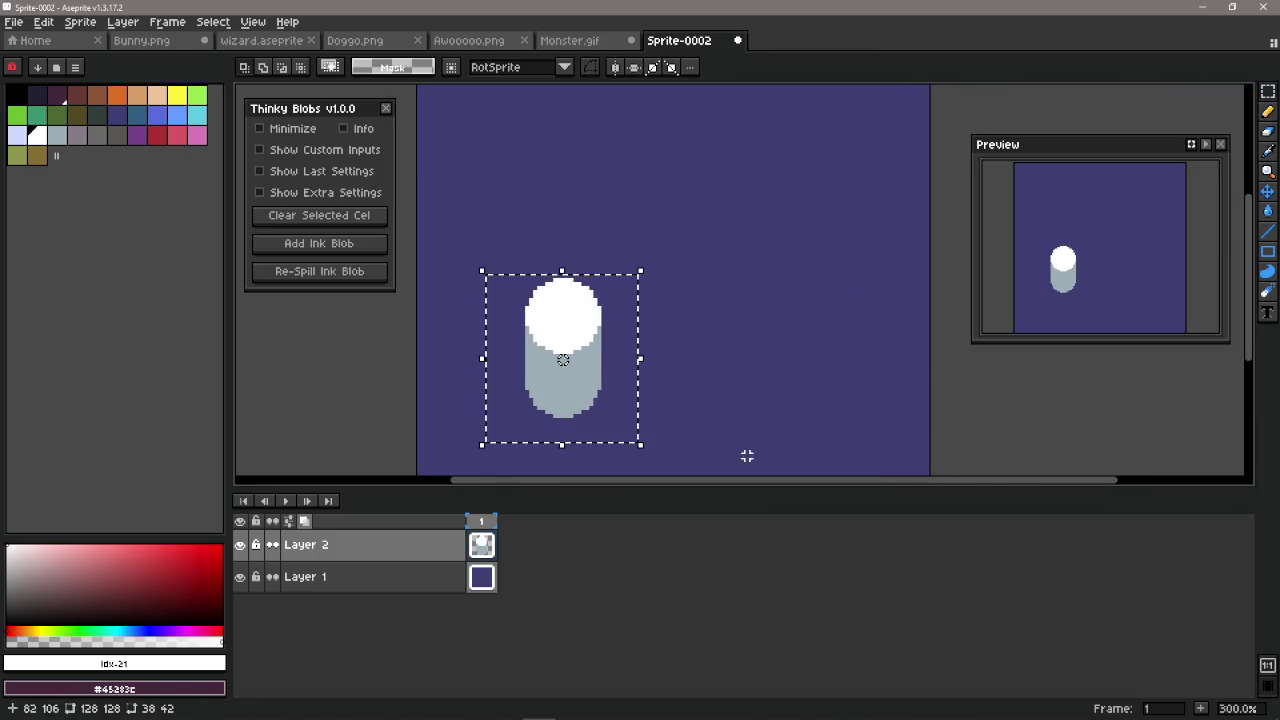
drag(603, 366, 668, 360)
key(b)
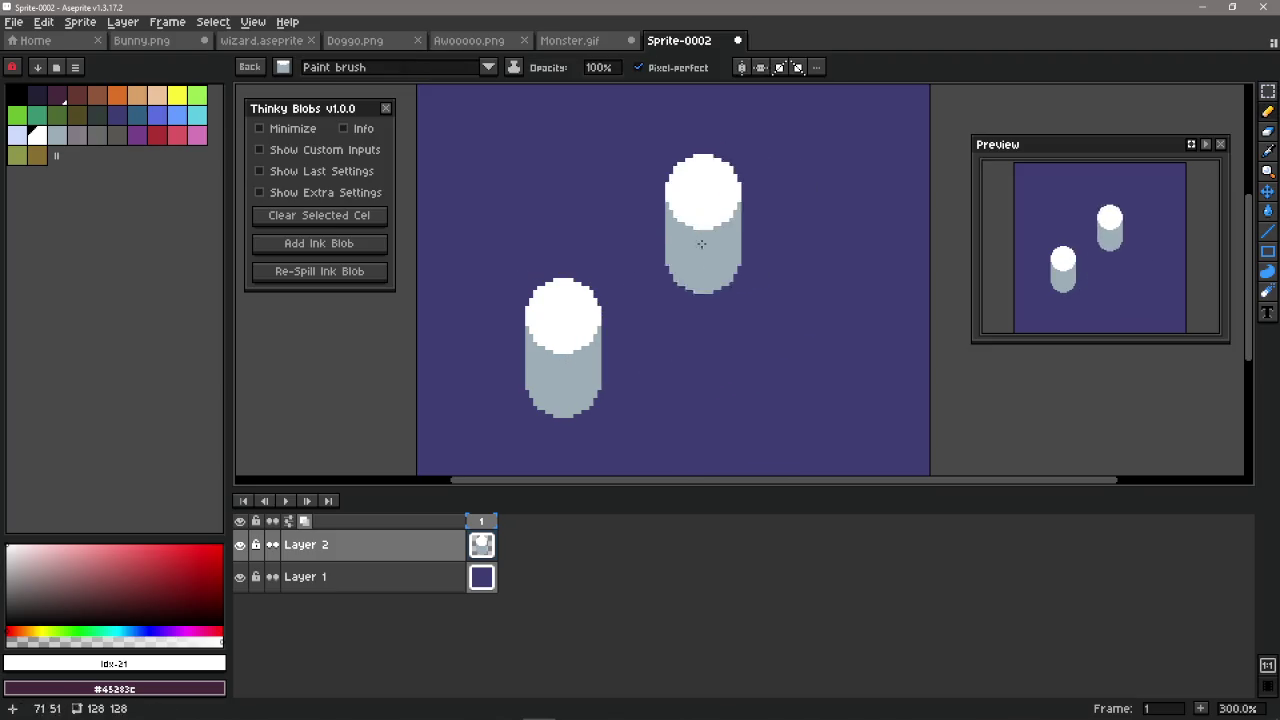
Step: Paint a wide cloud of blobs across the top, then undo the painting
drag(705, 227, 715, 237)
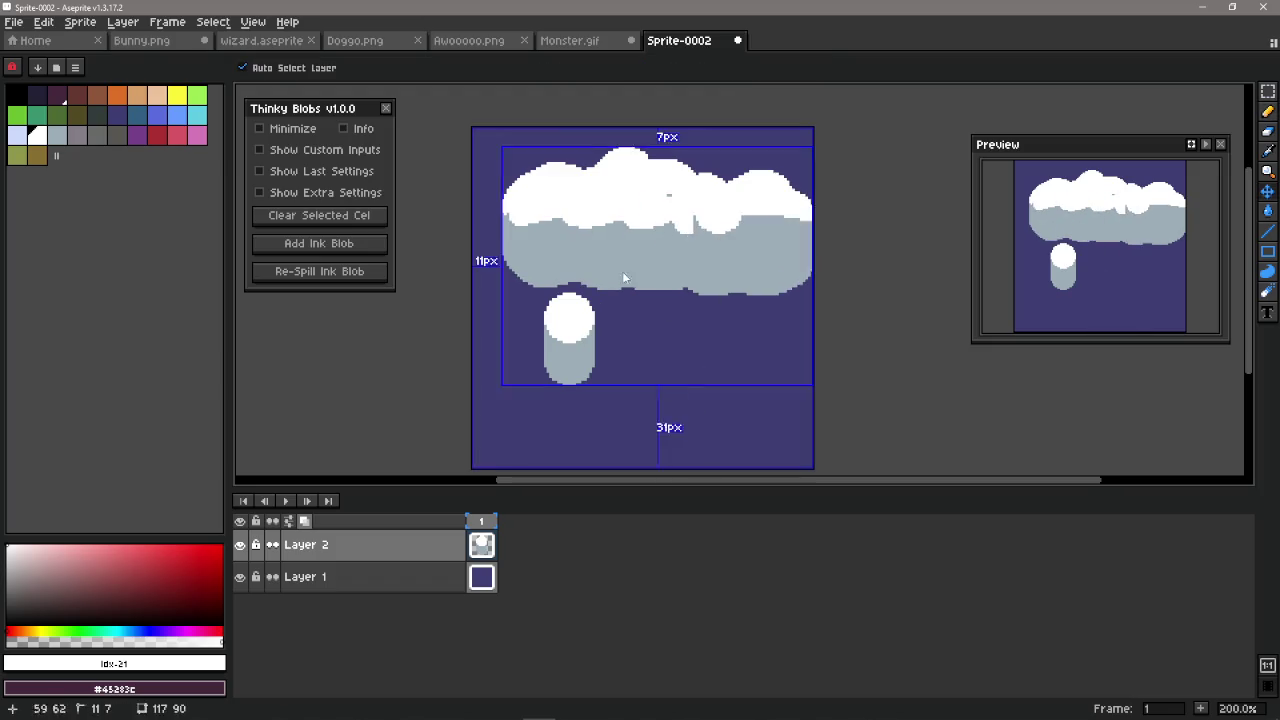
mouse_move(626, 313)
mouse_down()
mouse_move(590, 205)
mouse_move(537, 225)
mouse_move(593, 337)
mouse_up()
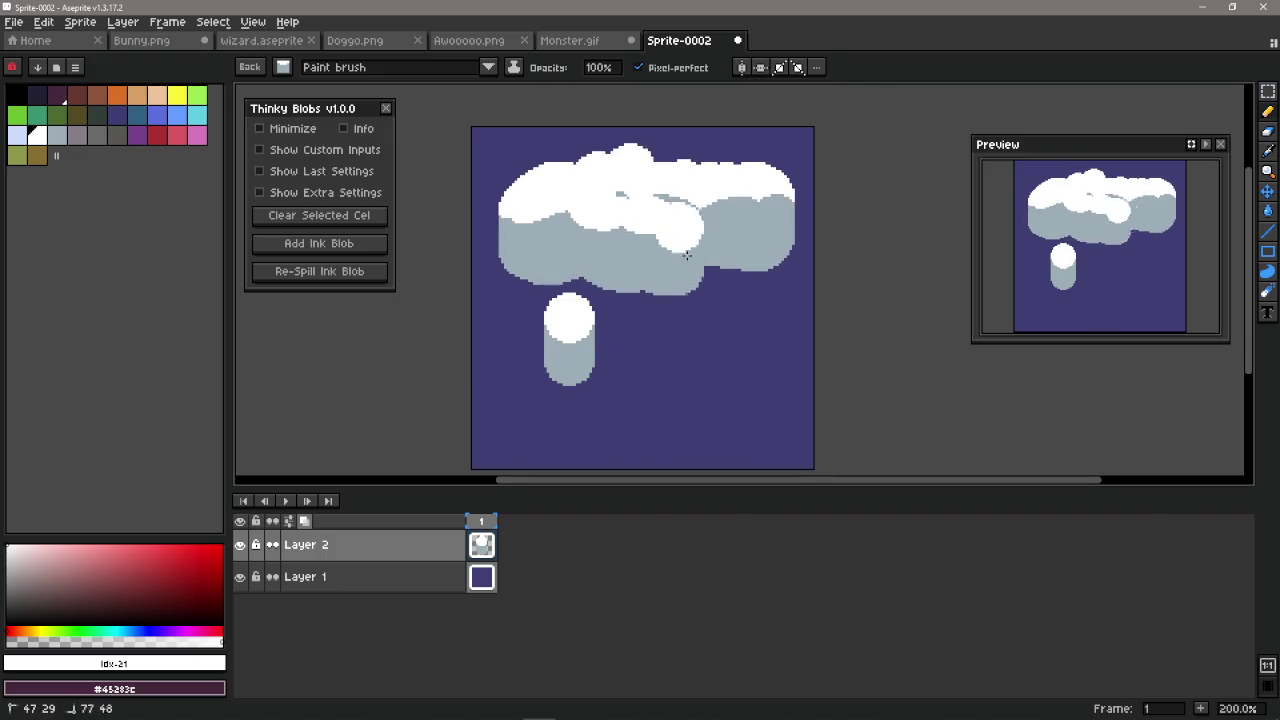
key(ctrl+z)
key(ctrl+z)
key(ctrl+z)
key(ctrl+z)
key(ctrl+z)
key(ctrl+z)
key(ctrl+z)
key(ctrl+z)
key(ctrl+z)
key(ctrl+z)
key(ctrl+z)
key(ctrl+z)
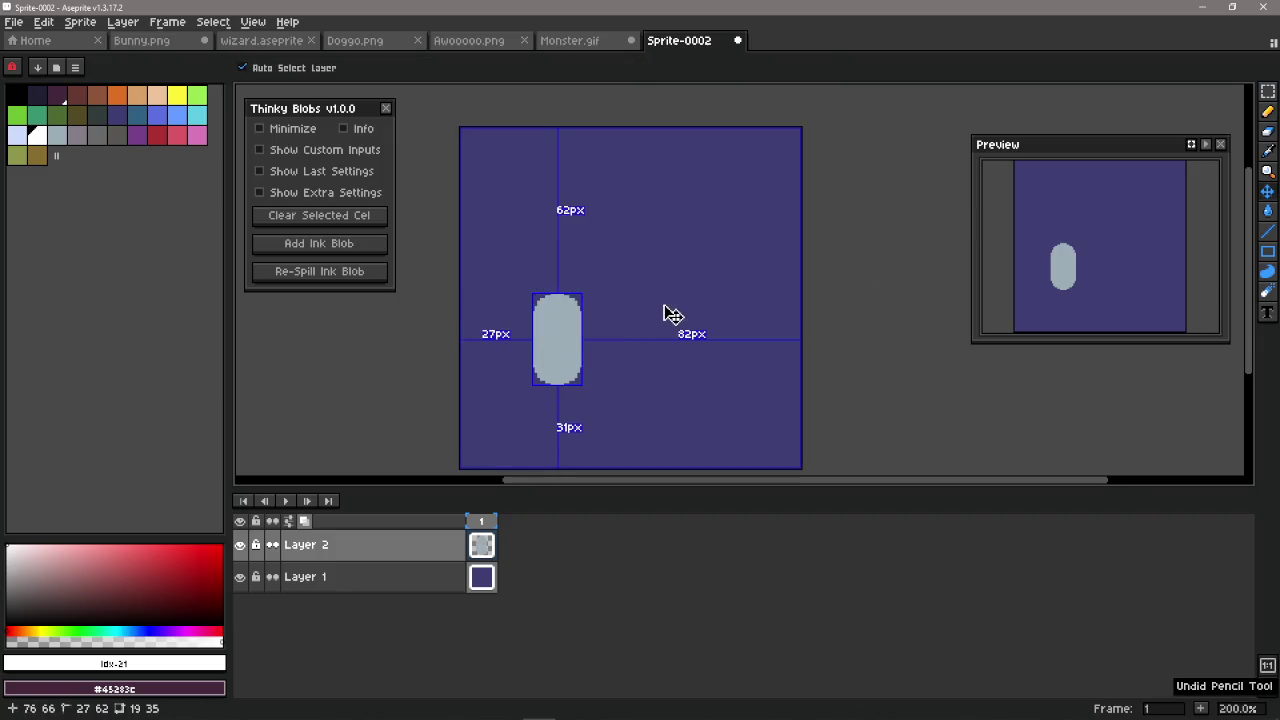
key(ctrl+z)
key(ctrl+z)
key(ctrl+z)
key(ctrl+z)
key(ctrl+z)
key(ctrl+z)
key(ctrl+z)
key(ctrl+z)
key(ctrl+z)
key(ctrl+z)
key(ctrl+z)
key(ctrl+z)
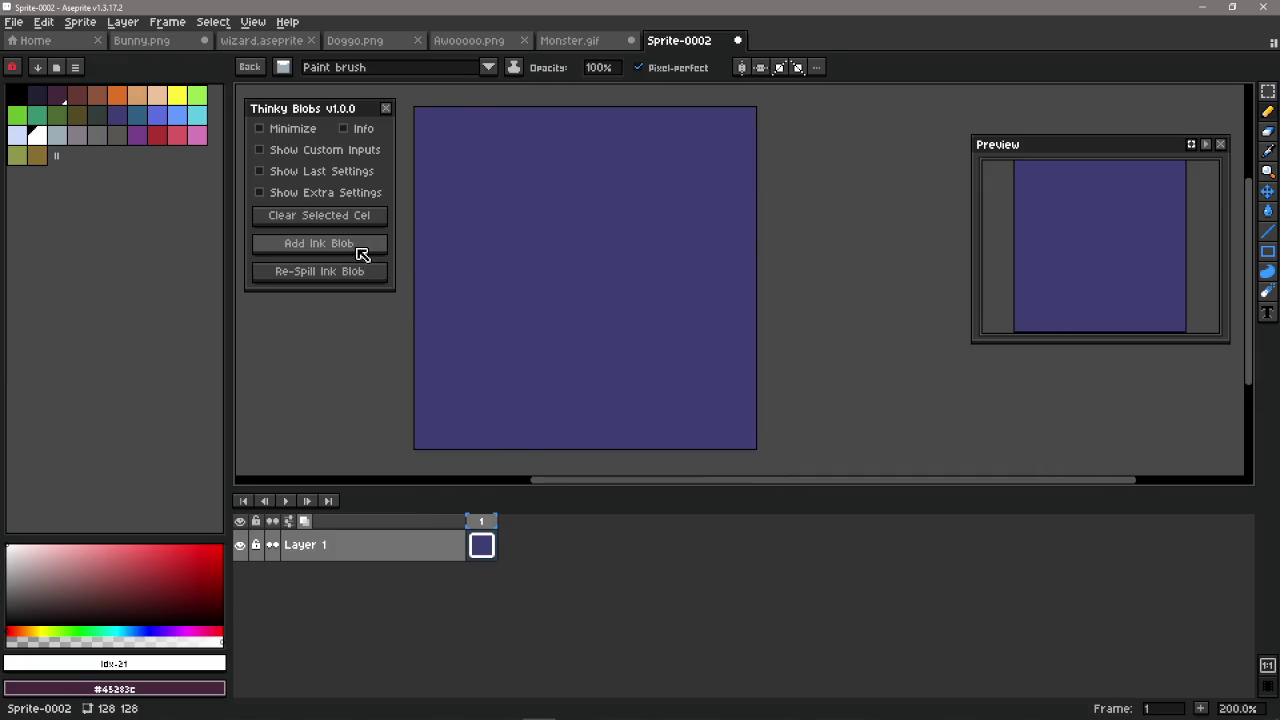
Step: Re-spill the ink blob eight times to try different cloud shapes
click(316, 246)
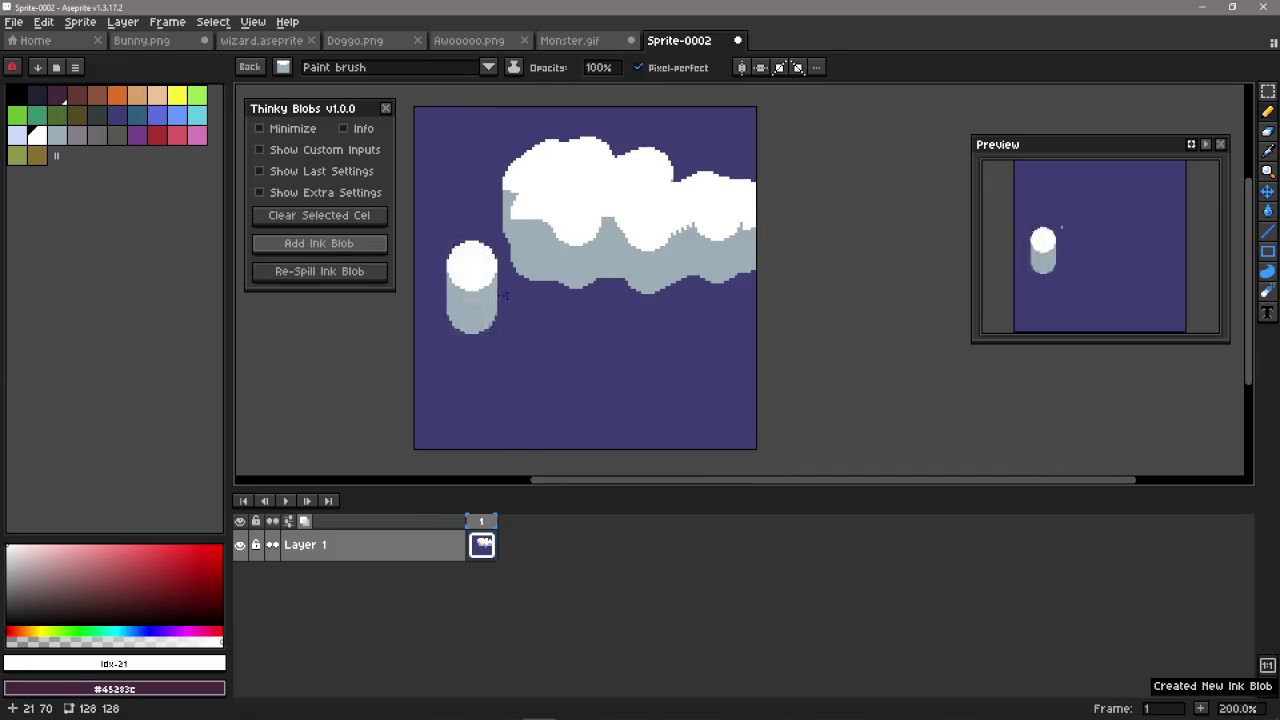
click(335, 286)
click(352, 281)
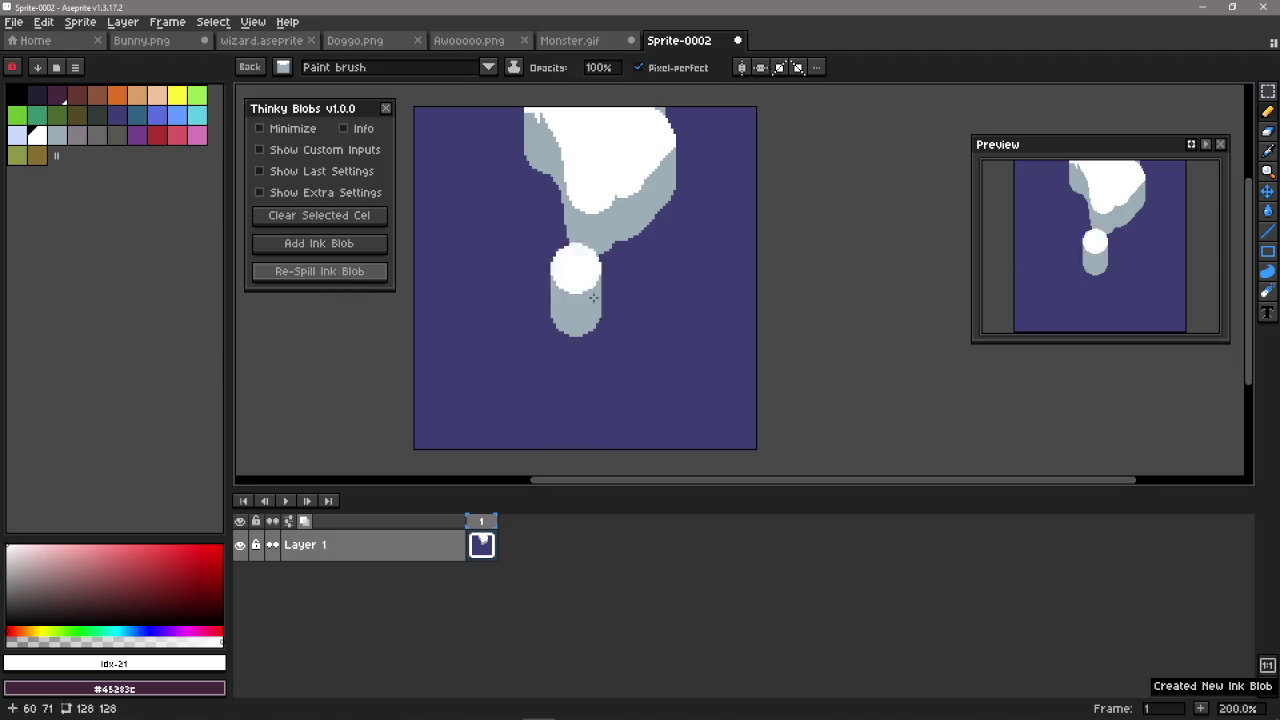
click(362, 277)
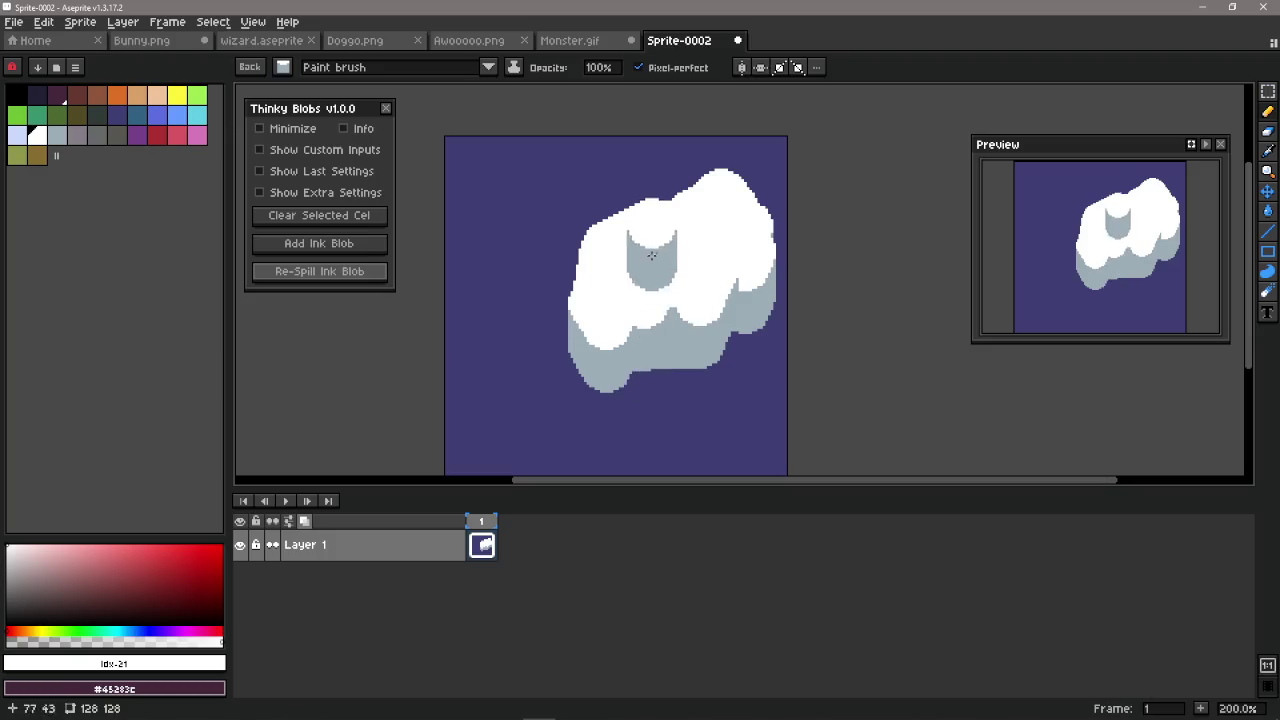
click(352, 277)
click(334, 271)
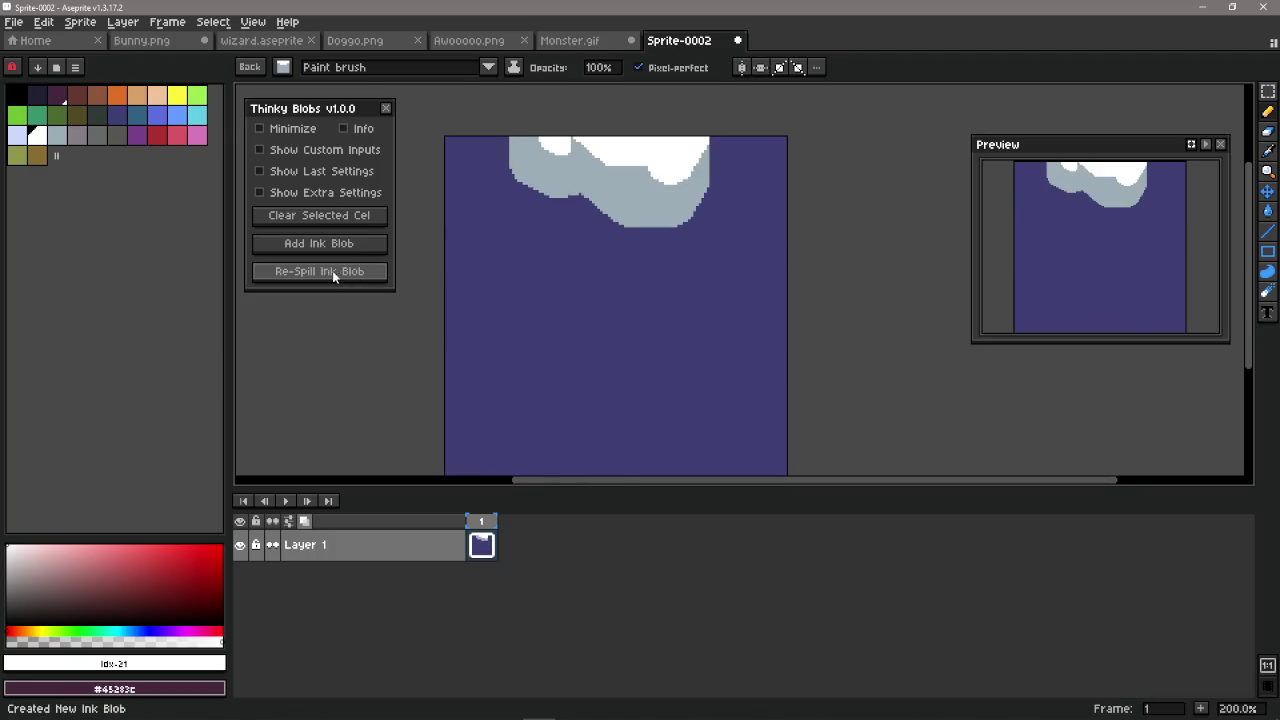
click(357, 276)
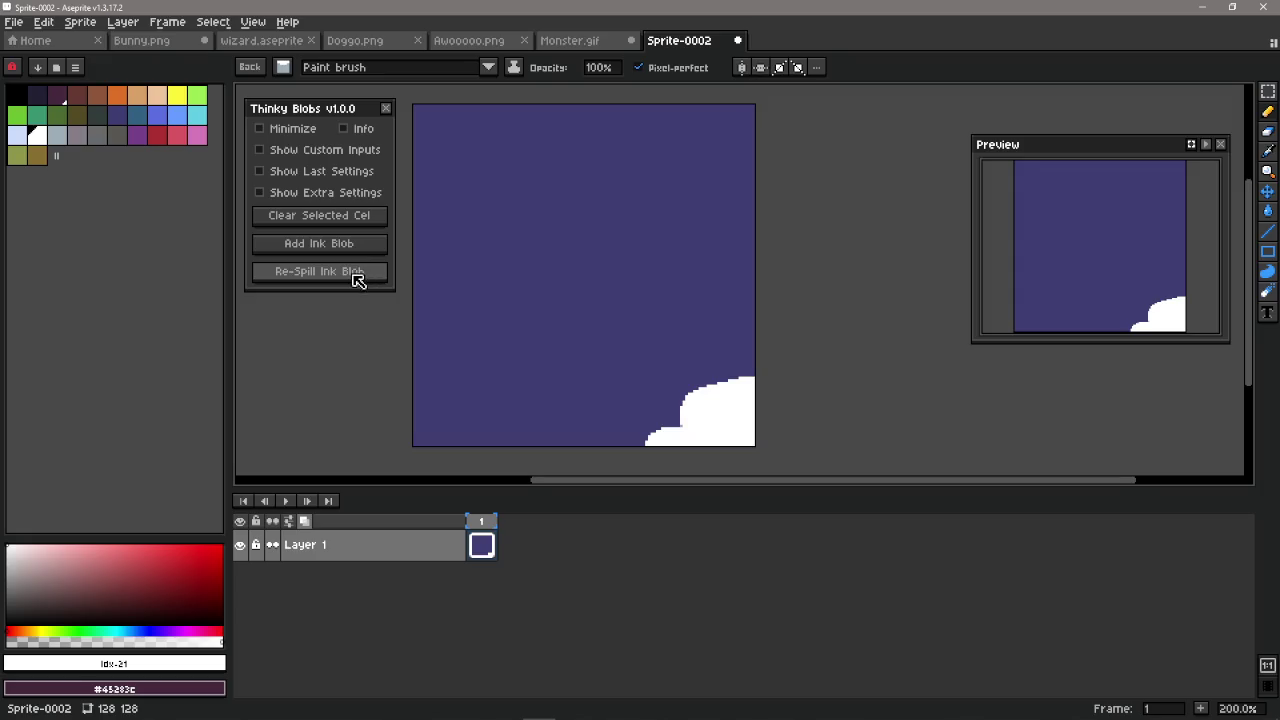
click(363, 283)
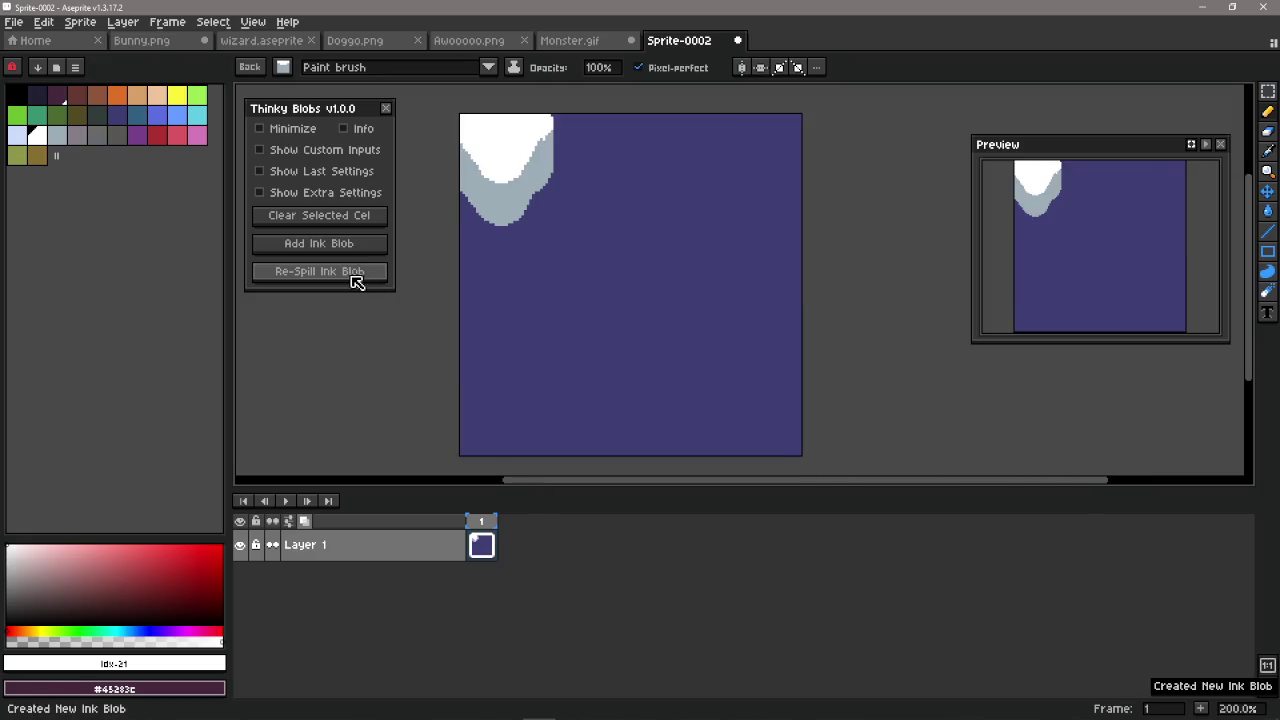
Step: Clear the sprite back to plain indigo and bring up the ThinkyBlobs recordings folder
key(ctrl+z)
click(769, 362)
scroll(724, 327, down, 1)
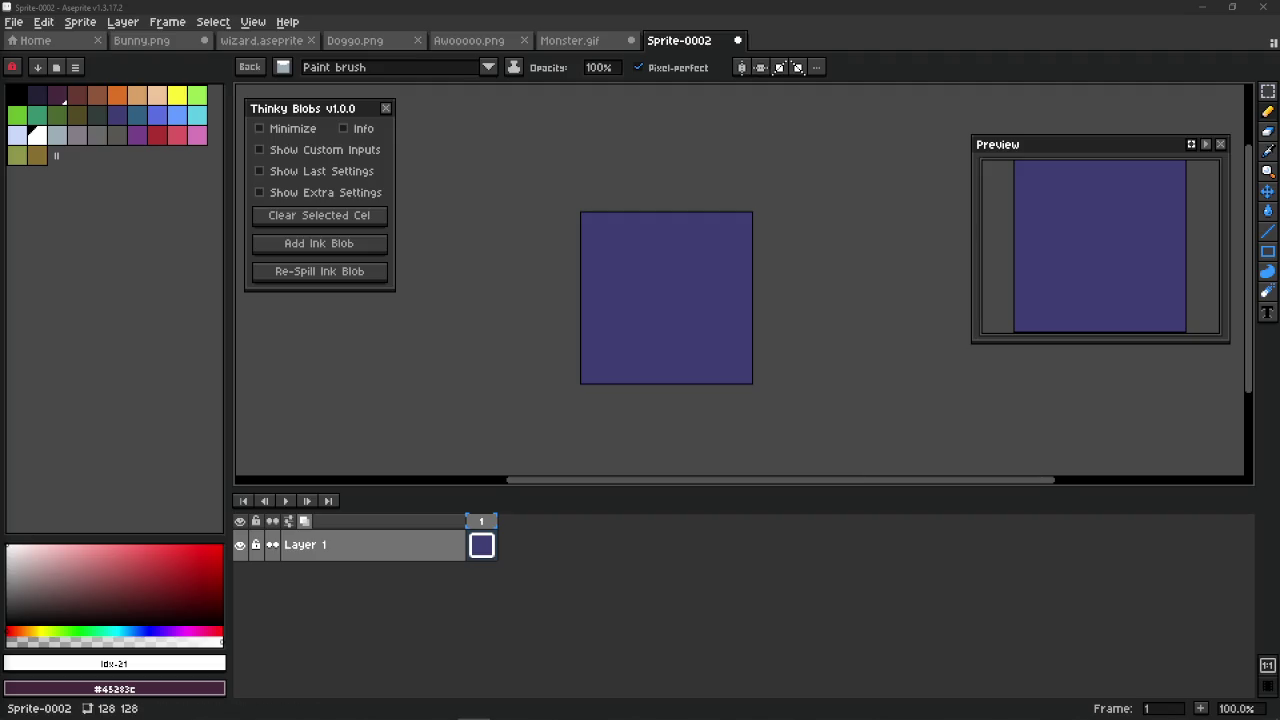
key(alt+Tab)
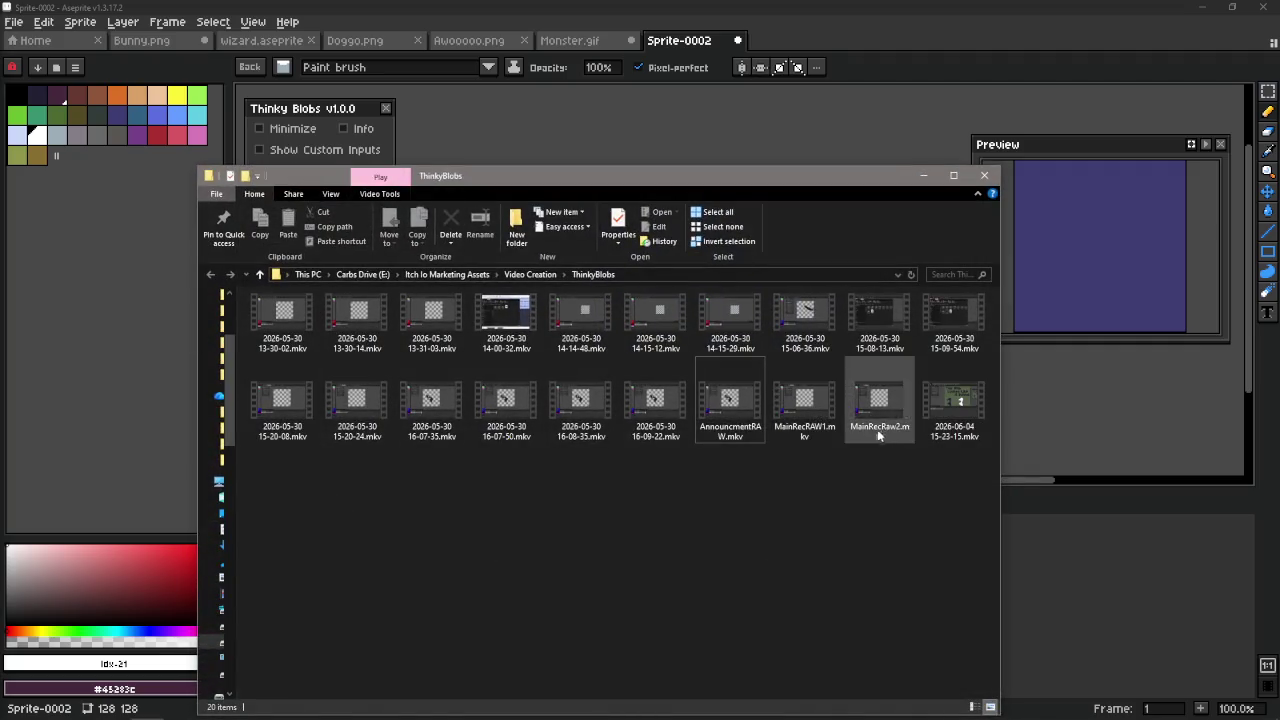
click(947, 414)
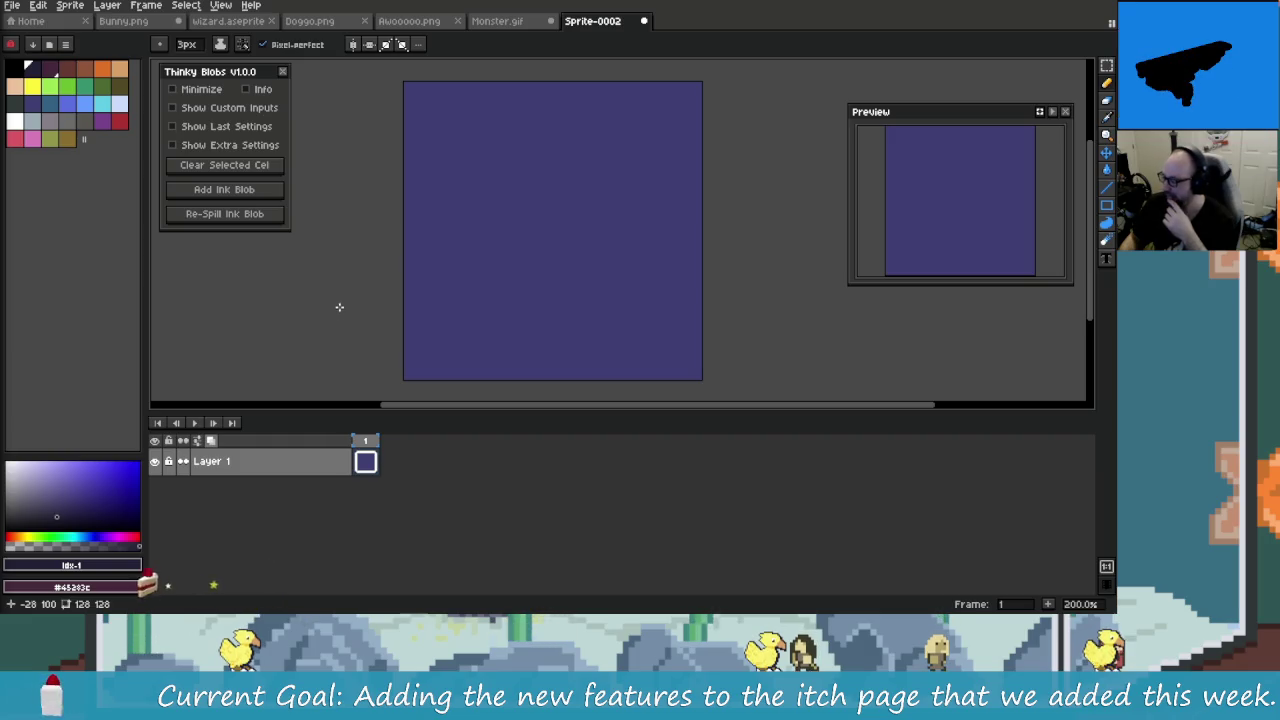
click(476, 184)
click(538, 147)
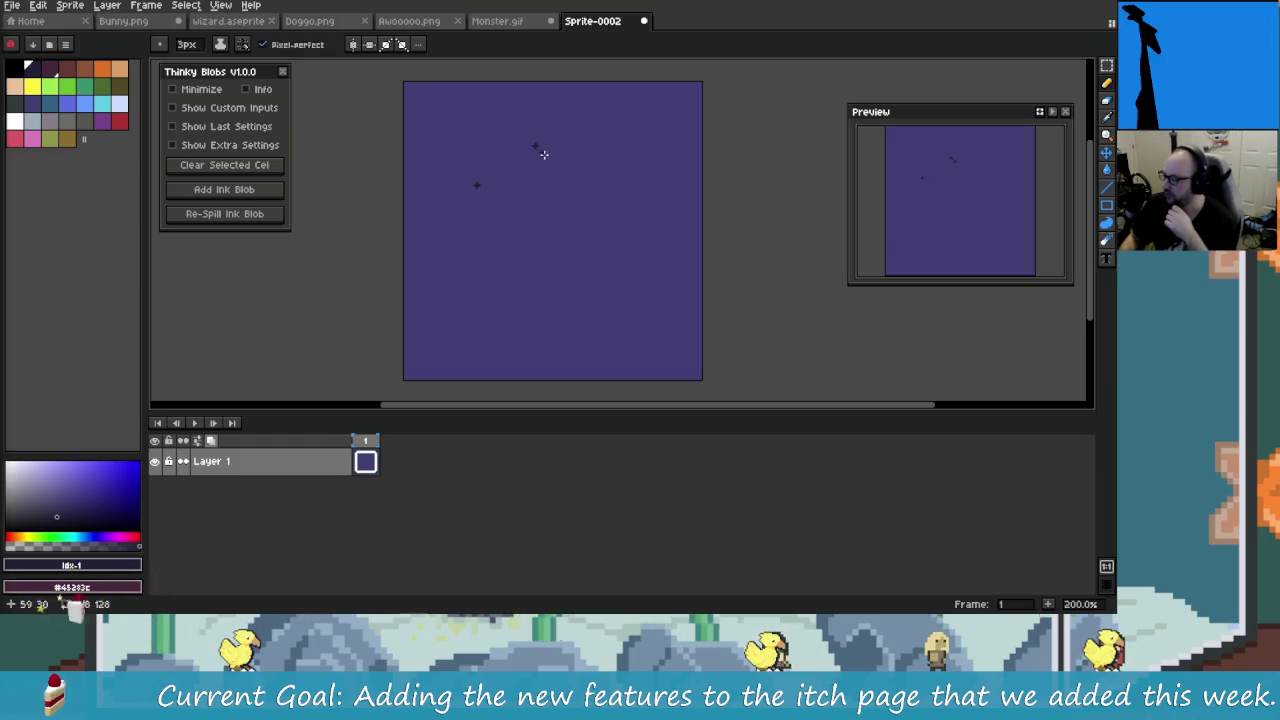
click(579, 189)
click(553, 259)
click(504, 312)
mouse_move(476, 186)
mouse_down()
mouse_move(537, 143)
mouse_move(560, 246)
mouse_move(514, 305)
mouse_move(480, 187)
mouse_move(532, 283)
mouse_up()
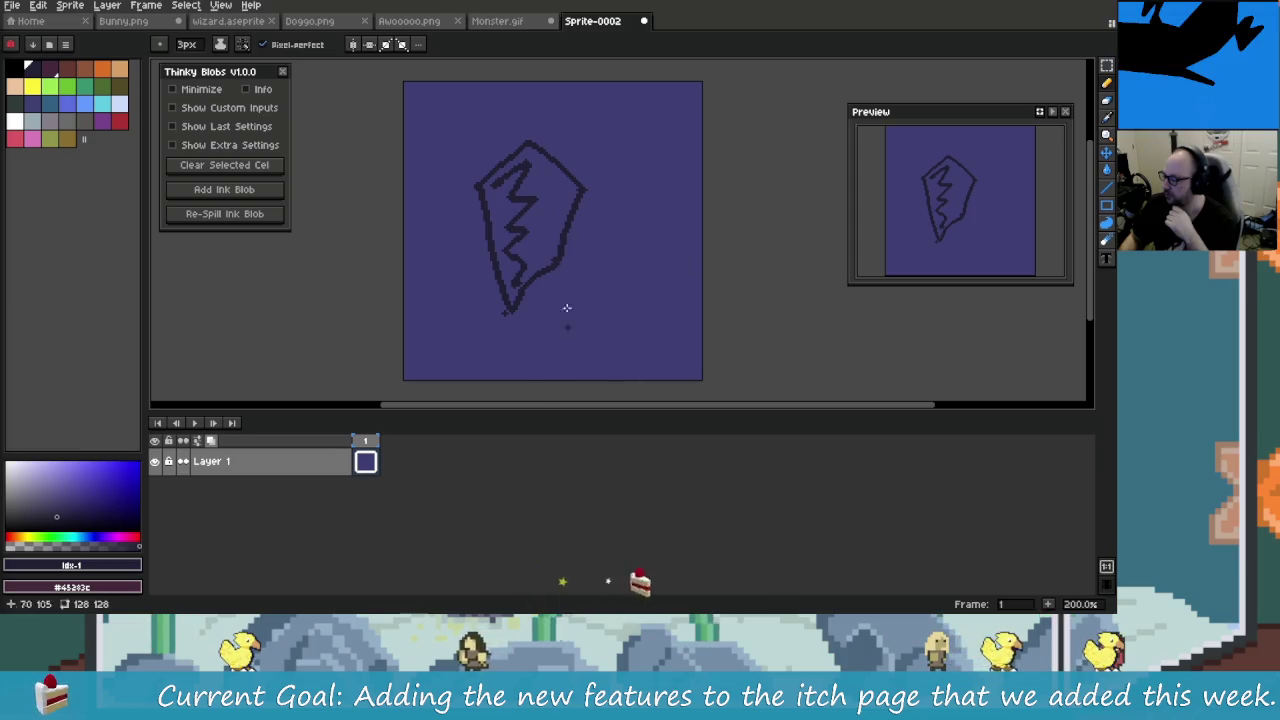
key(ctrl+z)
key(ctrl+z)
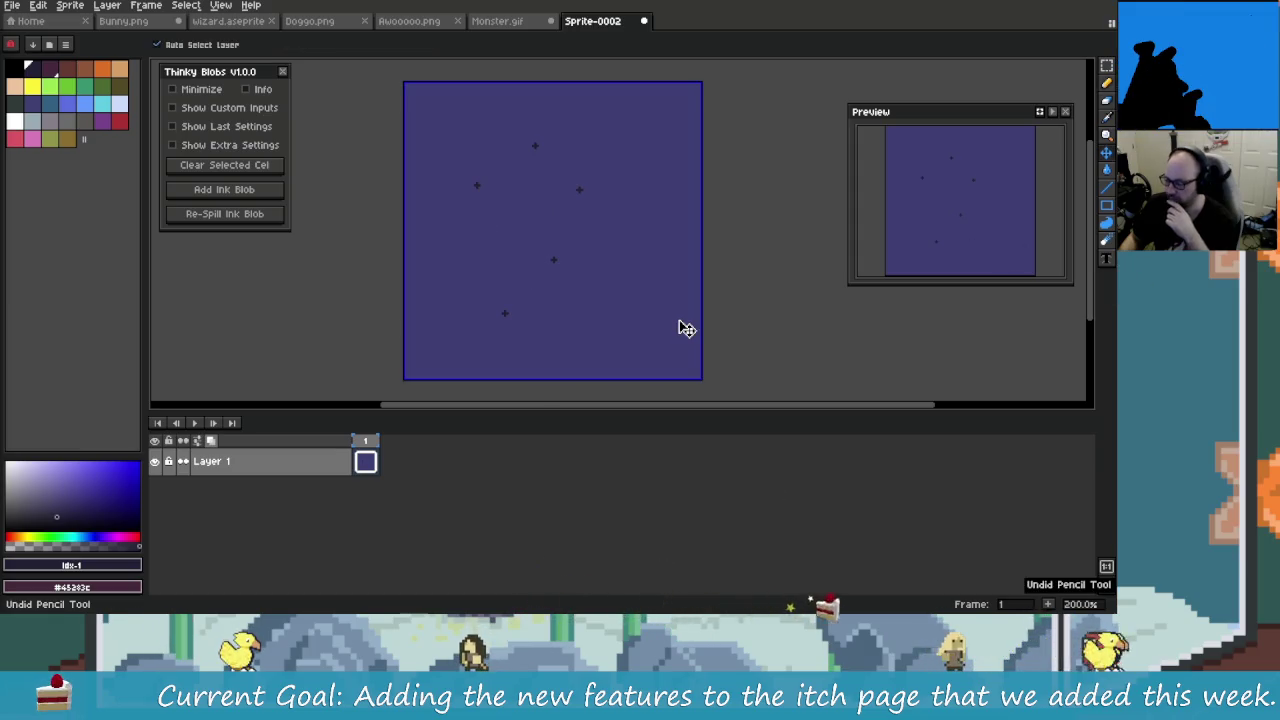
key(ctrl+z)
key(ctrl+z)
key(ctrl+z)
key(ctrl+z)
key(ctrl+z)
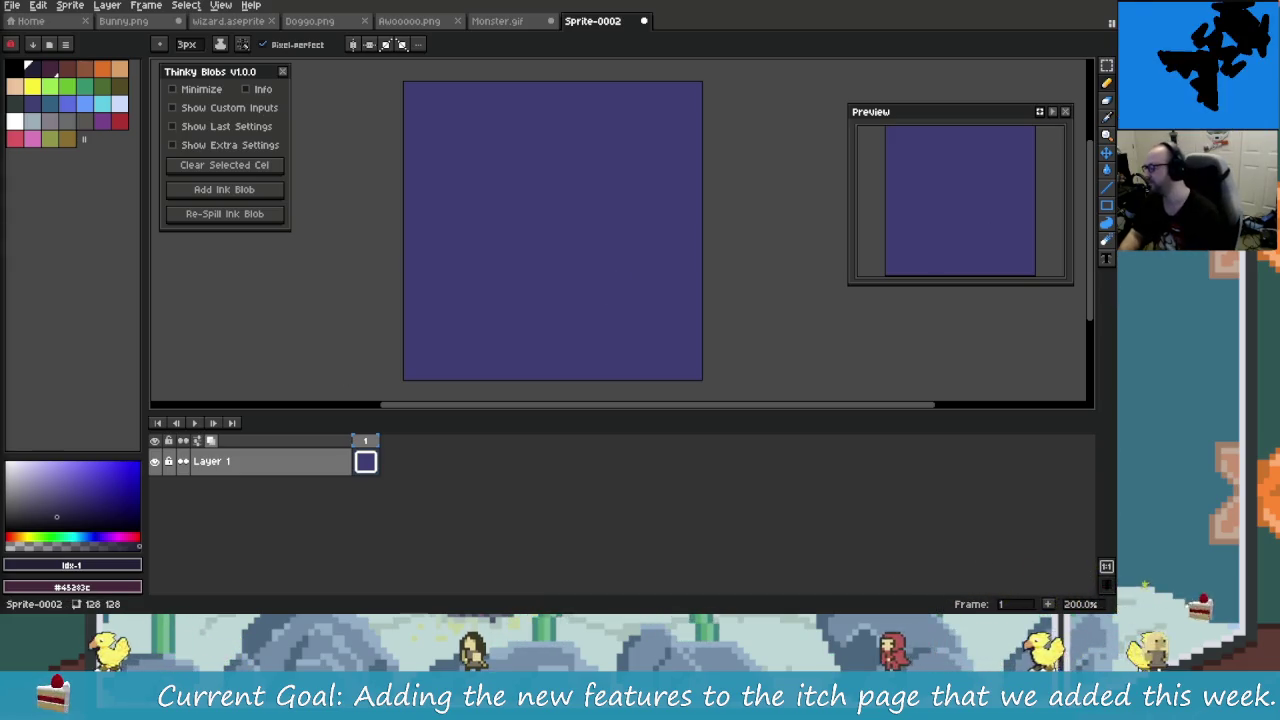
key(space)
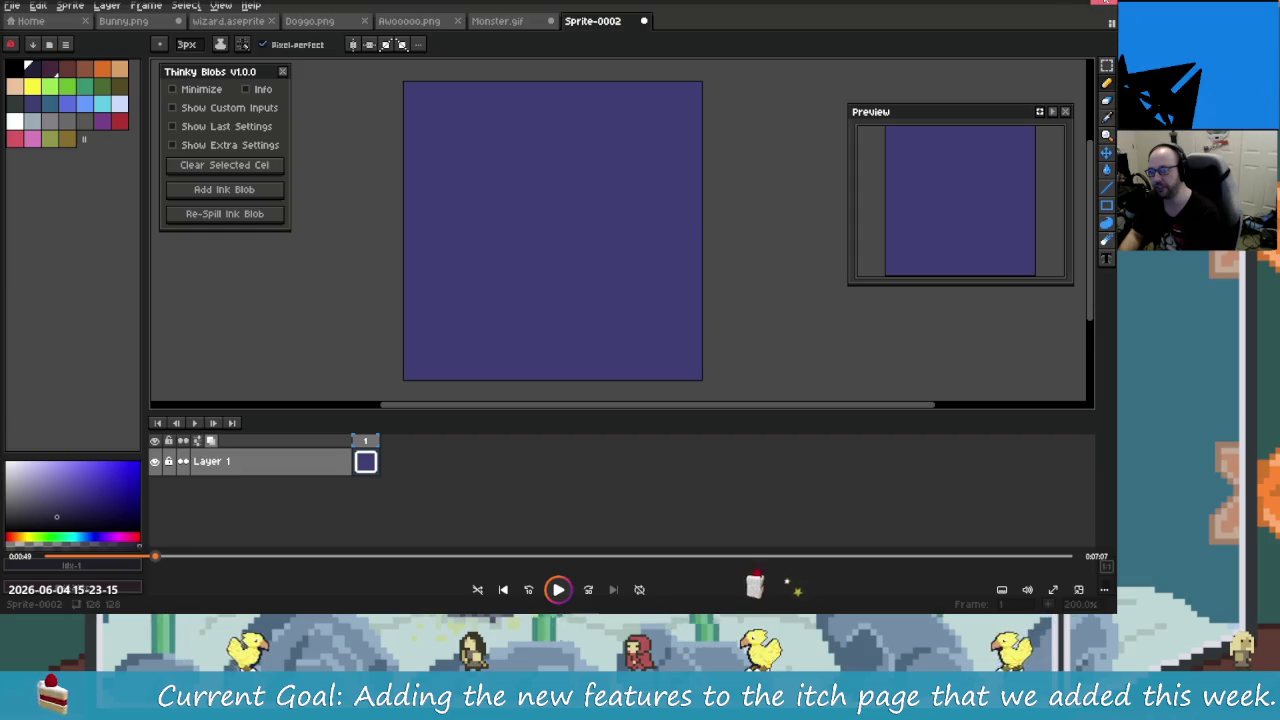
key(alt+F4)
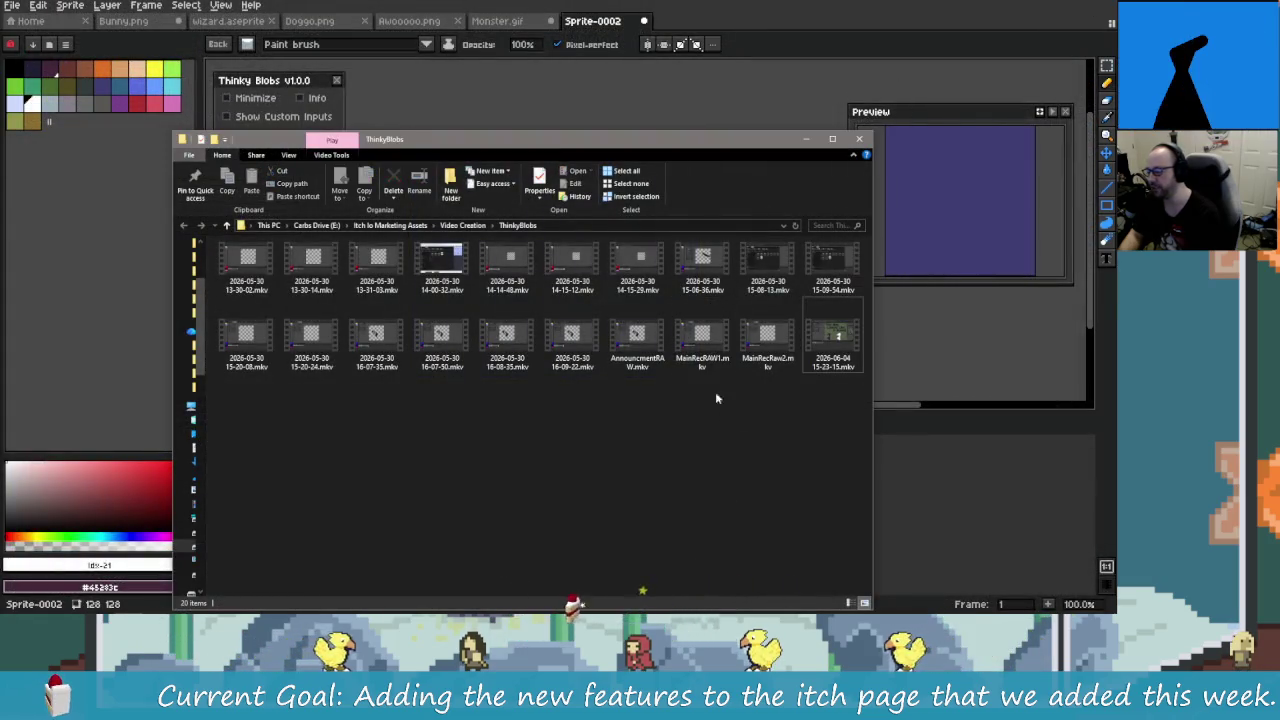
Step: Open MainRecRAW1.mkv from the ThinkyBlobs folder in the media player
click(705, 341)
double_click(705, 341)
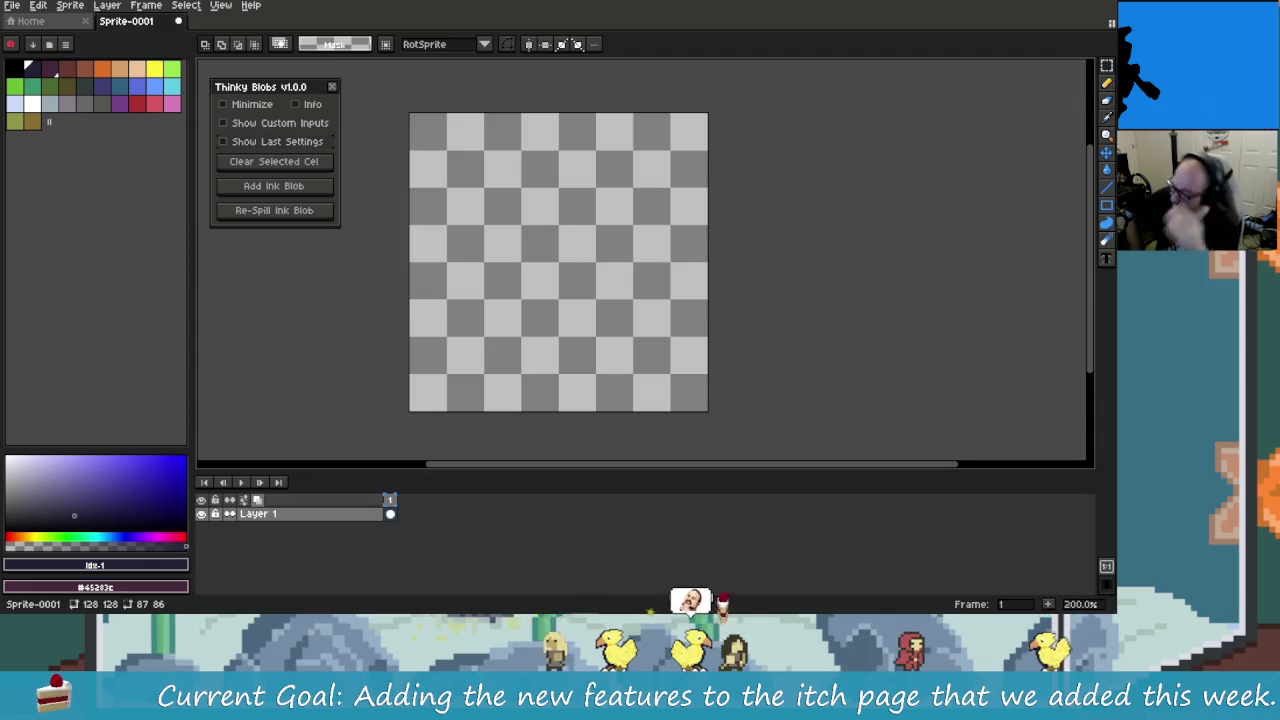
Step: Play MainRecRAW1 for about half a minute, pause and close it, then select MainRecRaw2.mkv
click(558, 589)
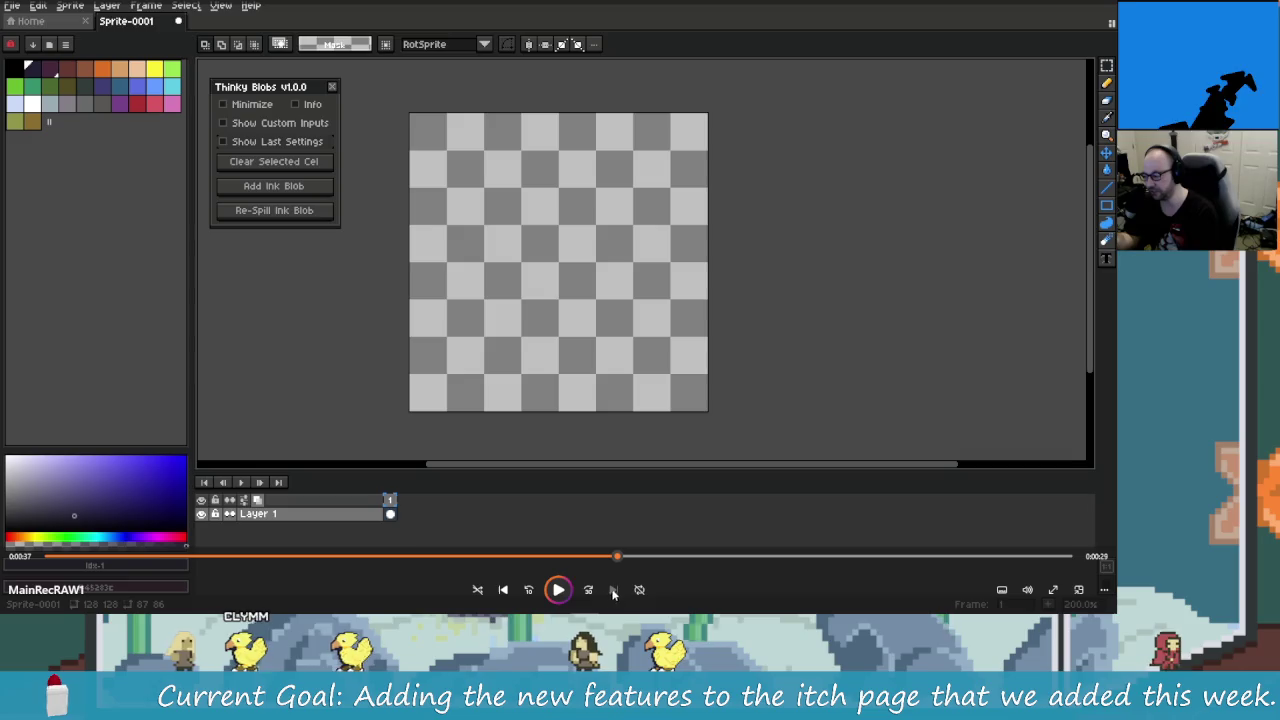
click(558, 590)
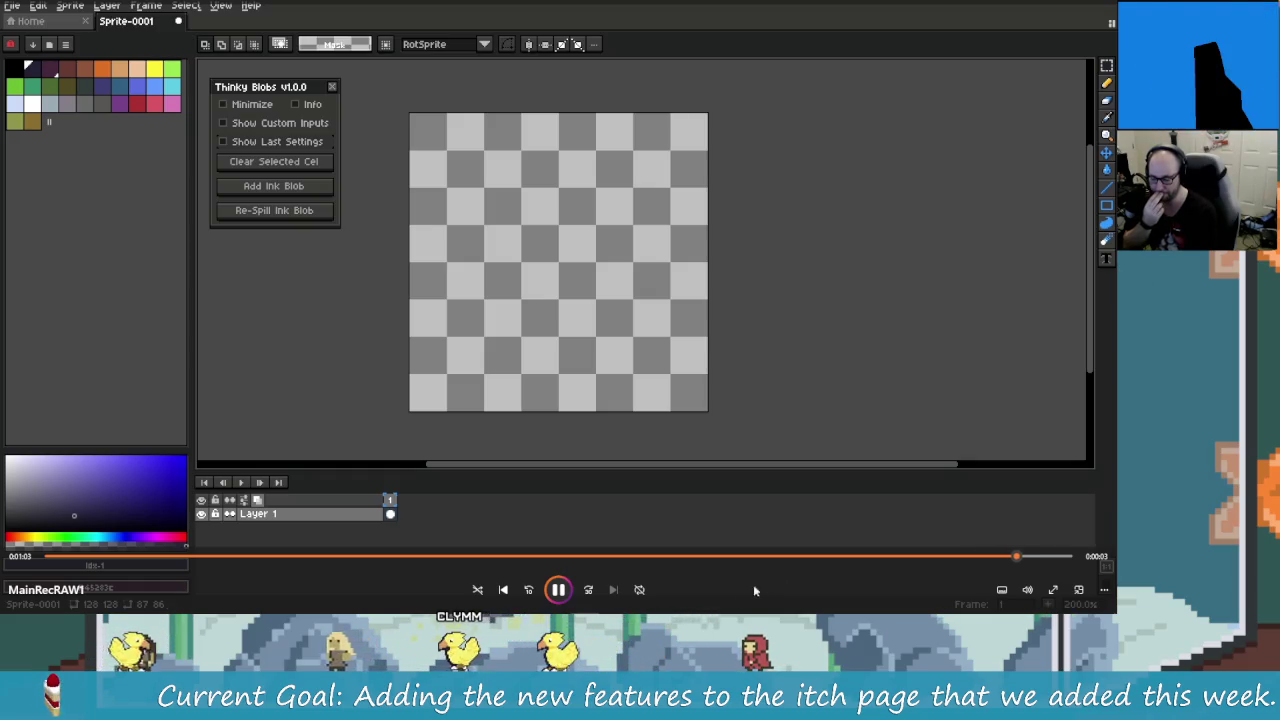
key(space)
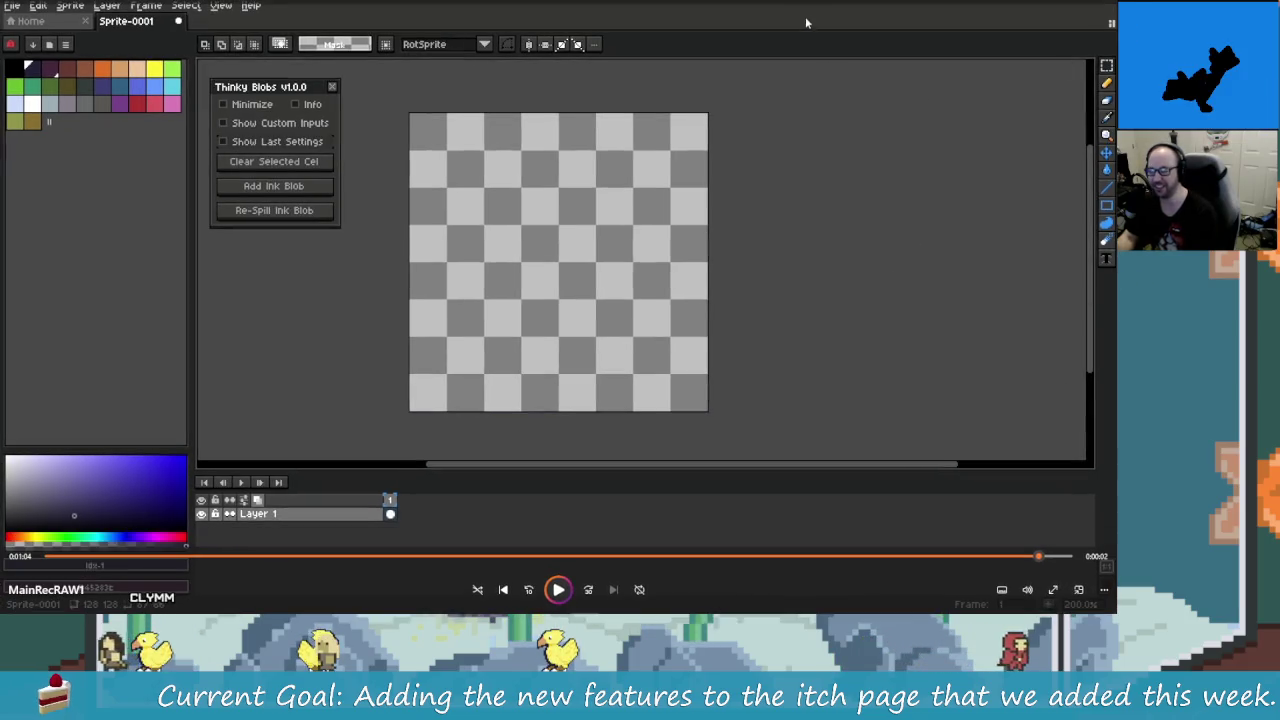
key(alt+F4)
click(767, 340)
key(Right)
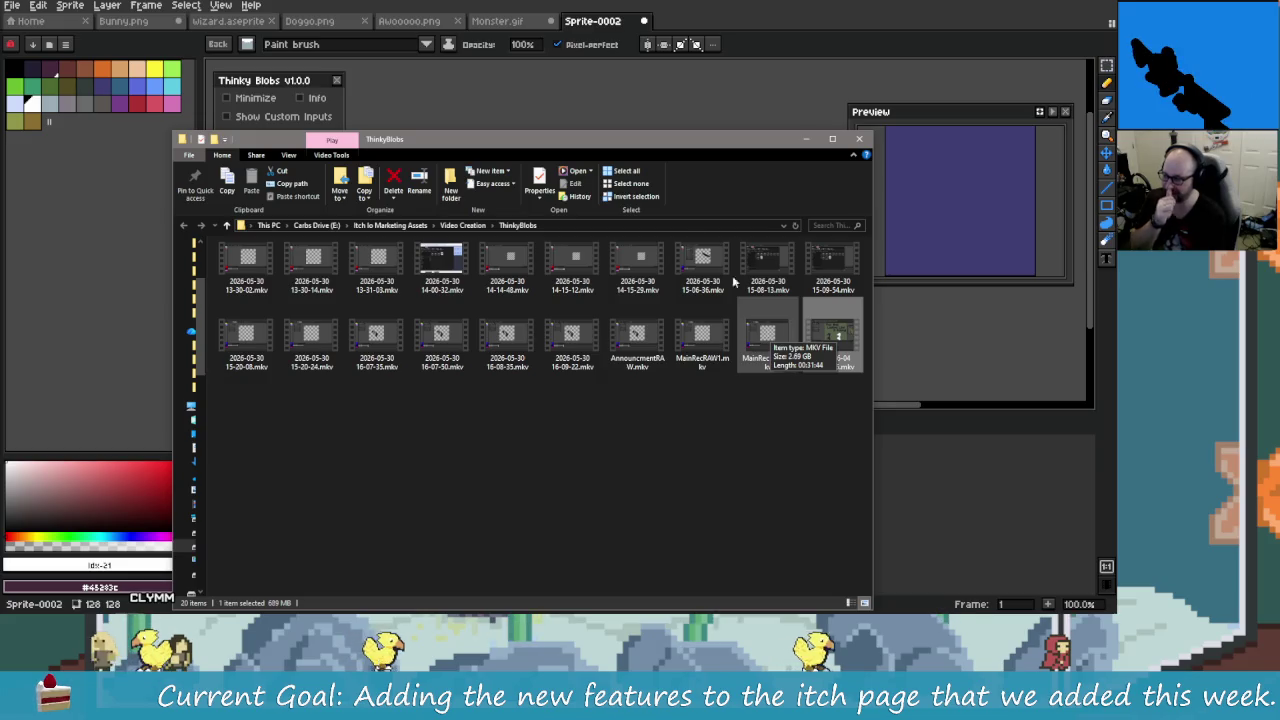
Step: Reposition the Explorer window and open MainRecRaw2.mkv in the media player
click(783, 414)
drag(635, 139, 653, 120)
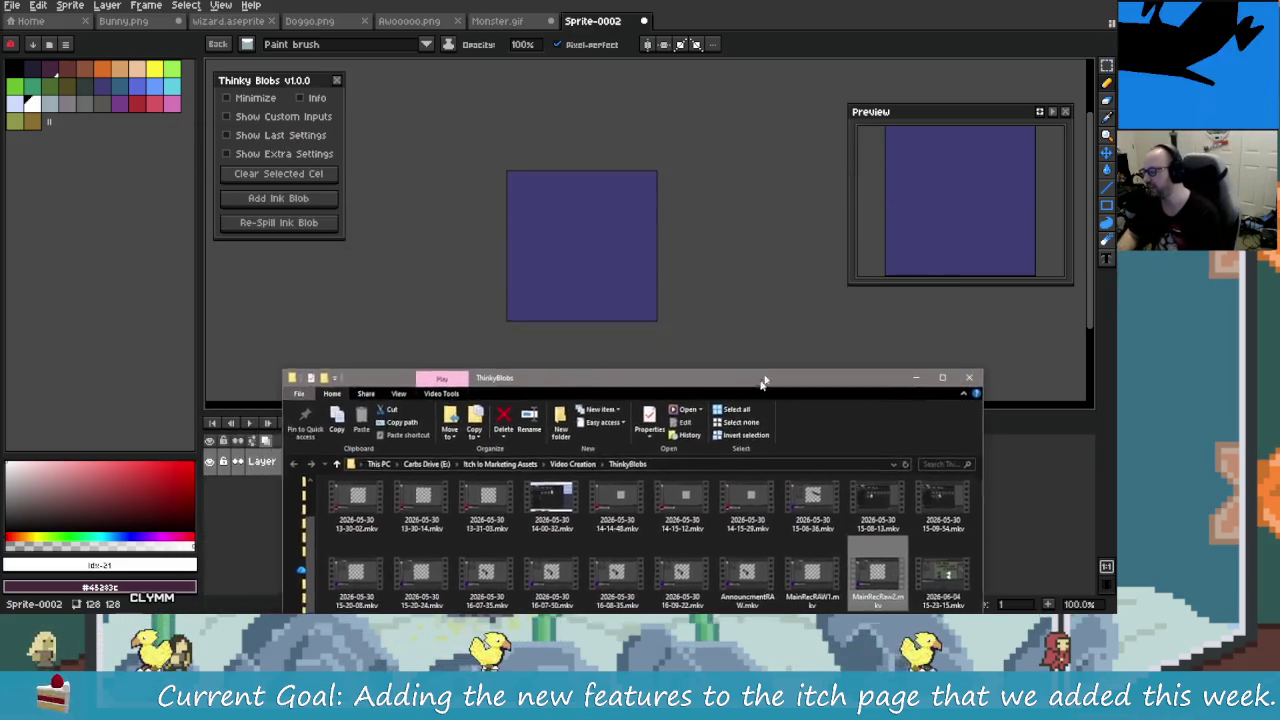
double_click(785, 318)
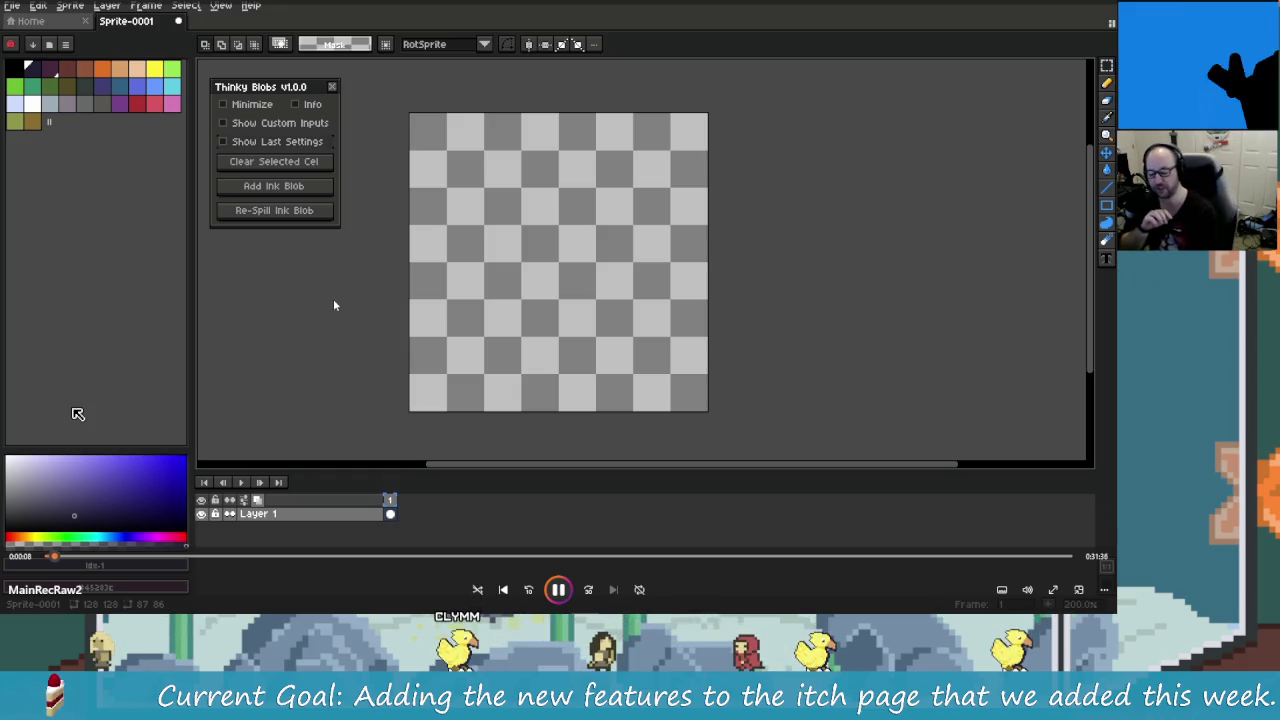
Step: Play MainRecRaw2 for about a minute, pause it, and switch to Aseprite
key(space)
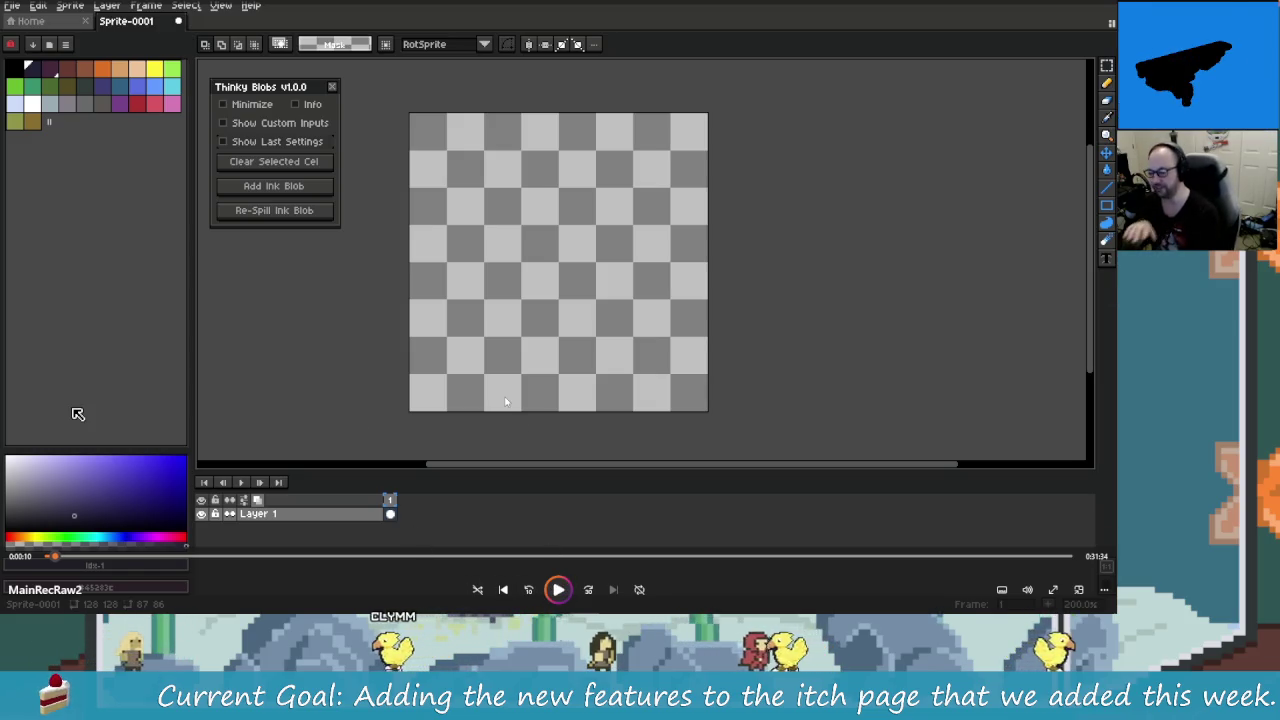
key(space)
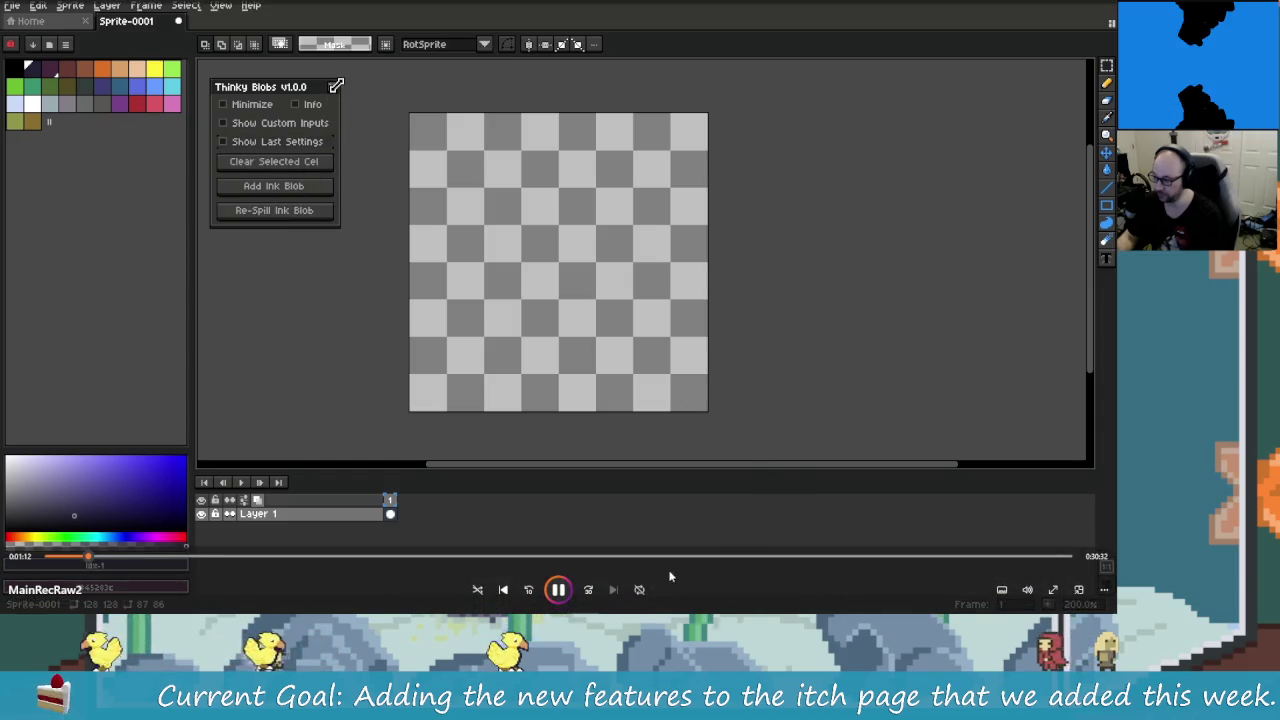
click(645, 397)
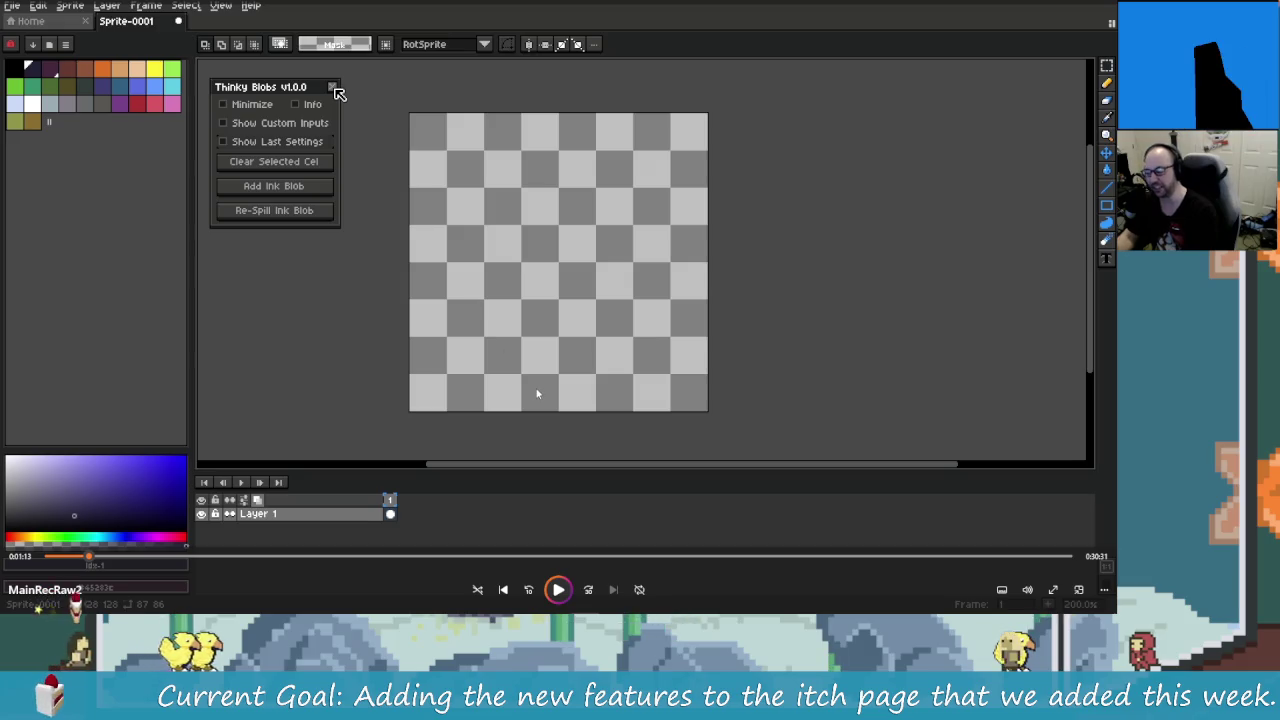
key(alt+Tab)
key(alt+Tab)
key(alt+Tab)
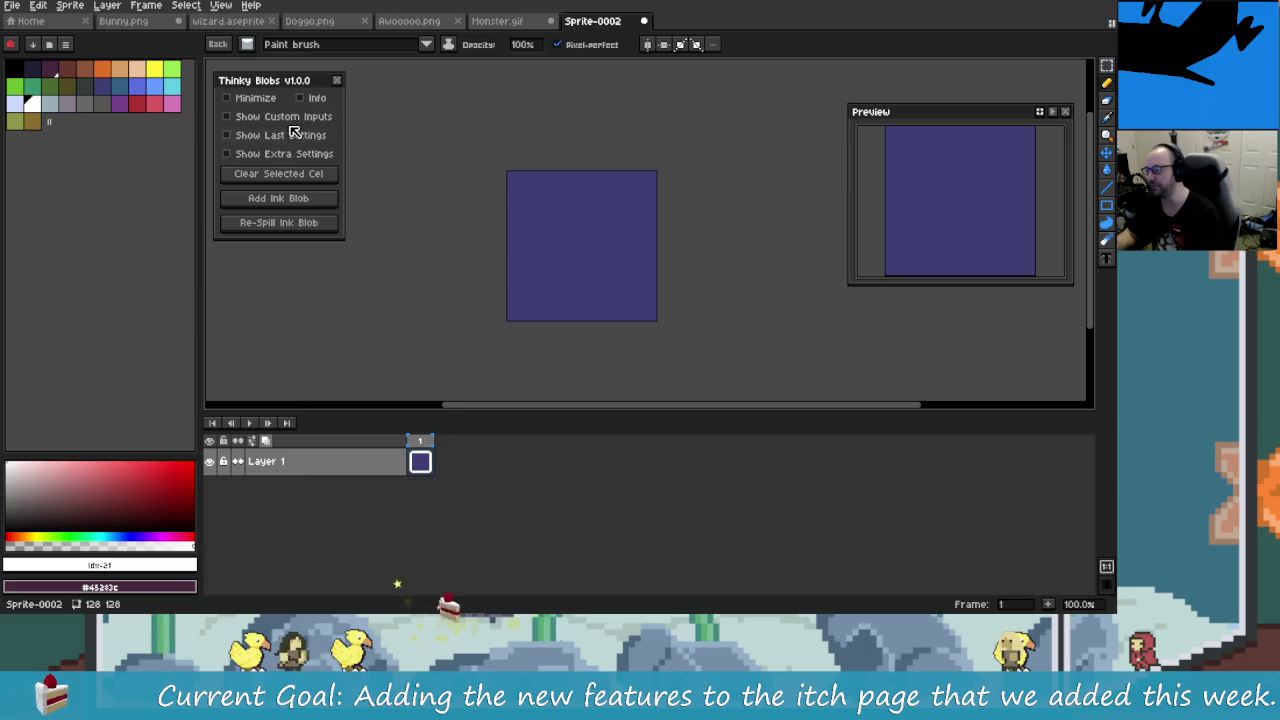
Step: Turn on Show Custom Inputs and Show Last Settings in Thinky Blobs, then return to the player
click(286, 119)
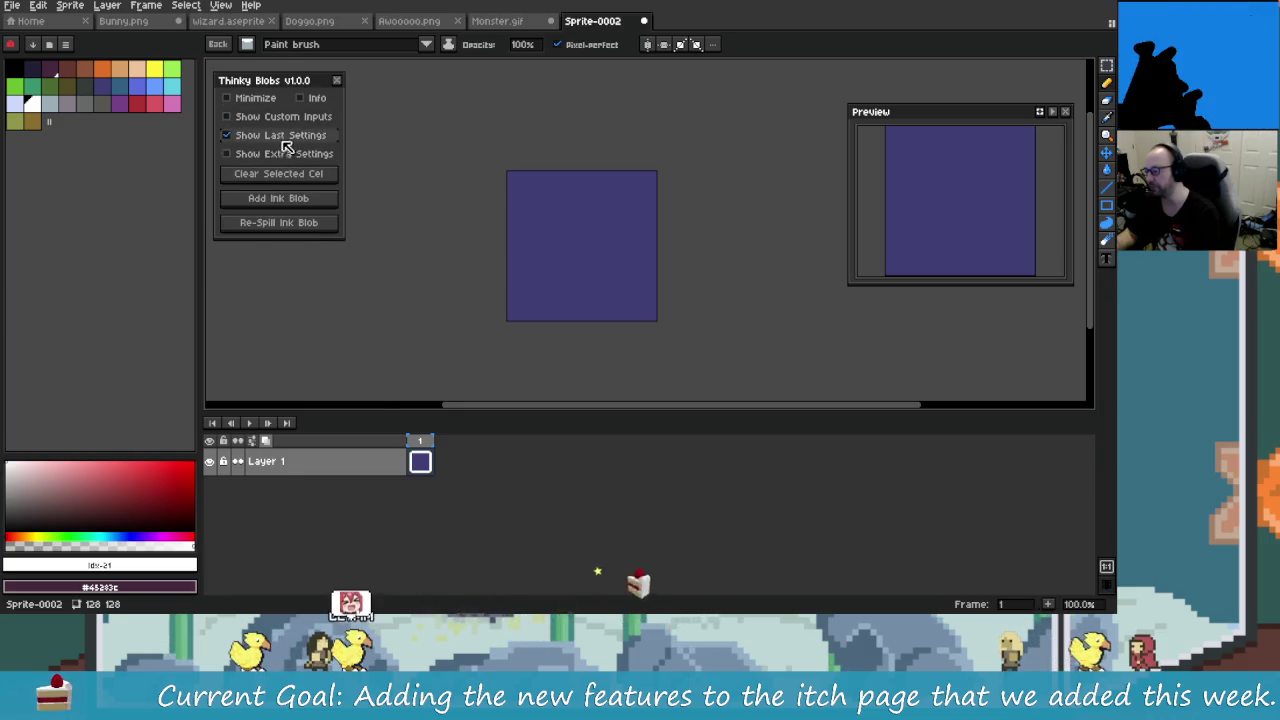
click(281, 135)
key(i)
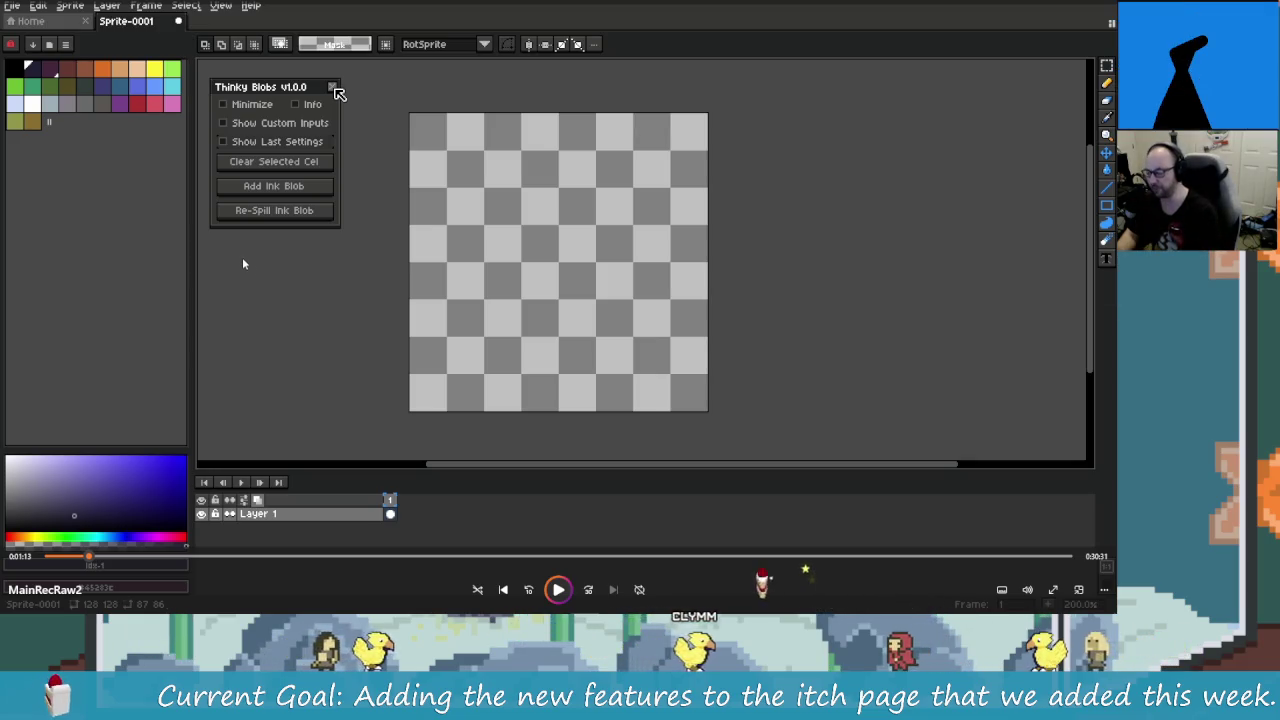
Step: Scrub MainRecRaw2 back and forth through the ink blob demo, then play it from 0:00
click(97, 563)
drag(97, 563, 137, 567)
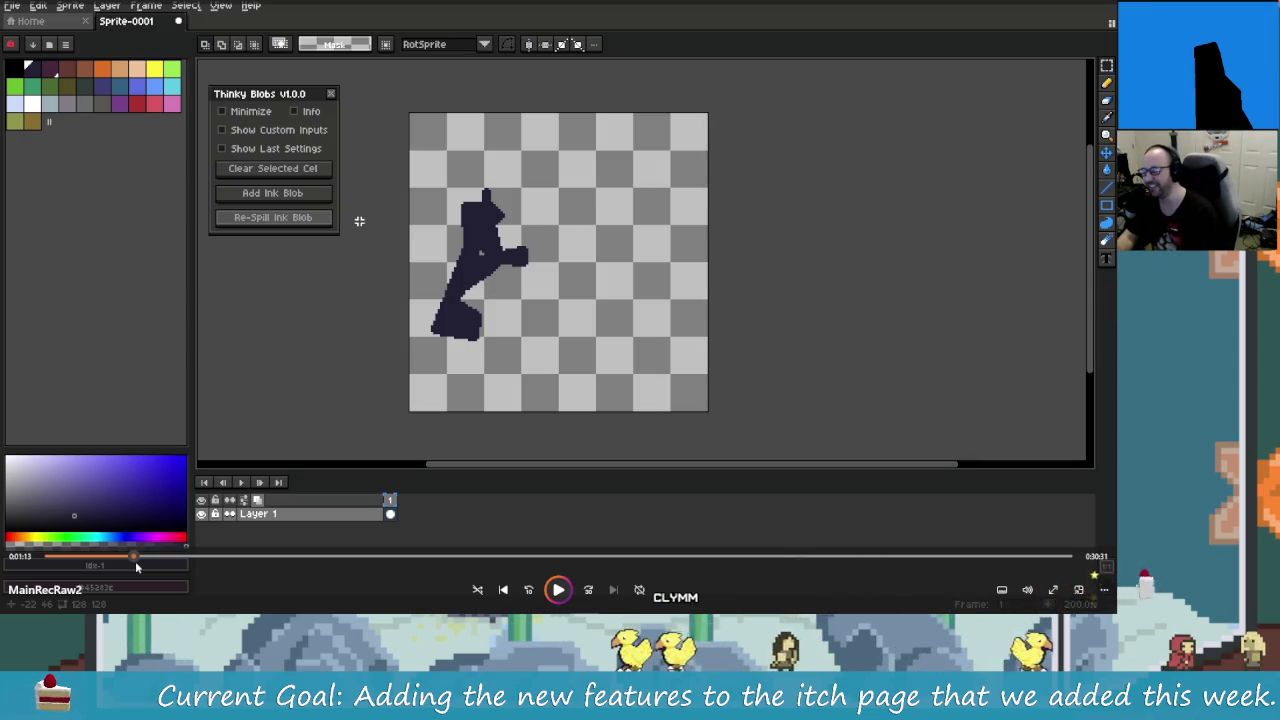
drag(137, 565, 187, 551)
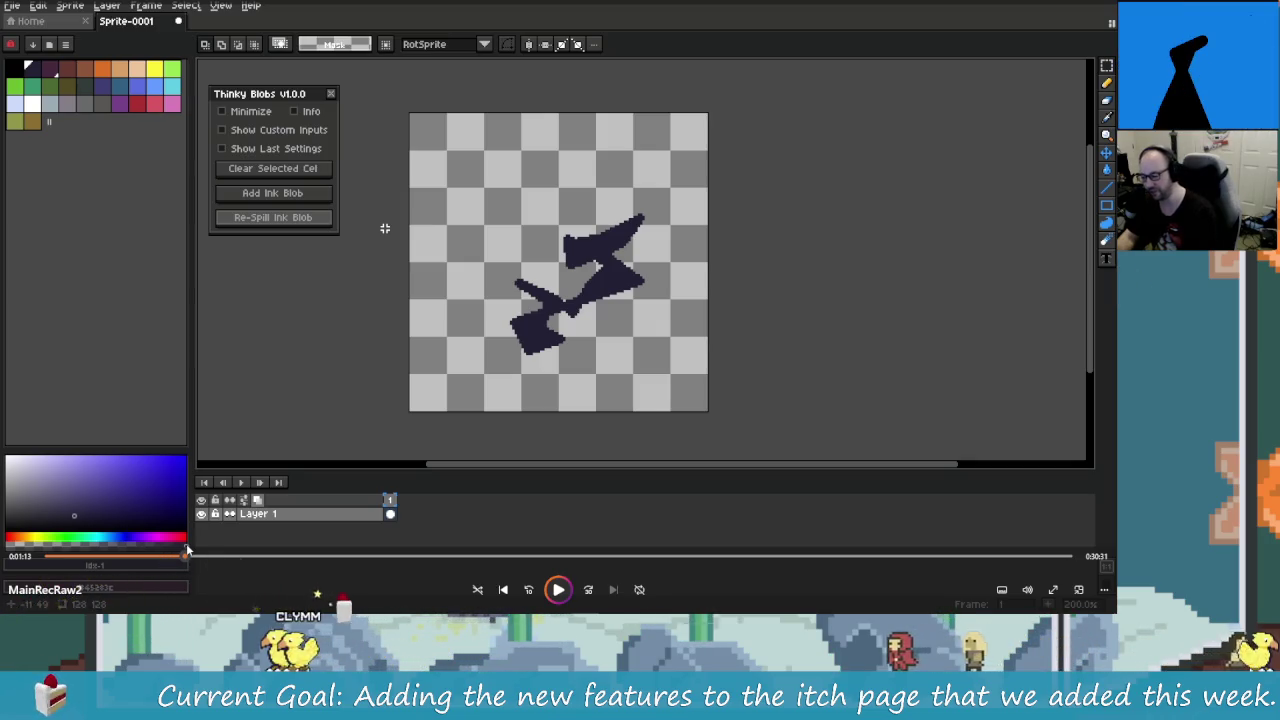
mouse_move(217, 556)
mouse_down()
mouse_move(228, 565)
mouse_move(49, 556)
mouse_up()
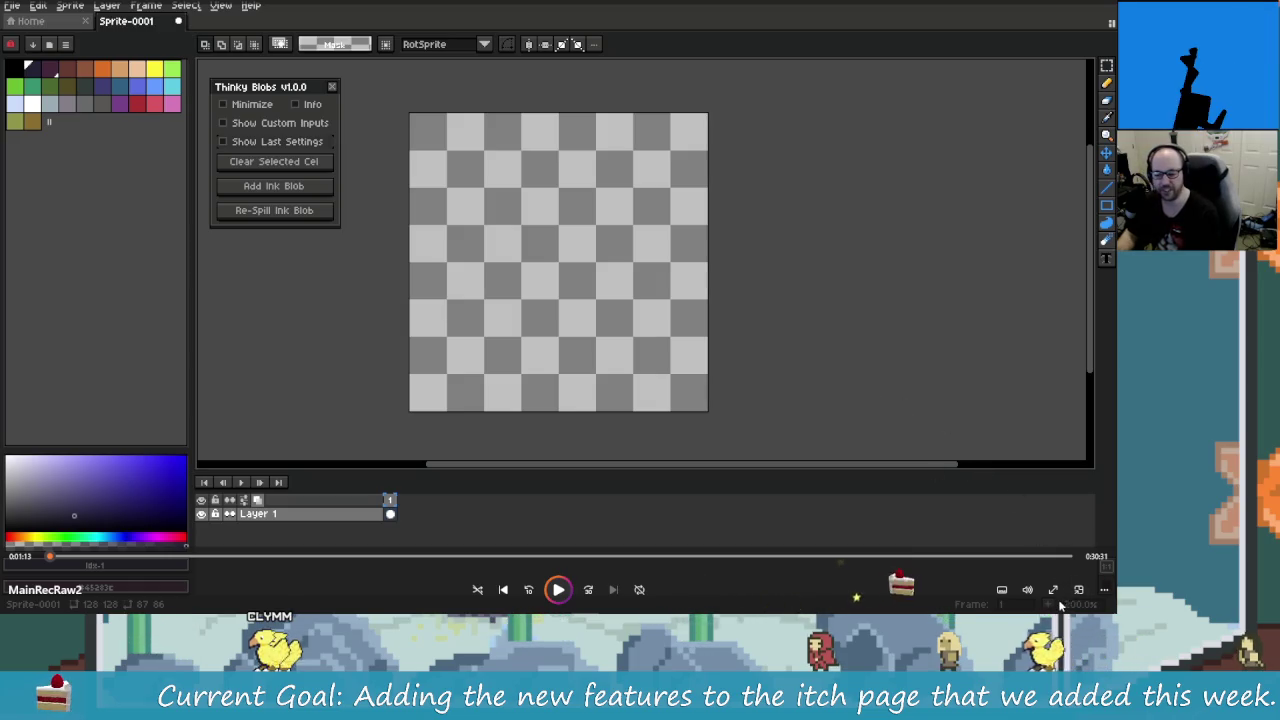
key(space)
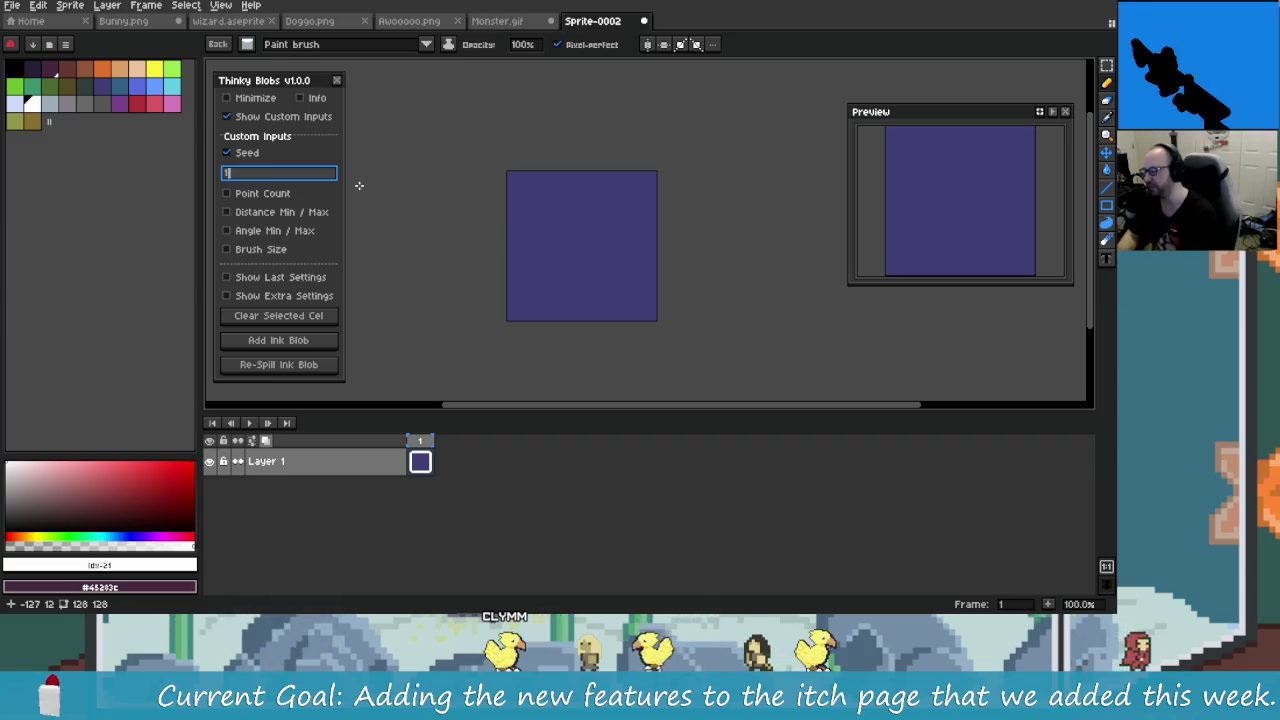
Step: Close the Thinky Blobs dialog with its X button
click(336, 80)
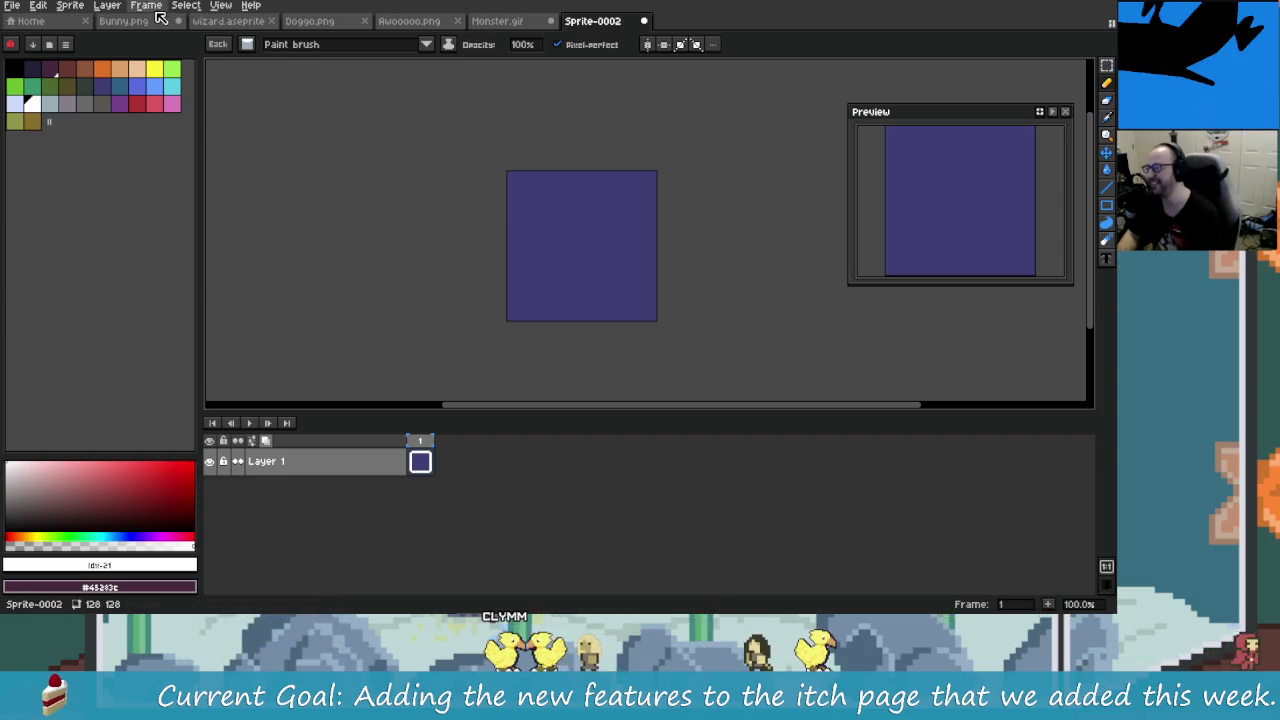
Step: Reopen Thinky Blobs from the Frame menu, spill a blob and toggle its custom, last and extra settings
click(107, 5)
mouse_move(146, 5)
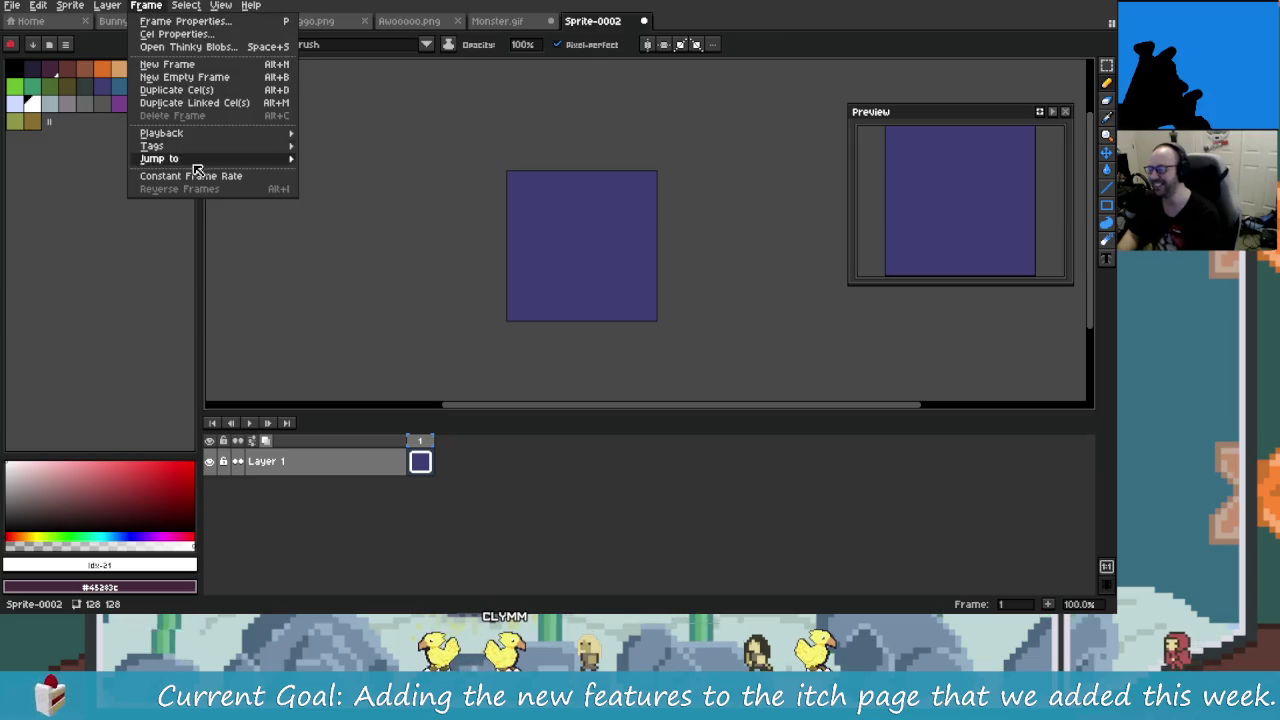
click(188, 47)
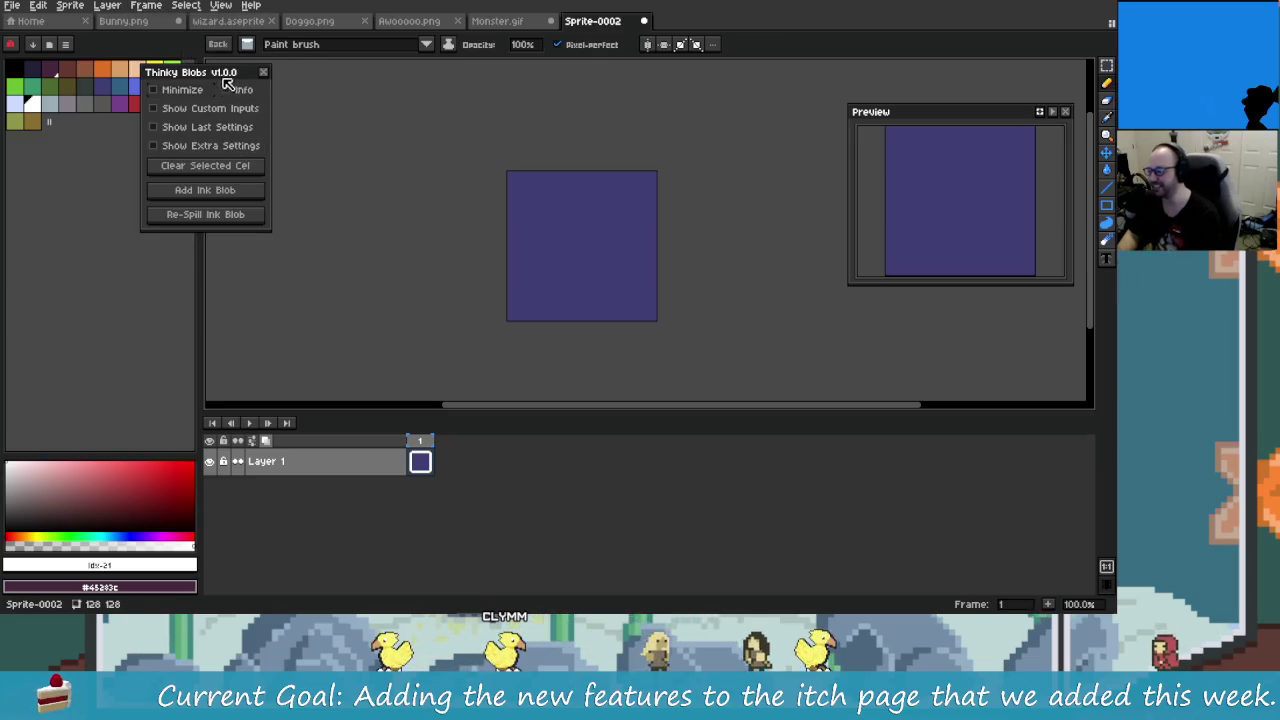
click(280, 115)
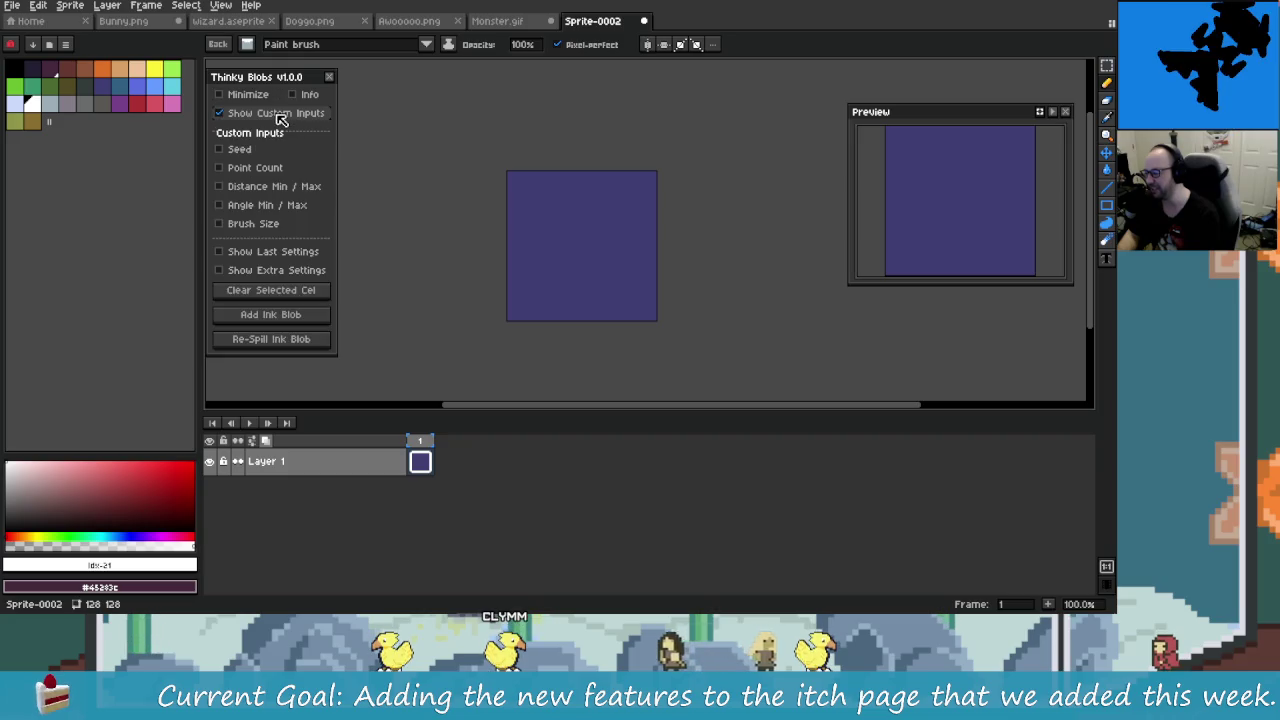
click(260, 118)
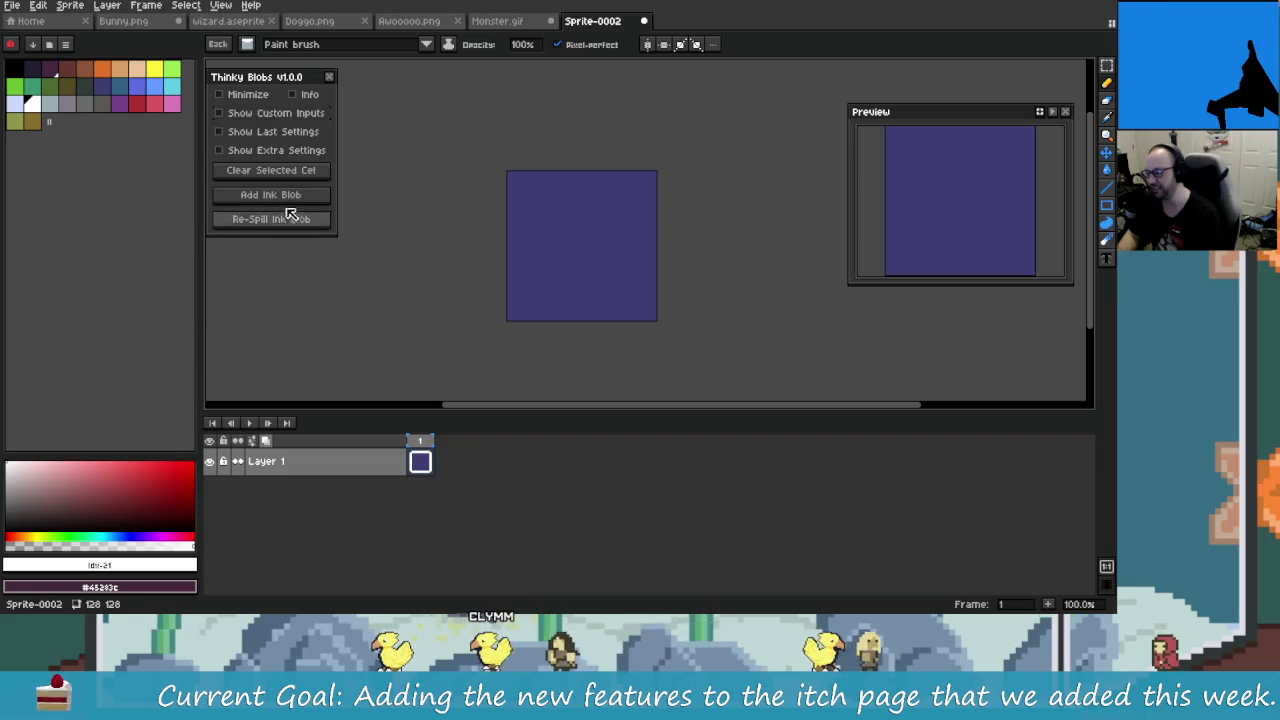
click(285, 195)
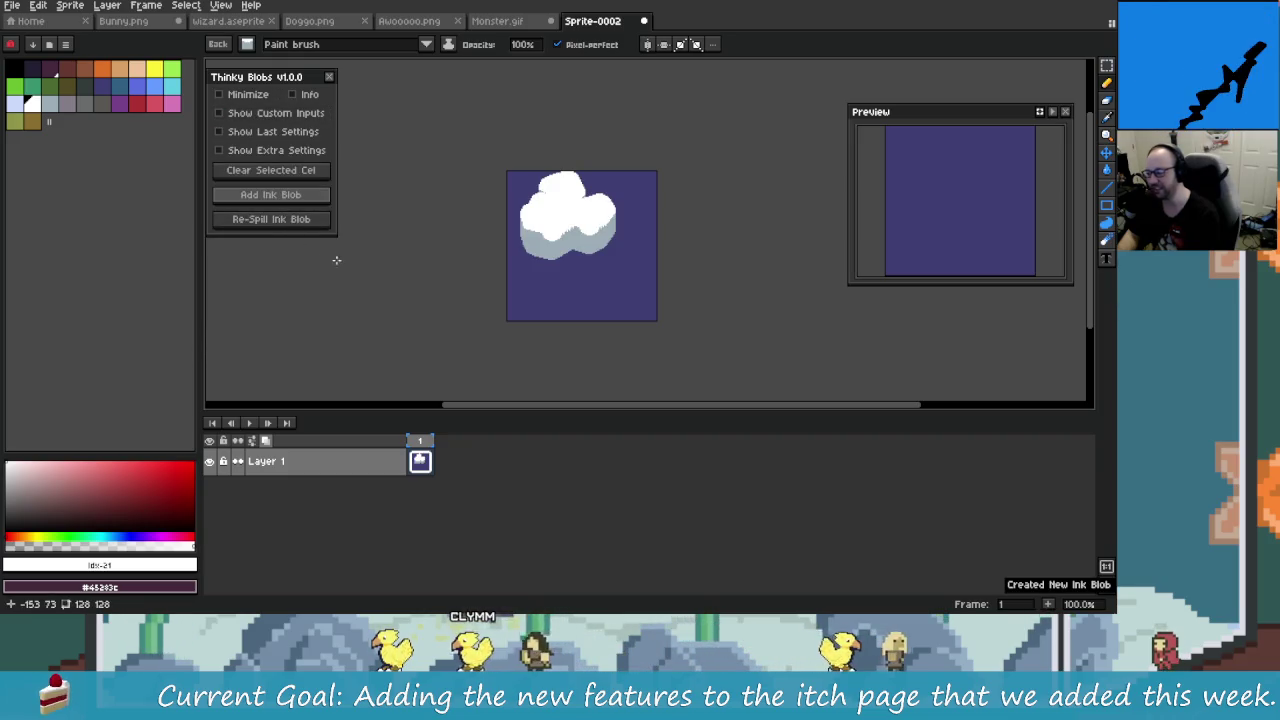
click(277, 150)
click(290, 132)
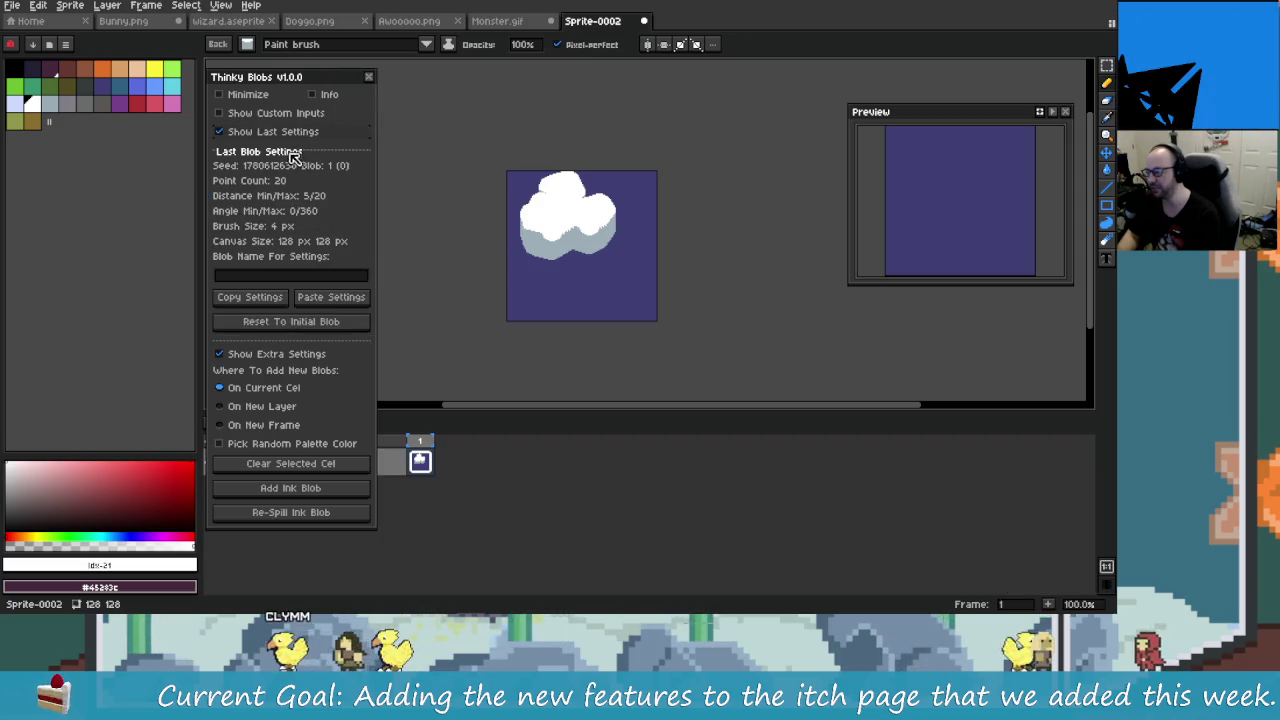
click(219, 354)
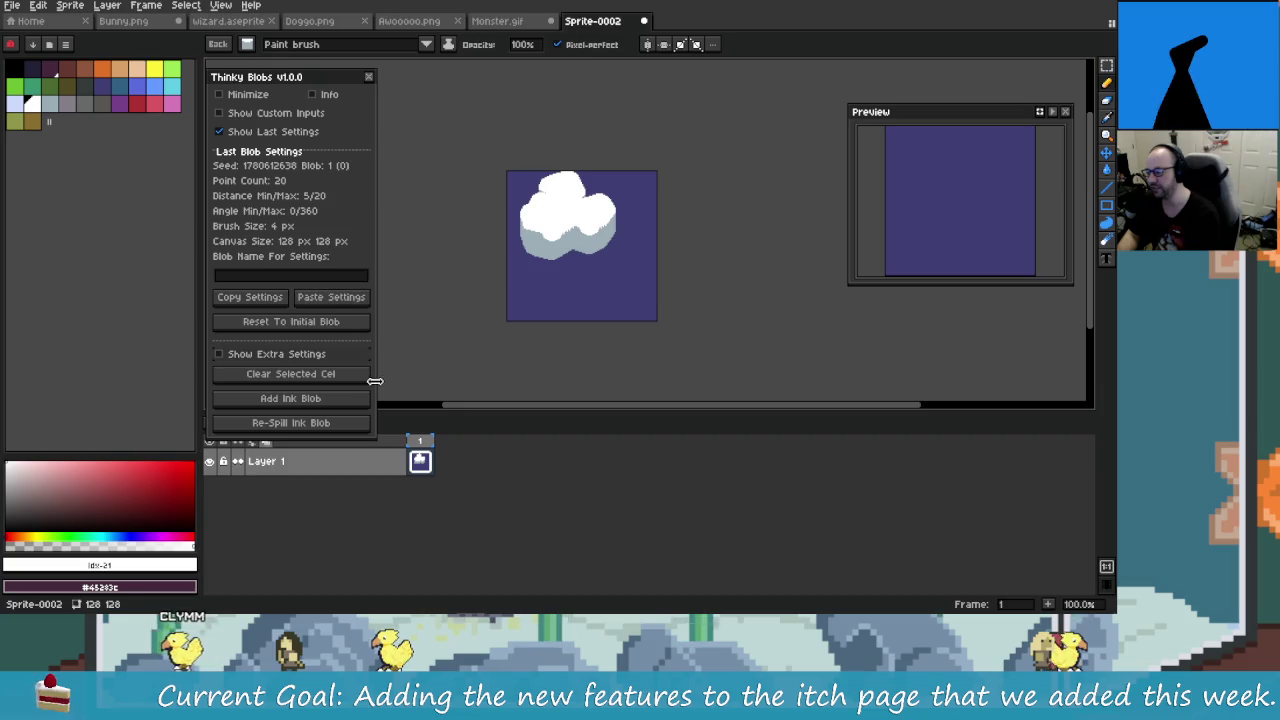
Step: Undo the cloud-shaped blob, then spill a white ink blob and re-spill it three times
key(ctrl+z)
drag(433, 336, 461, 329)
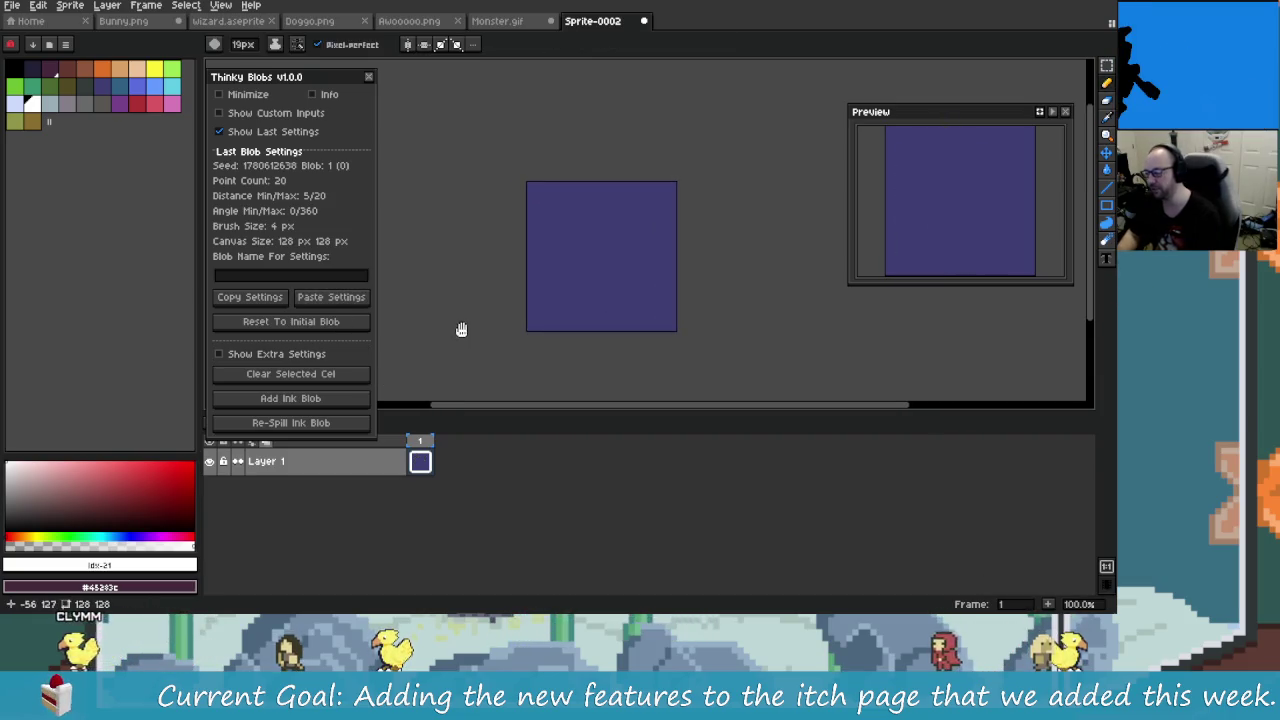
click(272, 131)
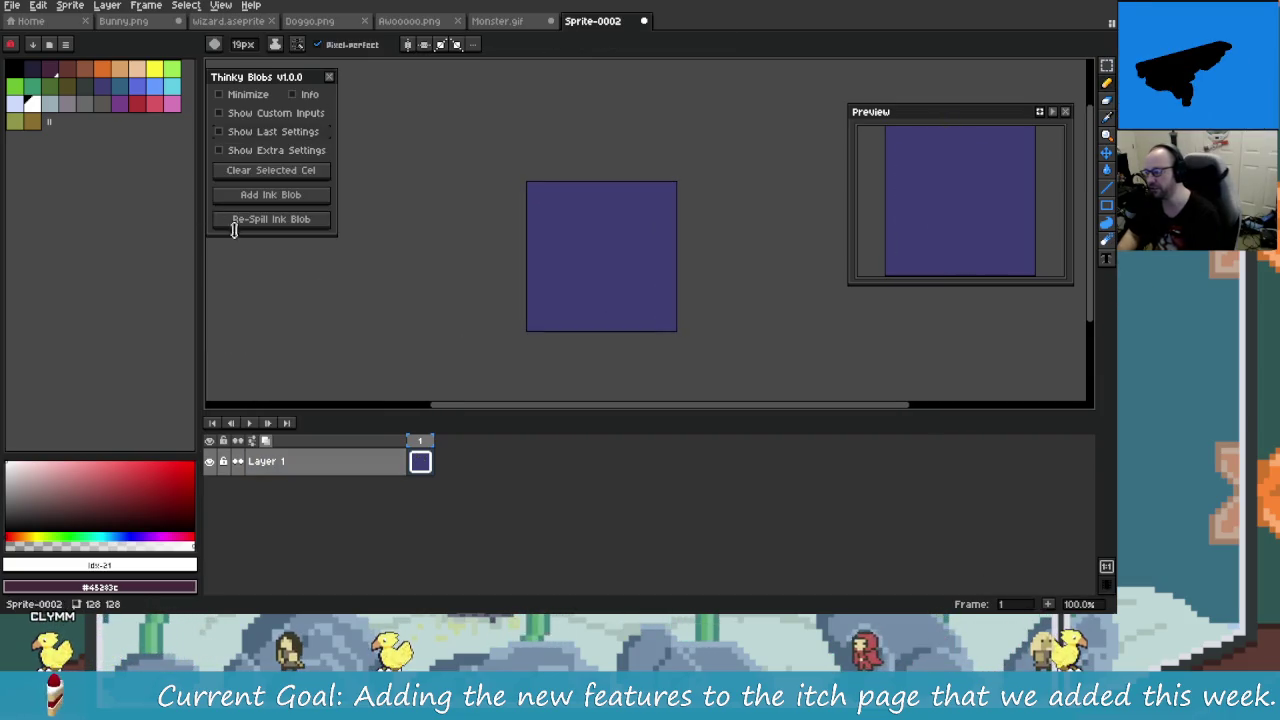
click(324, 195)
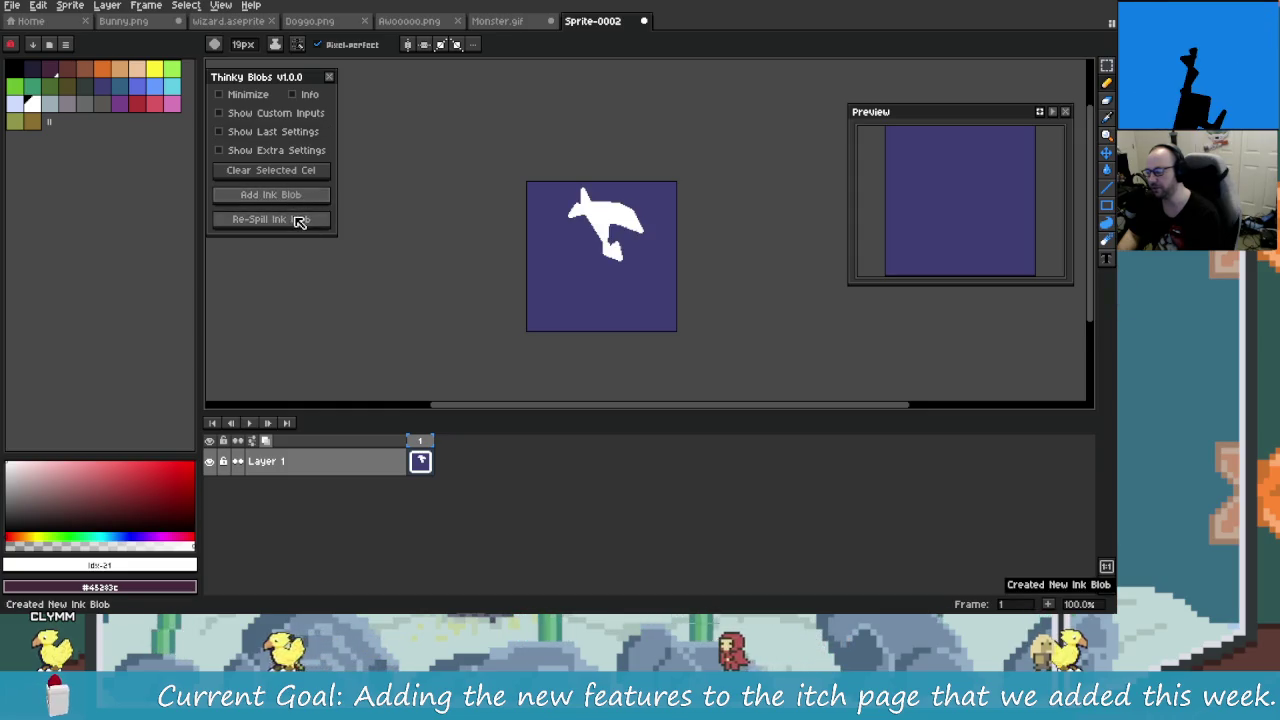
click(298, 221)
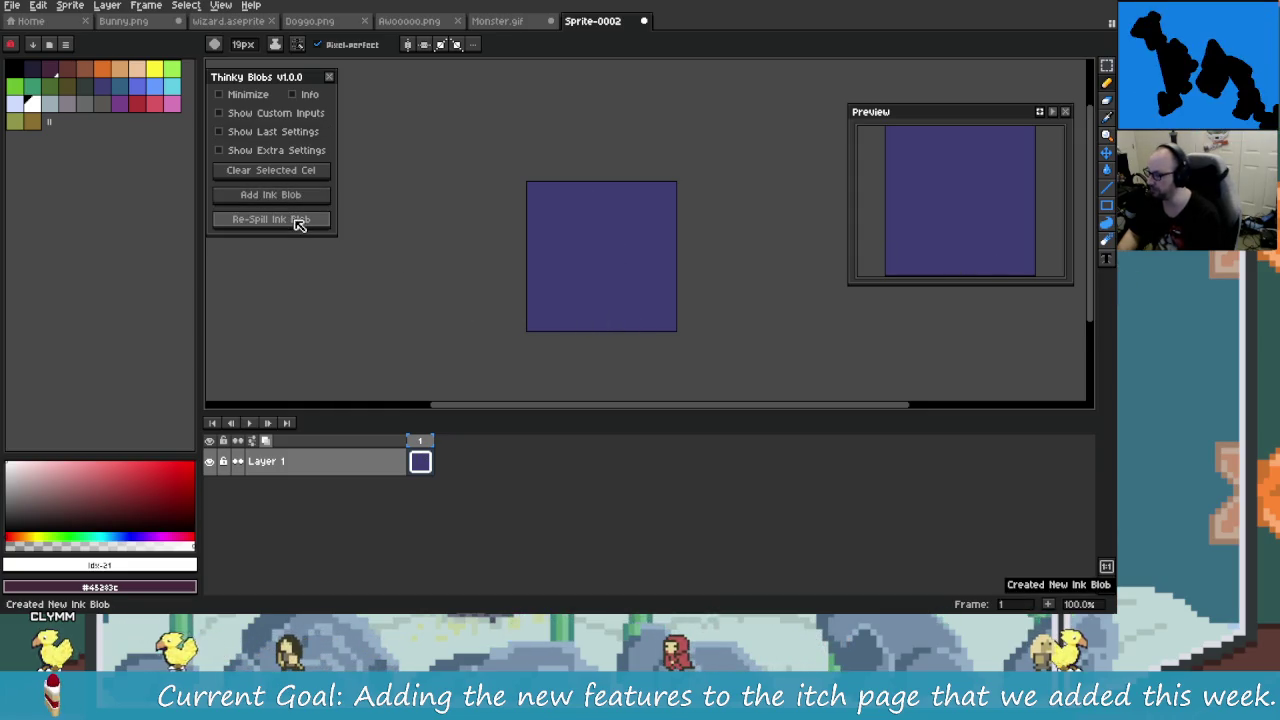
click(300, 223)
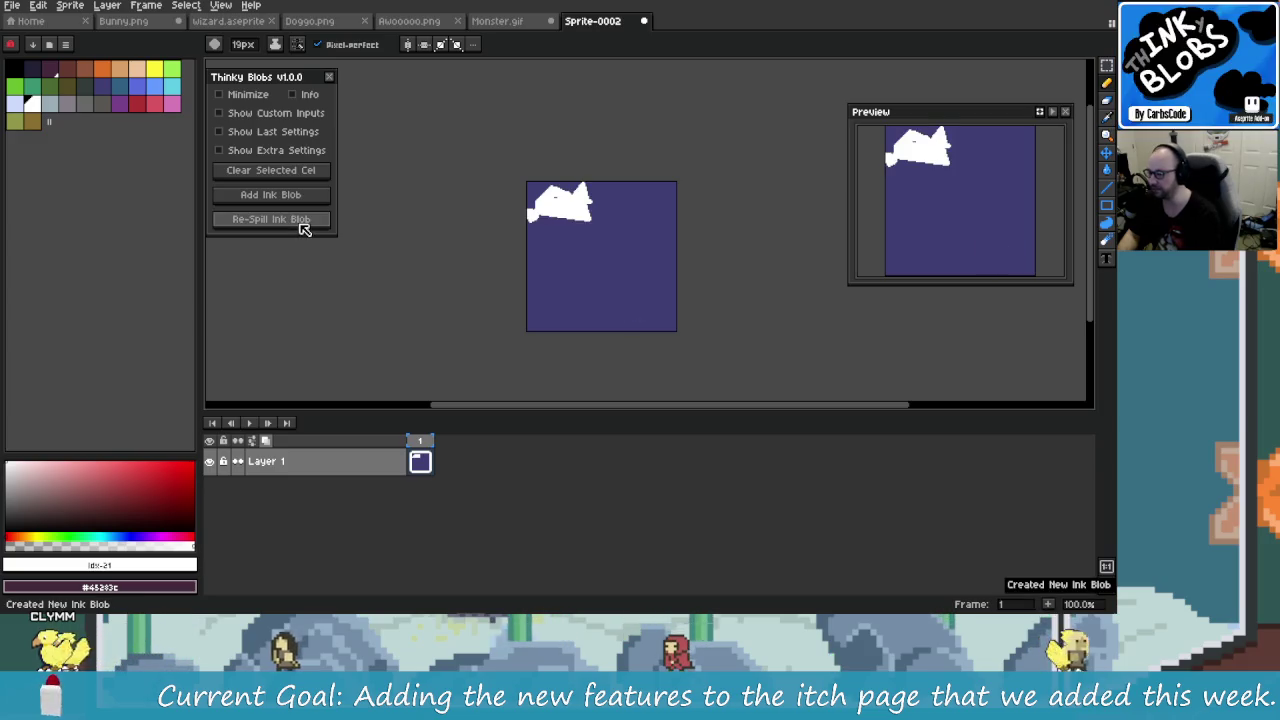
click(303, 228)
scroll(650, 295, up, 2)
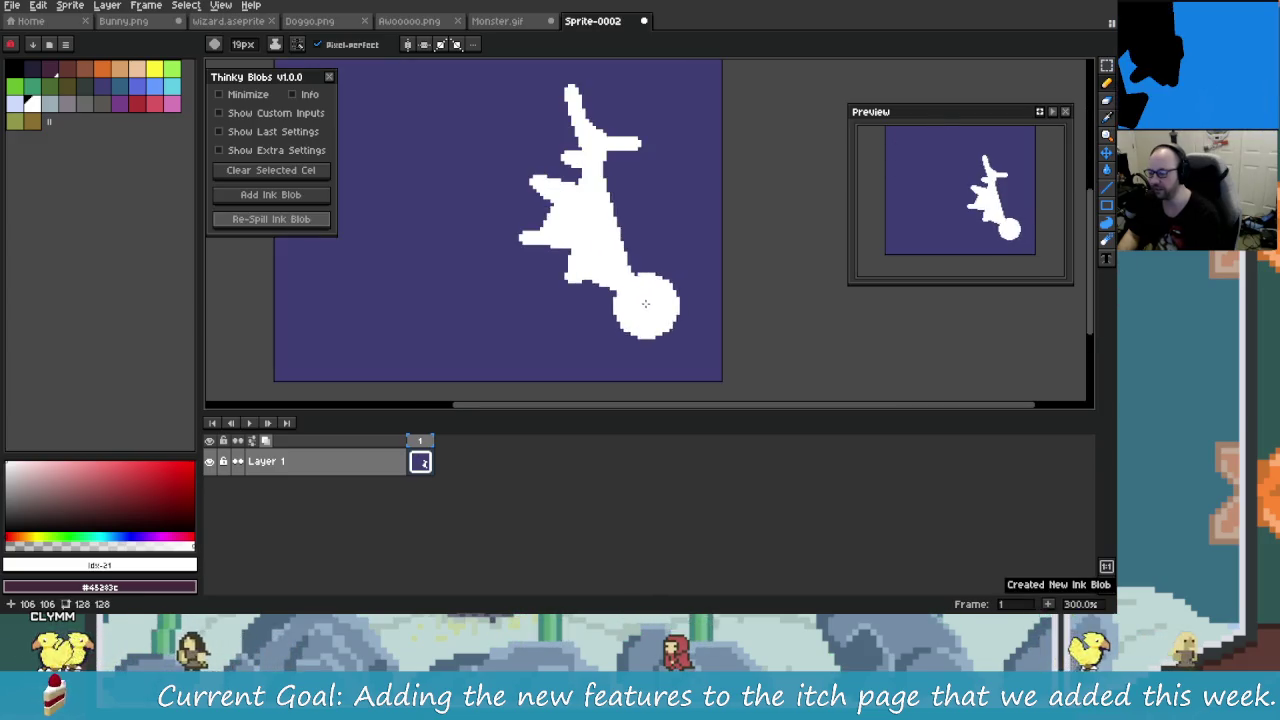
Step: Re-spill the blob several times in dark indigo ink at the sprite's lower right
click(268, 220)
scroll(400, 251, down, 1)
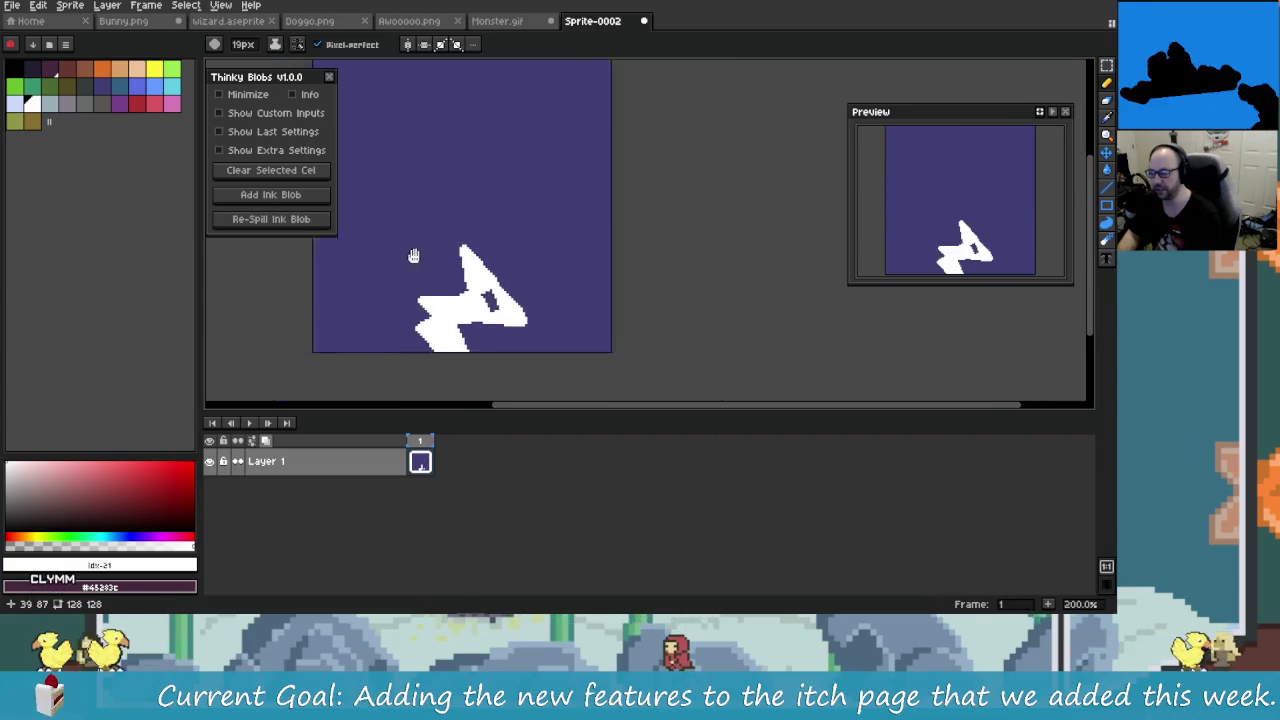
click(326, 222)
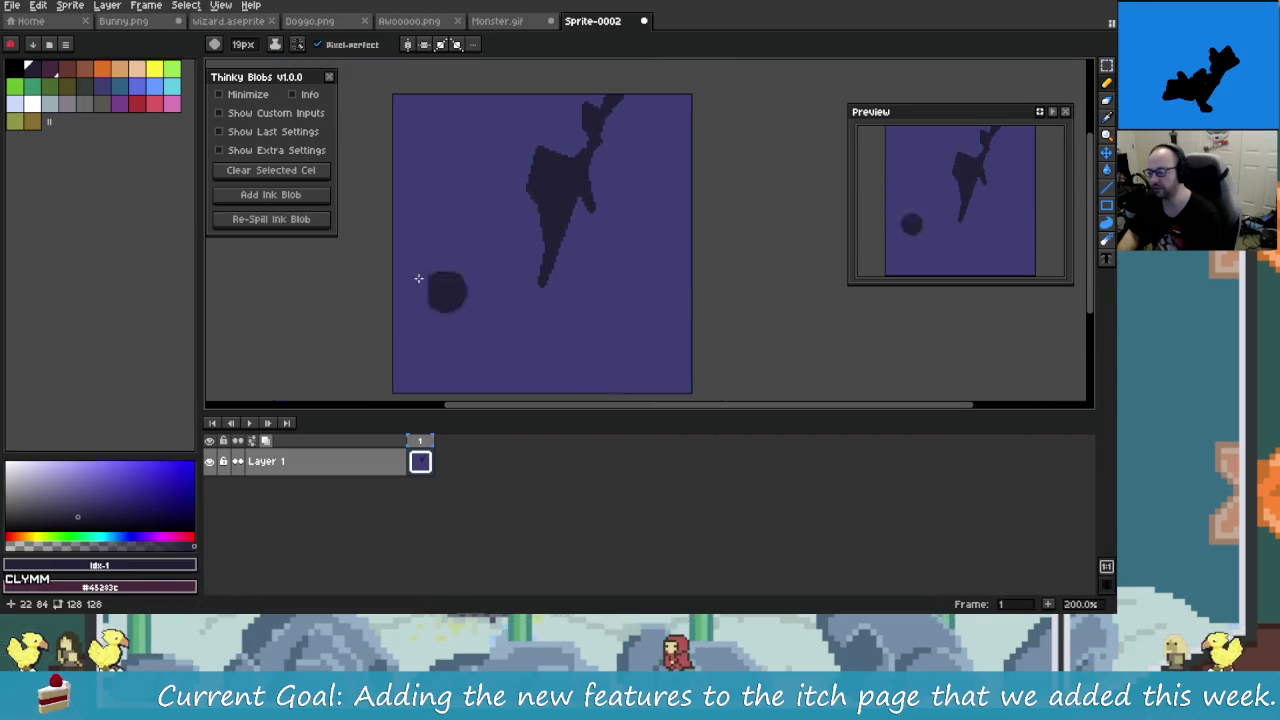
click(312, 222)
click(312, 222)
click(312, 222)
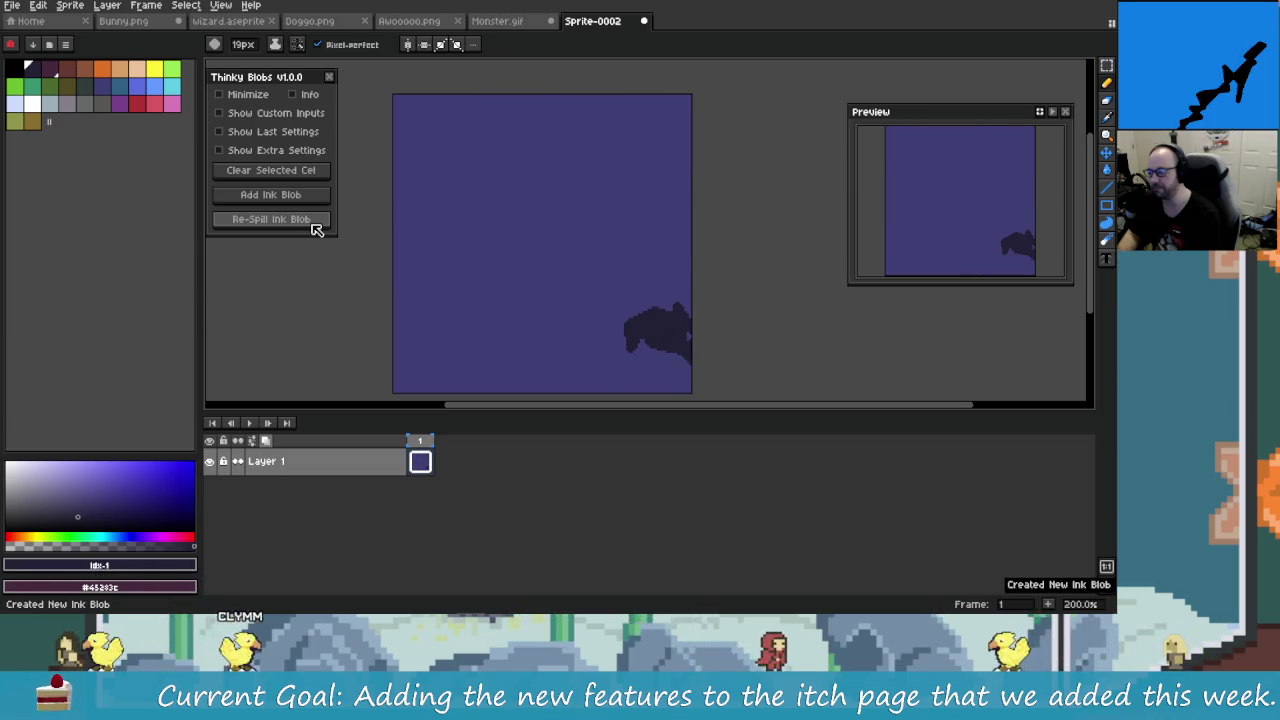
Step: Close the Thinky Blobs panel and switch from Aseprite to File Explorer
click(329, 76)
click(70, 5)
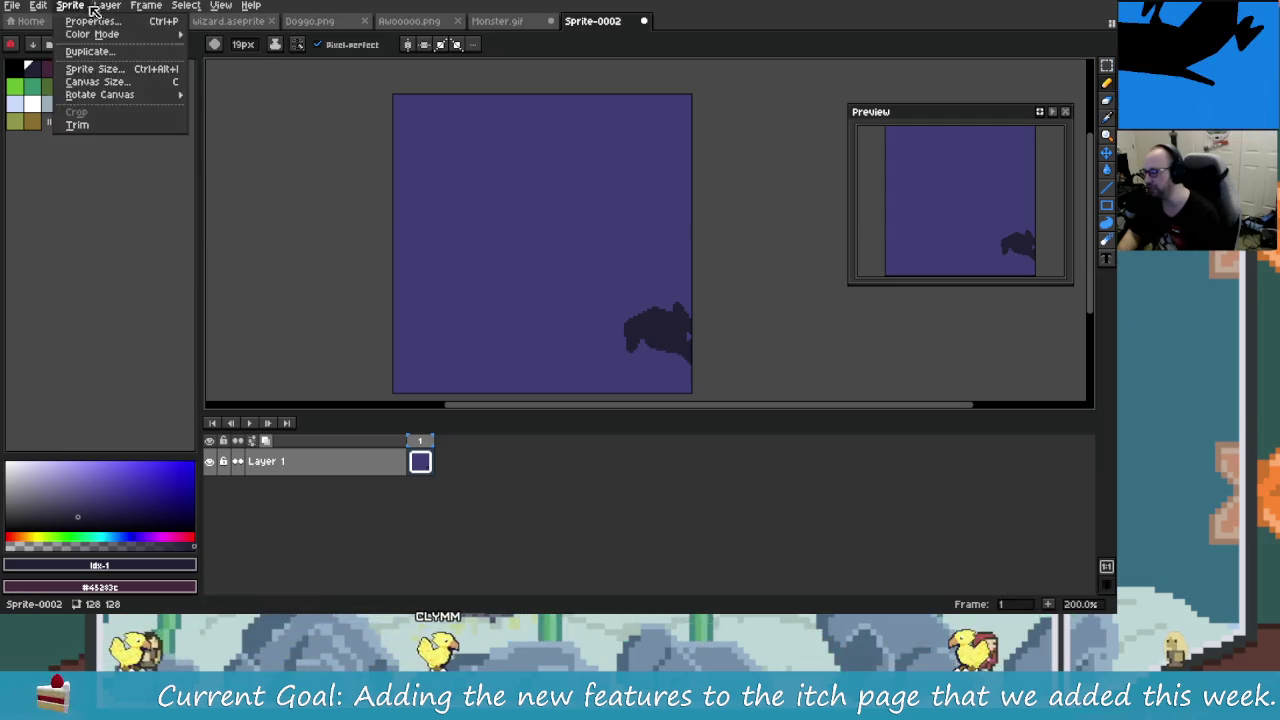
key(Escape)
drag(427, 221, 453, 207)
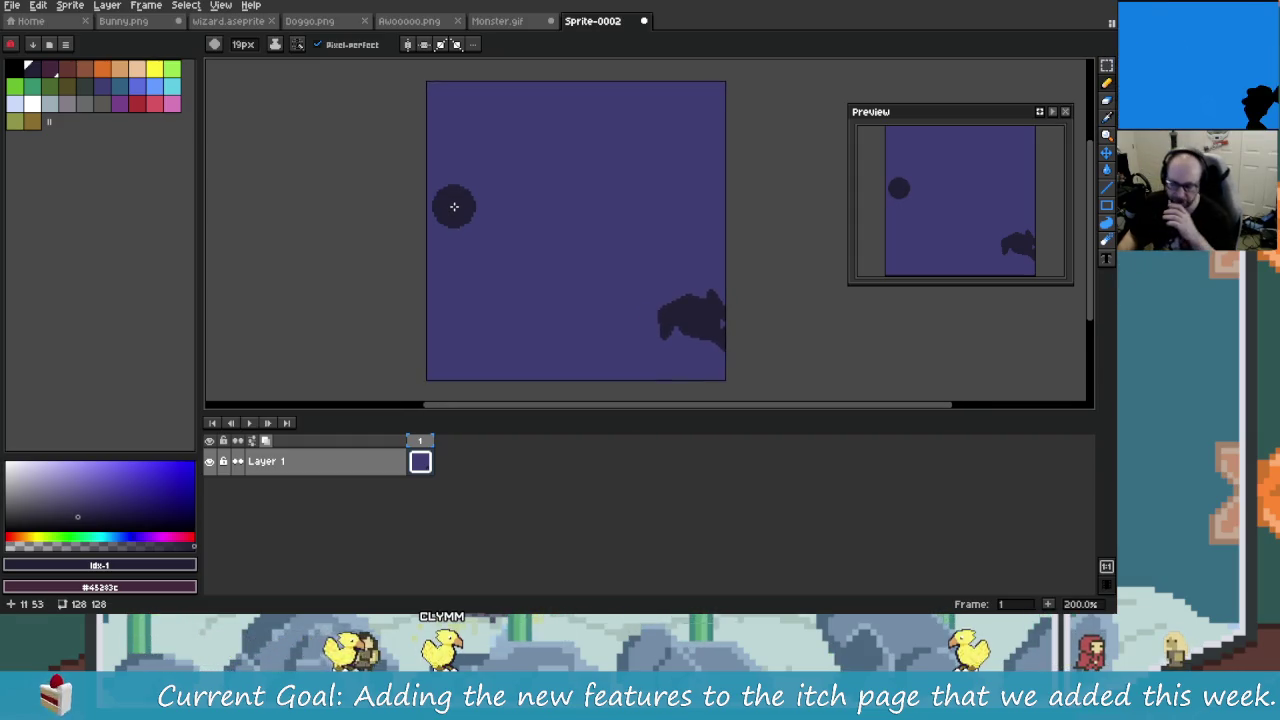
key(alt+Tab)
key(alt+Tab)
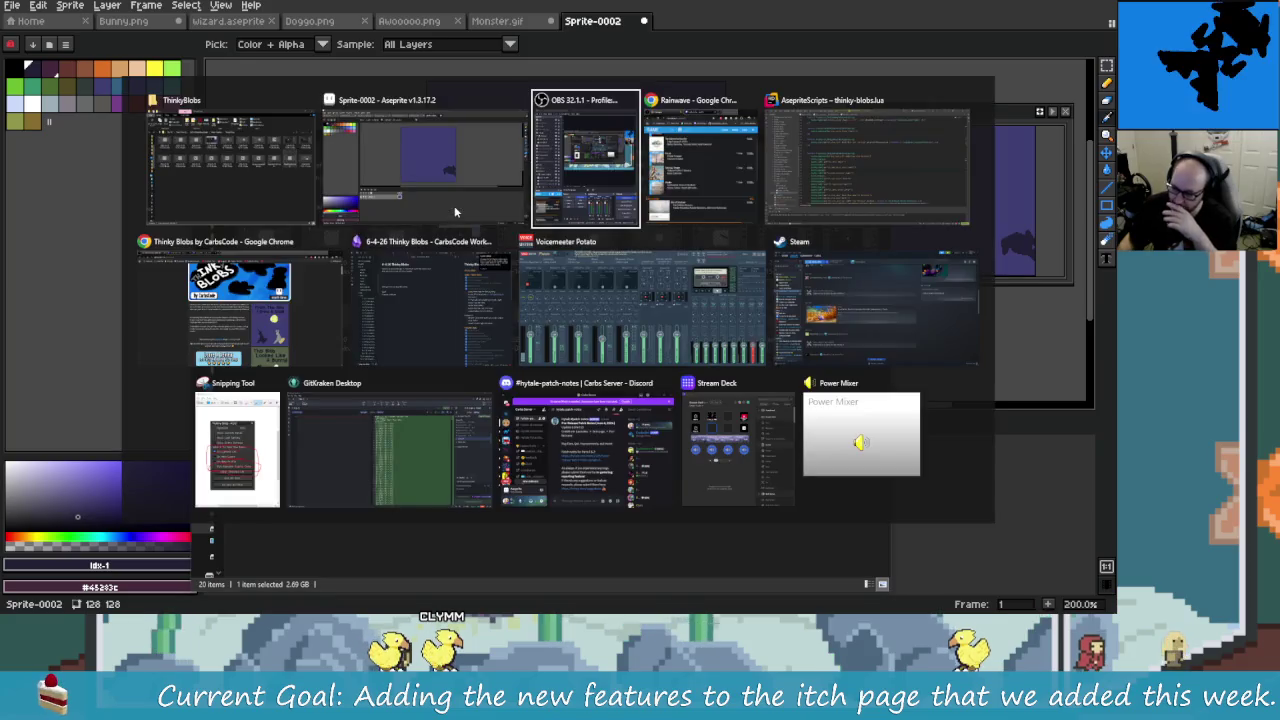
key(alt+Tab)
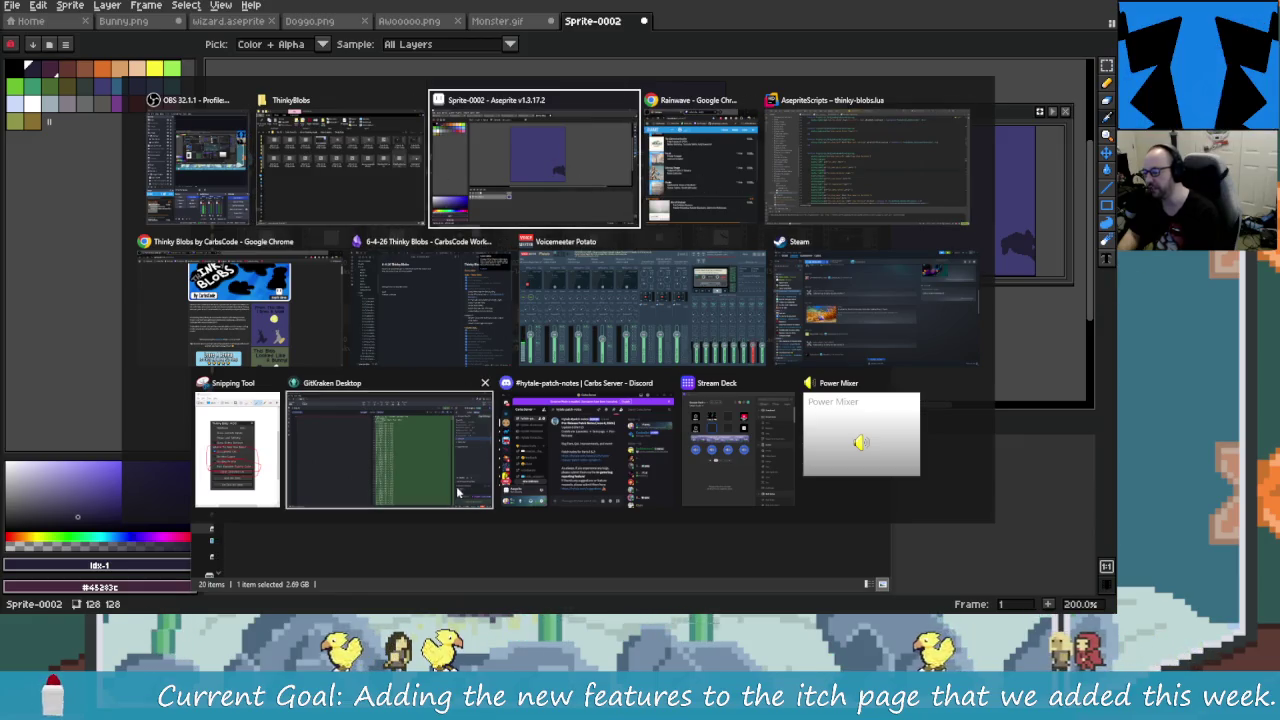
Step: Glance over the ThinkyBlobs Explorer folder, then undo the stray dark dot on Sprite-0002 in Aseprite
click(400, 150)
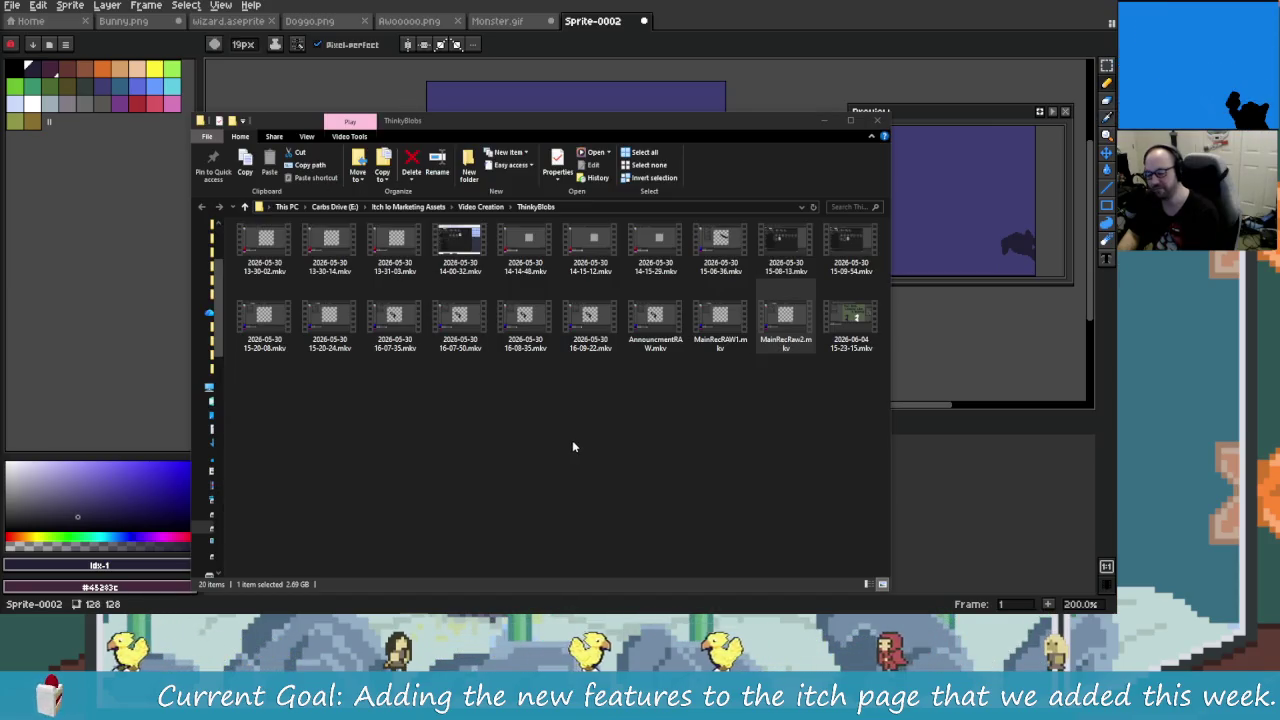
key(alt+Tab)
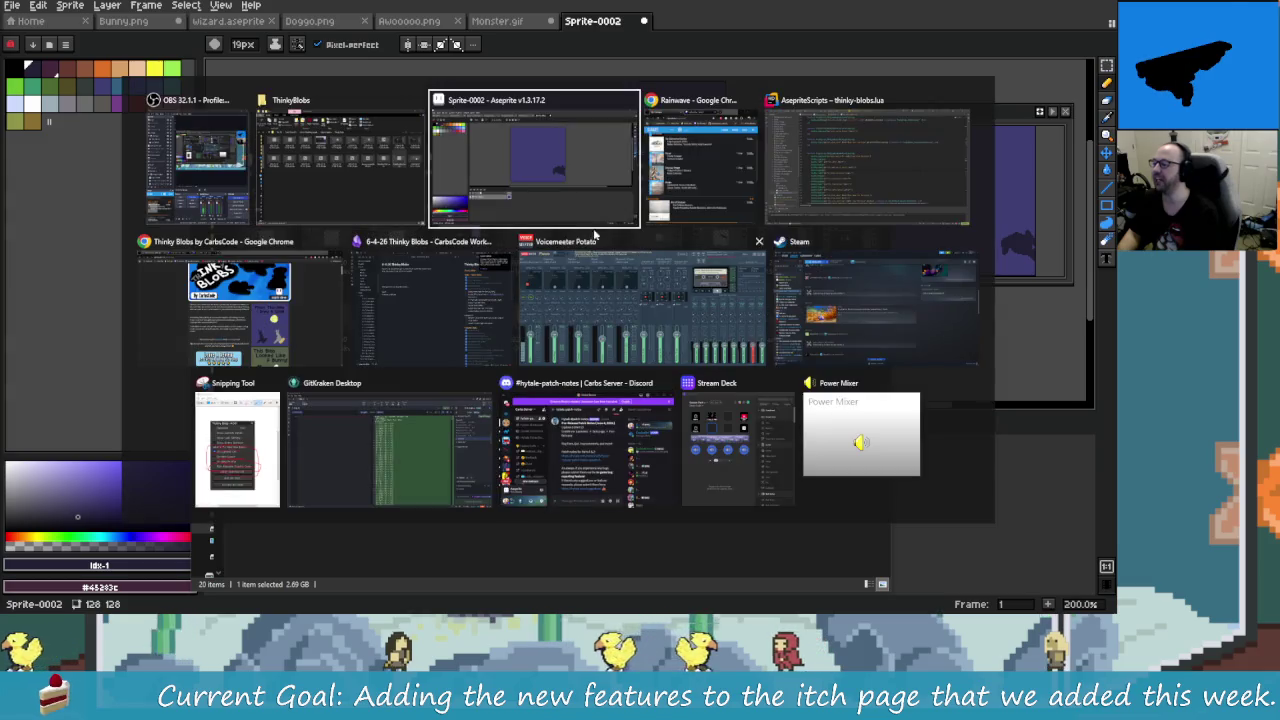
click(560, 180)
key(ctrl+z)
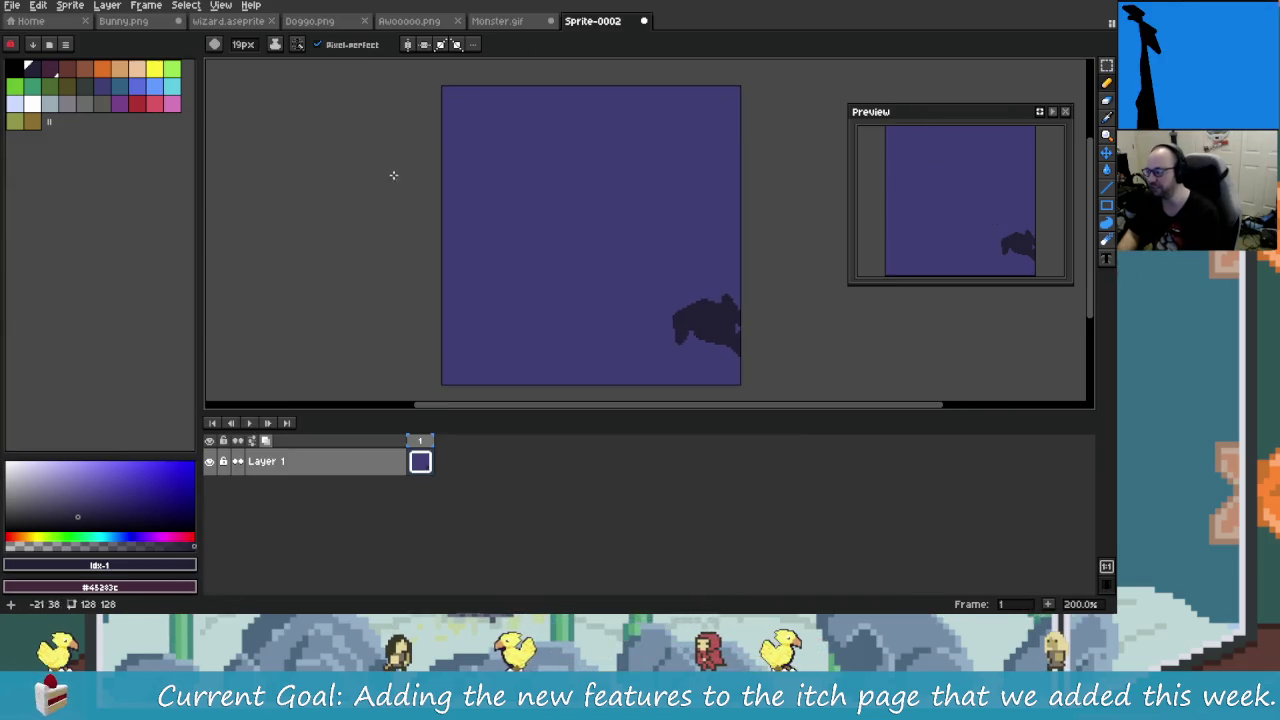
Step: Reopen the Thinky Blobs panel, nudge it right, and test clearing the cel before undoing it
click(161, 9)
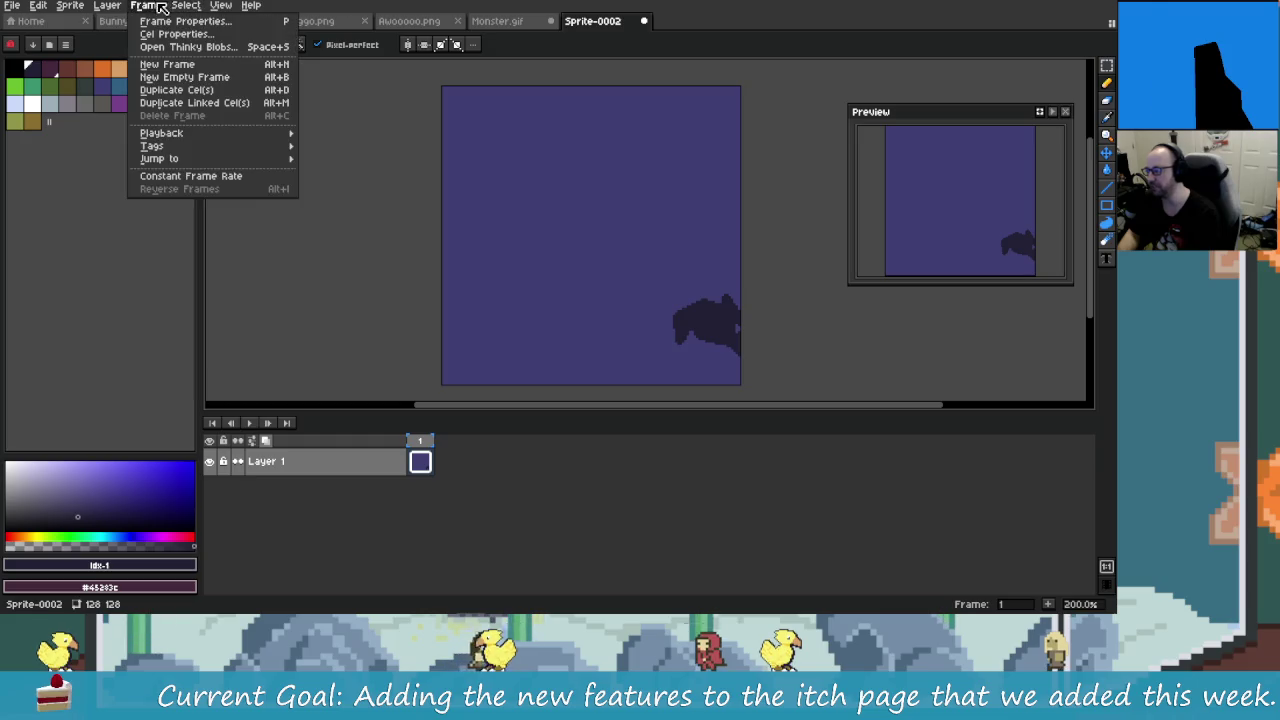
click(185, 43)
drag(206, 74, 274, 80)
click(295, 120)
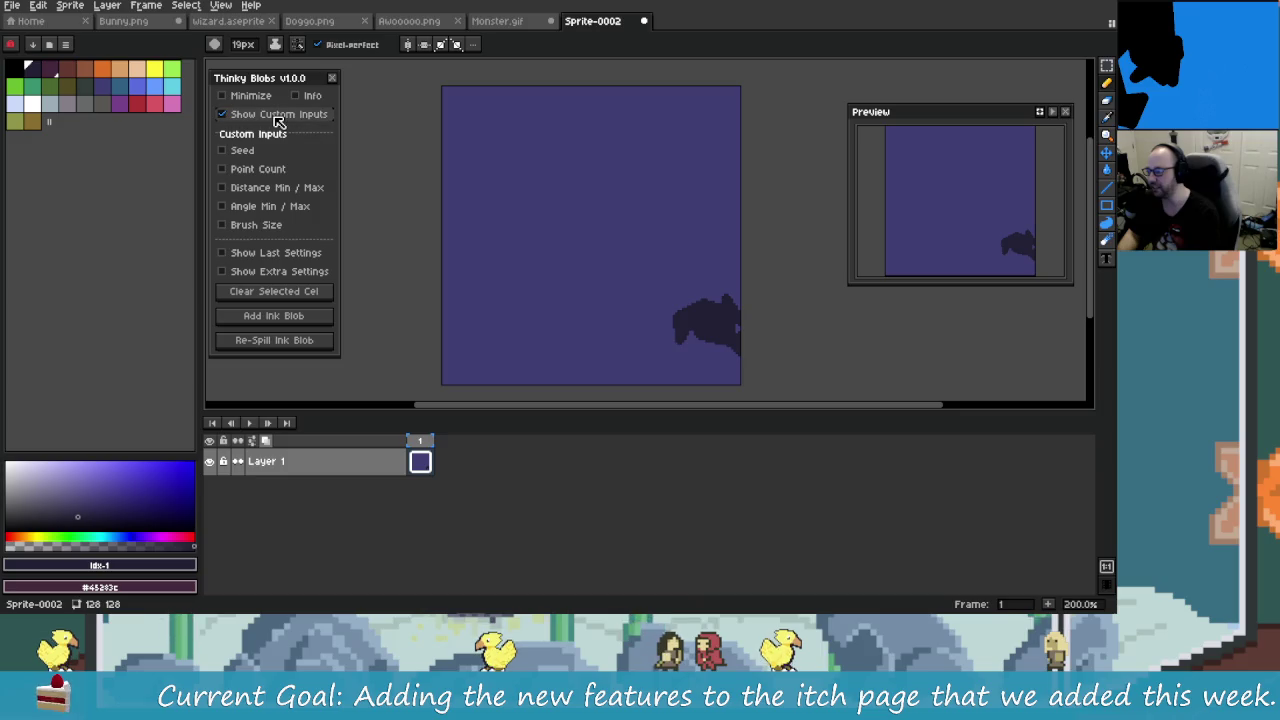
click(282, 116)
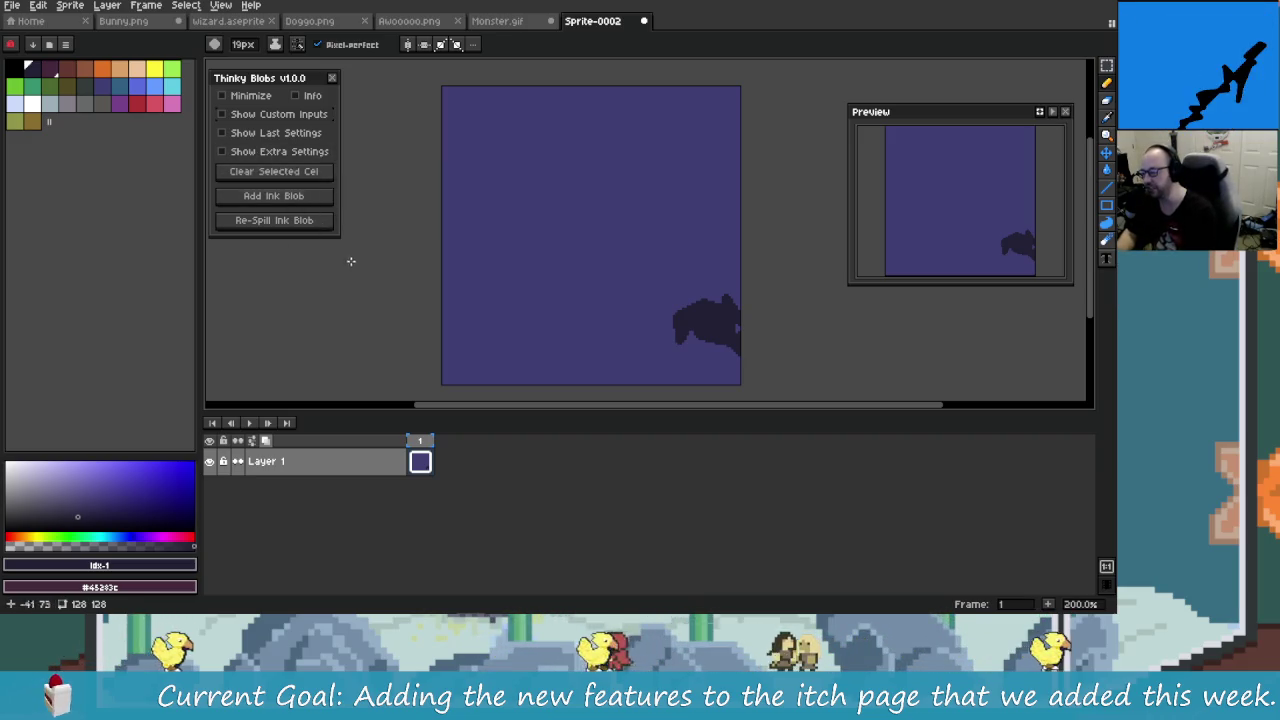
click(297, 171)
click(318, 220)
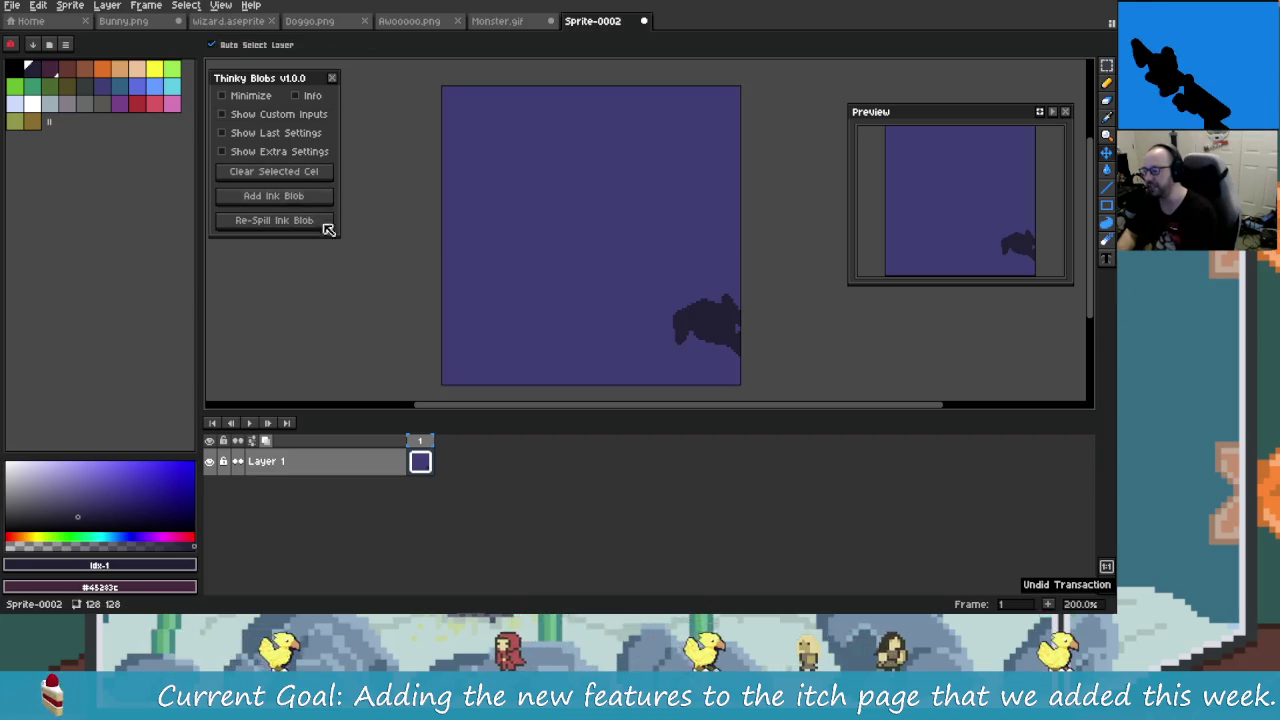
Step: Re-spill the blob once, then reset it to the initial blob from Last Settings
click(306, 227)
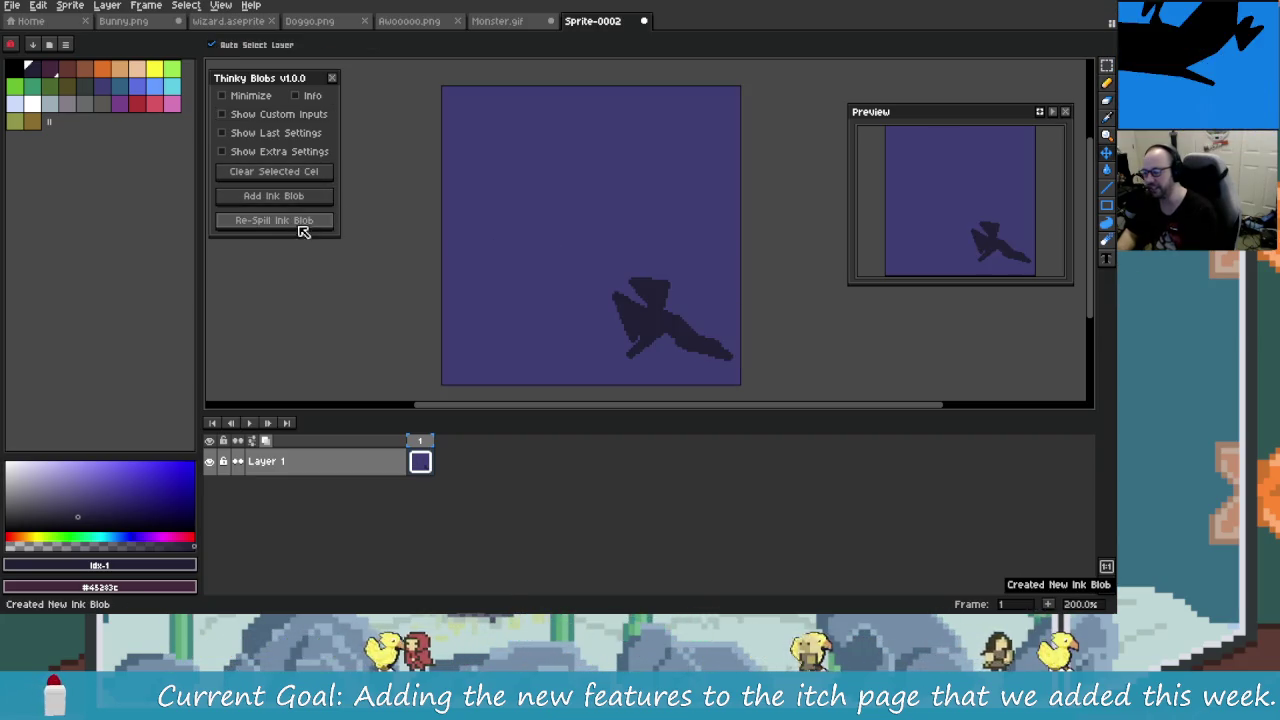
click(272, 151)
click(286, 151)
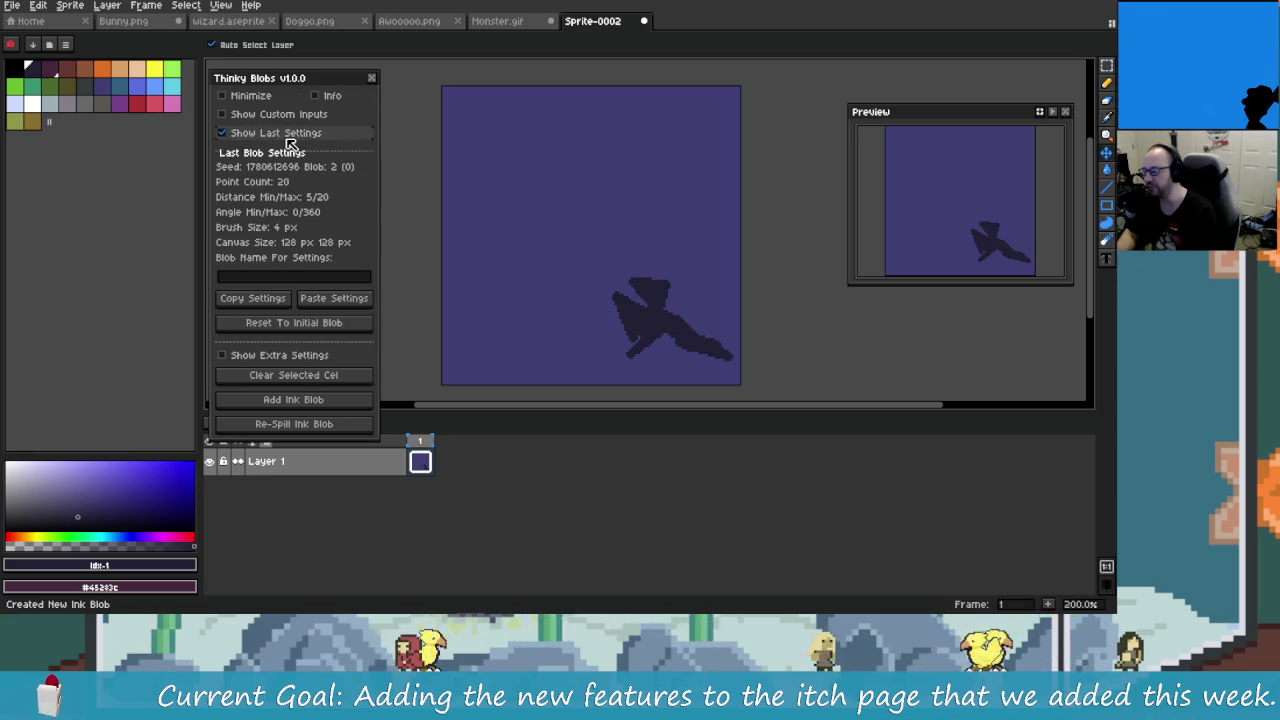
click(320, 322)
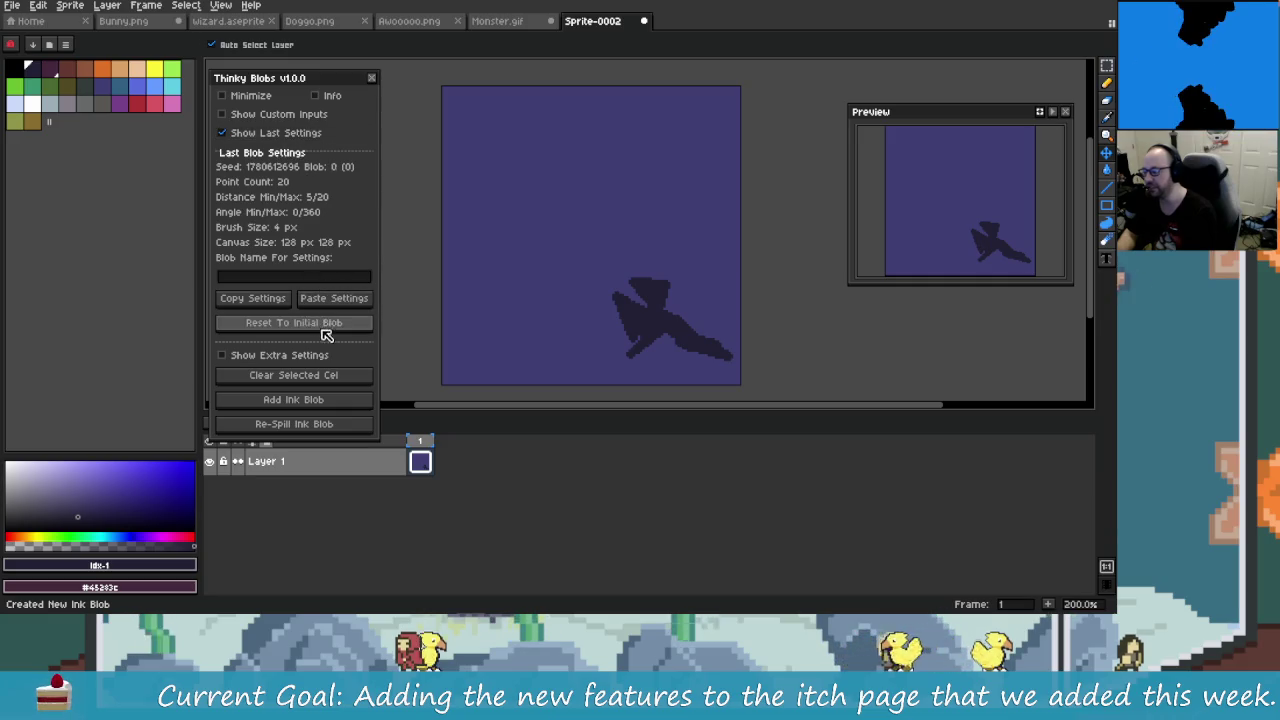
click(276, 133)
Step: Re-spill the ink blob a dozen times to cycle through new shapes
click(305, 221)
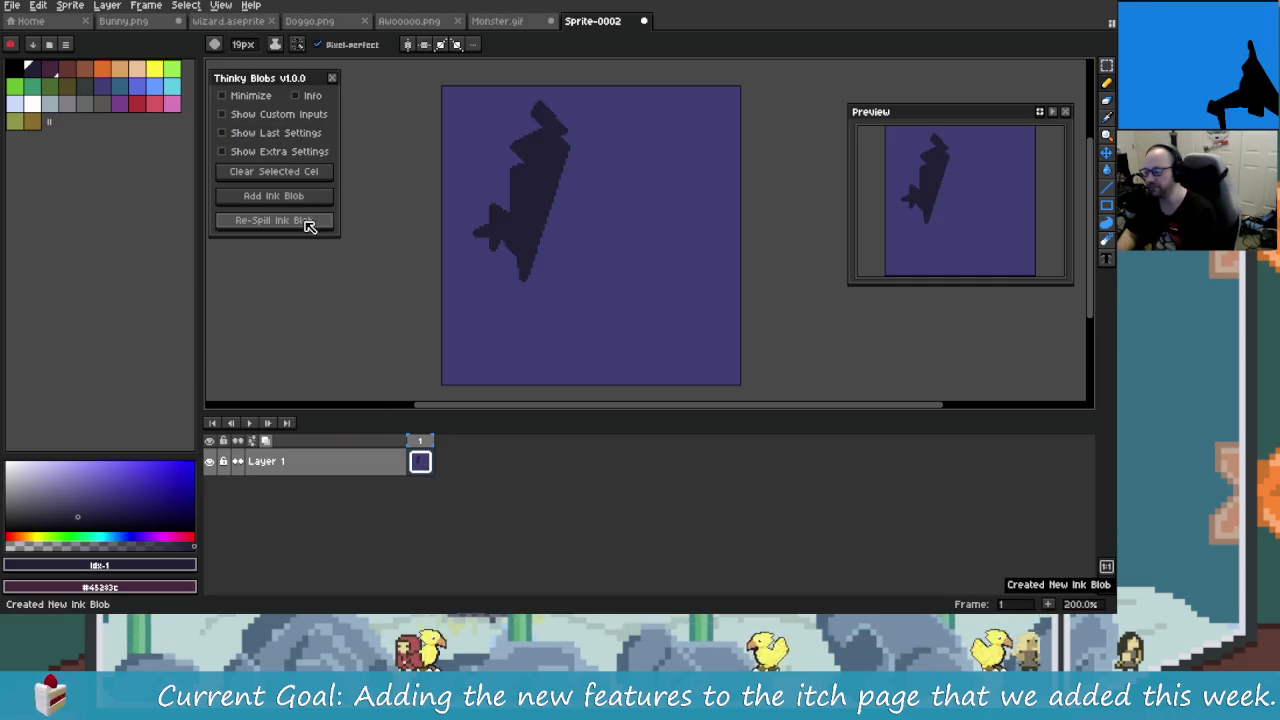
click(307, 222)
click(309, 225)
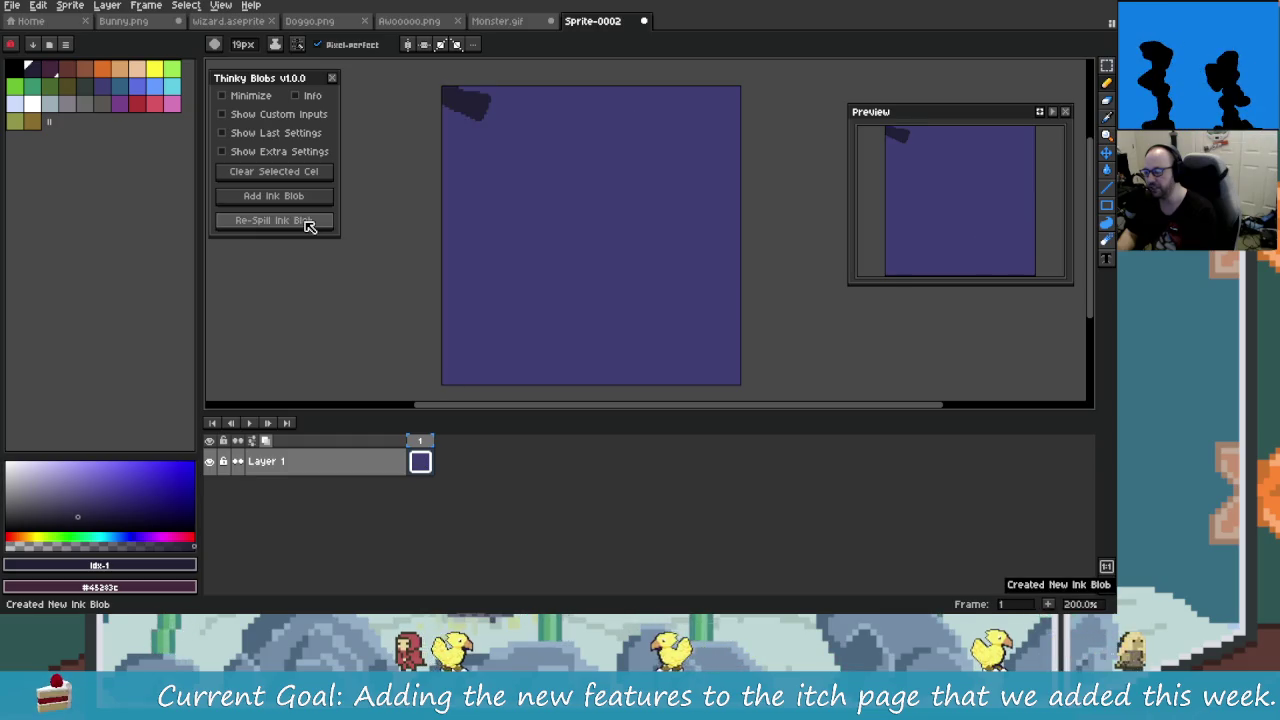
click(306, 223)
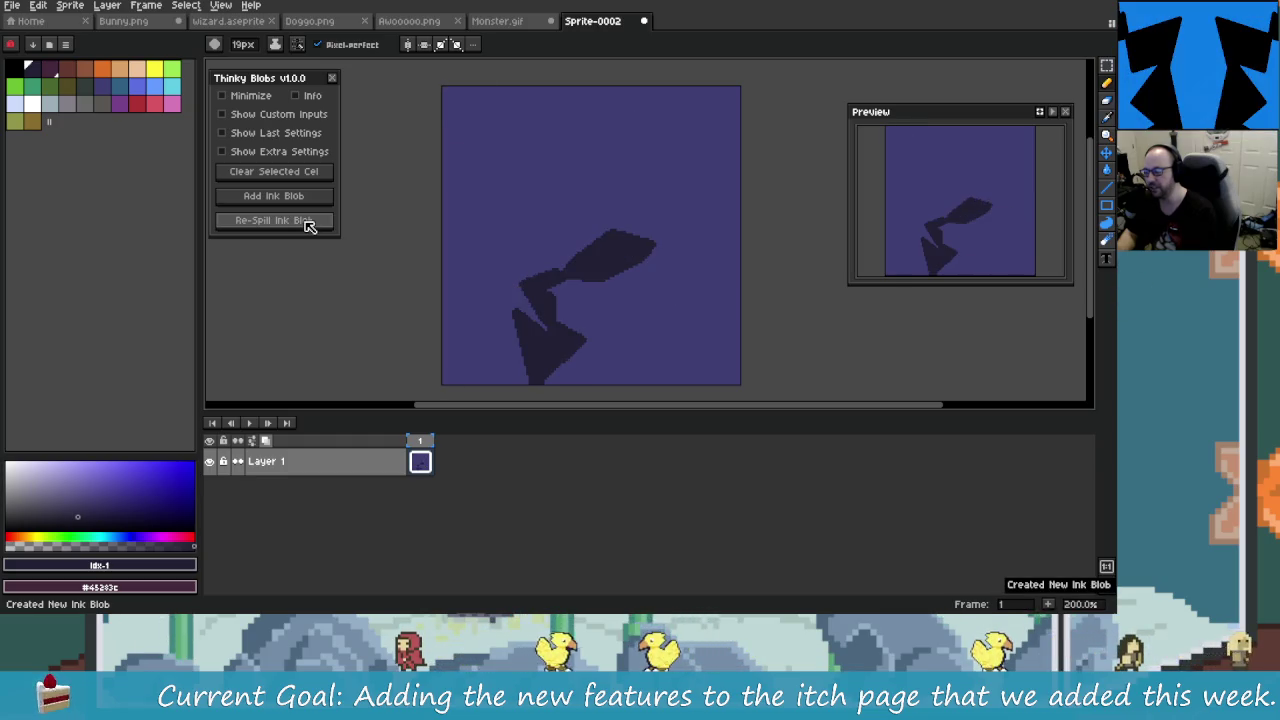
click(308, 225)
click(309, 227)
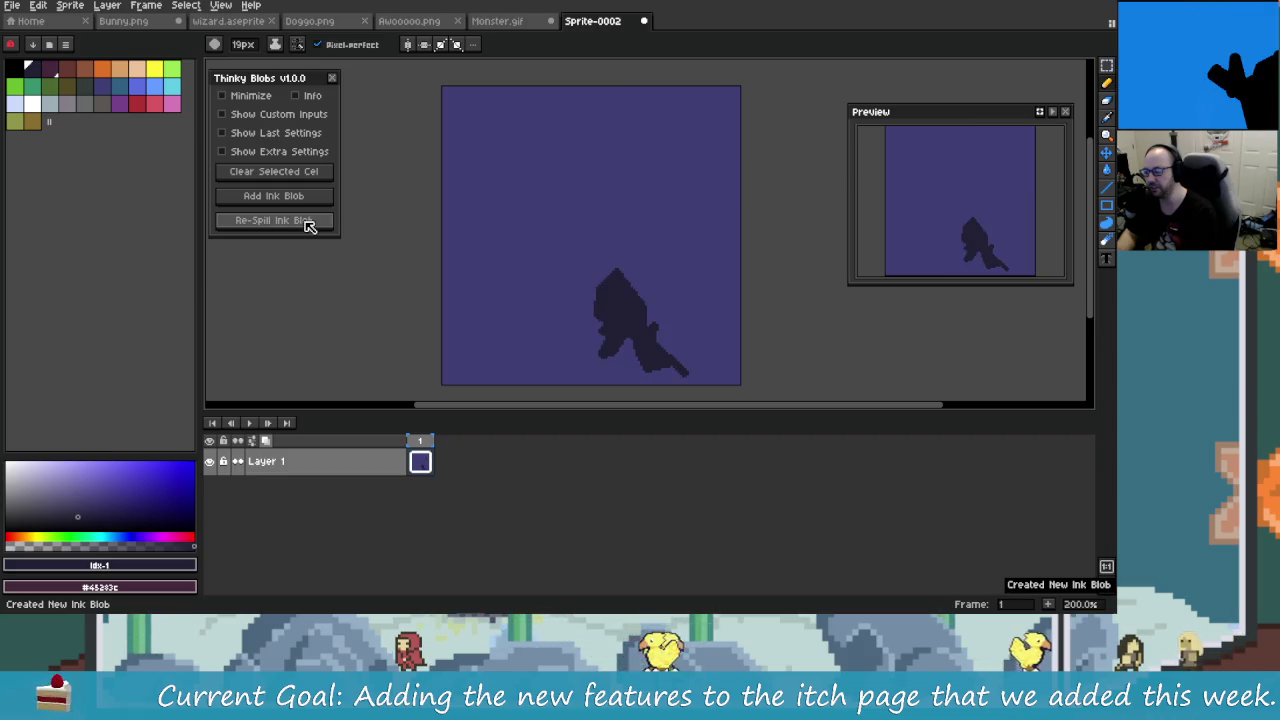
click(309, 227)
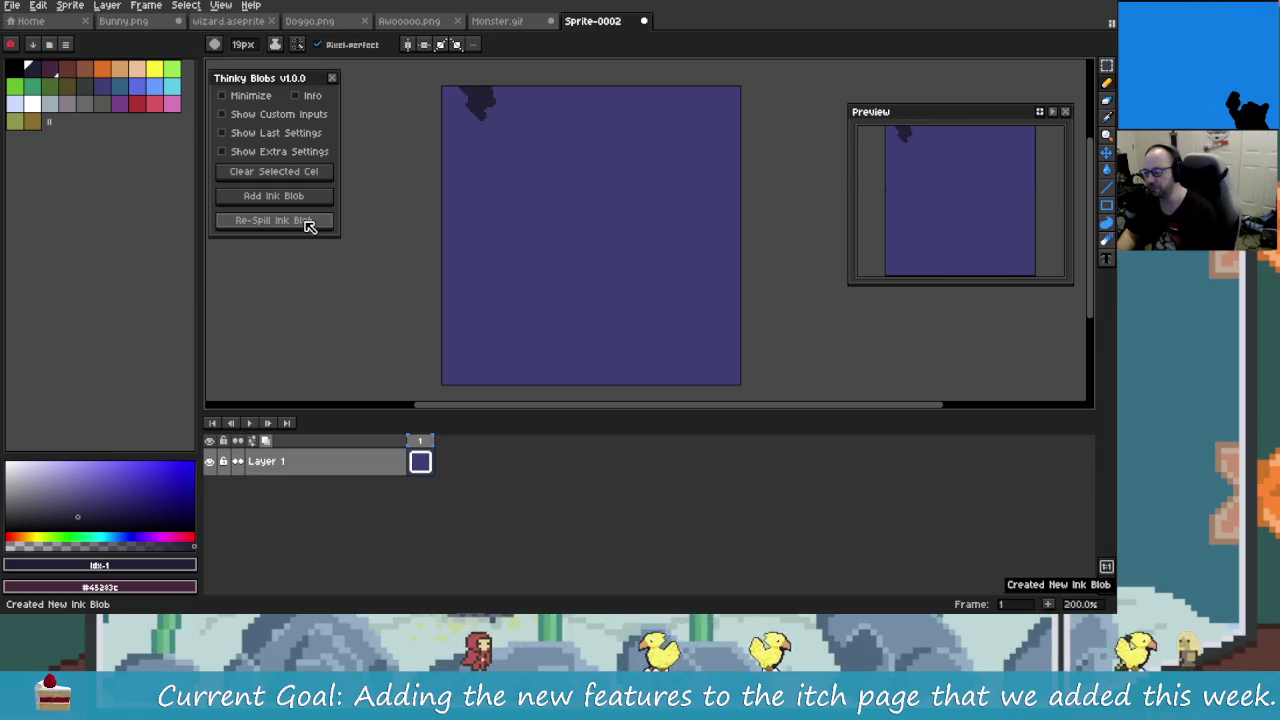
click(309, 226)
click(309, 226)
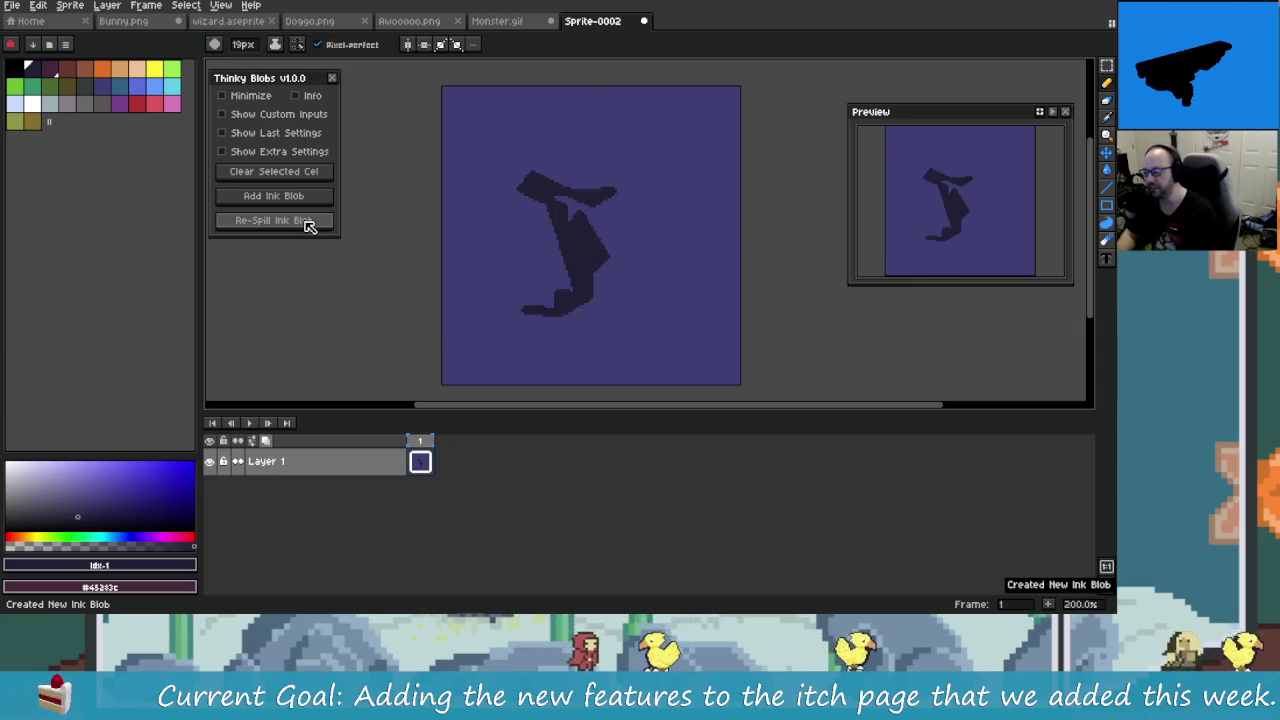
click(309, 227)
click(309, 227)
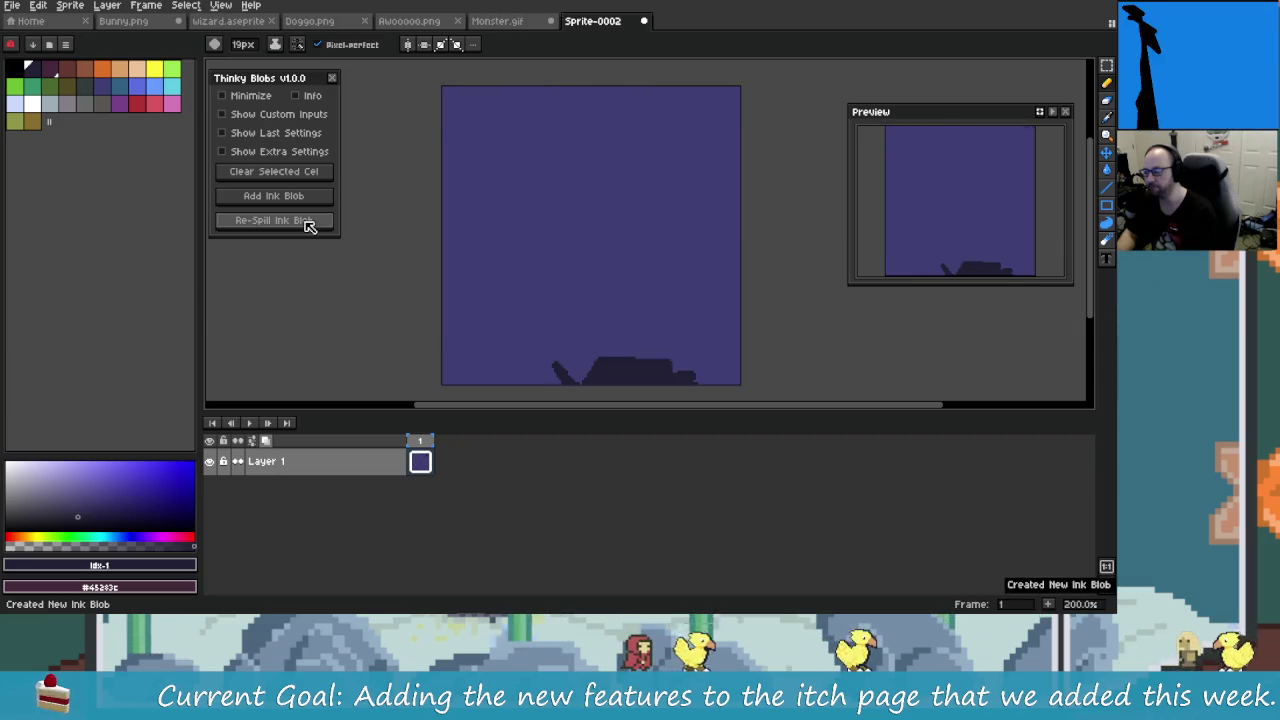
click(309, 226)
Step: Show Custom Inputs, enable Seed, and start editing the seed value
click(256, 116)
click(247, 151)
click(289, 172)
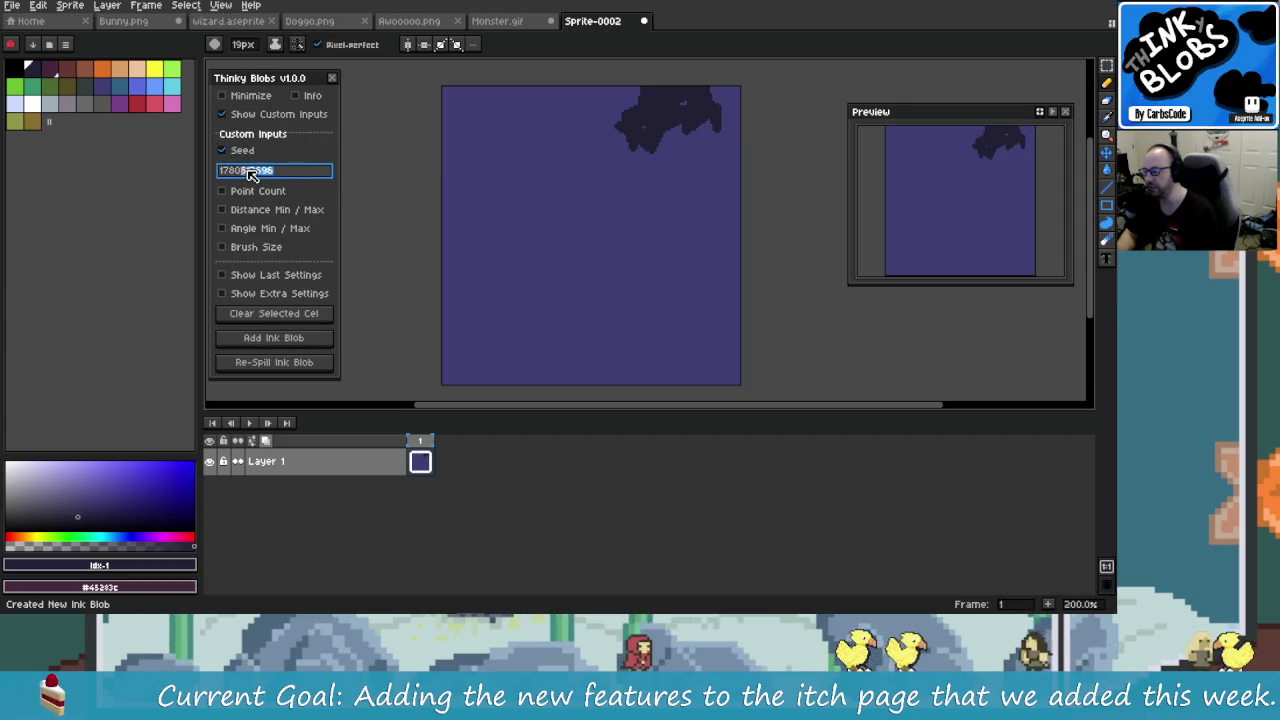
drag(273, 171, 250, 177)
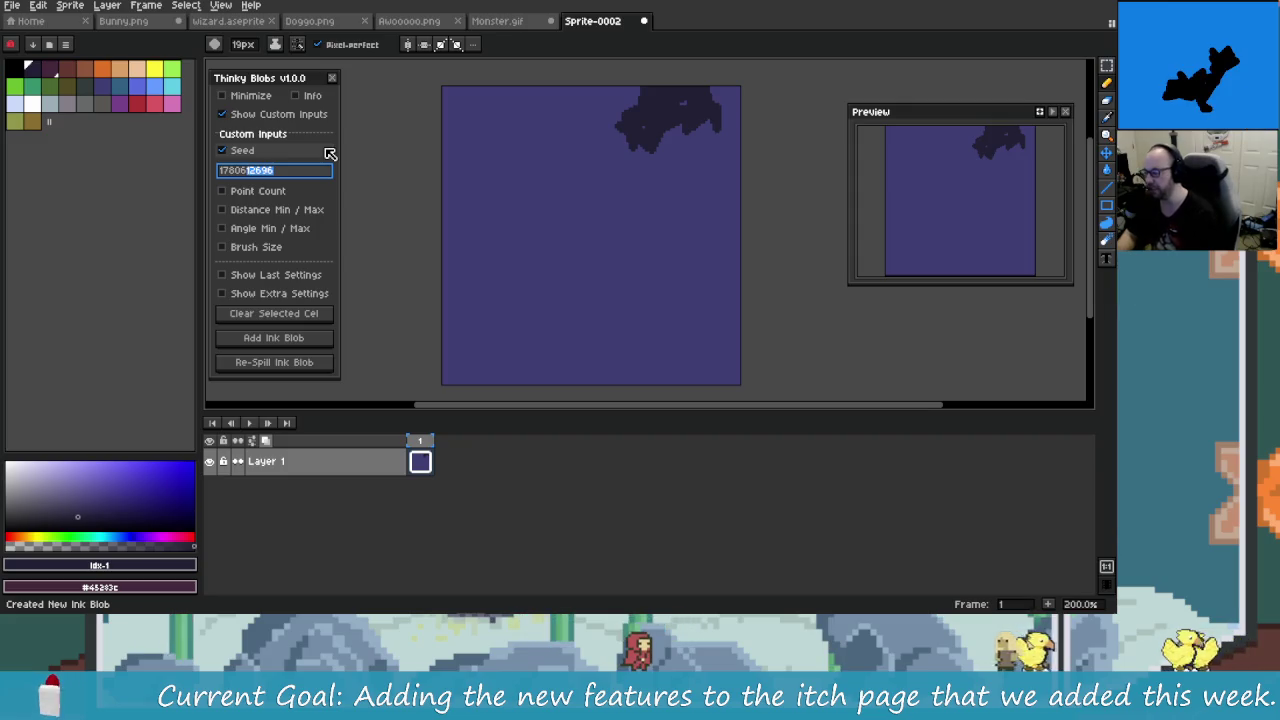
text(13800)
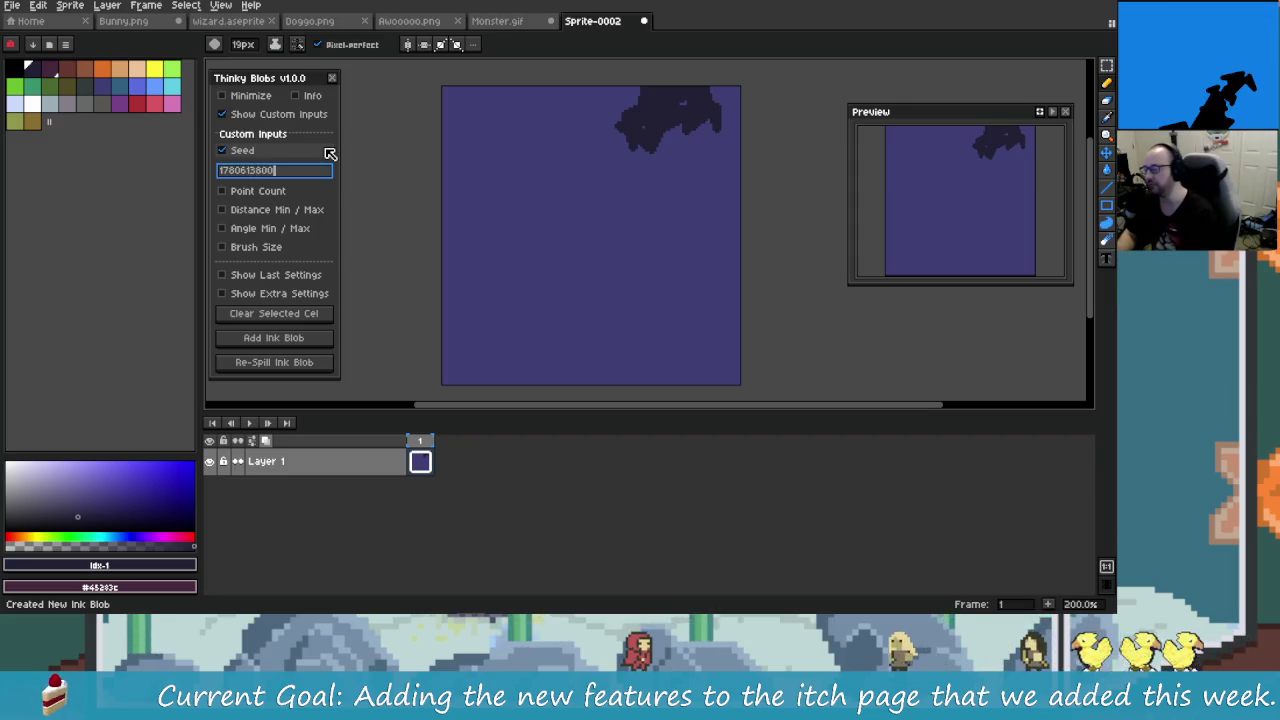
click(266, 114)
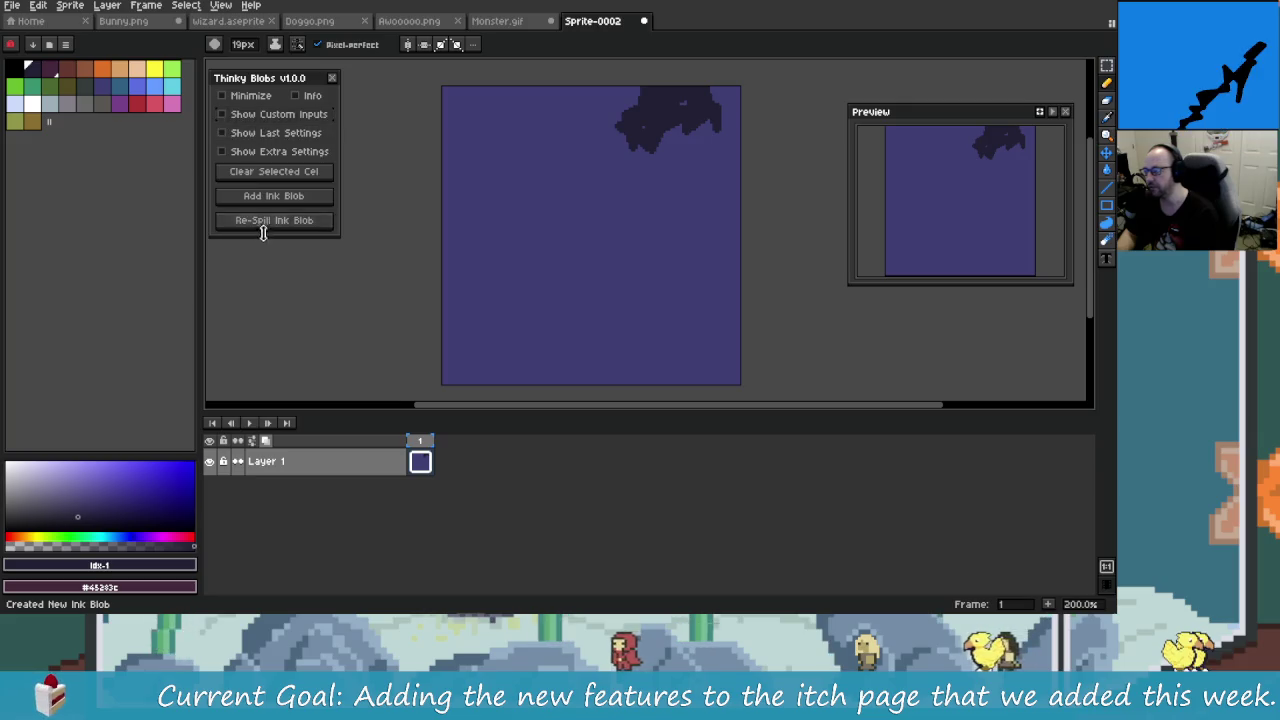
click(280, 151)
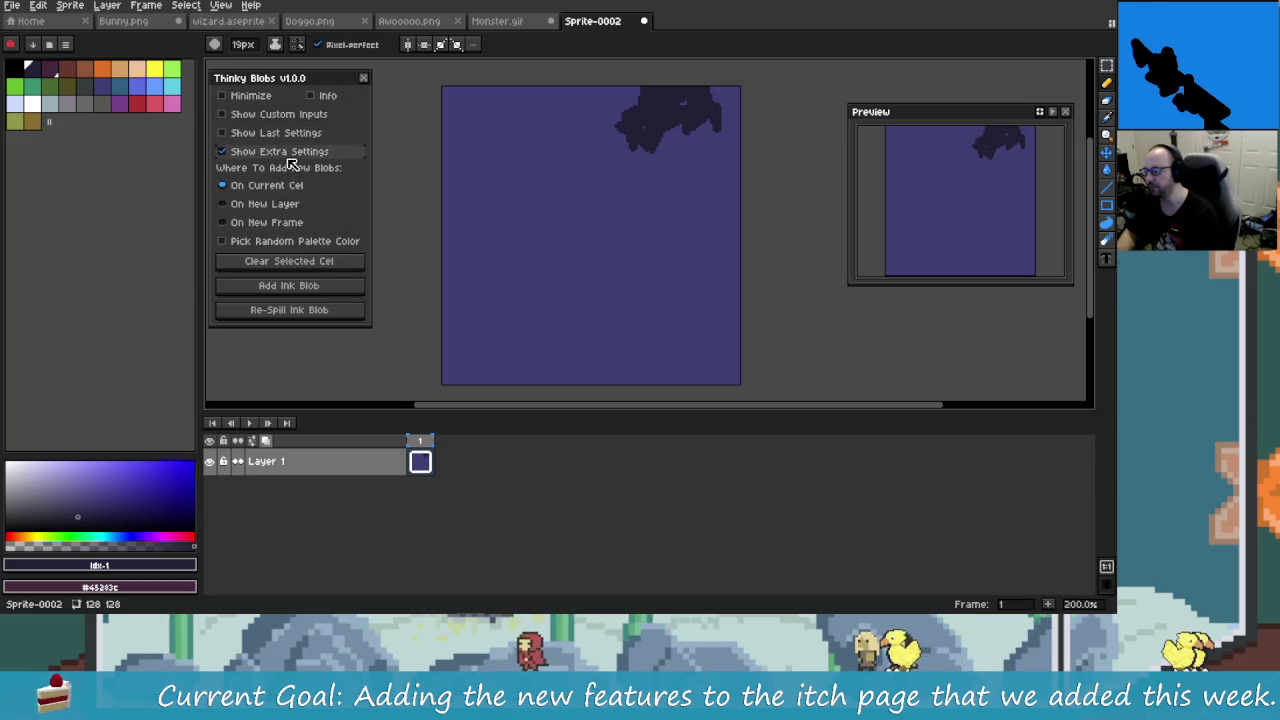
Step: Clear Layer 1's cel and add a new empty Layer 2 above it
click(286, 151)
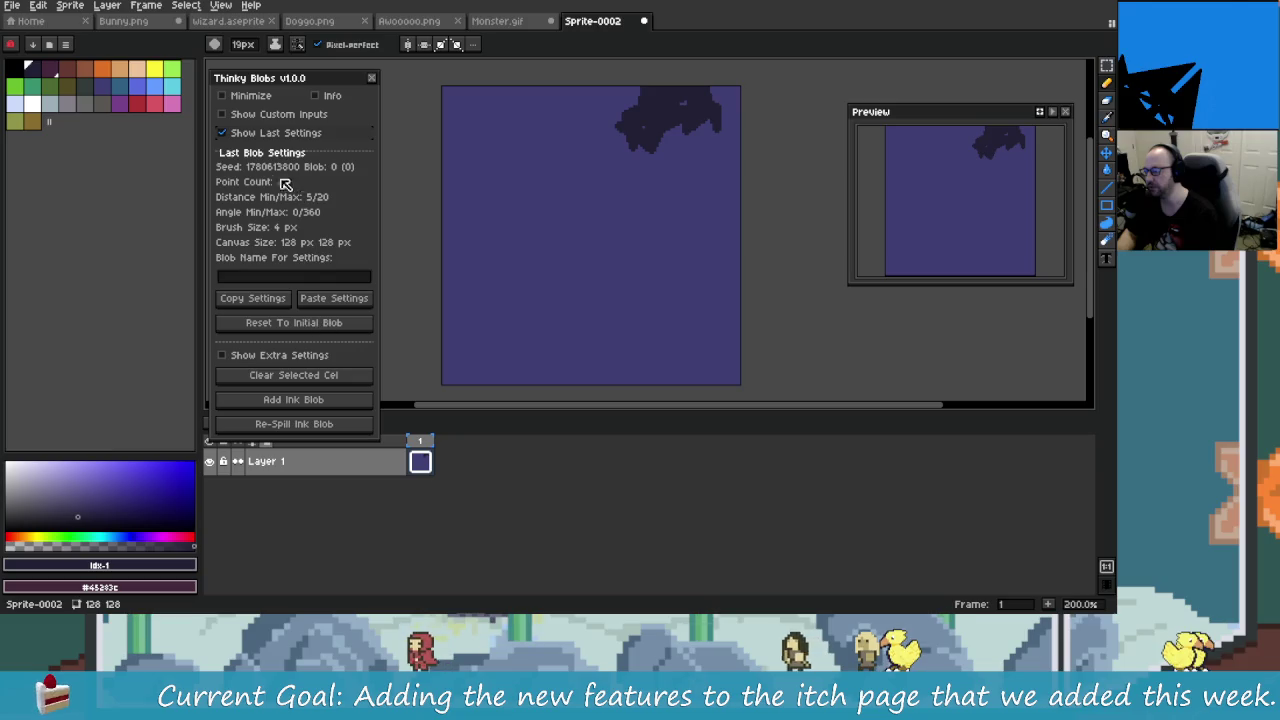
click(338, 378)
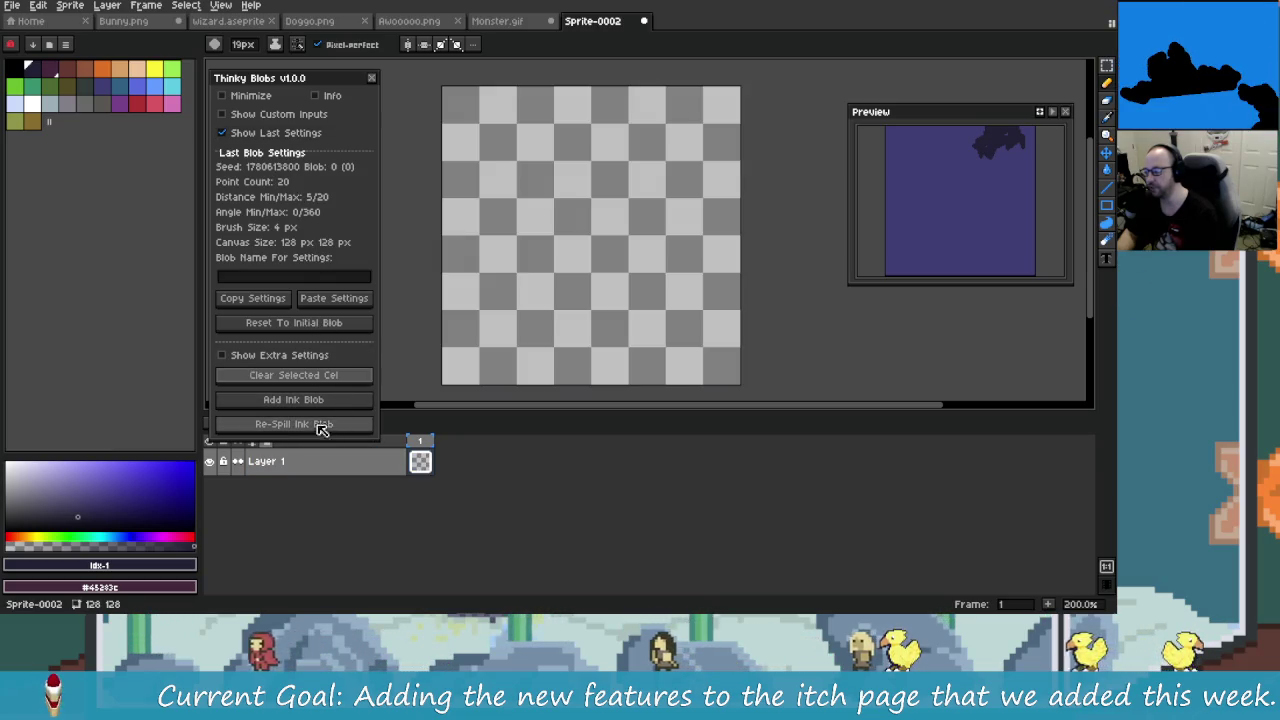
right_click(362, 468)
click(492, 492)
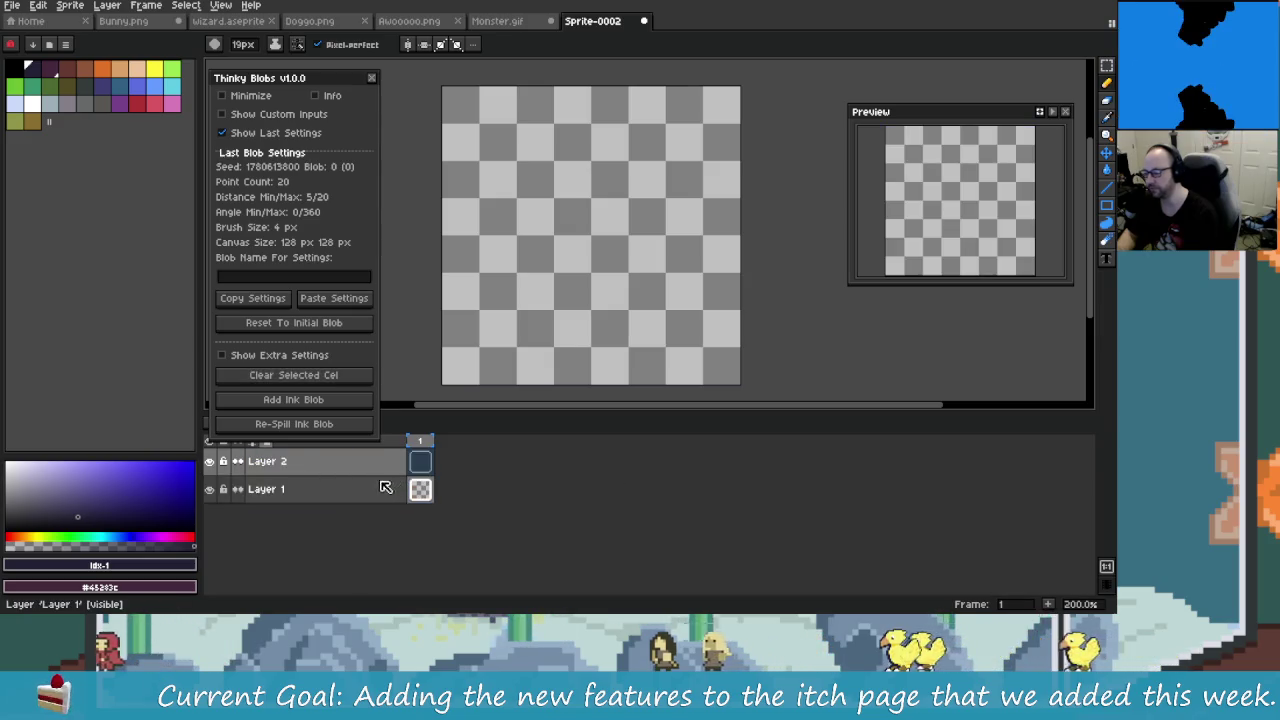
click(300, 489)
Step: Paint-bucket fill Layer 1 with indigo palette colour 15, then make Layer 2 active
click(100, 101)
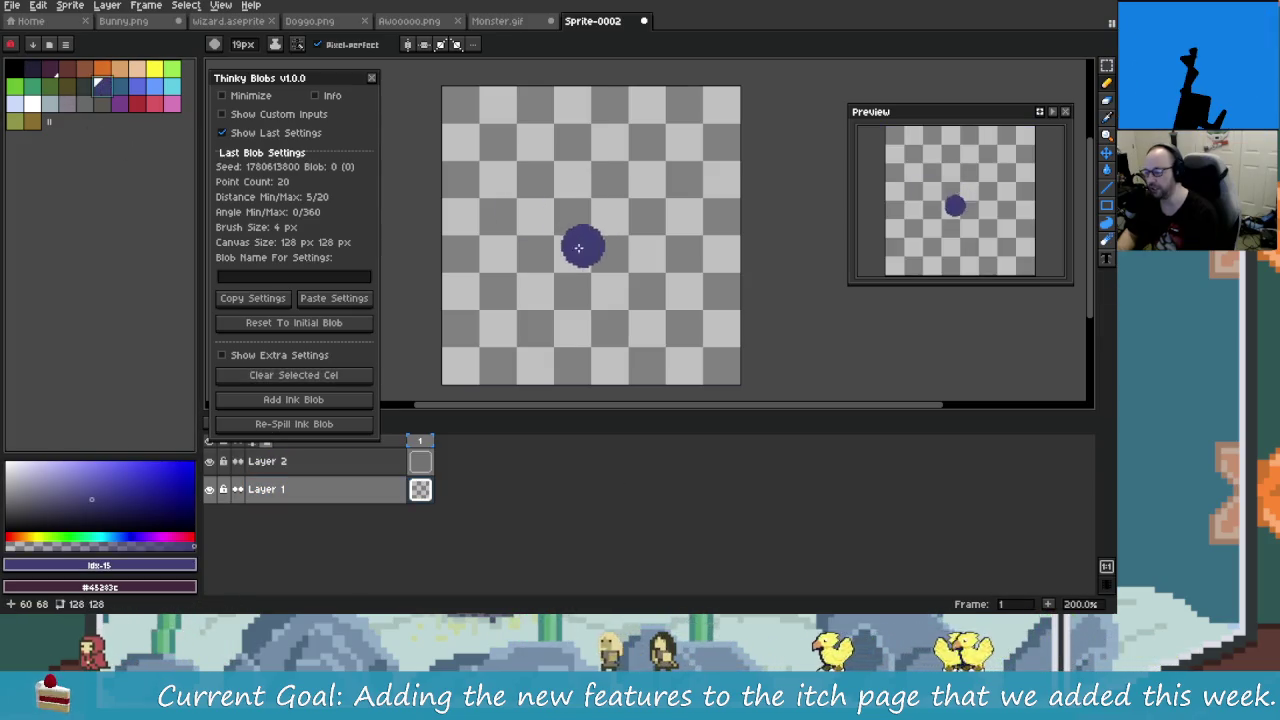
key(g)
click(496, 348)
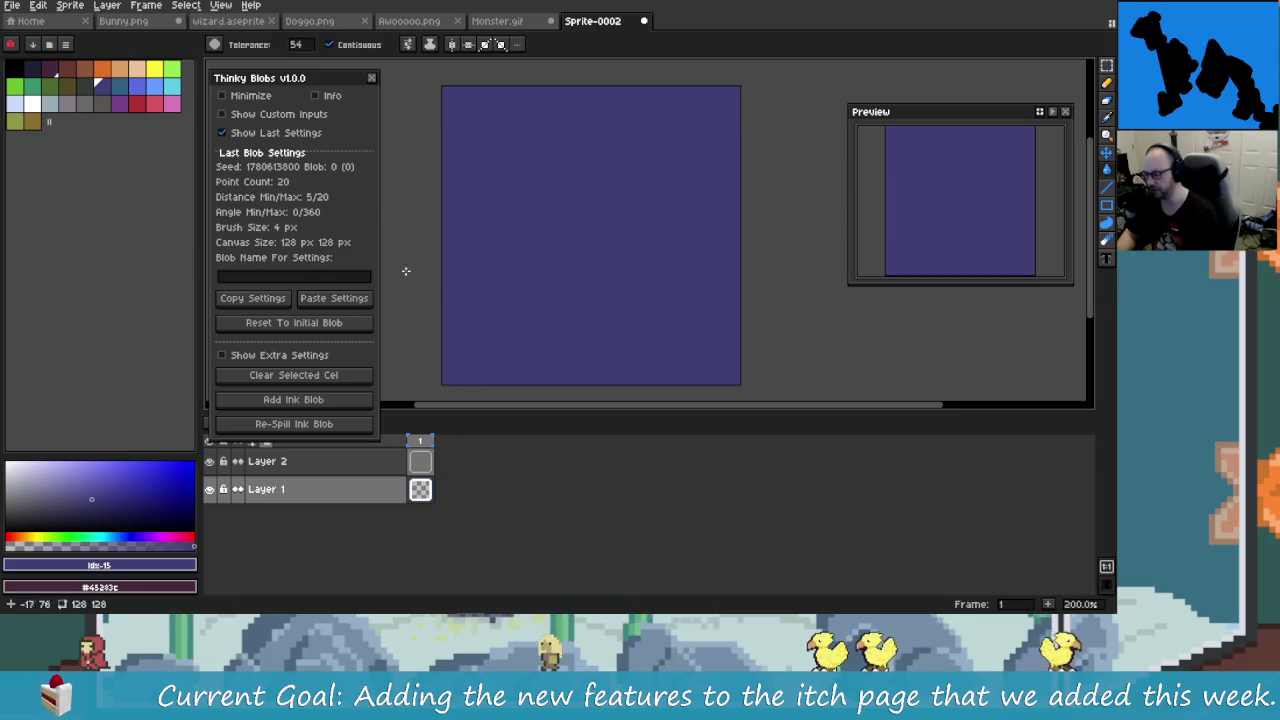
click(290, 133)
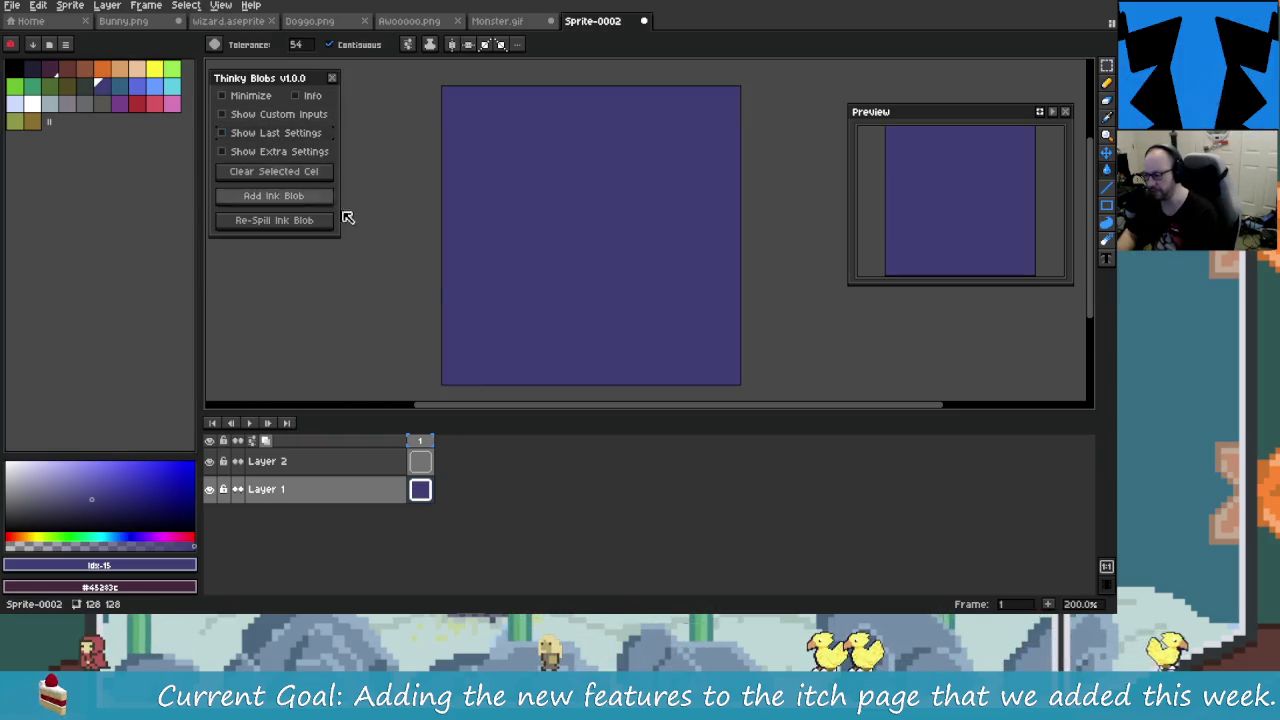
click(369, 463)
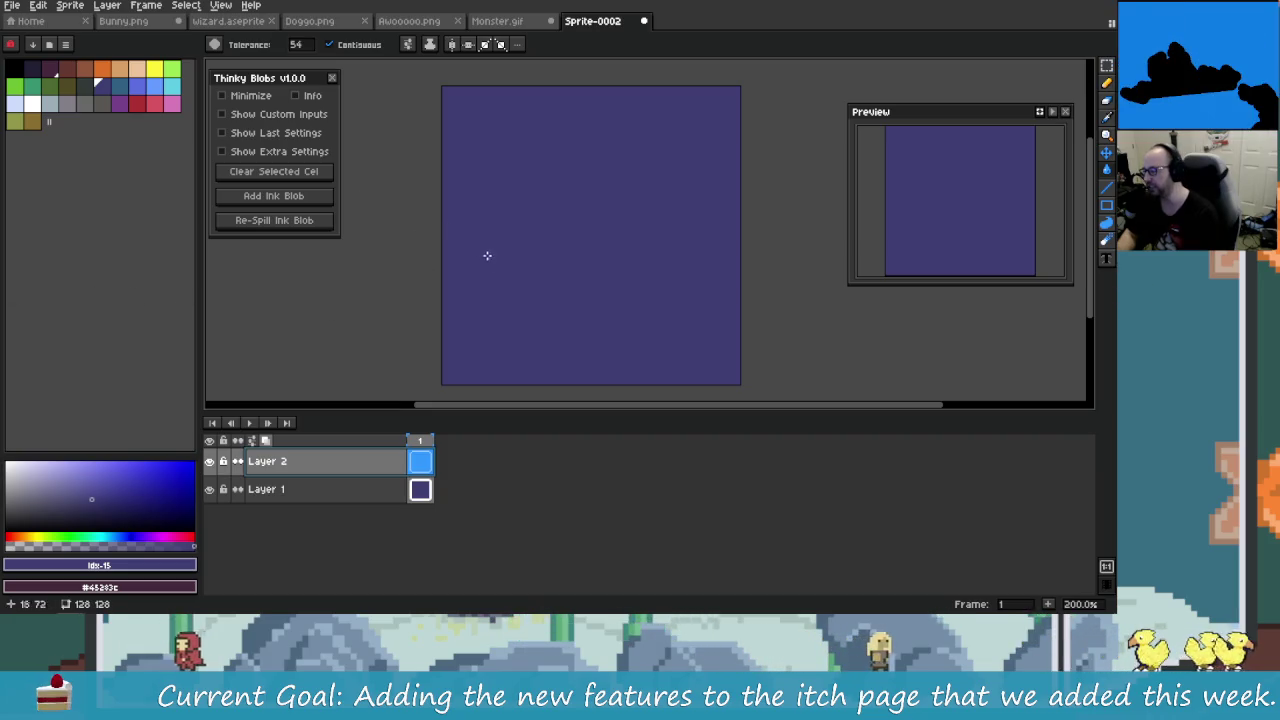
Step: On Layer 2, pick black from the palette and add a dark ink blob
key(Down)
key(Up)
click(304, 203)
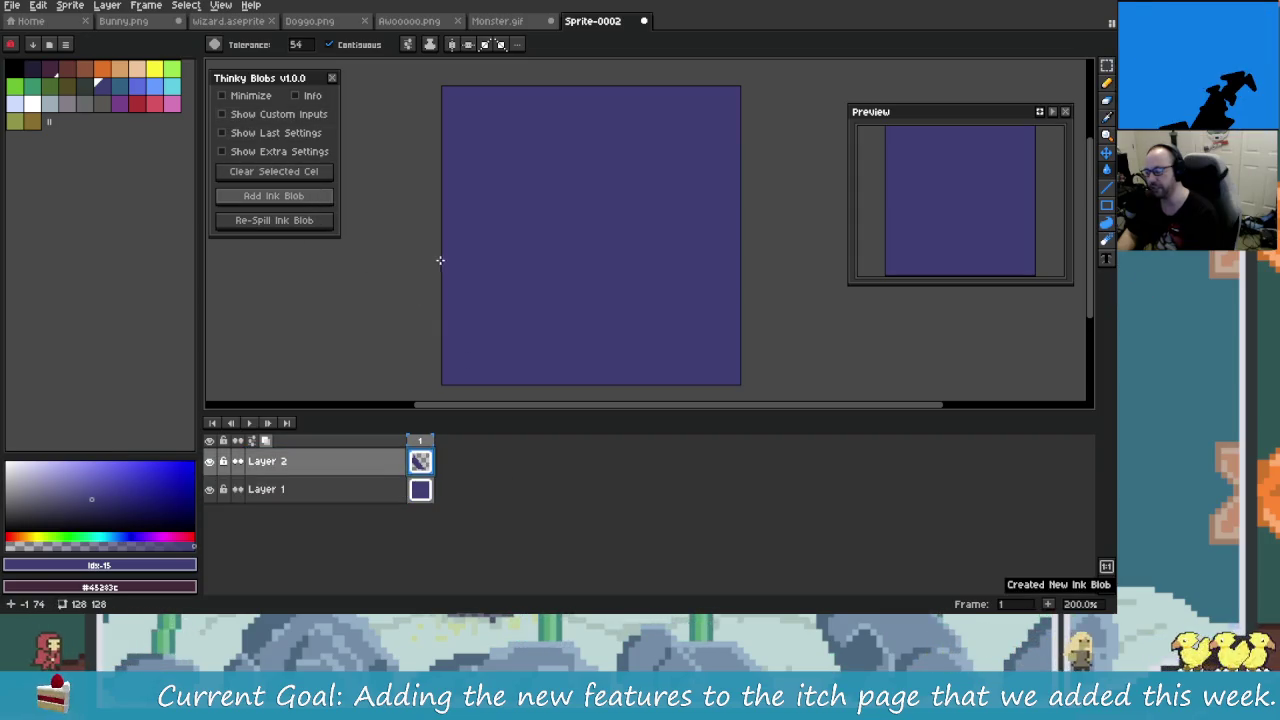
click(28, 67)
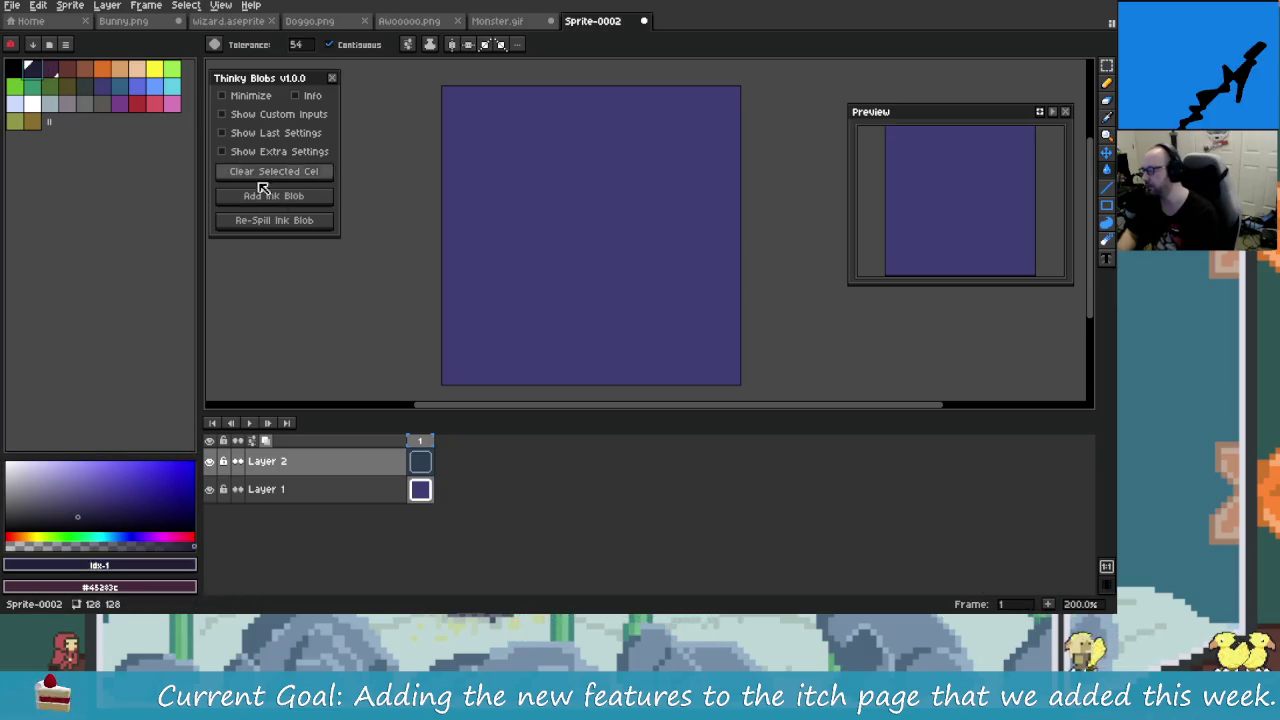
click(250, 195)
Step: Re-spill the dark blob repeatedly until a thin drip hangs from the top edge
click(307, 222)
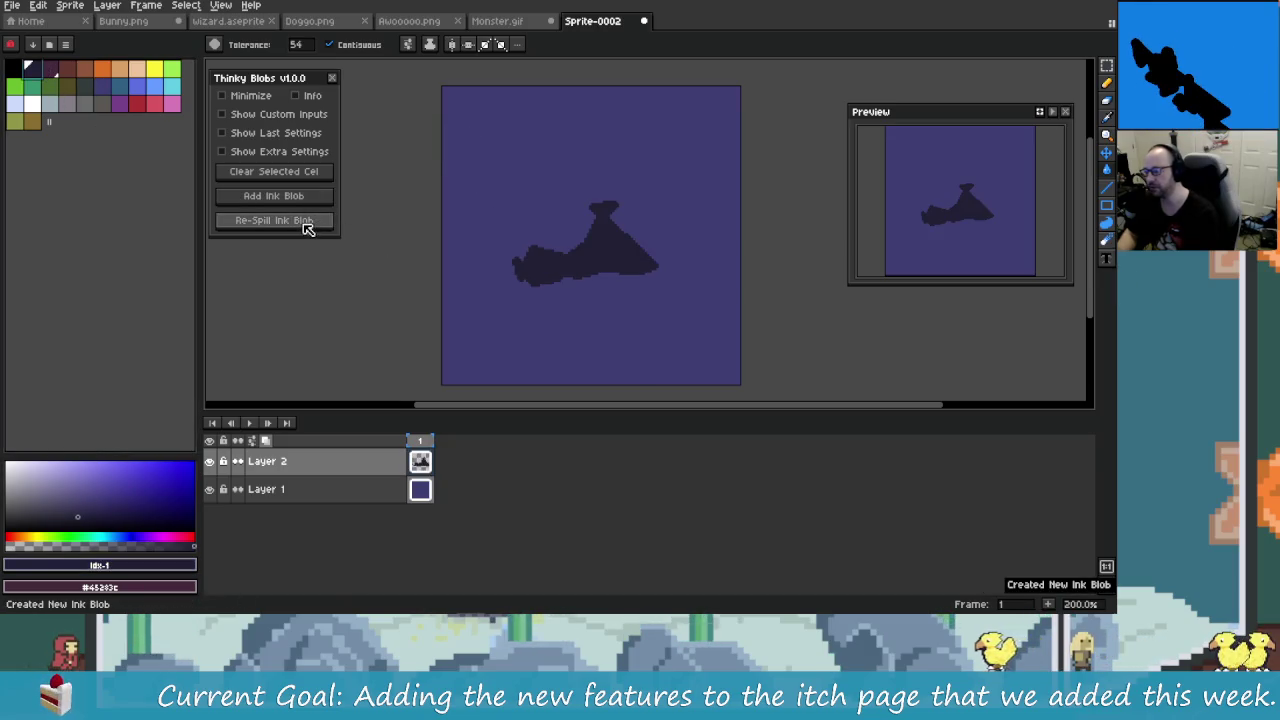
click(305, 222)
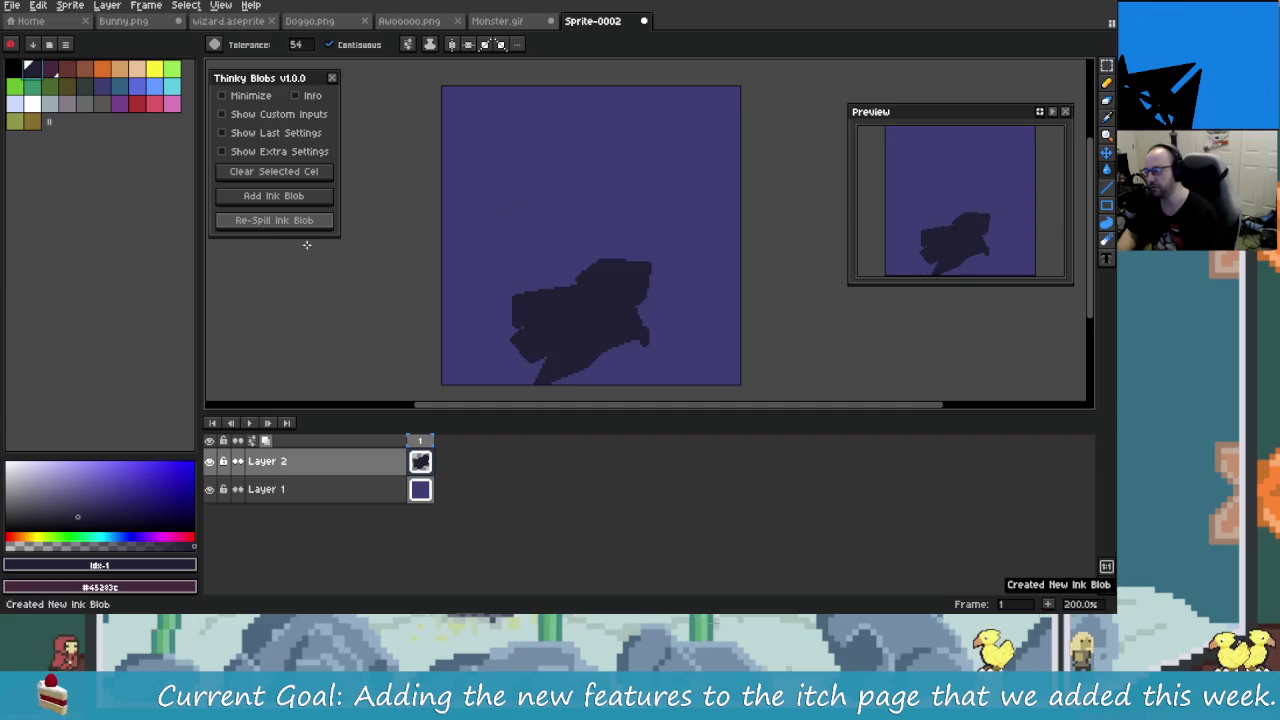
click(298, 222)
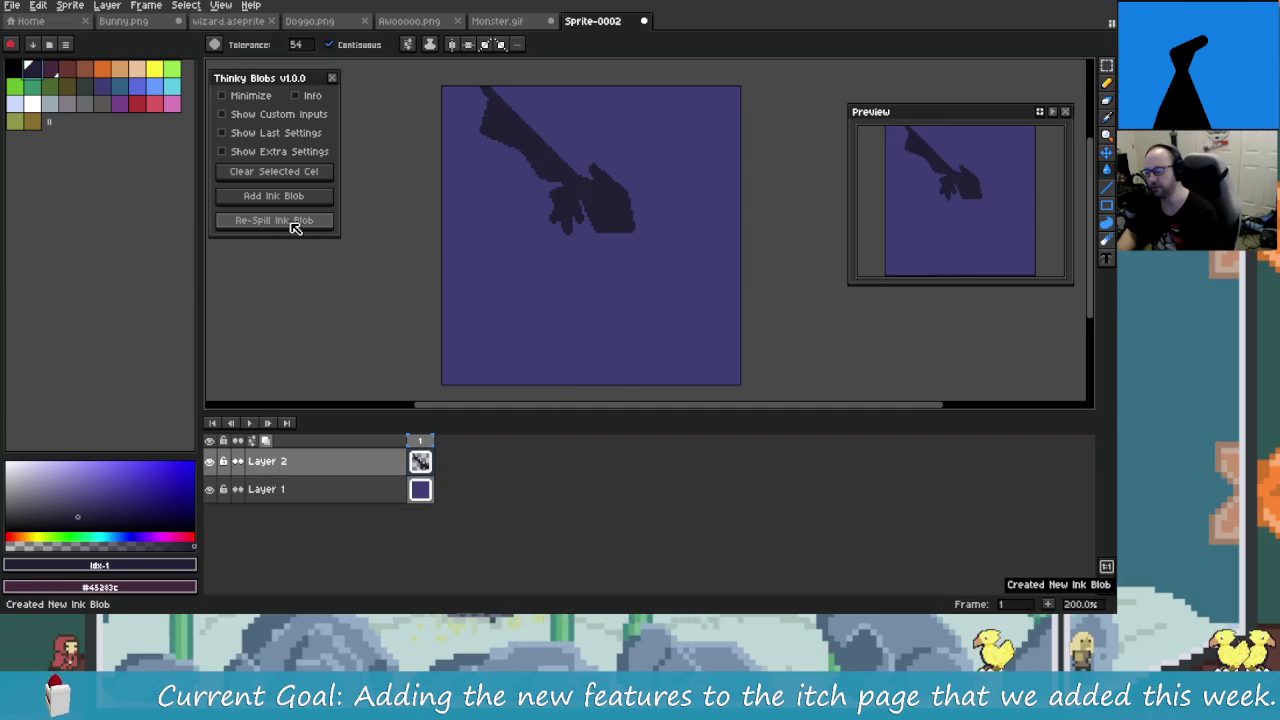
click(296, 222)
click(296, 222)
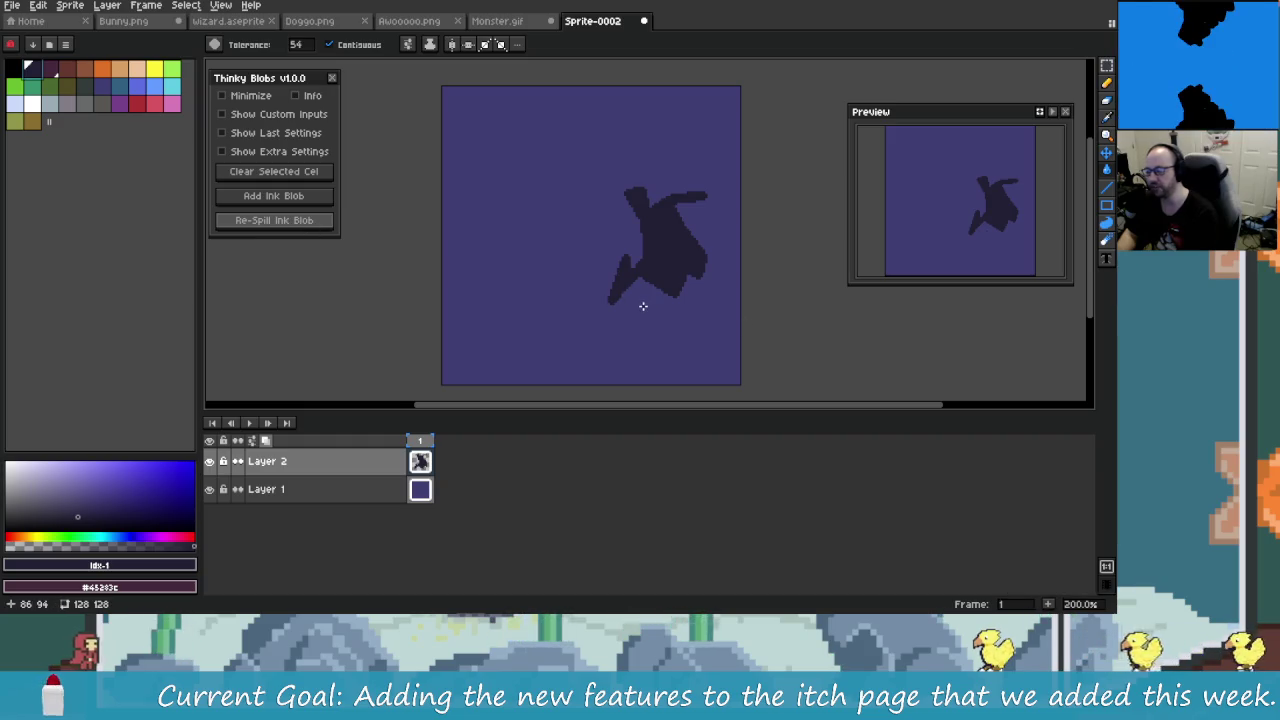
click(310, 222)
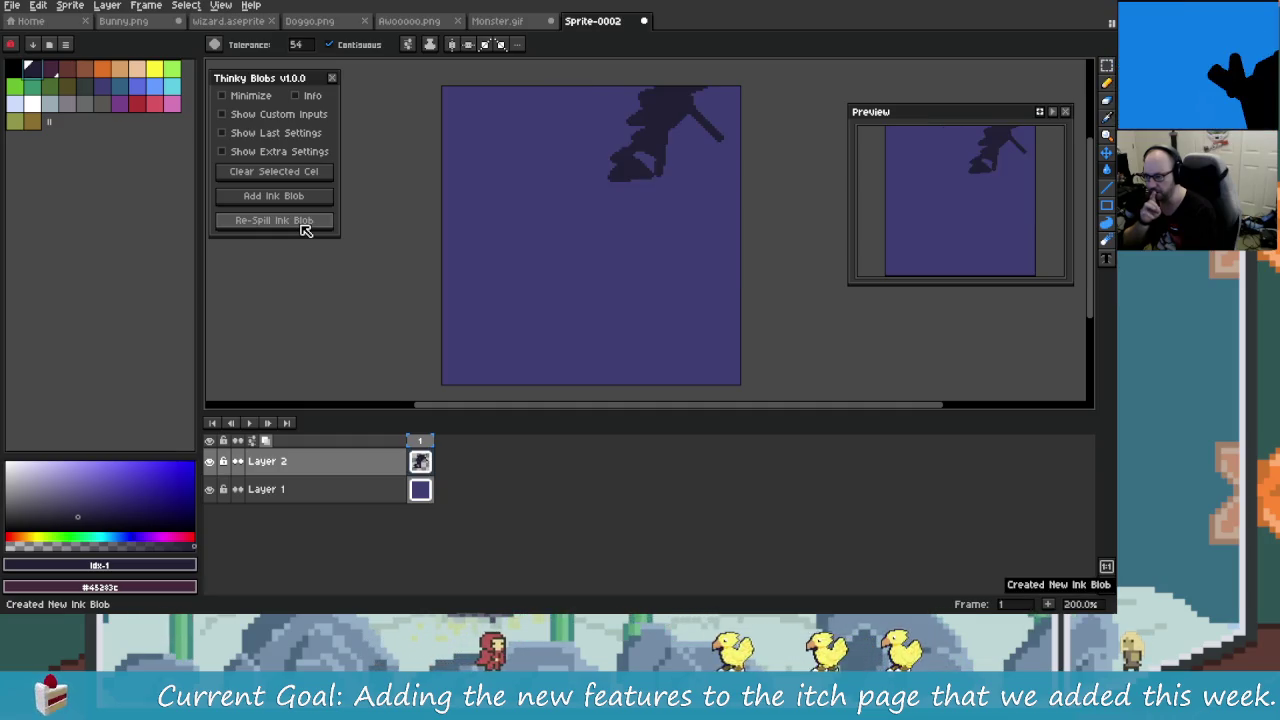
click(306, 222)
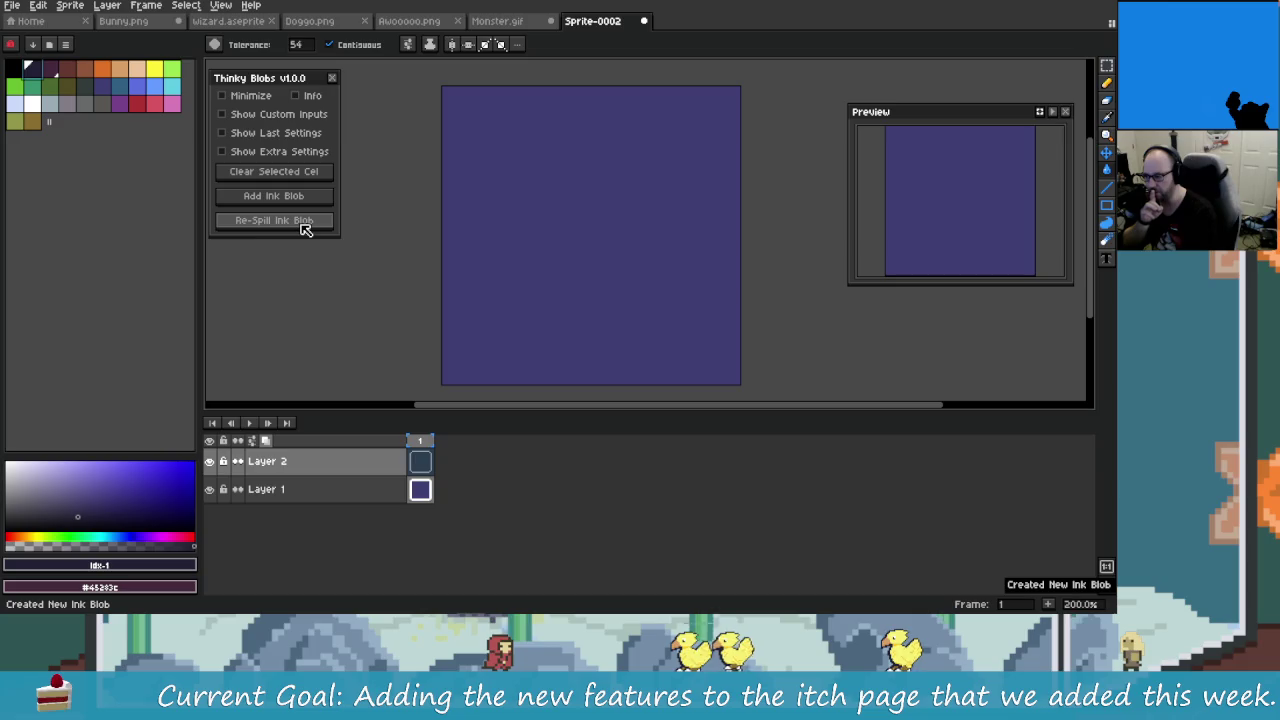
click(304, 226)
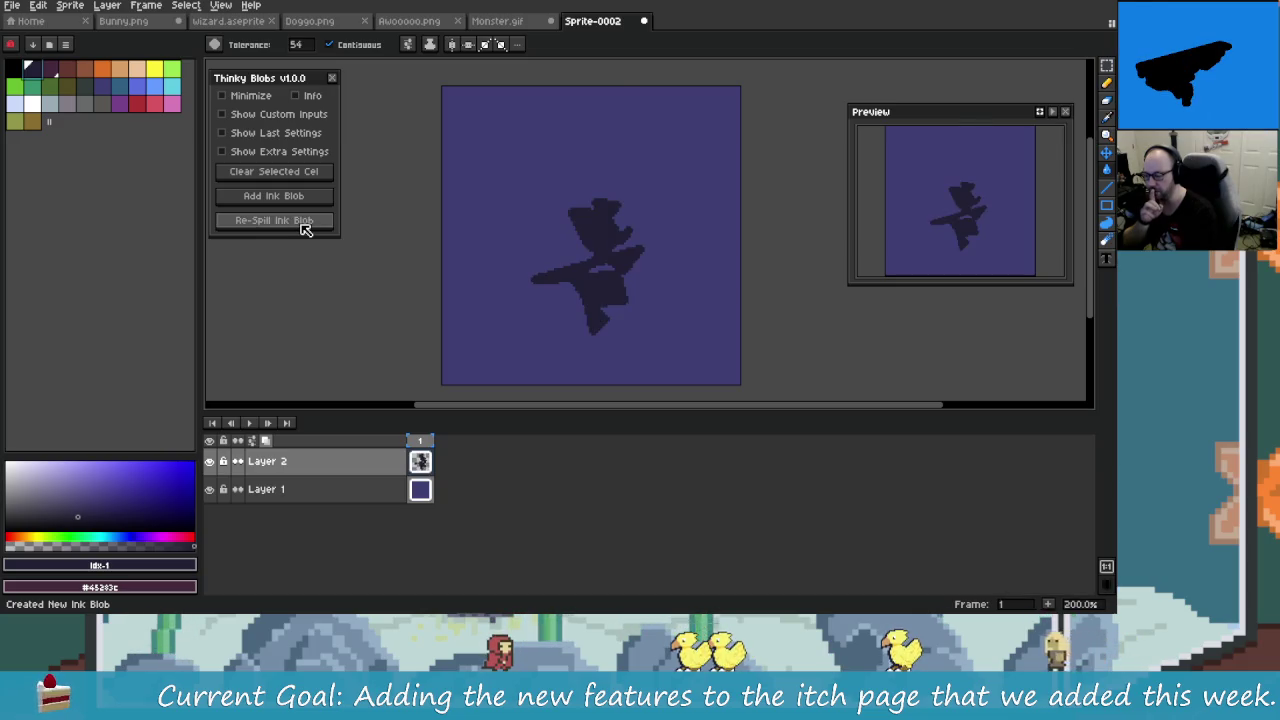
click(306, 229)
click(306, 229)
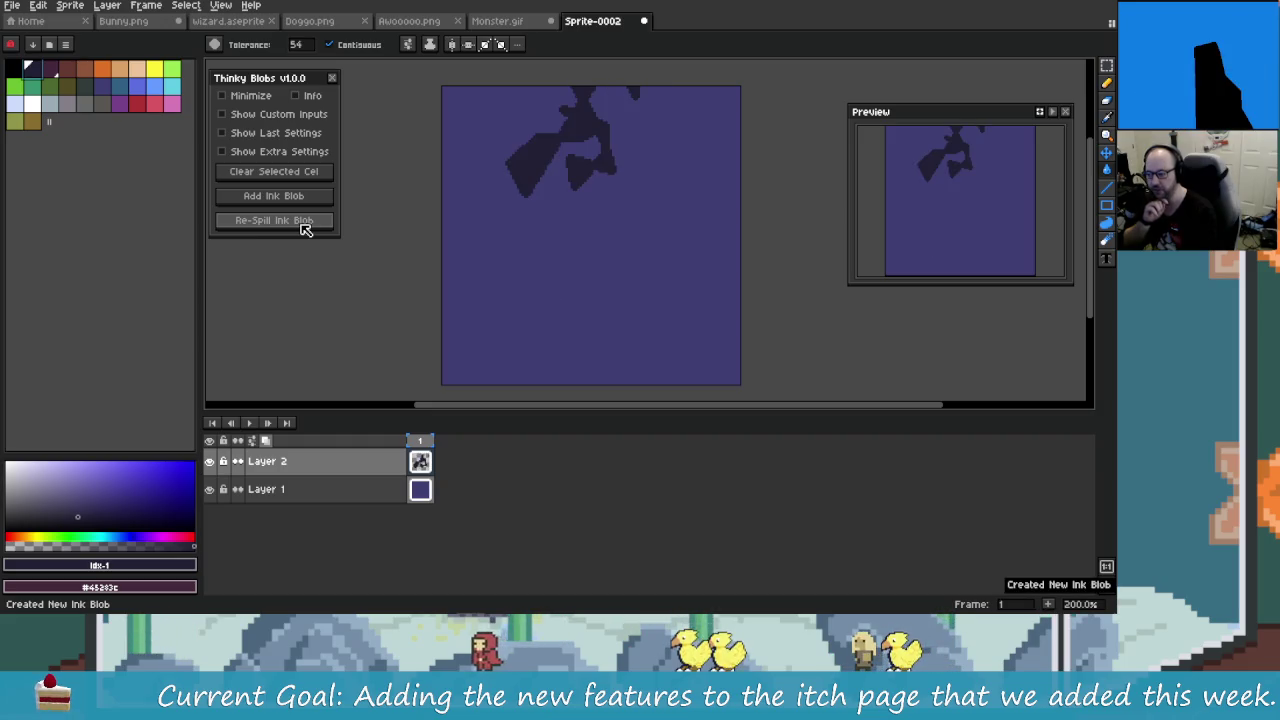
click(306, 229)
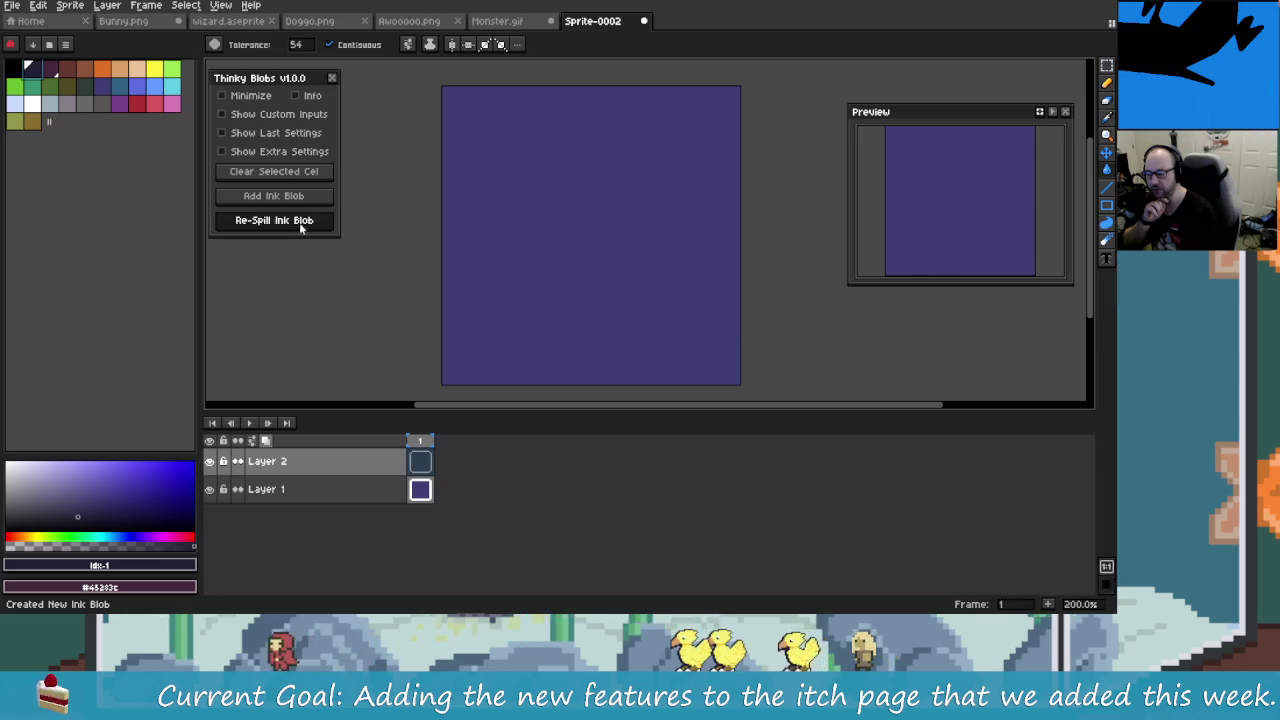
click(300, 228)
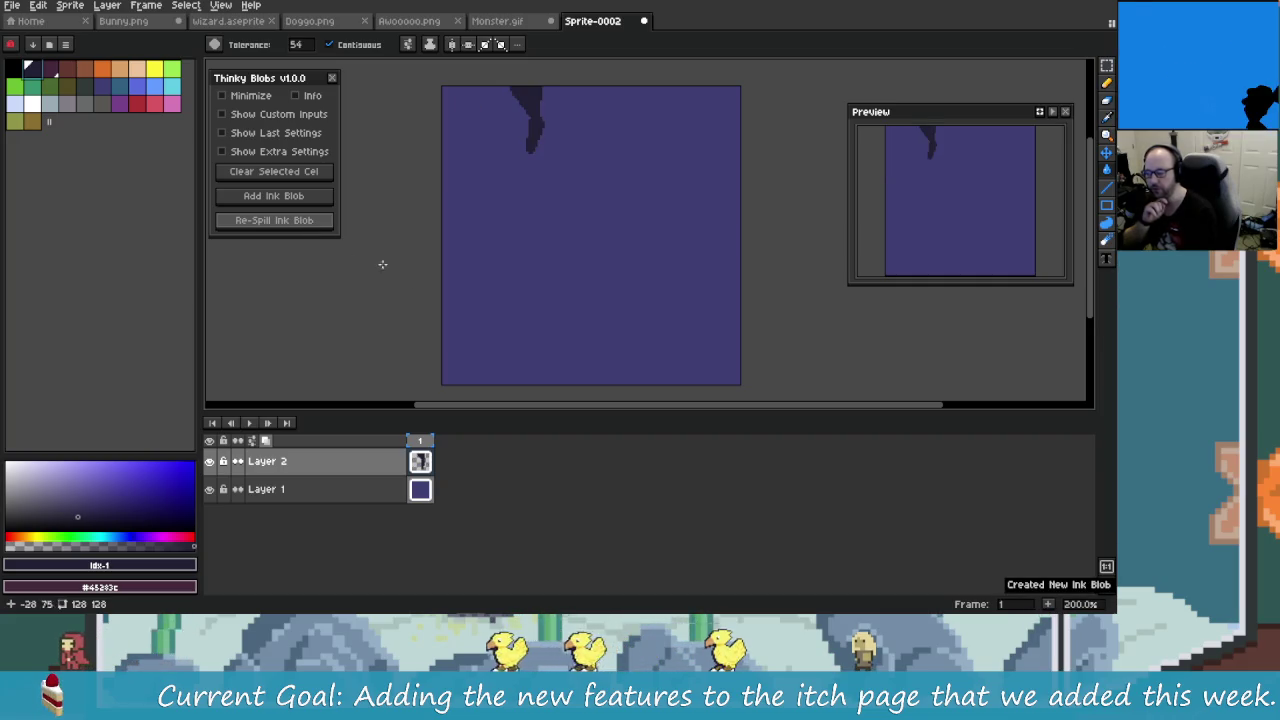
click(280, 151)
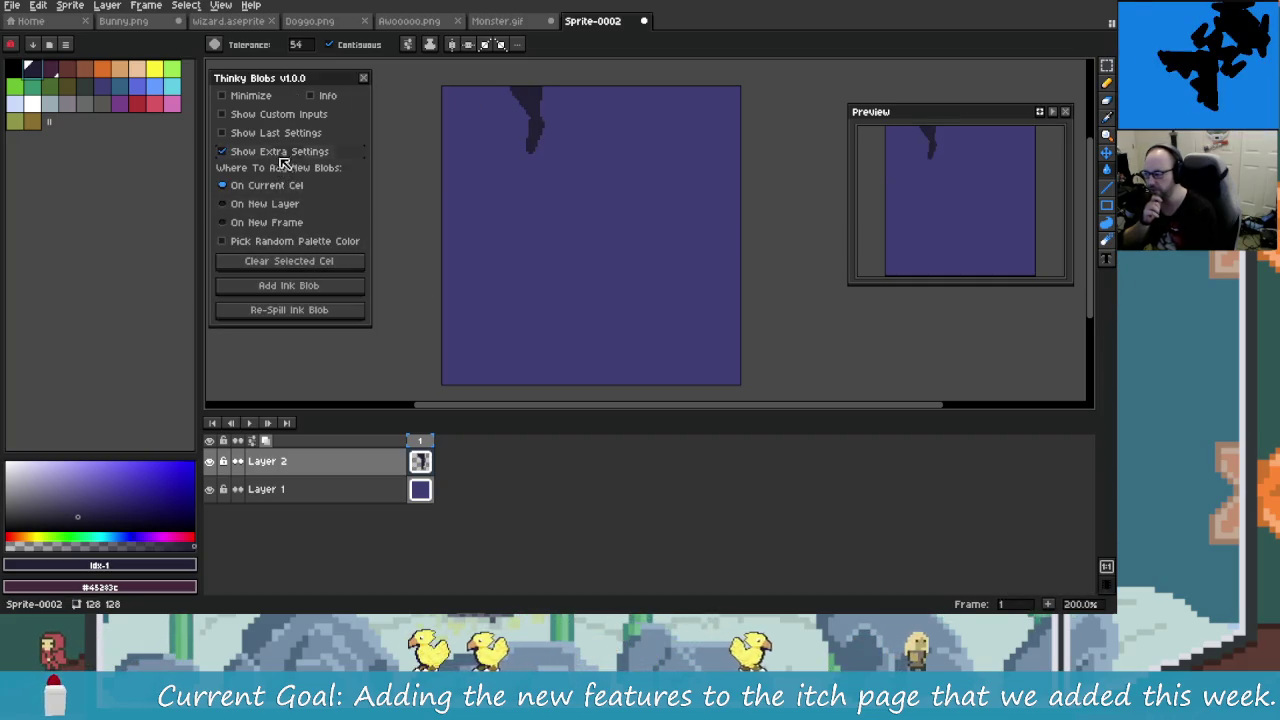
Step: Toggle the Thinky Blobs Extra and Last Settings sections and shift the panel right and down
click(280, 151)
click(276, 132)
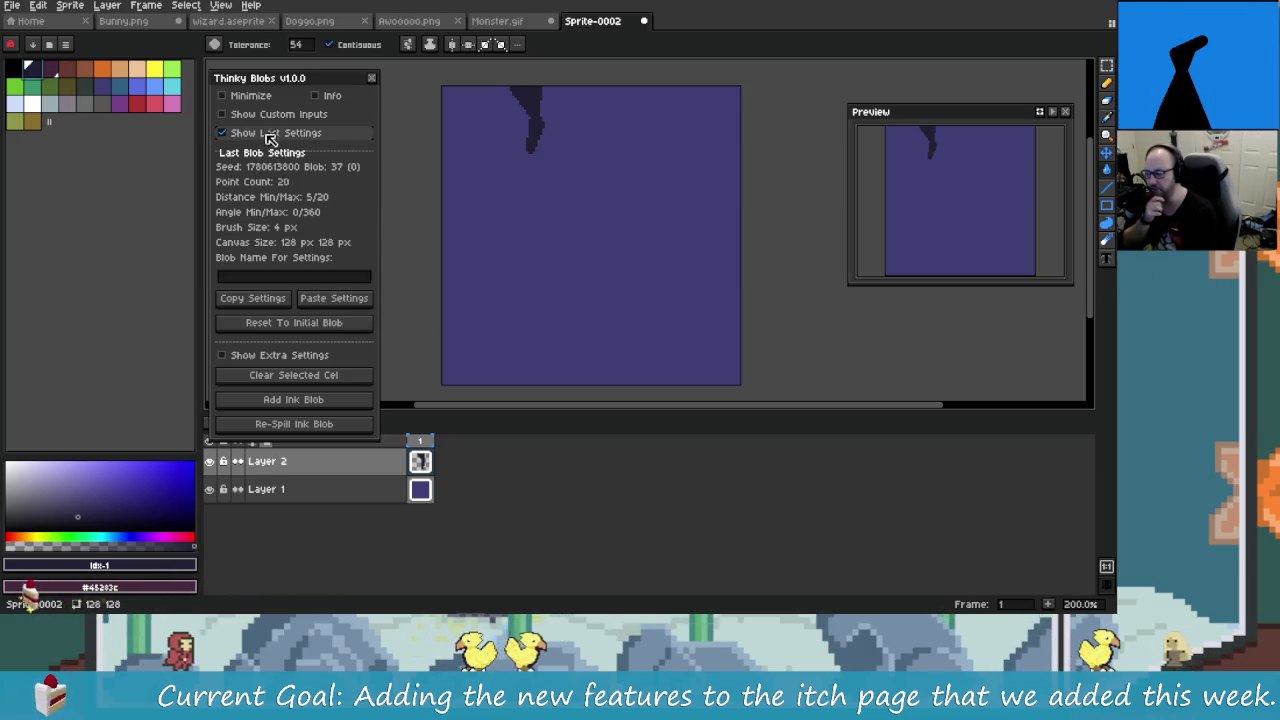
click(268, 133)
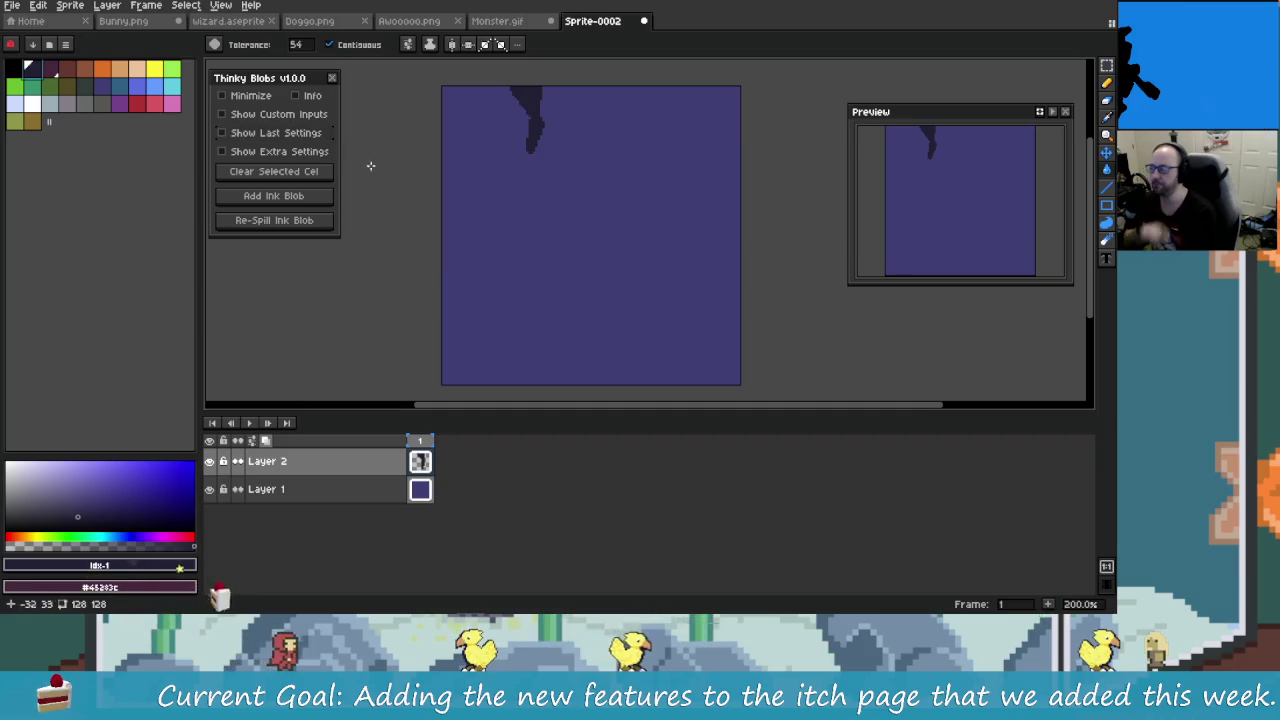
drag(306, 82, 326, 98)
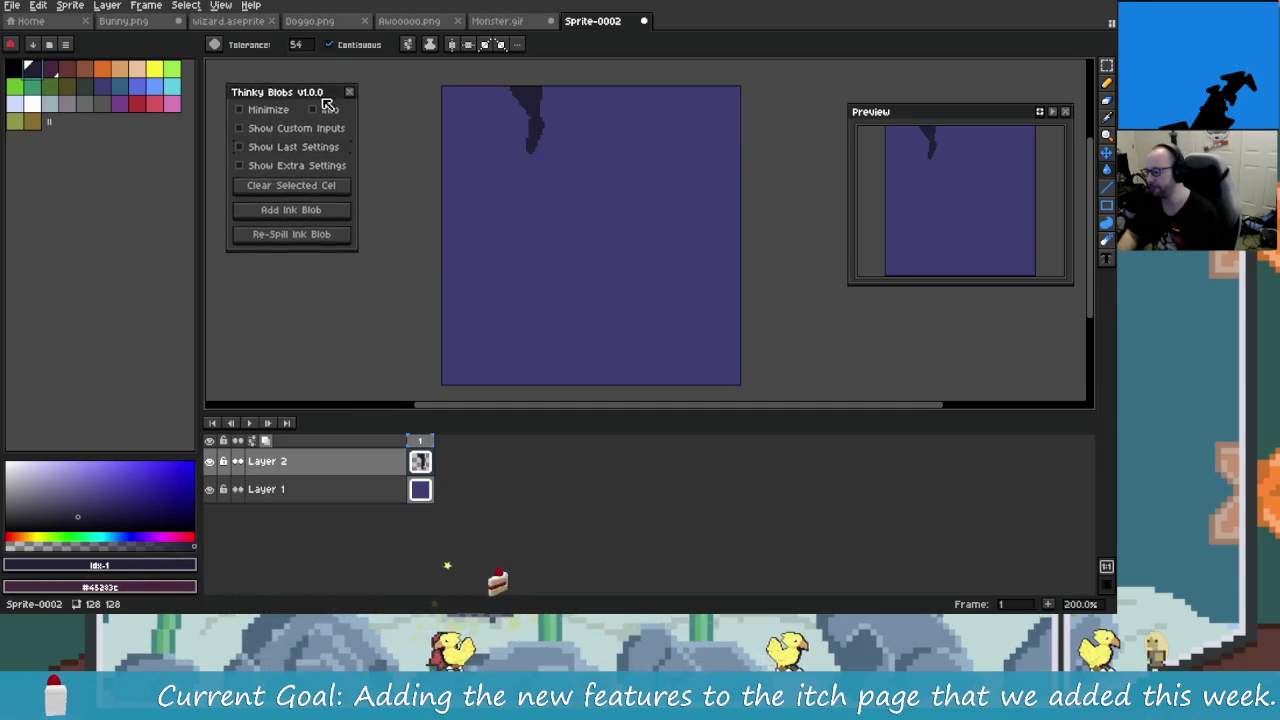
click(300, 167)
click(305, 148)
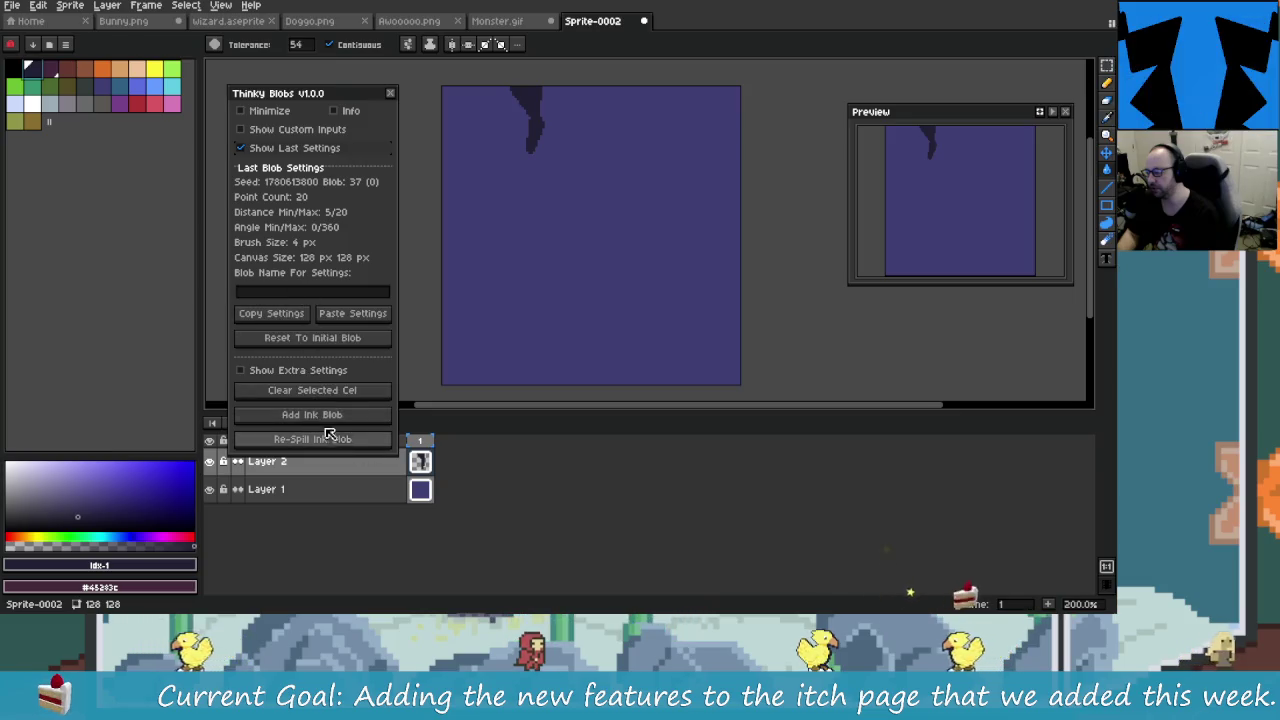
Step: Clear the dark drip blob from Layer 2's cel and collapse the panel's settings sections
click(336, 390)
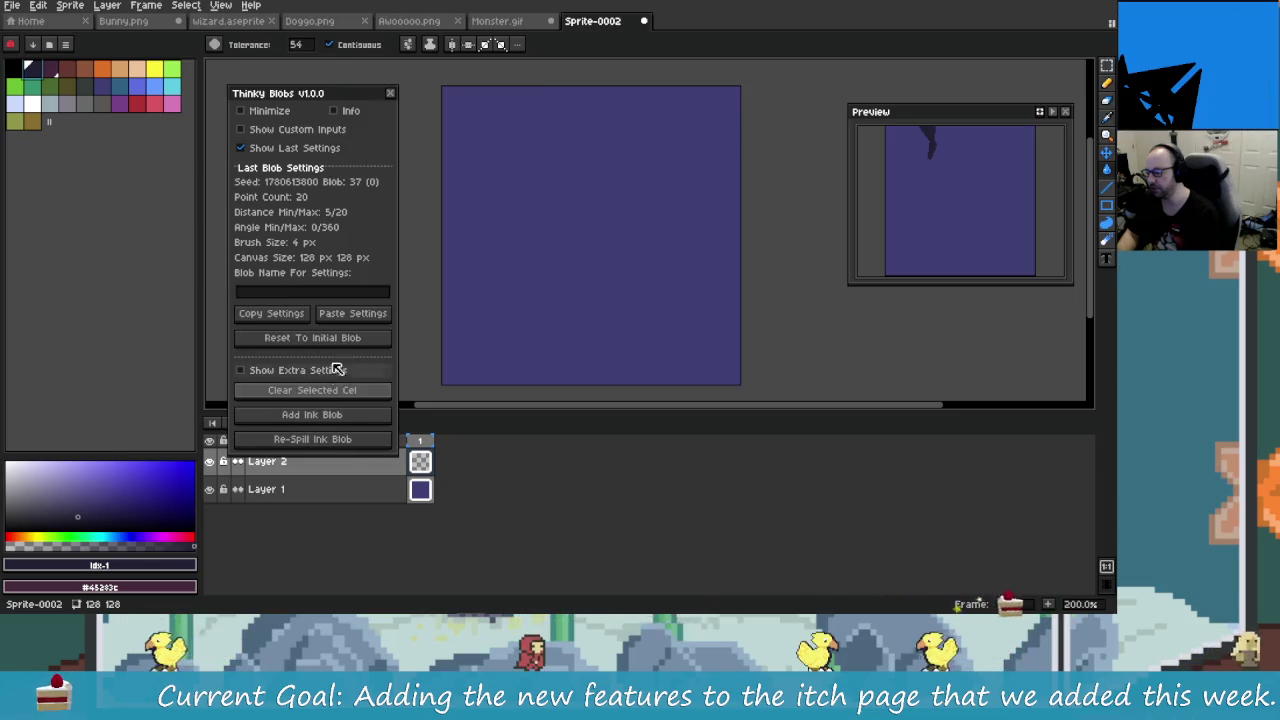
click(287, 130)
click(296, 148)
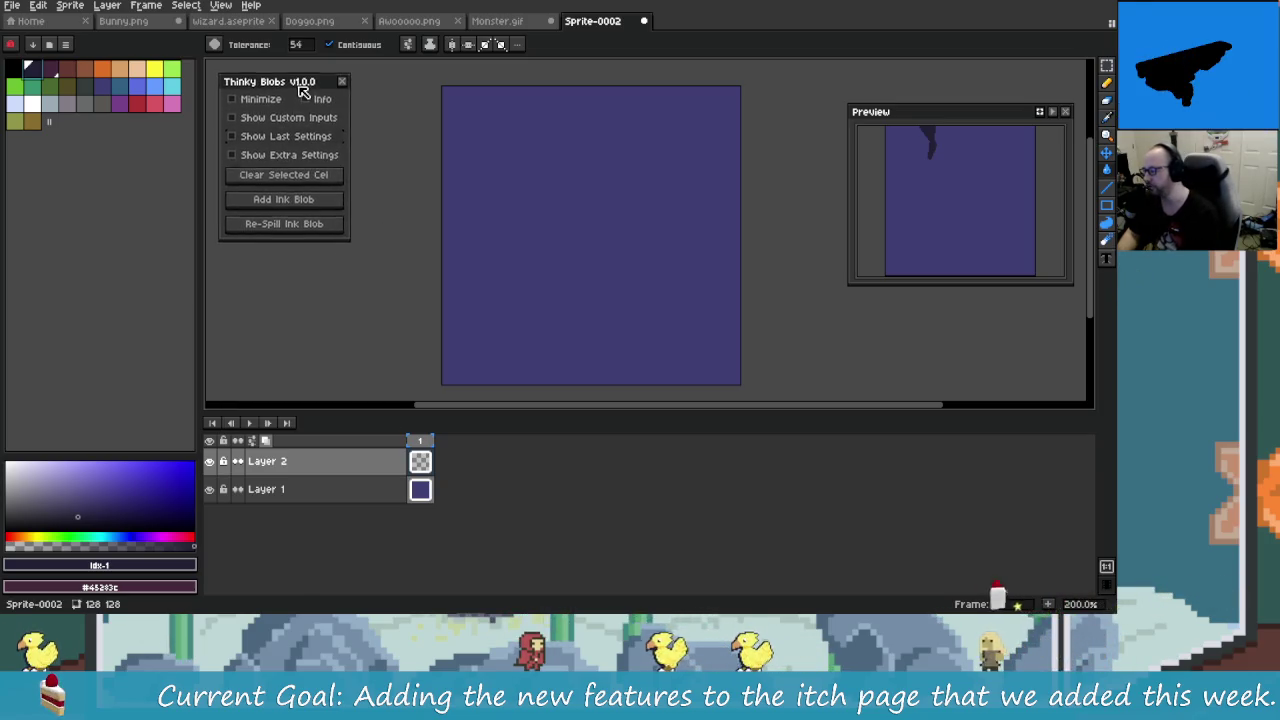
Step: Switch to the ThinkyBlobs Explorer window via Win+Tab and play MainRecRaw2.mkv
key(super+Tab)
mouse_move(240, 300)
click(672, 160)
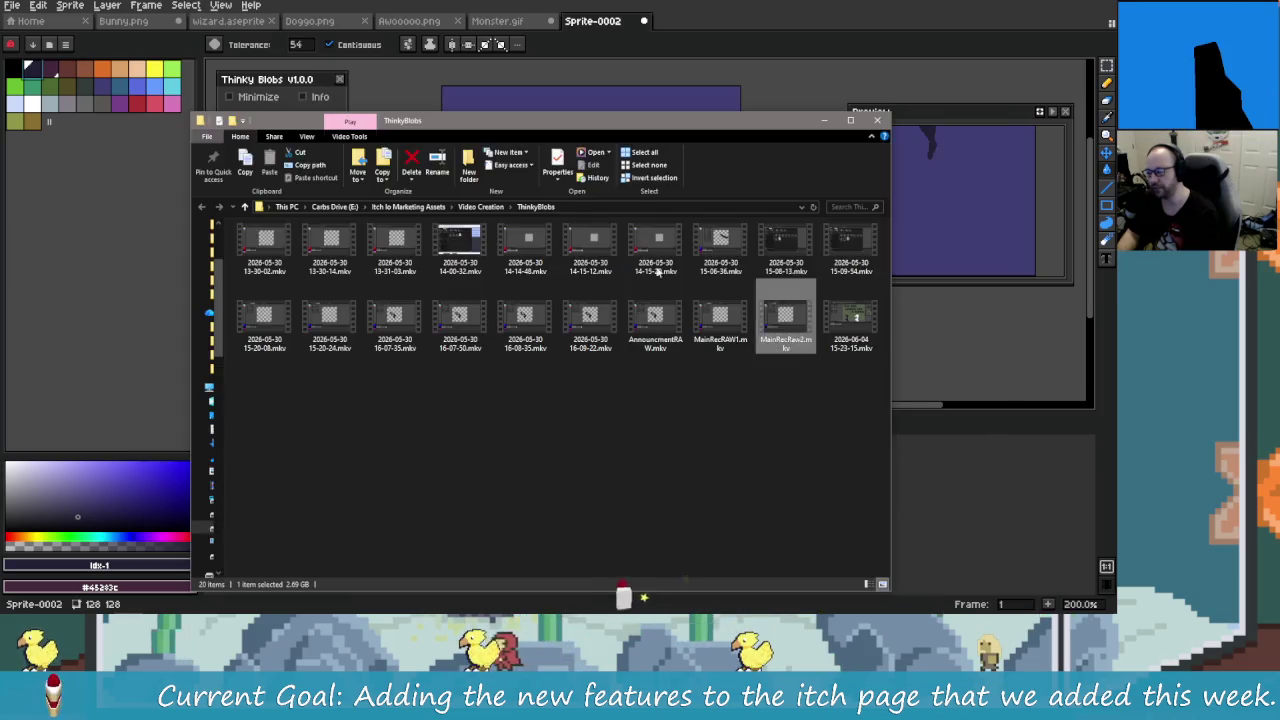
double_click(785, 318)
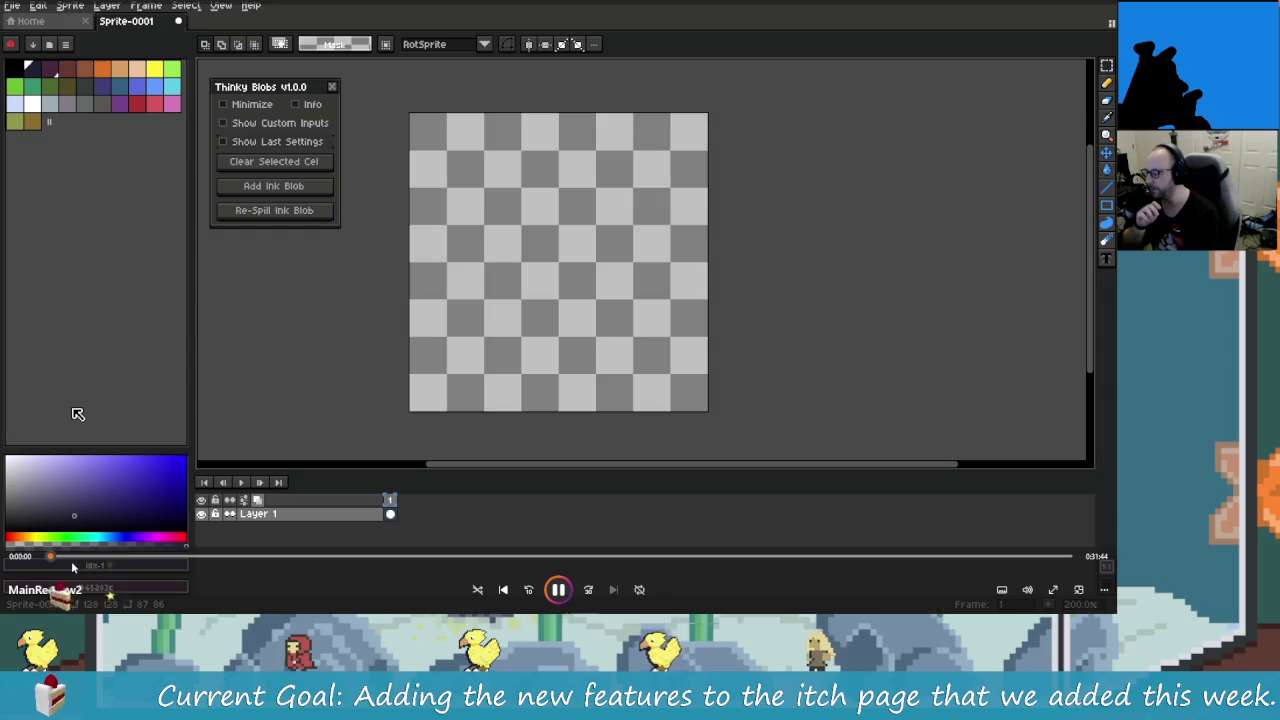
Step: Seek MainRecRaw2 ahead to about 2:40 and pause on the ink blob spill
click(155, 557)
click(110, 566)
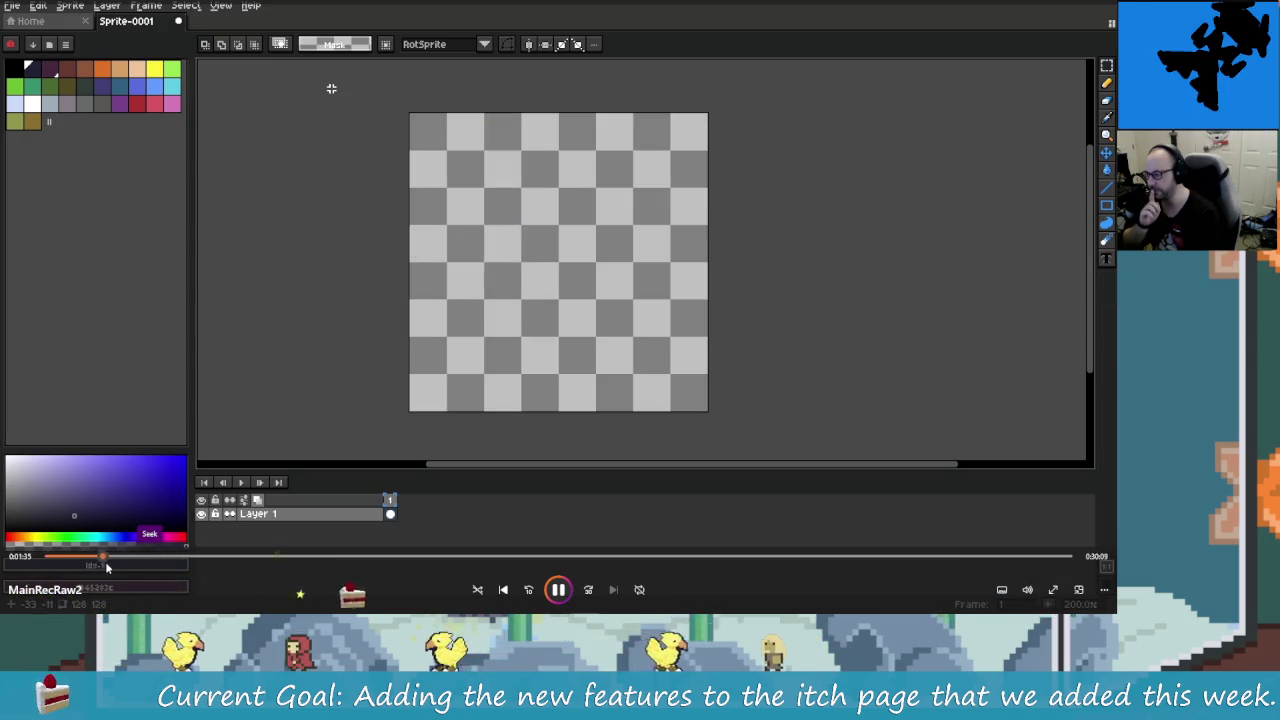
drag(110, 566, 127, 566)
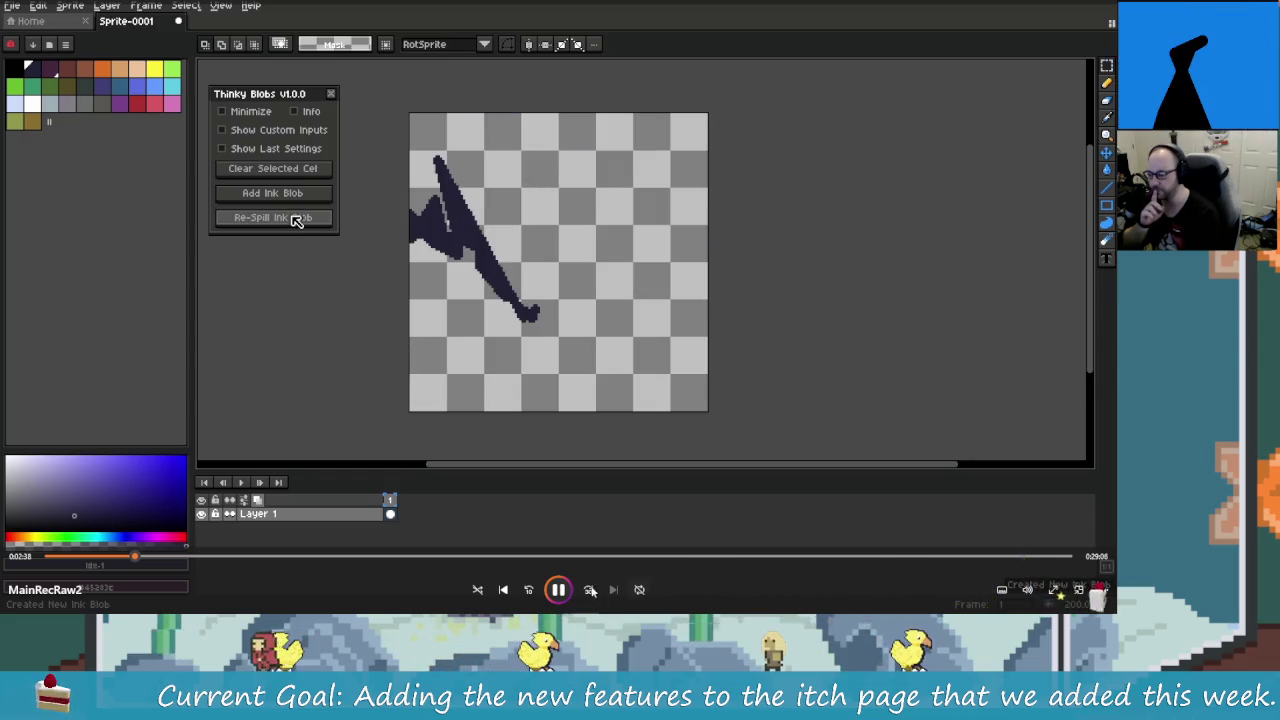
click(558, 589)
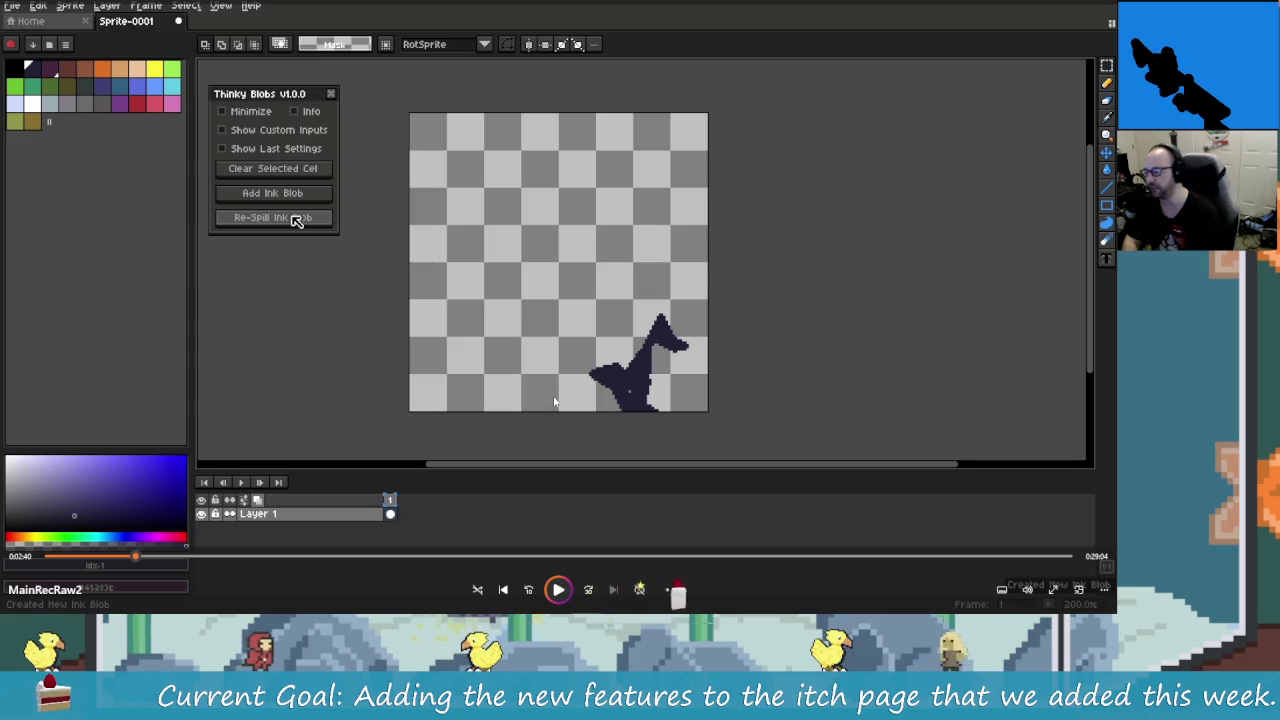
Step: Resume MainRecRaw2 and watch the Re-Spill Ink Blob demo up to the jagged Z-shaped blob
click(558, 589)
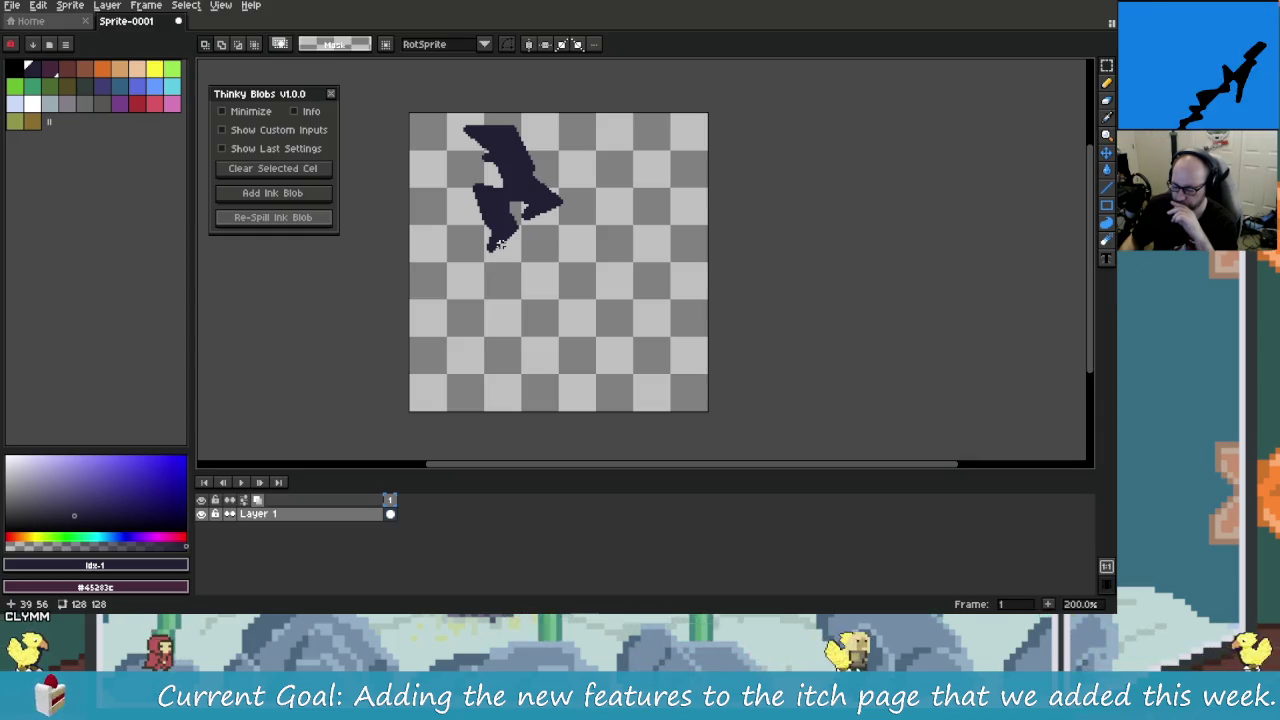
click(309, 221)
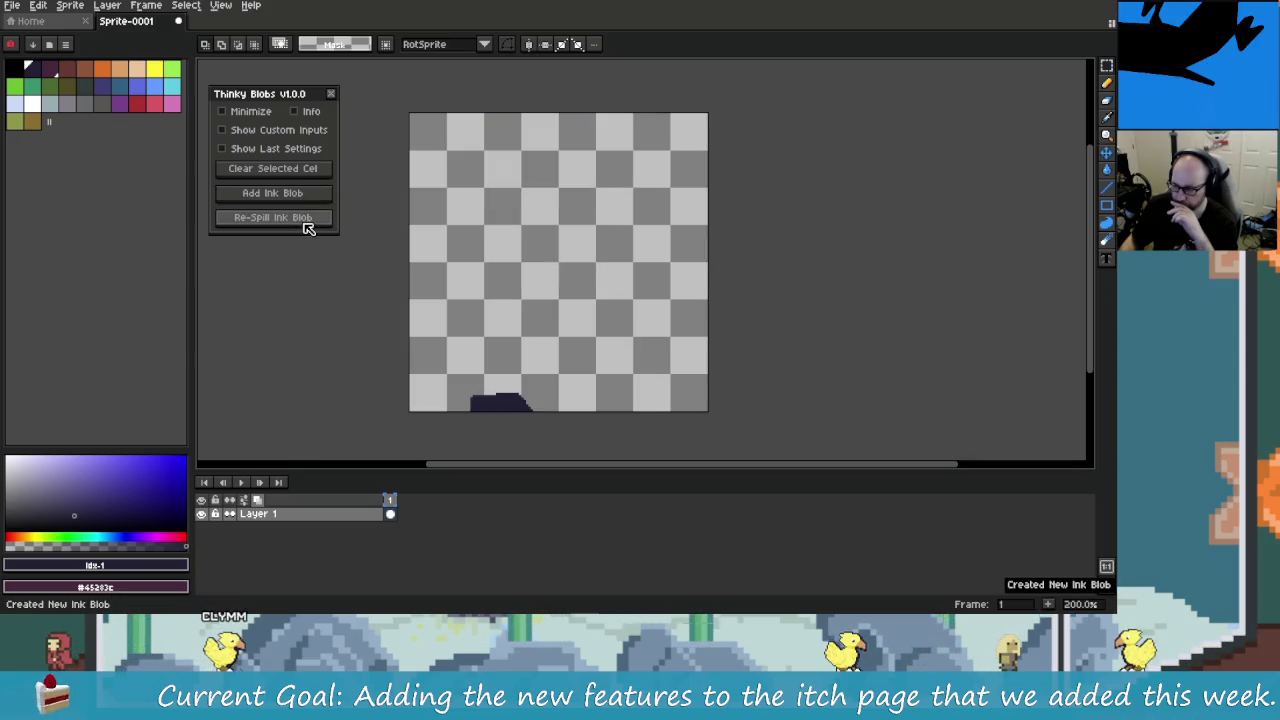
click(309, 221)
click(309, 221)
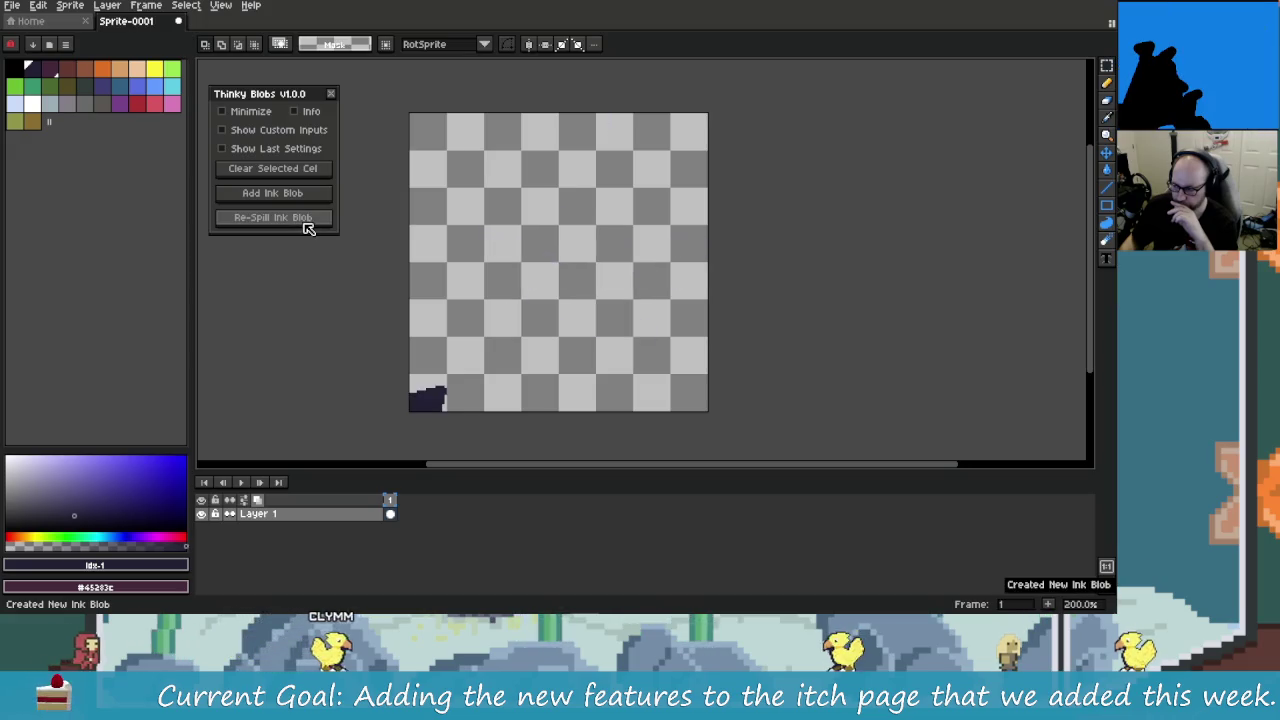
click(309, 221)
click(309, 221)
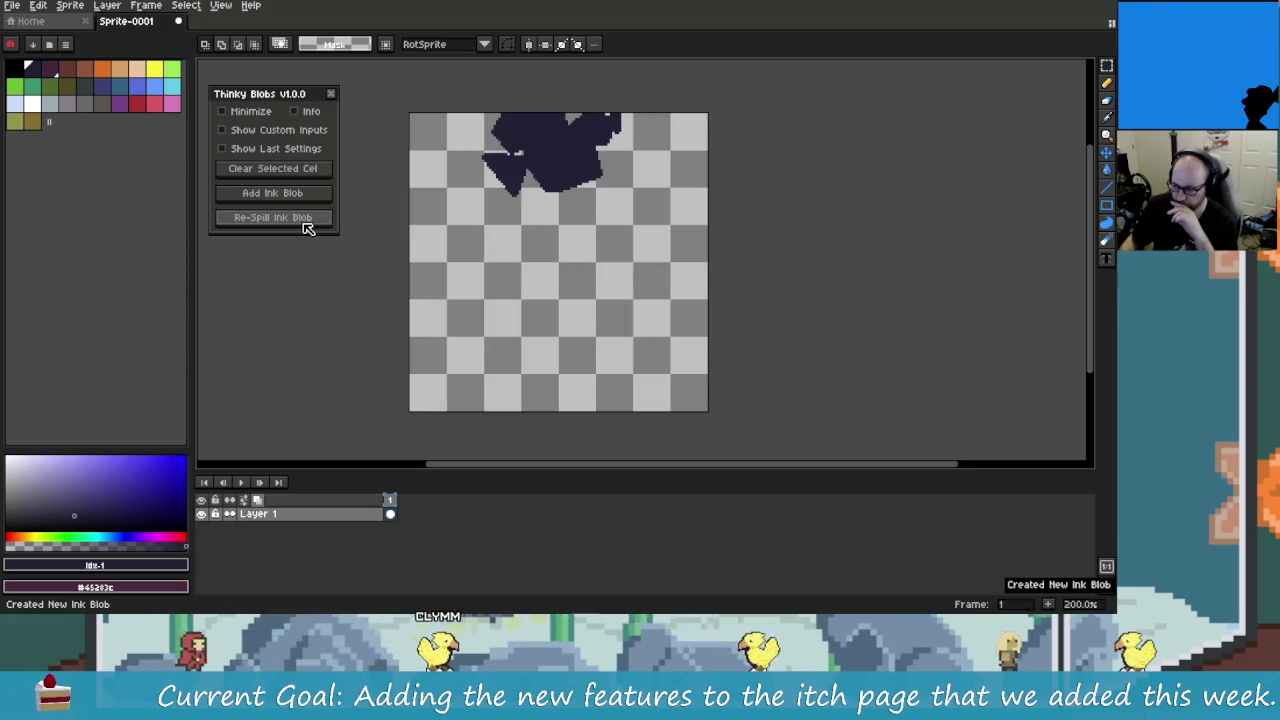
click(306, 222)
click(306, 222)
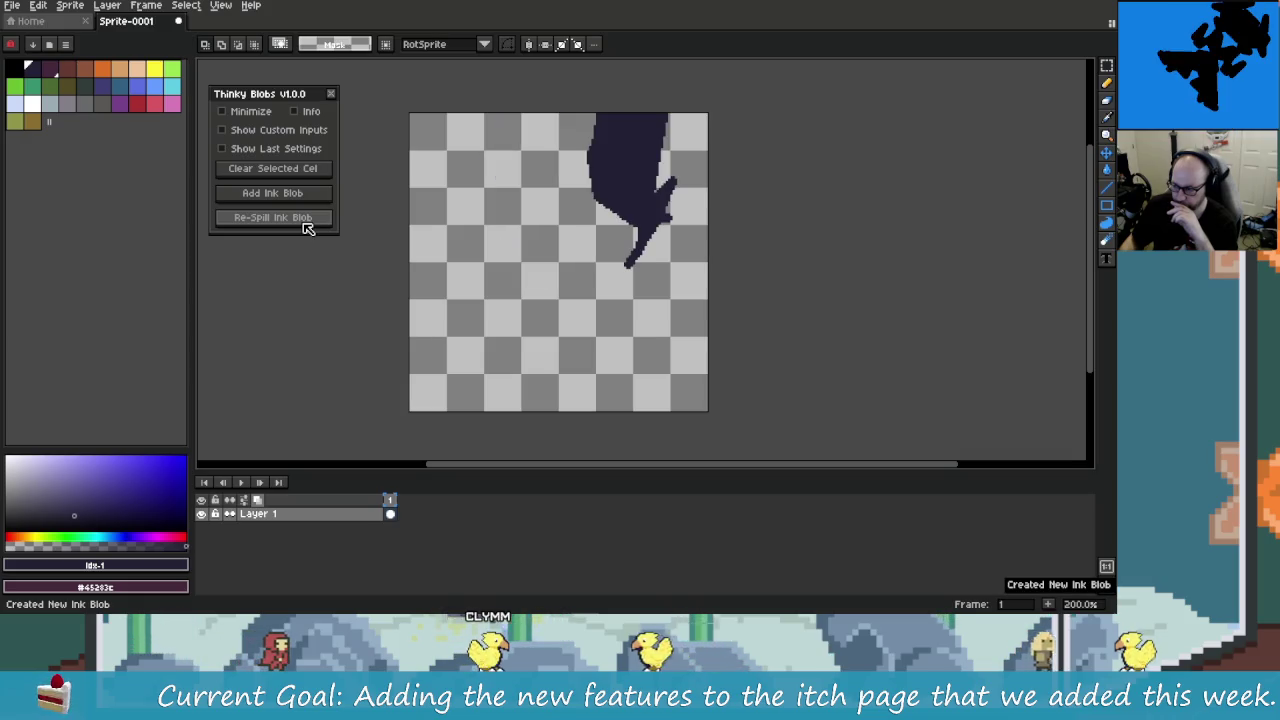
click(308, 222)
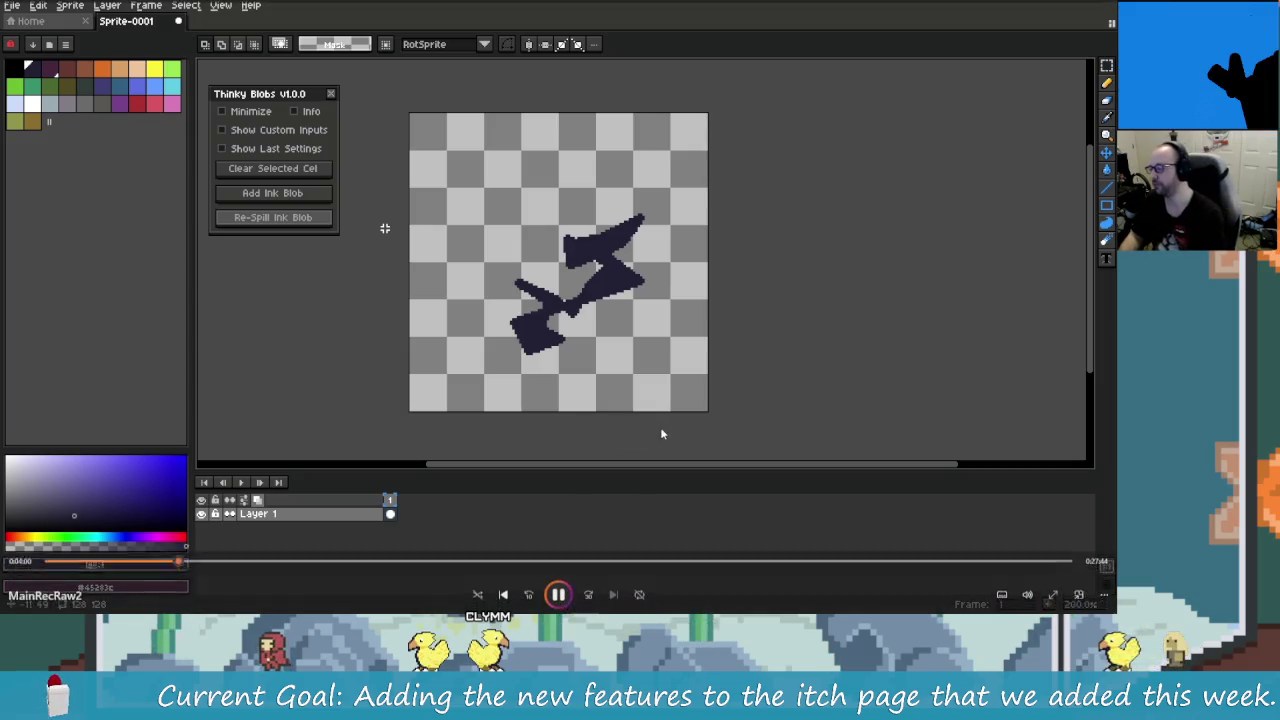
key(alt+Tab)
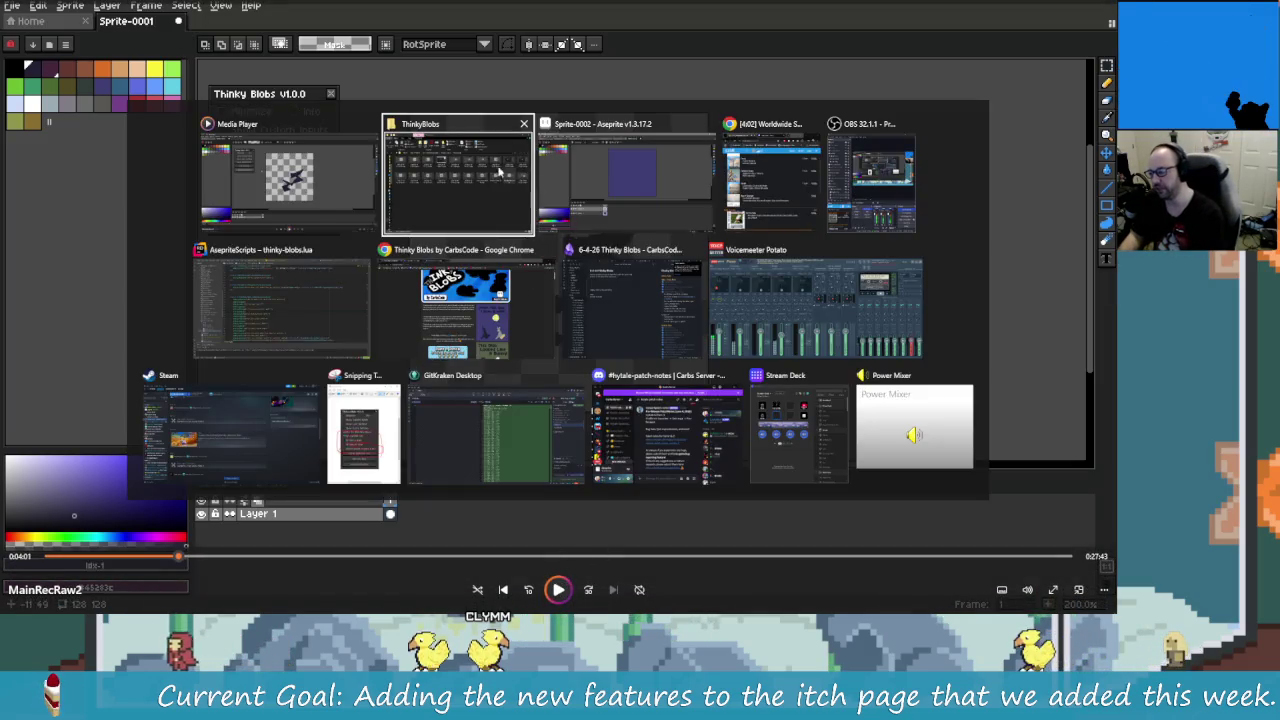
Step: Back on Sprite-0002, toggle the panel checkboxes so Custom Inputs with the seed are shown
key(alt+Tab)
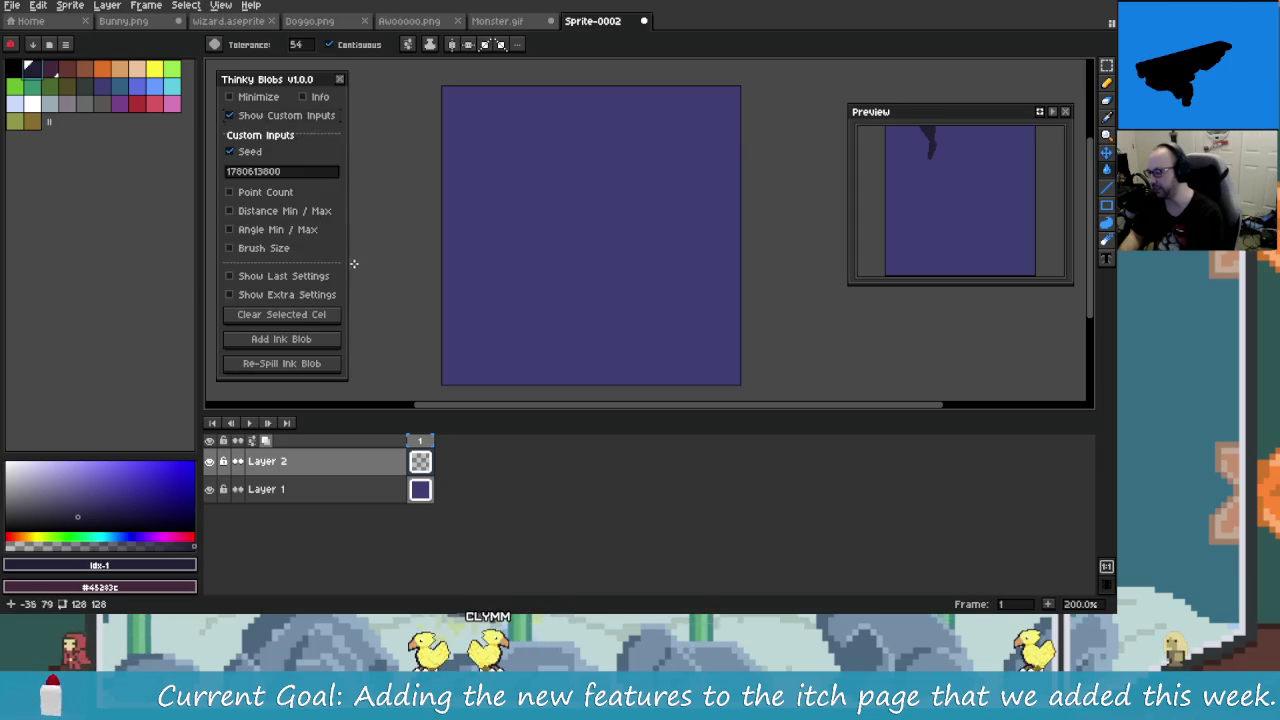
click(286, 115)
click(285, 134)
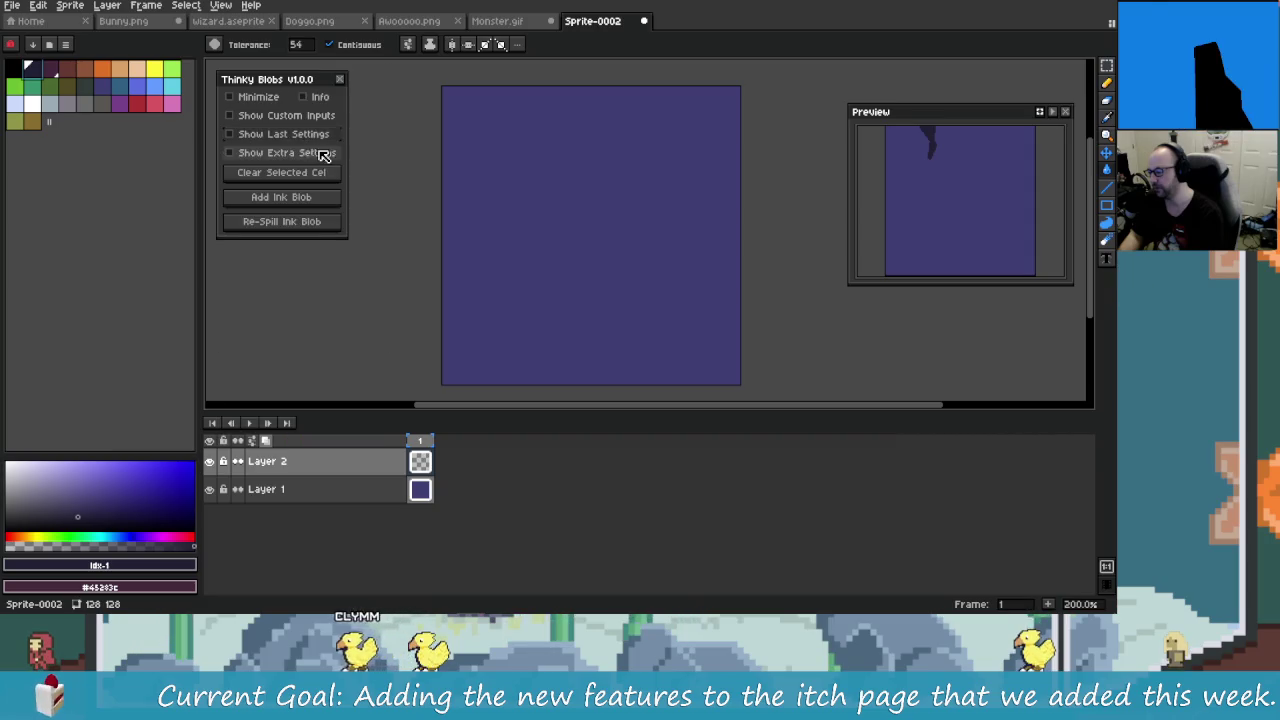
click(258, 115)
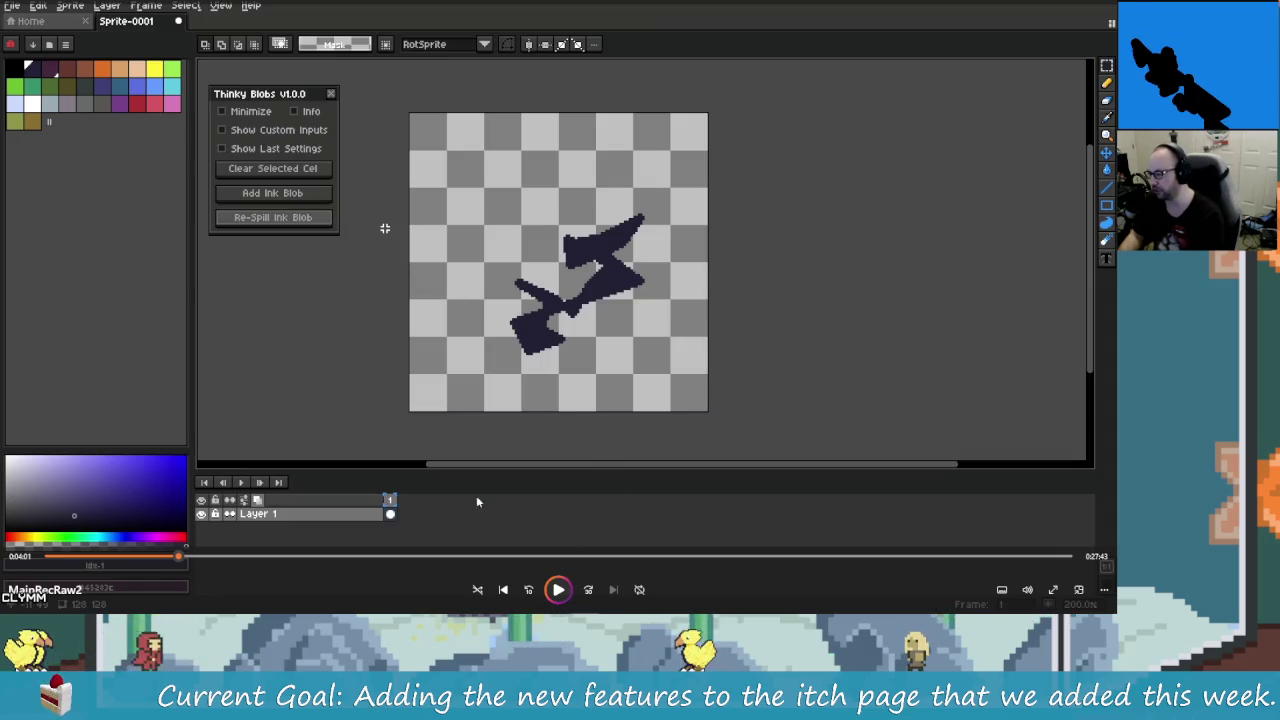
key(alt+Tab)
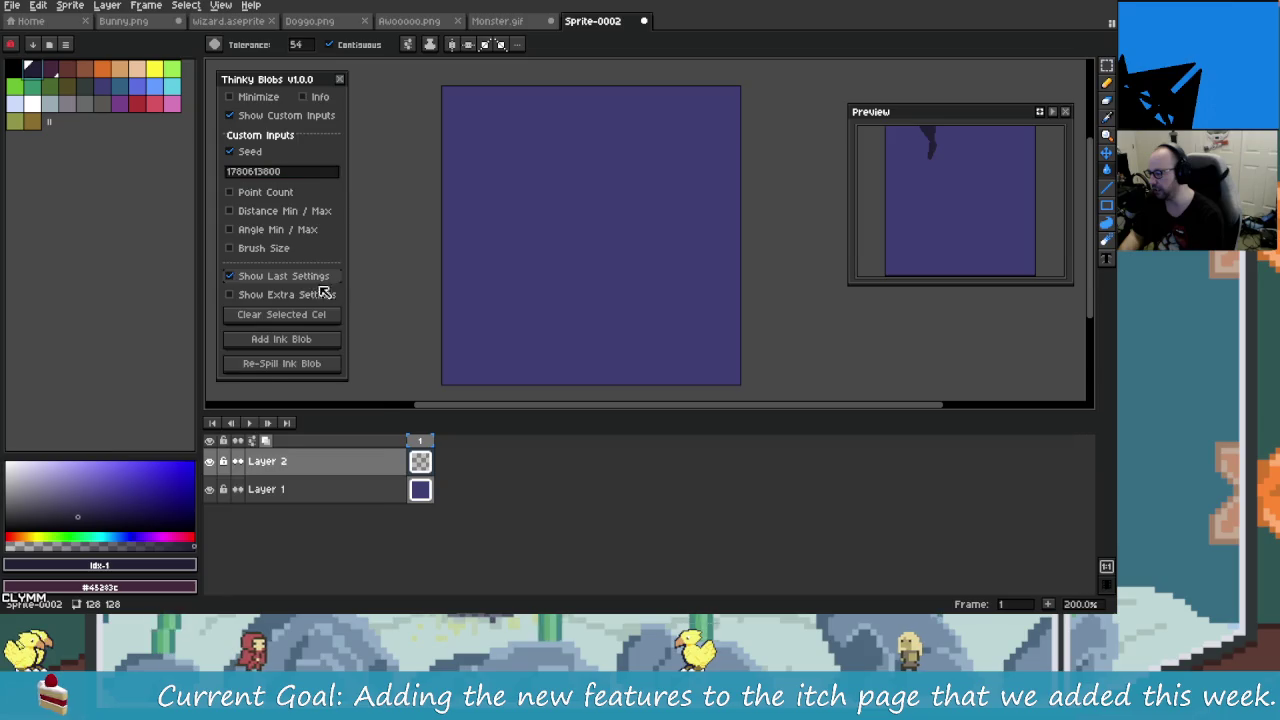
click(312, 282)
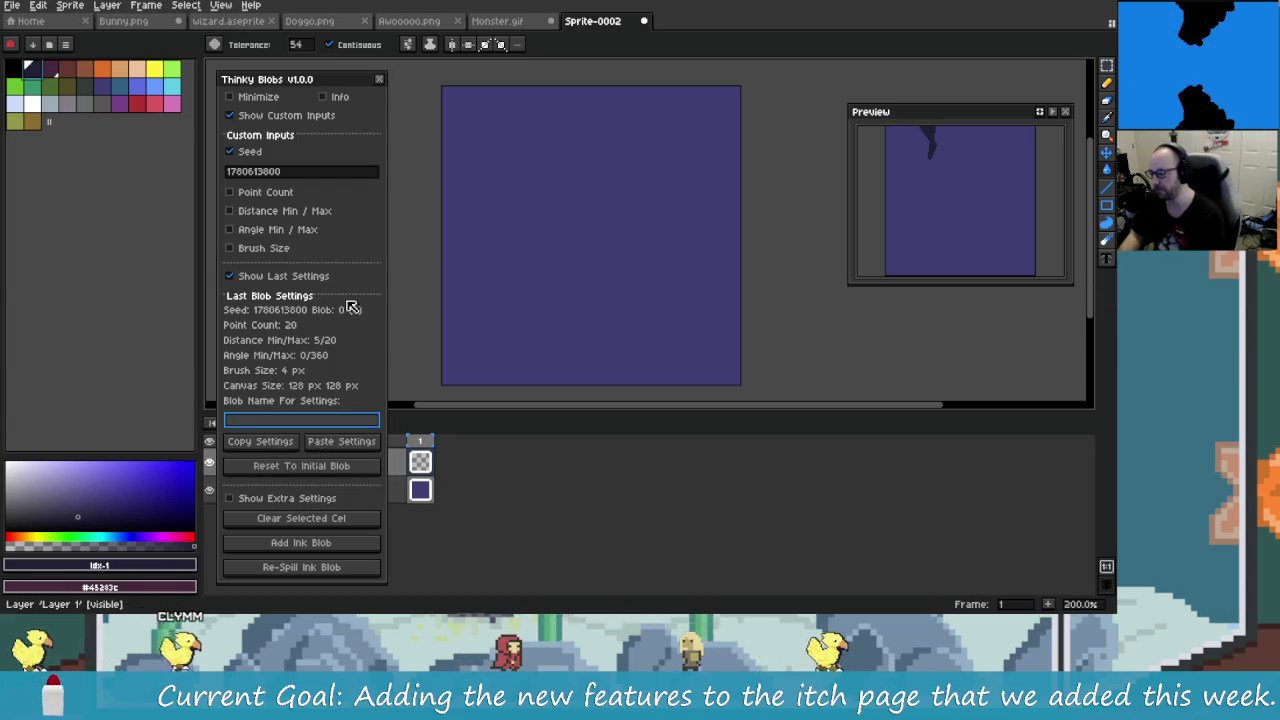
click(306, 277)
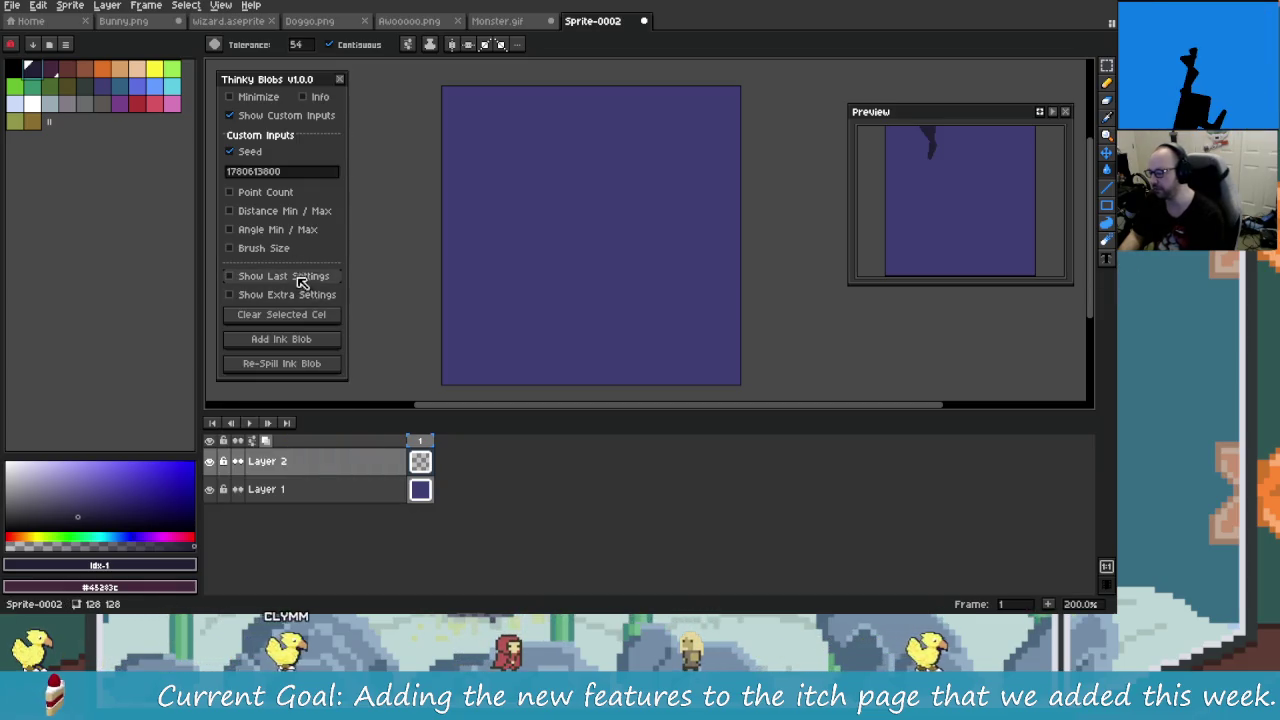
click(300, 279)
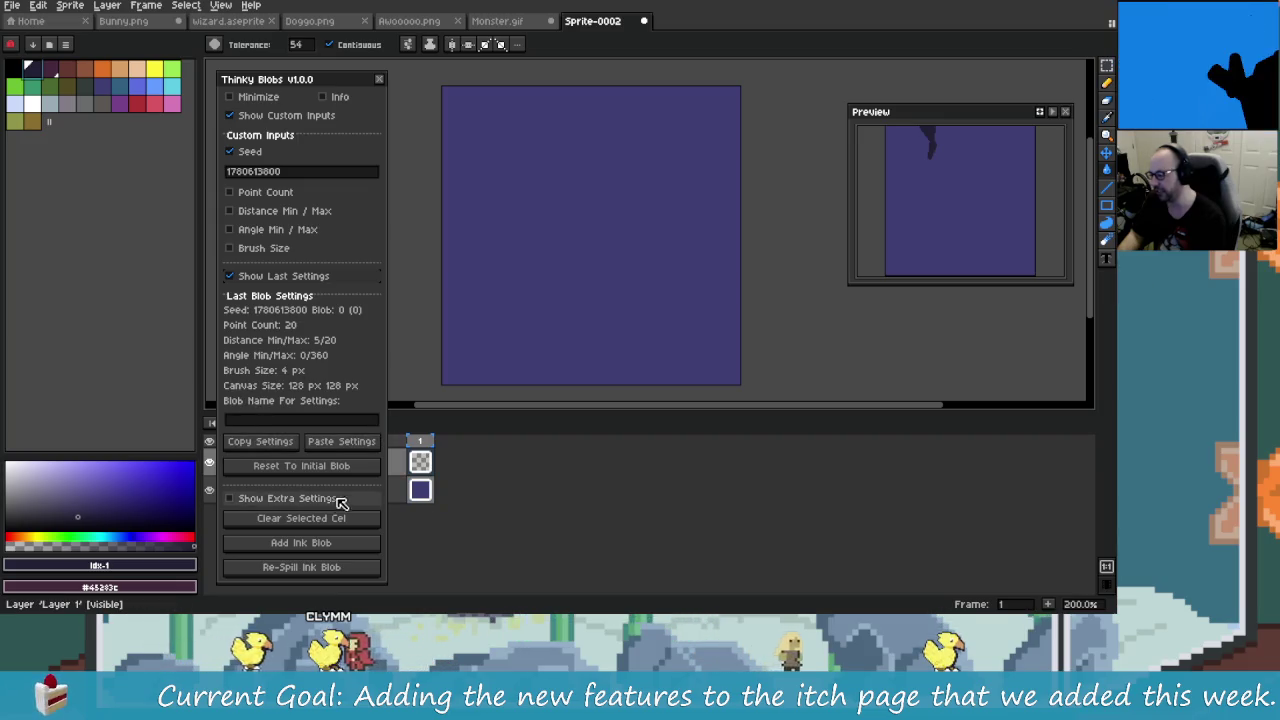
click(298, 499)
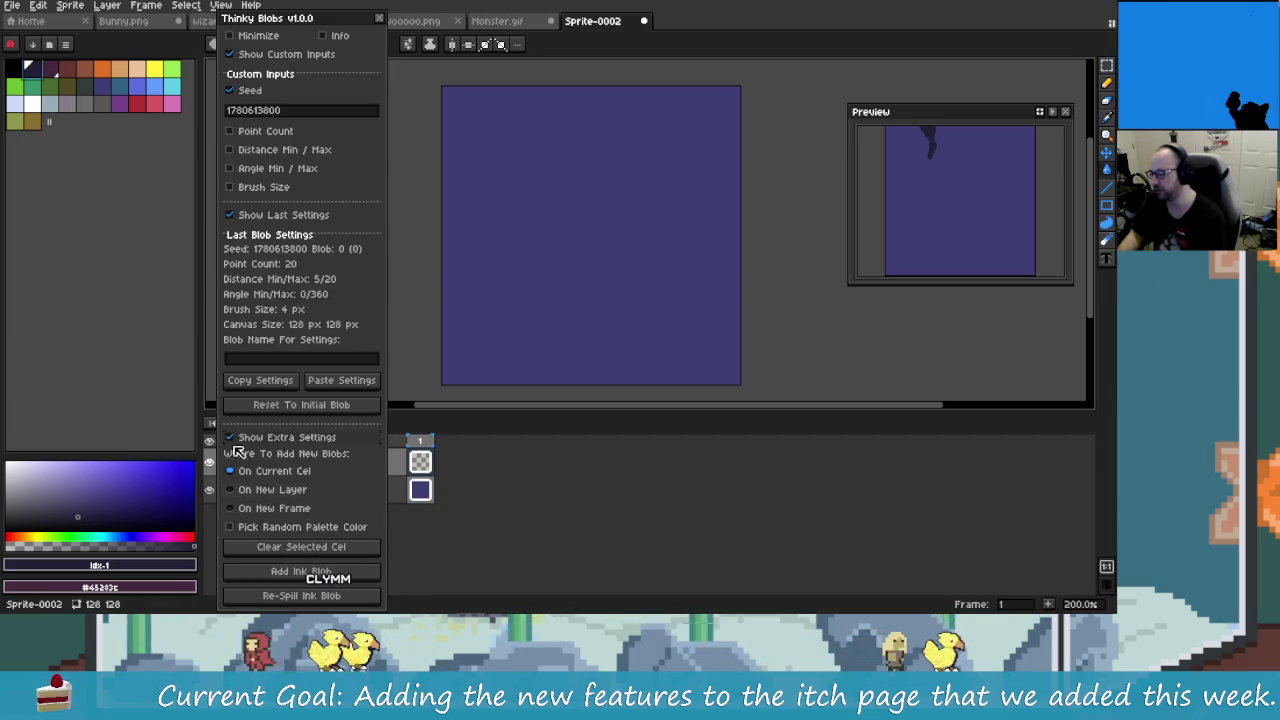
click(300, 437)
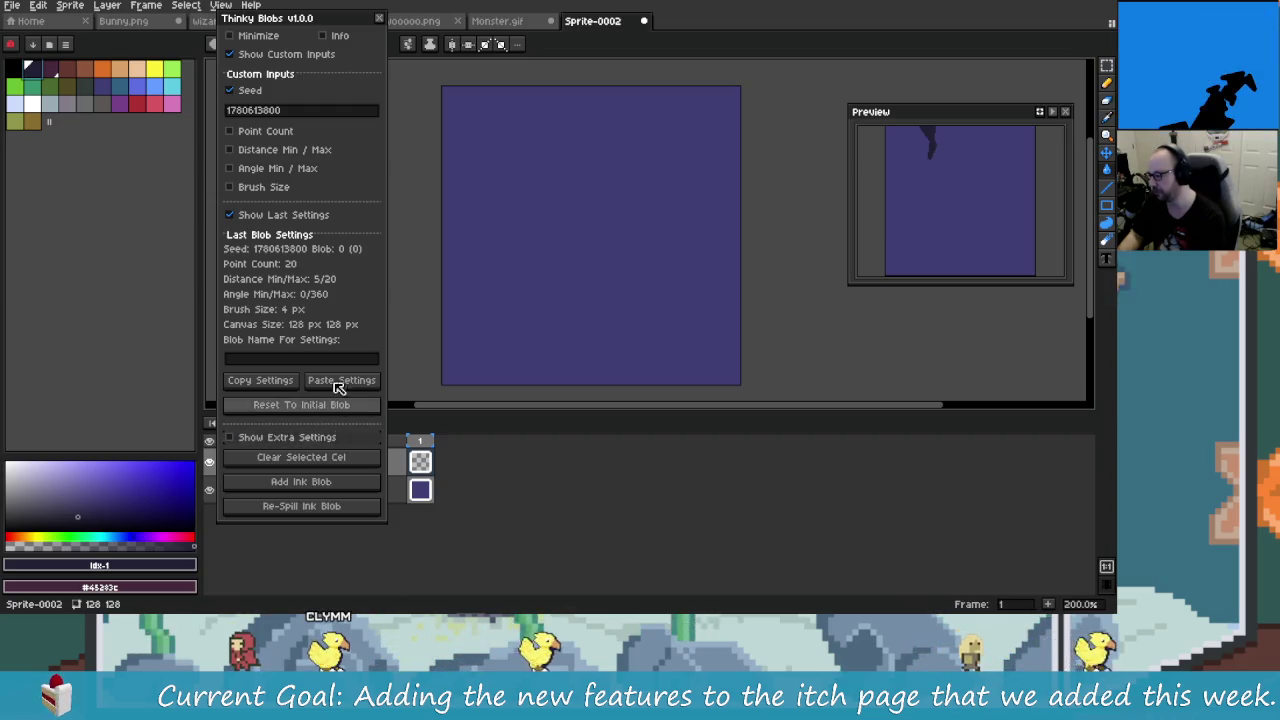
click(284, 216)
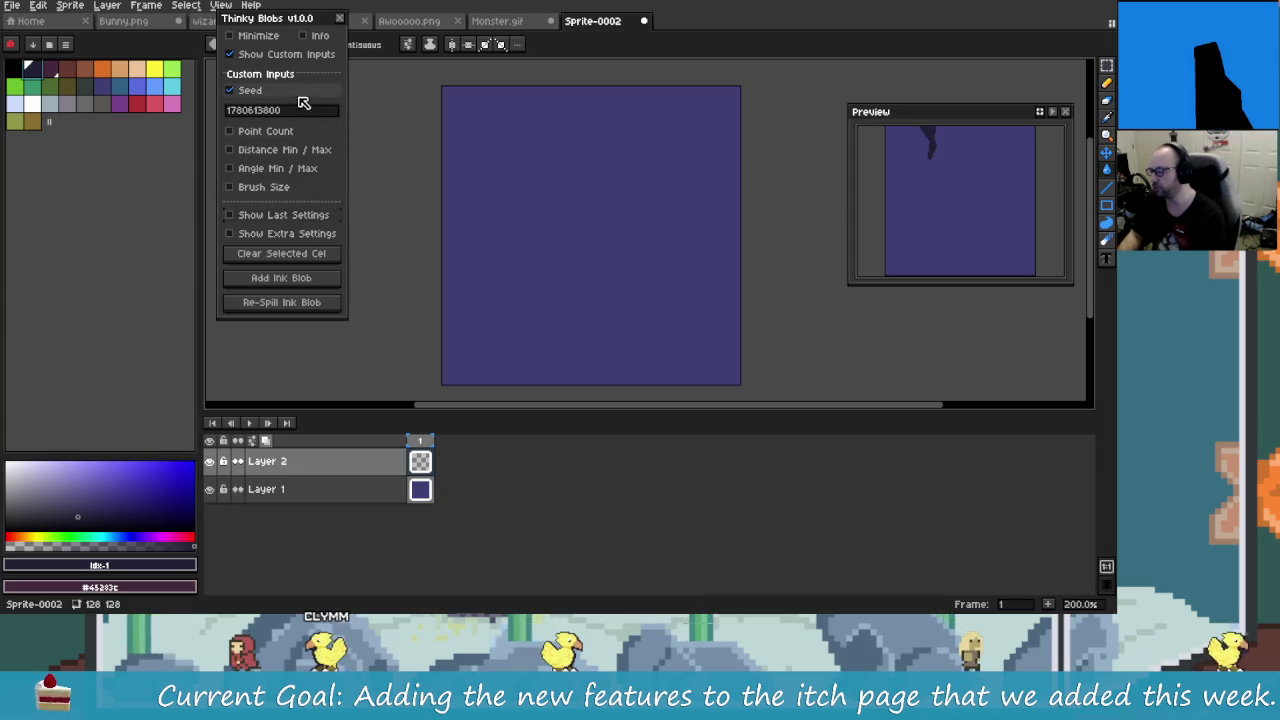
click(294, 58)
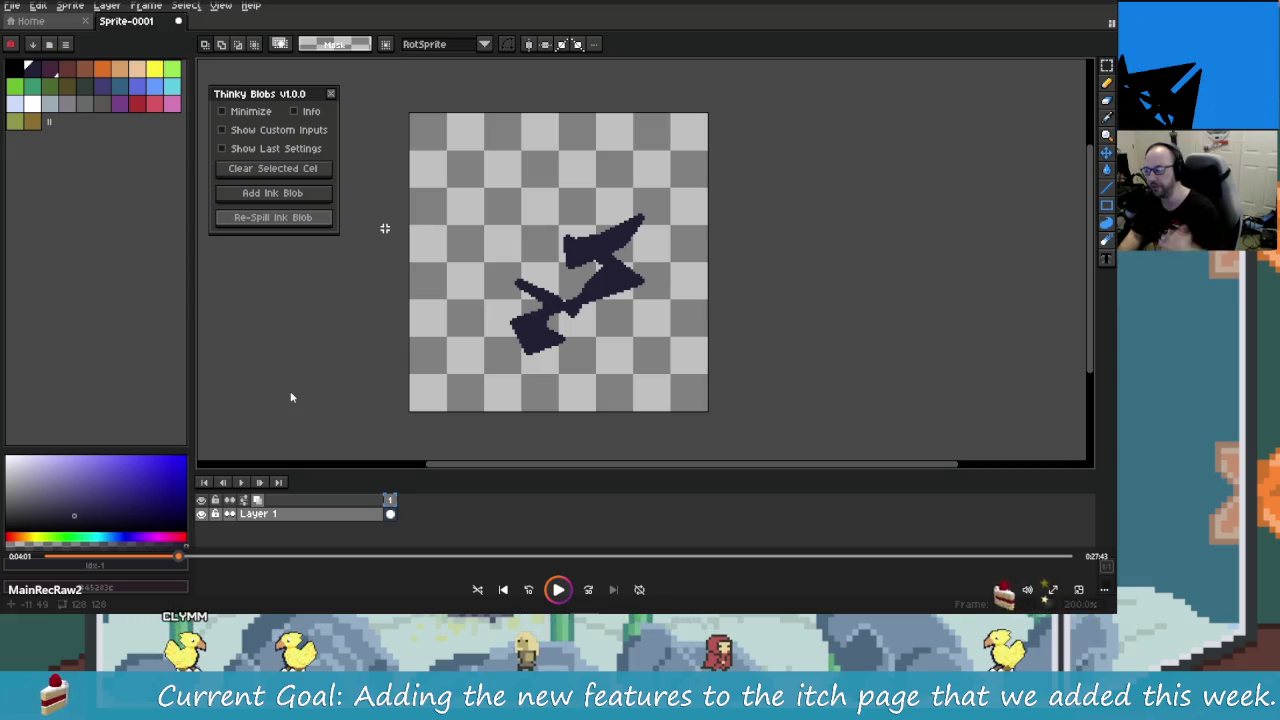
Step: Play and pause the reference recording, then drag the Thinky Blobs panel below the toolbar
click(568, 595)
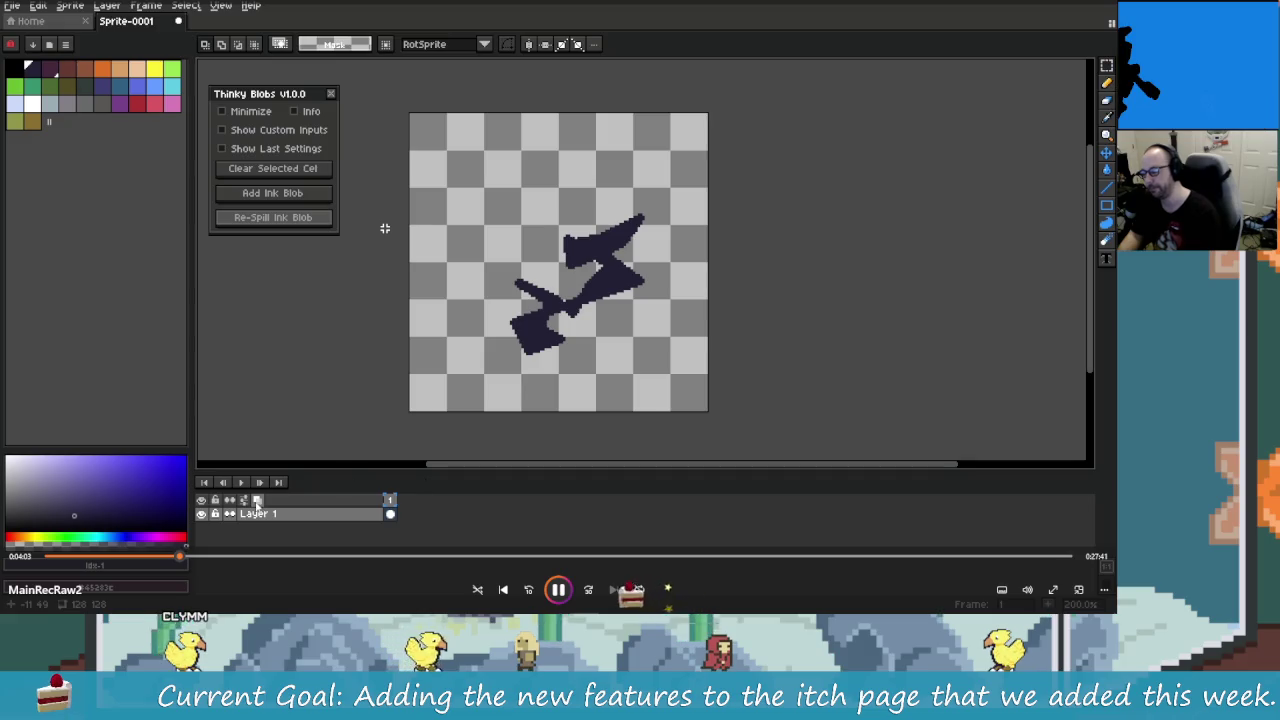
click(560, 598)
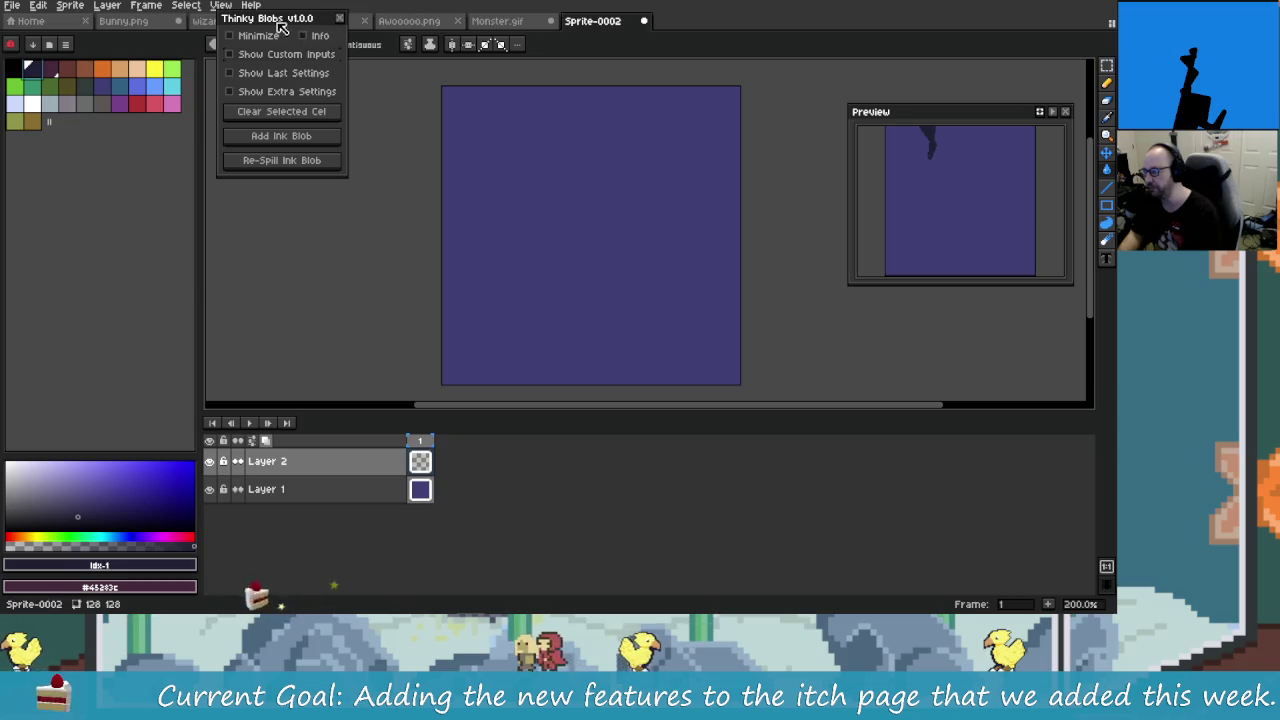
drag(282, 18, 282, 76)
Step: Search the launcher for 'davi', dismiss it, and return to the code editor
key(super)
text(davi)
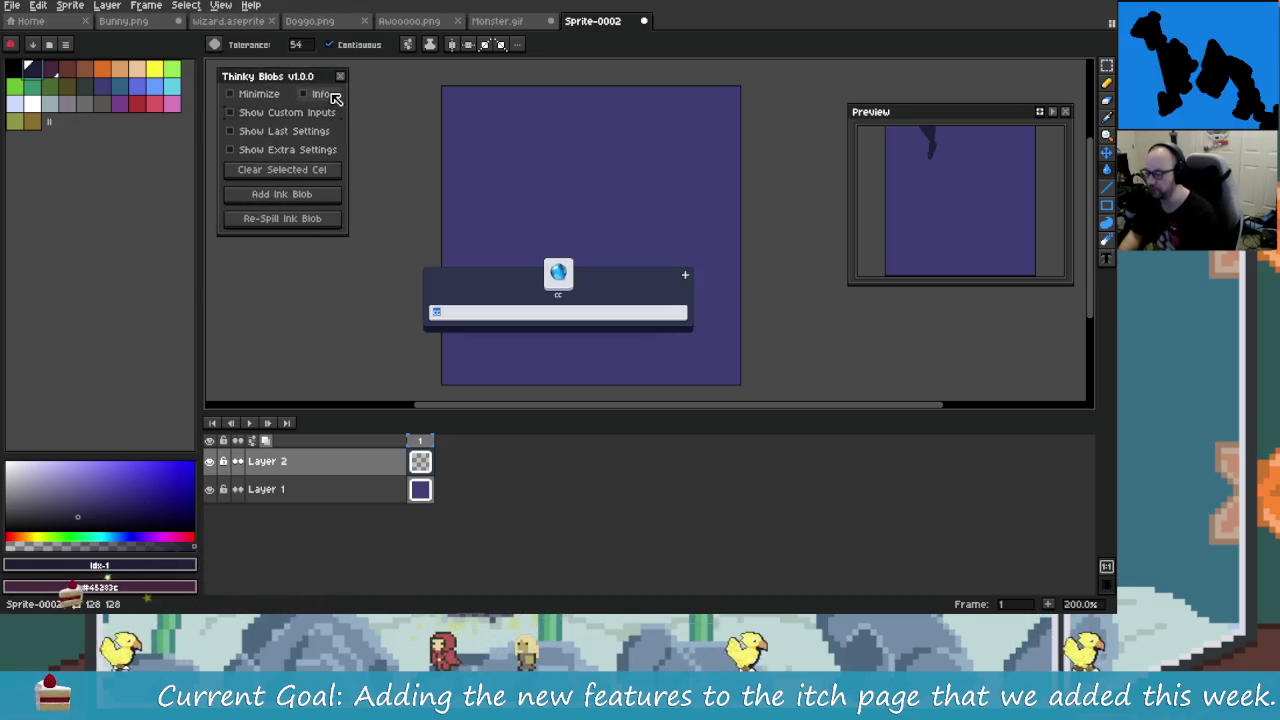
key(Return)
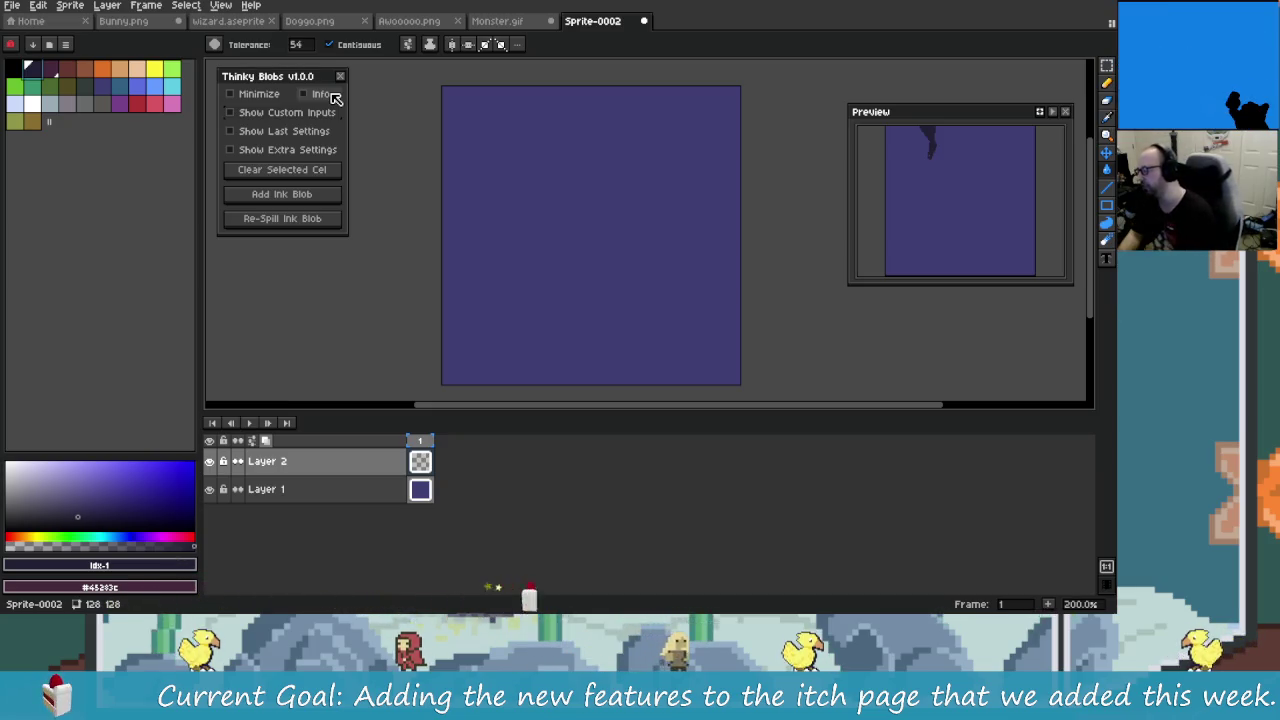
key(alt+Tab)
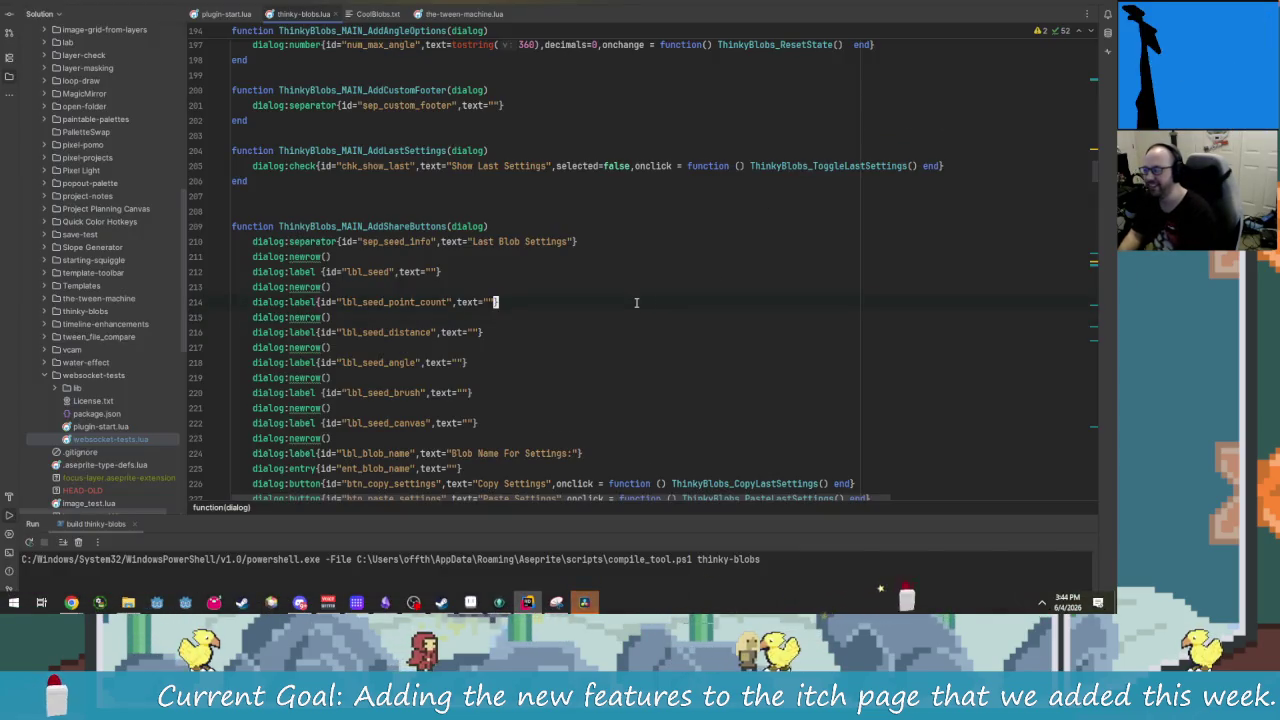
Step: Open Current.txt and clear the old goal text after 'Current Goal: '
key(shift)
key(shift)
text(current)
key(Return)
key(Left)
key(Left)
key(Left)
key(Left)
key(Left)
key(Left)
key(Left)
key(Left)
key(Left)
key(Left)
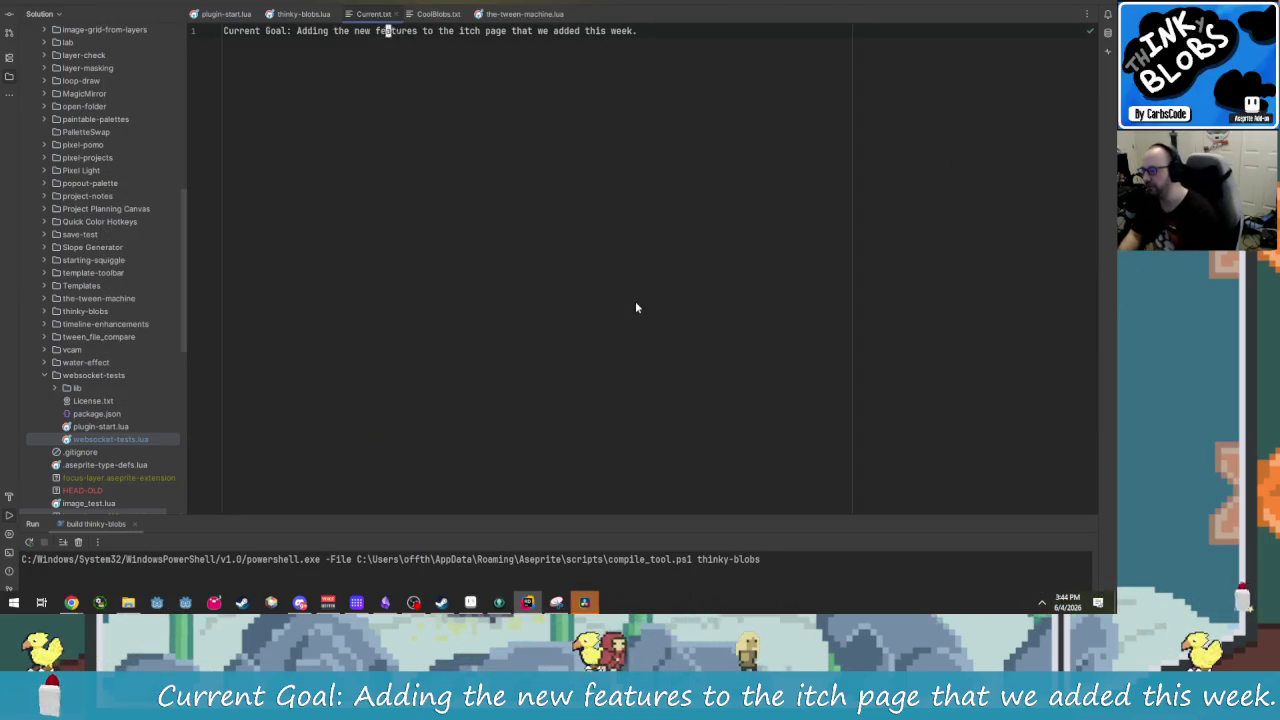
key(Left)
key(Left)
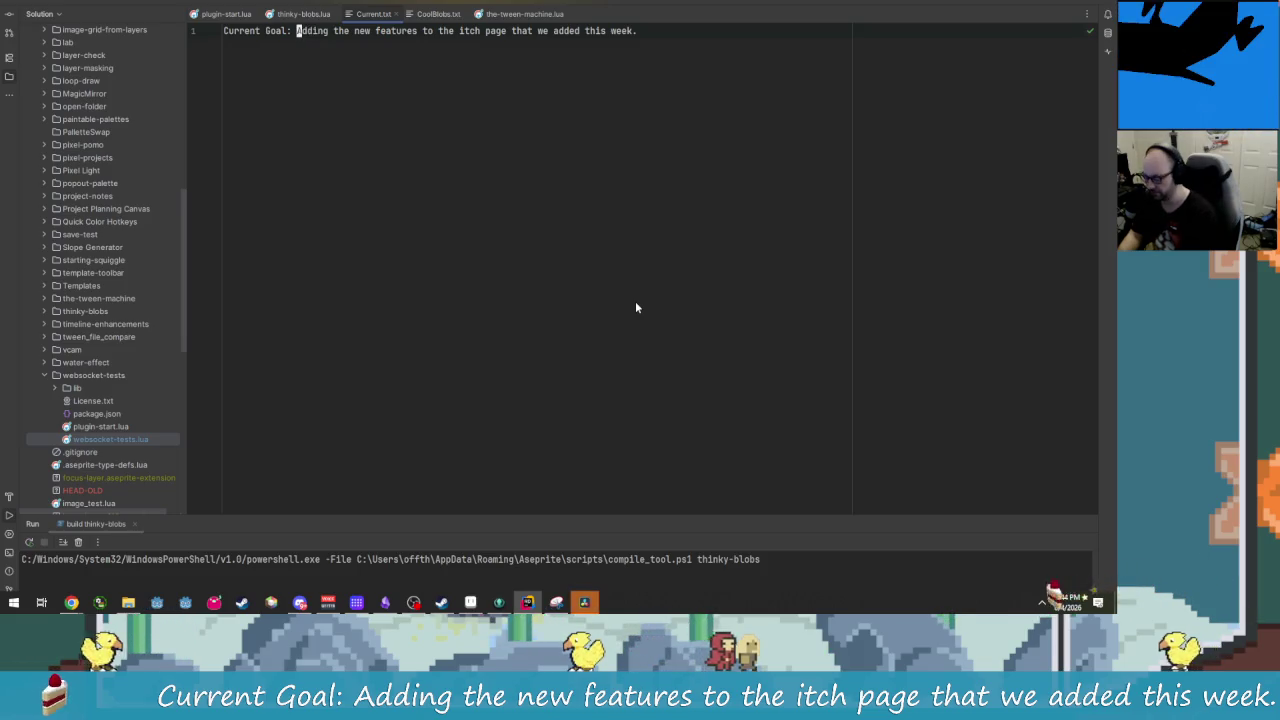
key(shift+End)
key(Delete)
Step: Enter the goal 'Recording missing sections for the overview video.' and close the note
text(Rec)
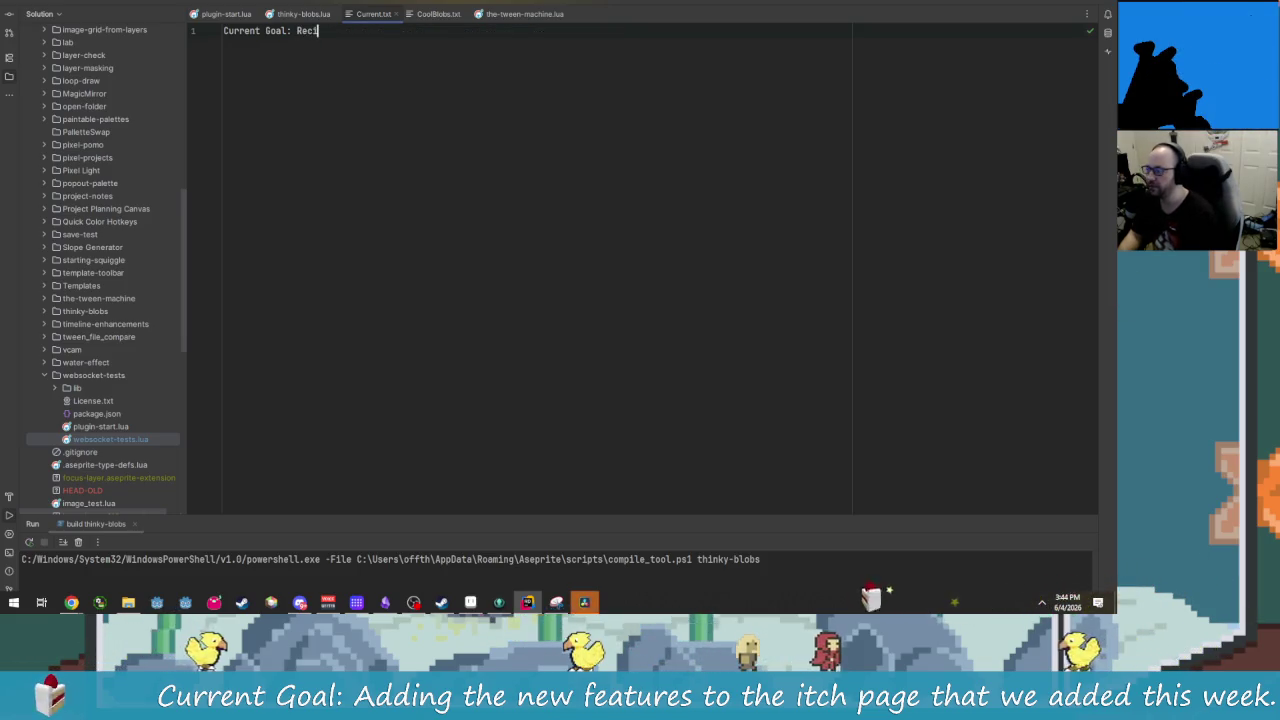
text(or)
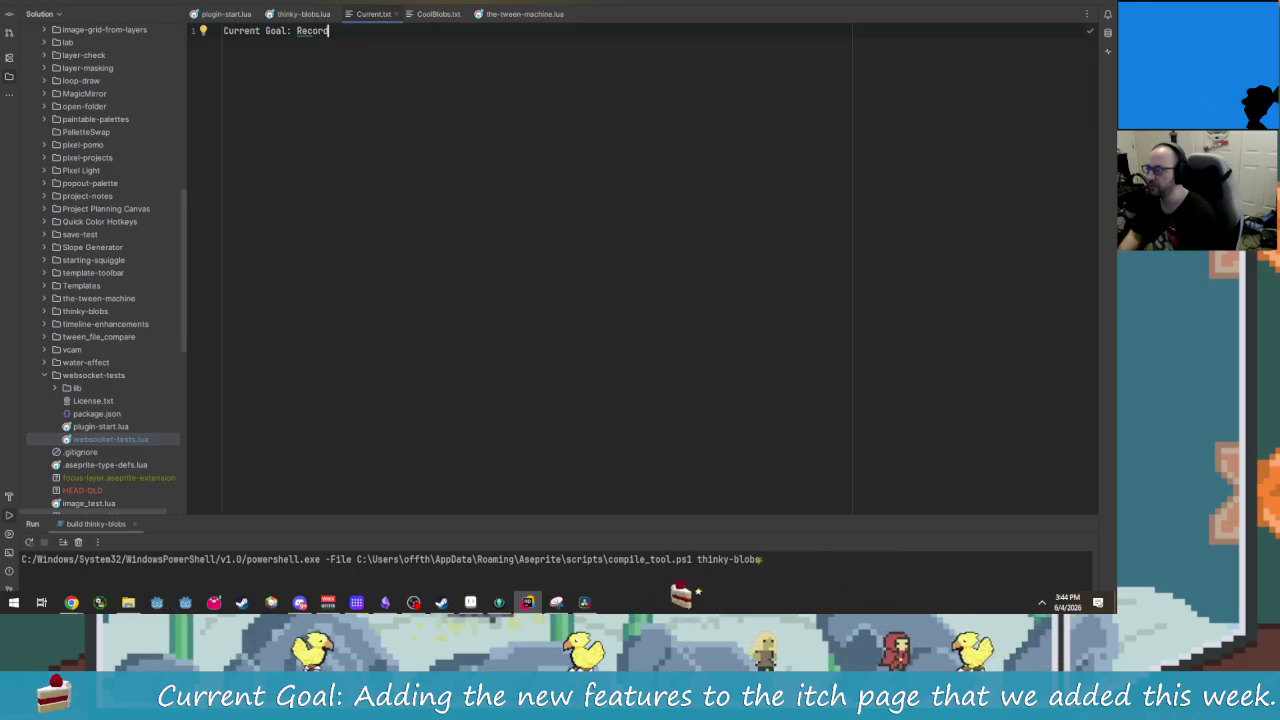
key(BackSpace)
key(BackSpace)
key(BackSpace)
text(Recording Se)
key(BackSpace)
key(BackSpace)
text(missing sections for the ove)
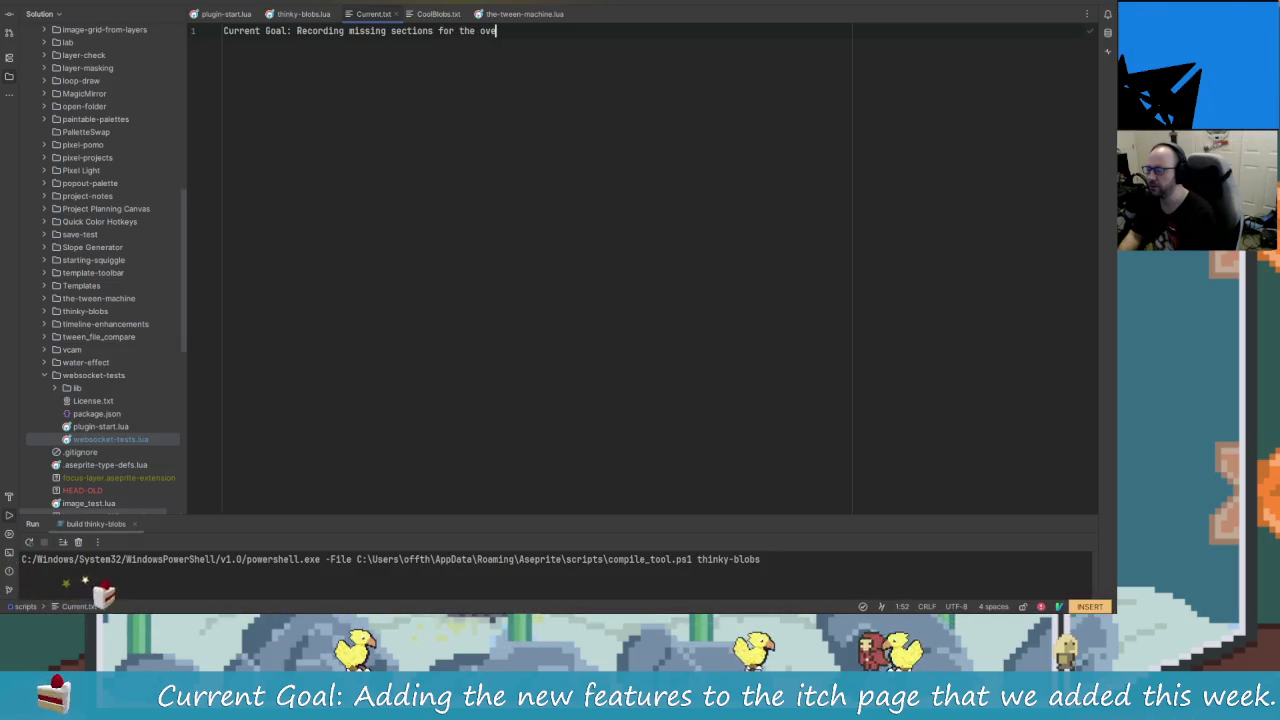
text(rview video)
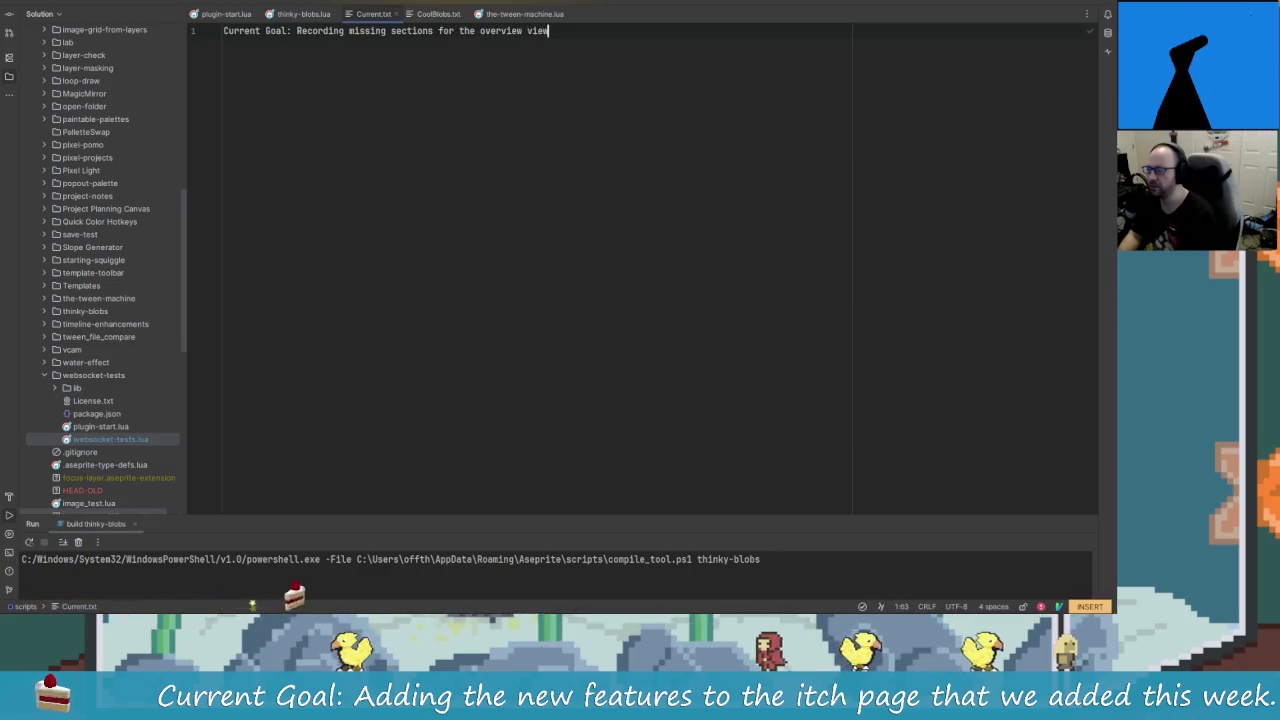
key(BackSpace)
text(deo.)
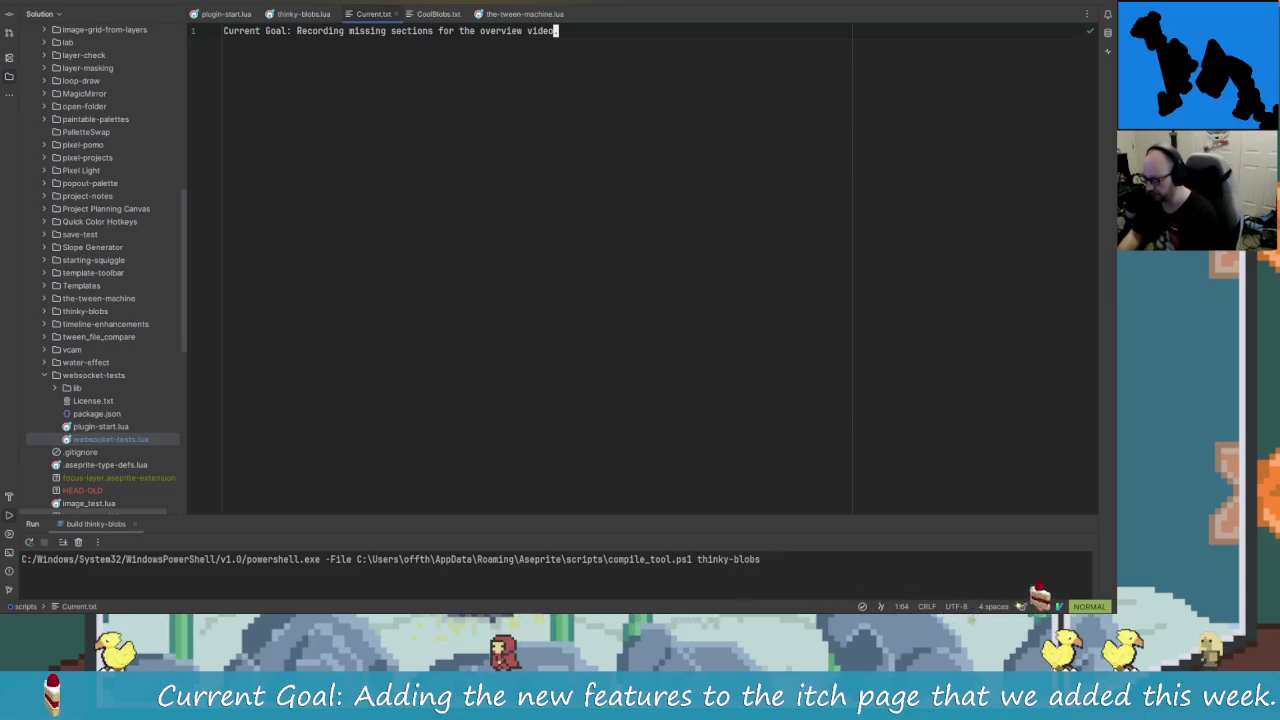
key(ctrl+F4)
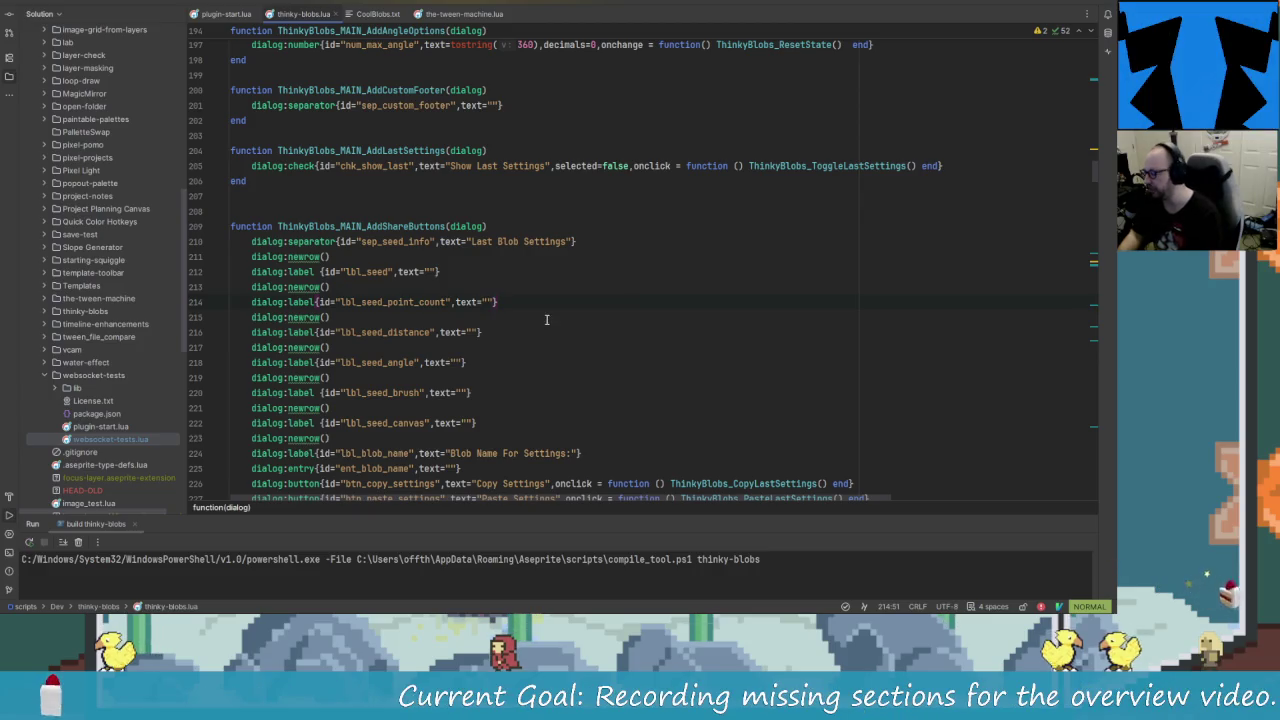
key(alt+Tab)
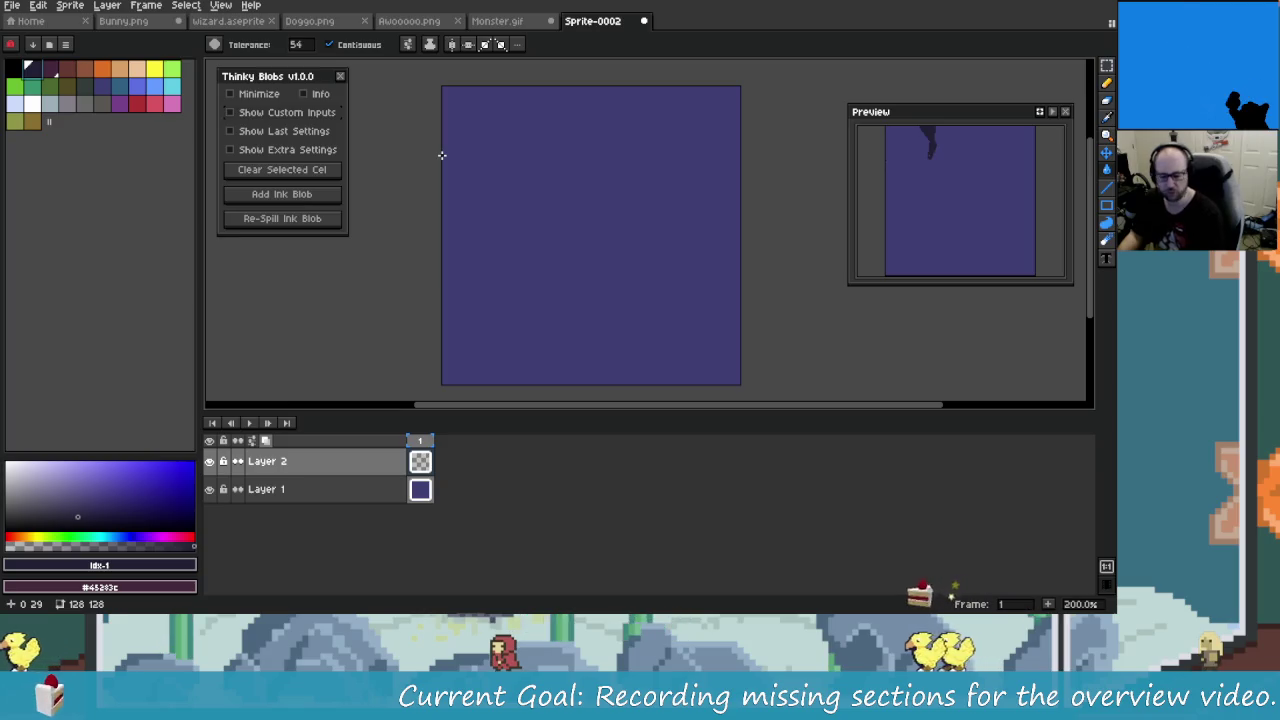
Step: Close the extra ThinkyBlobs window from the window switcher
key(alt+Tab)
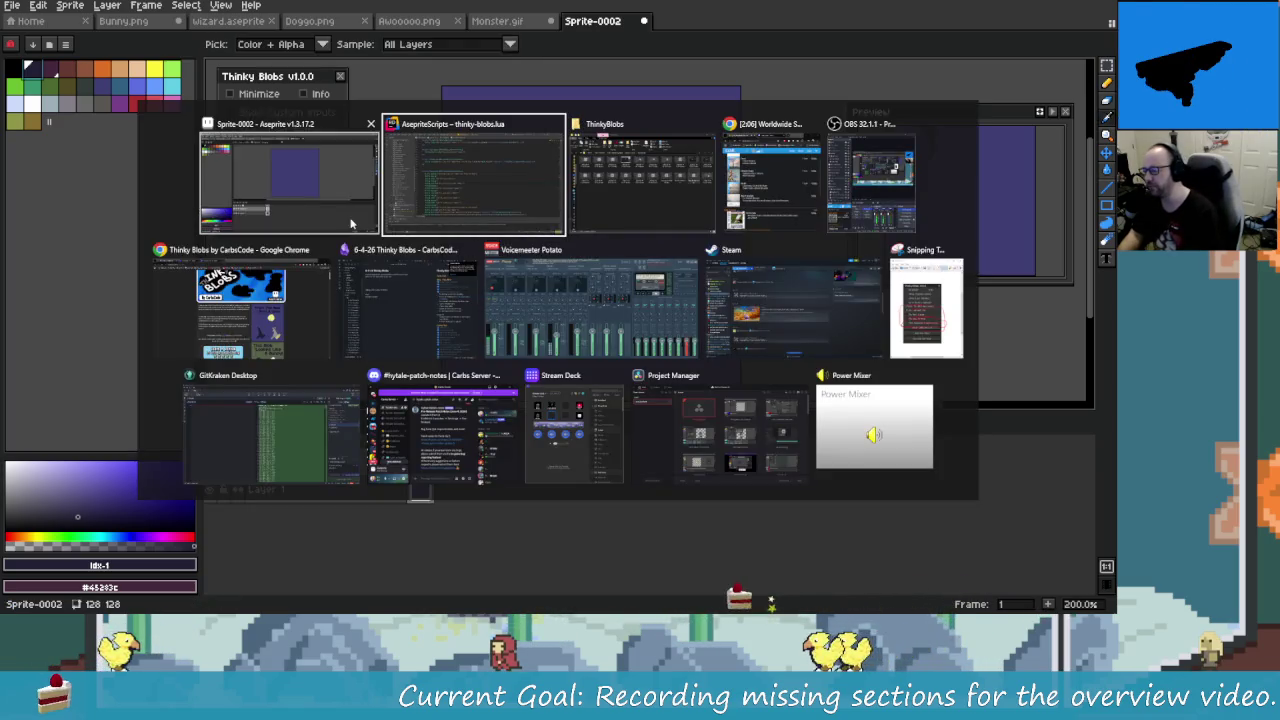
mouse_move(473, 175)
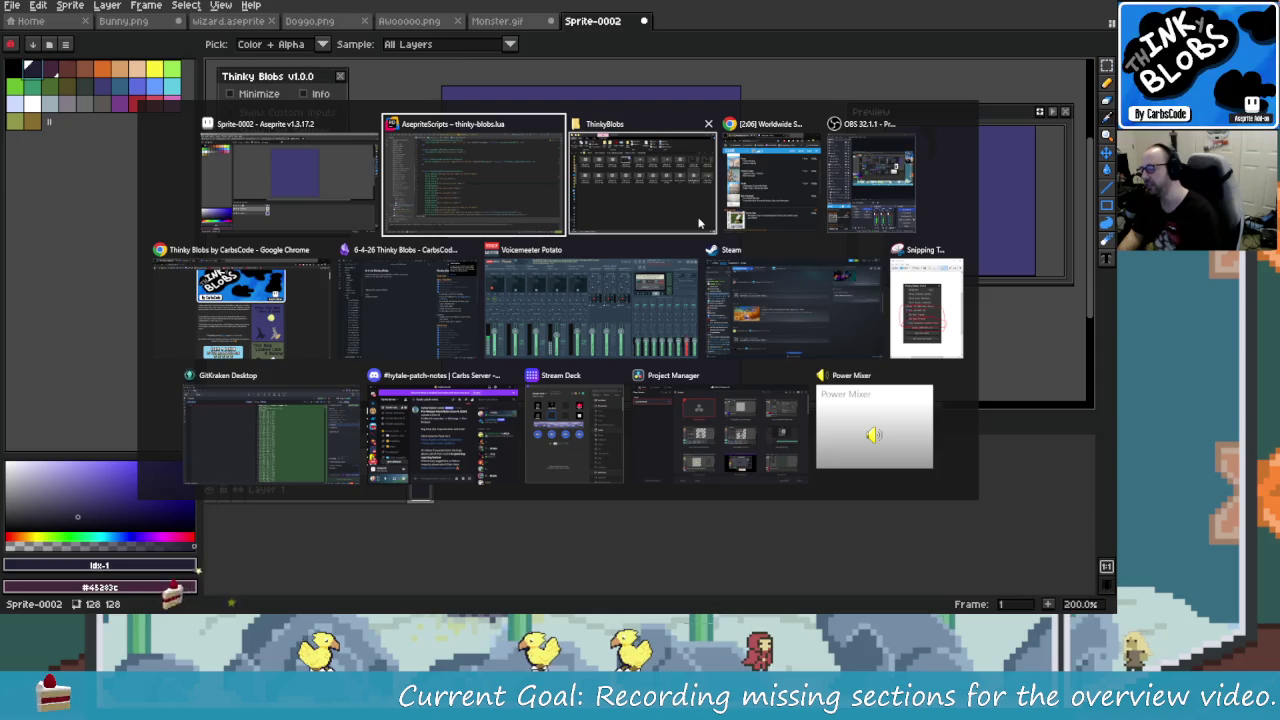
click(708, 124)
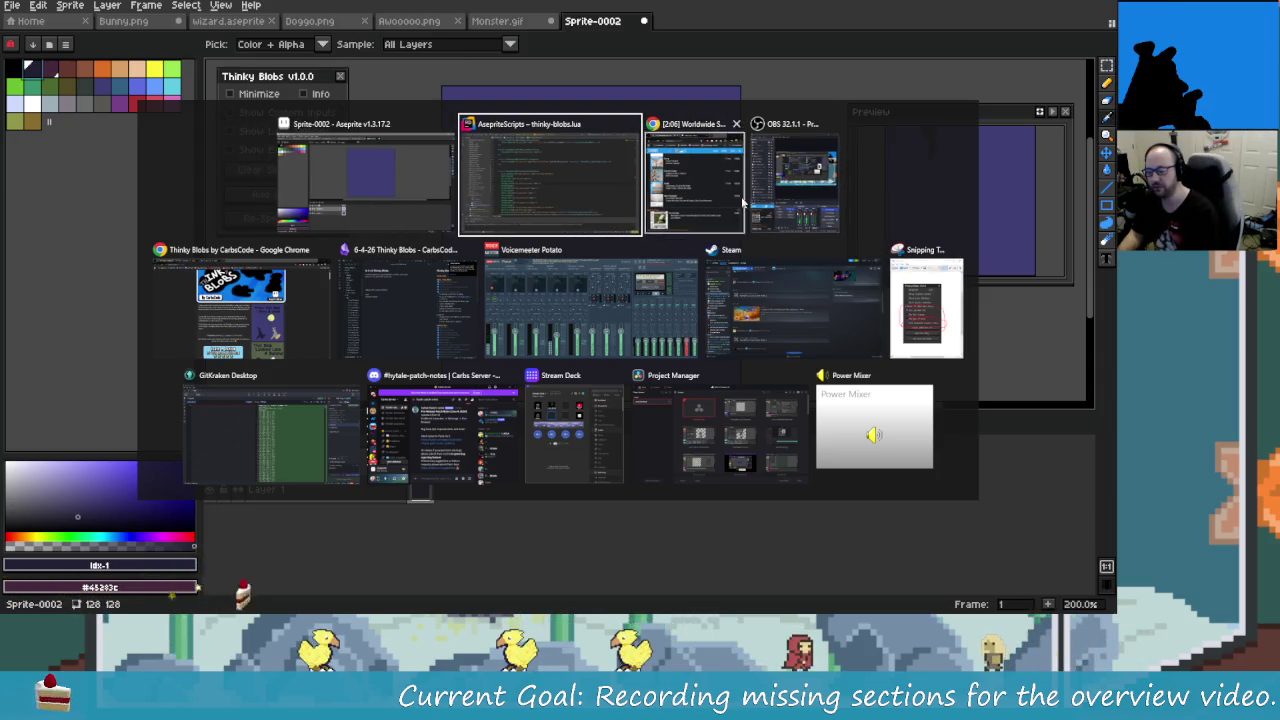
click(575, 233)
Step: Review the Gyazo screenshot and Thinky Blobs itch.io tabs in Chrome, then return to Aseprite
key(super+Tab)
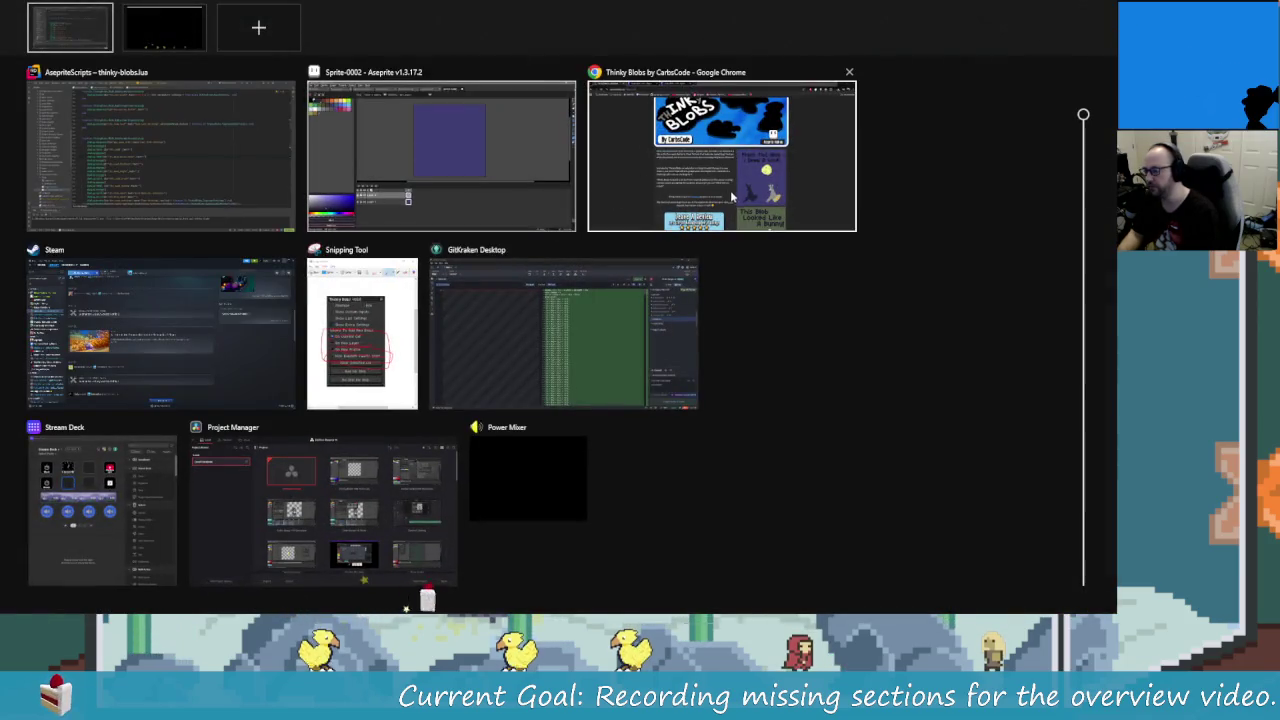
click(620, 197)
click(281, 9)
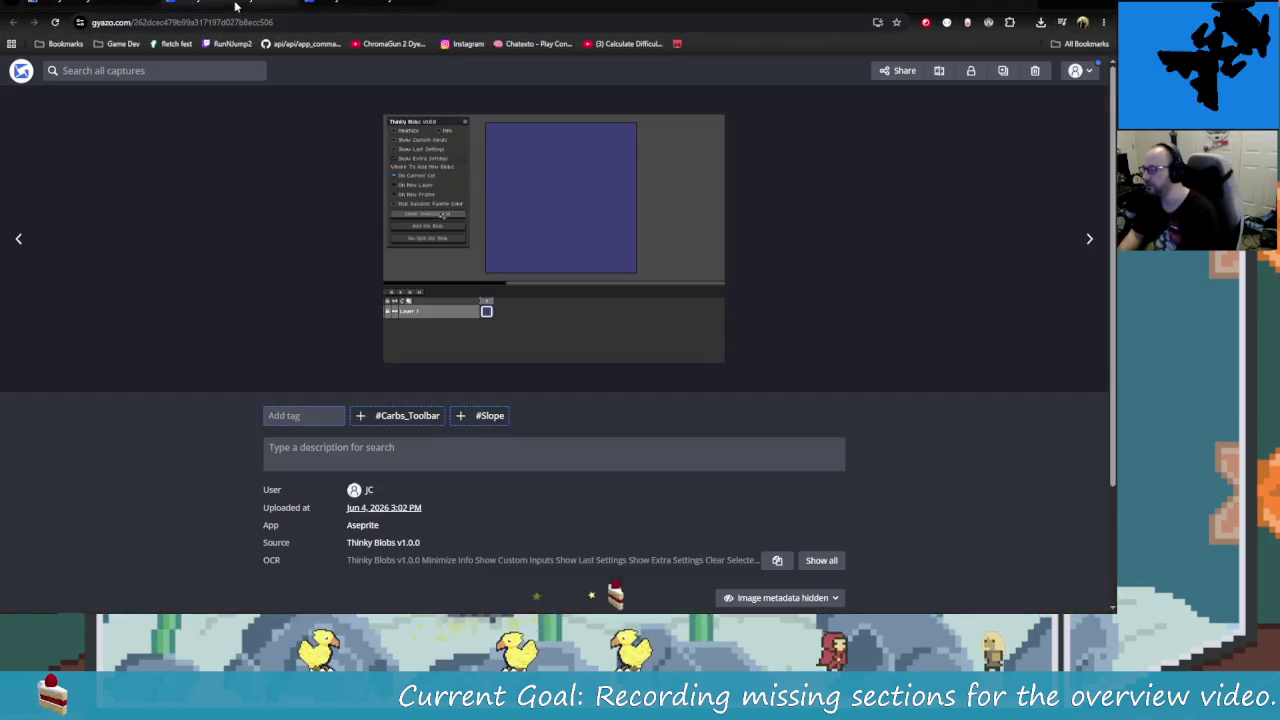
click(310, 9)
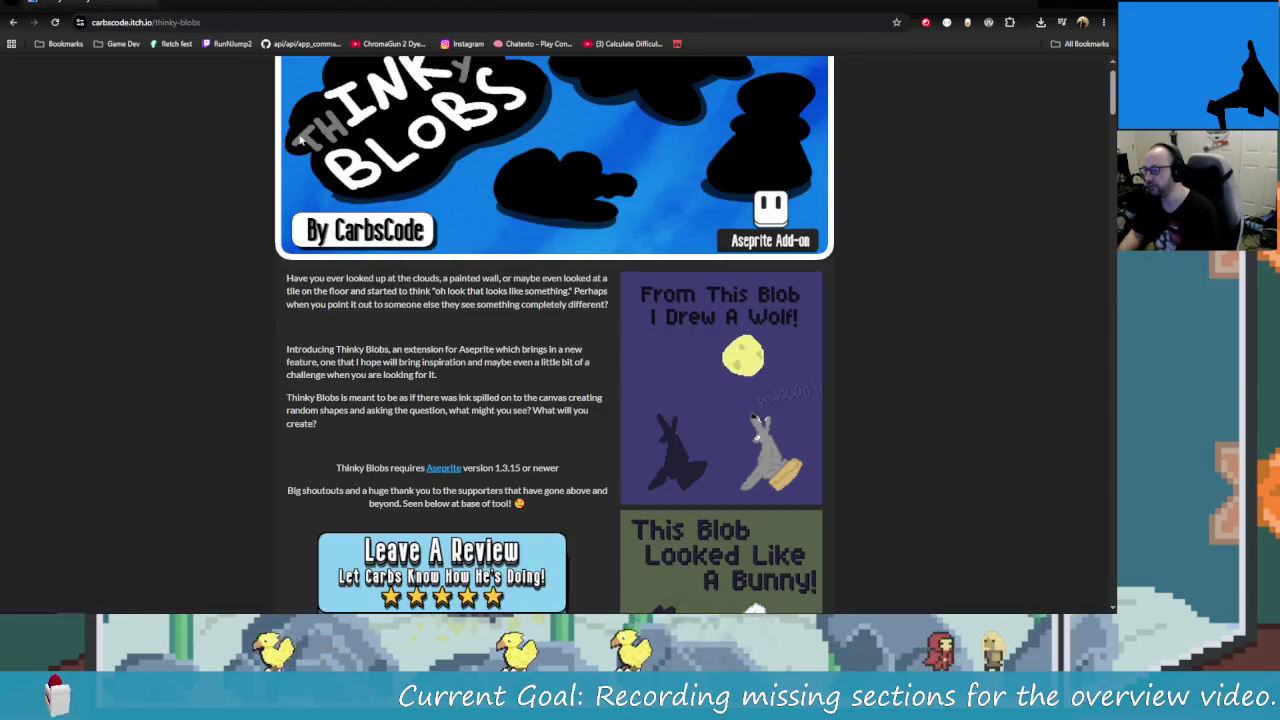
key(alt+Tab)
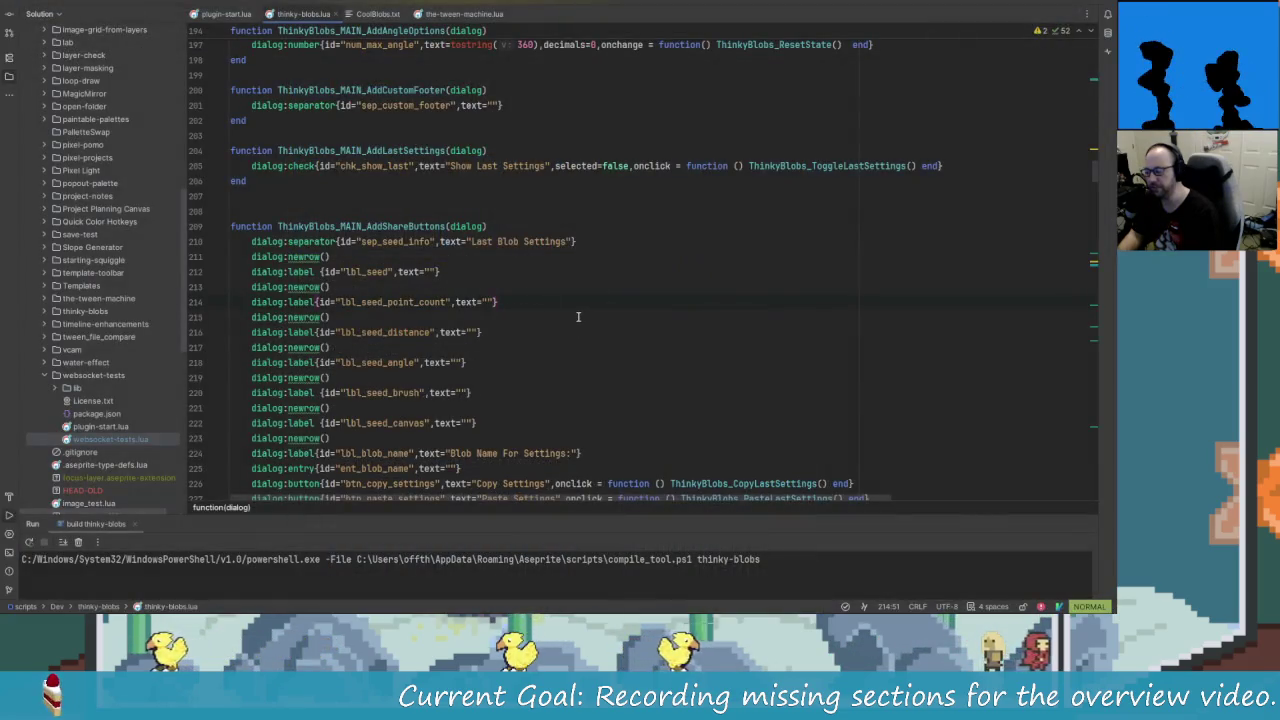
key(alt+Tab)
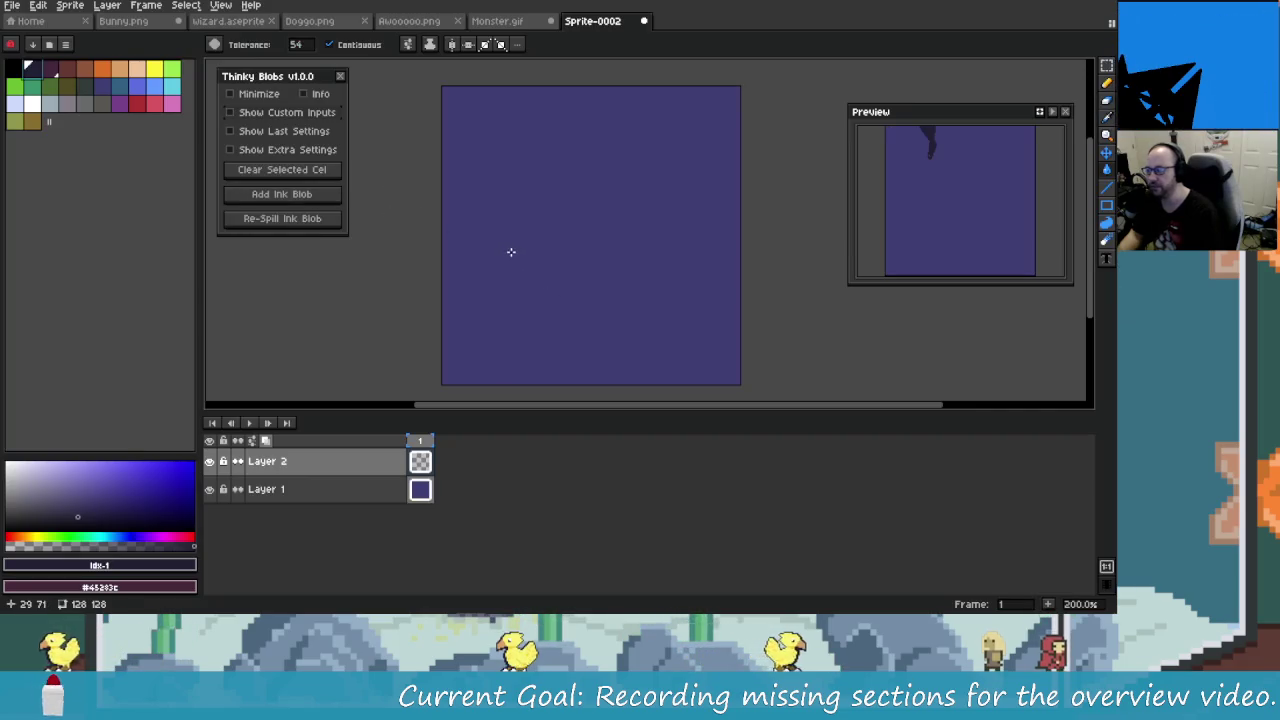
Step: Select Layer 2 in Aseprite and dismiss the launcher and Chrome's recent-pages list
click(400, 460)
key(alt+space)
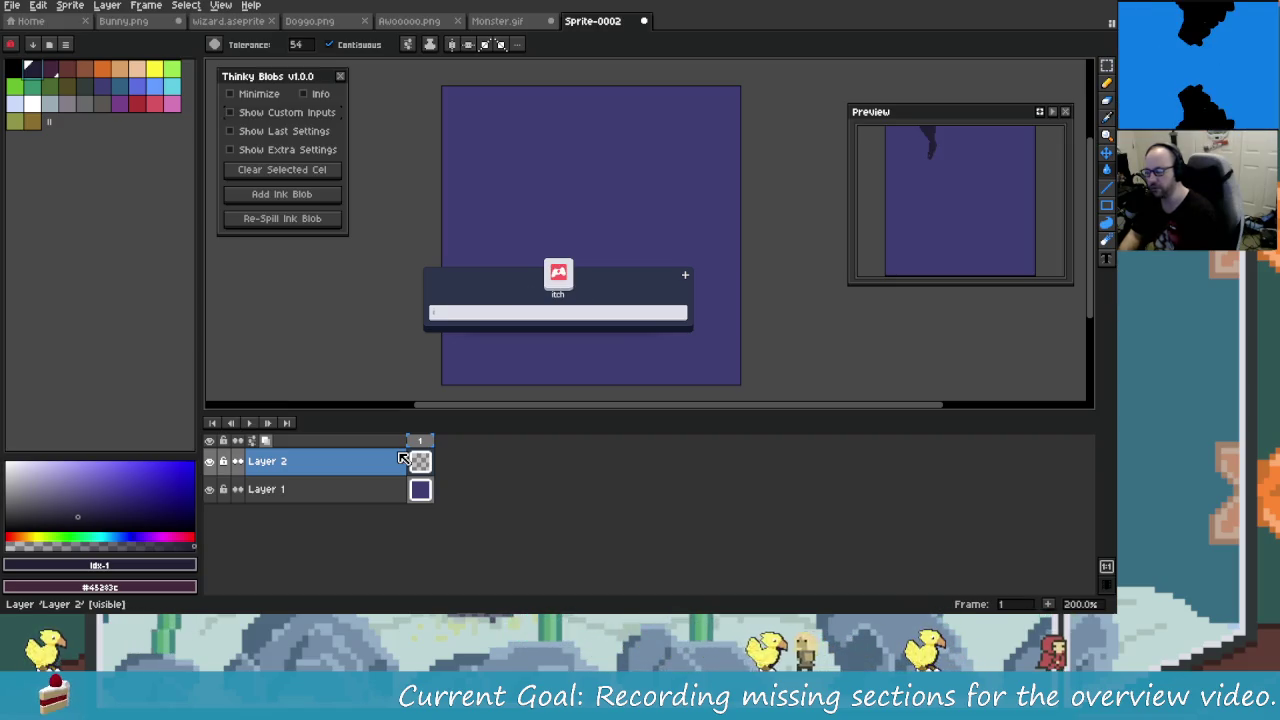
key(alt+Tab)
click(301, 204)
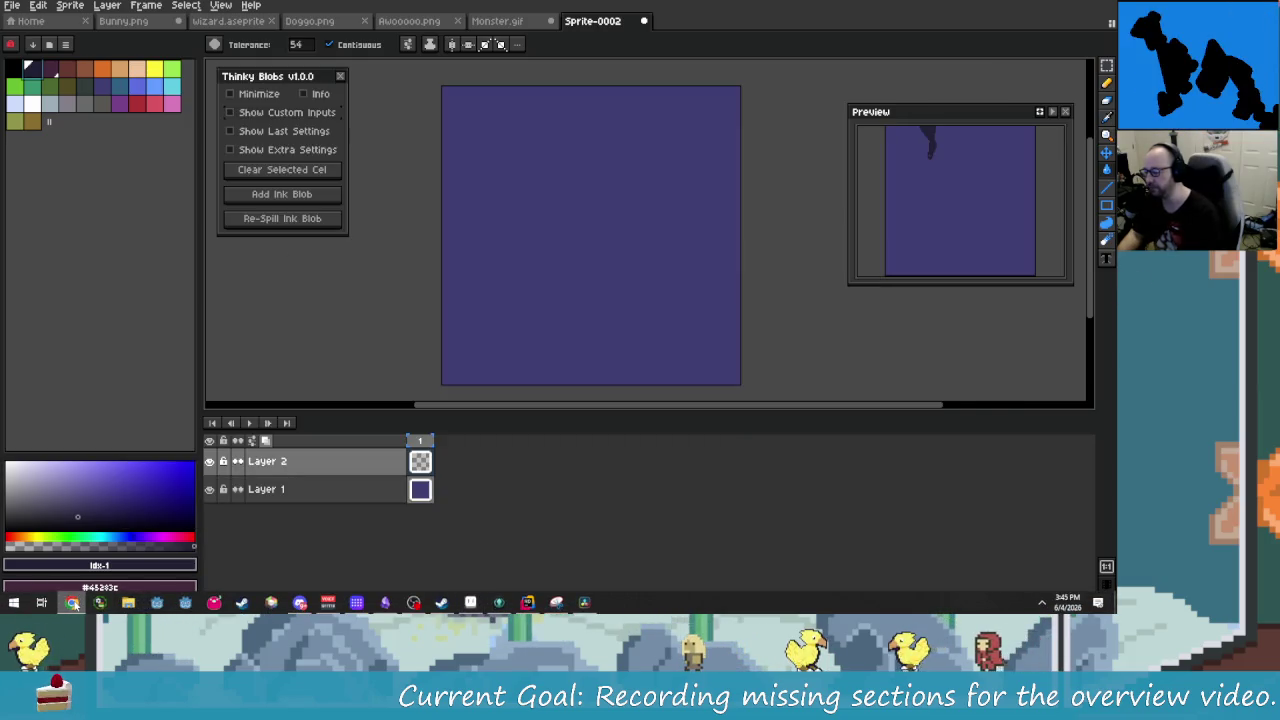
right_click(72, 602)
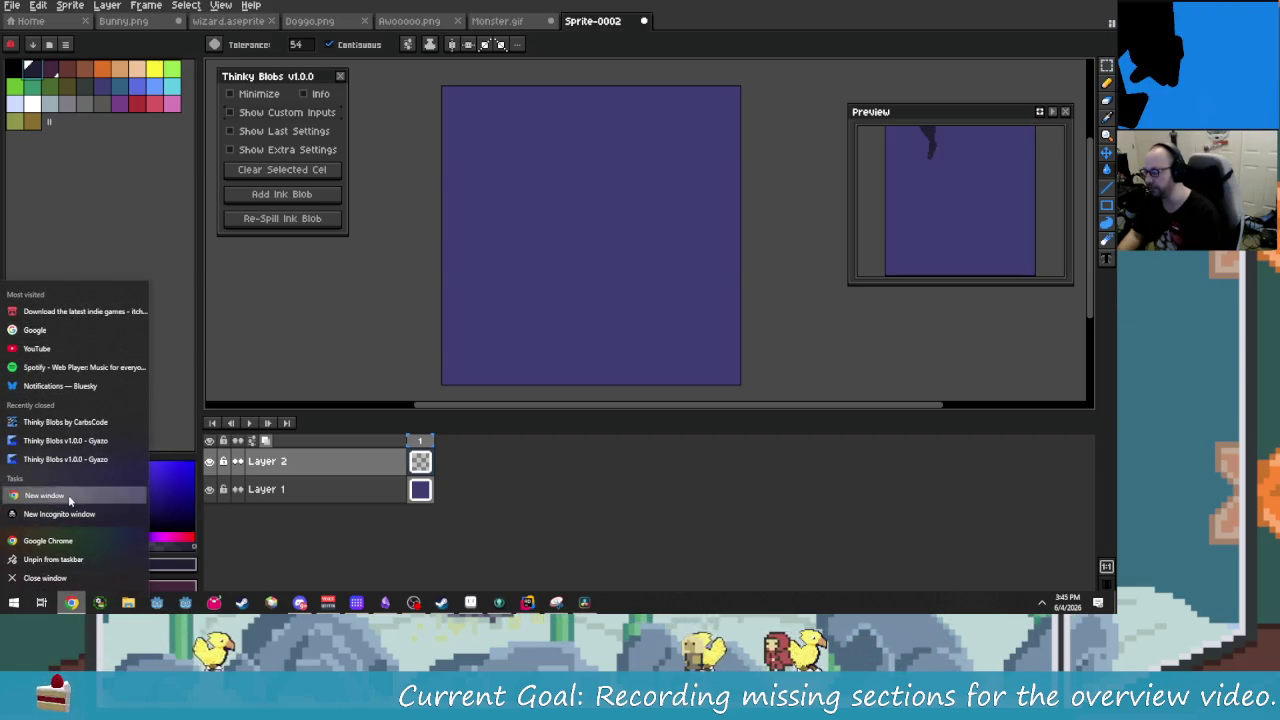
click(557, 363)
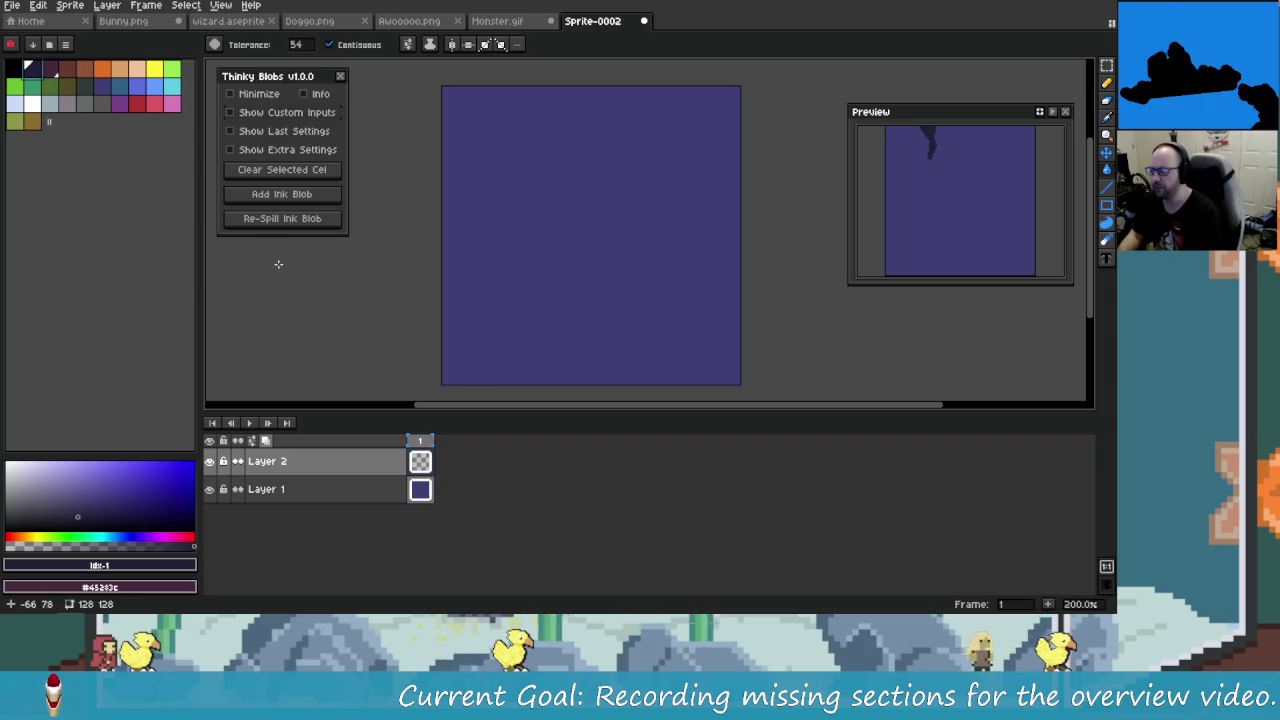
Step: Close the Steam window, and close the Snipping Tool without saving the snip
key(alt+Tab)
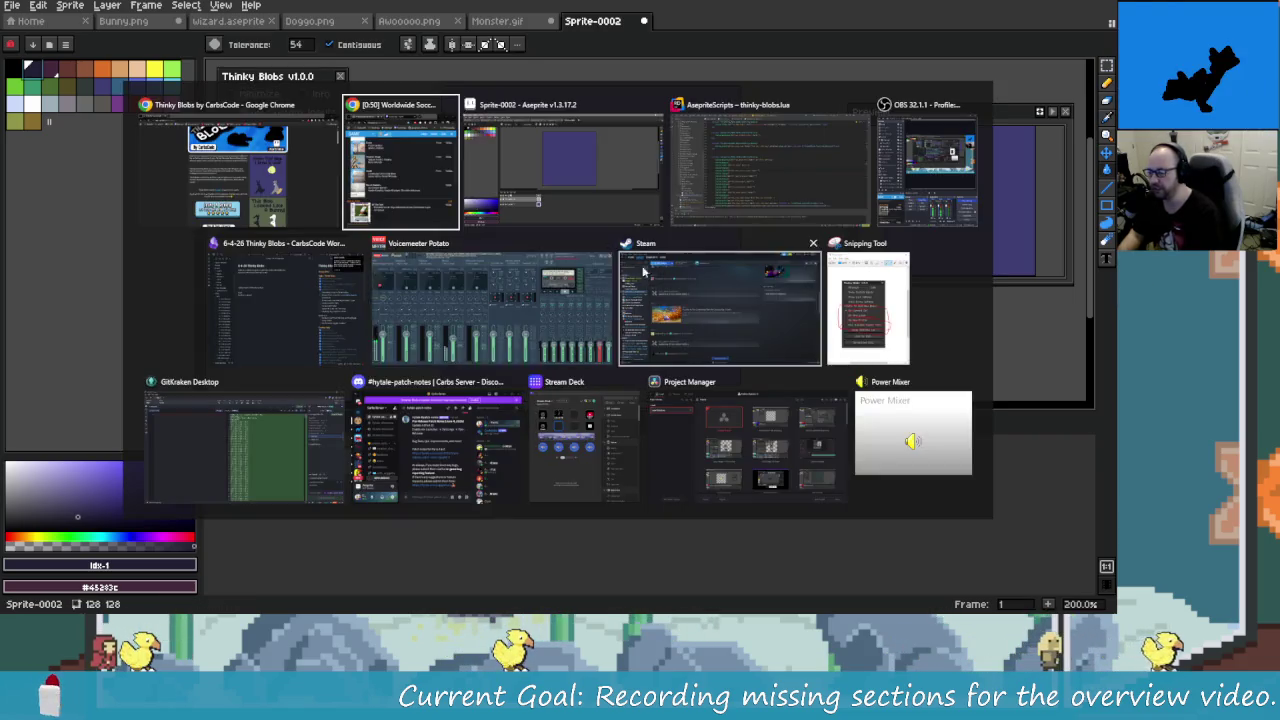
click(813, 243)
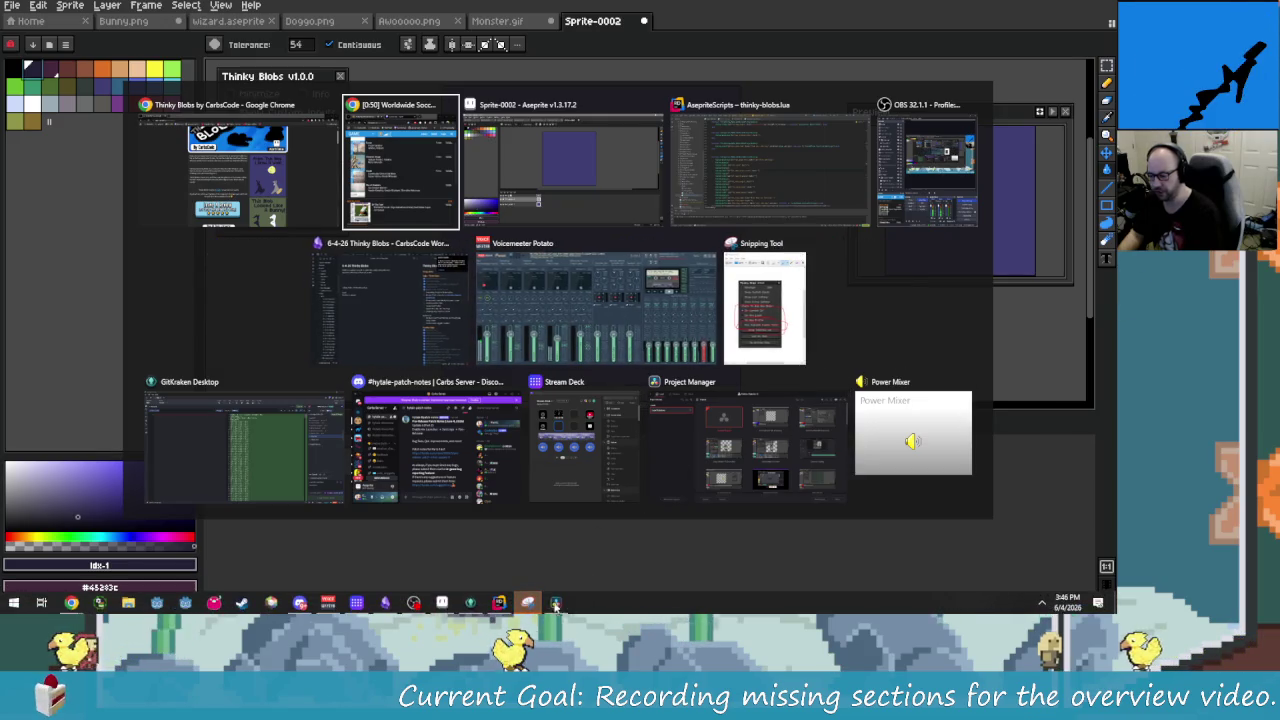
key(Escape)
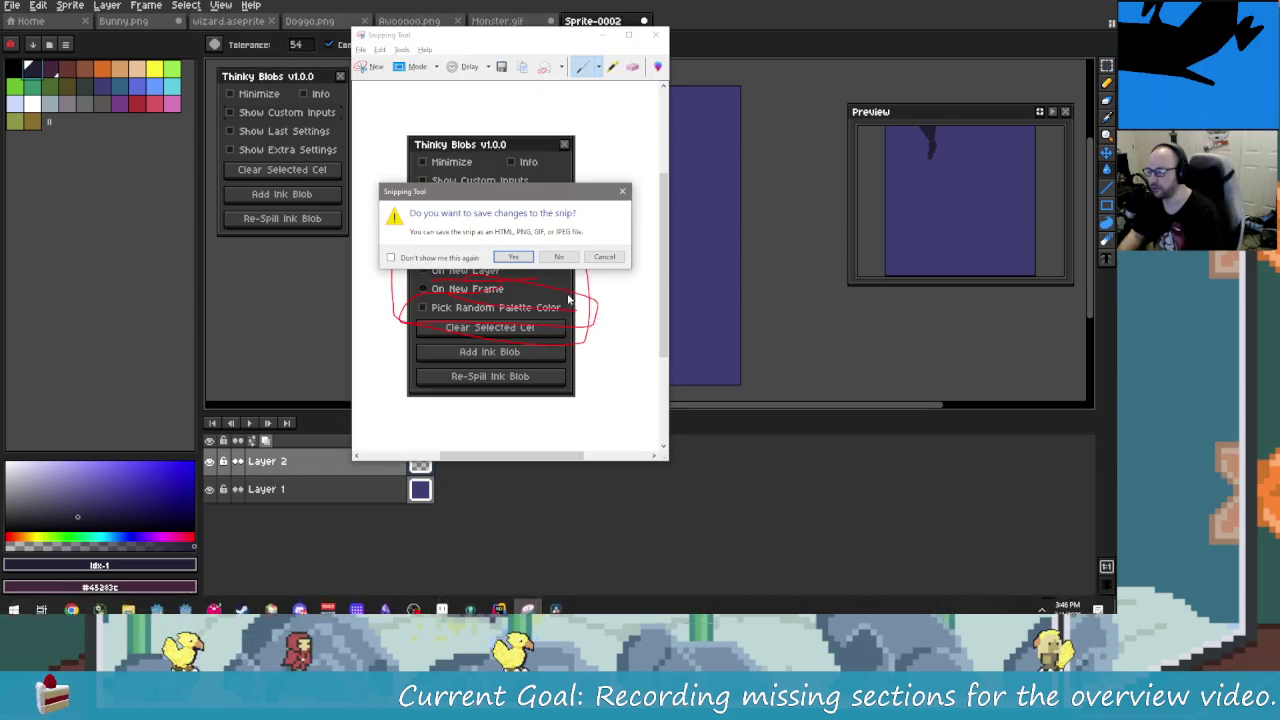
click(558, 256)
key(alt+Tab)
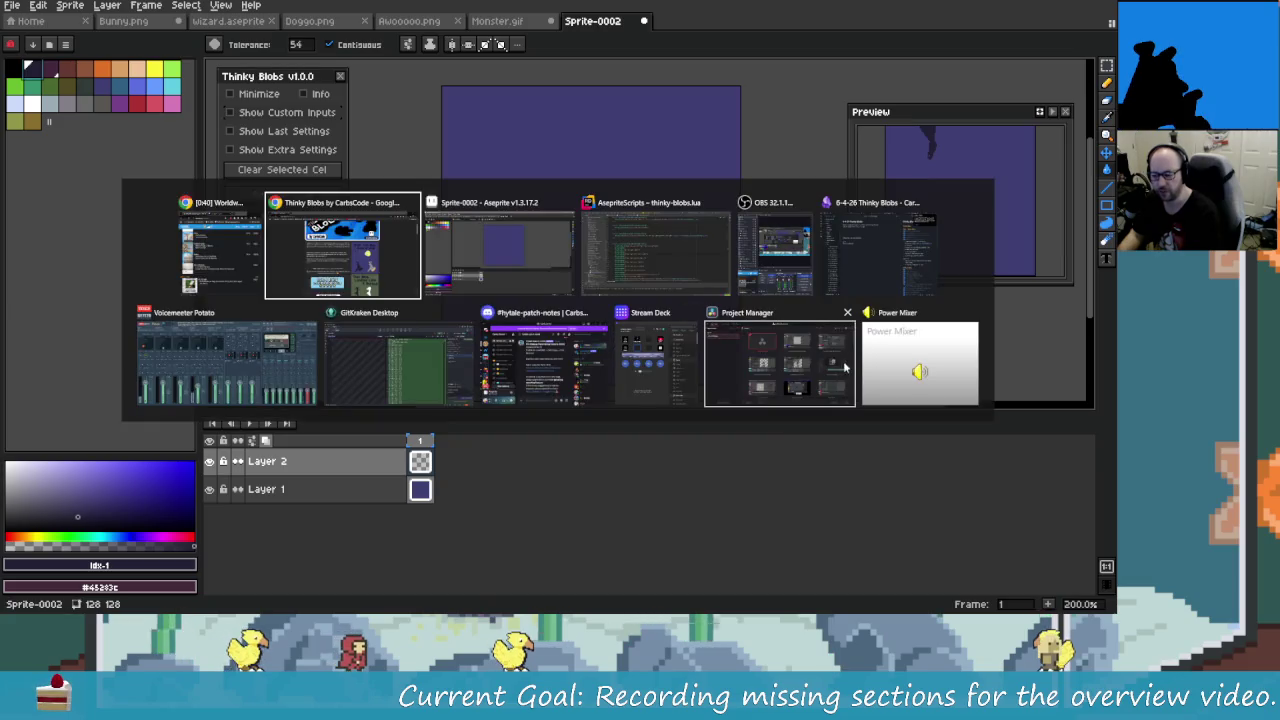
key(Escape)
Step: Close the GitKraken window from the window switcher
key(alt+space)
text(i)
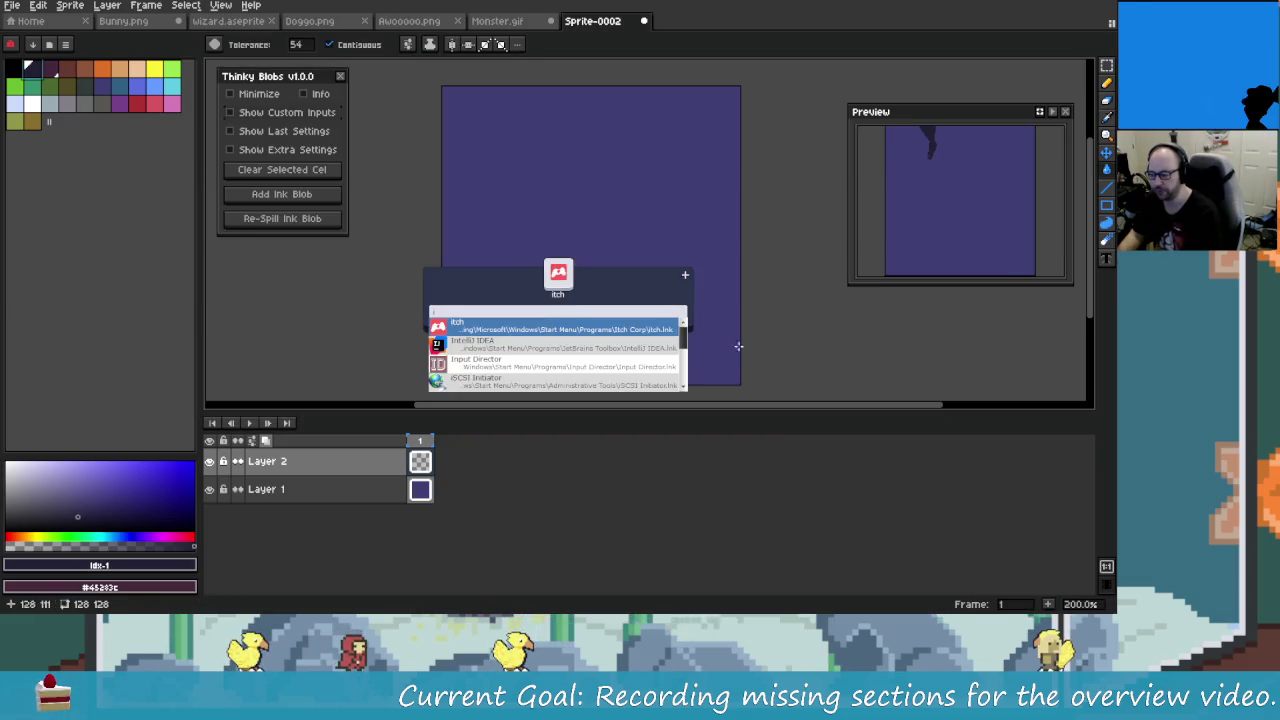
key(alt+Tab)
click(526, 313)
key(super+Tab)
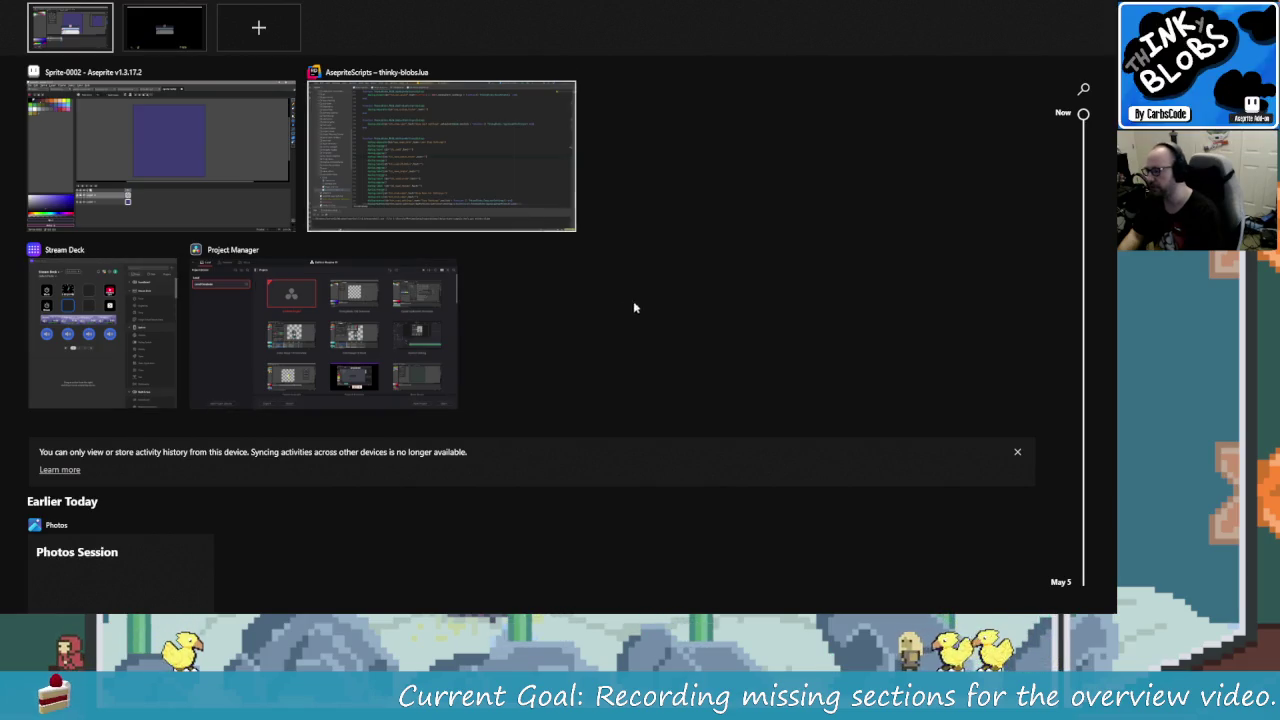
Step: Move the Stream Deck and code editor windows onto the second desktop
drag(110, 330, 118, 200)
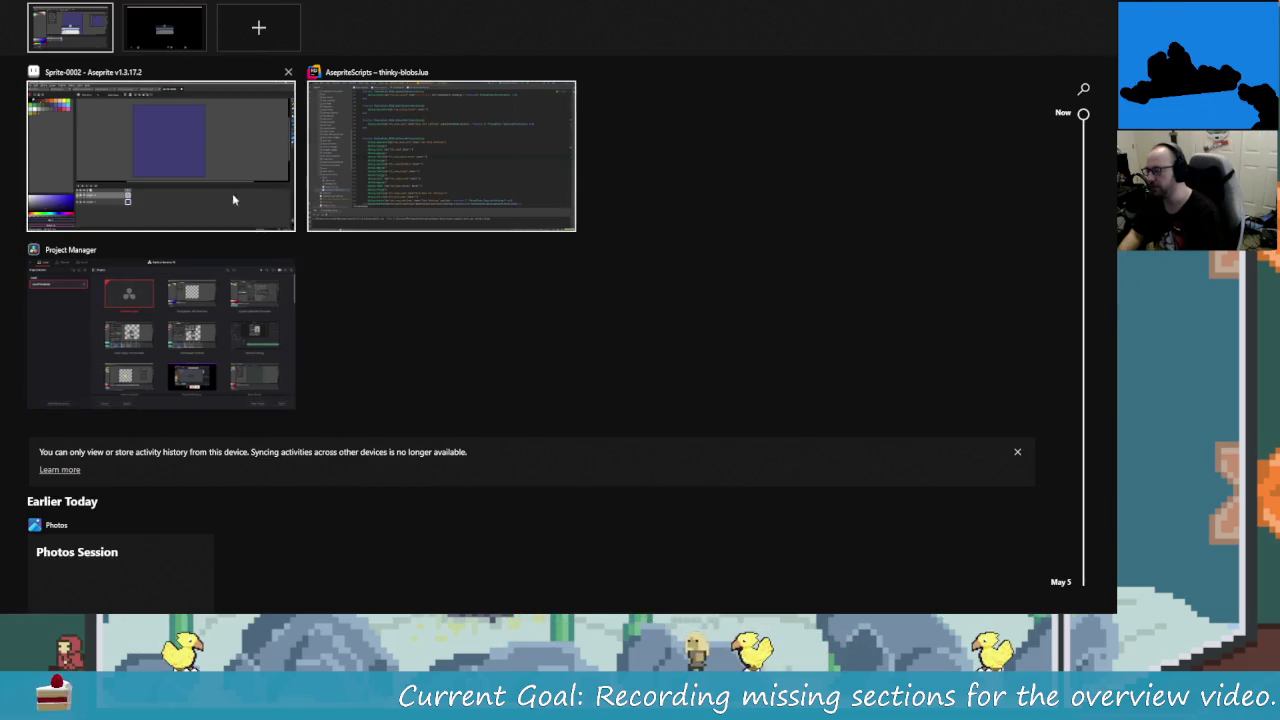
mouse_move(457, 148)
mouse_down()
mouse_move(298, 60)
mouse_move(193, 40)
mouse_up()
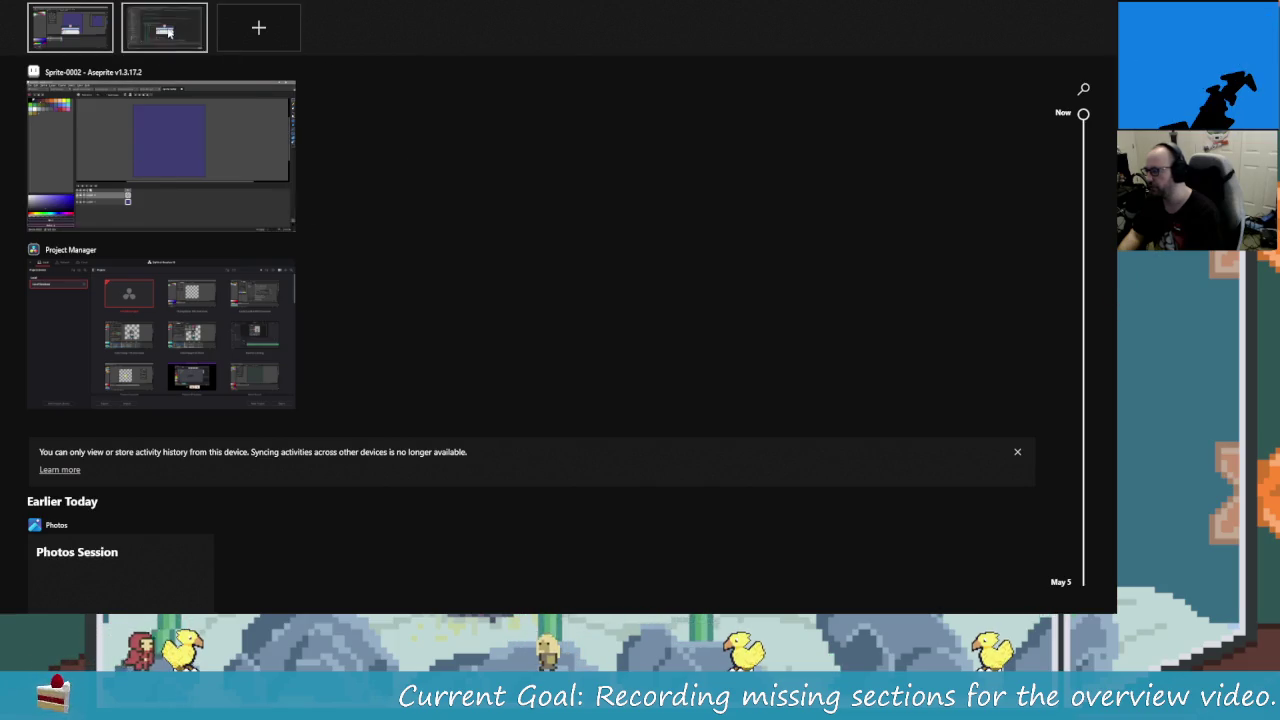
click(164, 30)
Step: Quit IntelliJ IDEA on the second desktop and go back to the Aseprite desktop
key(Escape)
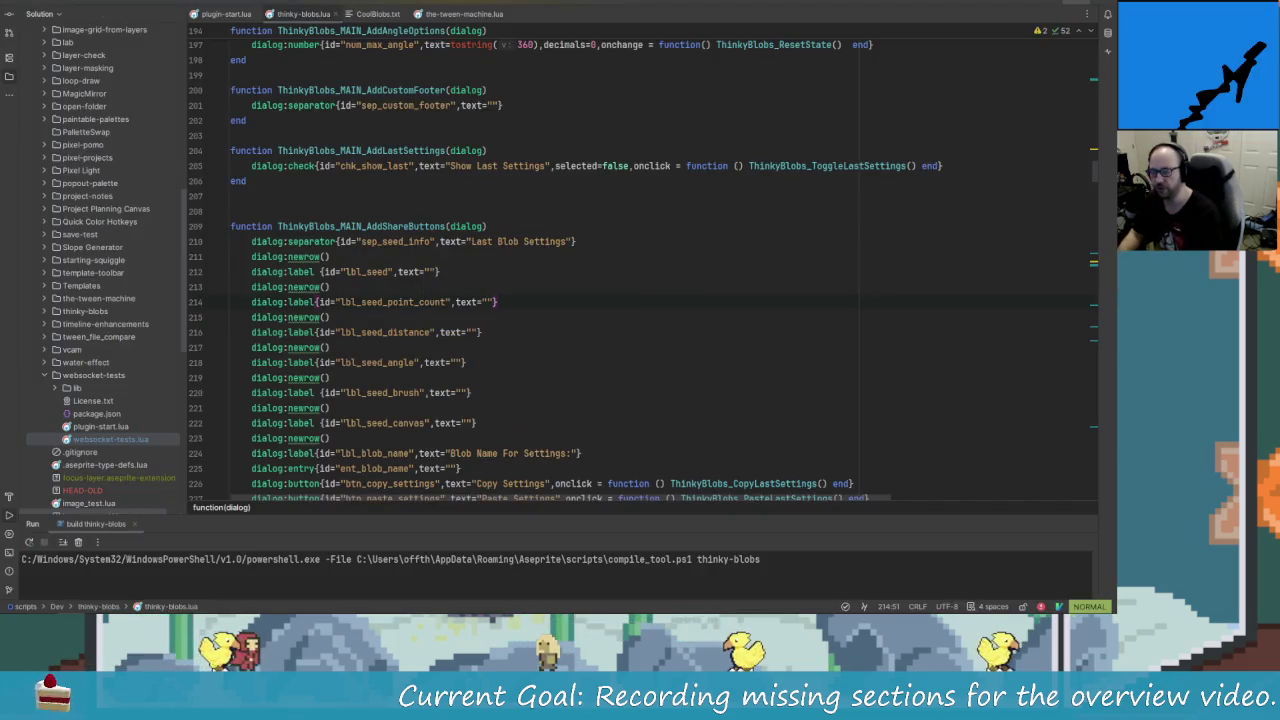
key(alt+F4)
key(Return)
key(alt+Tab)
key(super+Tab)
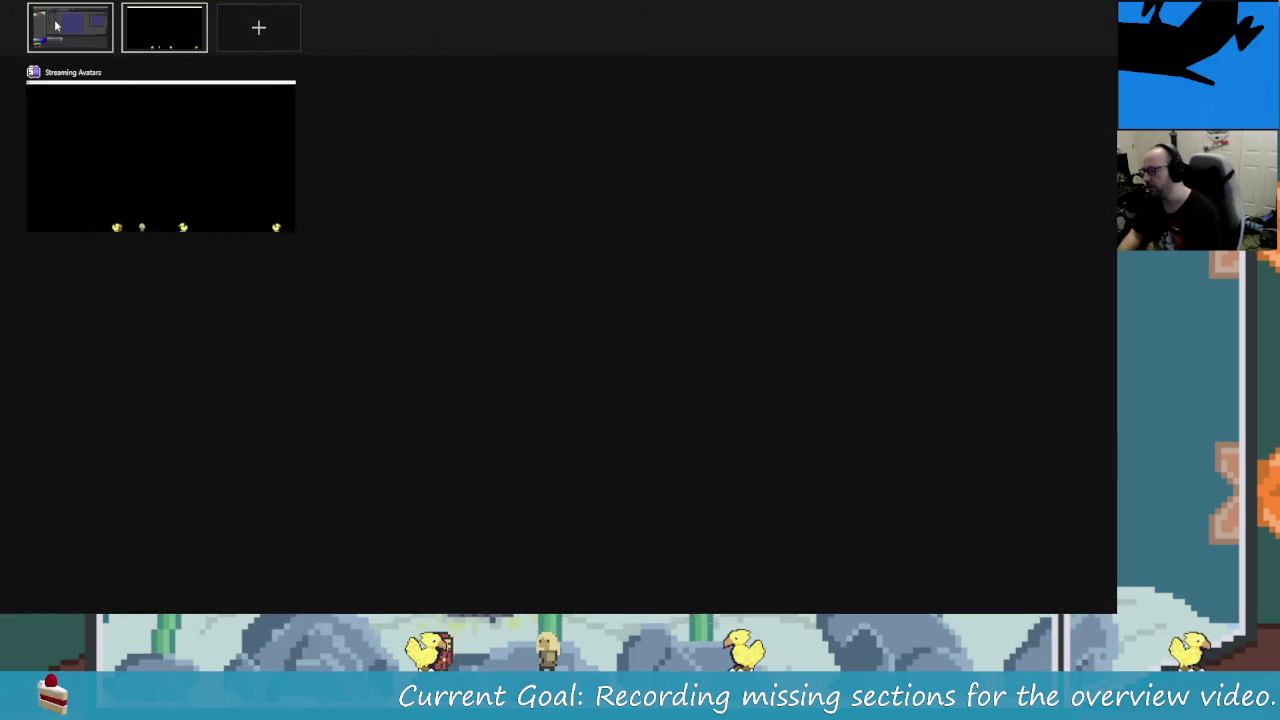
click(57, 27)
key(alt+Tab)
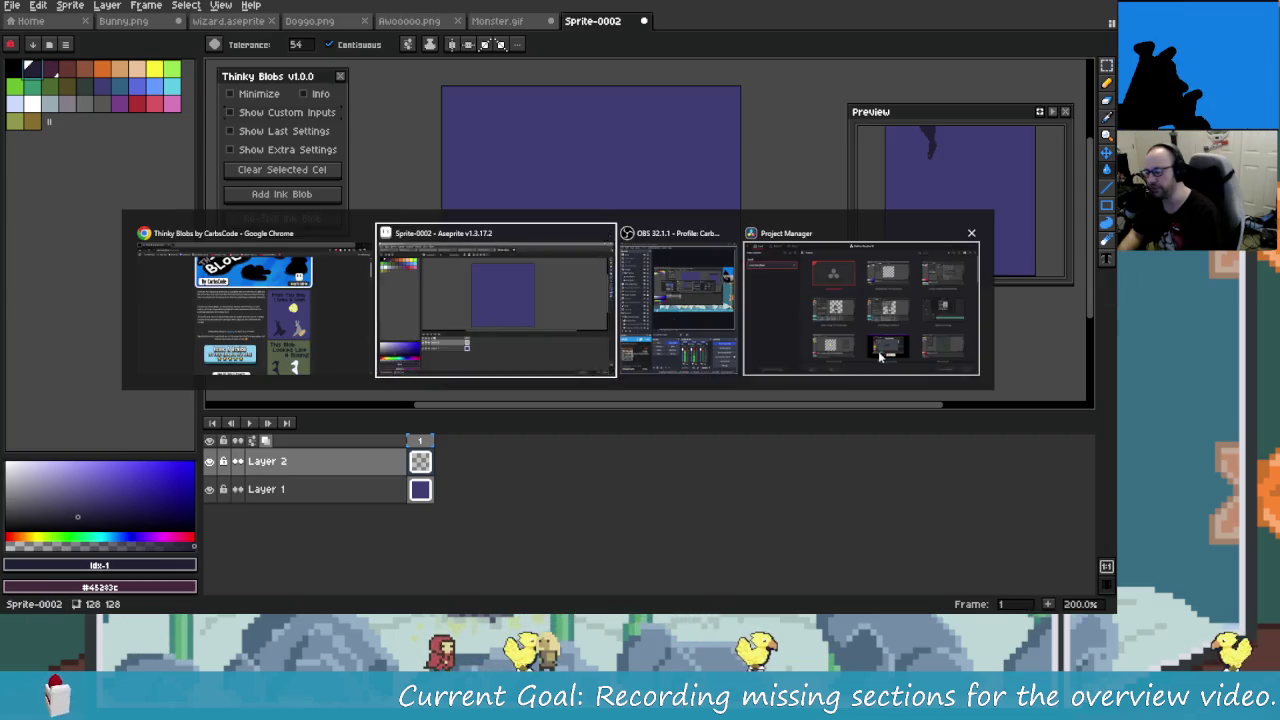
Step: Open the ThinkyBlobs 100 Overview project from DaVinci Resolve's project list
click(848, 325)
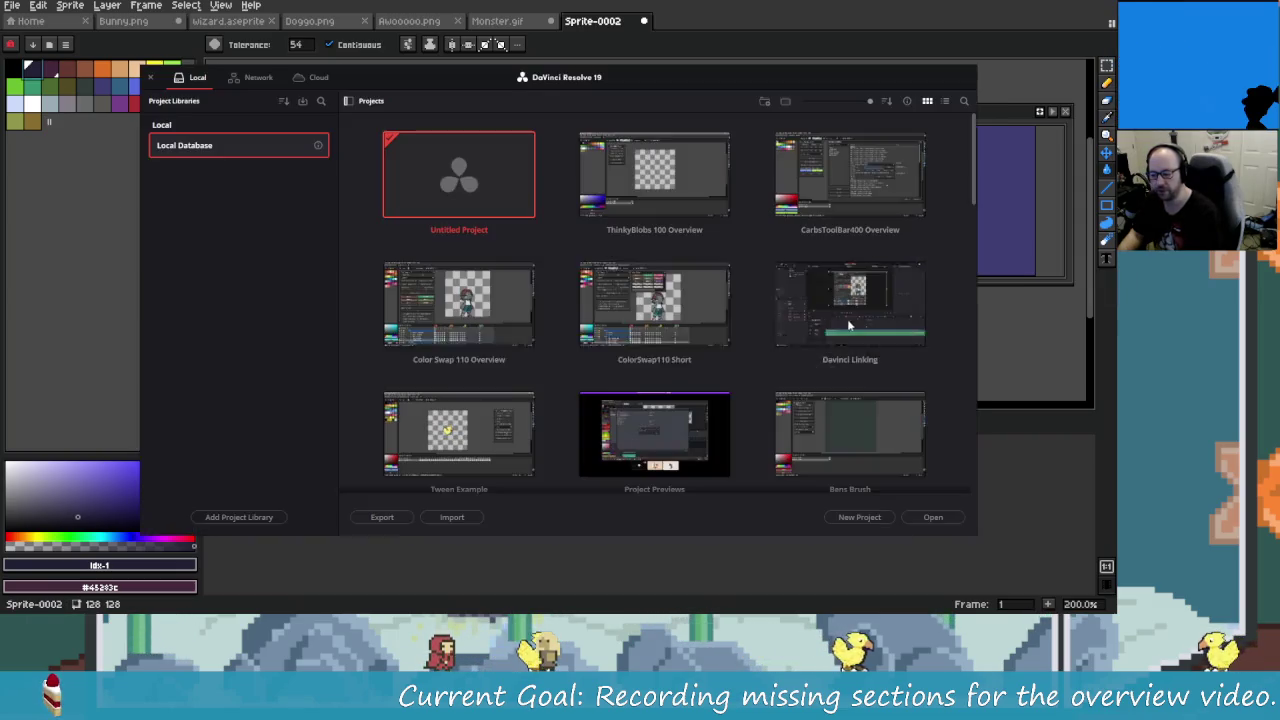
double_click(690, 177)
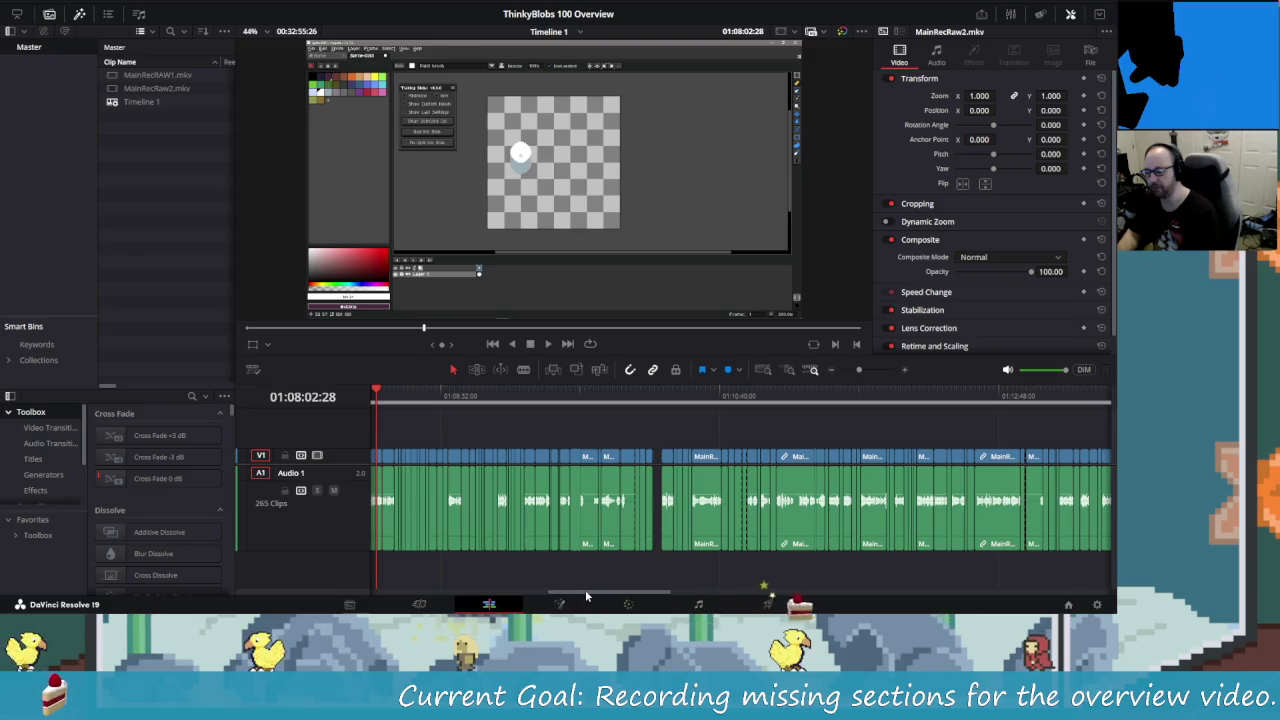
key(alt+Tab)
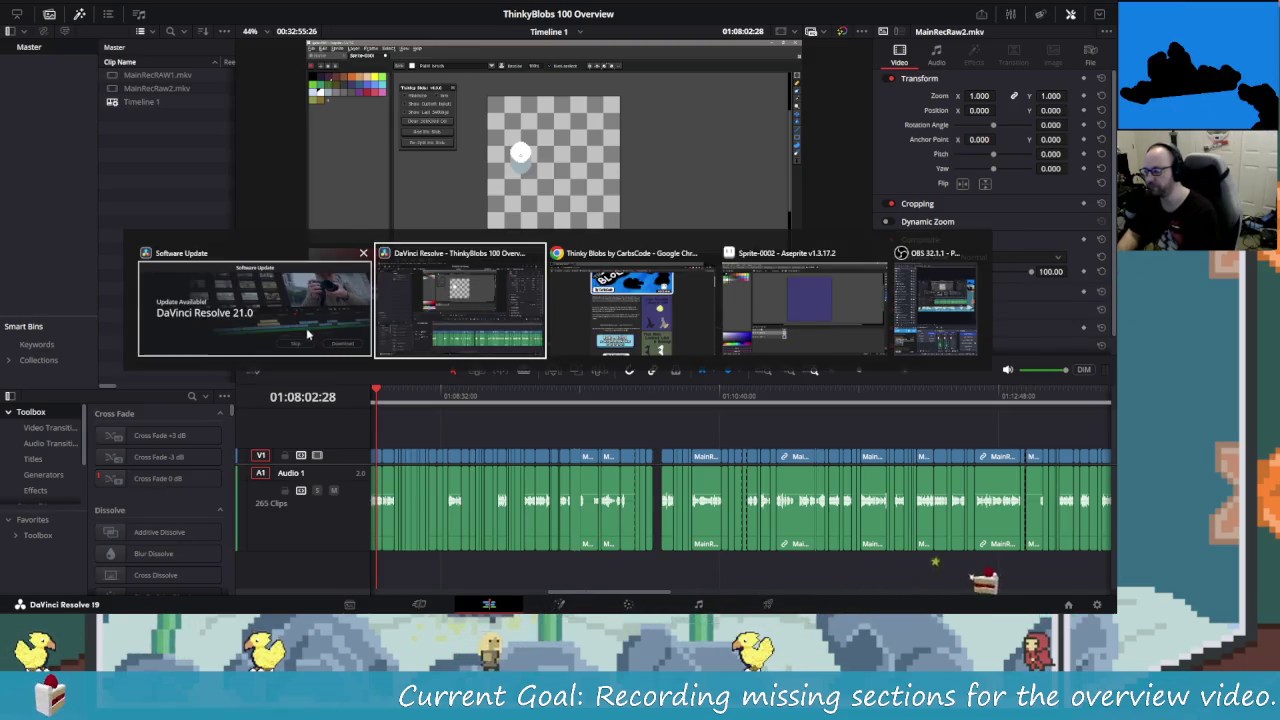
Step: Skip the DaVinci Resolve 21.0 update and scrub through the opening minute of footage
click(320, 296)
click(624, 357)
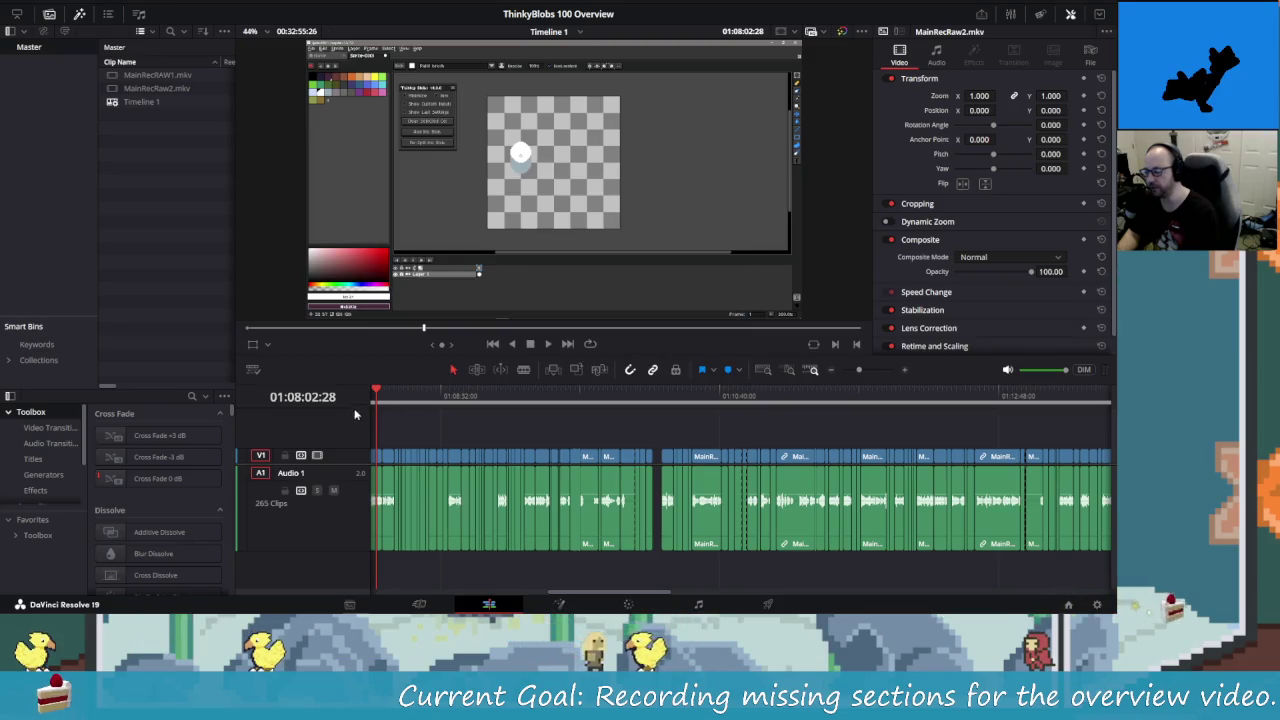
key(Home)
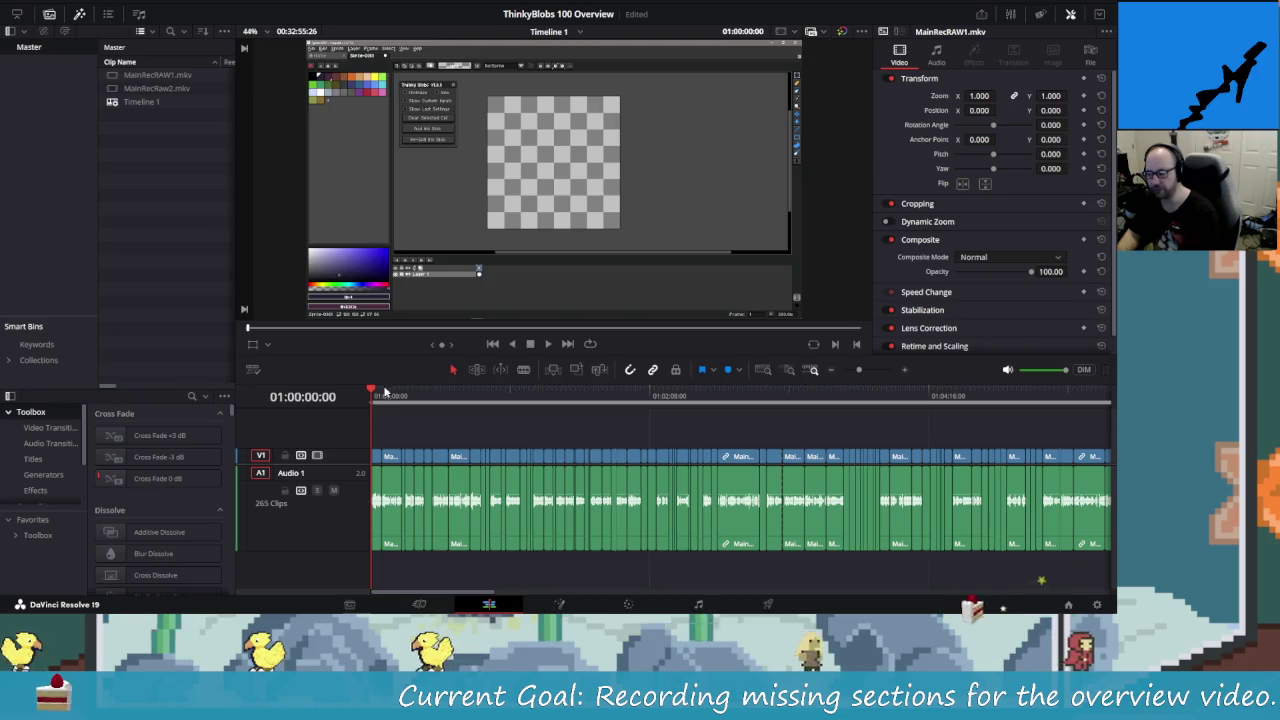
click(390, 397)
drag(393, 398, 801, 438)
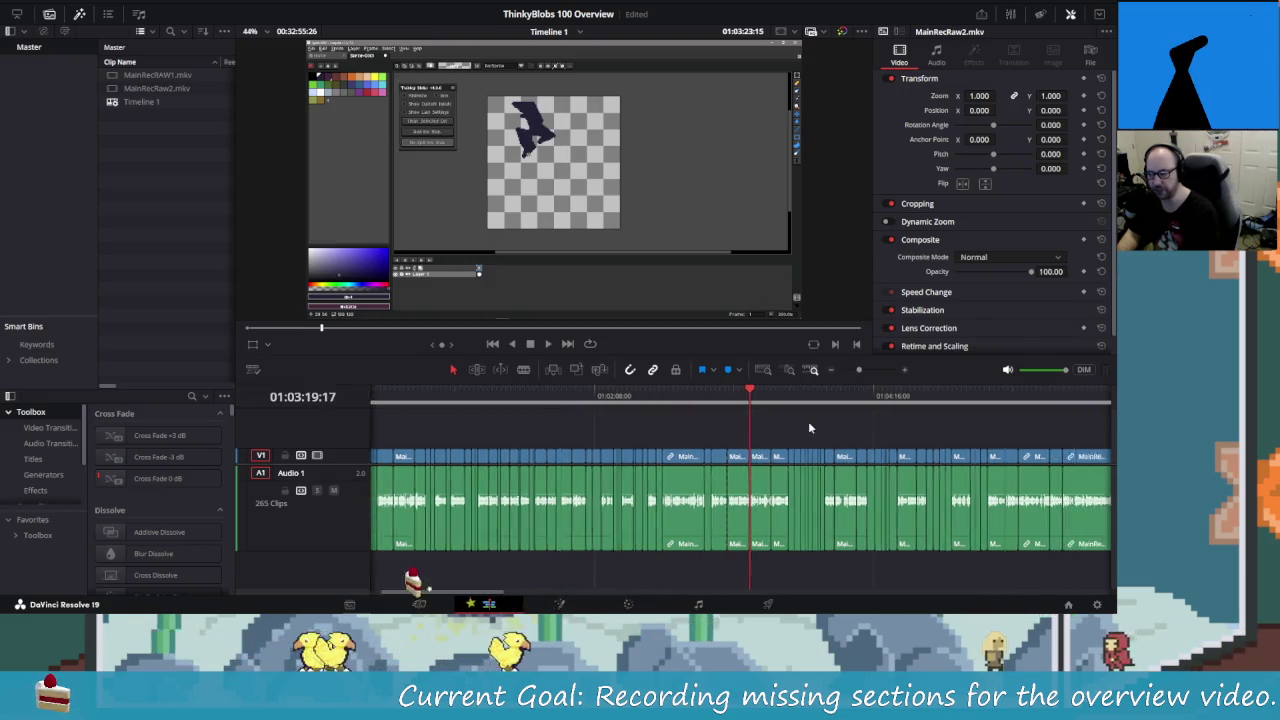
Step: Scroll along the timeline and scrub back to around 01:08:35:28
scroll(801, 425, right, 5)
scroll(783, 422, right, 1)
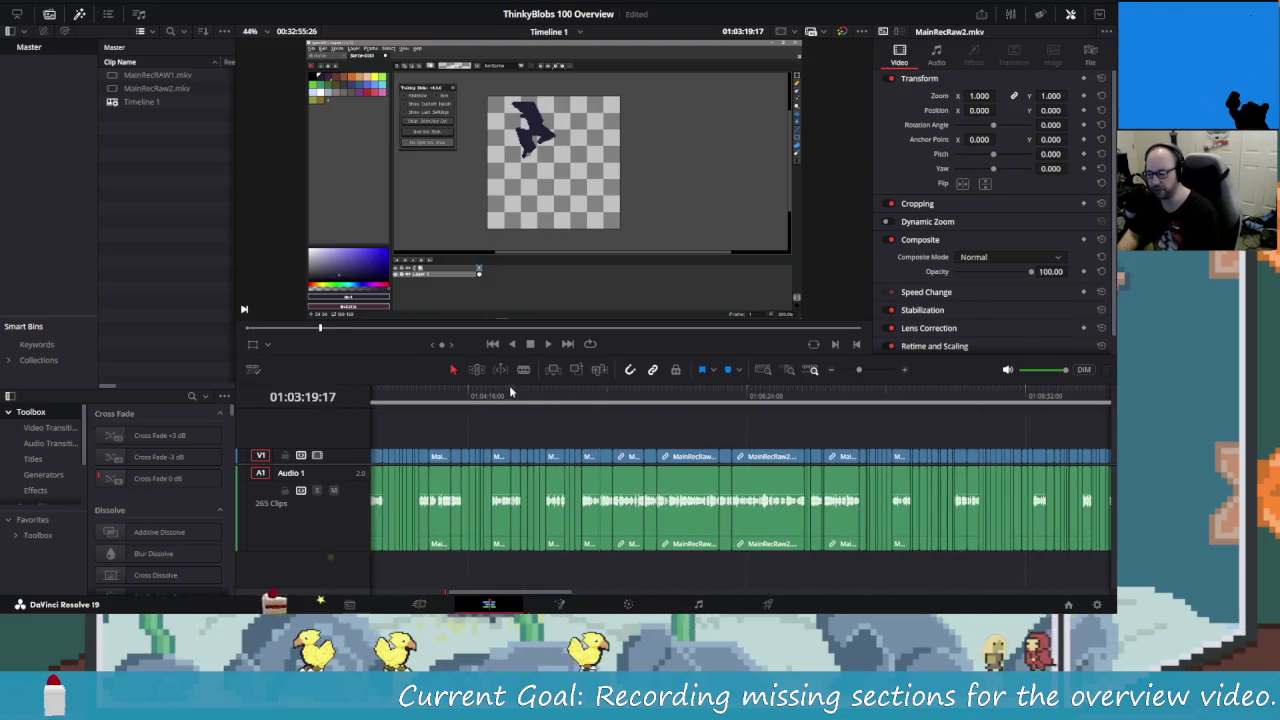
scroll(792, 417, right, 2)
scroll(792, 417, right, 3)
scroll(800, 417, right, 1)
click(801, 417)
drag(809, 417, 709, 434)
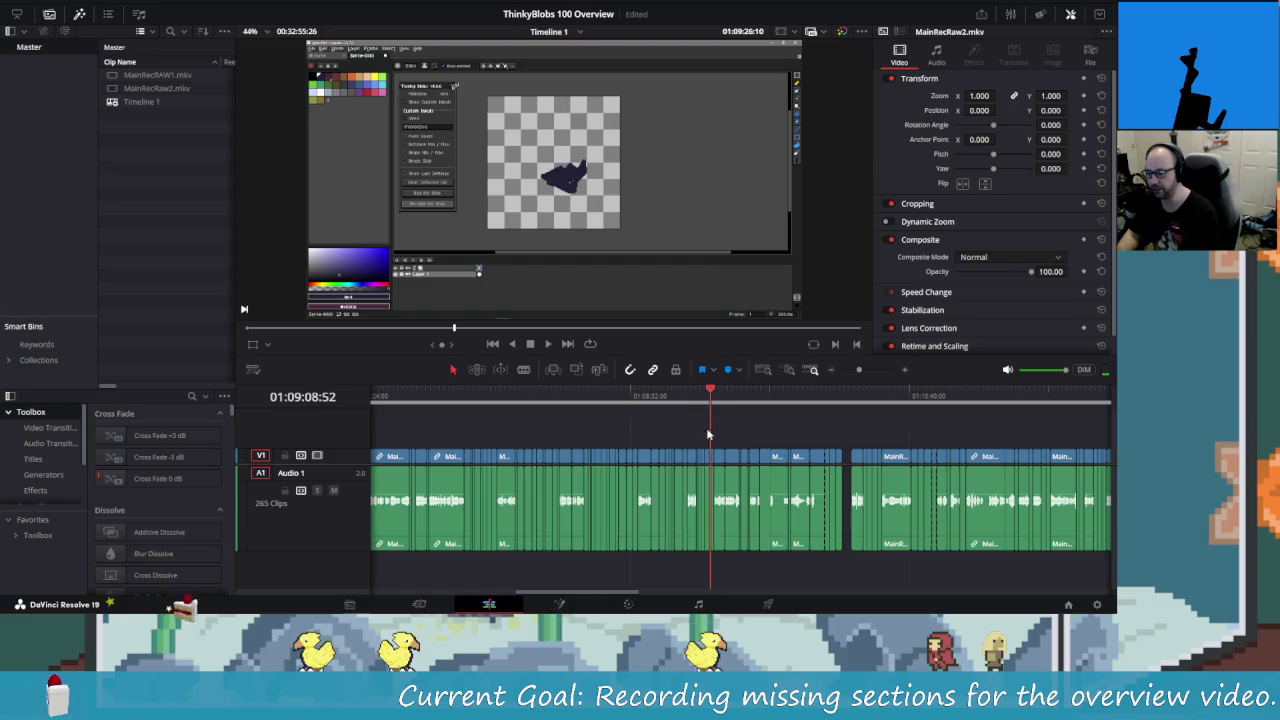
drag(709, 434, 638, 446)
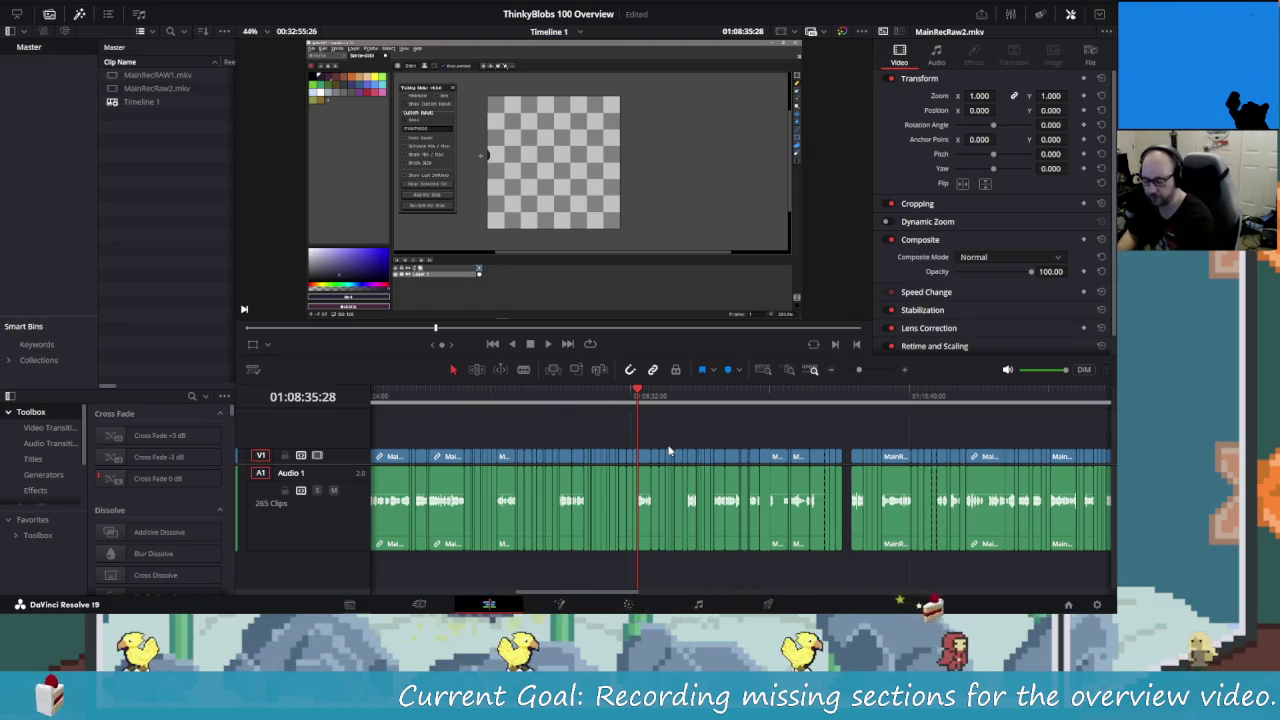
Step: Step back to about 01:08:08 and play the footage until 01:08:14:57
scroll(669, 451, up, 5)
key(ctrl+z)
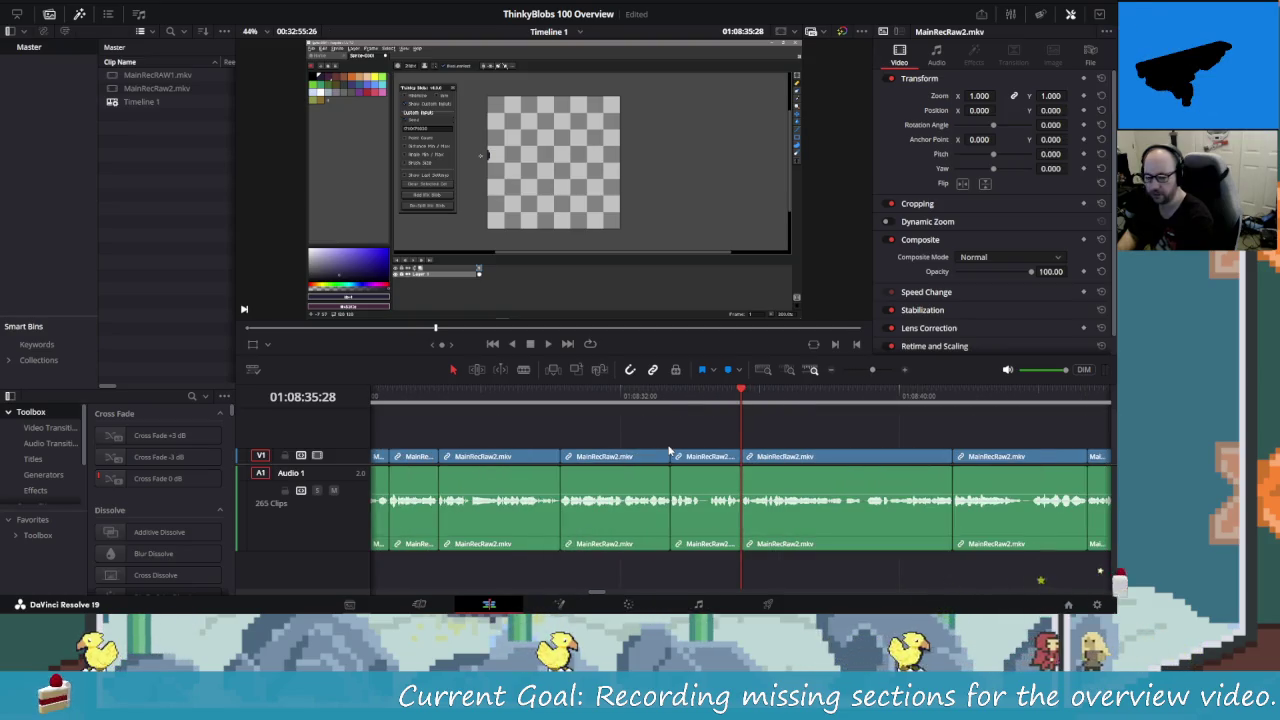
key(shift+Left)
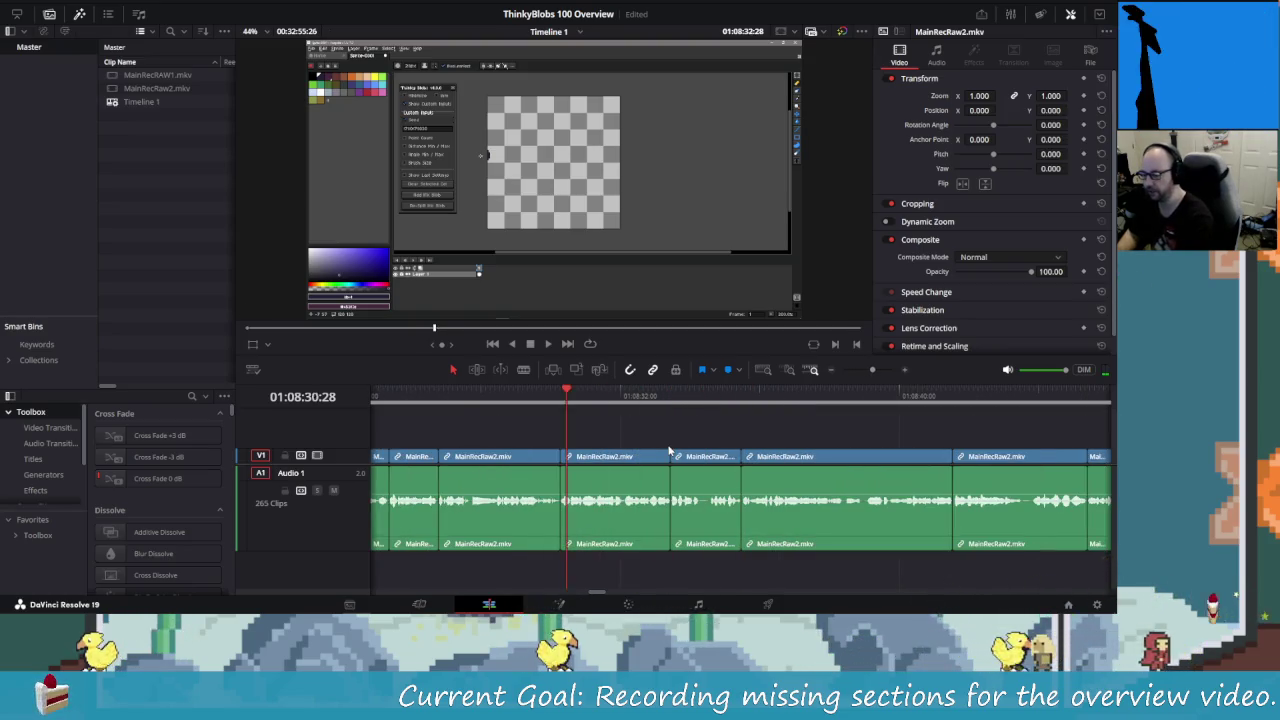
key(shift+Left)
key(shift+Left)
key(shift+Left)
key(shift+Left)
key(shift+Left)
key(shift+Left)
key(shift+Left)
key(shift+Left)
key(shift+Left)
key(shift+Left)
key(shift+Left)
key(shift+Left)
key(shift+Left)
key(shift+Left)
key(shift+Left)
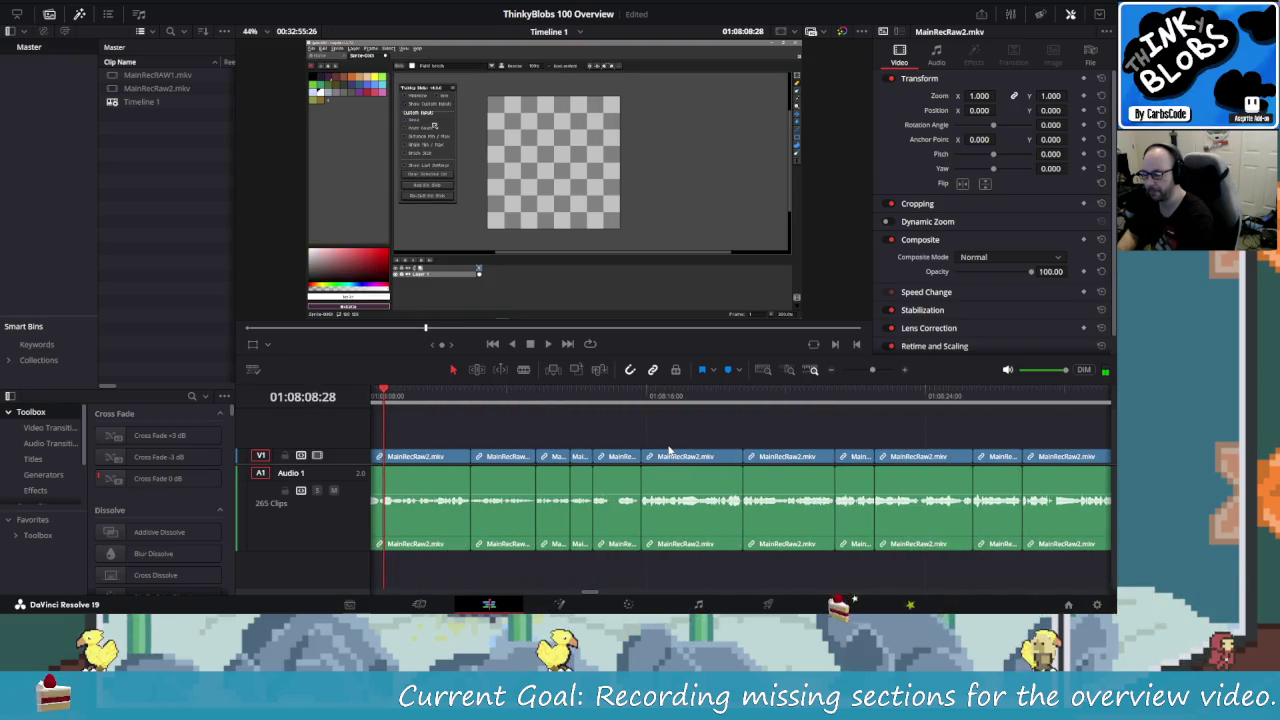
key(space)
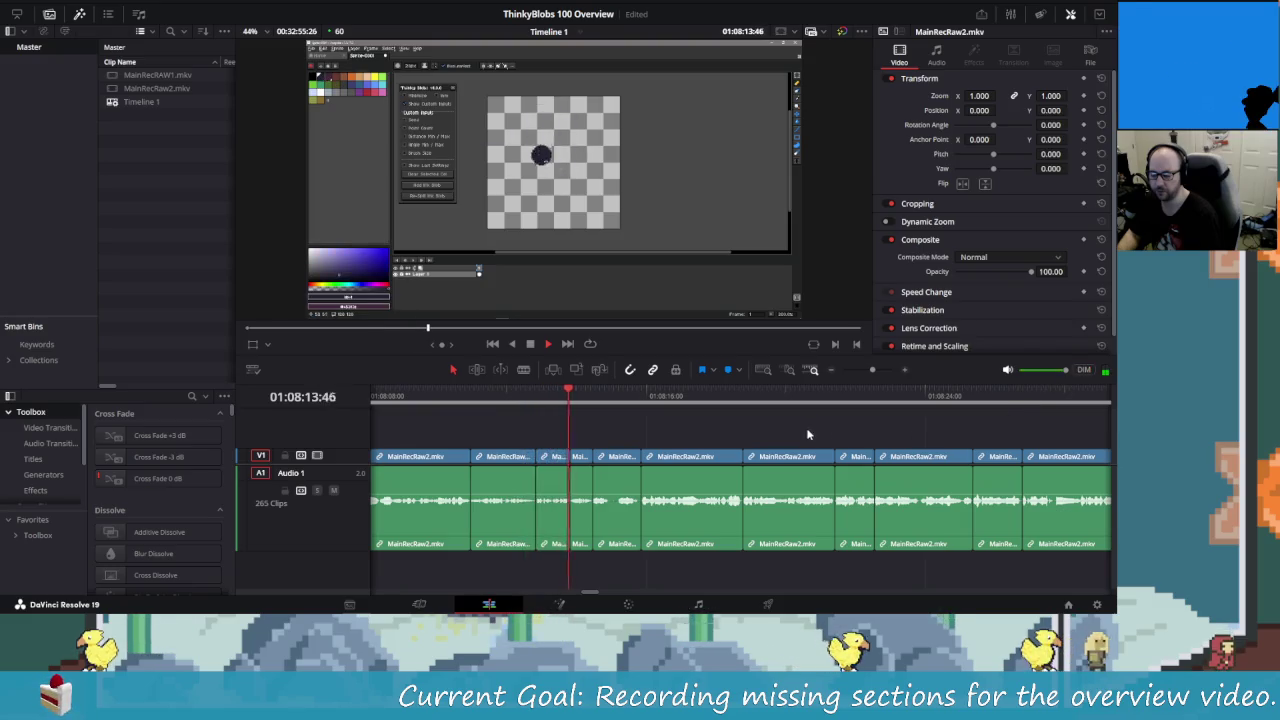
key(space)
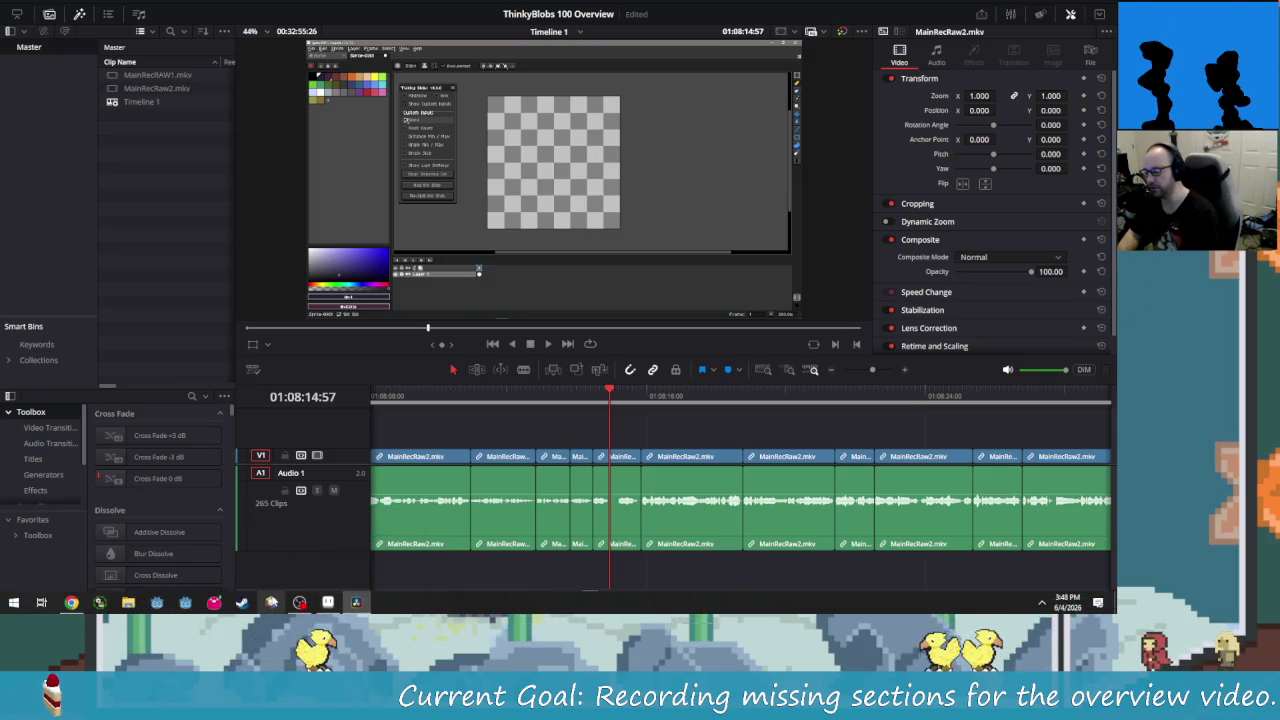
Step: Check the empty second desktop in Task View, then bring DaVinci Resolve back to the front
key(super+Tab)
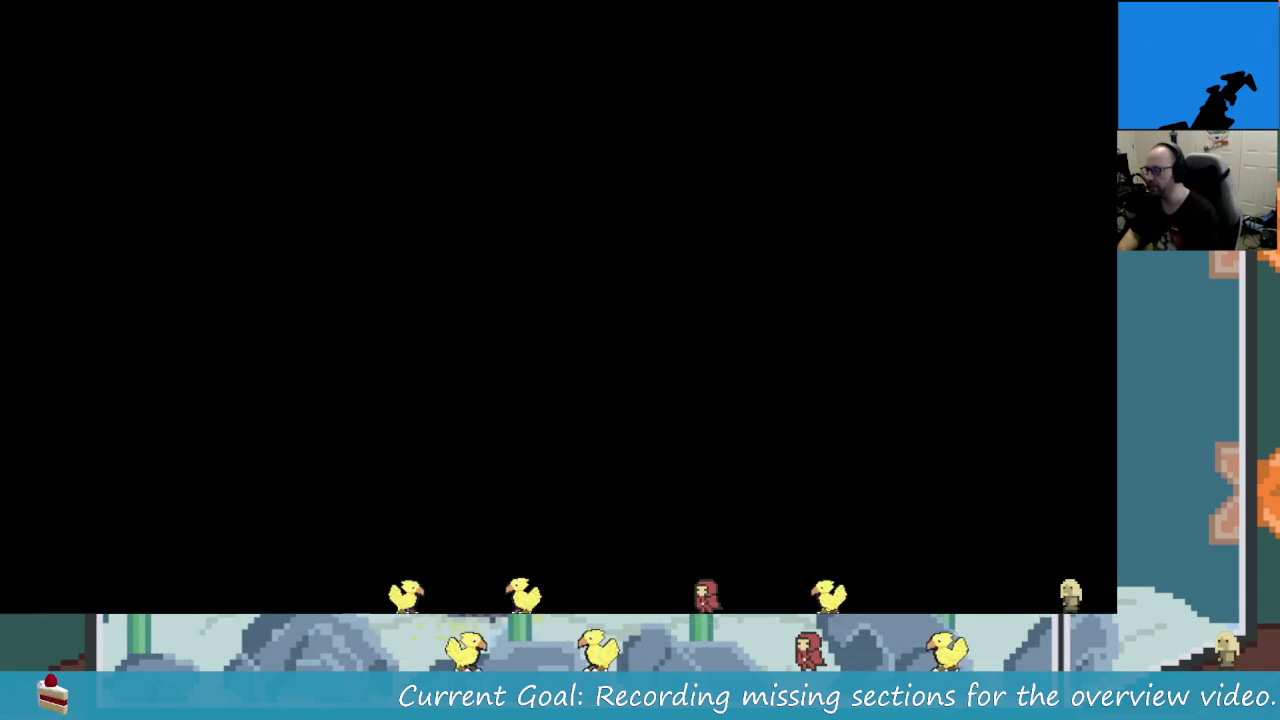
click(227, 151)
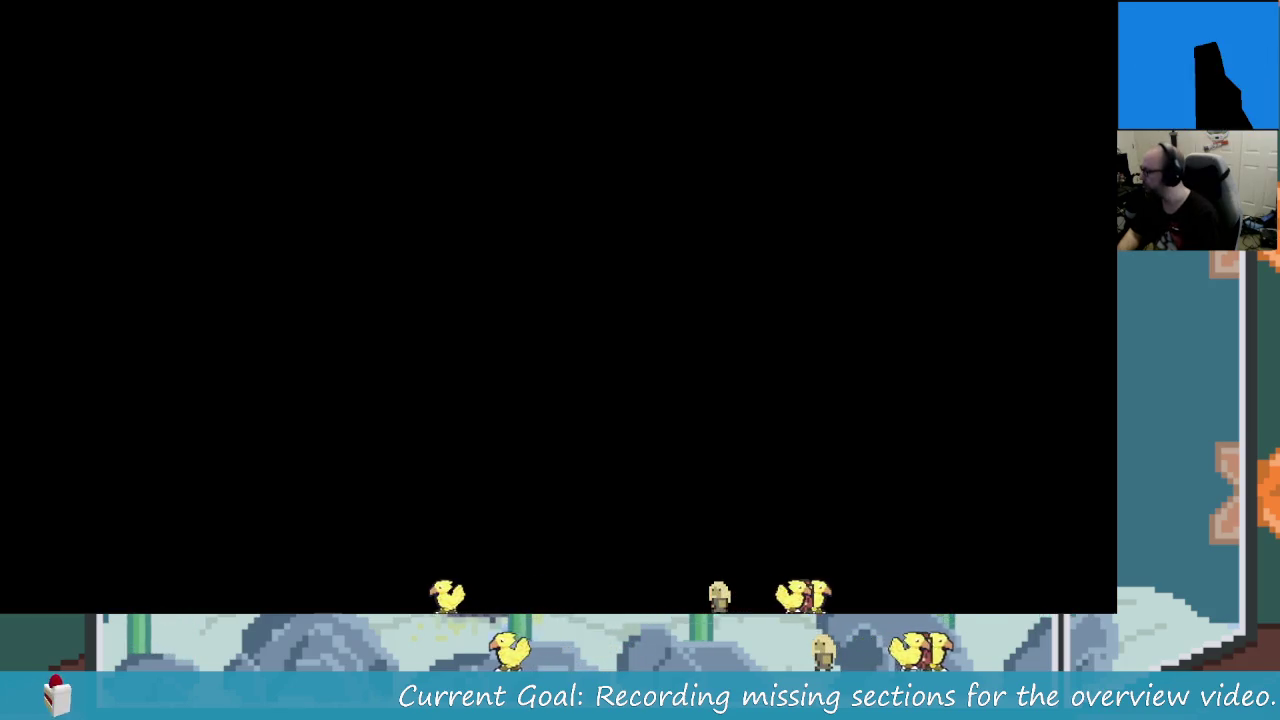
key(super)
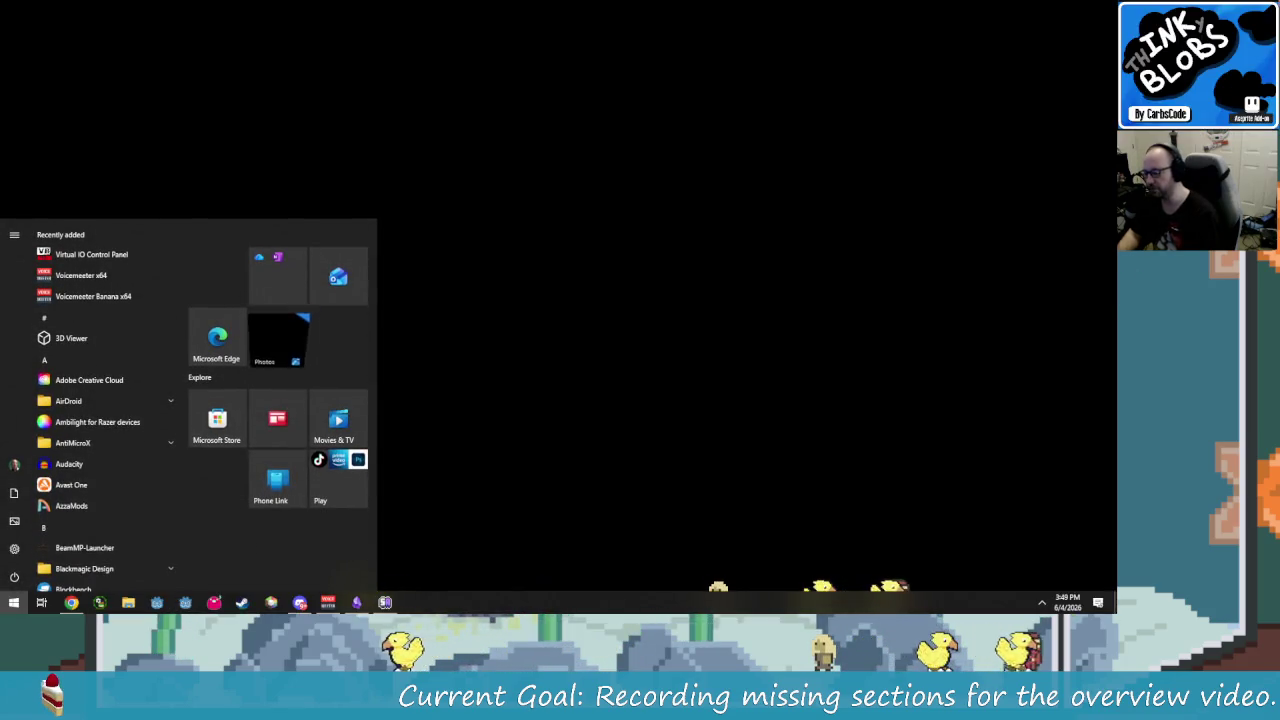
key(super+Tab)
click(150, 150)
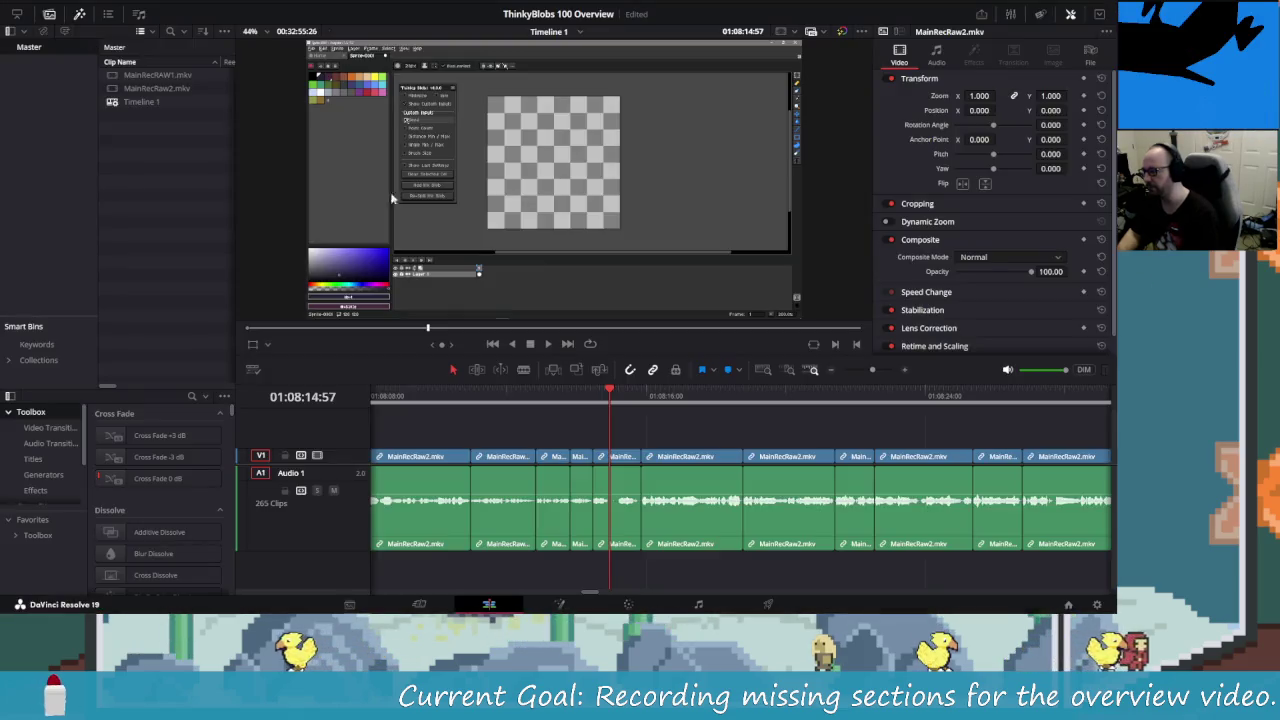
Step: Choose Open Volume mixer from the system tray's speaker icon
click(1042, 602)
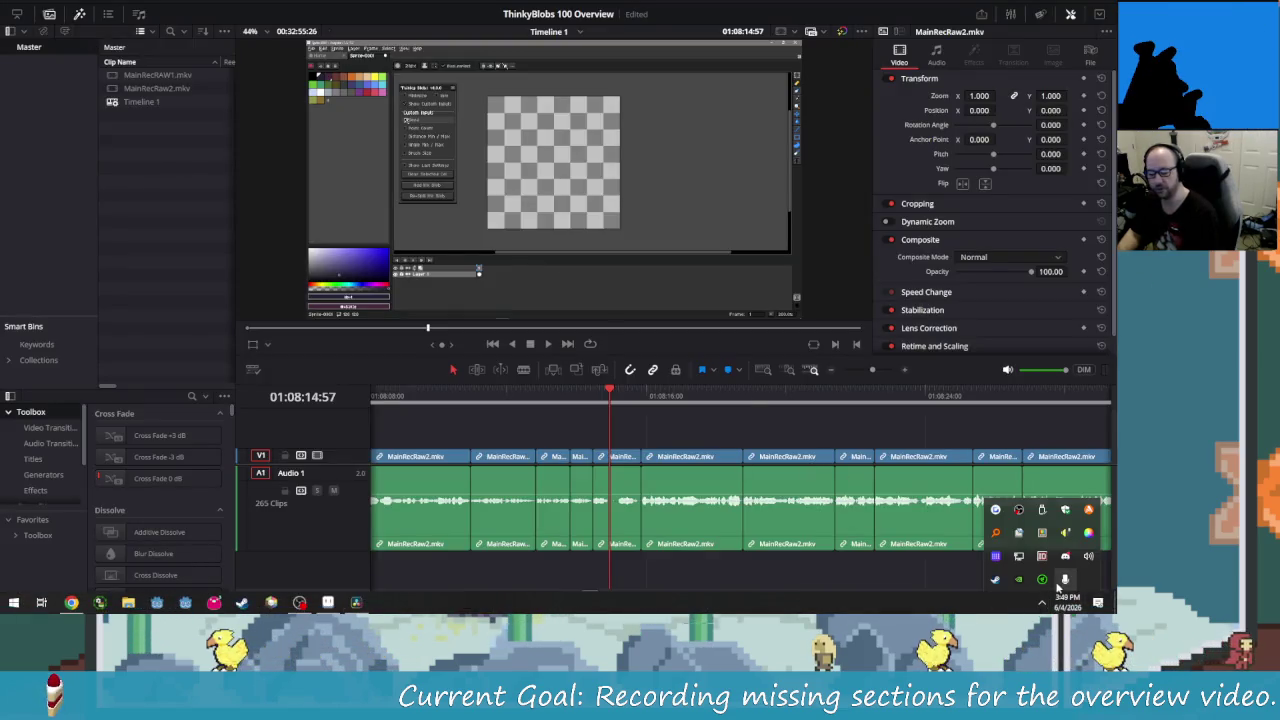
right_click(1066, 557)
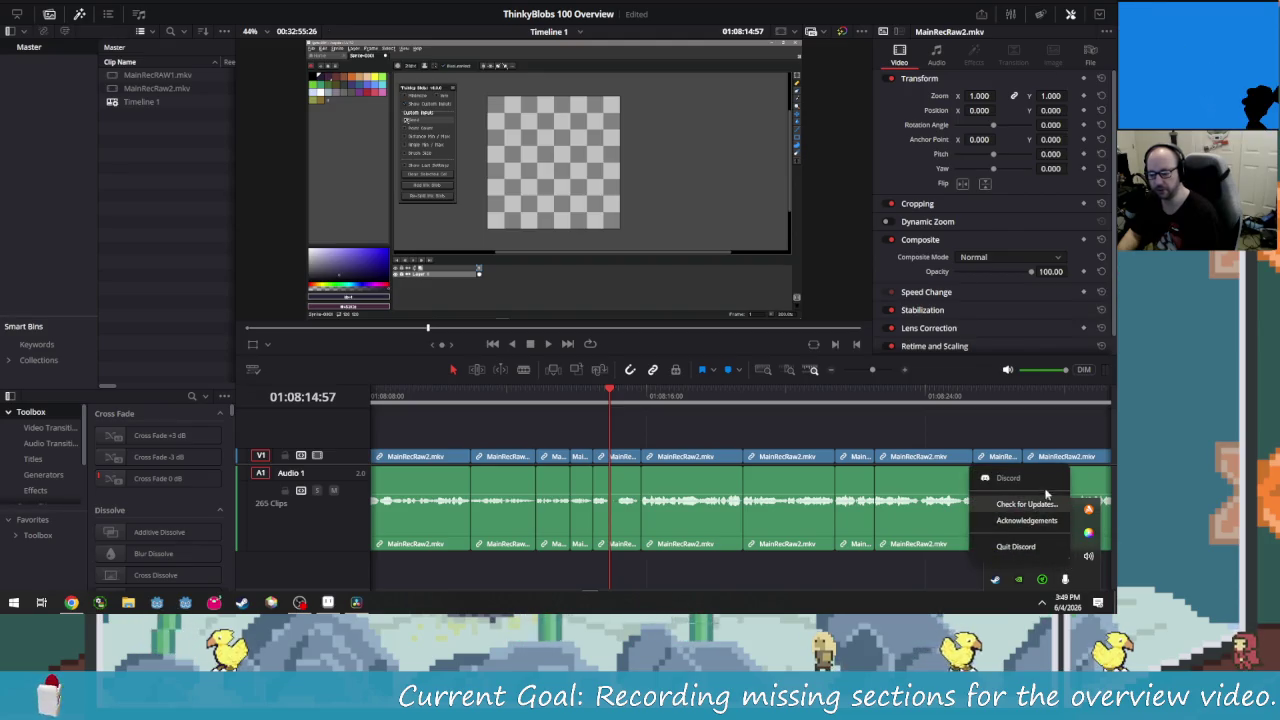
click(1016, 546)
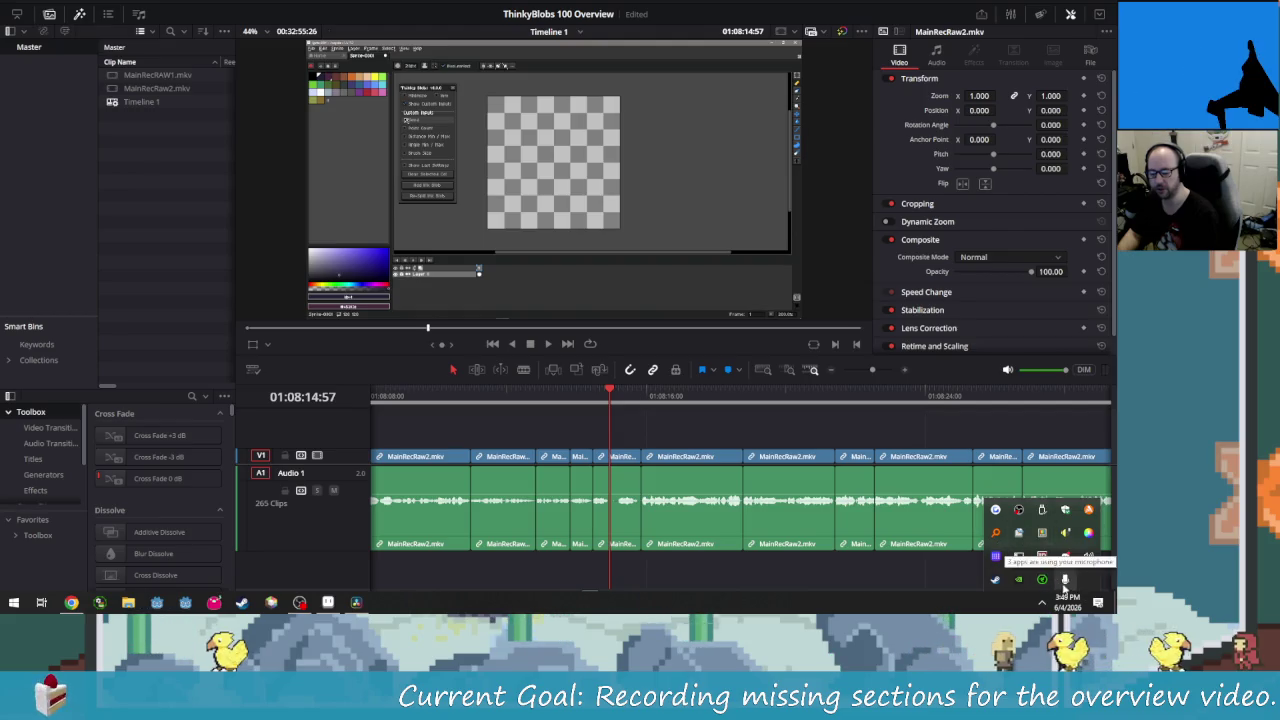
right_click(1089, 556)
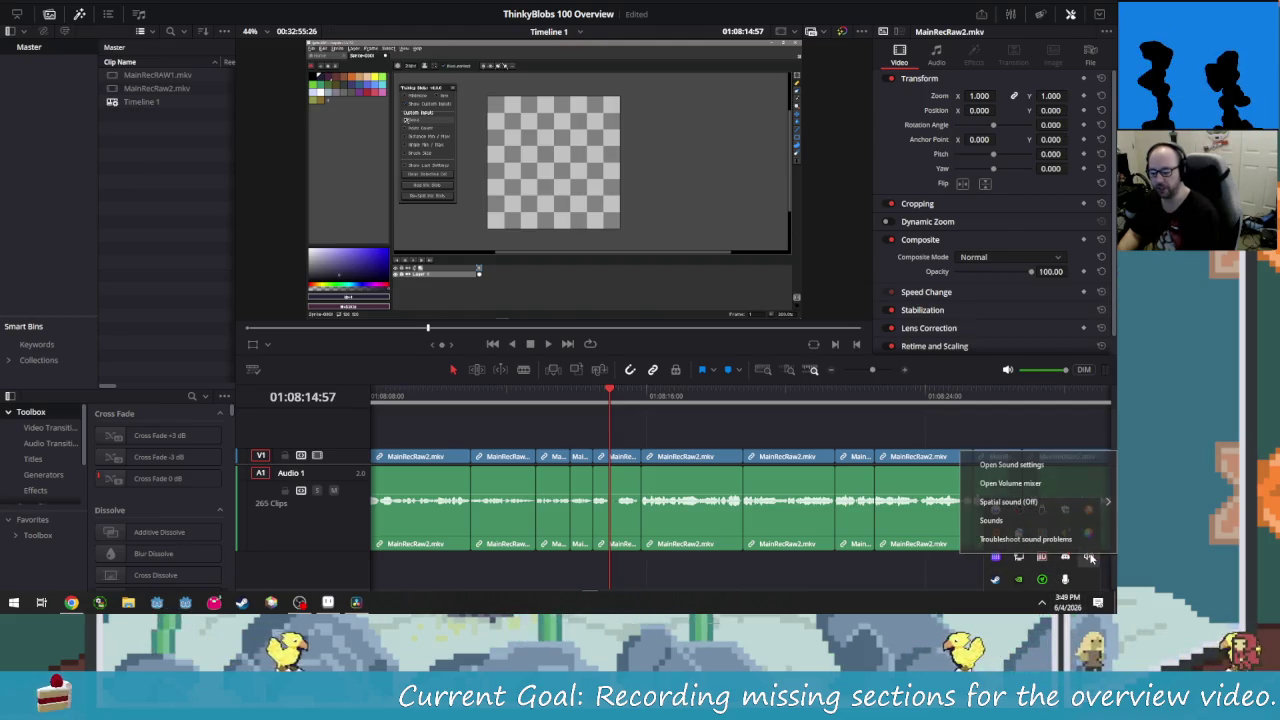
click(1032, 483)
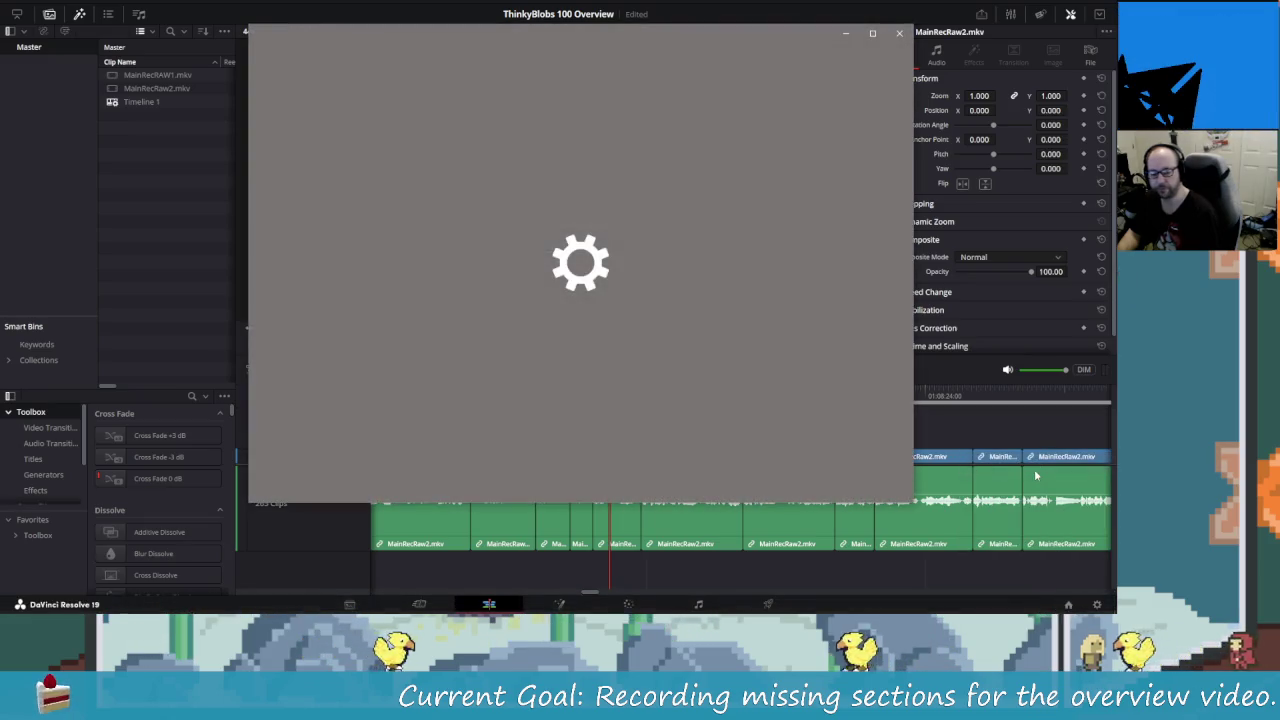
Step: Scroll the Sound page and open App volume and device preferences
scroll(584, 380, down, 2)
scroll(585, 420, down, 1)
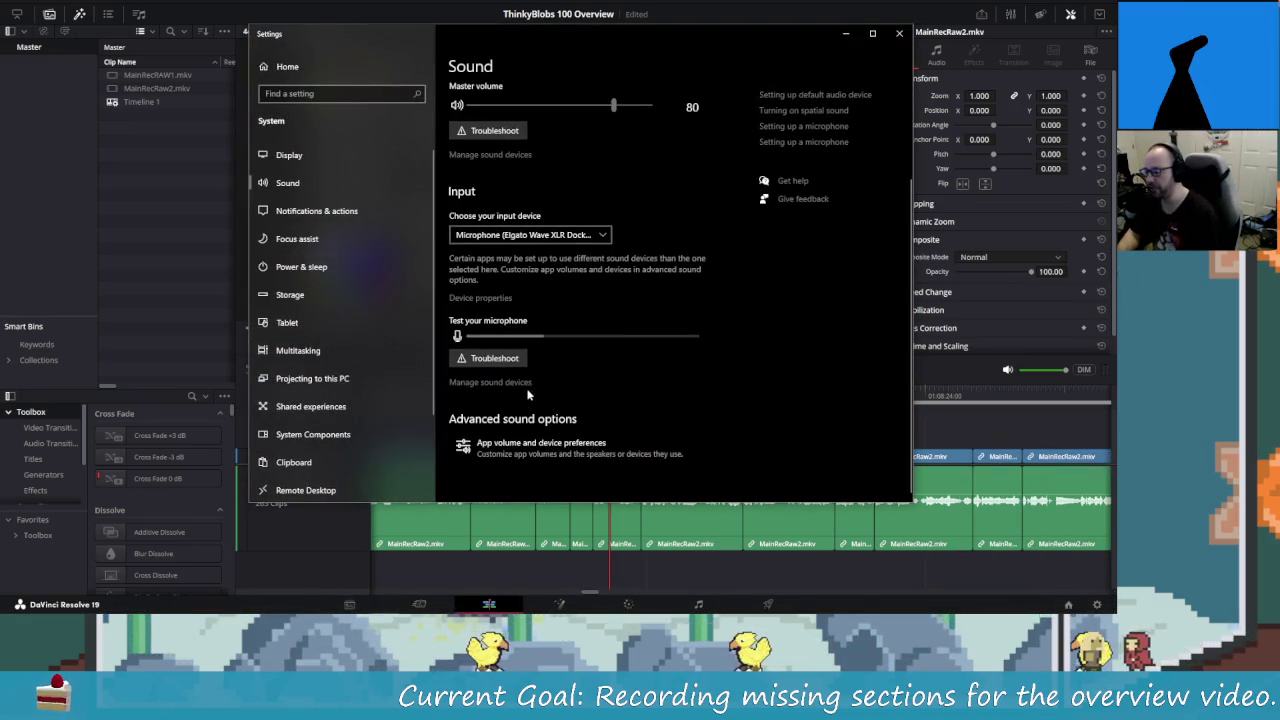
click(585, 438)
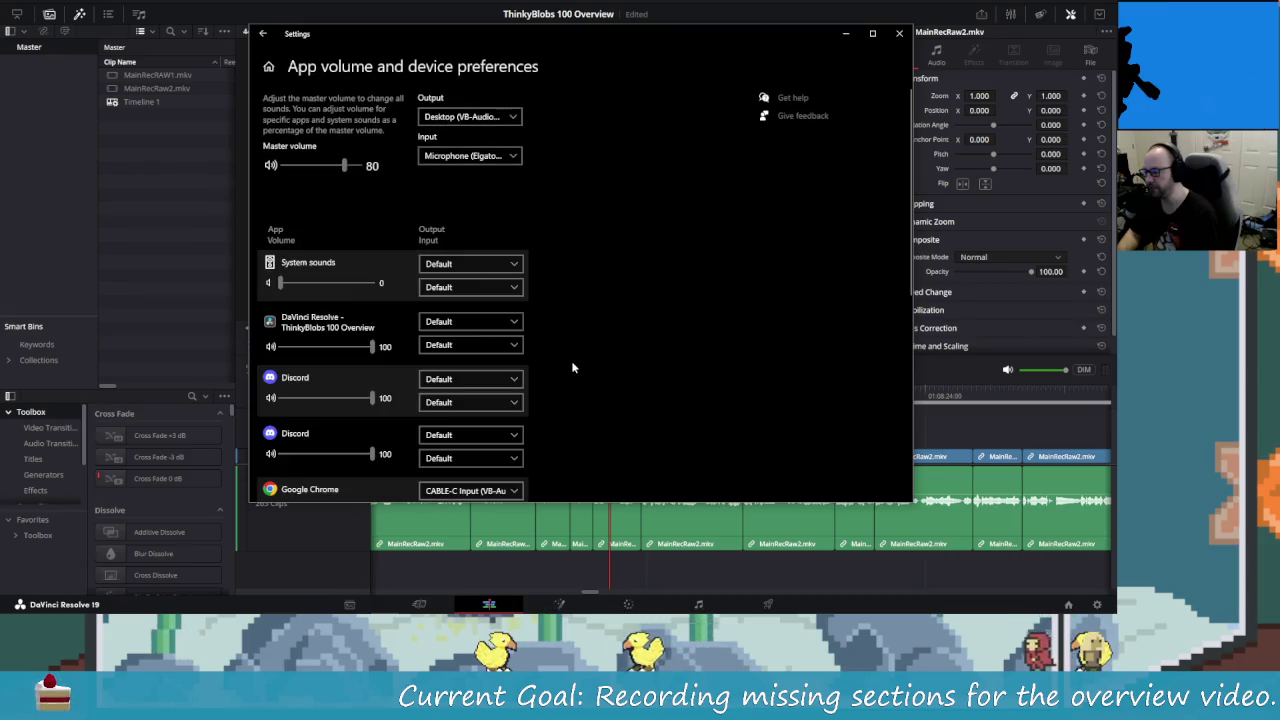
Step: Open DaVinci Resolve's Output device dropdown and browse the available devices
scroll(530, 384, down, 1)
scroll(528, 370, down, 1)
scroll(526, 344, down, 2)
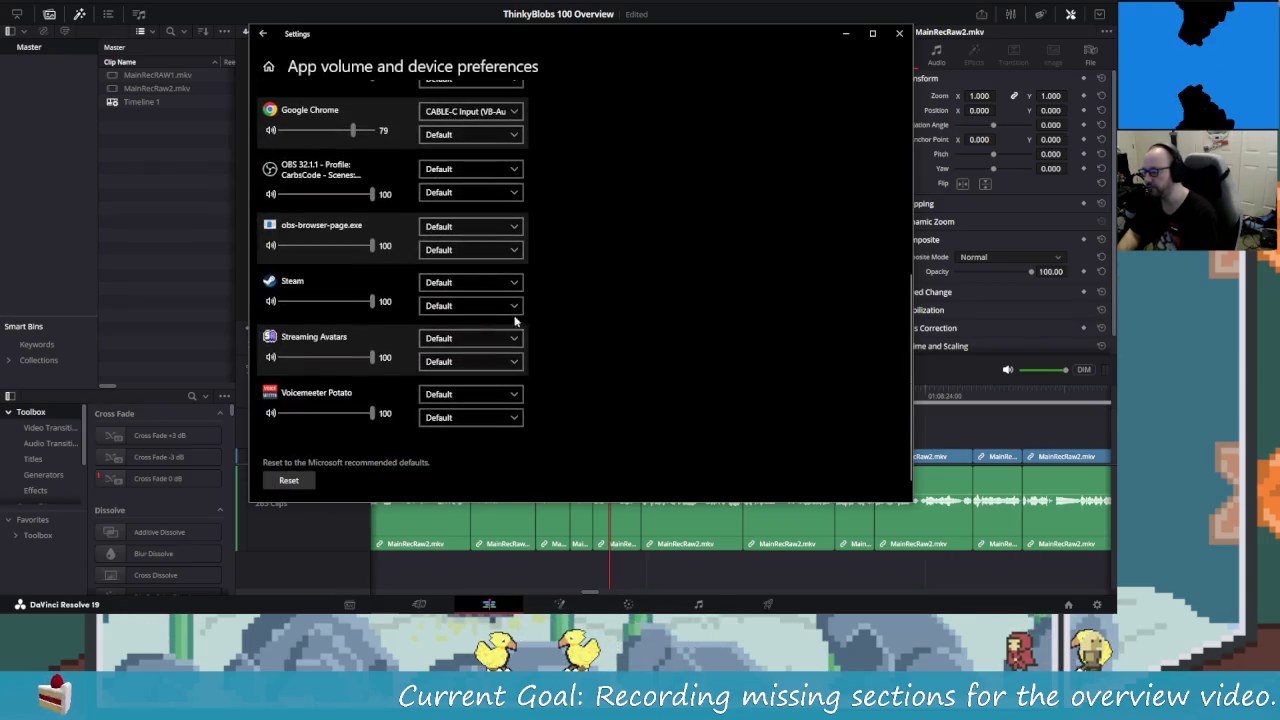
scroll(540, 397, up, 4)
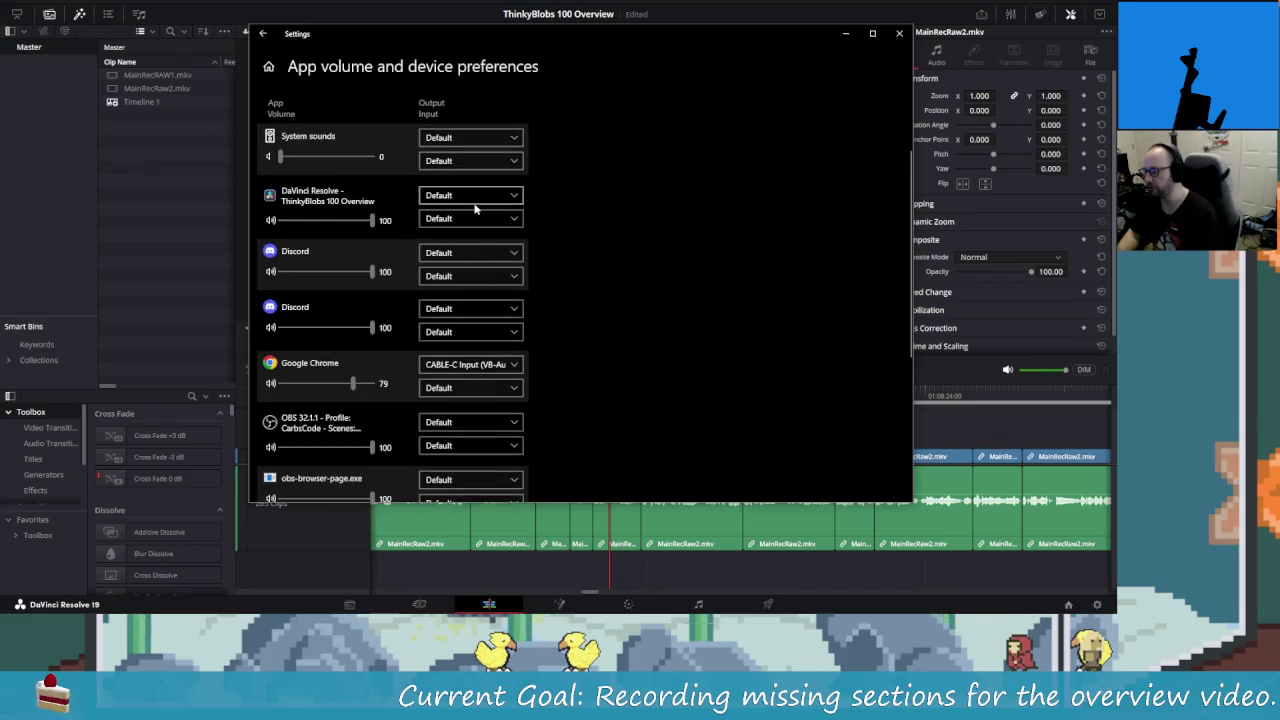
scroll(482, 288, down, 1)
scroll(520, 300, down, 1)
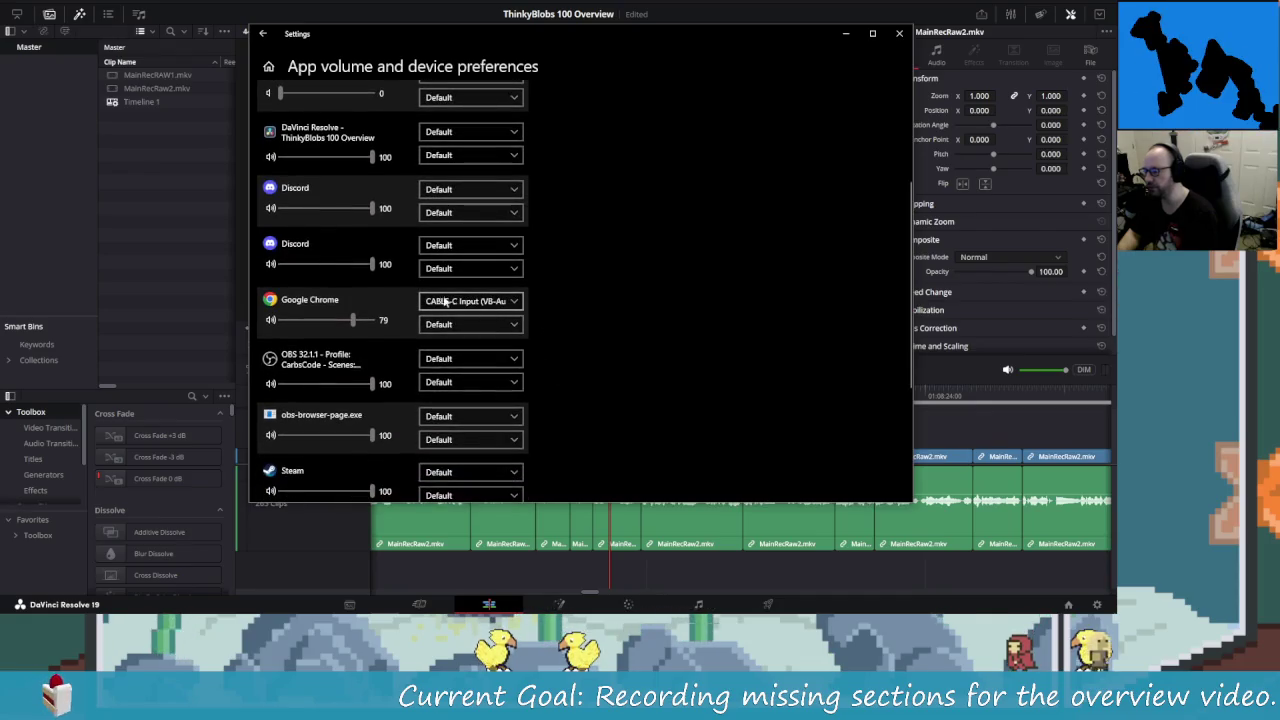
scroll(600, 320, down, 1)
scroll(590, 360, up, 2)
scroll(575, 371, up, 1)
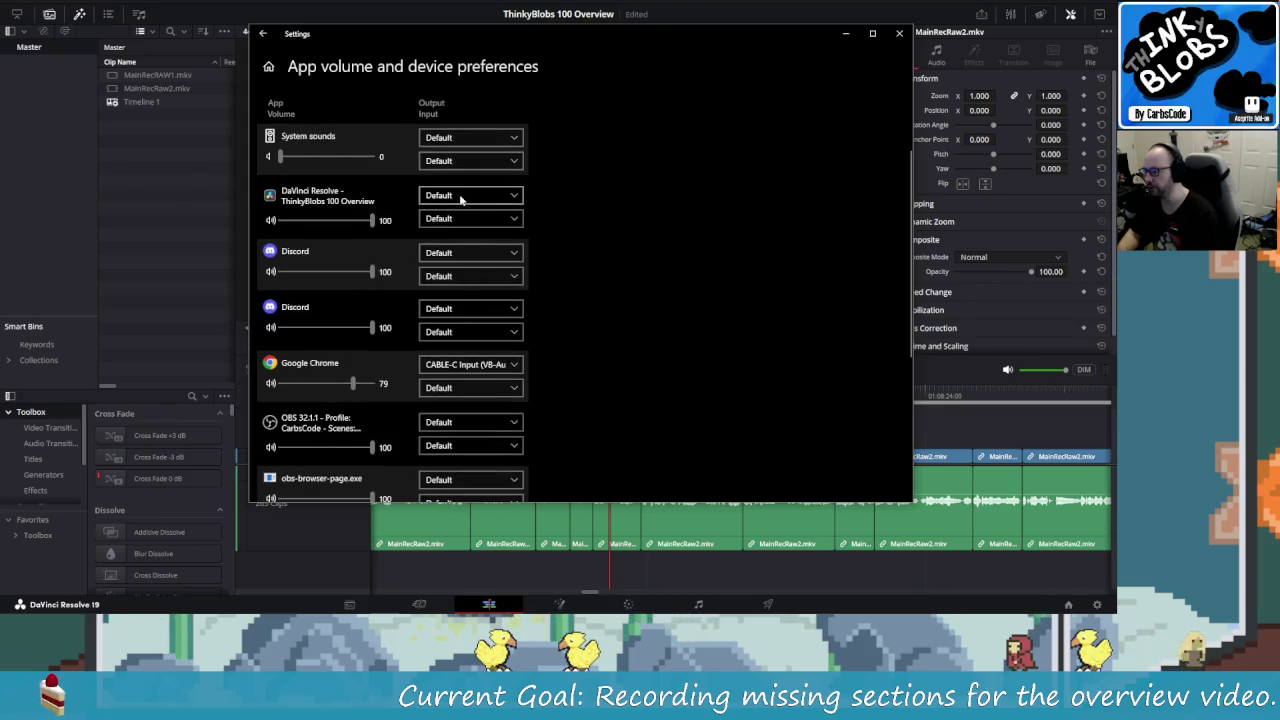
click(461, 197)
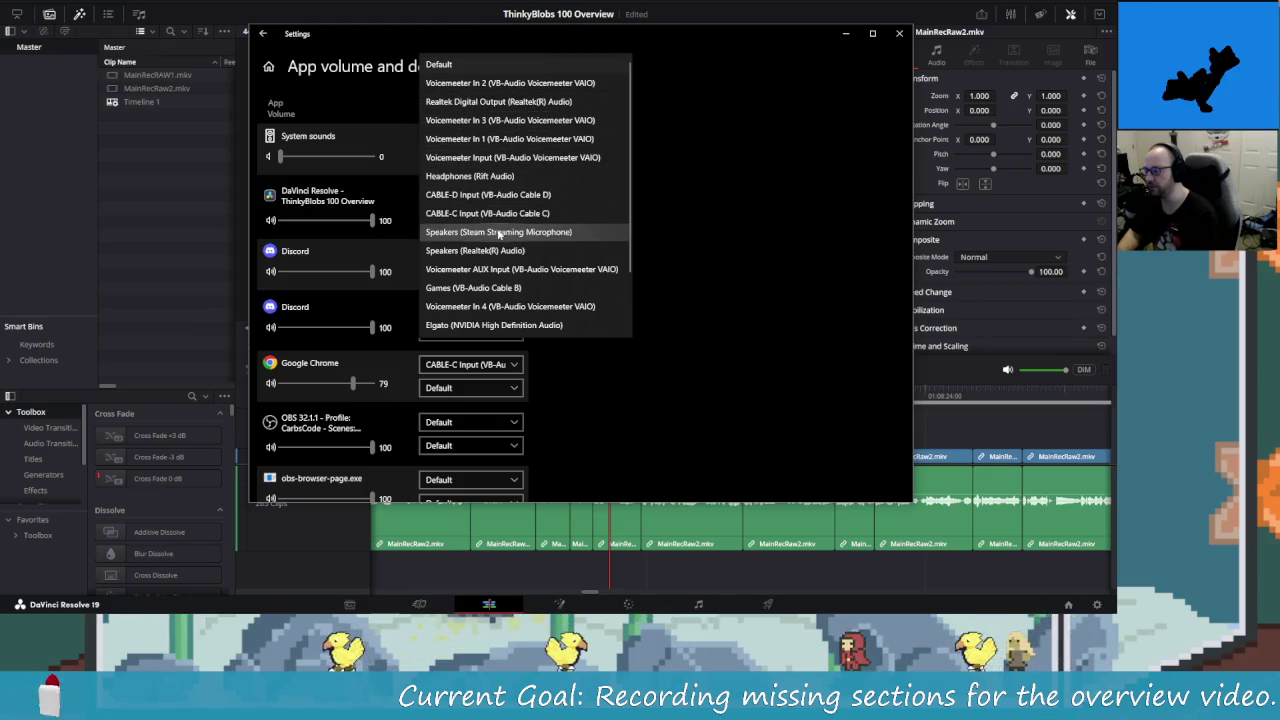
scroll(515, 300, down, 1)
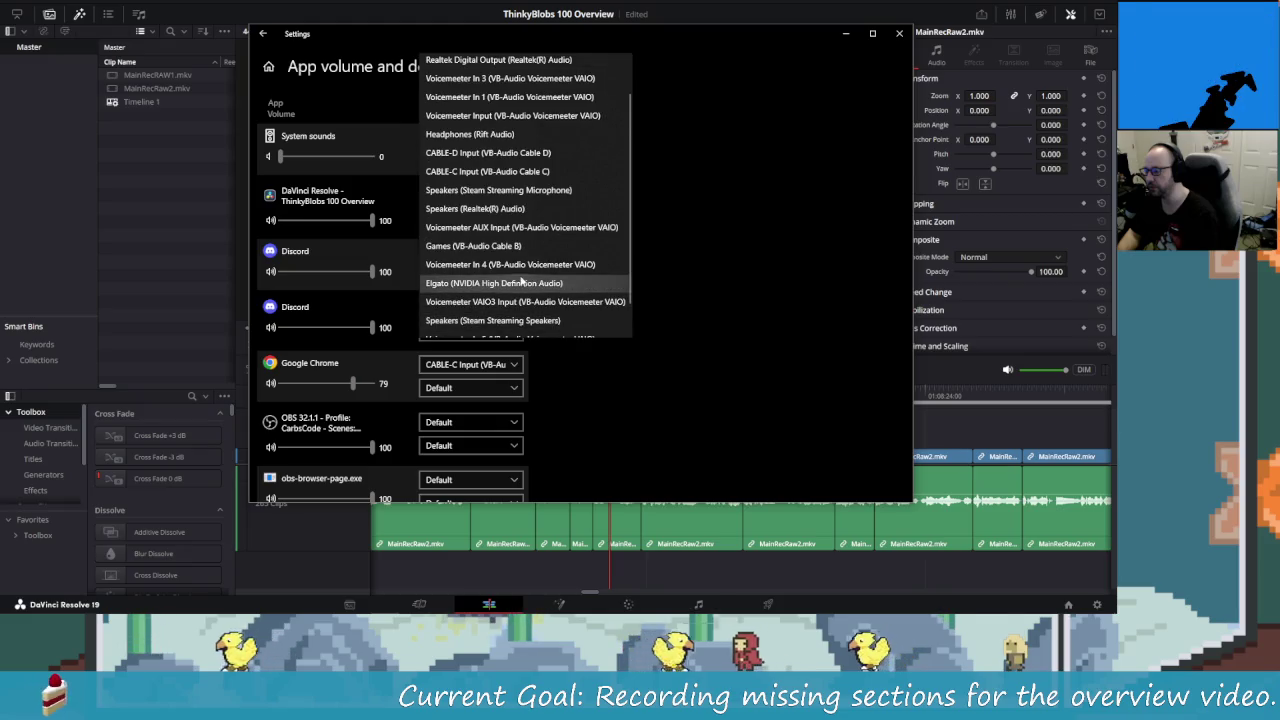
scroll(500, 300, down, 1)
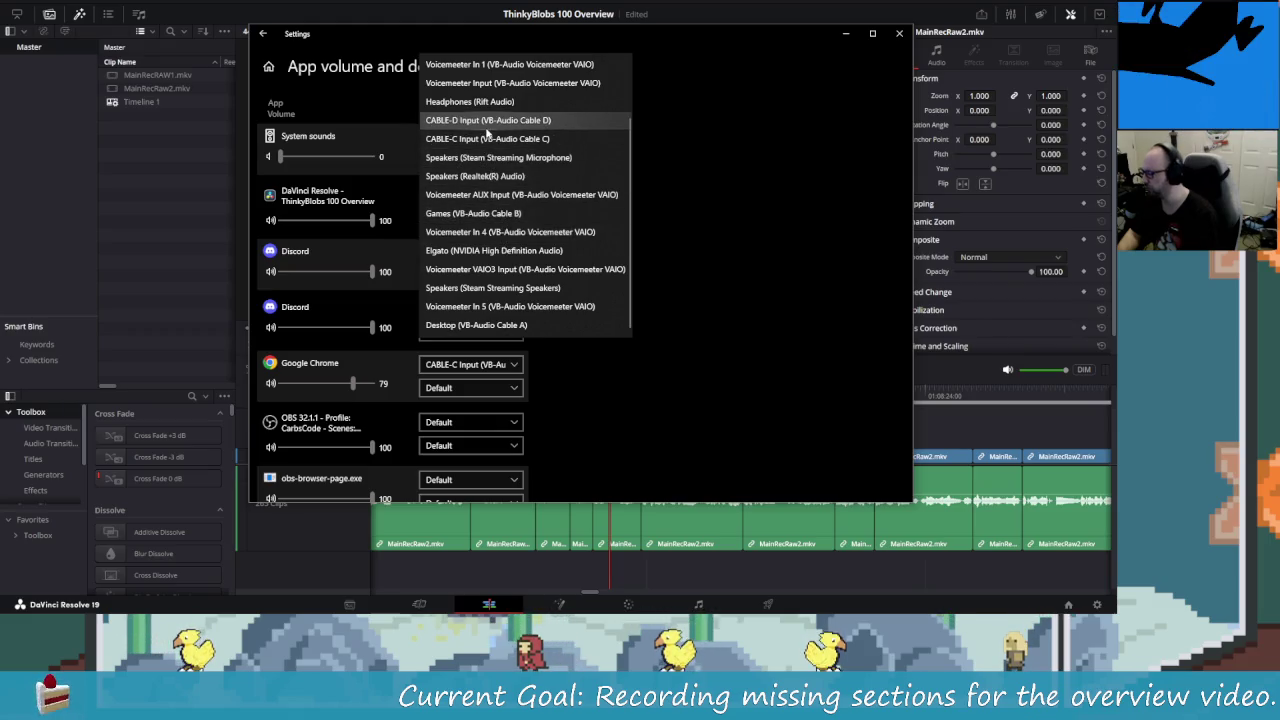
scroll(488, 122, up, 1)
scroll(490, 110, up, 1)
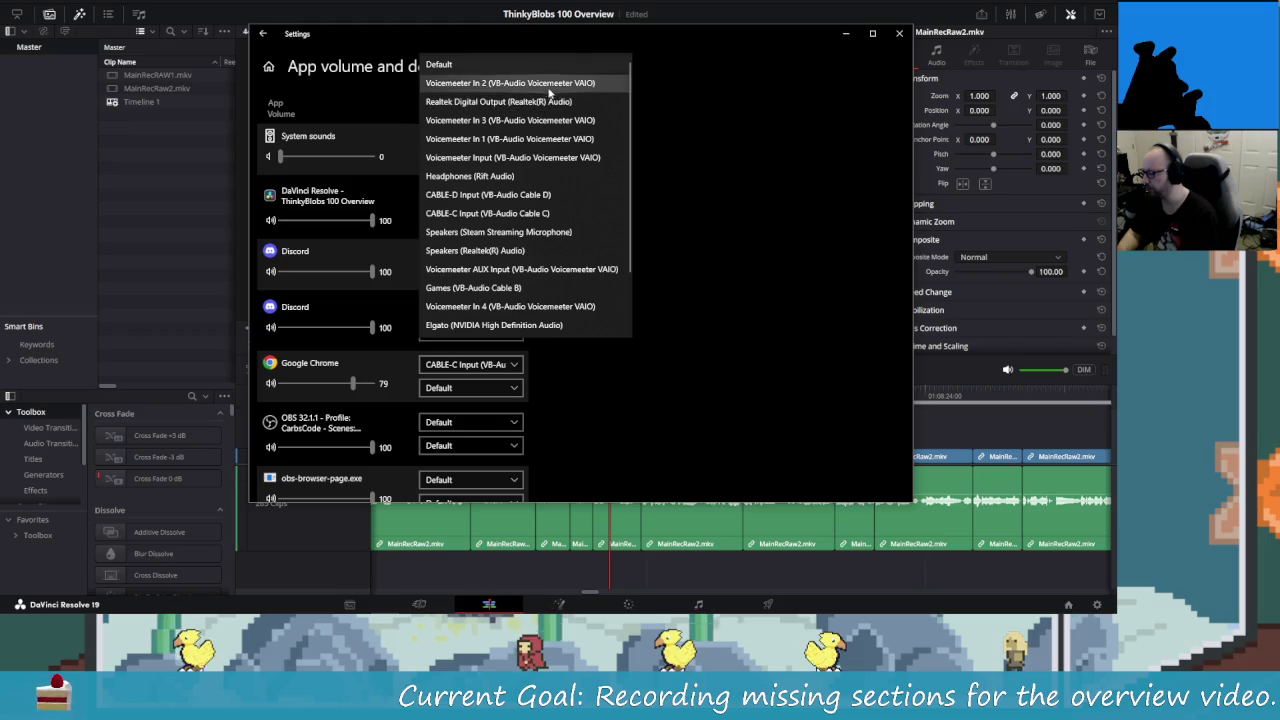